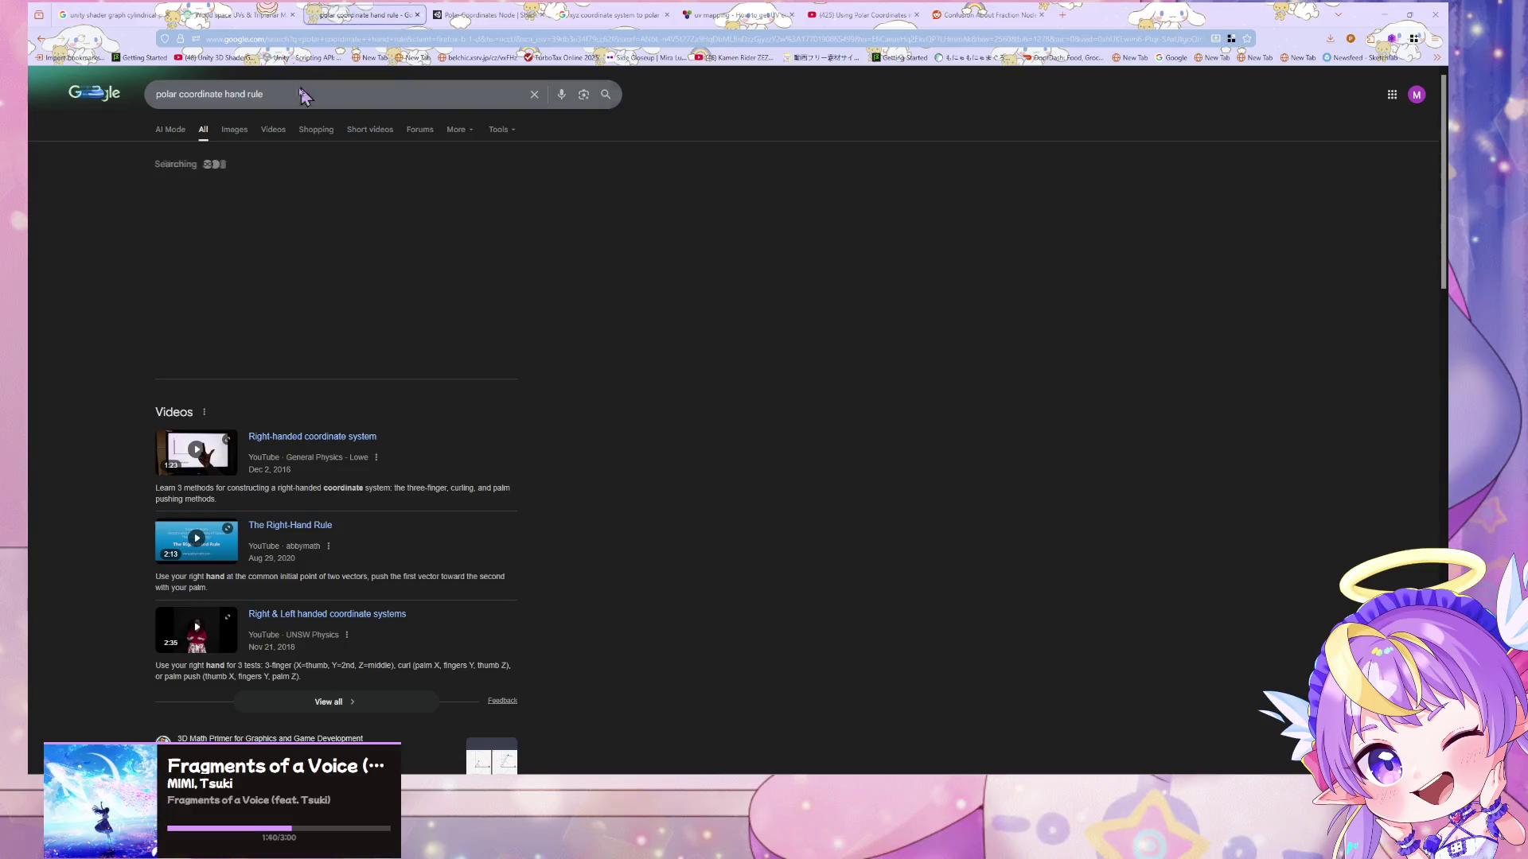
- Browse 'polar coordinate hand rule' image results, previewing the GameDev.tv and YouTube images, then return to Unity
left_click(236, 130)
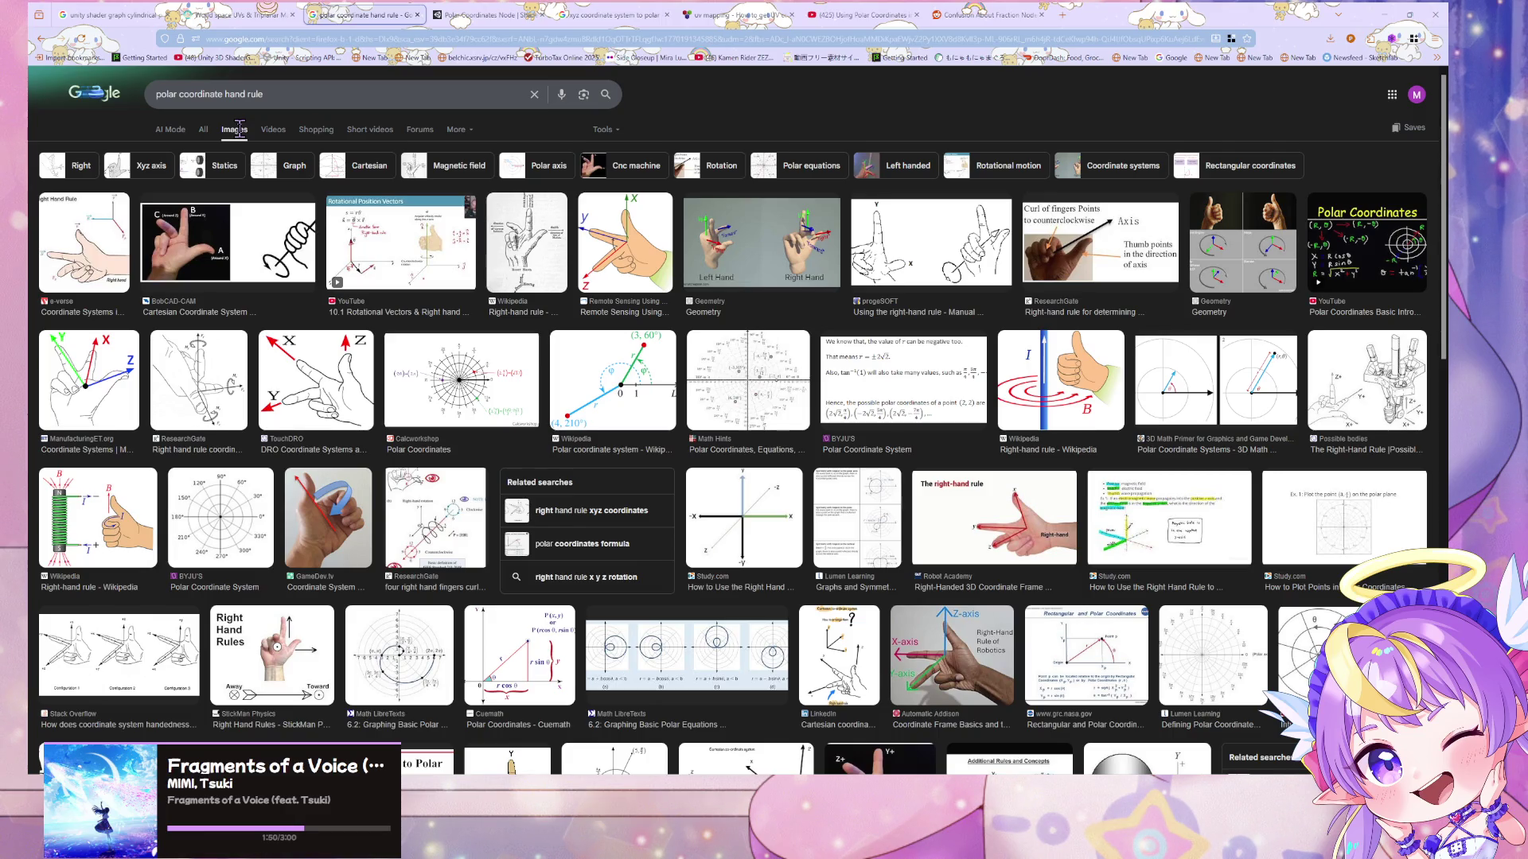
left_click(335, 489)
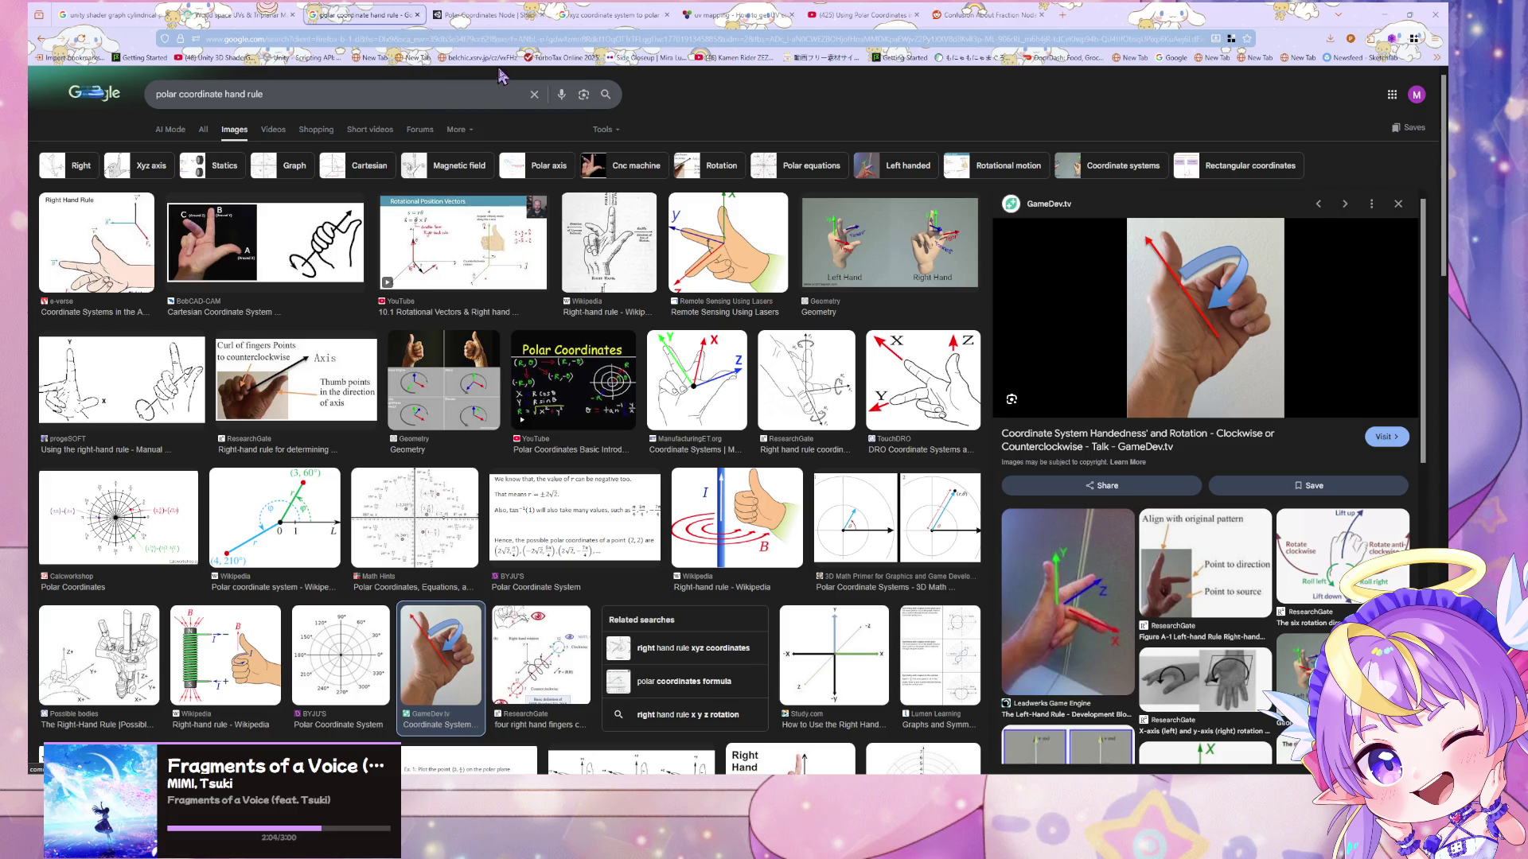
left_click(468, 248)
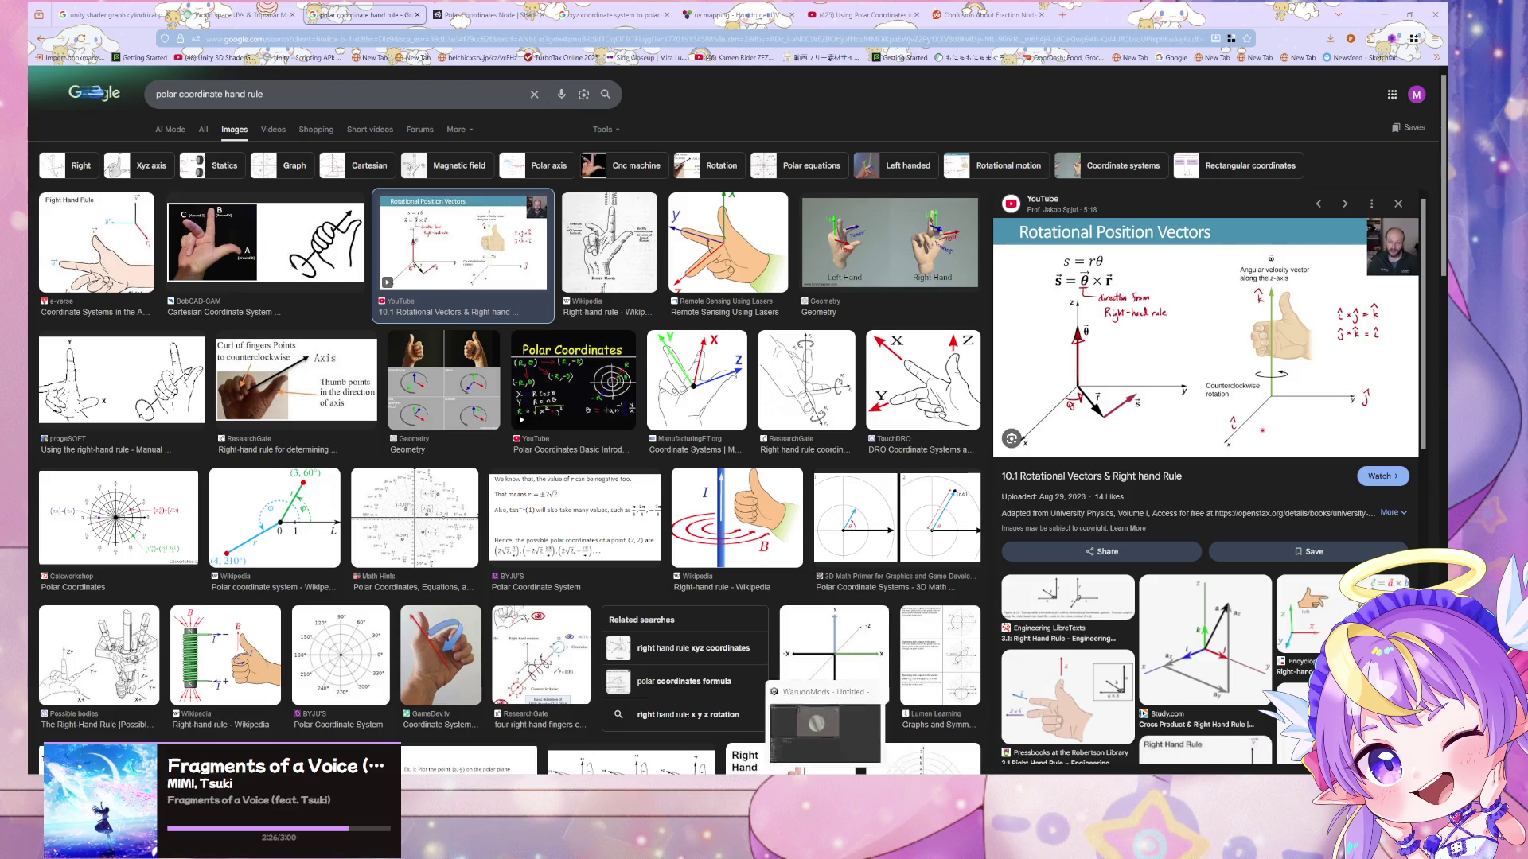
left_click(836, 726)
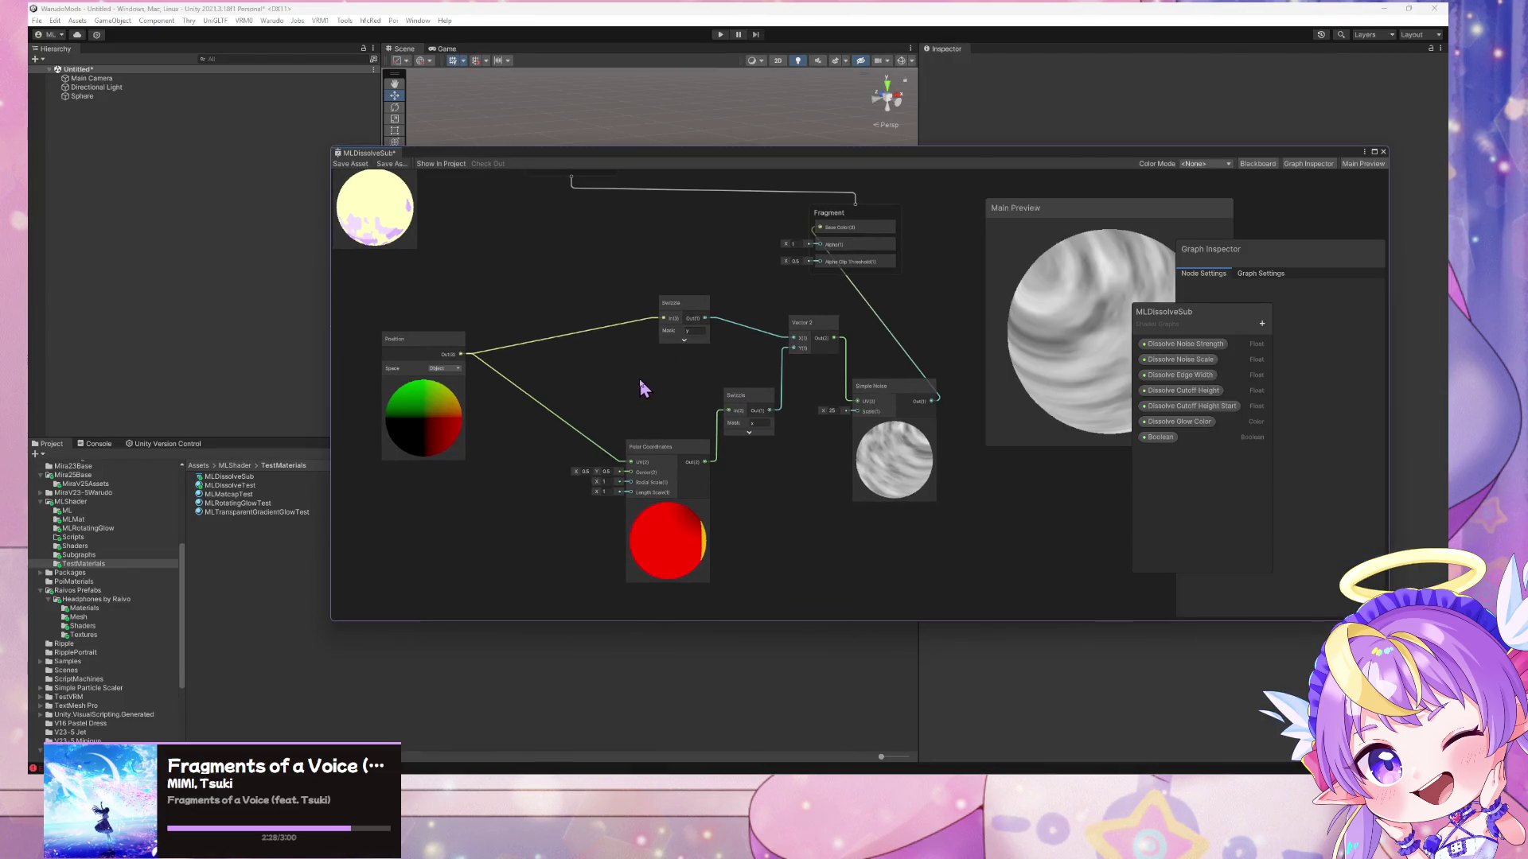
- Duplicate the Swizzle, set the copy's mask to xy, and connect it to Polar Coordinates UV
left_click(697, 310)
key("ctrl+d")
mouse_move(727, 324)
left_mouse_down()
mouse_move(631, 365)
mouse_move(643, 465)
mouse_move(674, 416)
mouse_move(646, 398)
left_mouse_up()
left_click(641, 389)
type("xy")
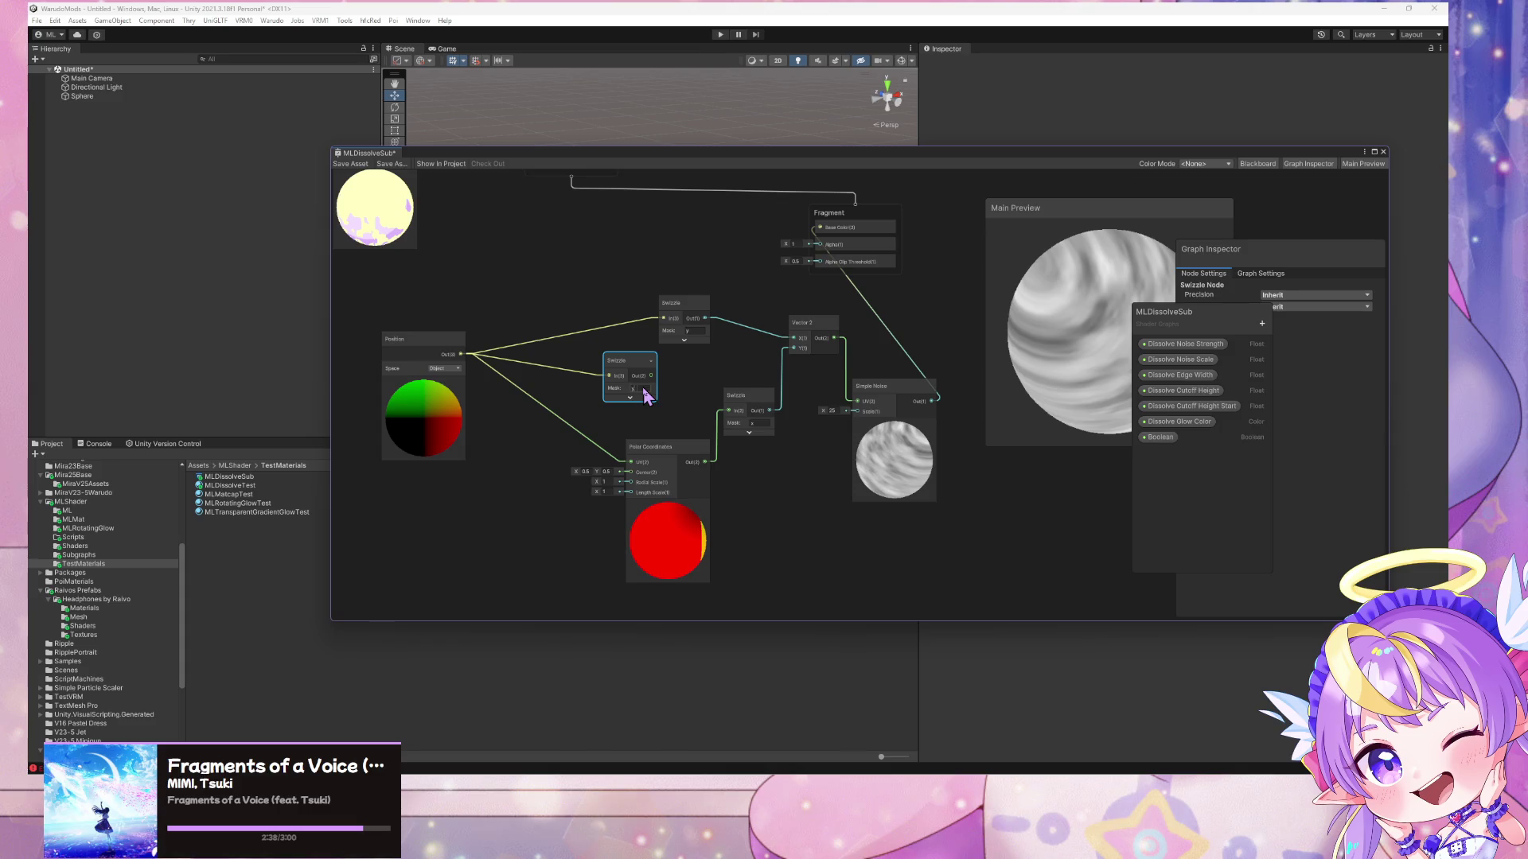
left_click_drag(651, 376, 630, 462)
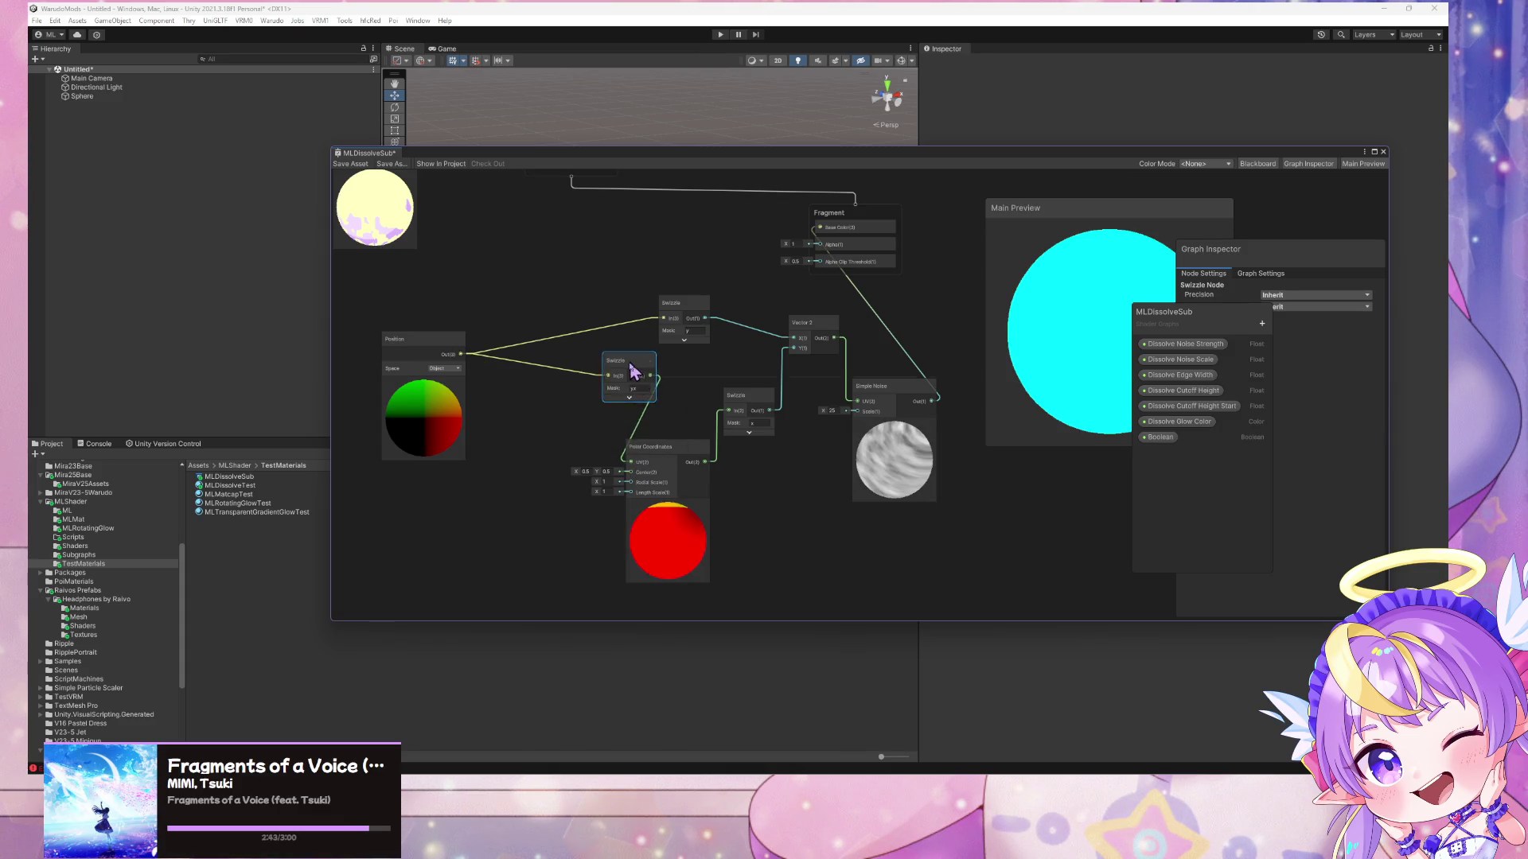
- Tidy the Swizzle, Simple Noise and polar nodes, save the graph, and inspect the preview
left_click_drag(631, 369, 563, 427)
left_click_drag(883, 446, 885, 456)
left_click_drag(678, 447, 792, 388)
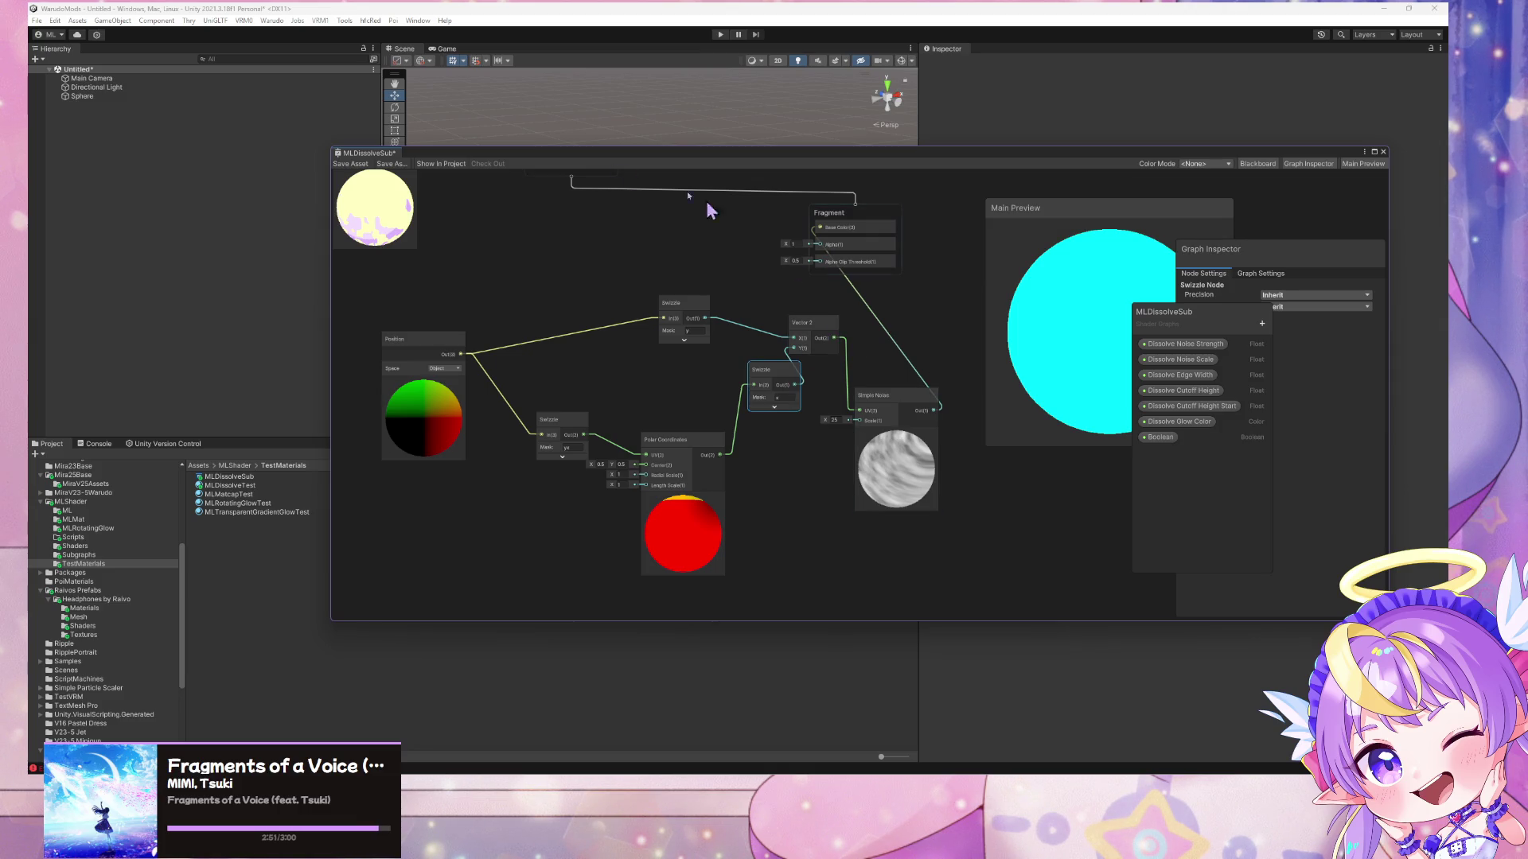
left_click(363, 165)
mouse_move(1067, 343)
left_mouse_down()
mouse_move(1068, 297)
mouse_move(1085, 382)
mouse_move(1053, 307)
mouse_move(1090, 265)
mouse_move(829, 324)
mouse_move(945, 293)
mouse_move(778, 242)
mouse_move(976, 273)
mouse_move(832, 398)
left_mouse_up()
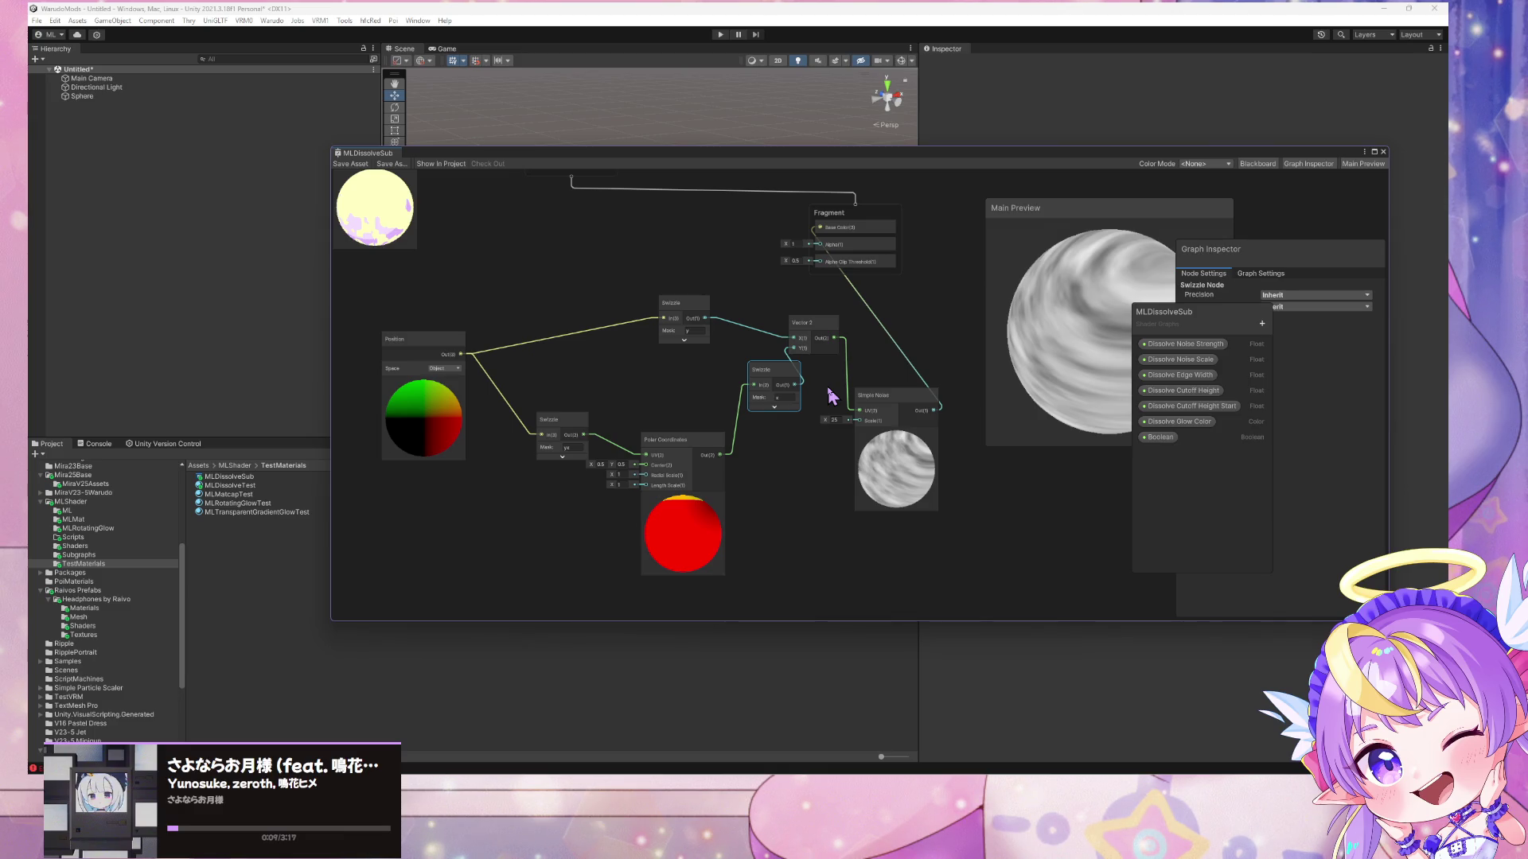
- Wire Position straight into Polar Coordinates UV, delete the extra Swizzle, and add a Sample Gradient node
mouse_move(461, 354)
left_mouse_down()
mouse_move(652, 461)
mouse_move(546, 518)
left_mouse_up()
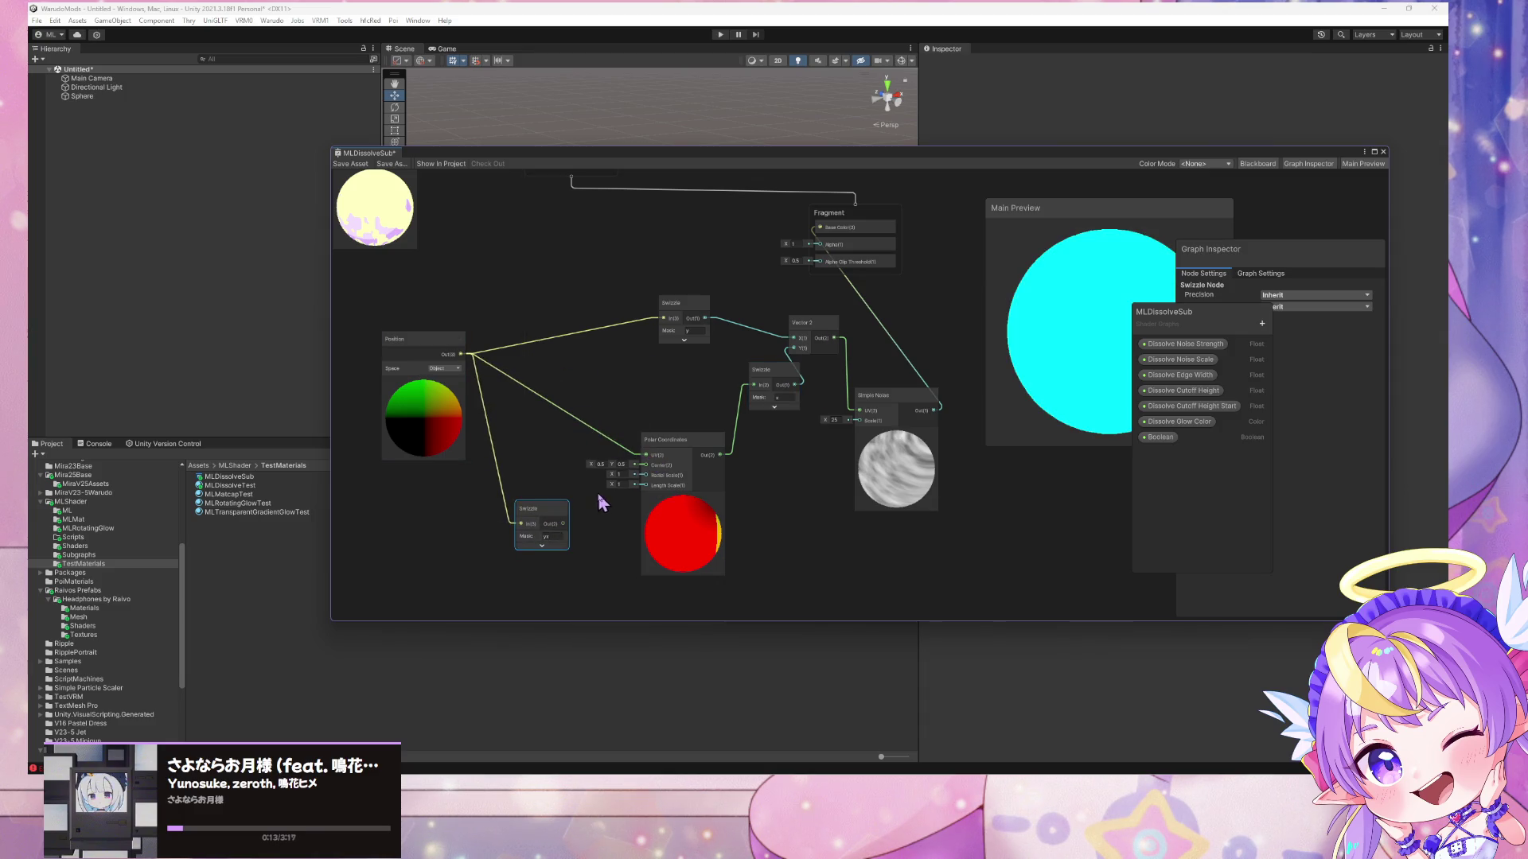
key("Delete")
key("space")
type("gradie")
key("Escape")
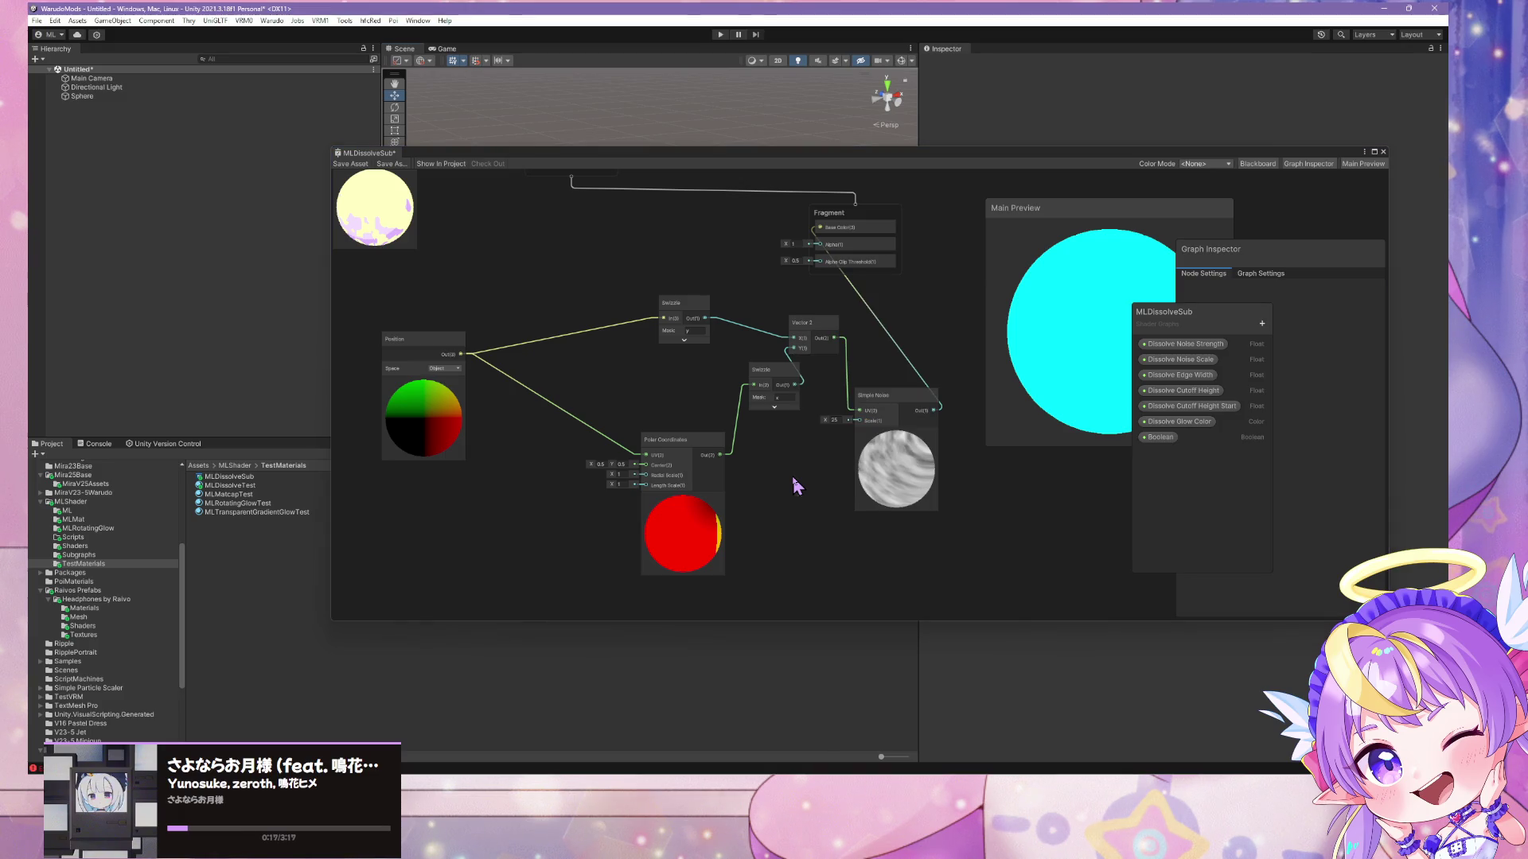
key("space")
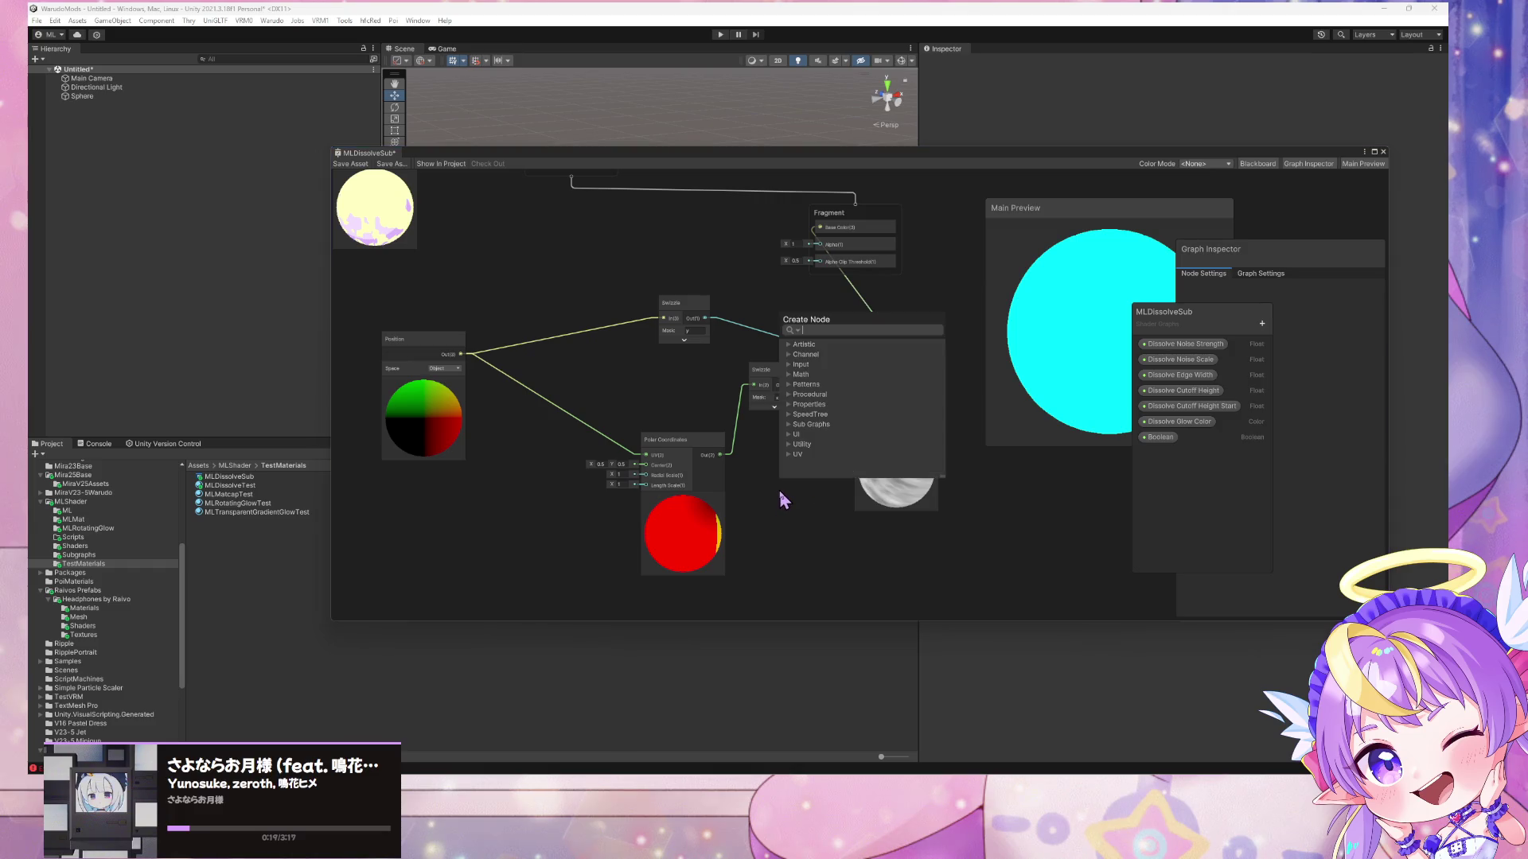
type("sam")
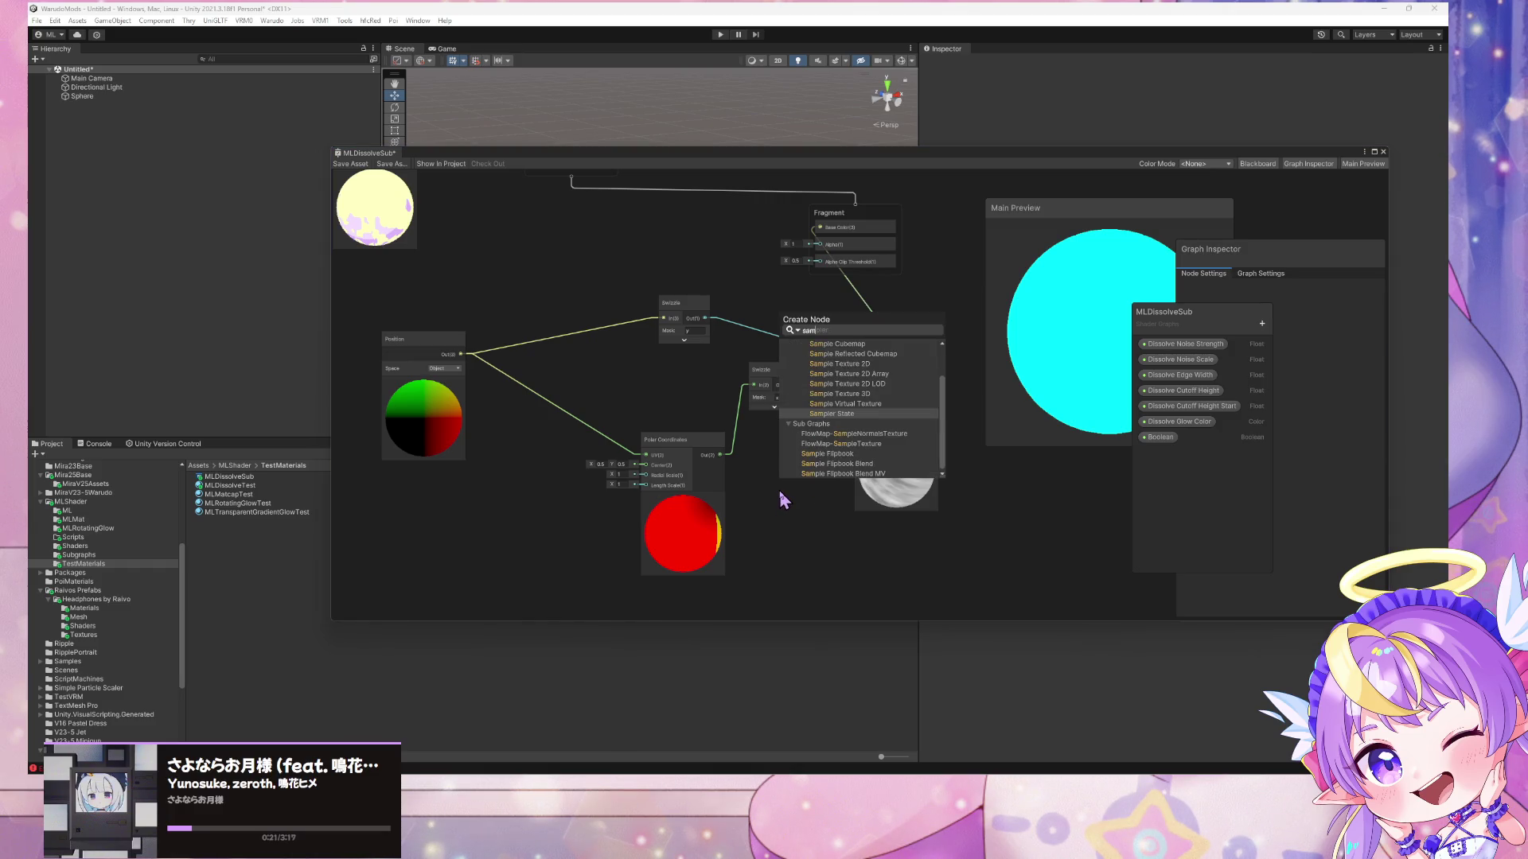
type("ple gradient")
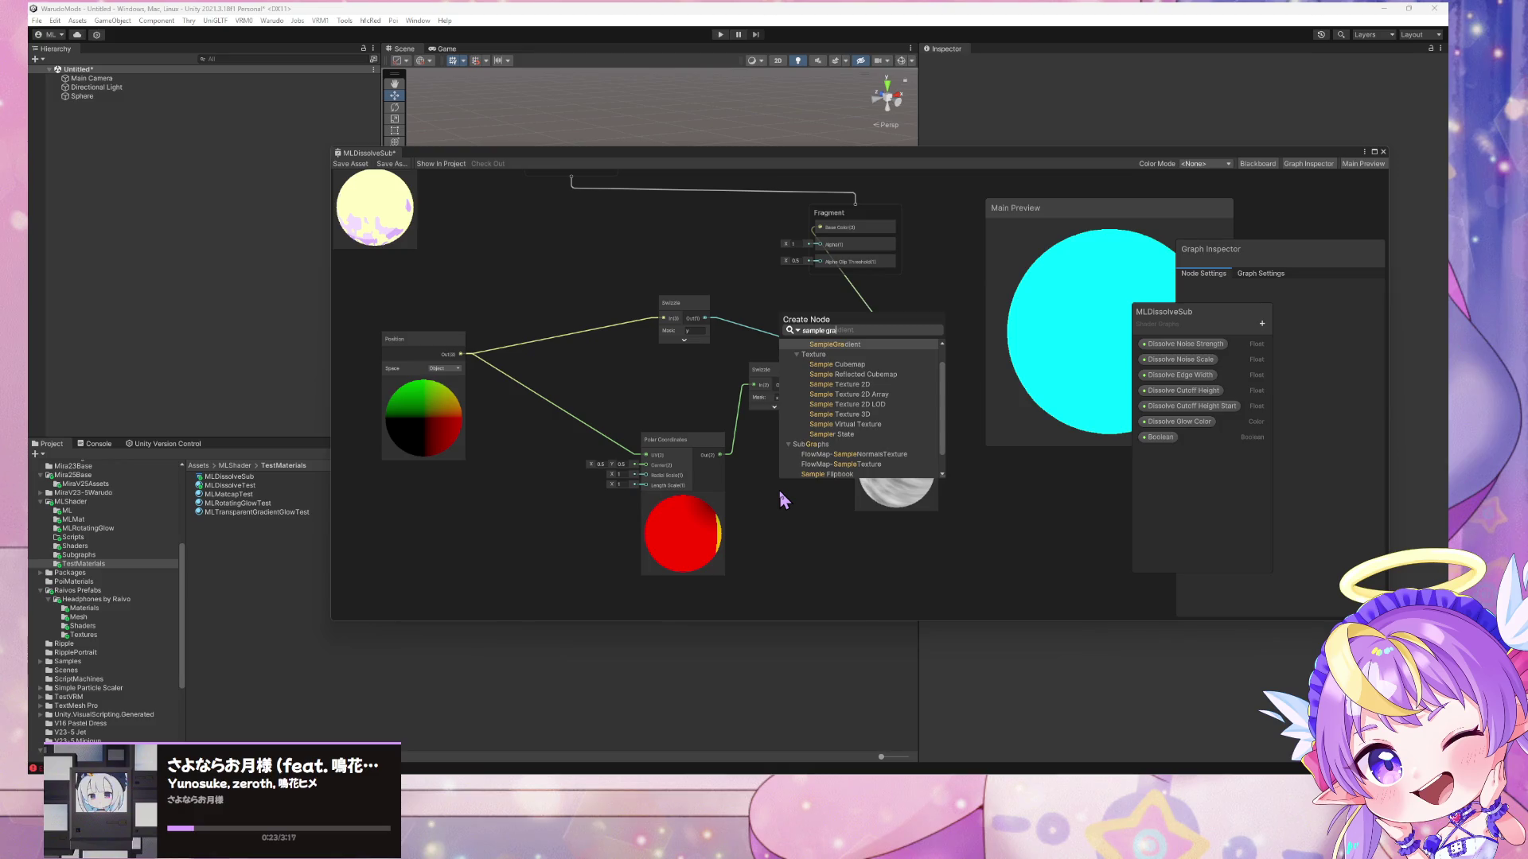
key("Return")
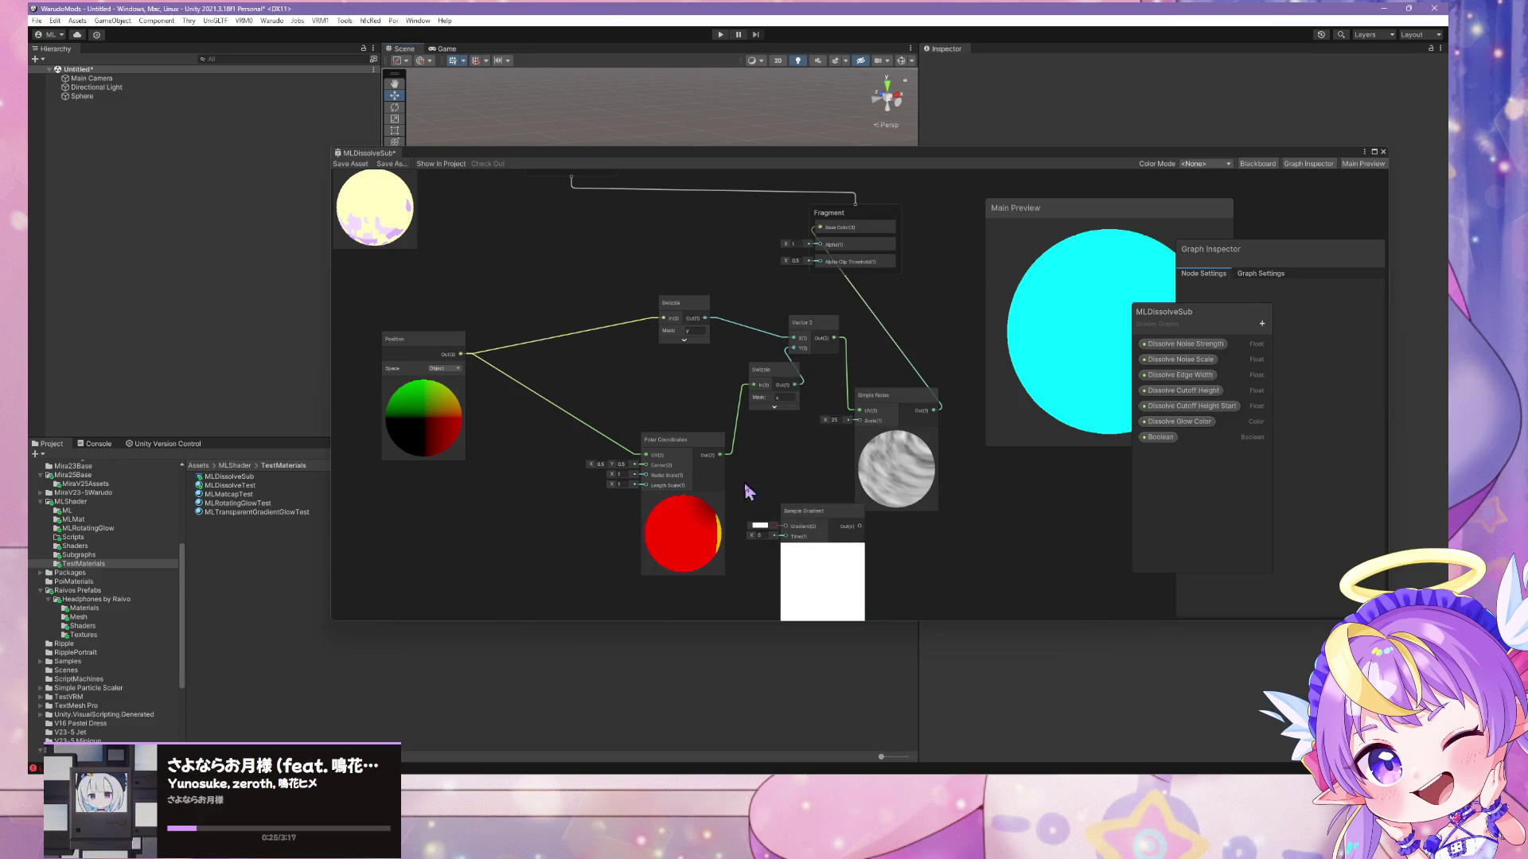
- Apply the rainbow preset to the Sample Gradient and place it near the Swizzle
left_click(760, 525)
left_click(290, 365)
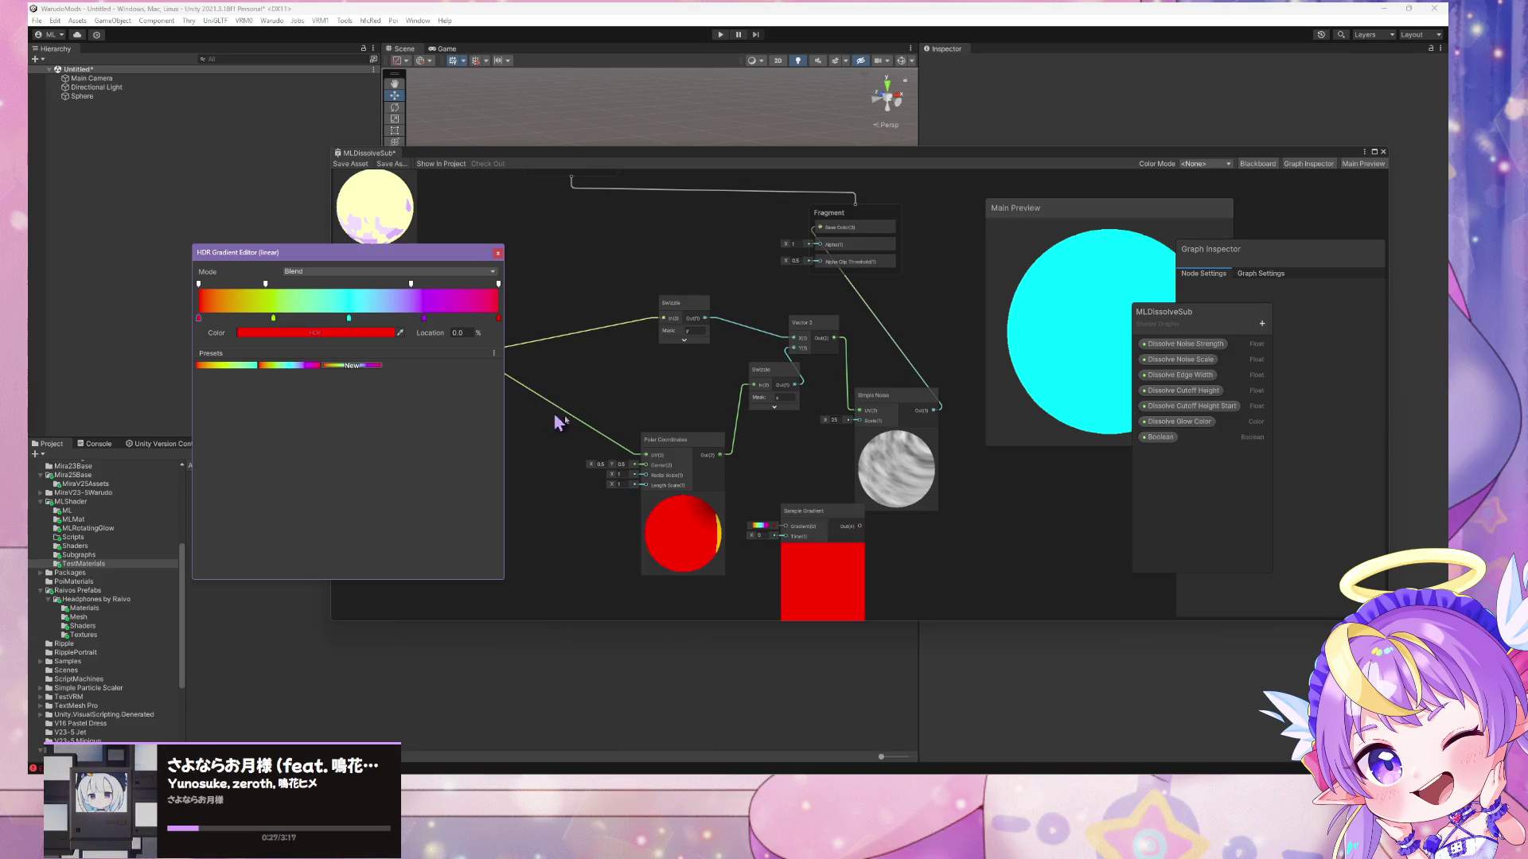
left_click_drag(692, 436, 598, 444)
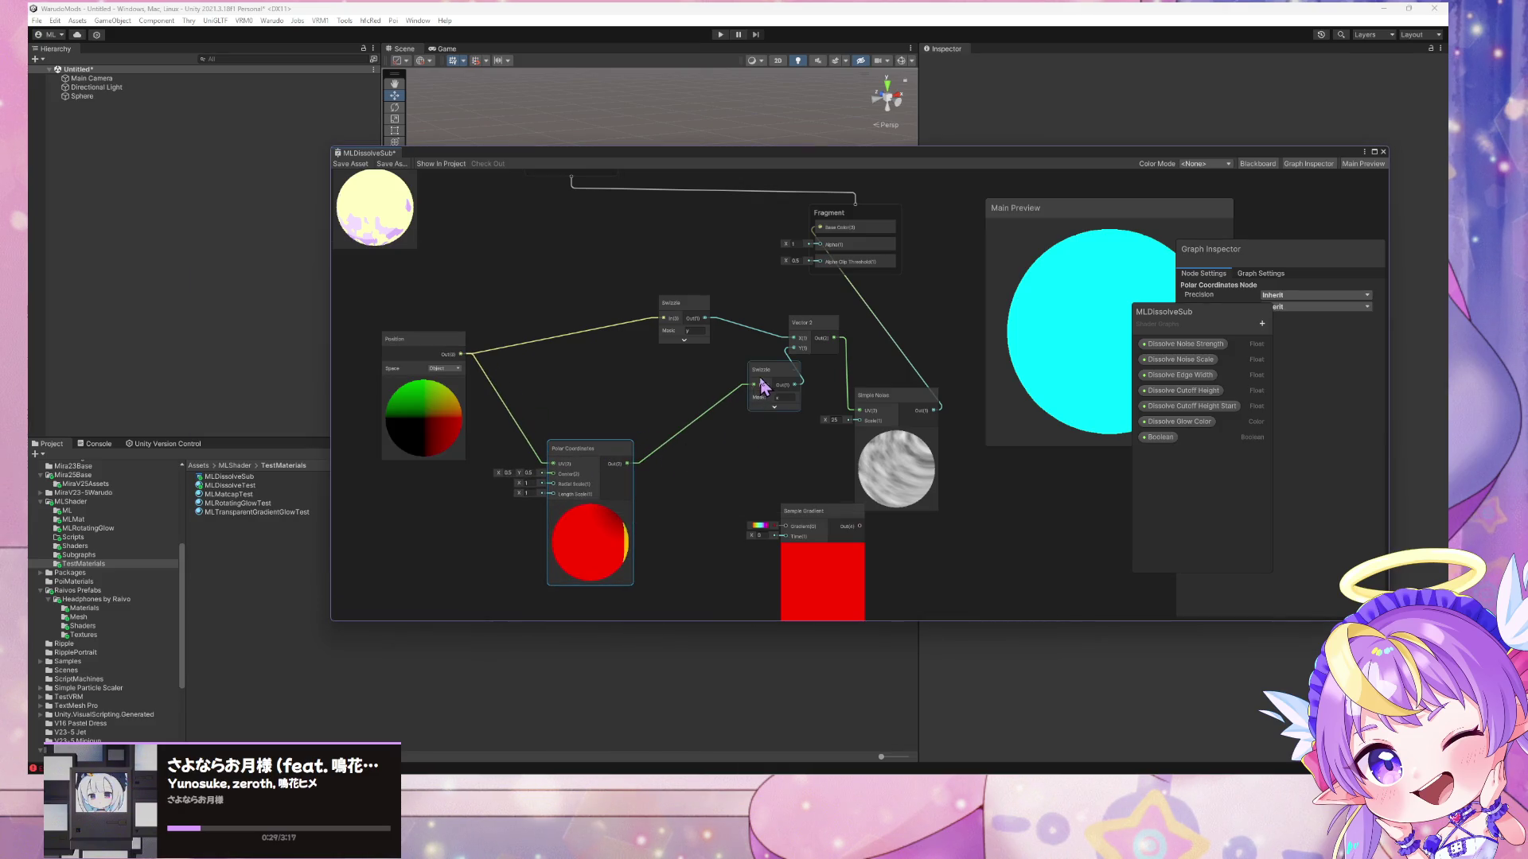
left_click_drag(763, 386, 741, 388)
left_click_drag(820, 514, 775, 480)
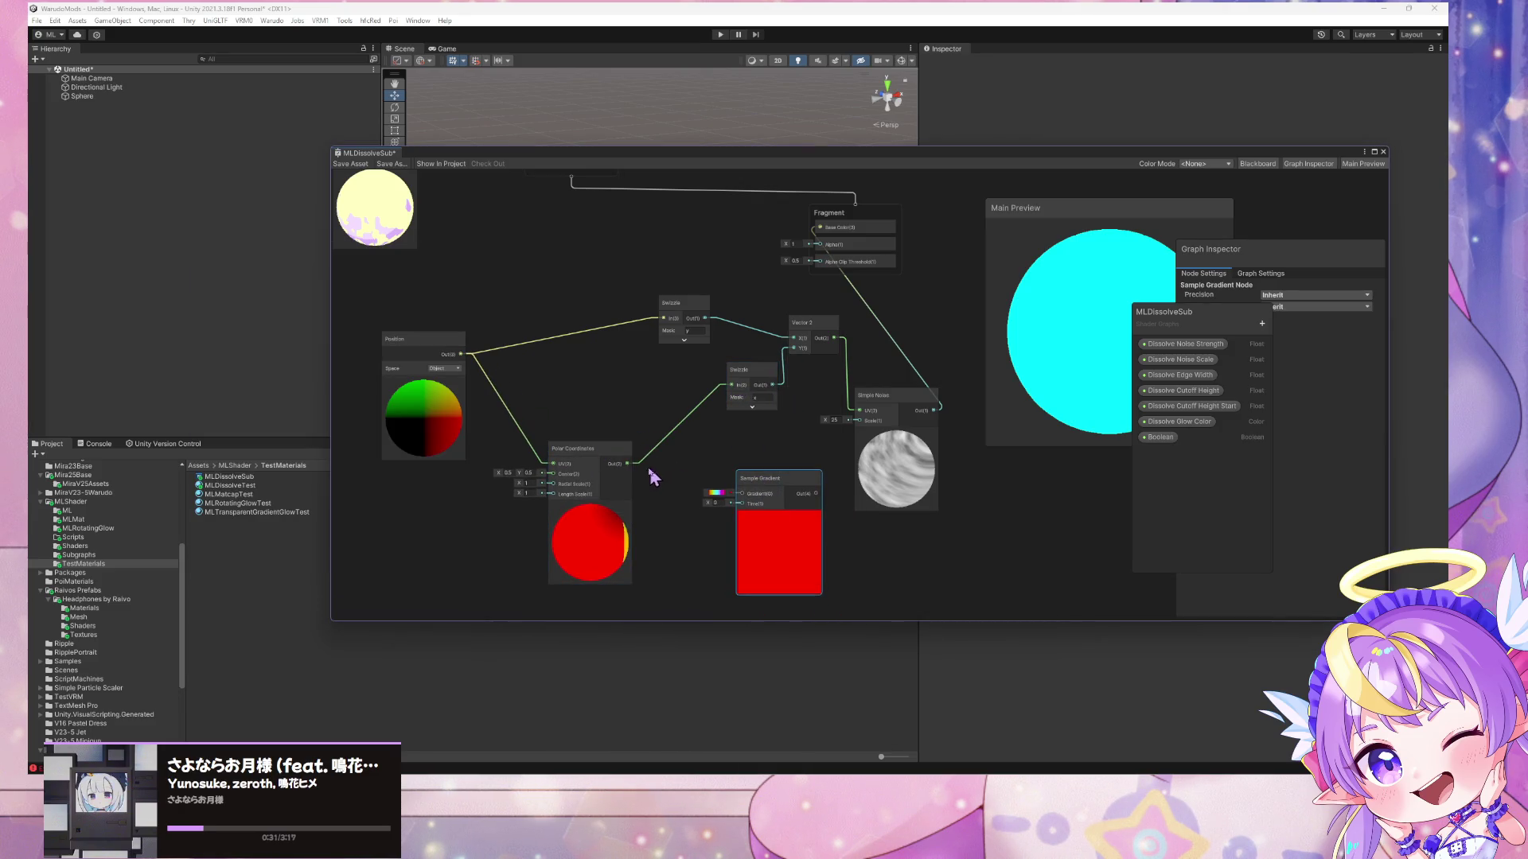
left_click(659, 469)
- Connect the Swizzle to the gradient's Time and the gradient output to the fragment output
key("space")
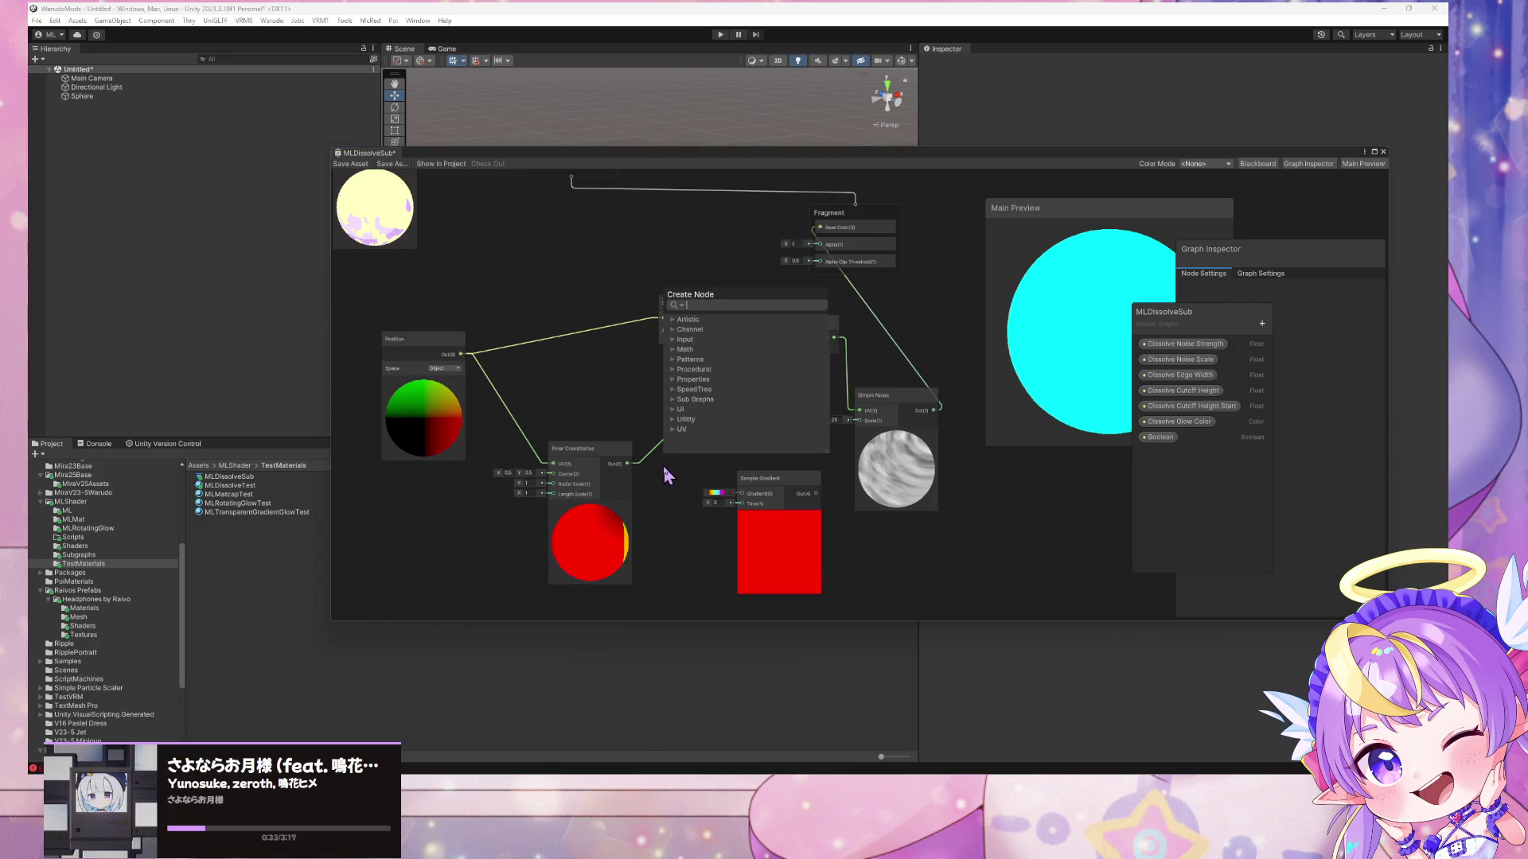
key("Escape")
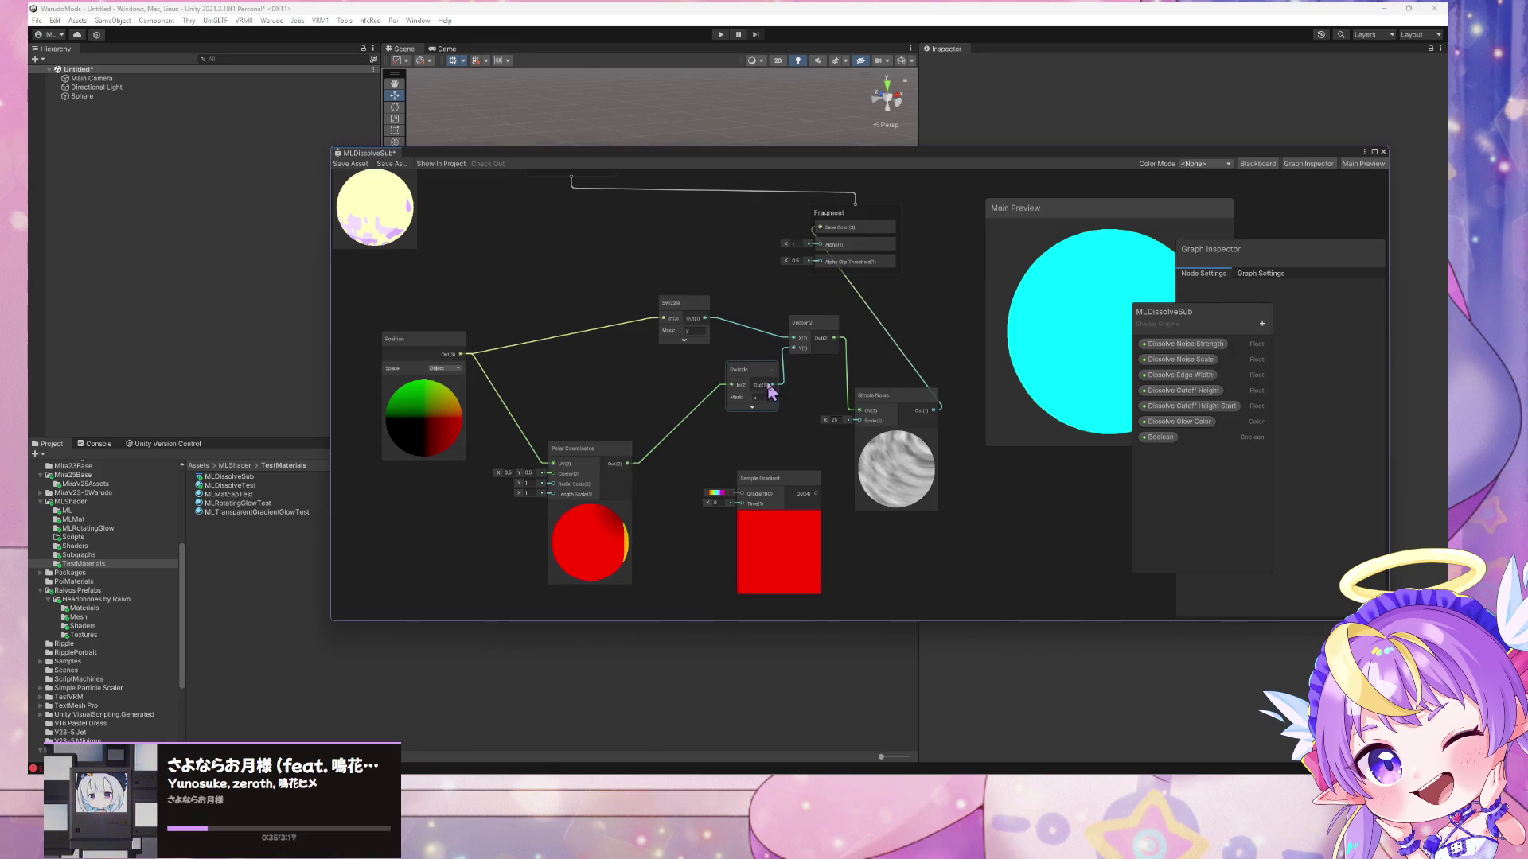
left_click_drag(774, 388, 742, 504)
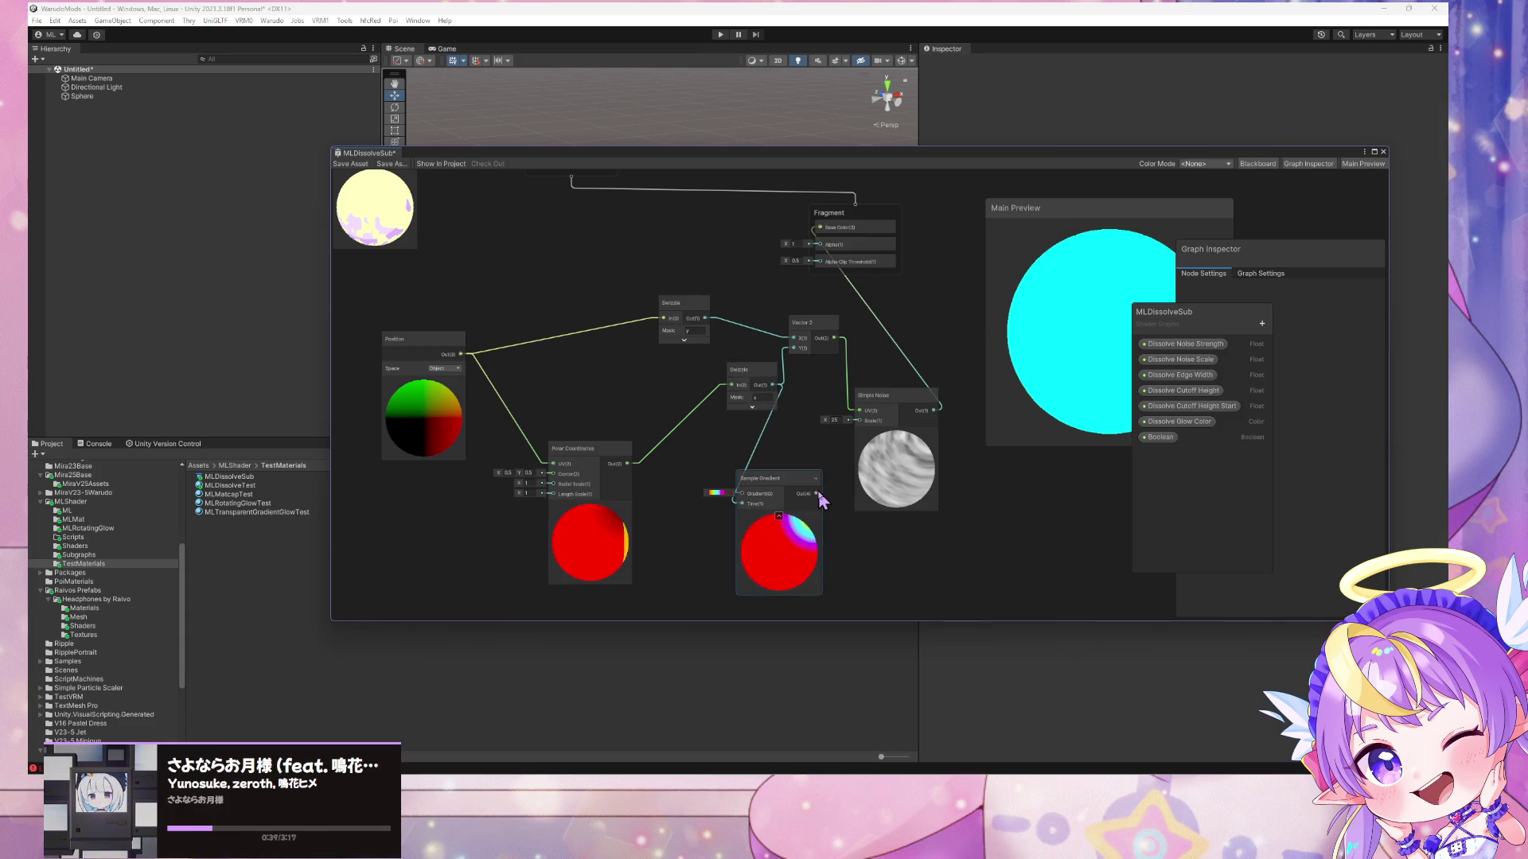
left_click_drag(744, 371, 690, 385)
mouse_move(817, 494)
left_mouse_down()
mouse_move(824, 256)
mouse_move(806, 254)
mouse_move(831, 245)
left_mouse_up()
left_click_drag(892, 402, 986, 391)
- Rearrange the Sample Gradient, Vector 2 and Polar Coordinates nodes and orbit the preview
mouse_move(779, 481)
left_mouse_down()
mouse_move(808, 484)
mouse_move(822, 438)
left_mouse_up()
left_click_drag(818, 326, 808, 300)
mouse_move(1035, 326)
left_mouse_down()
mouse_move(962, 264)
mouse_move(1005, 334)
left_mouse_up()
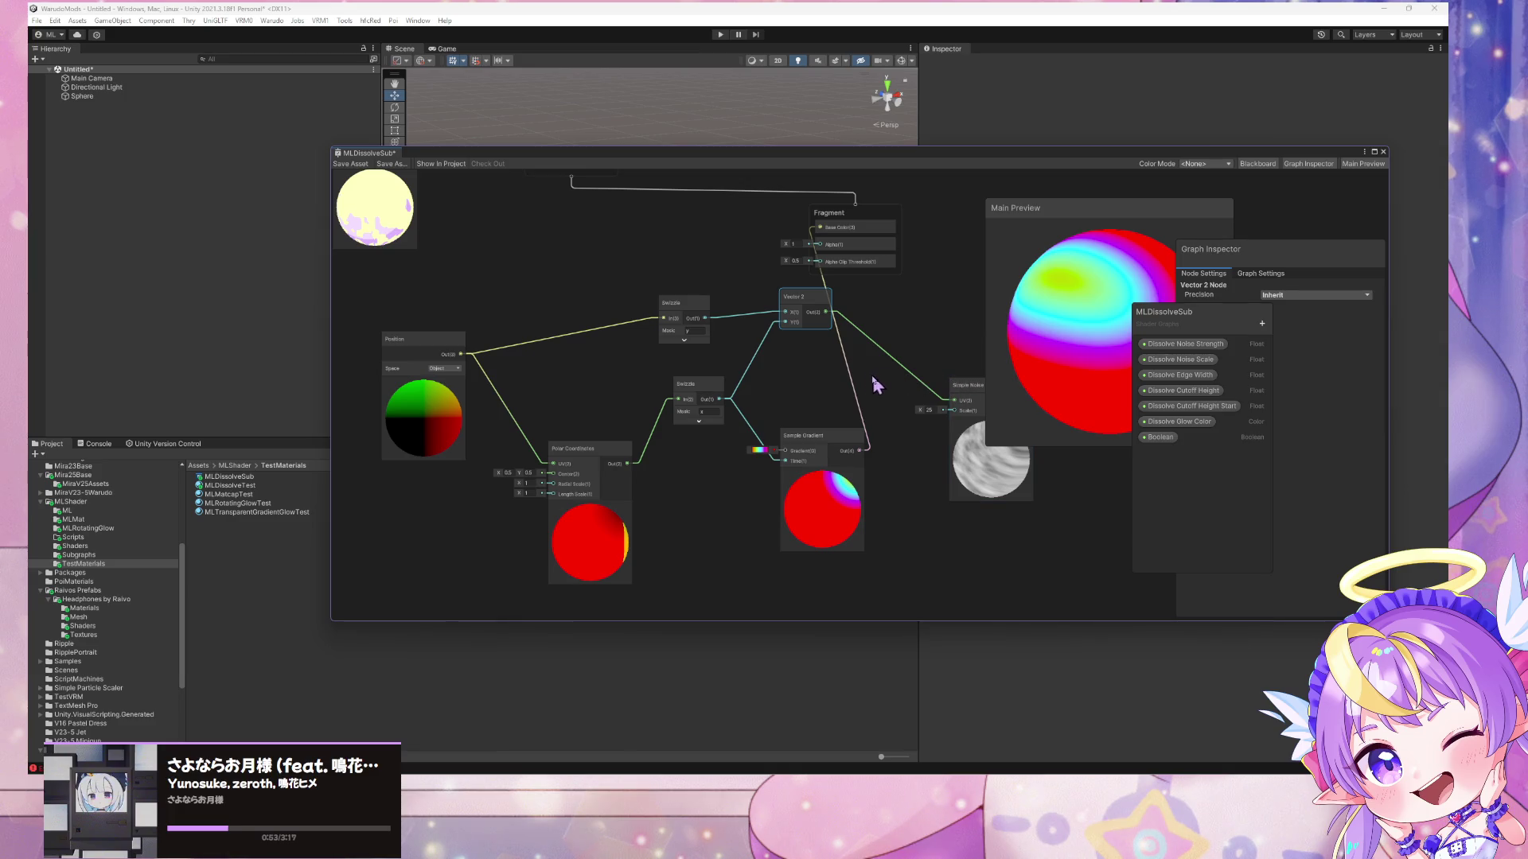
left_click_drag(606, 454, 615, 442)
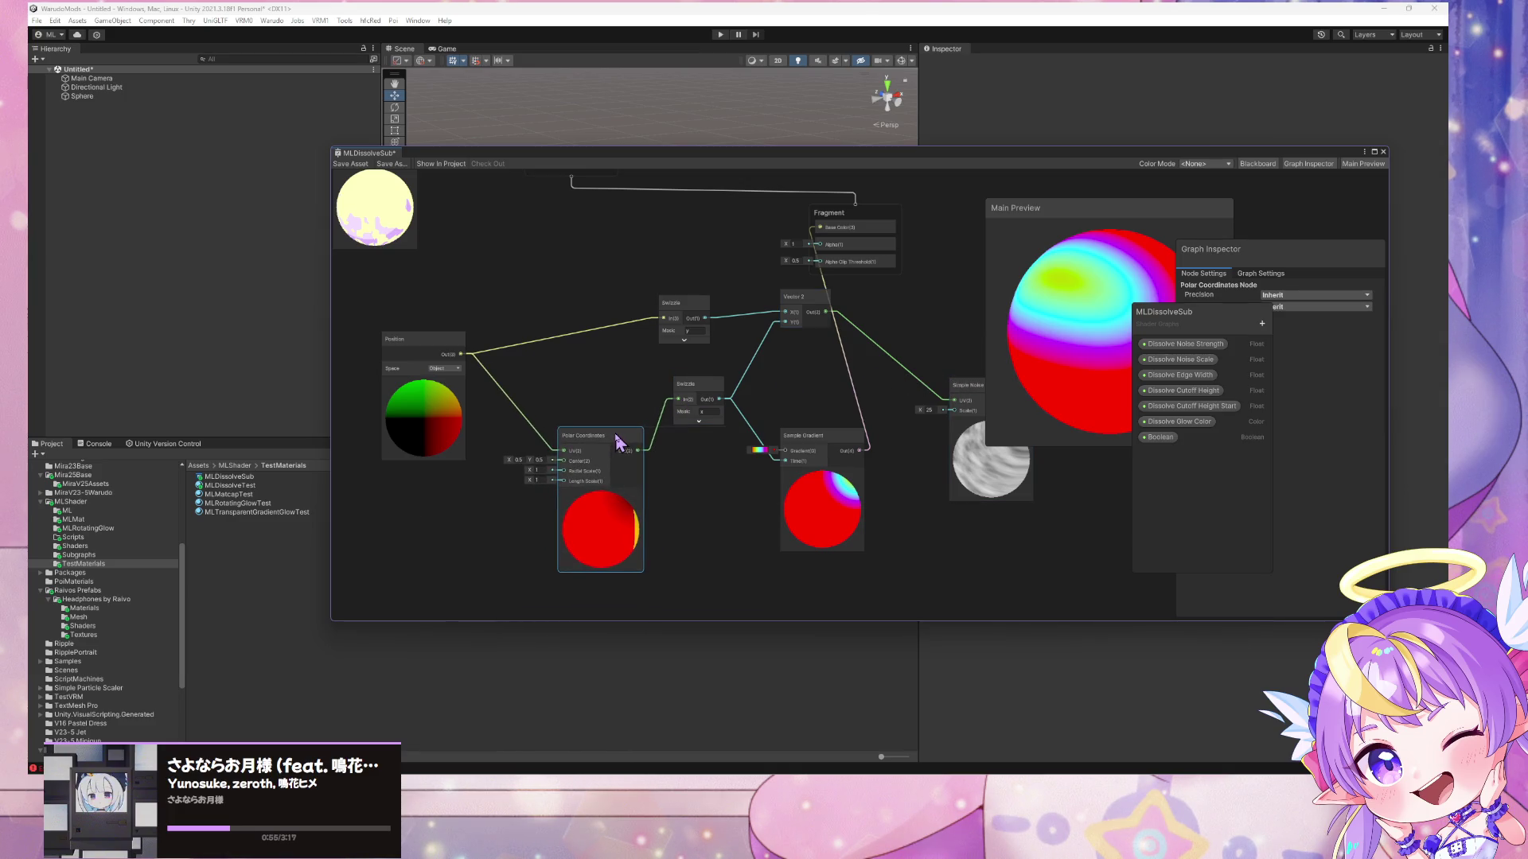
- Delete the Simple Noise, Vector 2 and upper Swizzle nodes
left_click(618, 408)
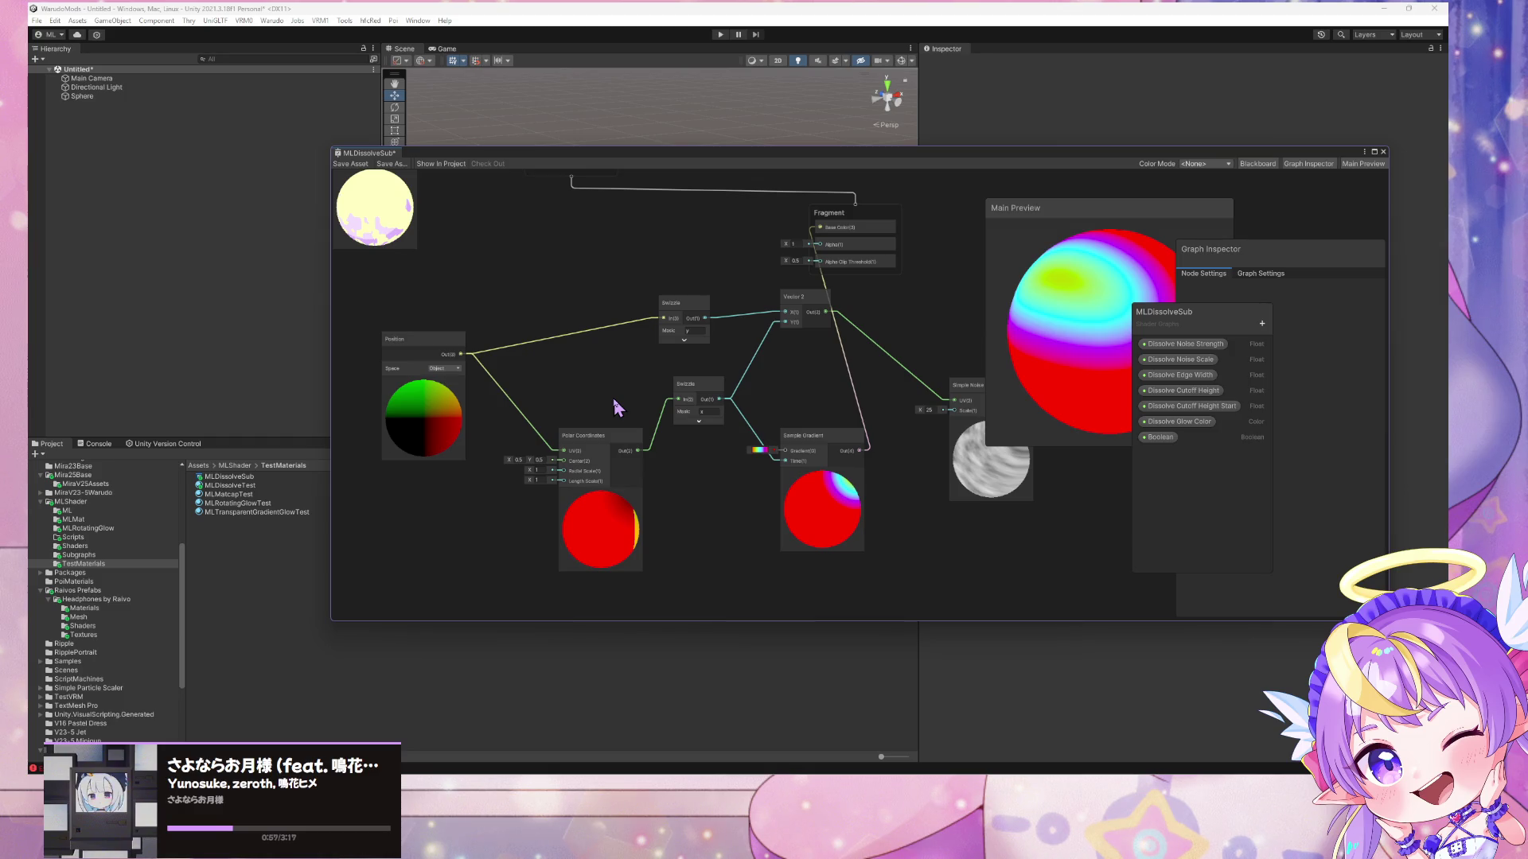
left_click(694, 393)
left_click(959, 386)
key("Delete")
left_click(800, 296)
key("Delete")
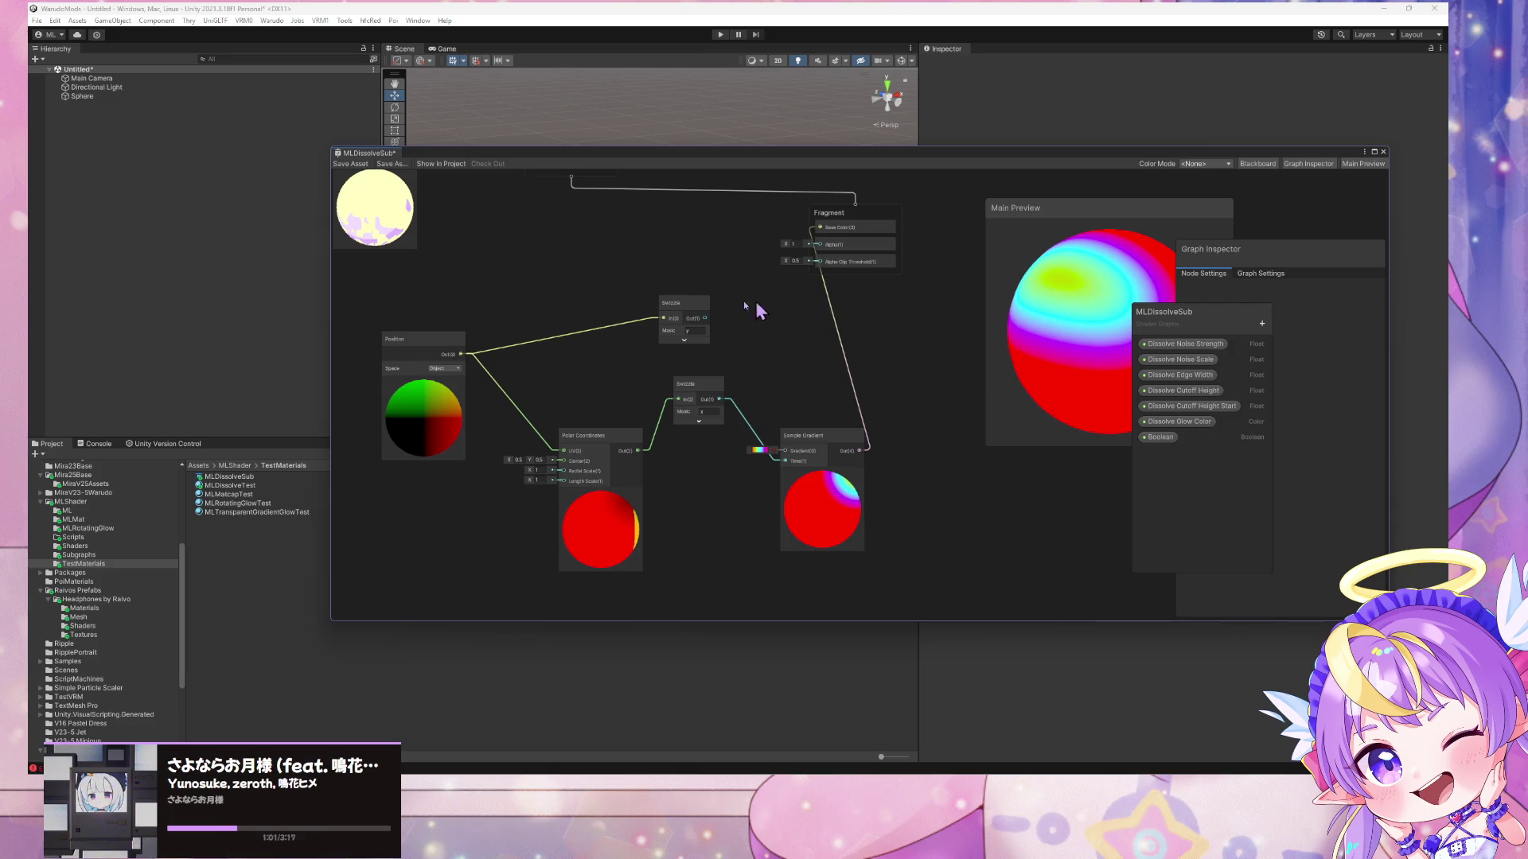
left_click(683, 304)
key("Delete")
- Place a Swizzle copy above Polar Coordinates and unhook Position from its UV input
left_click_drag(593, 436, 610, 416)
left_click(692, 390)
key("ctrl+d")
left_click_drag(721, 403, 579, 346)
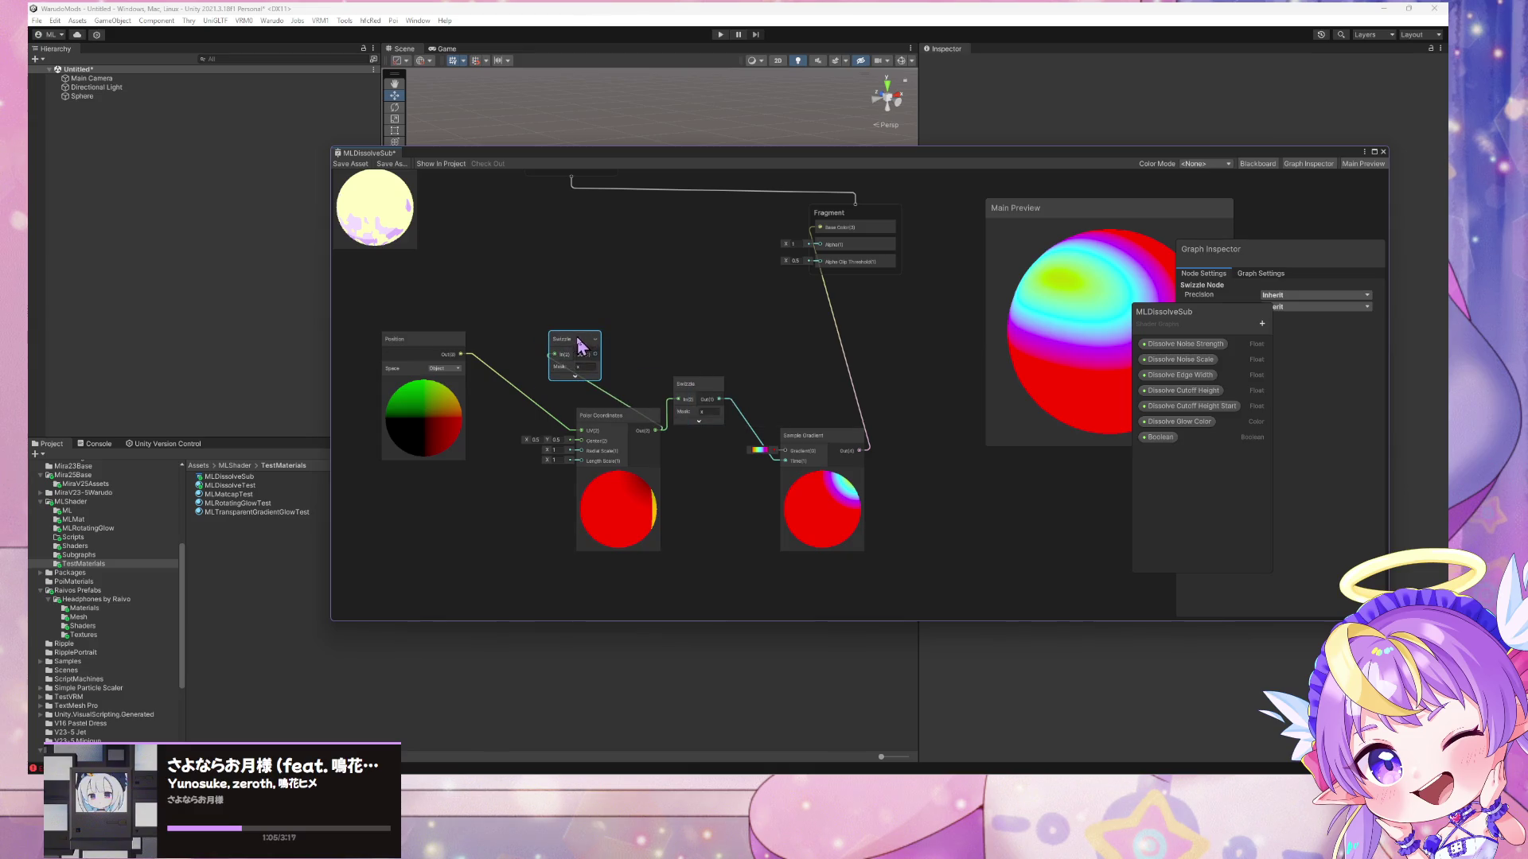
left_click(586, 416)
mouse_move(583, 430)
left_mouse_down()
mouse_move(569, 434)
mouse_move(521, 346)
mouse_move(440, 355)
mouse_move(555, 355)
left_mouse_up()
- Try the y-masked Swizzle on Polar Coordinates UV, then remove the link to use default UVs
left_click(588, 366)
type("y")
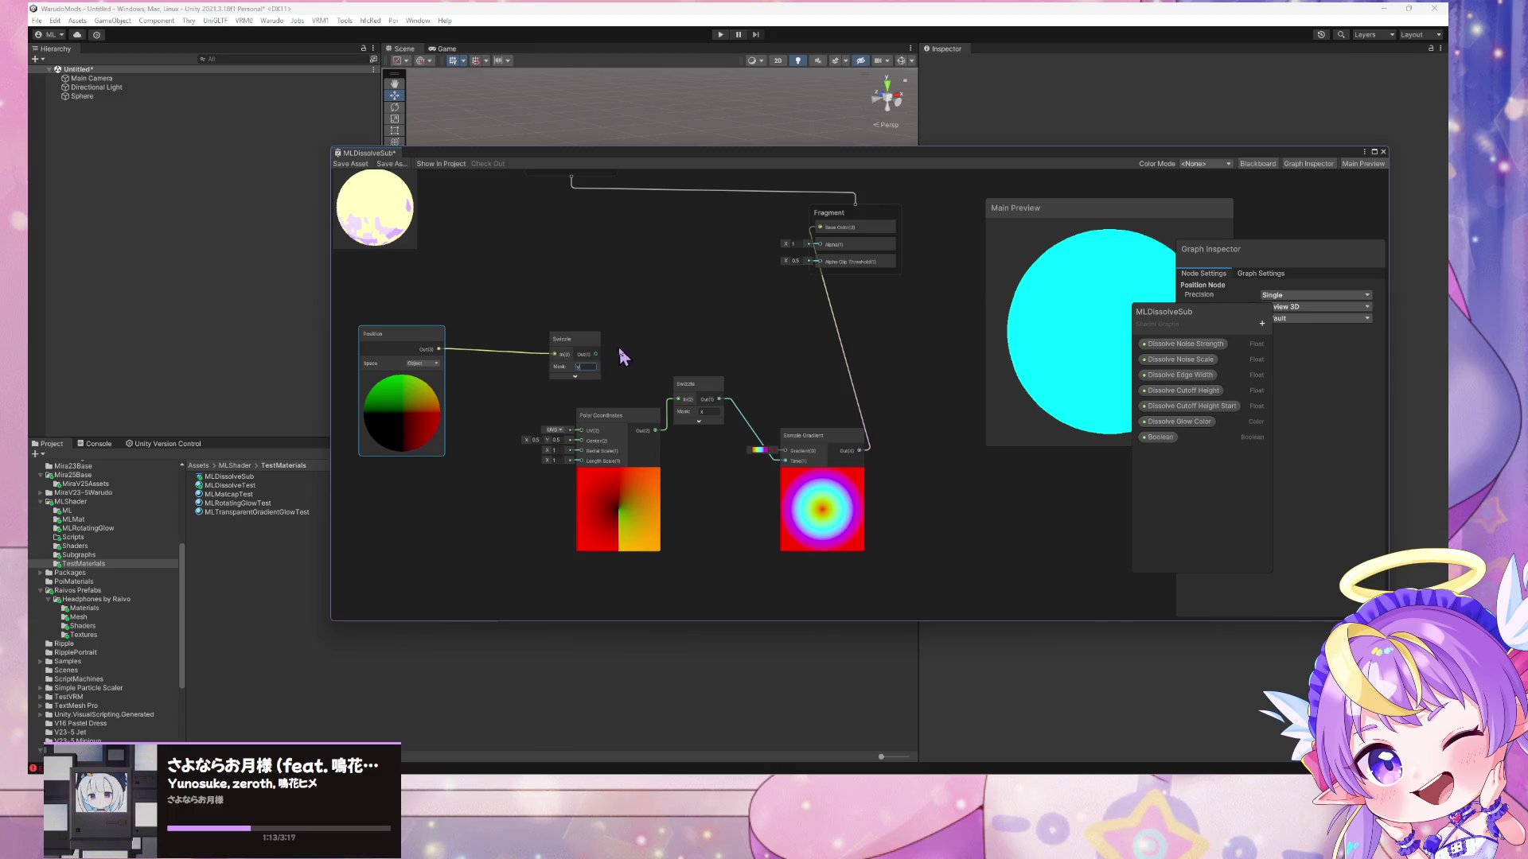
left_click_drag(597, 355, 580, 430)
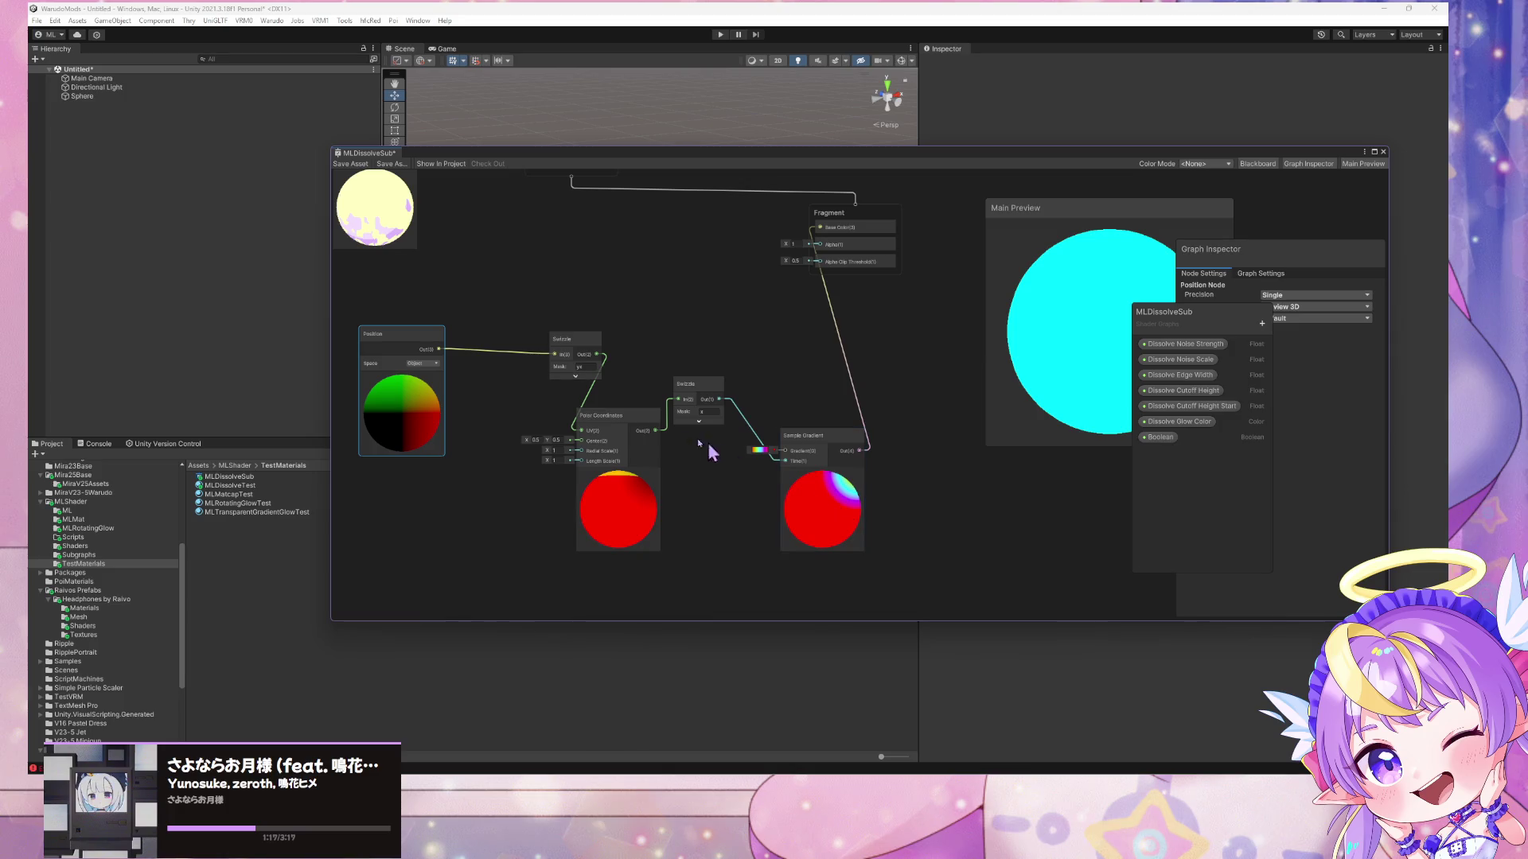
left_click(591, 396)
key("Delete")
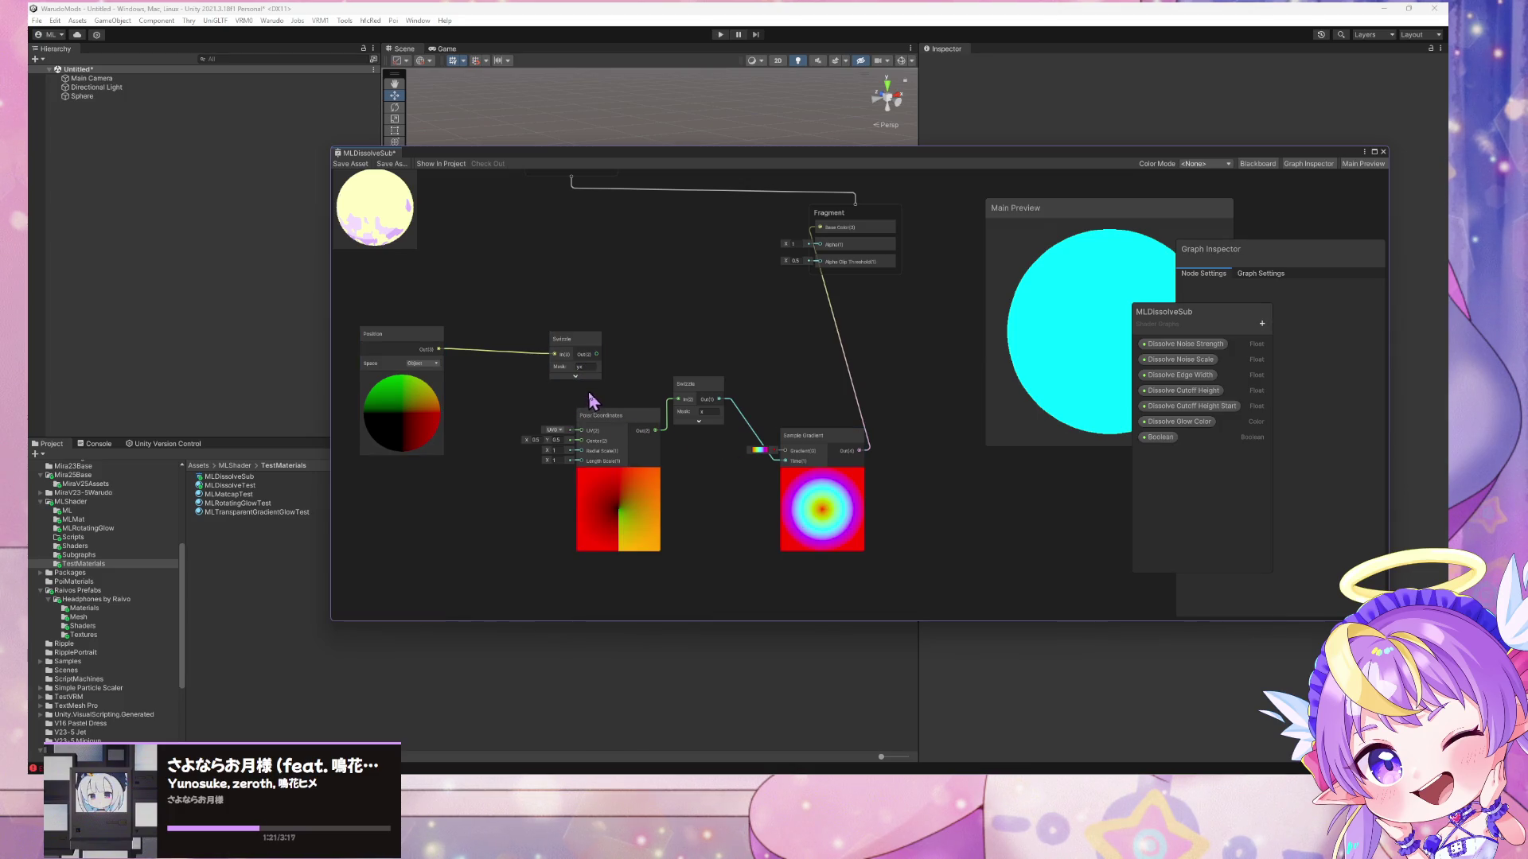
- Reposition the Sample Gradient and orbit the main preview to inspect the rainbow rings
mouse_move(827, 529)
left_mouse_down()
mouse_move(820, 509)
mouse_move(826, 537)
left_mouse_up()
mouse_move(1034, 364)
left_mouse_down()
mouse_move(1054, 367)
mouse_move(893, 427)
mouse_move(579, 436)
left_mouse_up()
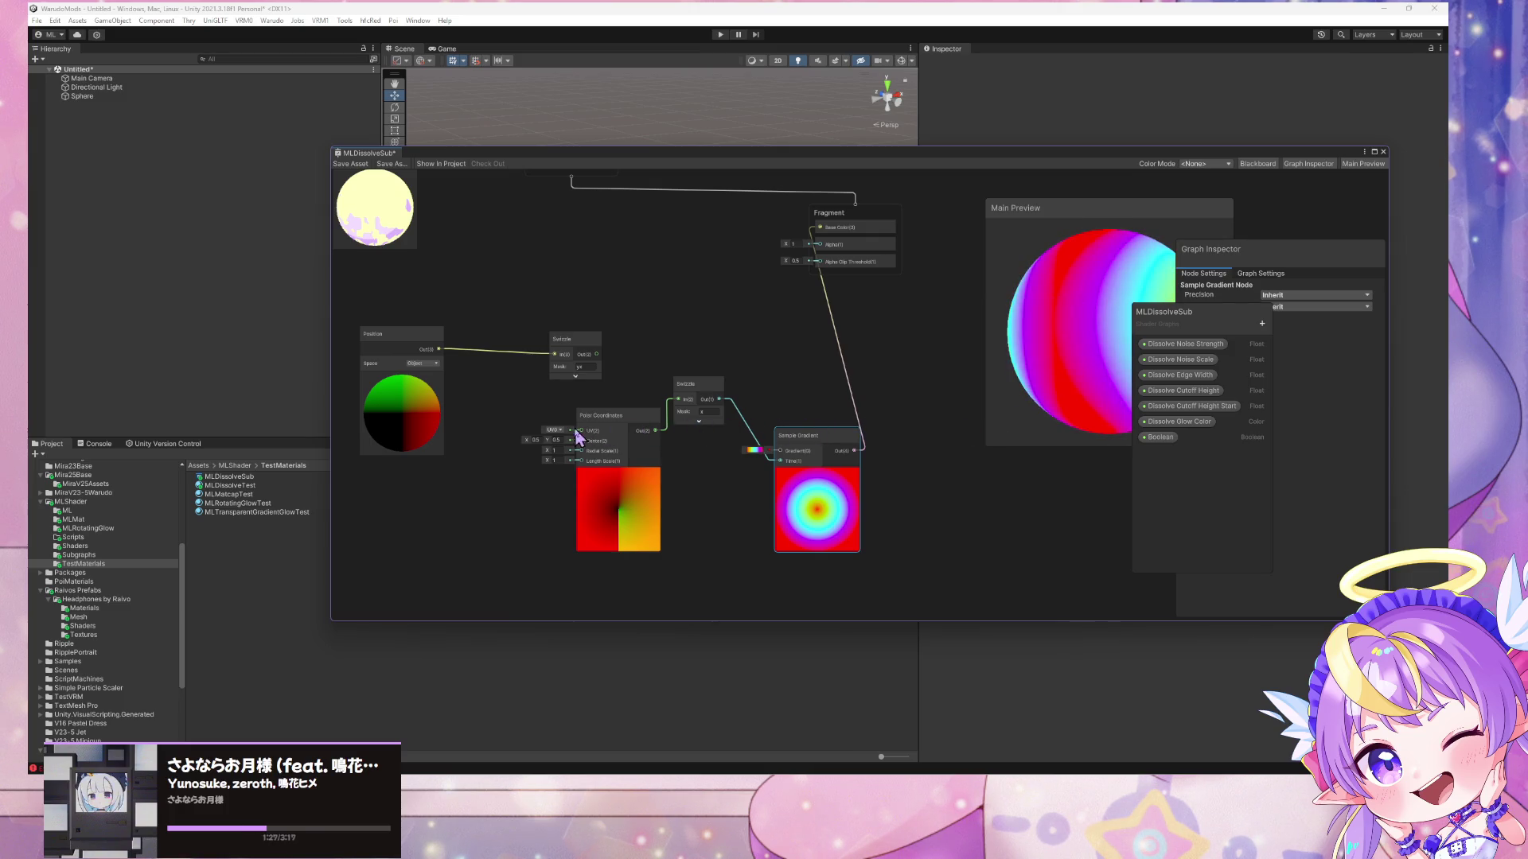
scroll(1019, 331, "down", 5)
mouse_move(1092, 304)
left_mouse_down()
mouse_move(1047, 417)
mouse_move(1057, 278)
left_mouse_up()
left_click(422, 363)
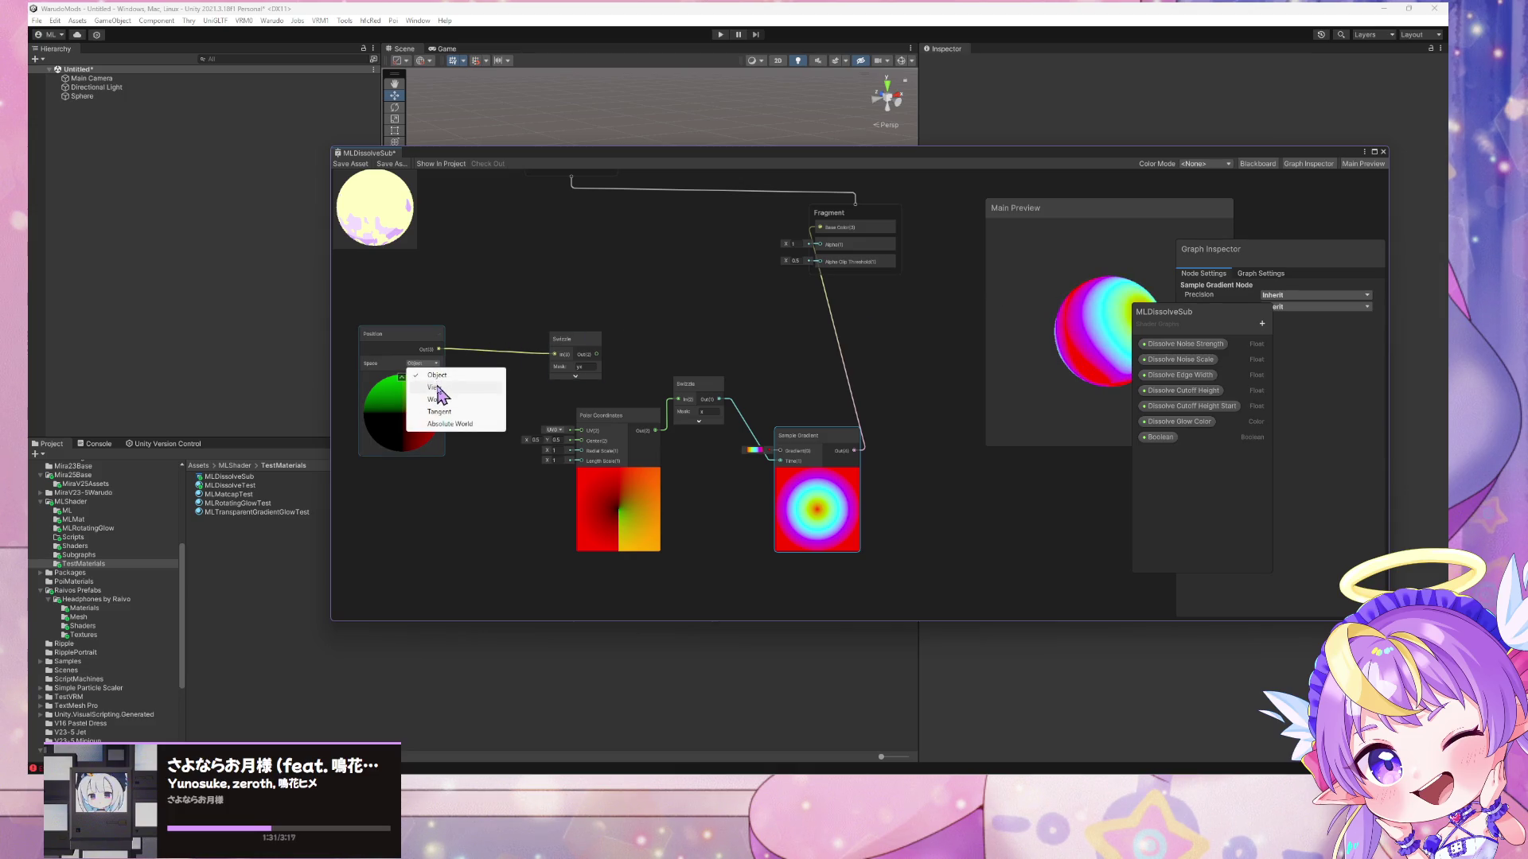
- Set the Position node to World space and rearrange it and the main preview
left_click(436, 400)
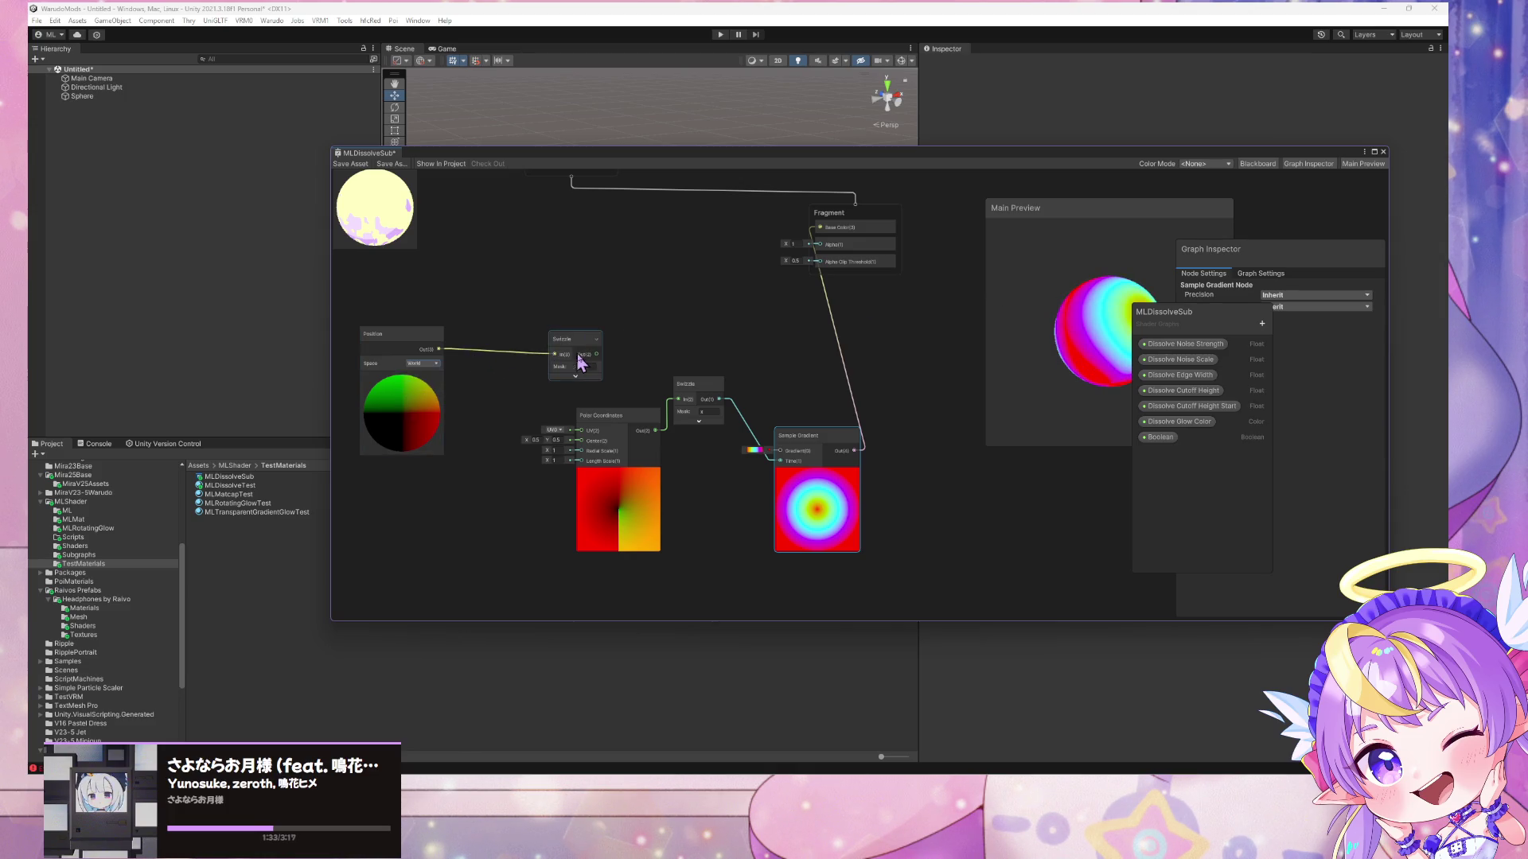
mouse_move(436, 350)
left_mouse_down()
mouse_move(513, 404)
mouse_move(456, 385)
mouse_move(582, 430)
left_mouse_up()
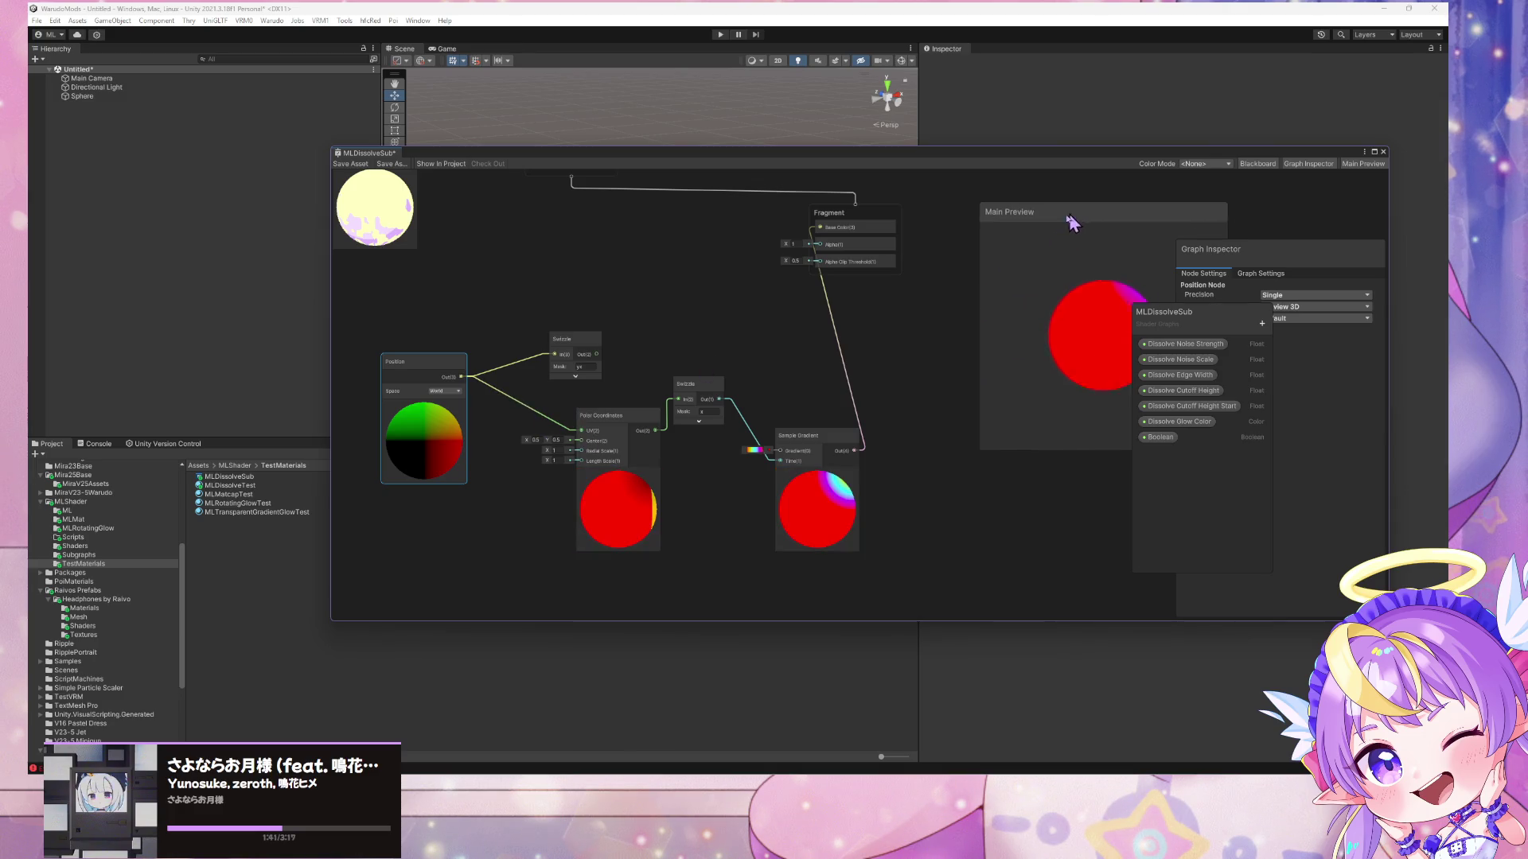
left_click_drag(1074, 218, 949, 271)
- Try Absolute World on Position, revert to World, and shift the graph window to reveal the Scene sphere
left_click(445, 391)
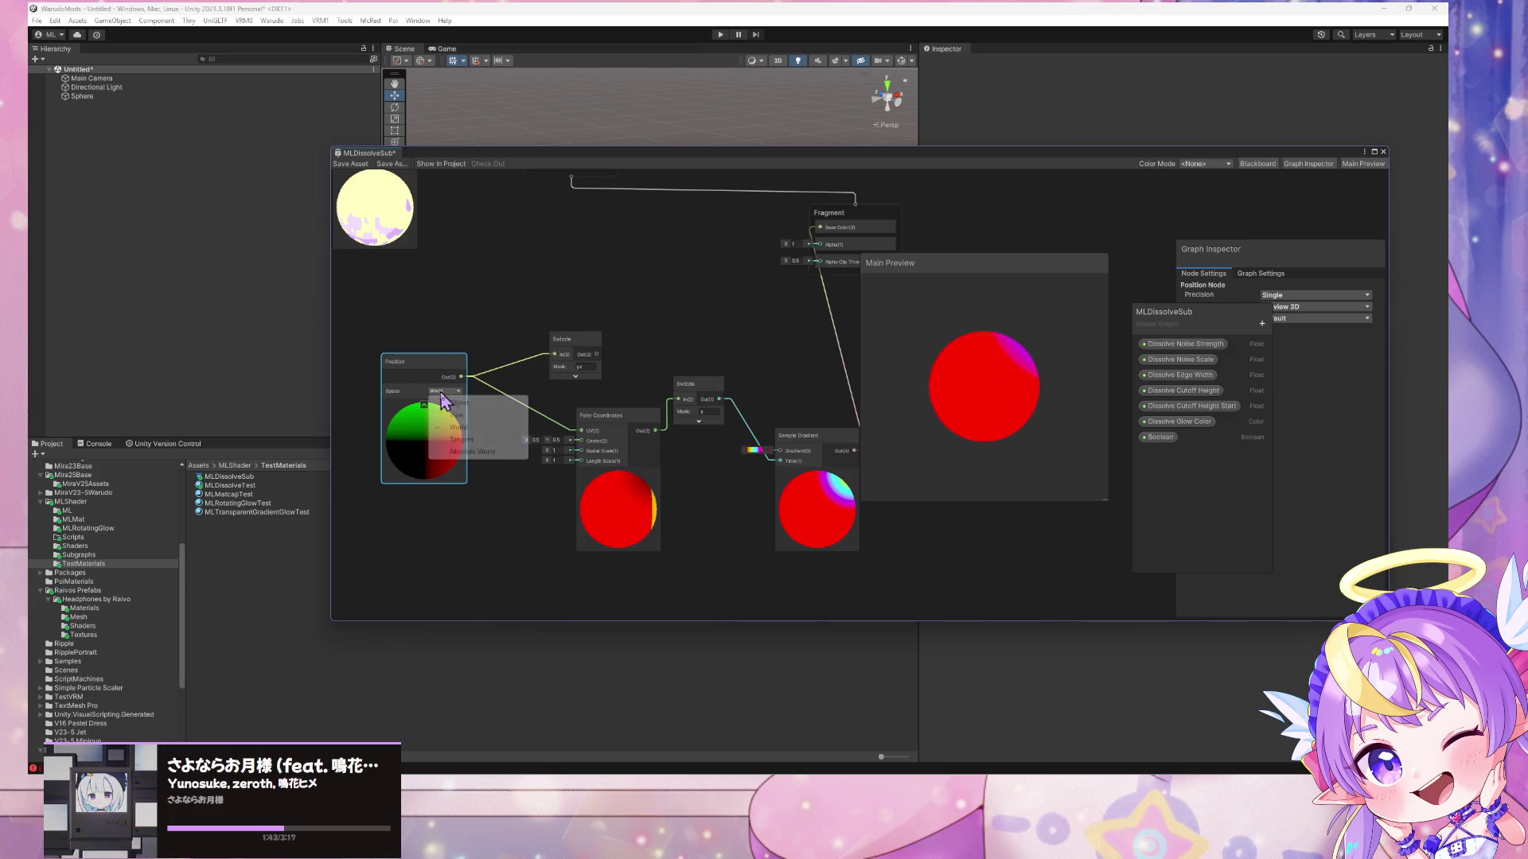
left_click(462, 452)
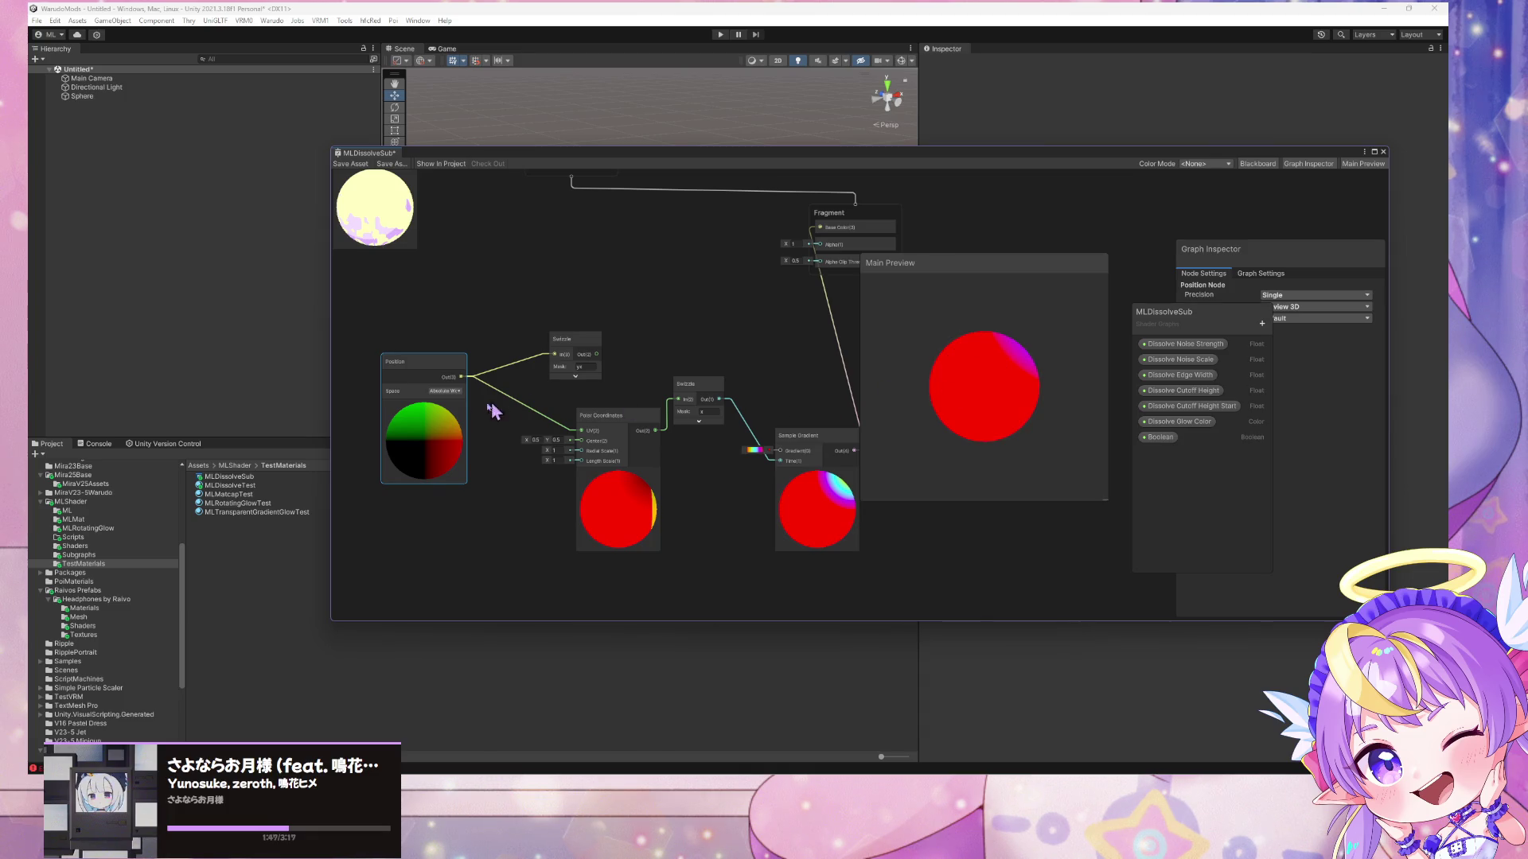
left_click(448, 391)
left_click(473, 430)
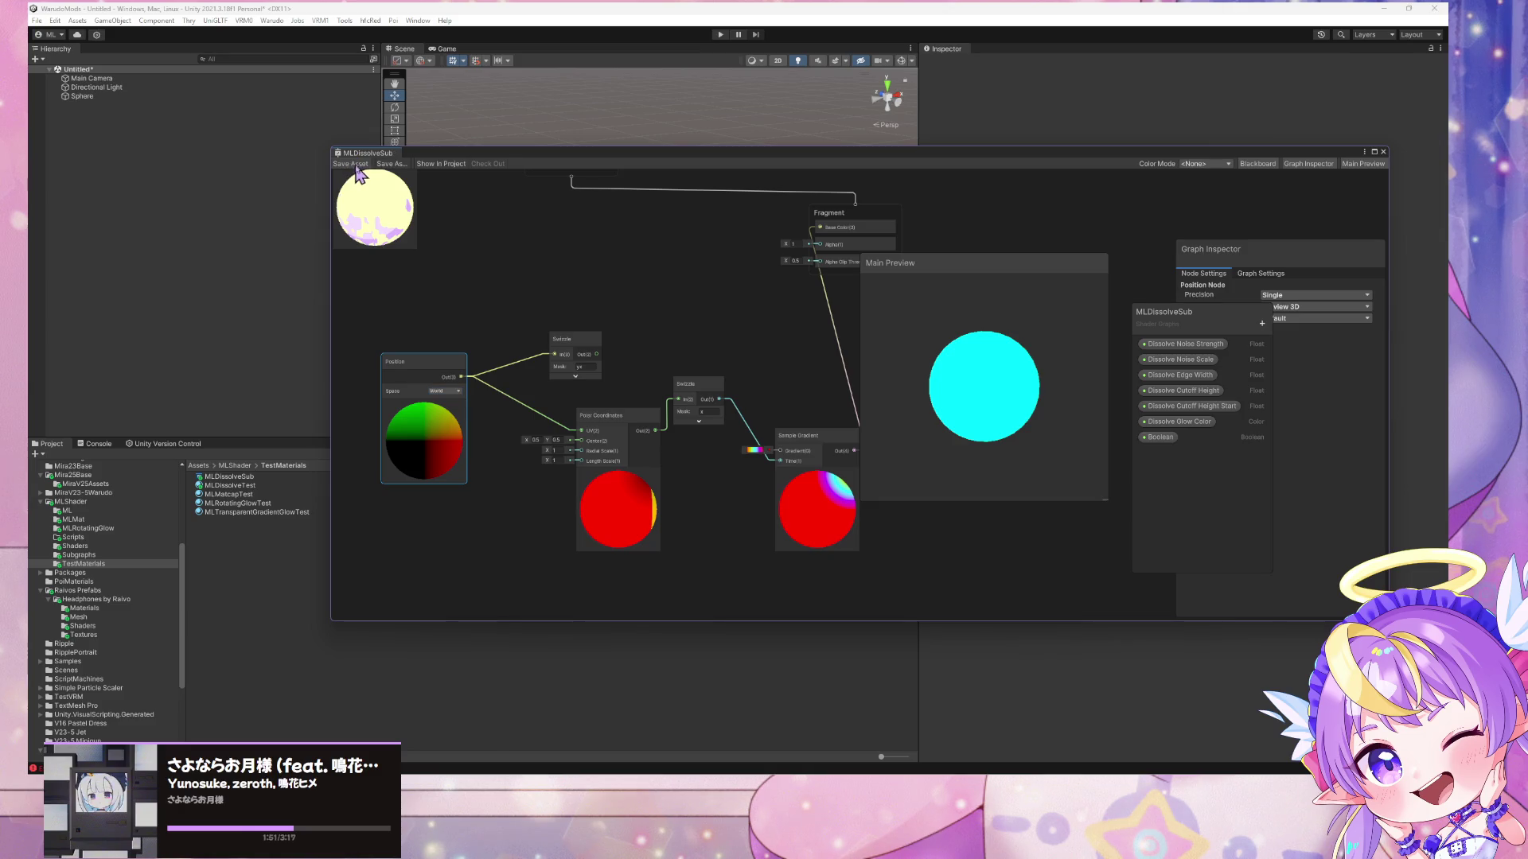
left_click_drag(502, 153, 948, 199)
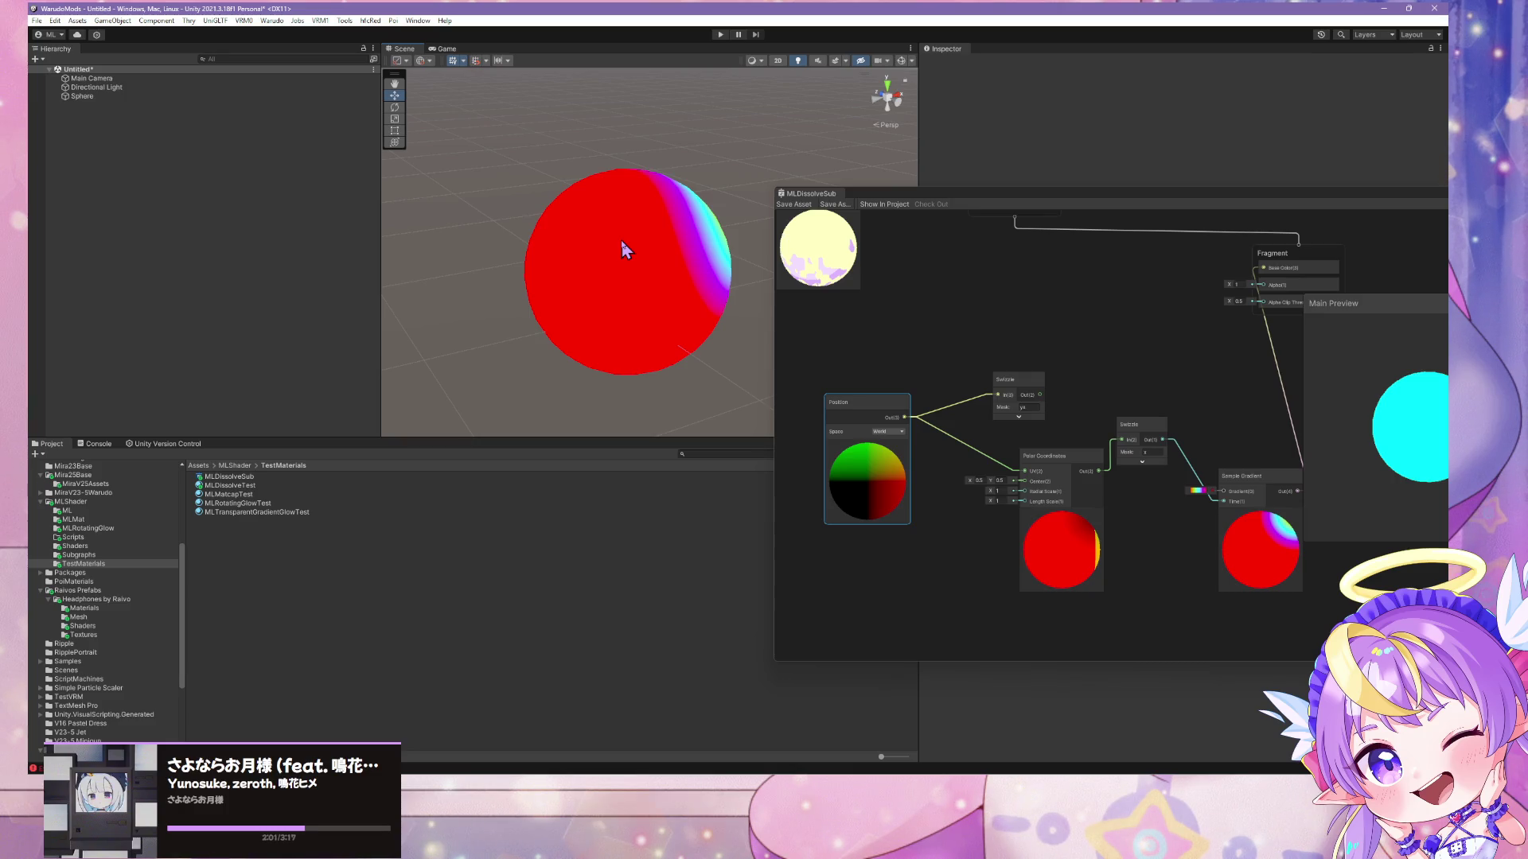
- Set the Swizzle mask to xz and feed its output into Polar Coordinates UV
mouse_move(691, 209)
left_mouse_down()
mouse_move(706, 231)
mouse_move(536, 249)
mouse_move(573, 255)
left_mouse_up()
left_click(1020, 406)
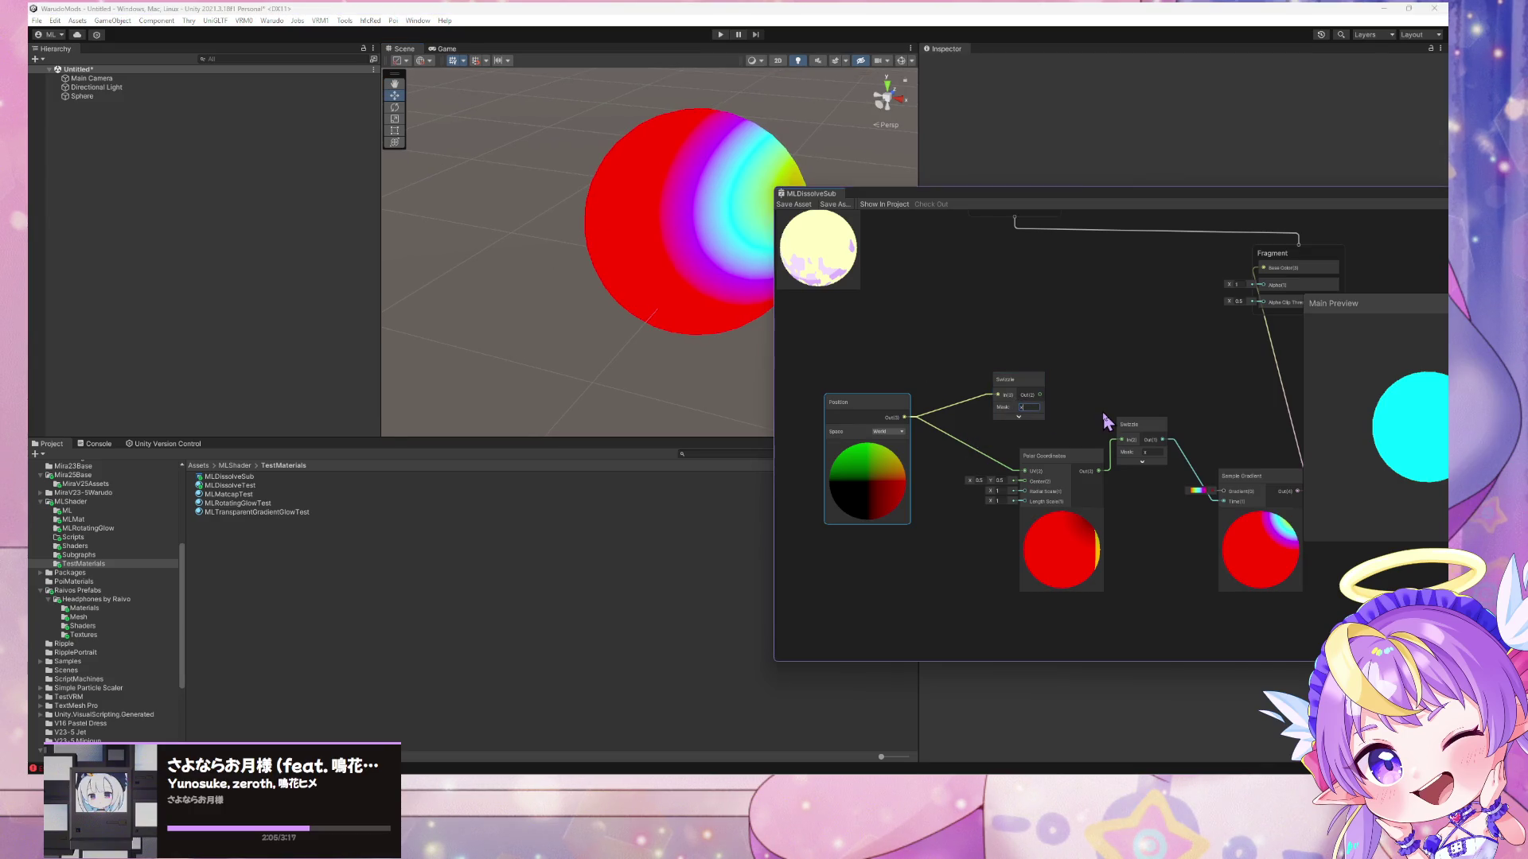
key("Return")
left_click(1026, 406)
key("Return")
left_click(1027, 407)
left_click_drag(1039, 395, 1025, 471)
- Retype the first Swizzle mask, set the second Swizzle mask to y, and save the graph
left_click(1028, 407)
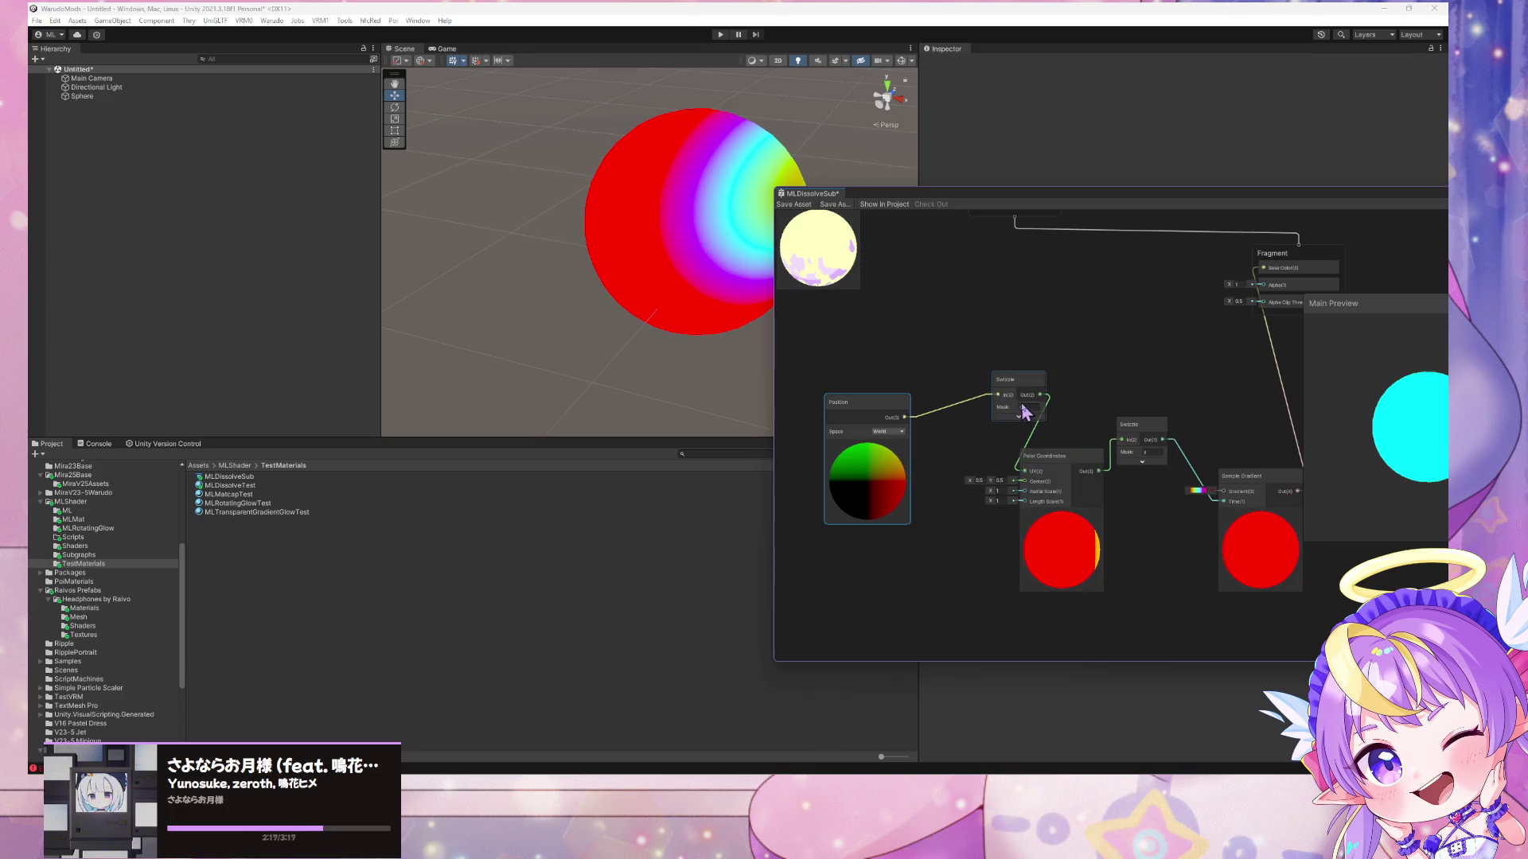
type("x")
left_click(798, 205)
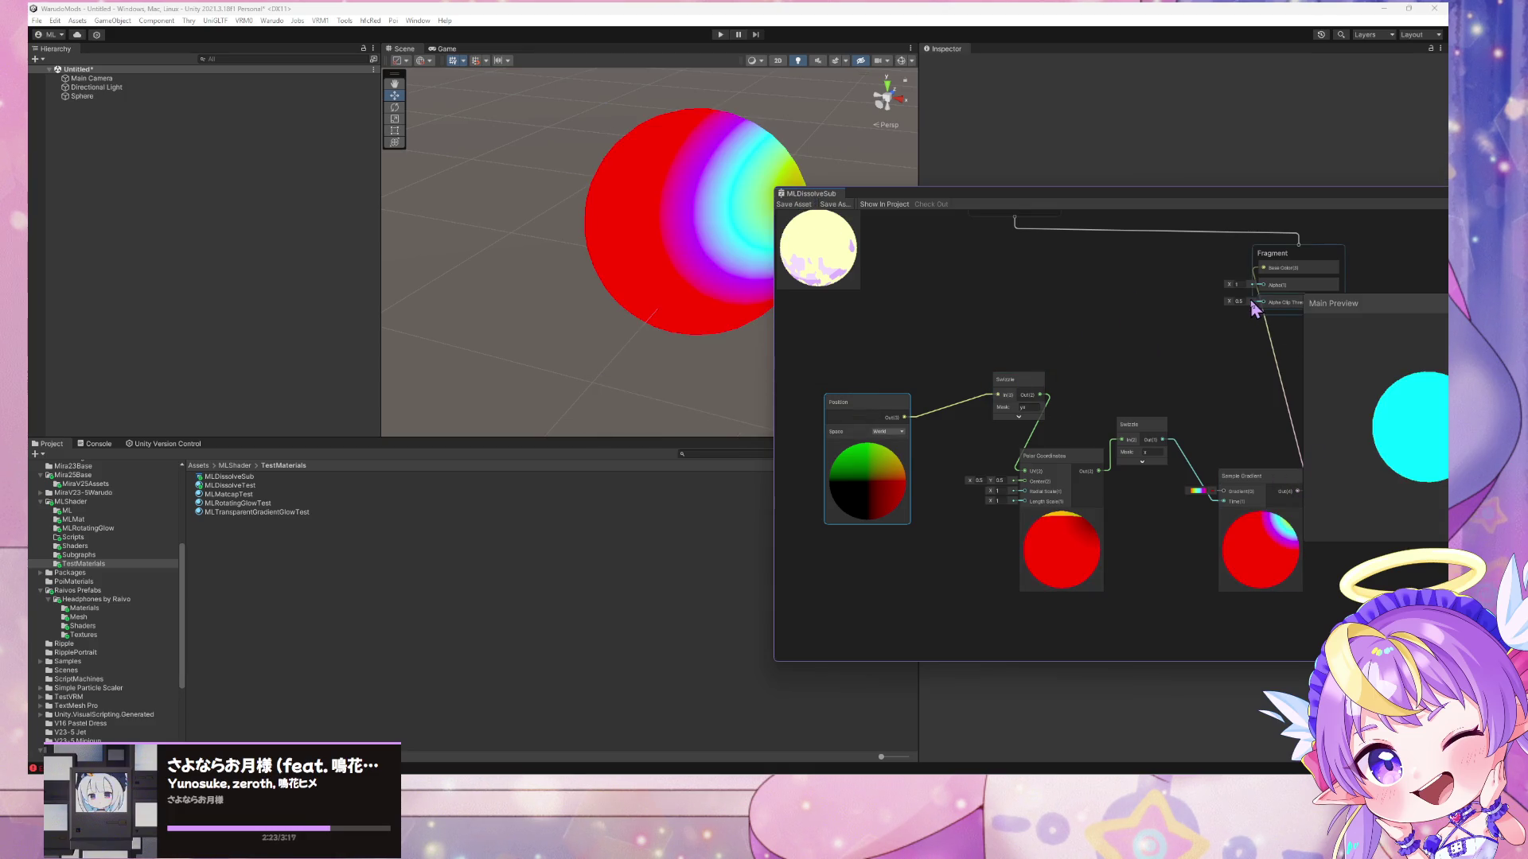
left_click(1149, 460)
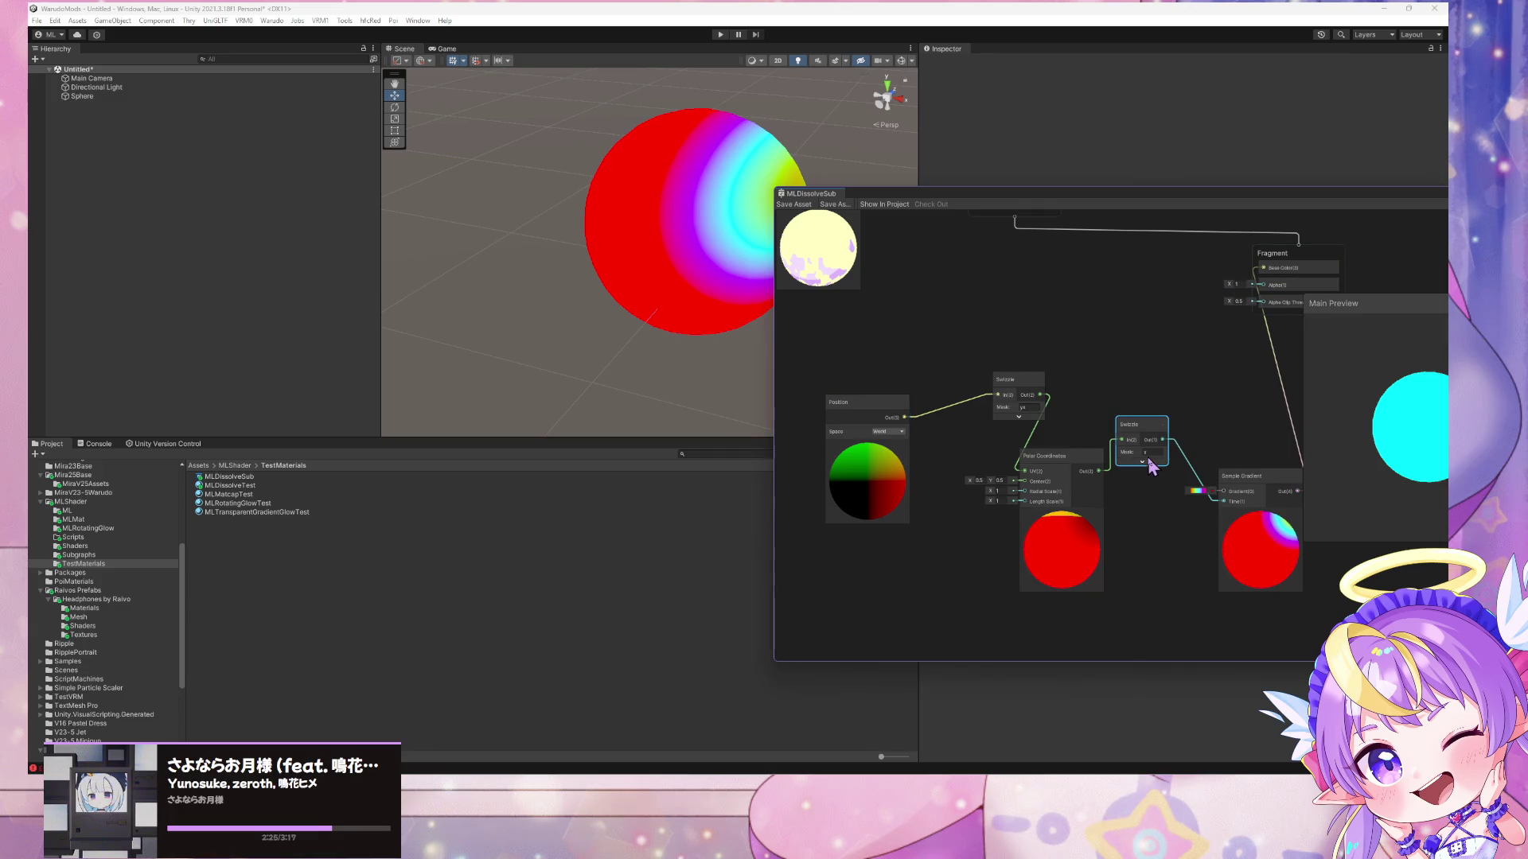
type("y")
key("Return")
left_click(793, 205)
- Look down on the Scene sphere, shift the graph view, and expand the Swizzle preview
left_click_drag(704, 143, 724, 272, "alt")
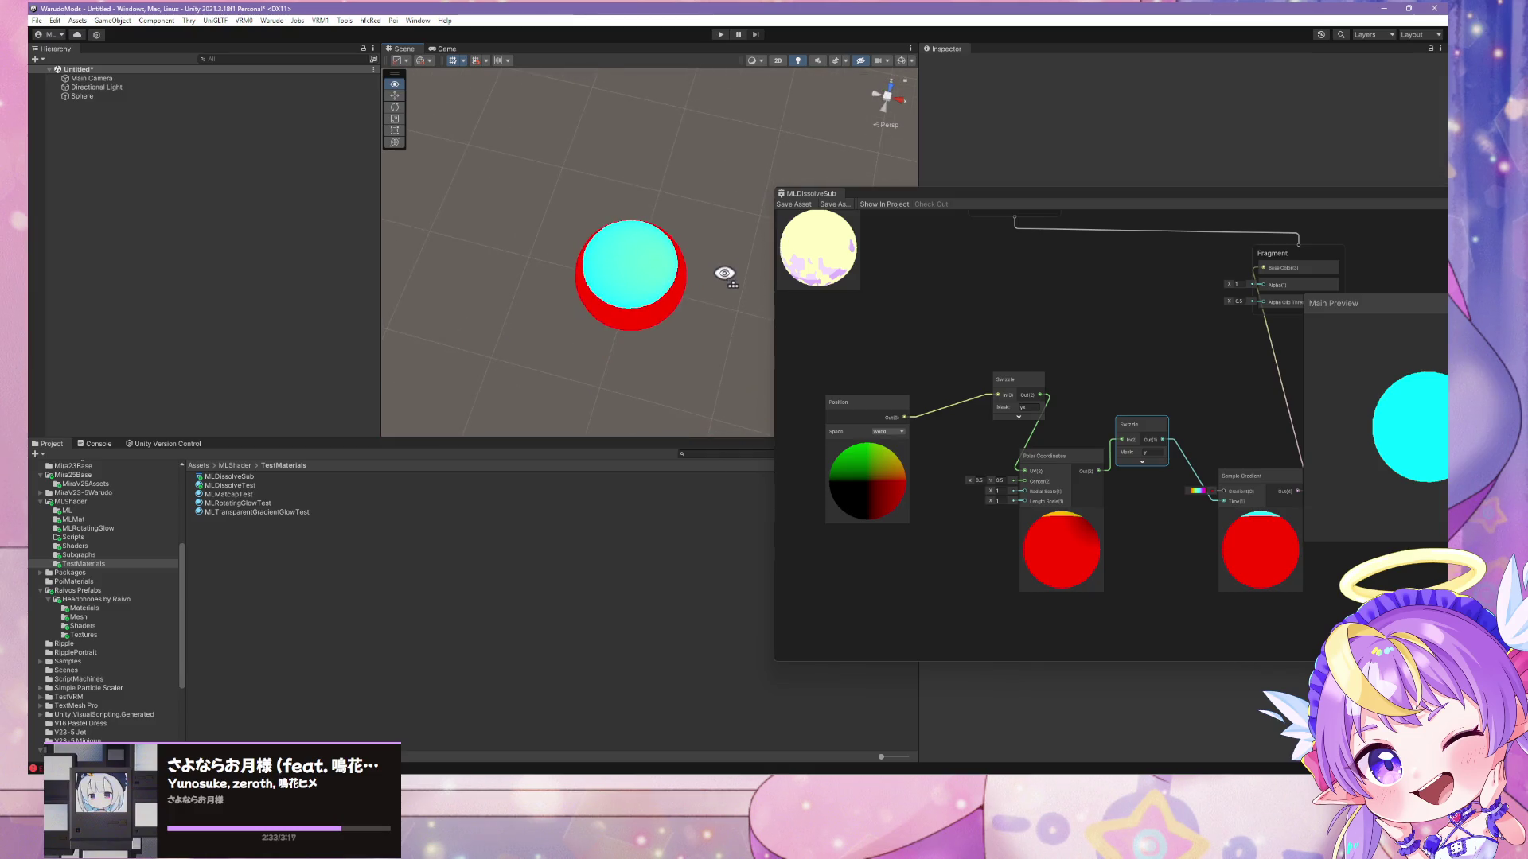
scroll(725, 274, "up", 5)
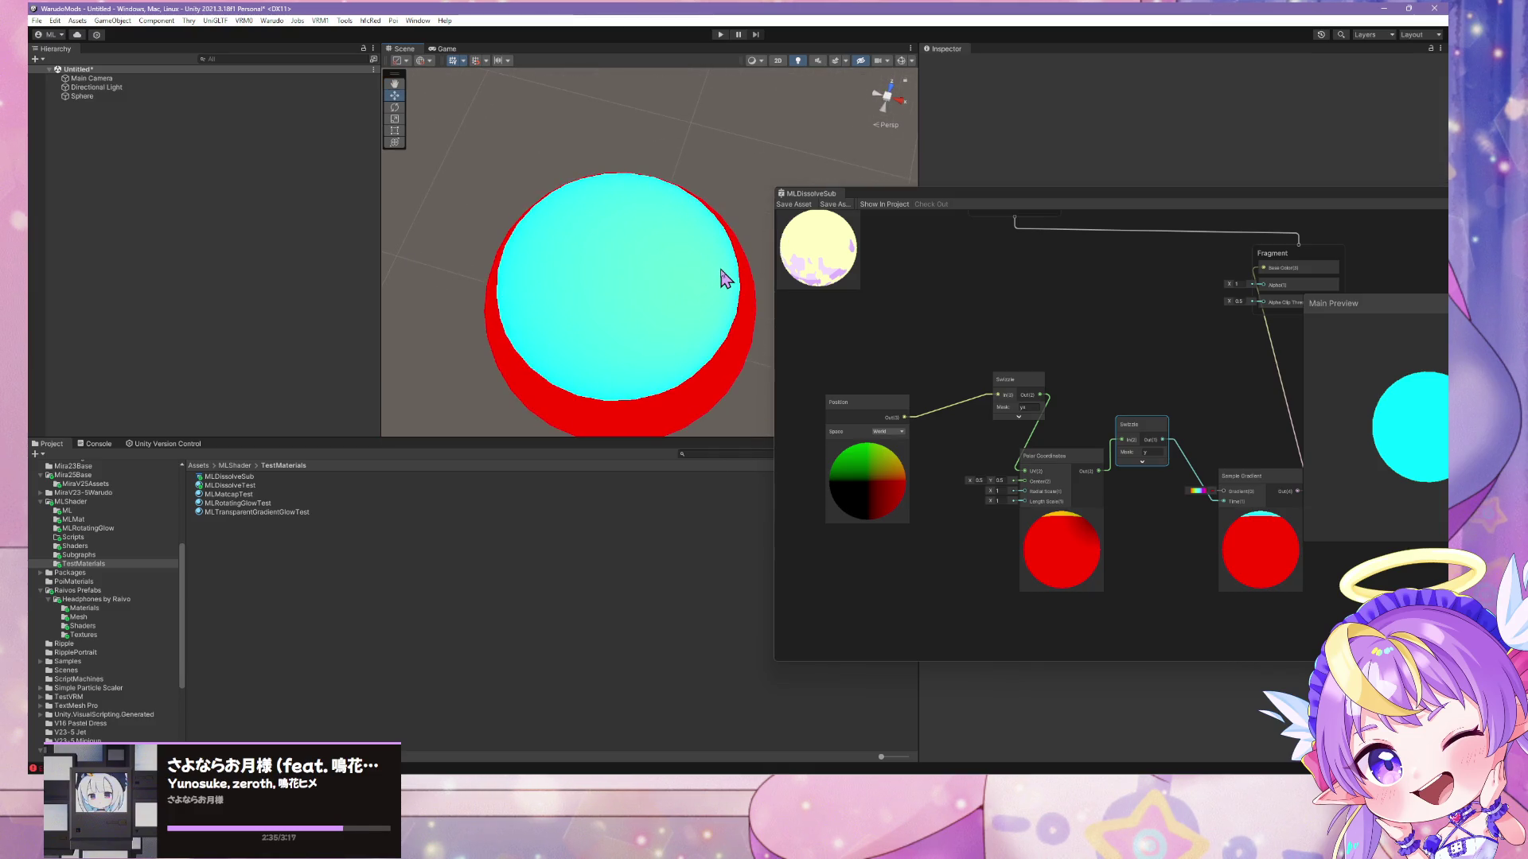
left_click_drag(1261, 402, 1175, 391)
left_click(1056, 450)
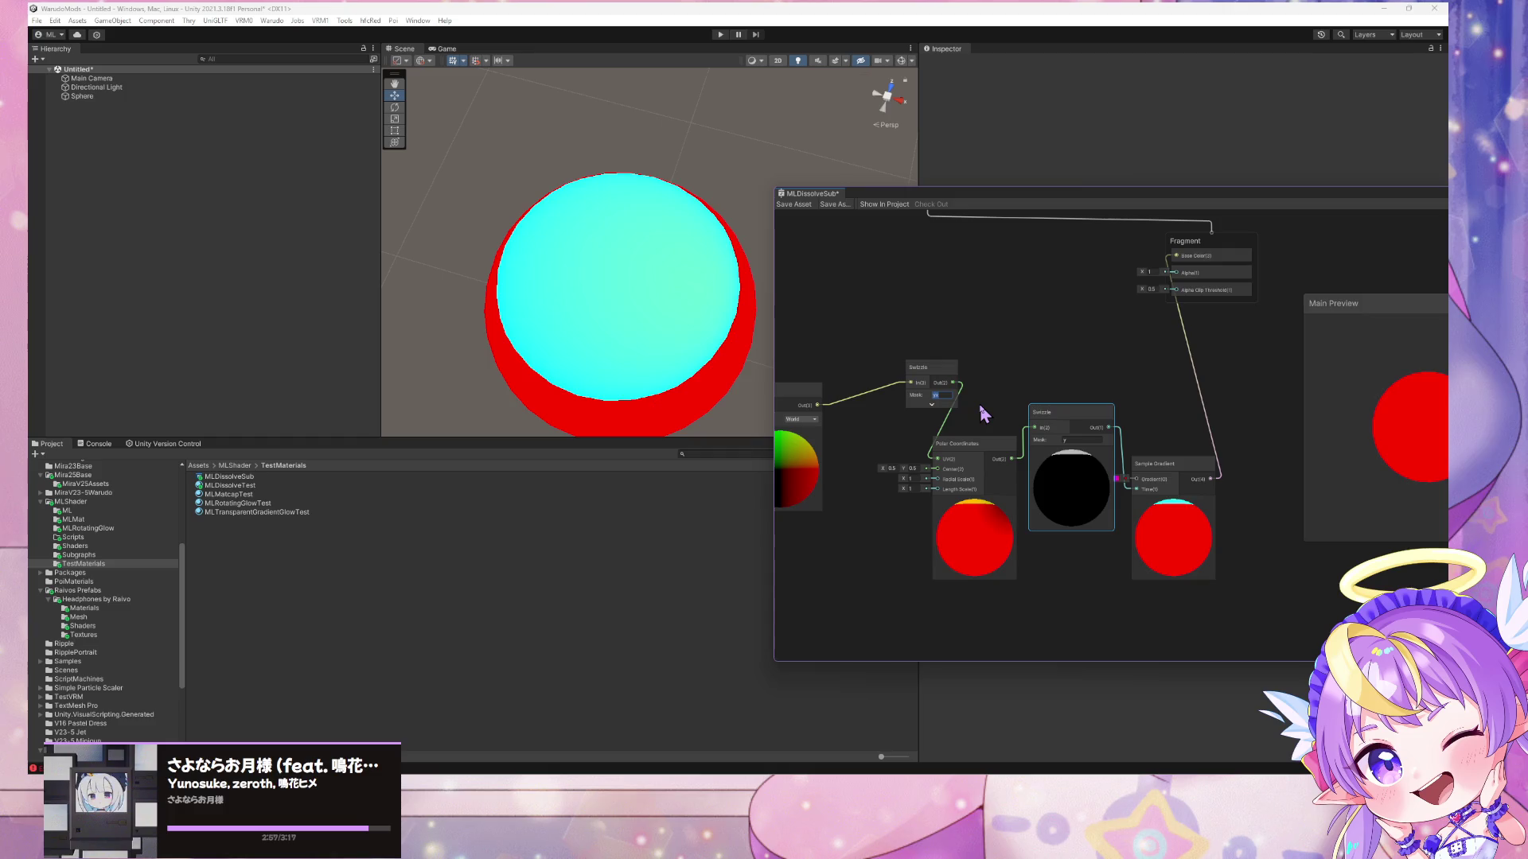
- Commit the Swizzle mask edits and move the Sample Gradient node right
key("Return")
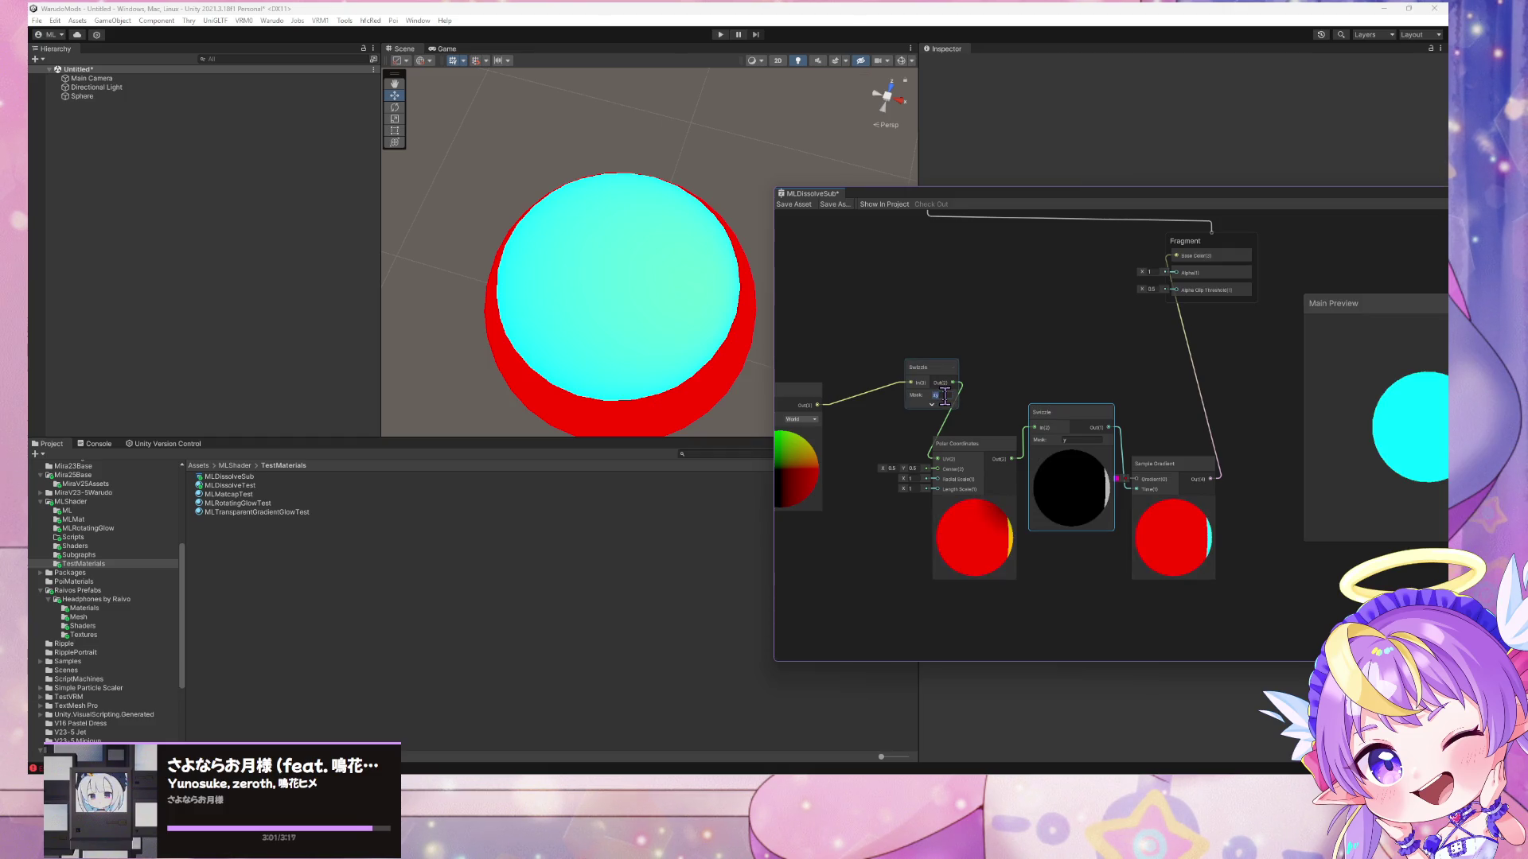
key("Return")
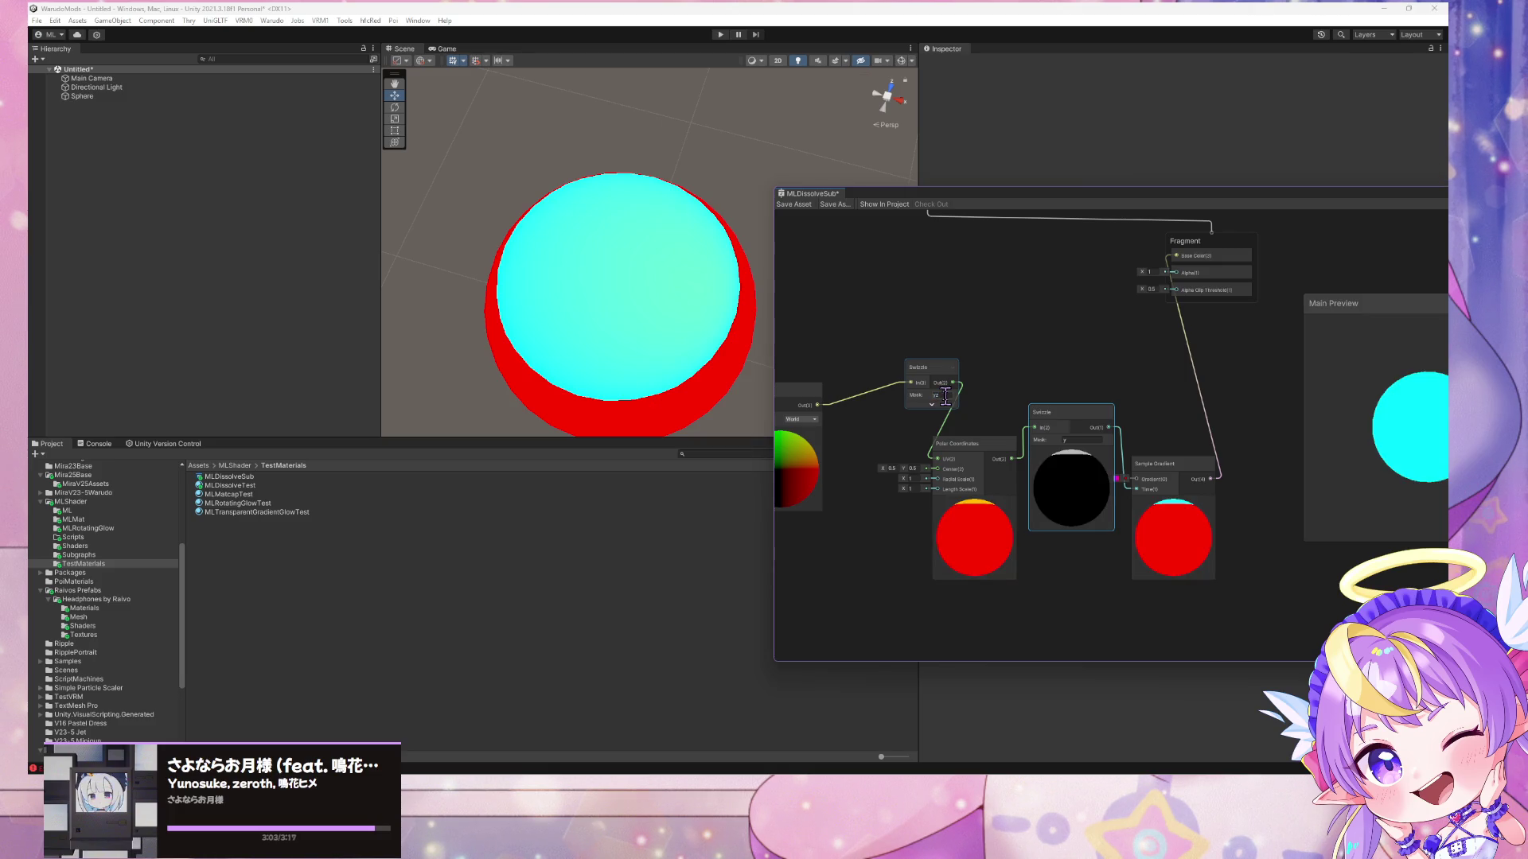
left_click_drag(1165, 465, 1211, 463)
left_click(1159, 433)
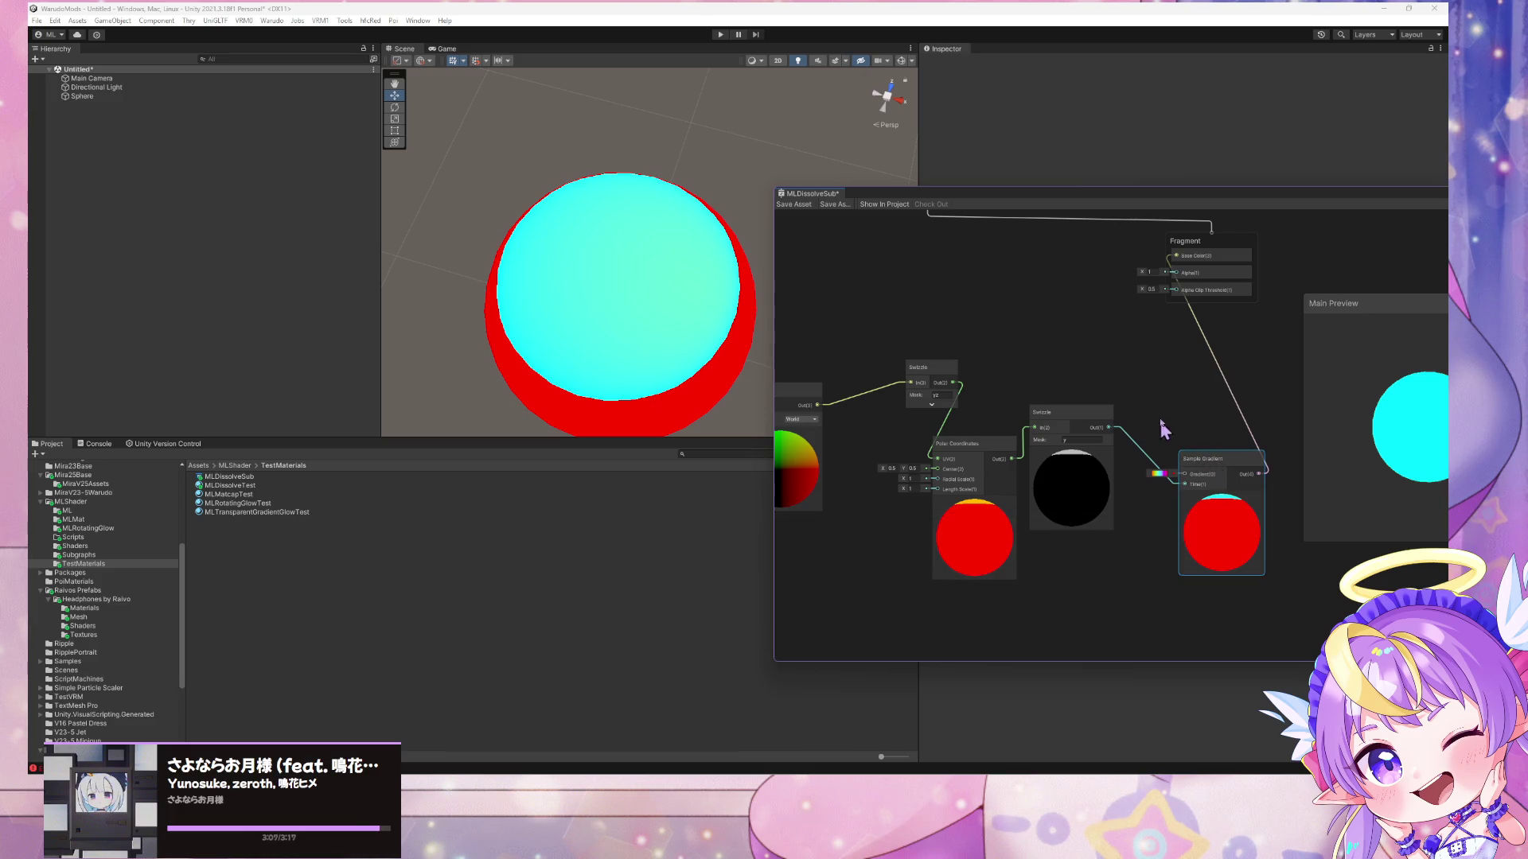
- Add a Saturate node via 'sat' search and wire Polar Coordinates Out into it
key("space")
type("satu")
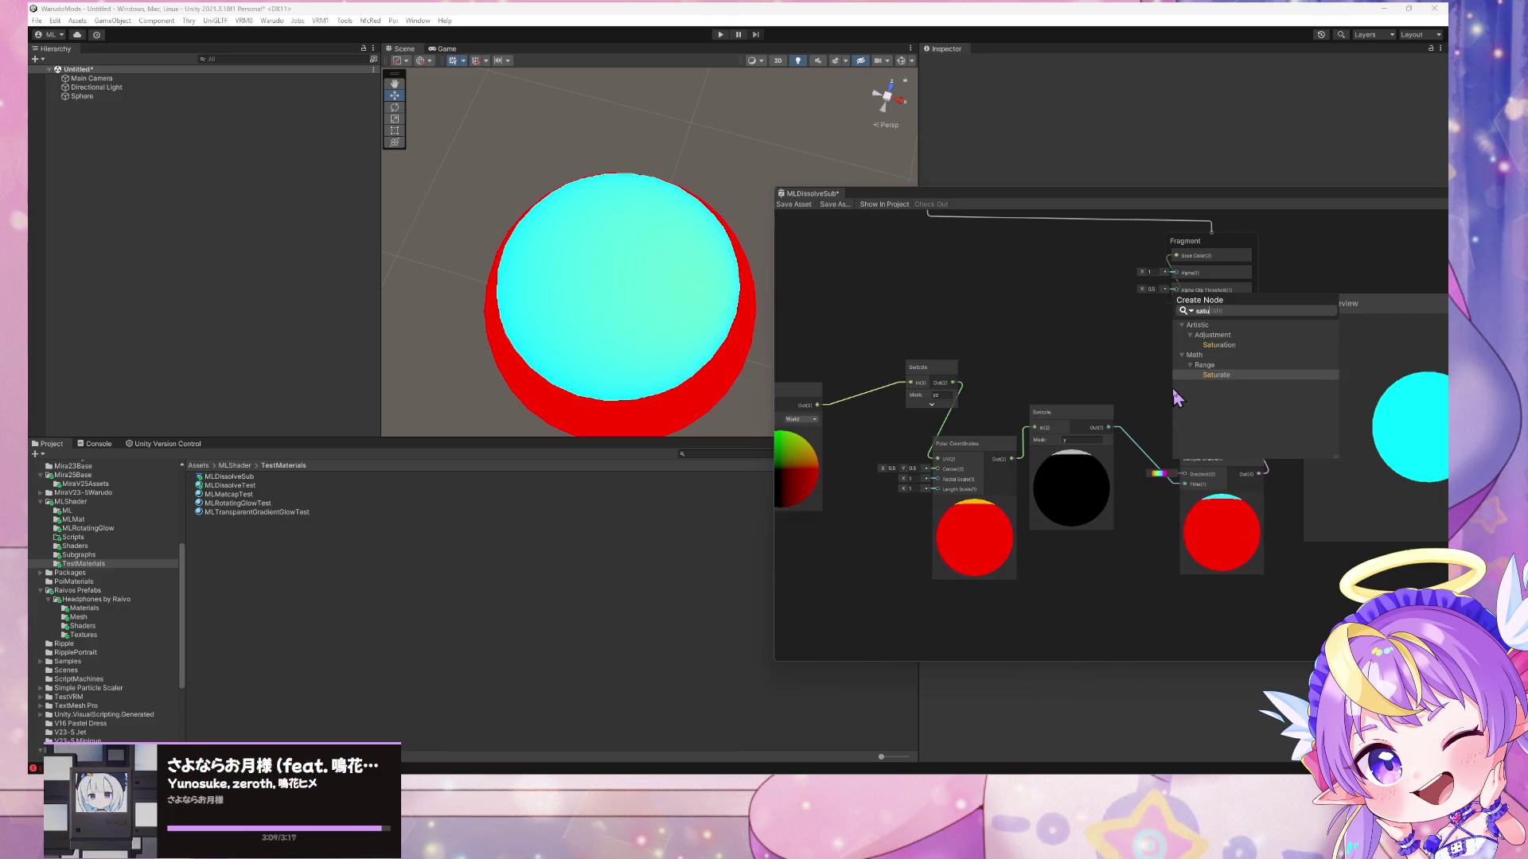
key("Return")
mouse_move(1109, 427)
left_mouse_down()
mouse_move(1215, 427)
mouse_move(1173, 354)
mouse_move(1200, 462)
mouse_move(1187, 485)
mouse_move(1311, 461)
left_mouse_up()
left_click_drag(1165, 364, 1179, 426)
mouse_move(1012, 460)
left_mouse_down()
mouse_move(1203, 447)
mouse_move(1114, 562)
mouse_move(1049, 441)
left_mouse_up()
- Feed Saturate's output into the Swizzle and place it before Sample Gradient
right_click(1048, 442)
key("Escape")
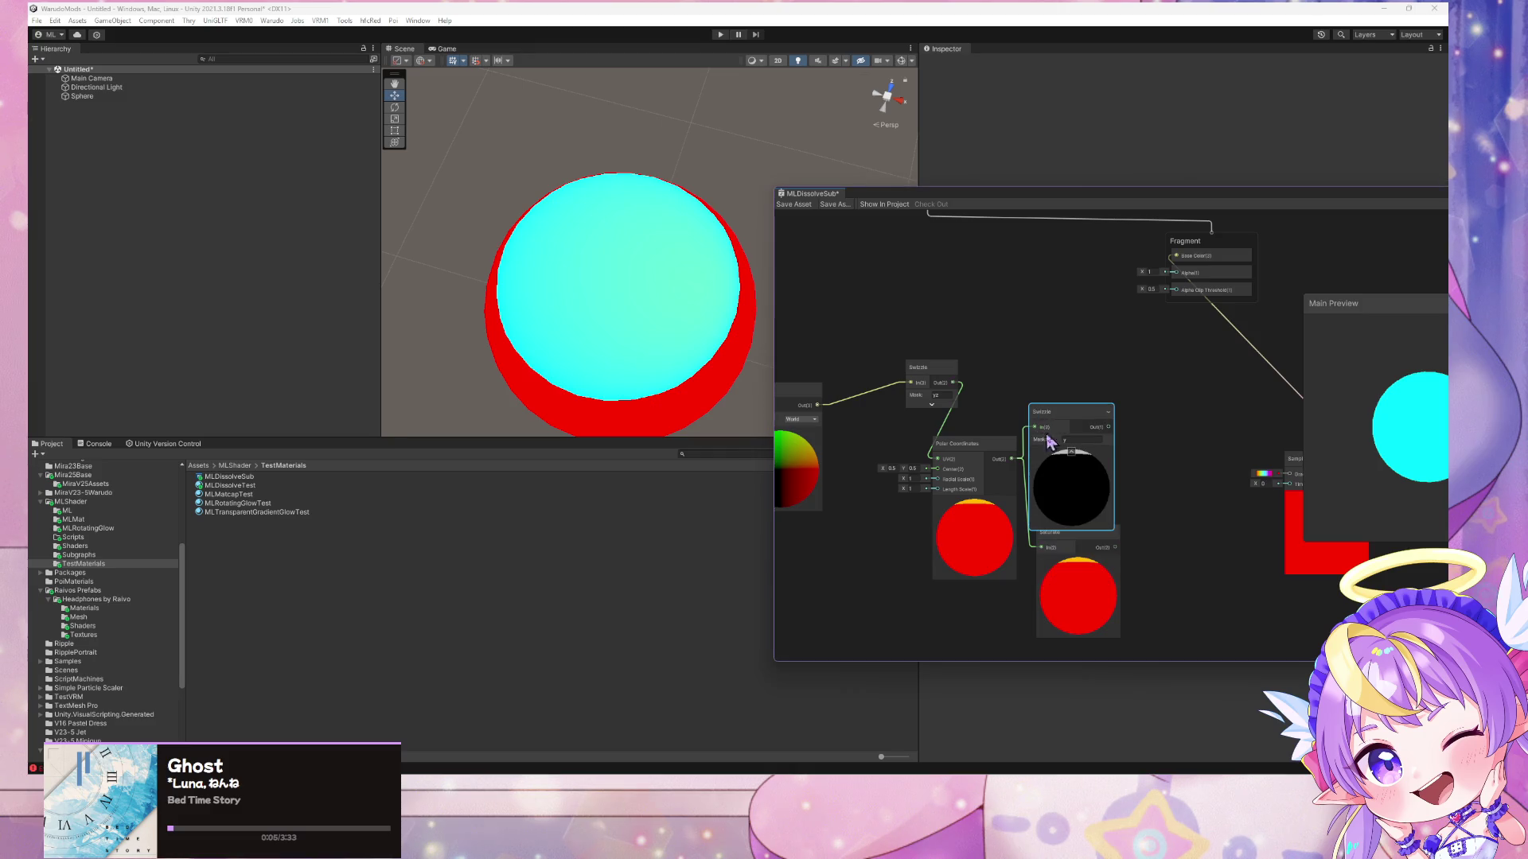
mouse_move(1115, 547)
left_mouse_down()
mouse_move(1035, 427)
mouse_move(1289, 484)
left_mouse_up()
mouse_move(1088, 414)
left_mouse_down()
mouse_move(1208, 444)
mouse_move(1058, 405)
mouse_move(1138, 410)
left_mouse_up()
scroll(1090, 428, "up", 2)
scroll(1106, 433, "down", 4)
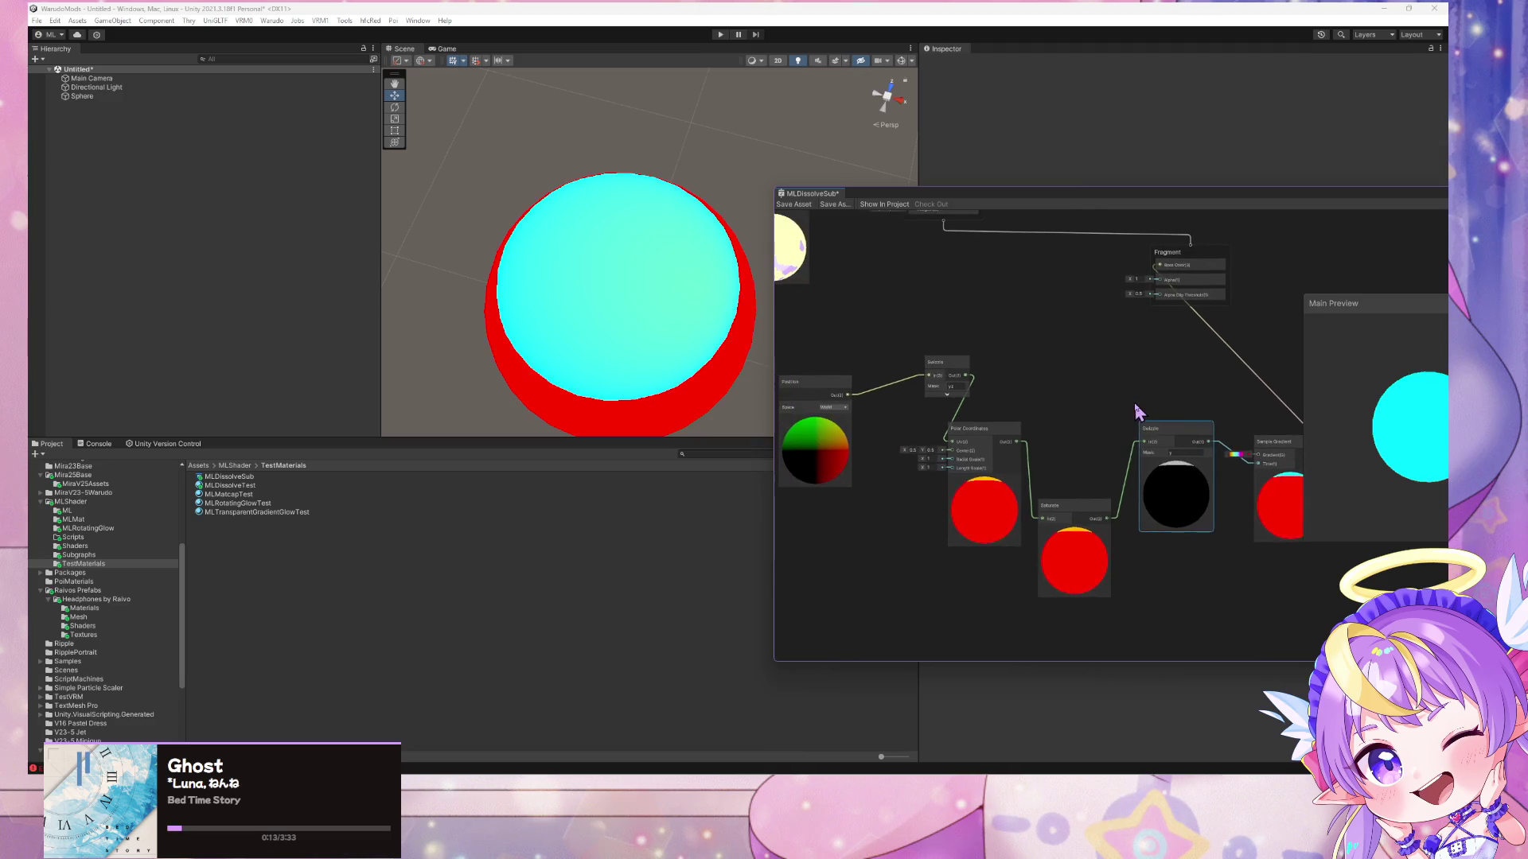
left_click_drag(962, 366, 925, 392)
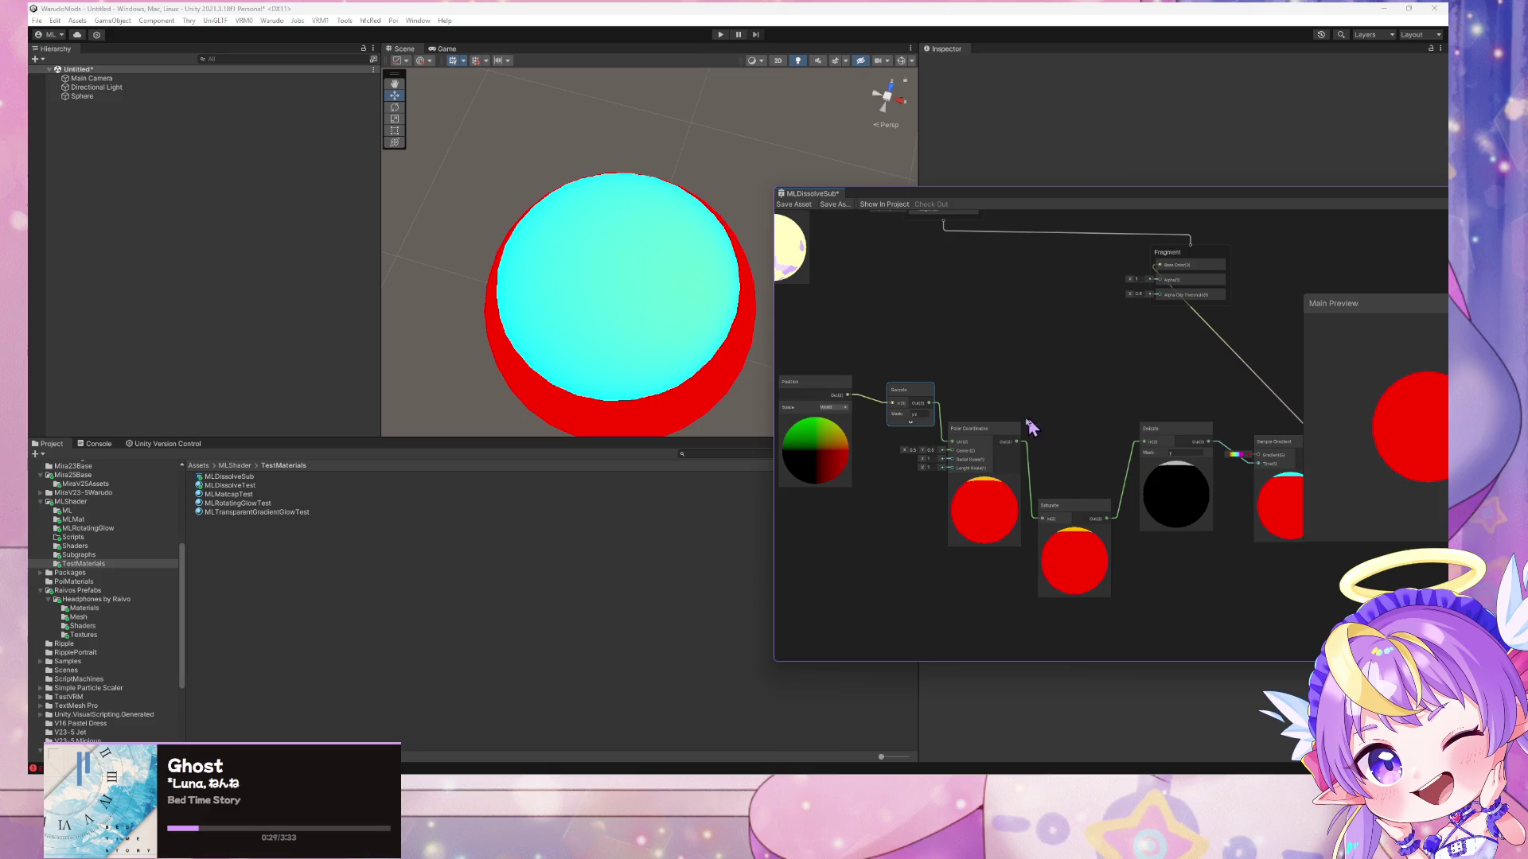
- Switch the Position node's Space to Object
left_click(834, 407)
left_click(851, 420)
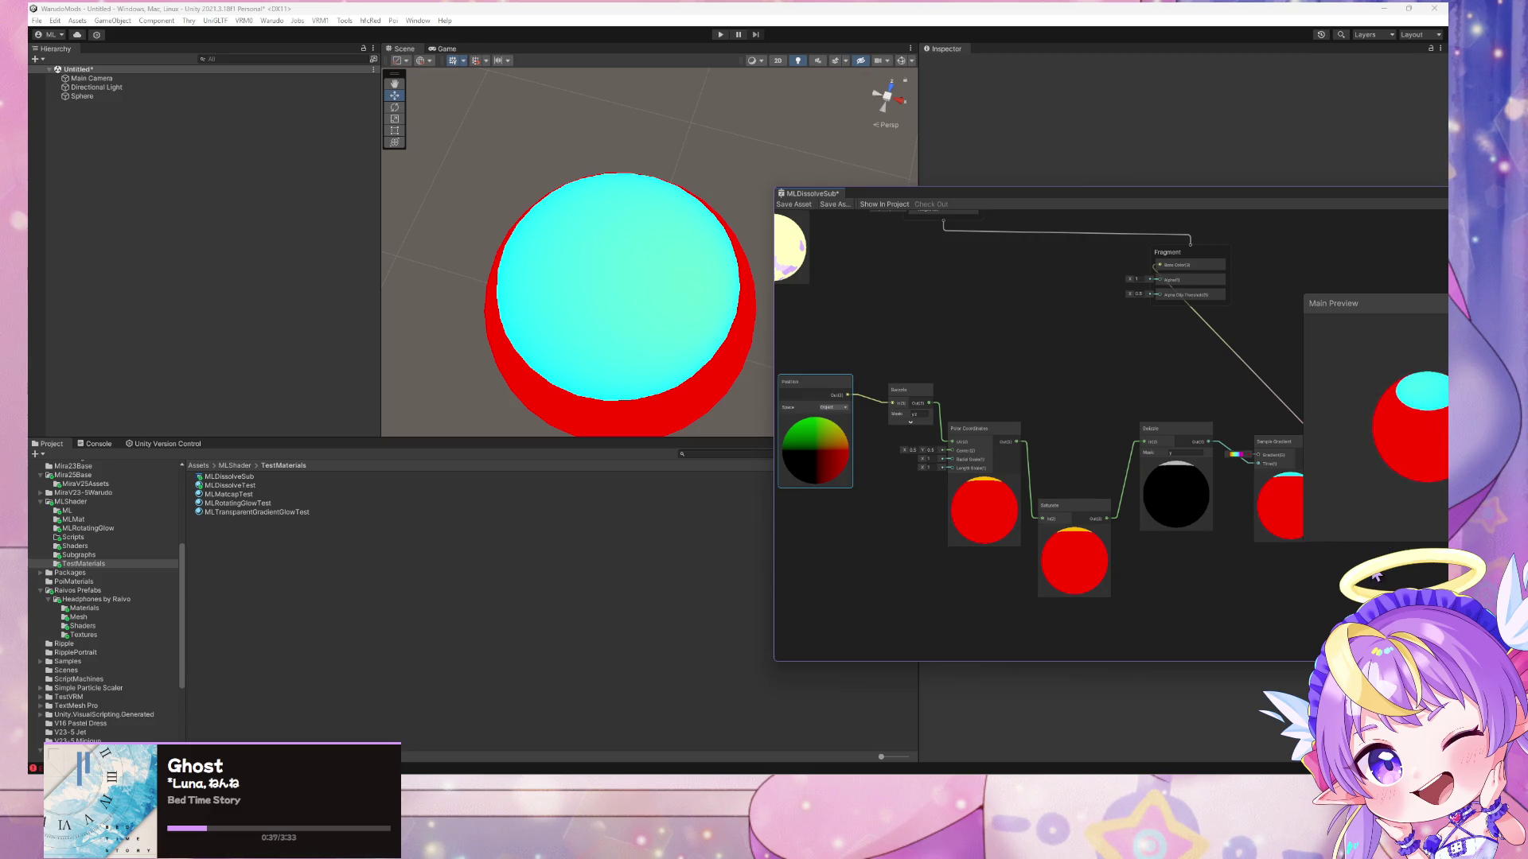
left_click_drag(1088, 199, 892, 185)
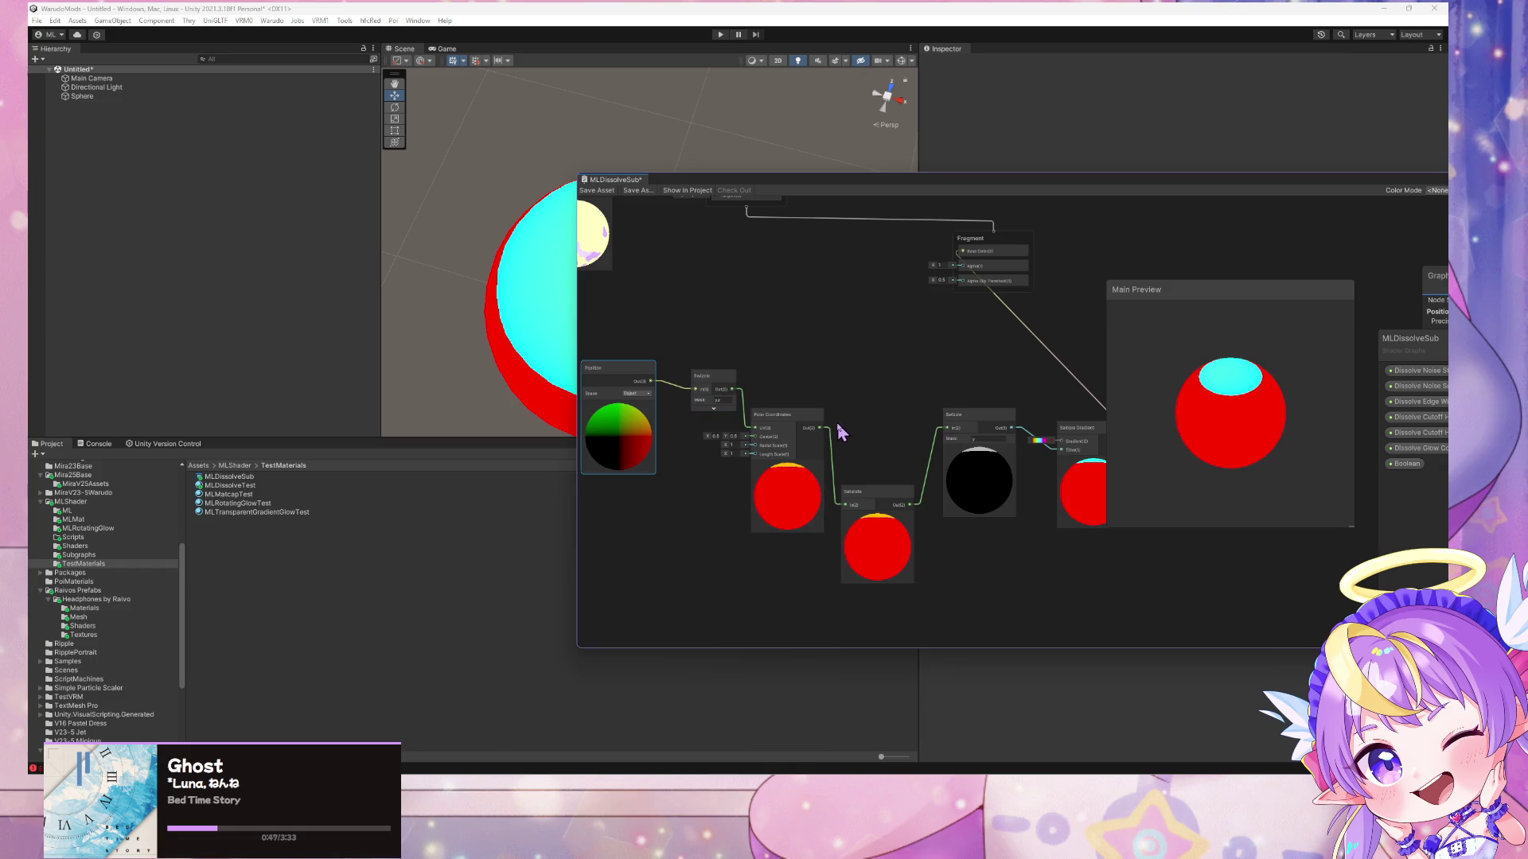
- Connect Polar Coordinates directly to the Swizzle and delete the Saturate node
left_click_drag(820, 428, 948, 428)
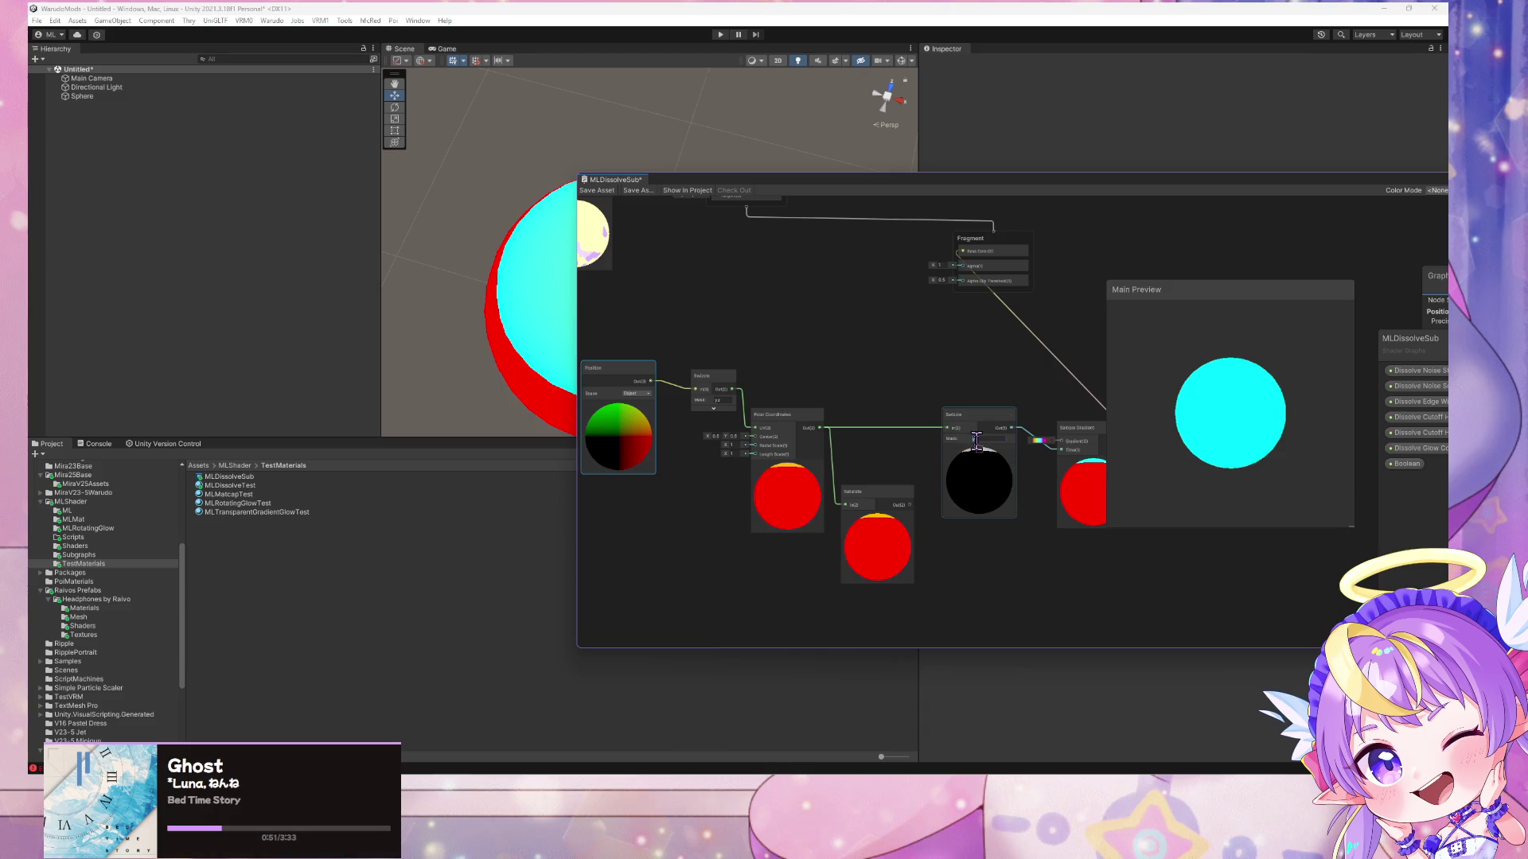
left_click_drag(987, 436, 972, 436)
left_click(889, 503)
key("Delete")
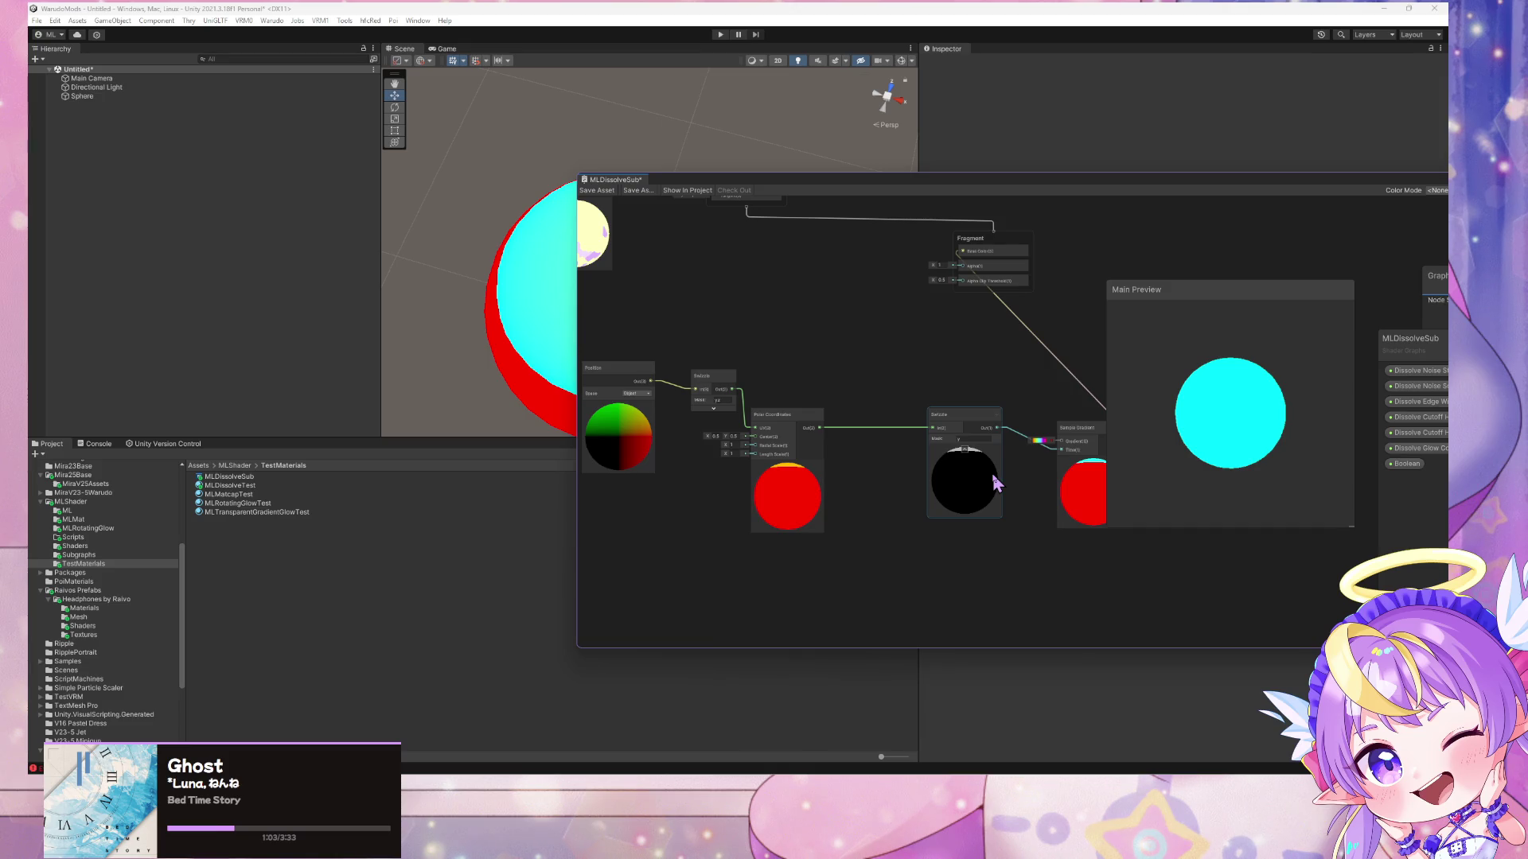
- Set the Swizzle mask to x, tidy the nodes, and rotate the preview sphere
left_click(962, 439)
type("x")
left_click_drag(1086, 481, 1064, 501)
left_click_drag(968, 423, 936, 448)
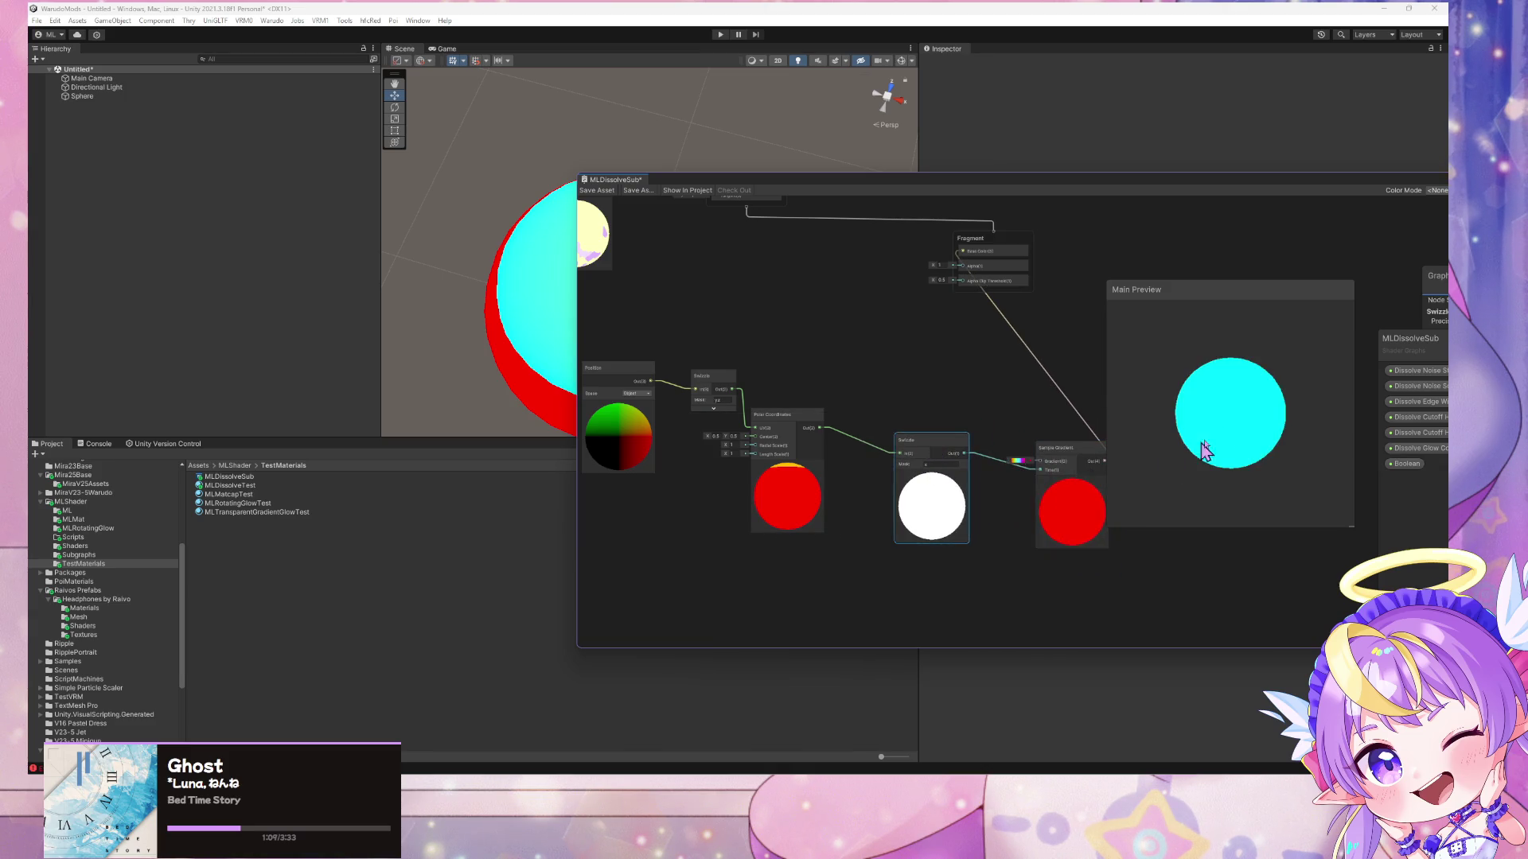
mouse_move(1270, 429)
left_mouse_down()
mouse_move(1299, 433)
mouse_move(1191, 409)
mouse_move(1238, 373)
mouse_move(1224, 393)
mouse_move(1289, 412)
left_mouse_up()
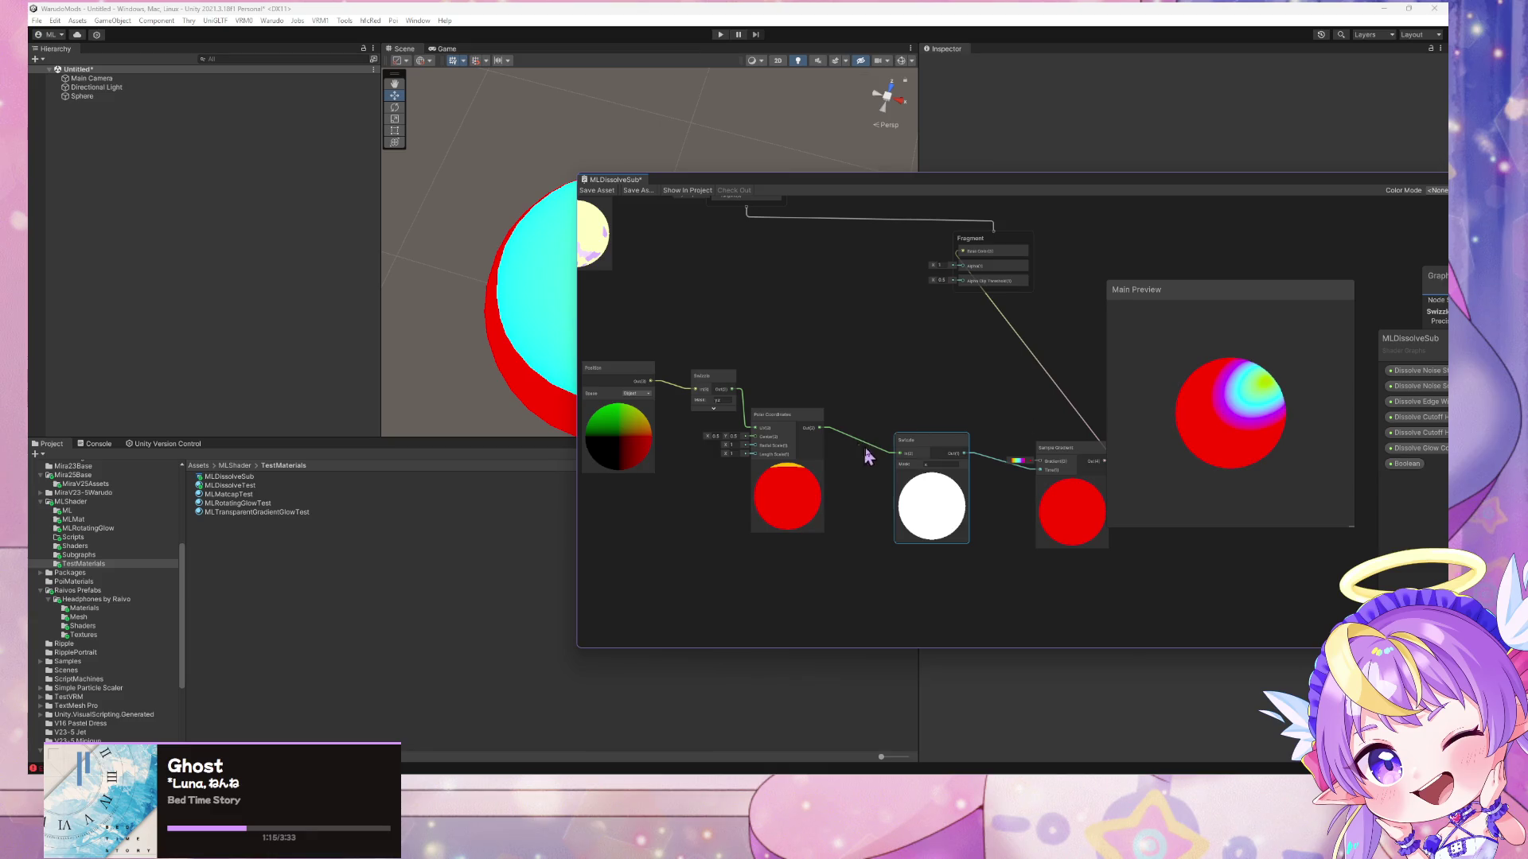
- Lower one gradient key's colour value to about 11, making it nearly black
left_click(1017, 460)
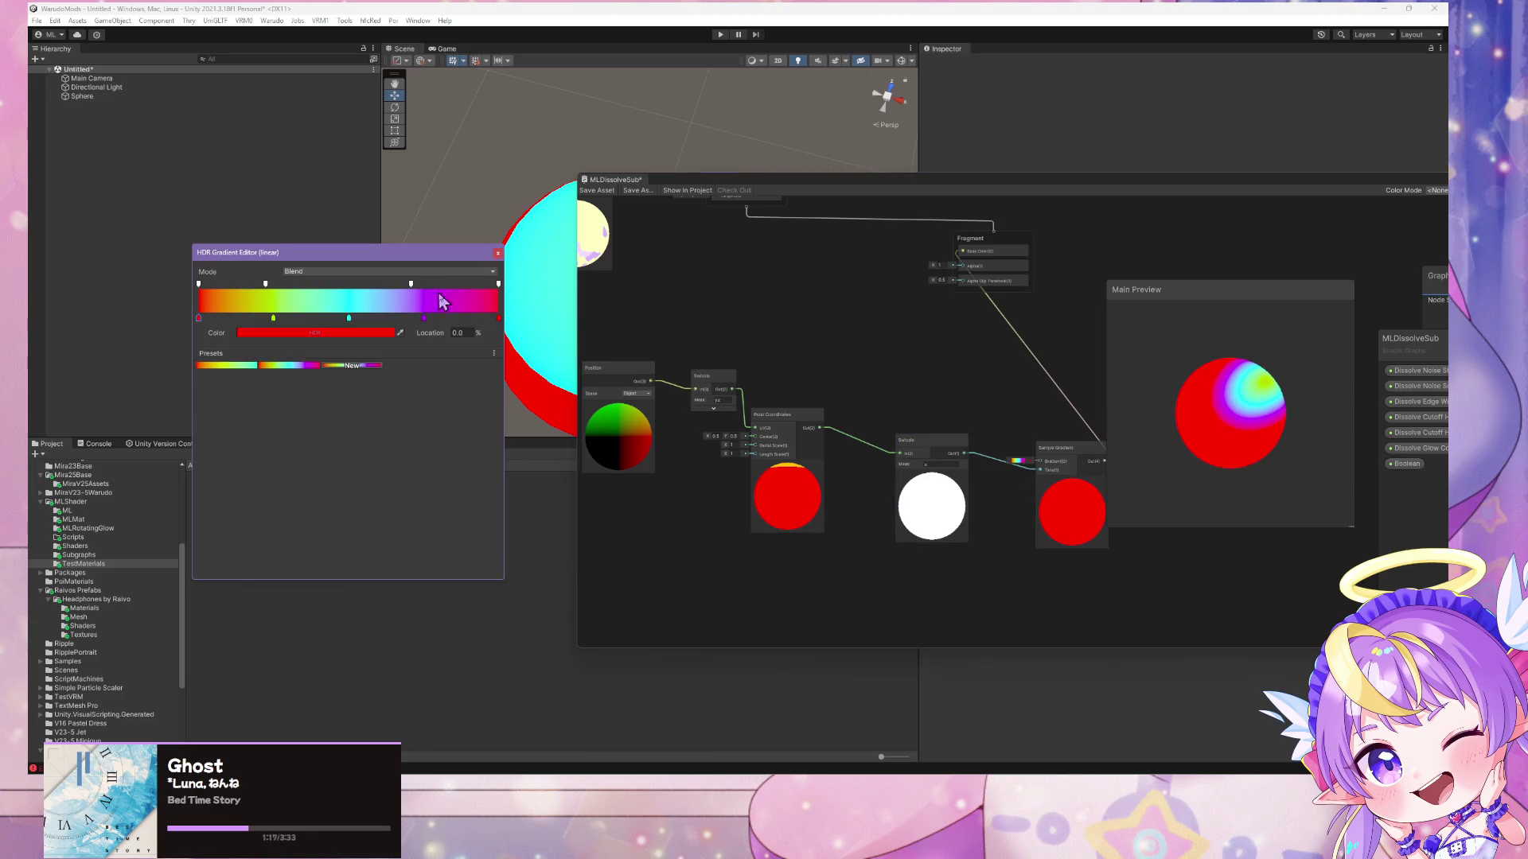
left_click(499, 320)
left_click(386, 333)
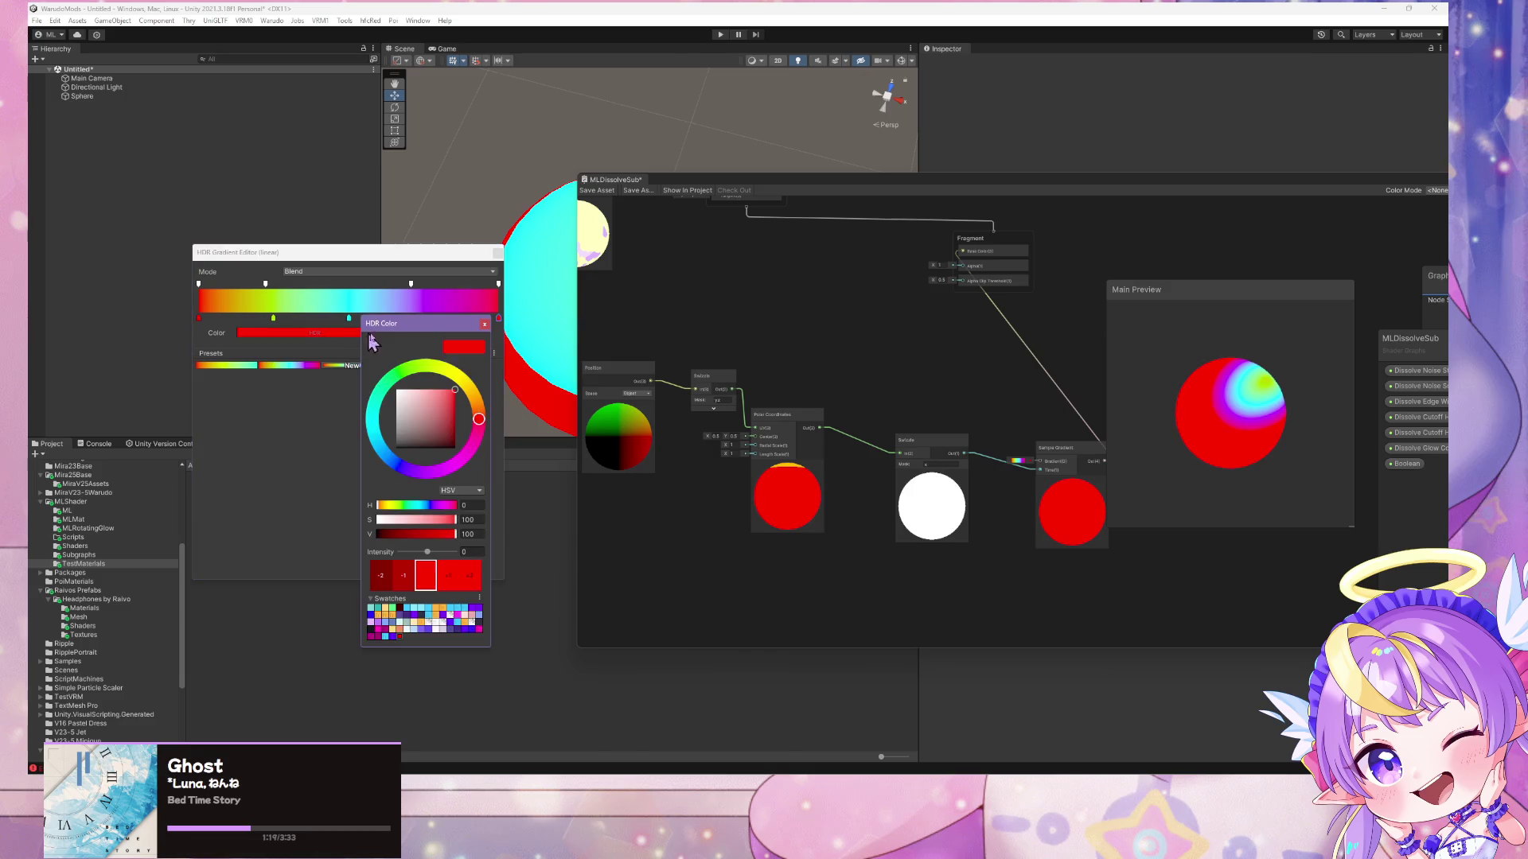
left_click_drag(438, 399, 467, 481)
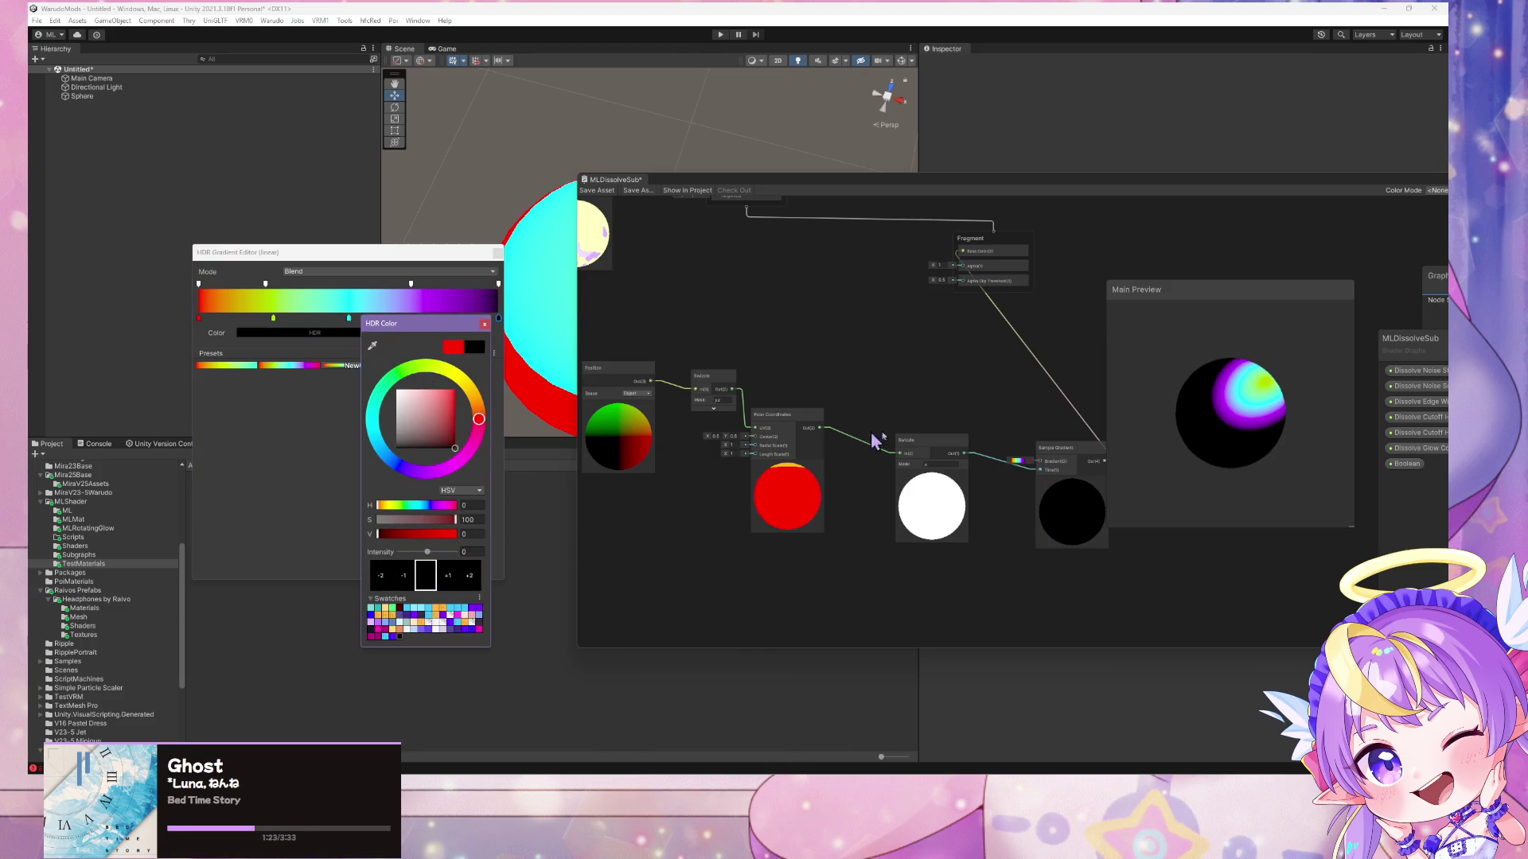
left_click(1115, 428)
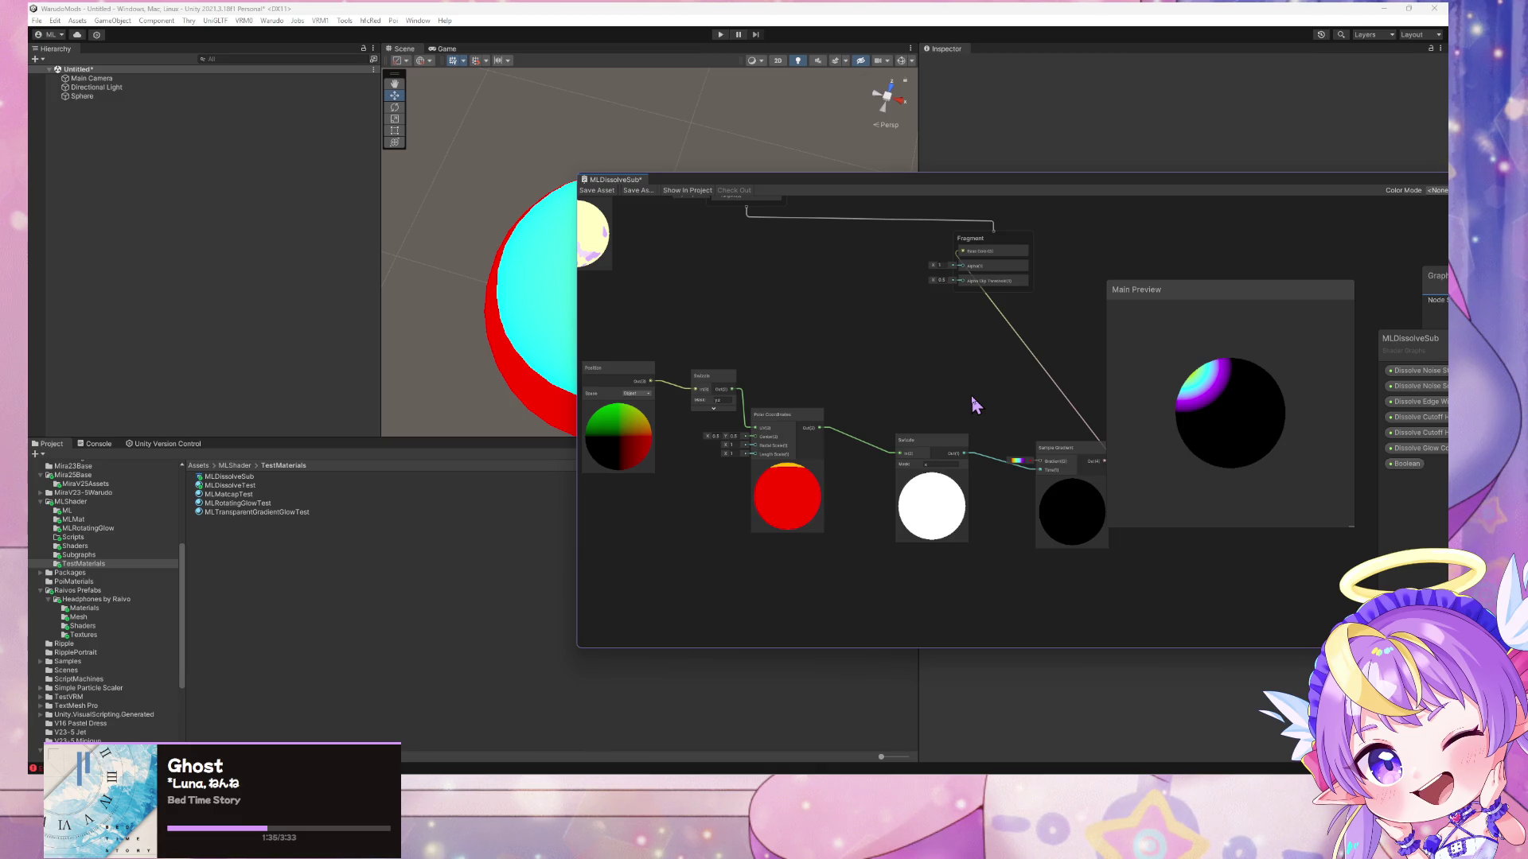
- Switch the Main Preview mesh to a cube and orbit it to inspect the rainbow band
right_click(1201, 414)
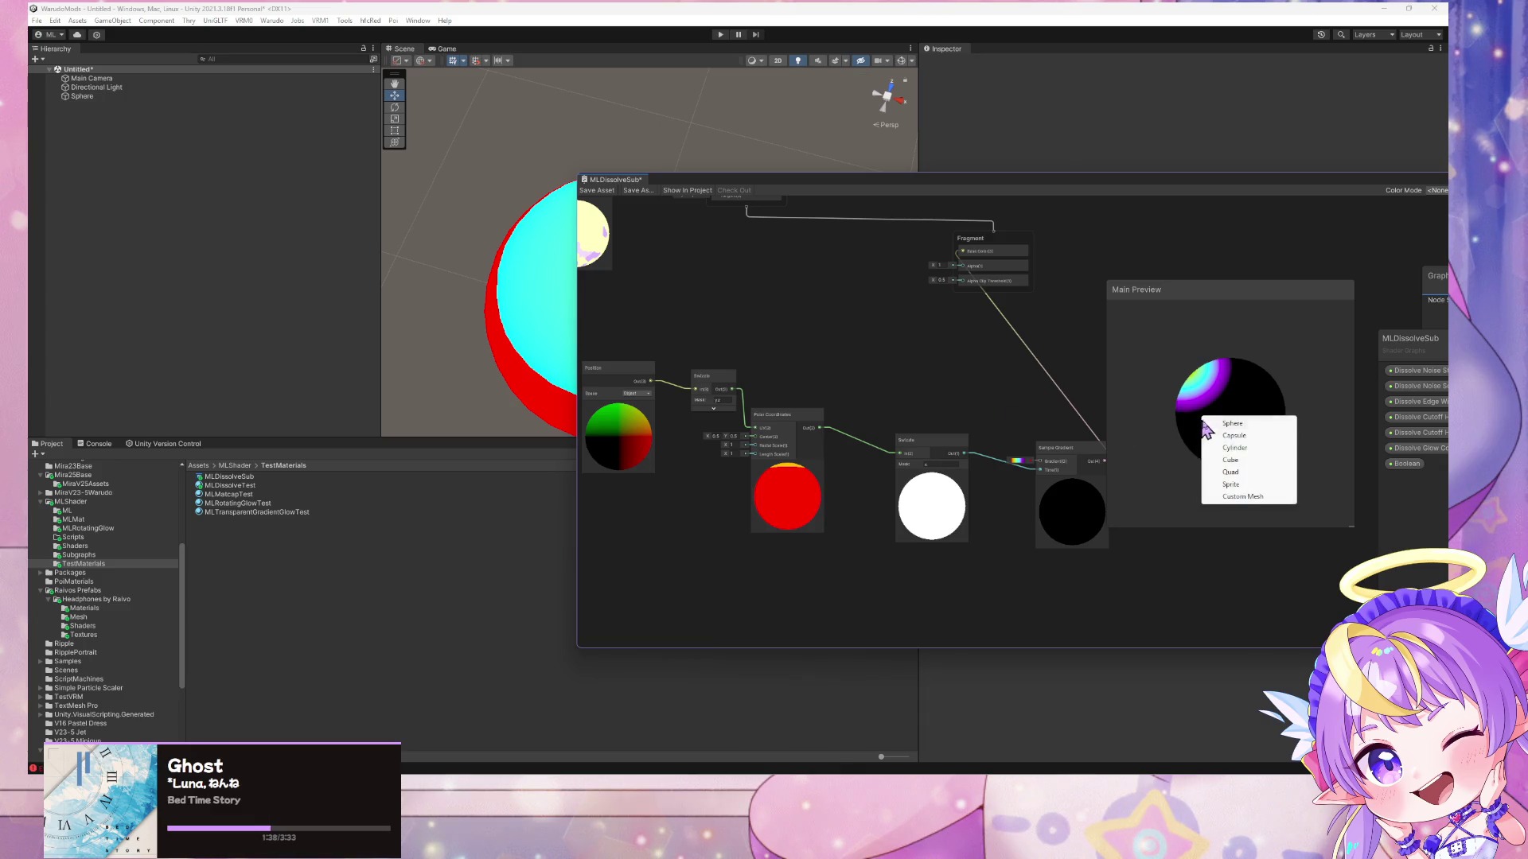
left_click(1248, 460)
mouse_move(1194, 450)
left_mouse_down()
mouse_move(1248, 428)
mouse_move(1210, 398)
mouse_move(1244, 393)
mouse_move(1176, 404)
mouse_move(1349, 408)
mouse_move(1288, 398)
mouse_move(1333, 412)
left_mouse_up()
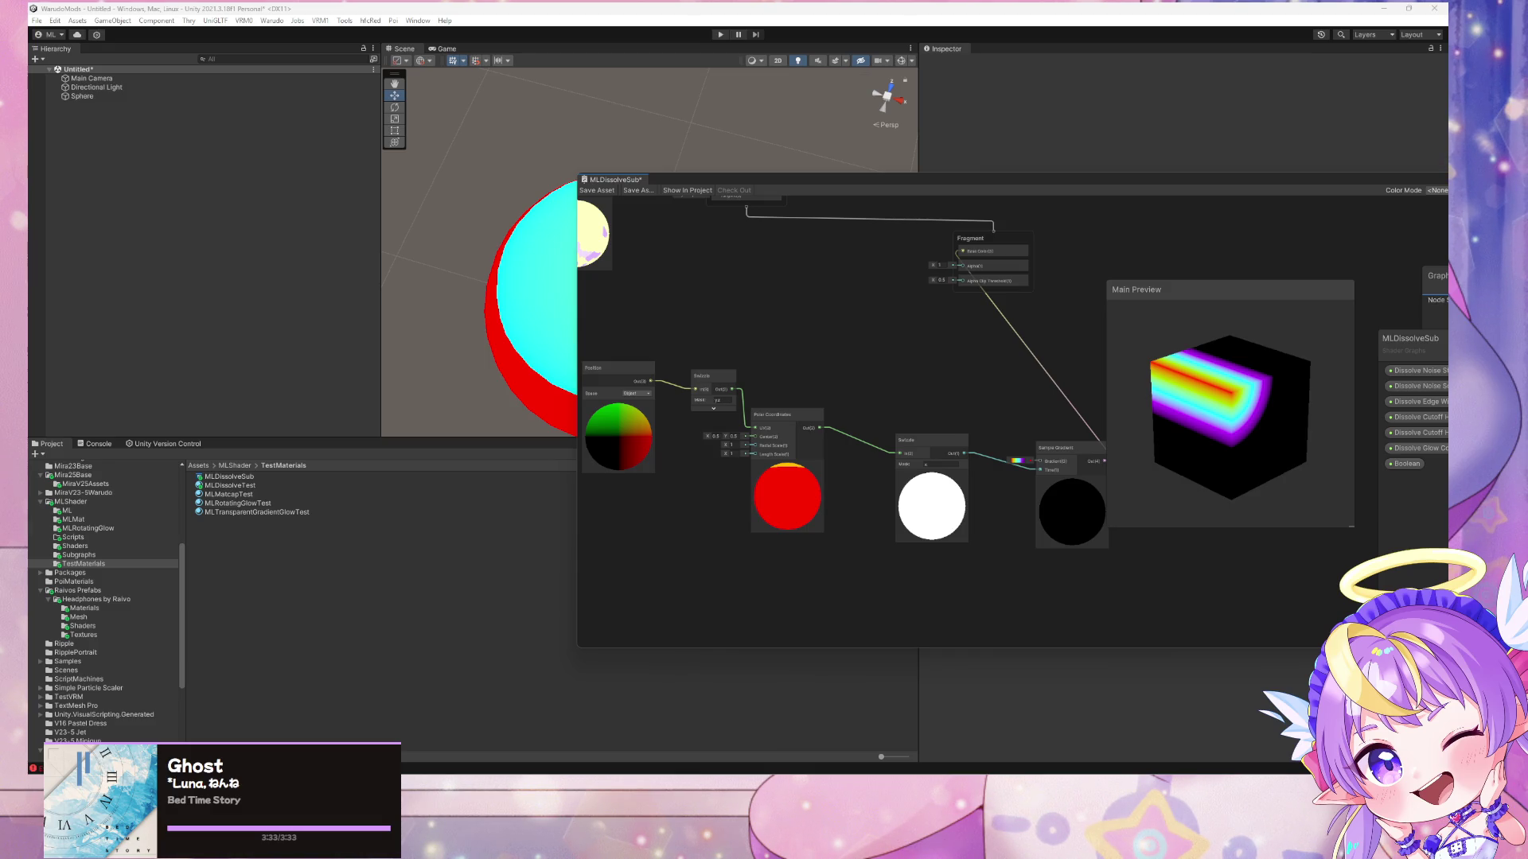
mouse_move(1181, 400)
left_mouse_down()
mouse_move(1163, 380)
mouse_move(1208, 433)
mouse_move(1035, 410)
left_mouse_up()
left_click(733, 399)
- Change the first Swizzle's mask to xz and orbit the cube to see the rainbow corner
left_click(732, 400)
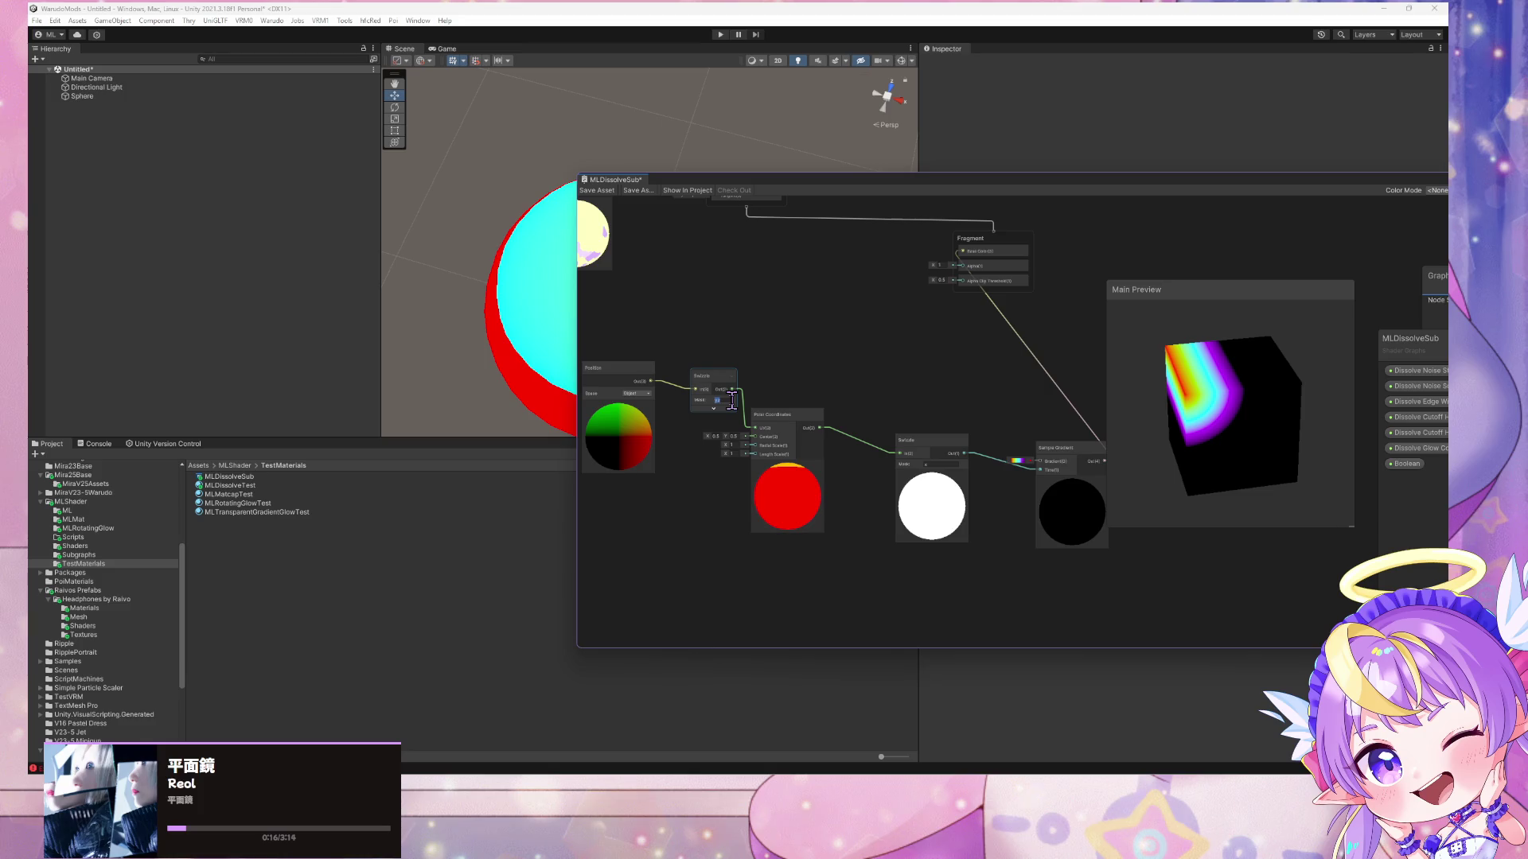
key("Return")
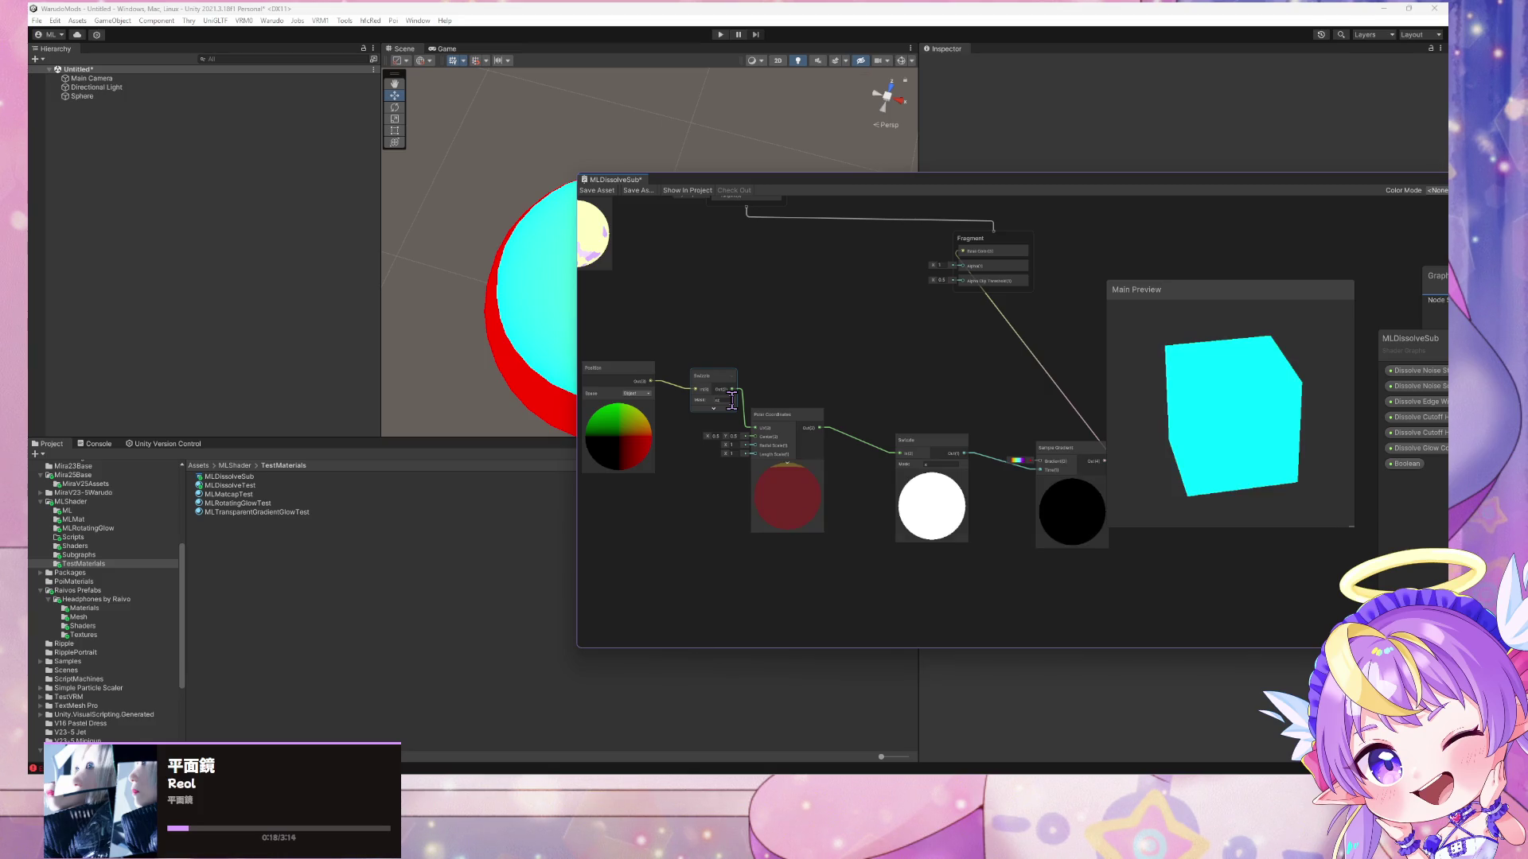
left_click(961, 372)
mouse_move(1191, 423)
left_mouse_down()
mouse_move(1344, 406)
mouse_move(1201, 415)
left_mouse_up()
left_click(722, 400)
left_click(724, 400)
type("xz")
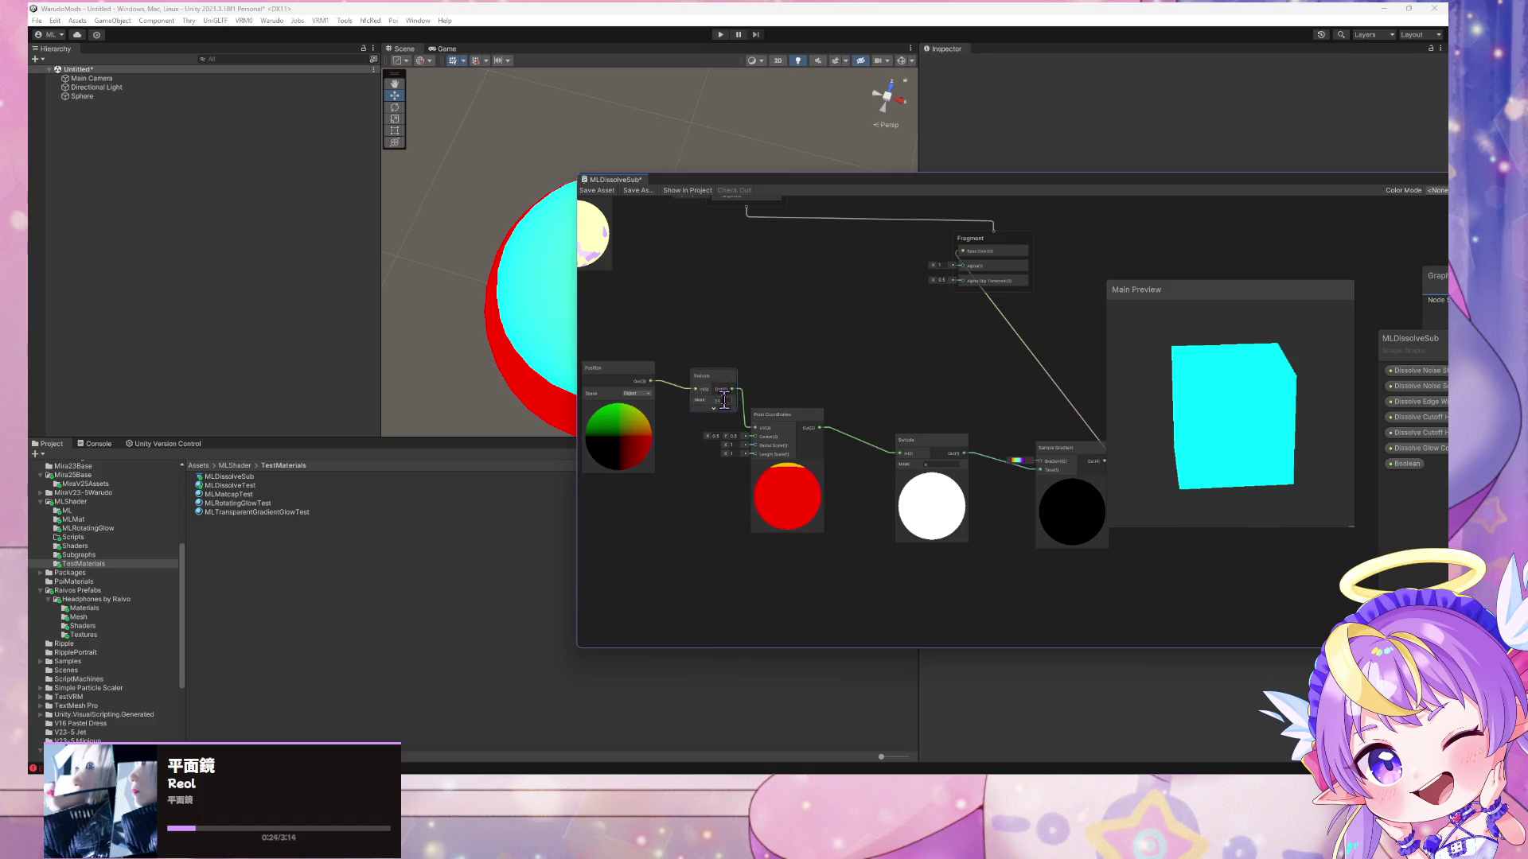
mouse_move(1243, 398)
left_mouse_down()
mouse_move(1291, 399)
mouse_move(1245, 390)
left_mouse_up()
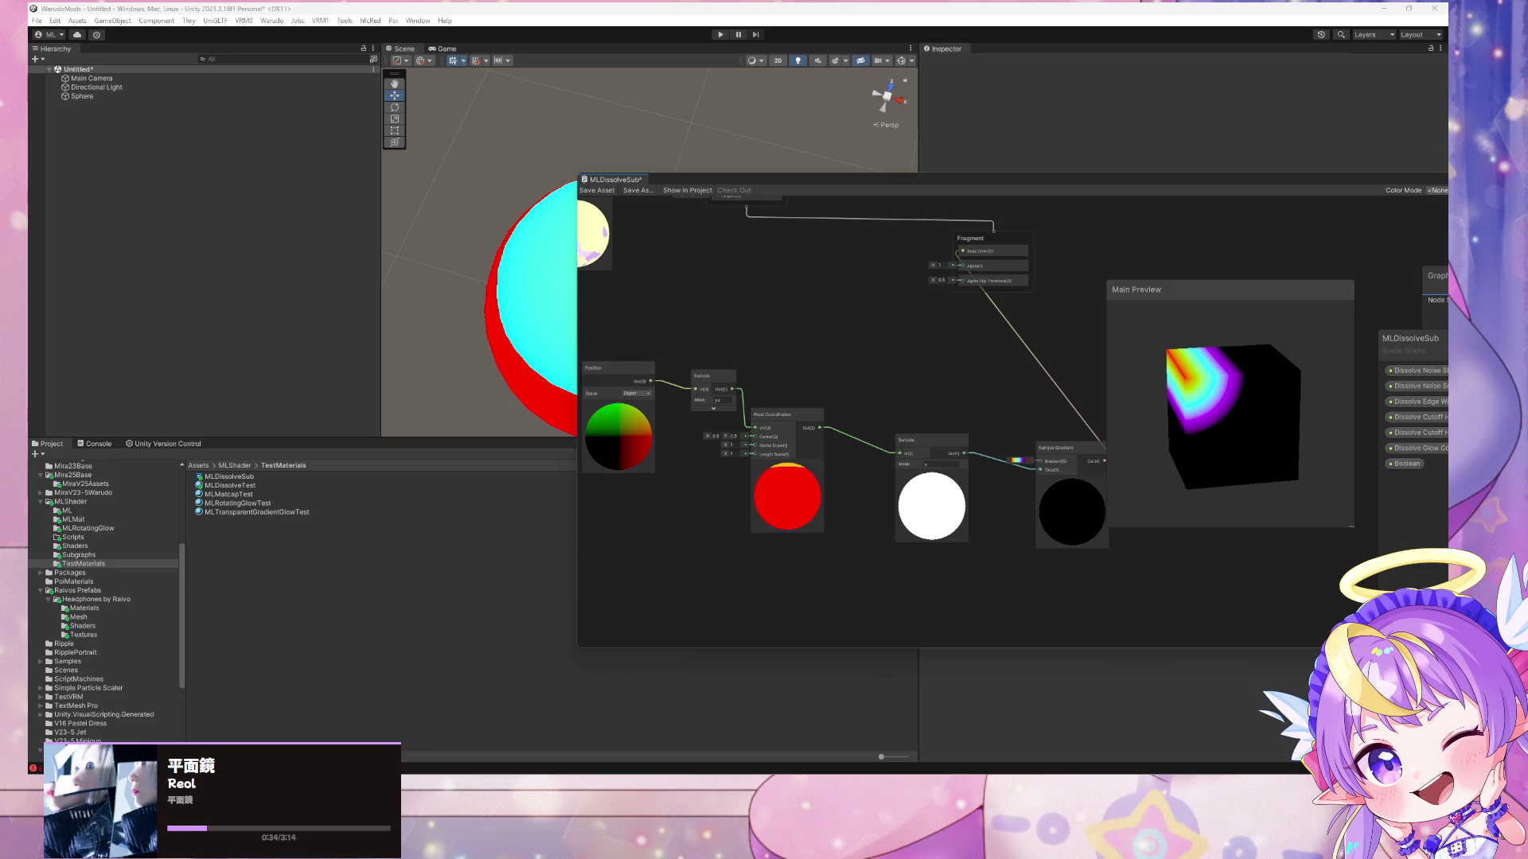
- Orbit the preview cube and start editing the second Swizzle node's mask
left_click_drag(1237, 358, 1076, 429)
left_click_drag(1194, 382, 1225, 403)
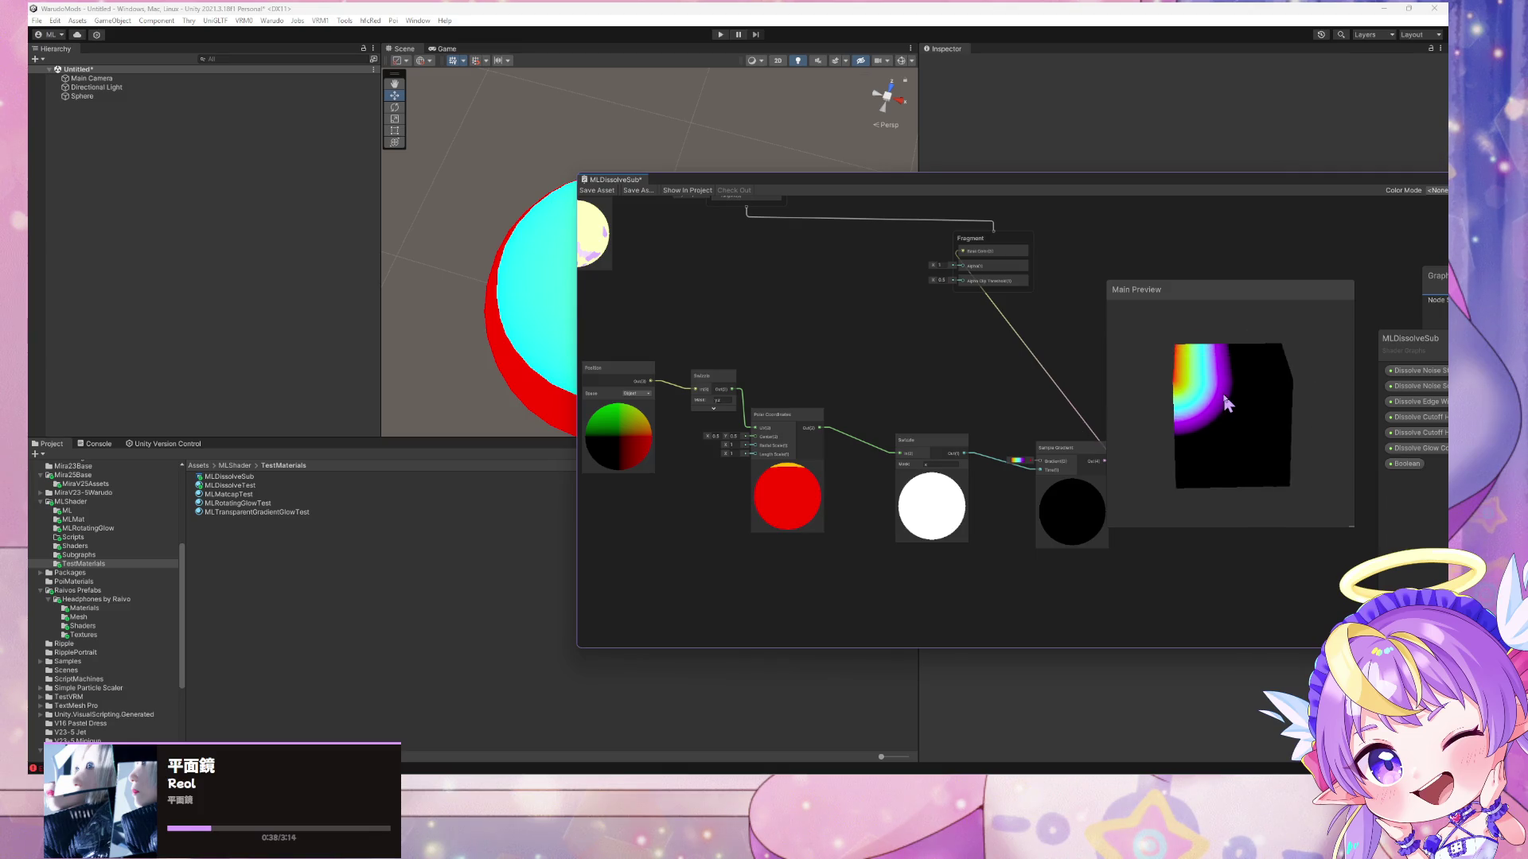
right_click(1226, 404)
left_click(1205, 403)
left_click(948, 468)
left_click(941, 463)
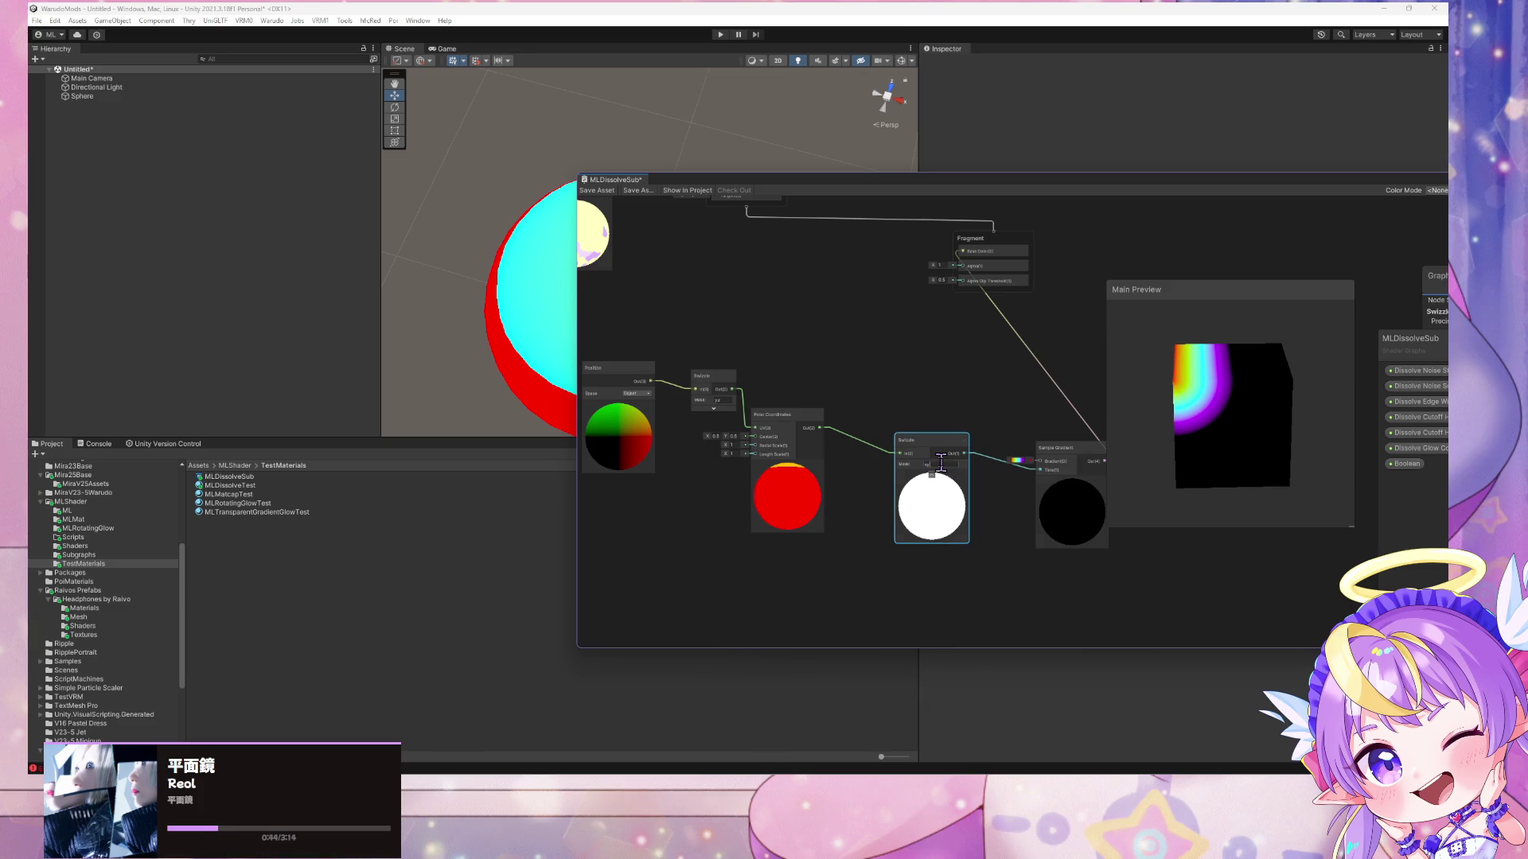
mouse_move(1238, 408)
left_mouse_down()
mouse_move(1255, 422)
mouse_move(1345, 414)
left_mouse_up()
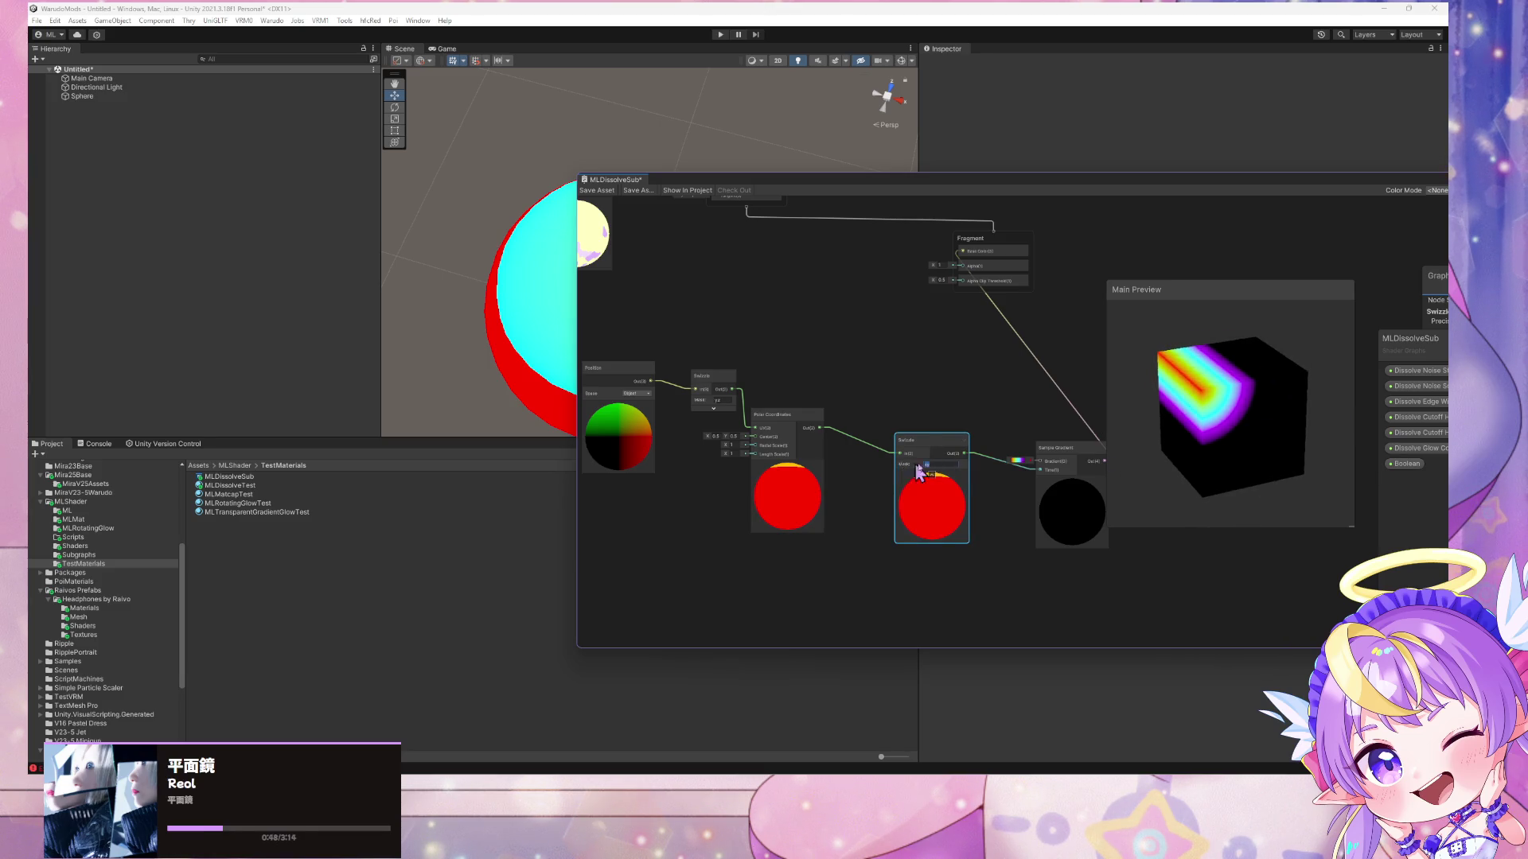
key("Return")
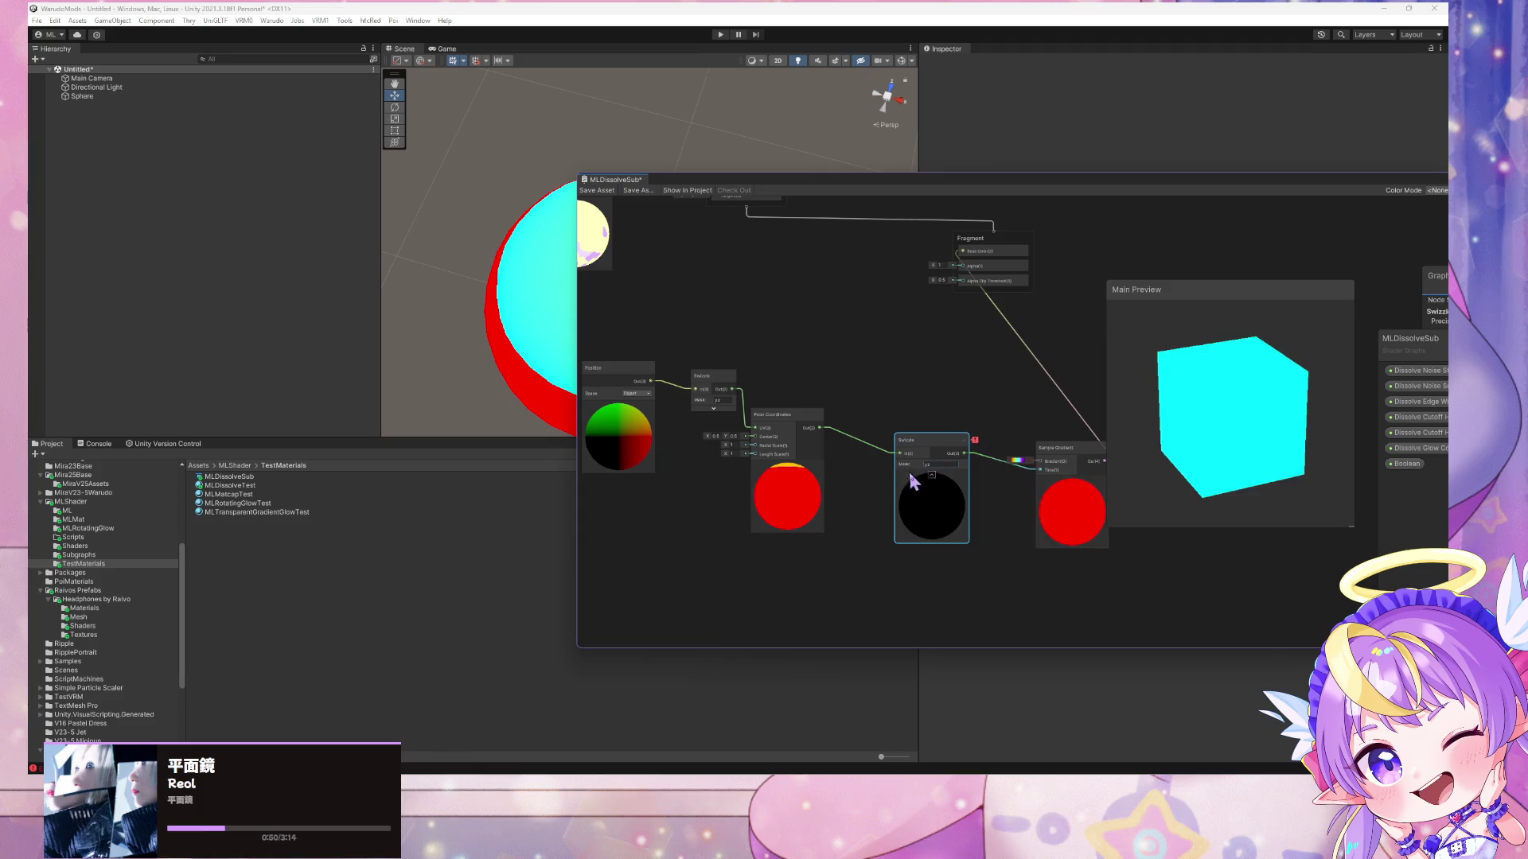
- Try xy and y as the second Swizzle mask, settle on x, then open the gradient editor
left_click_drag(905, 460, 869, 470)
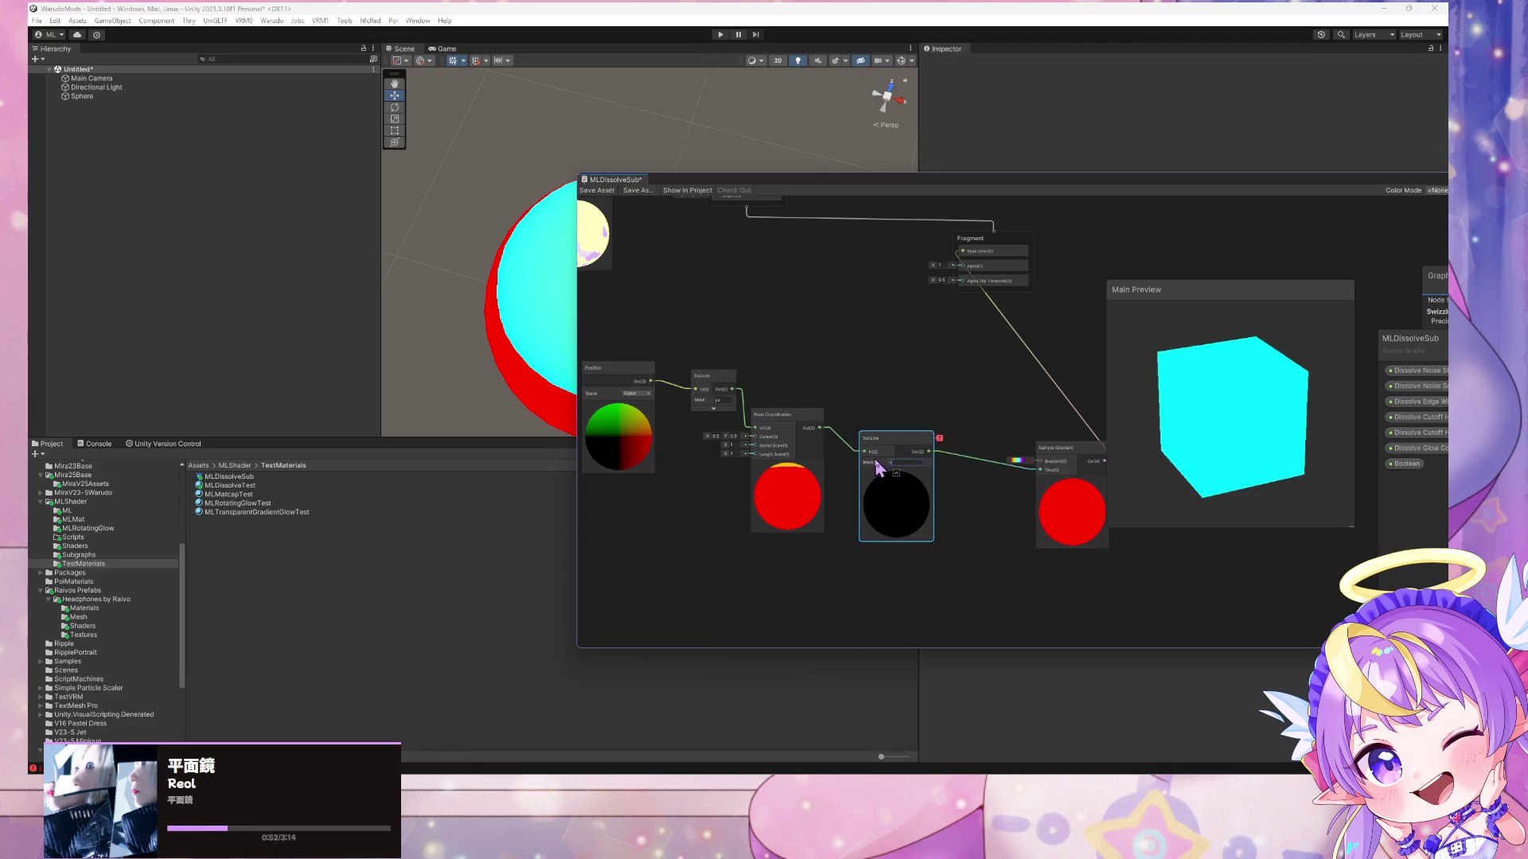
type("xy")
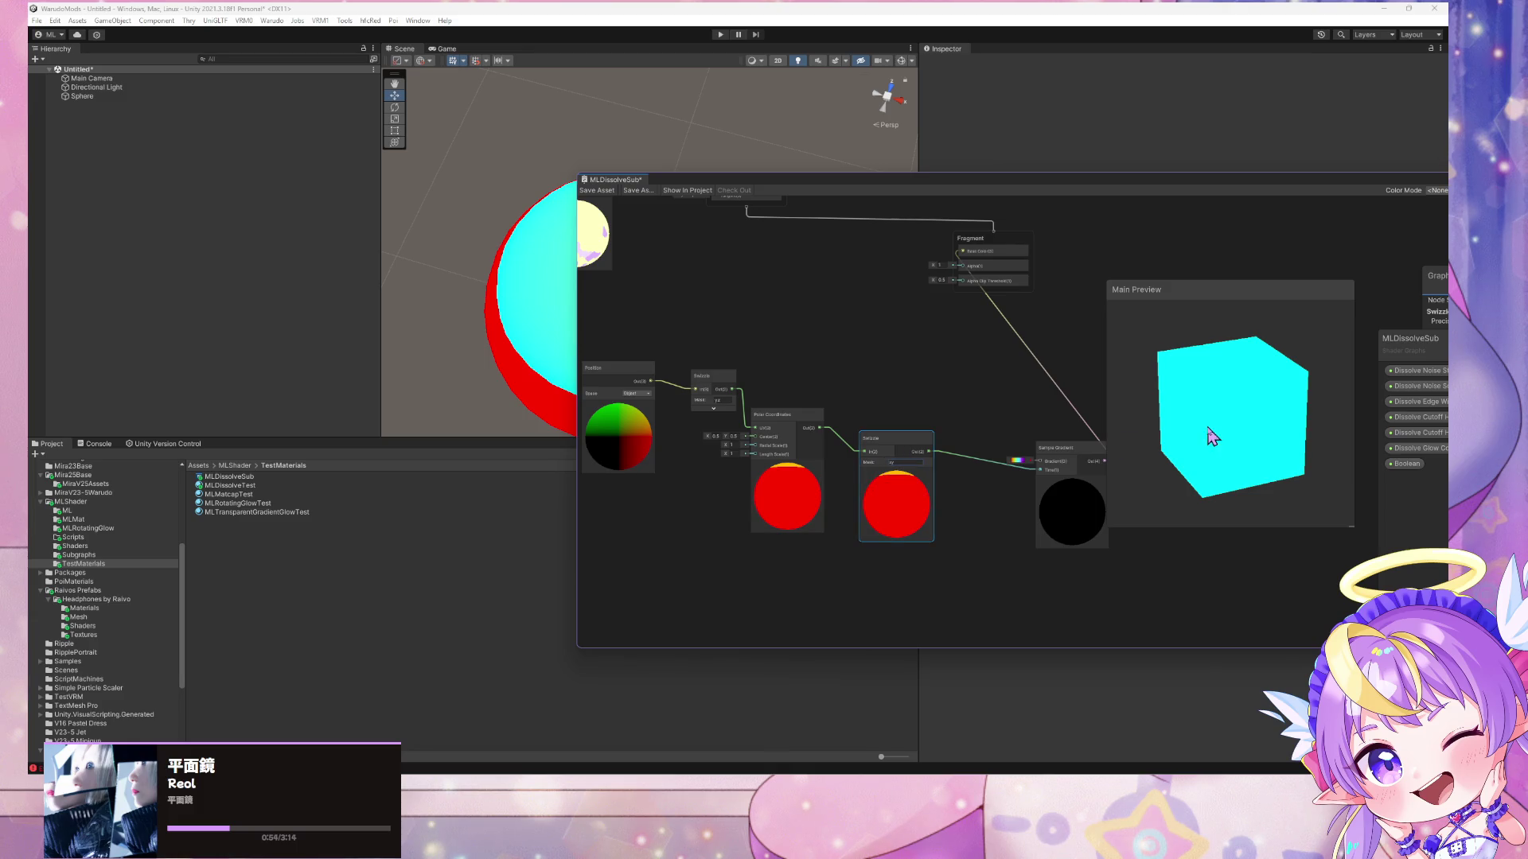
left_click_drag(896, 461, 873, 469)
type("y")
mouse_move(1282, 433)
left_mouse_down()
mouse_move(1135, 476)
mouse_move(1112, 444)
mouse_move(1131, 458)
left_mouse_up()
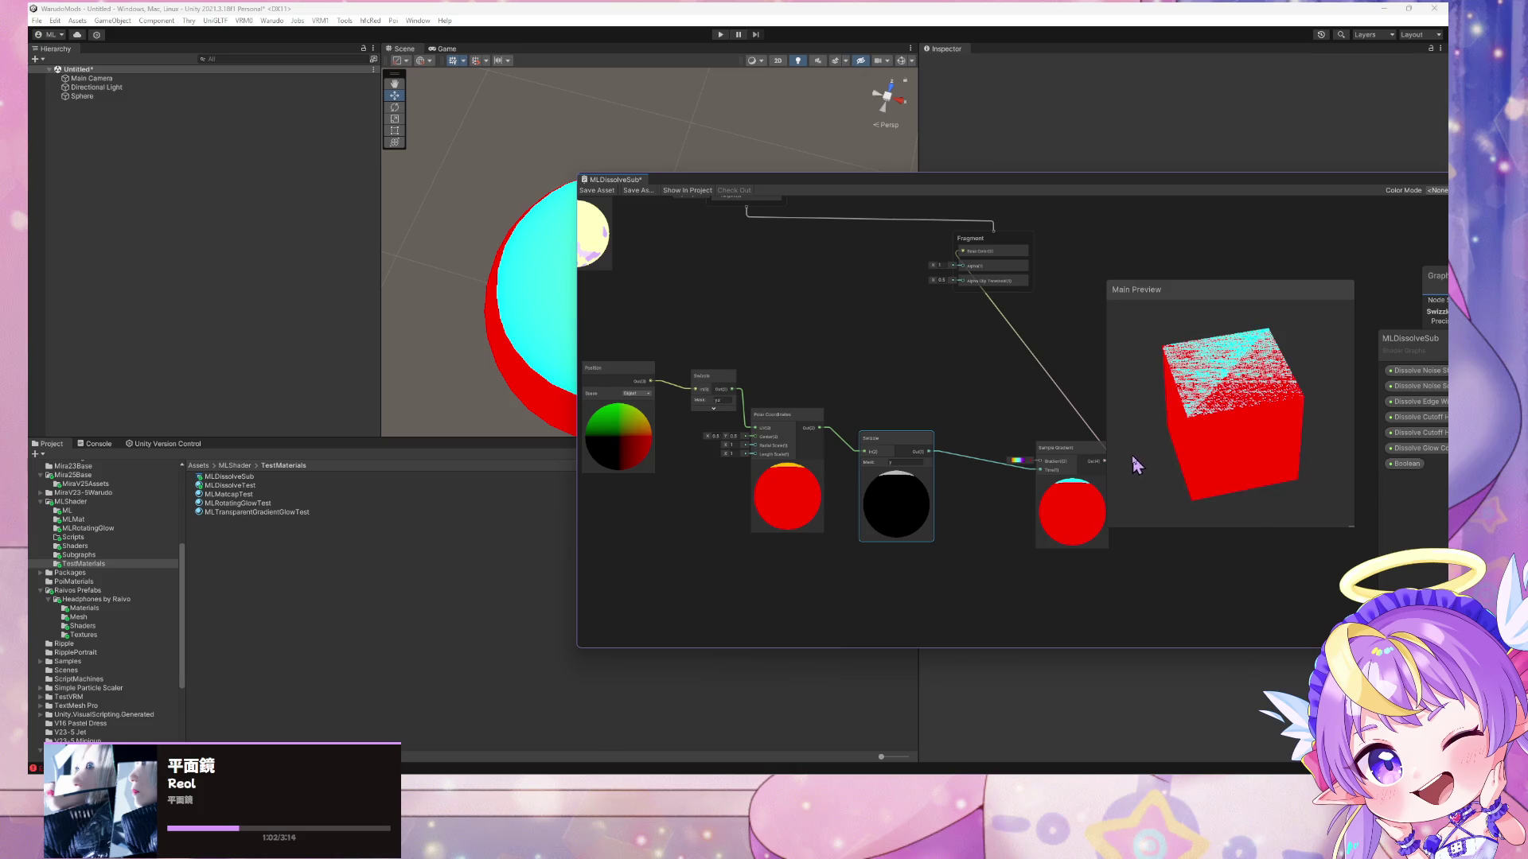
double_click(902, 463)
type("x")
key("Return")
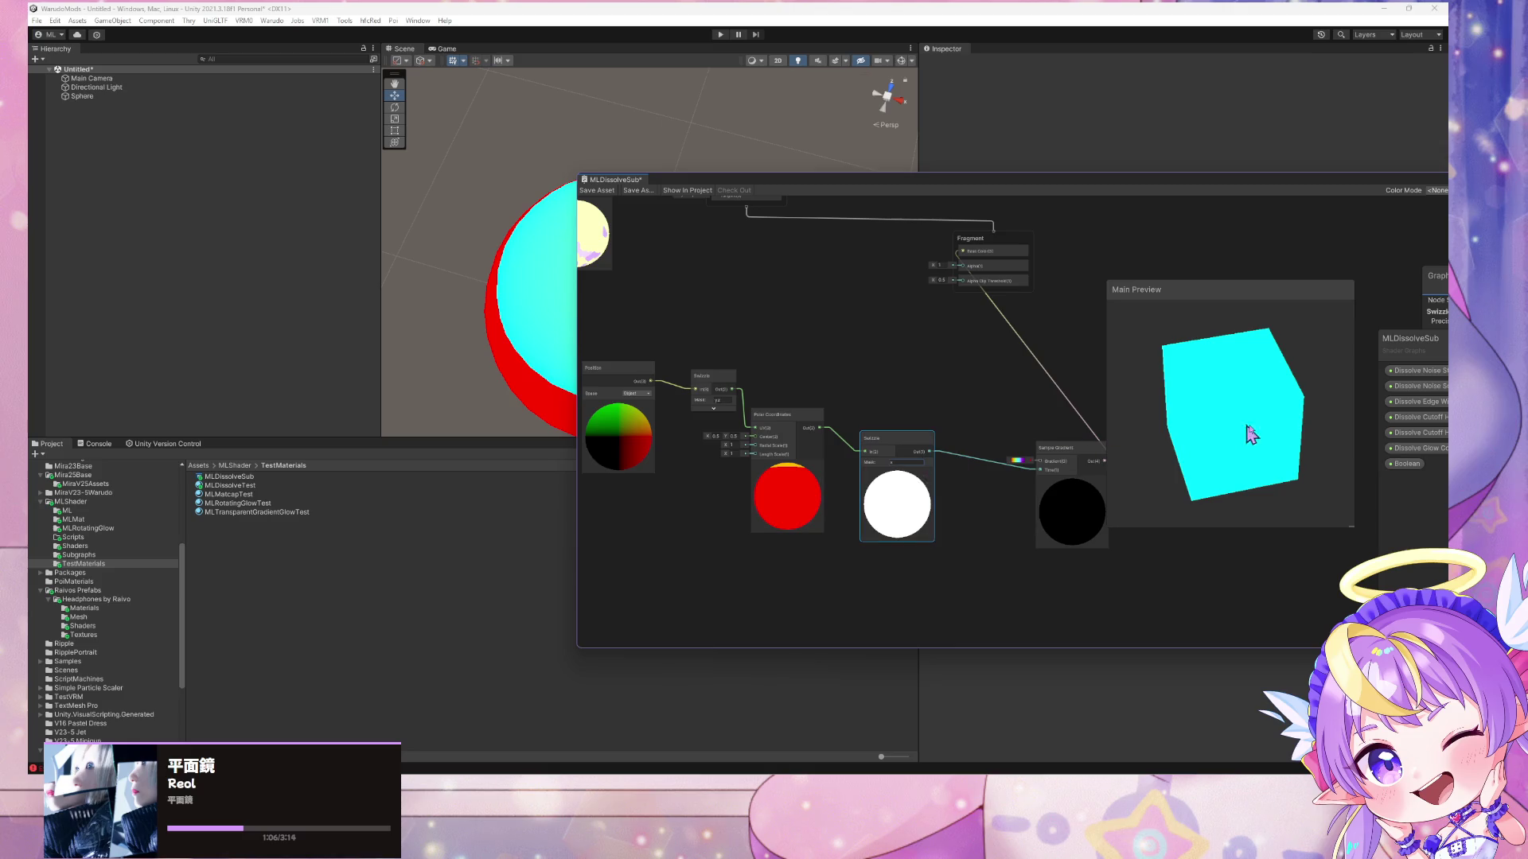
mouse_move(1296, 443)
left_mouse_down()
mouse_move(1271, 430)
mouse_move(1313, 402)
mouse_move(1334, 409)
mouse_move(1299, 409)
left_mouse_up()
left_click(1017, 460)
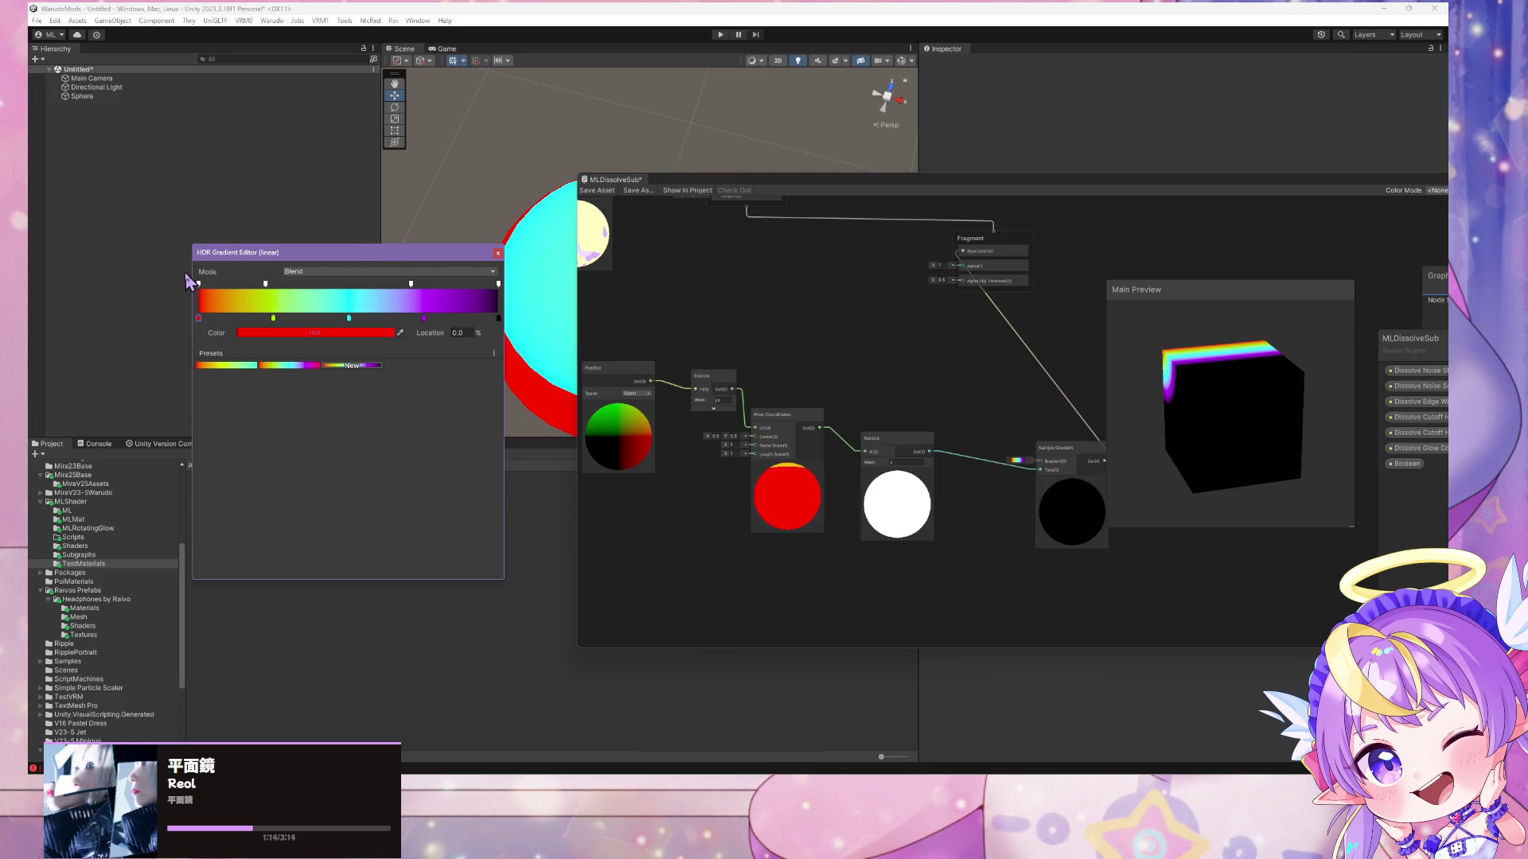
- Dismiss the gradient editor and orbit the preview cube to view the rainbow band's top and side
mouse_move(1184, 425)
left_mouse_down()
mouse_move(1330, 407)
mouse_move(1321, 398)
left_mouse_up()
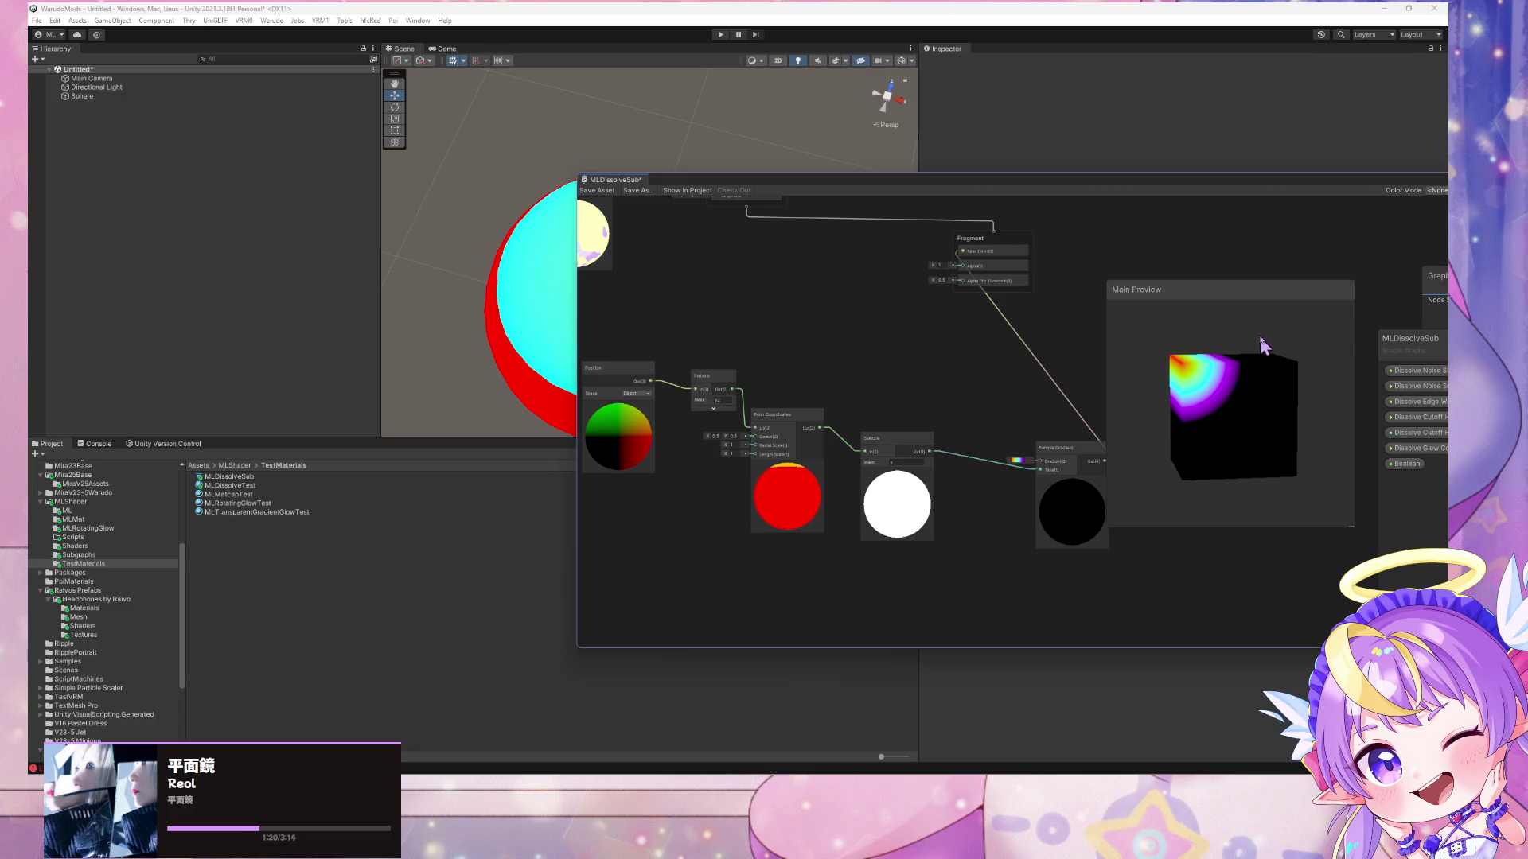
left_click_drag(1254, 355, 1232, 371)
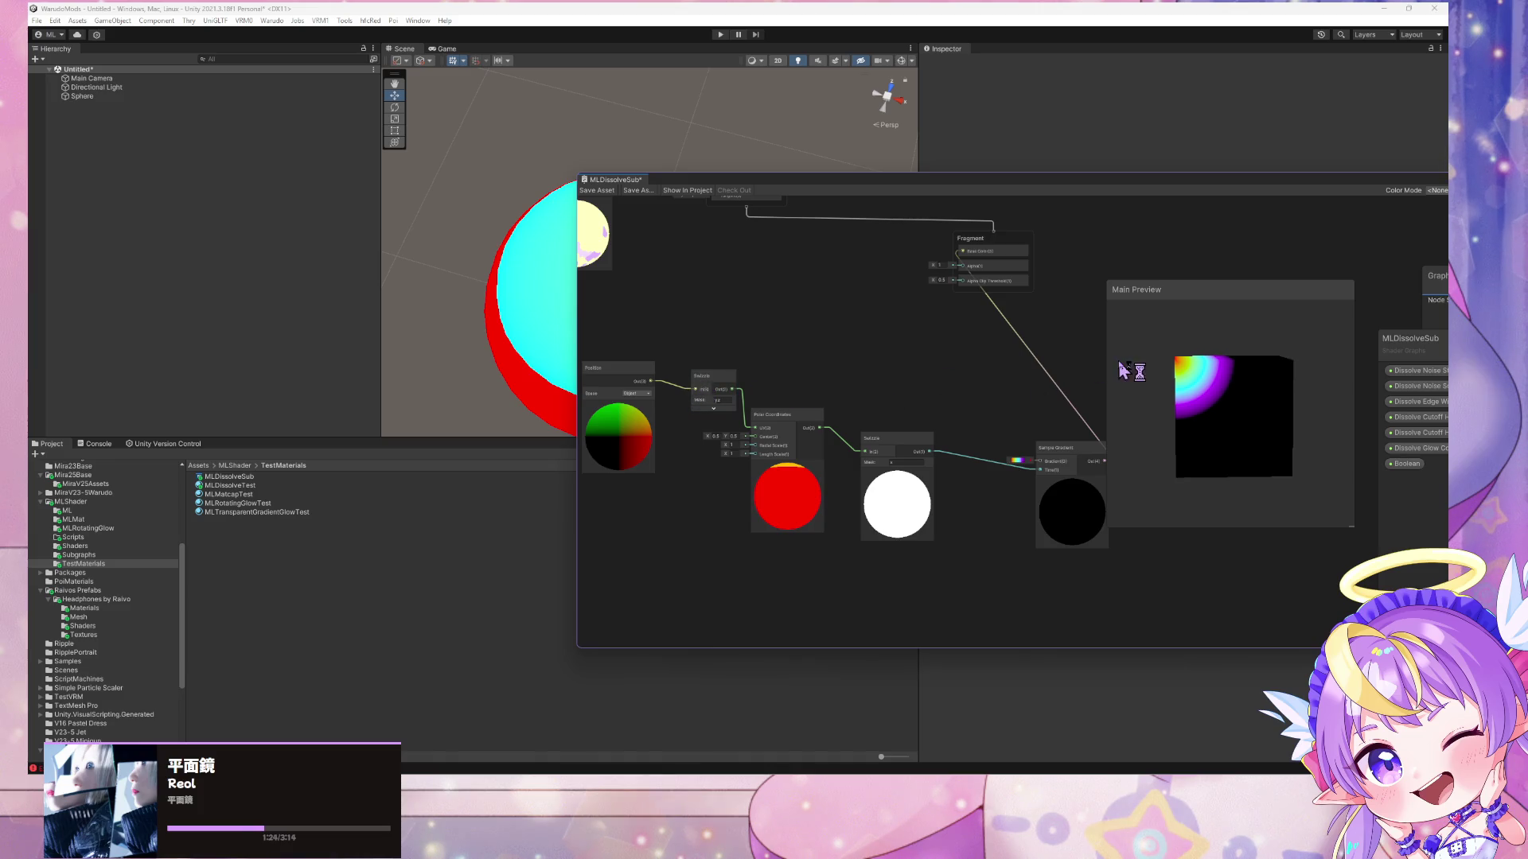
mouse_move(1184, 346)
left_mouse_down()
mouse_move(1213, 394)
mouse_move(1261, 417)
left_mouse_up()
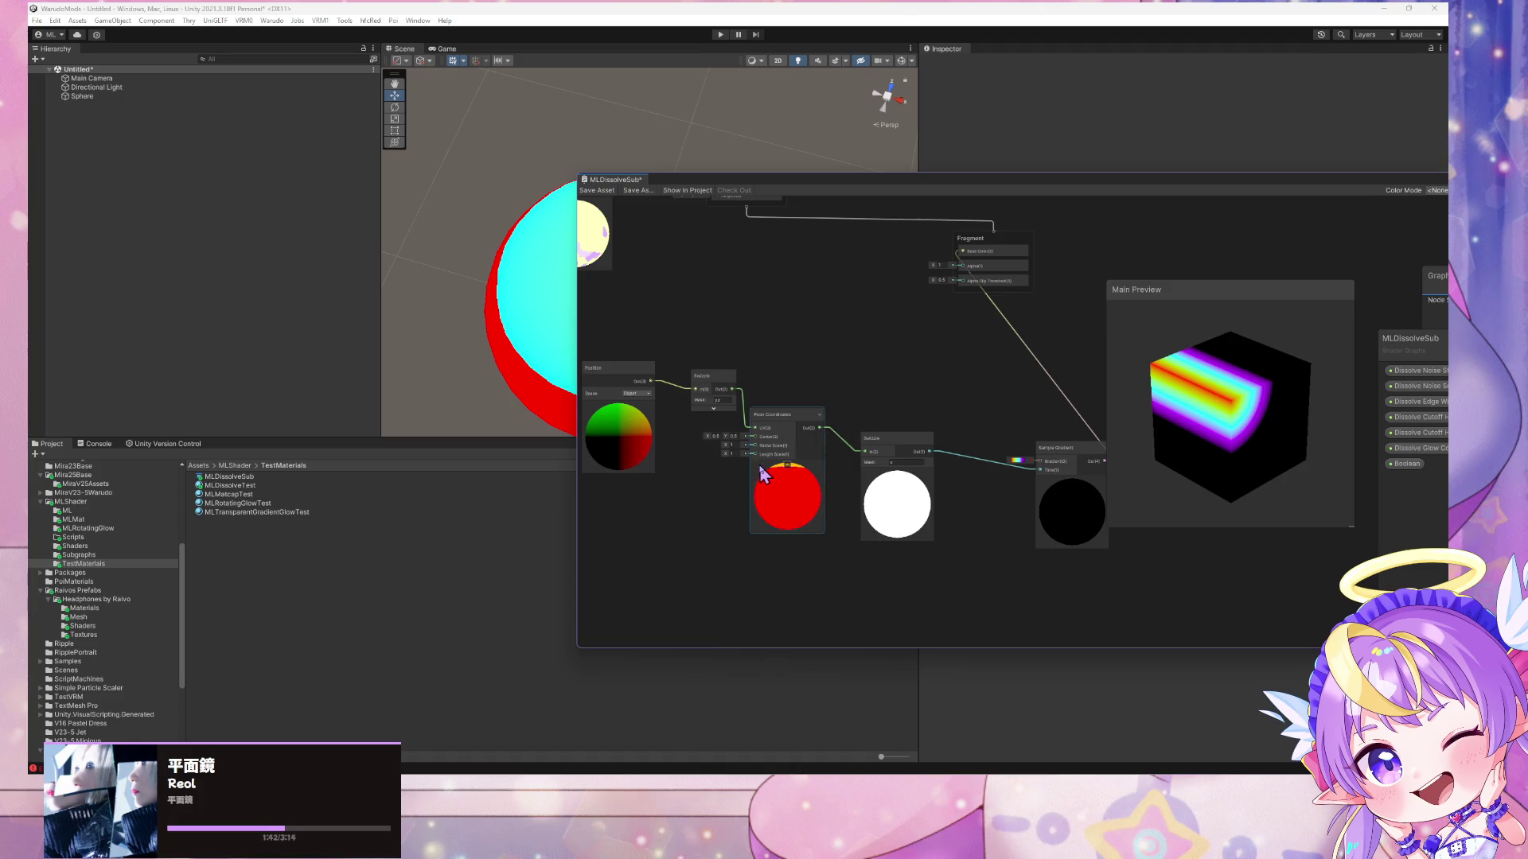
- Re-edit and commit the first Swizzle's mask, then tilt the preview cube slightly
left_click(712, 401)
key("Return")
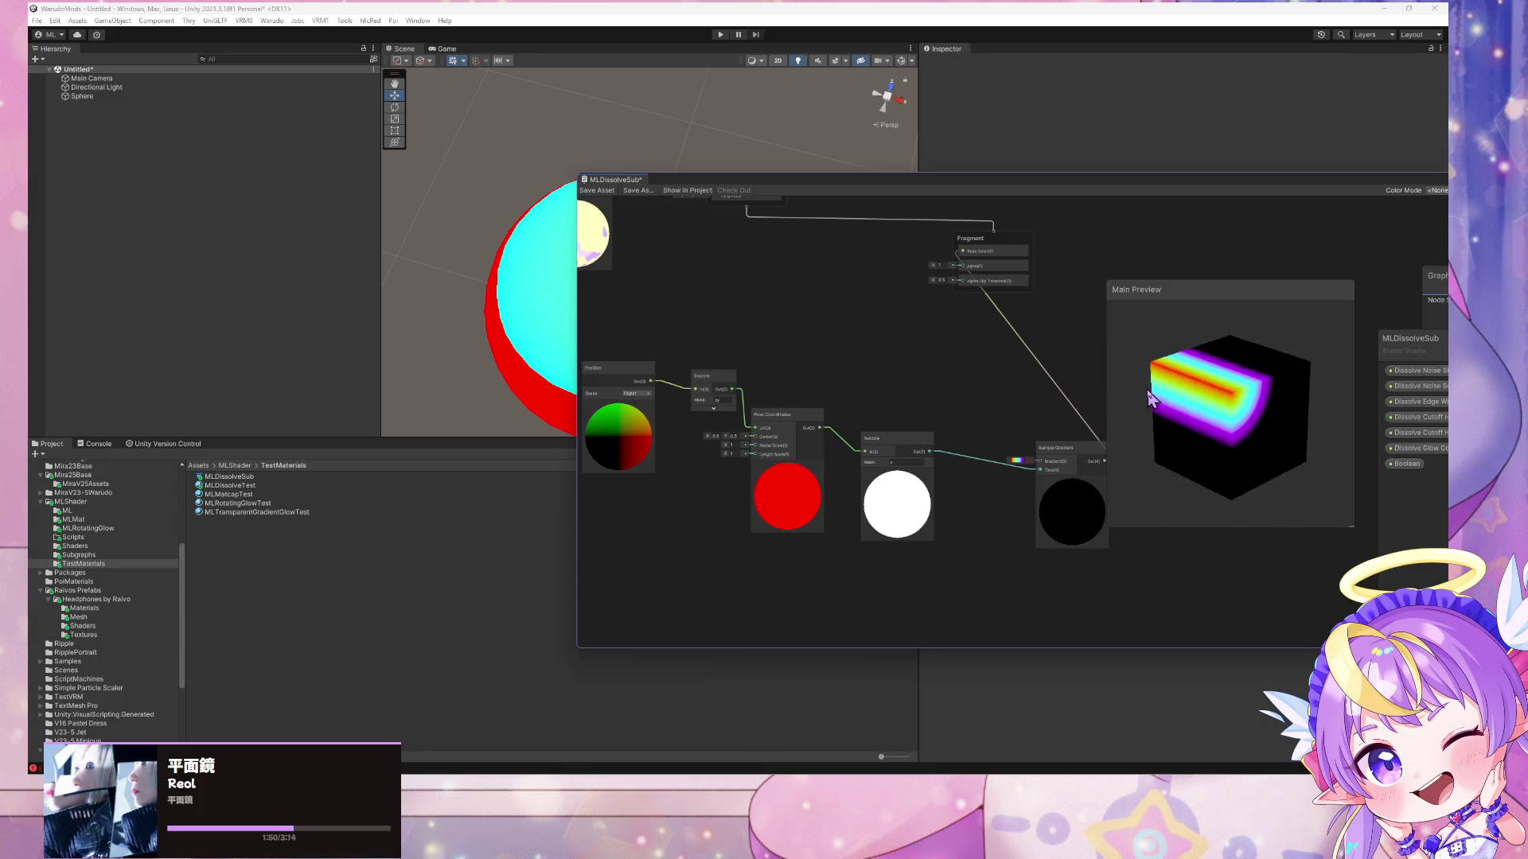
left_click(720, 400)
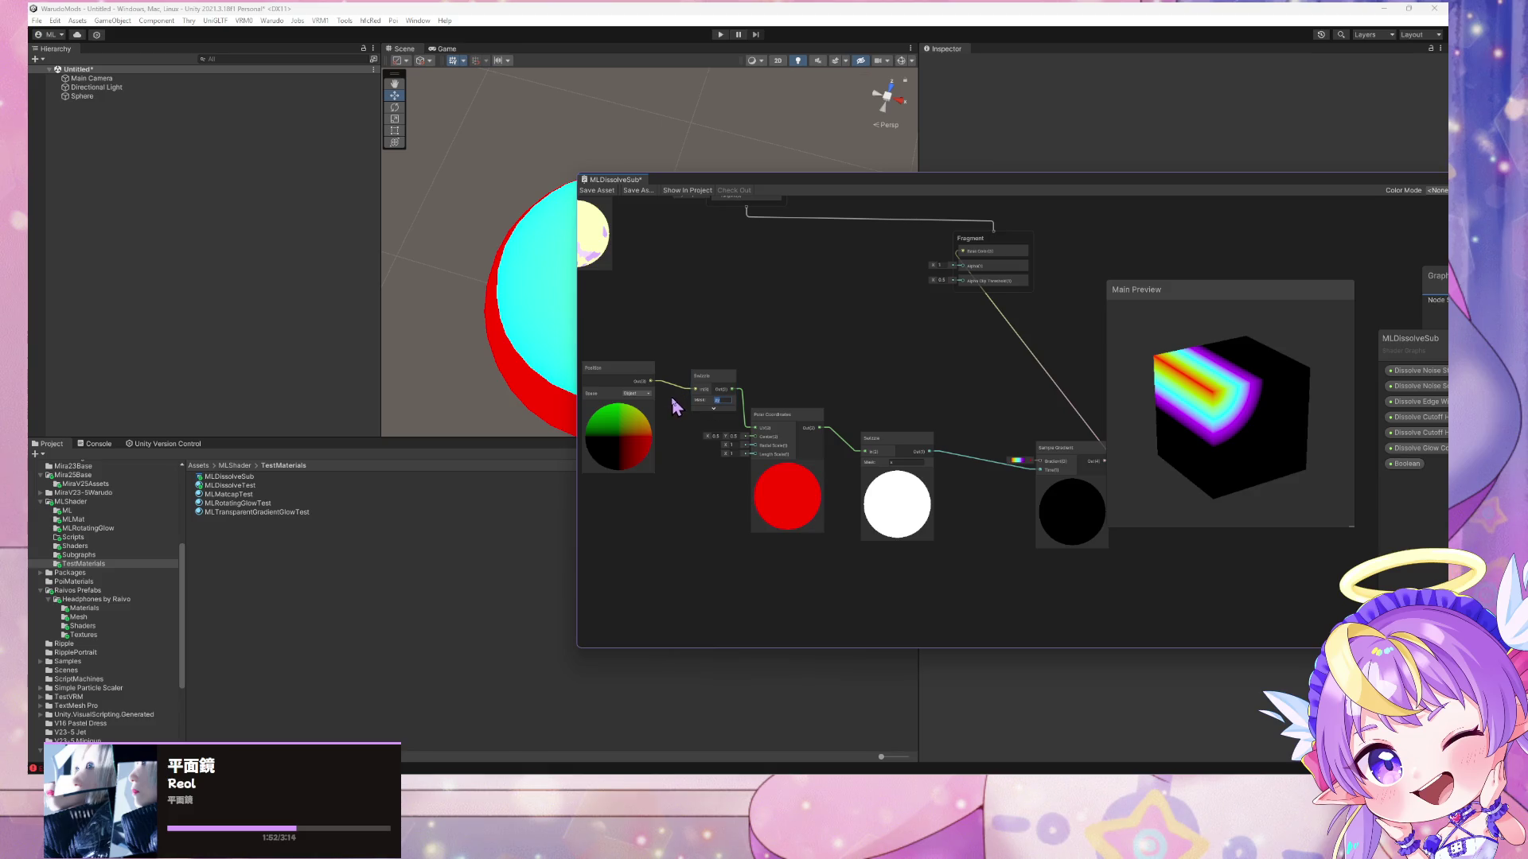
key("Return")
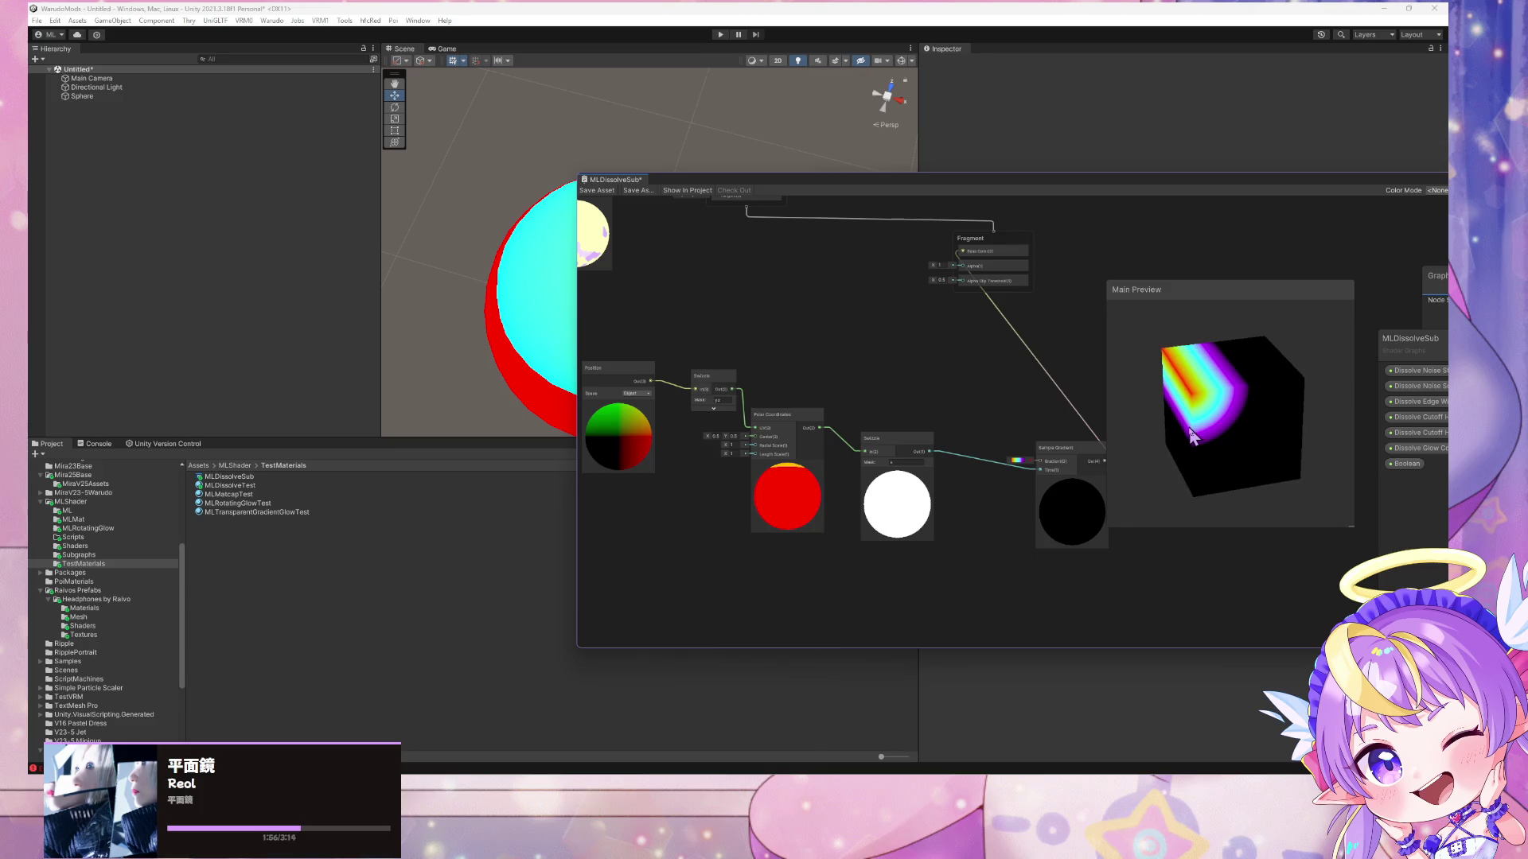
left_click_drag(1233, 434, 1238, 358)
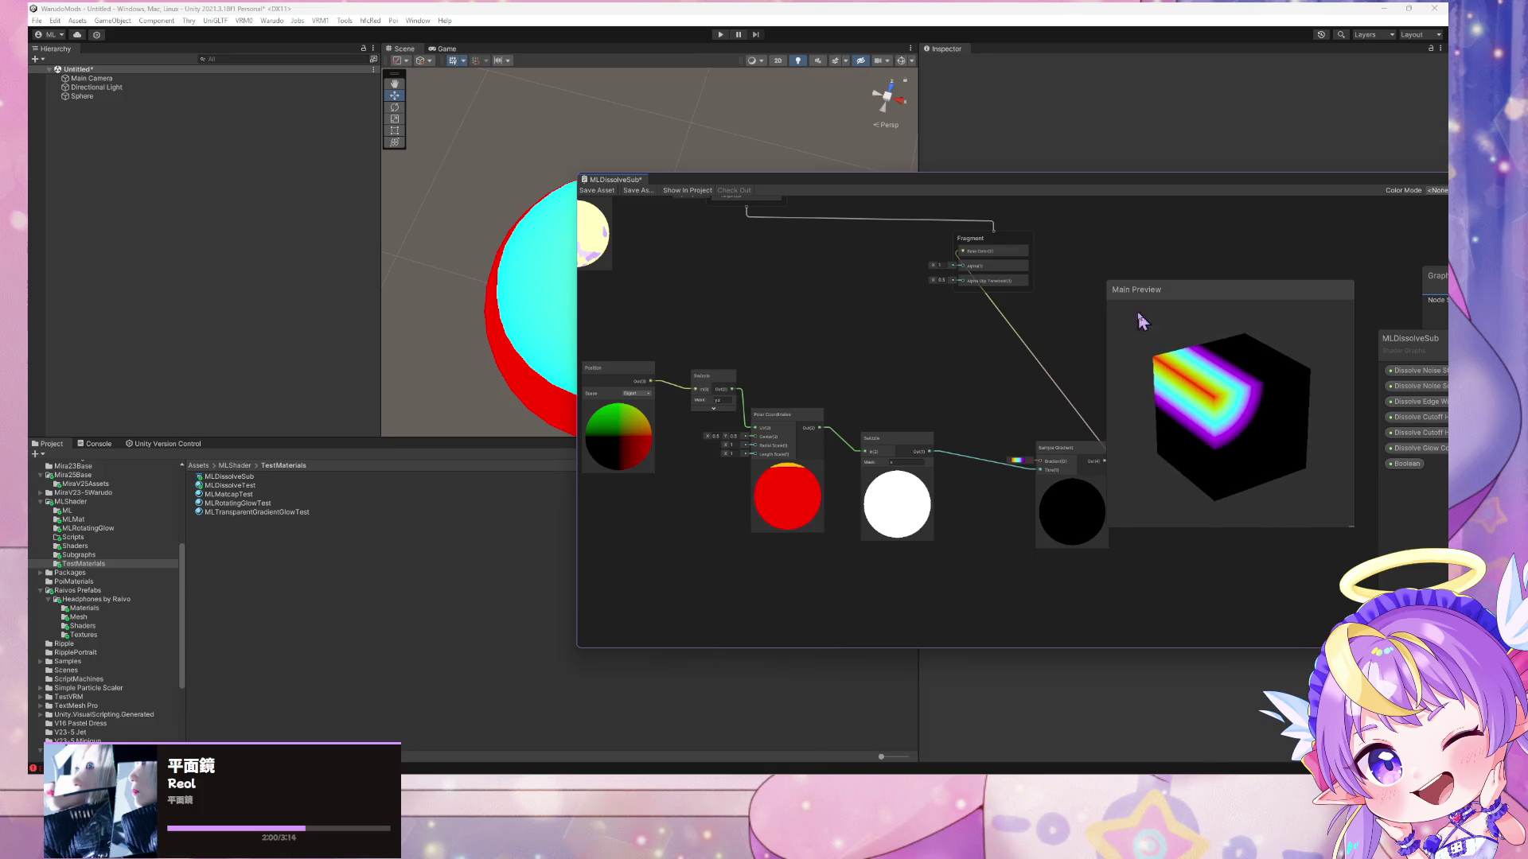
- Snip the rainbow preview cube region and switch over to Paint
key("shift+super+s")
left_click_drag(1116, 302, 1343, 510)
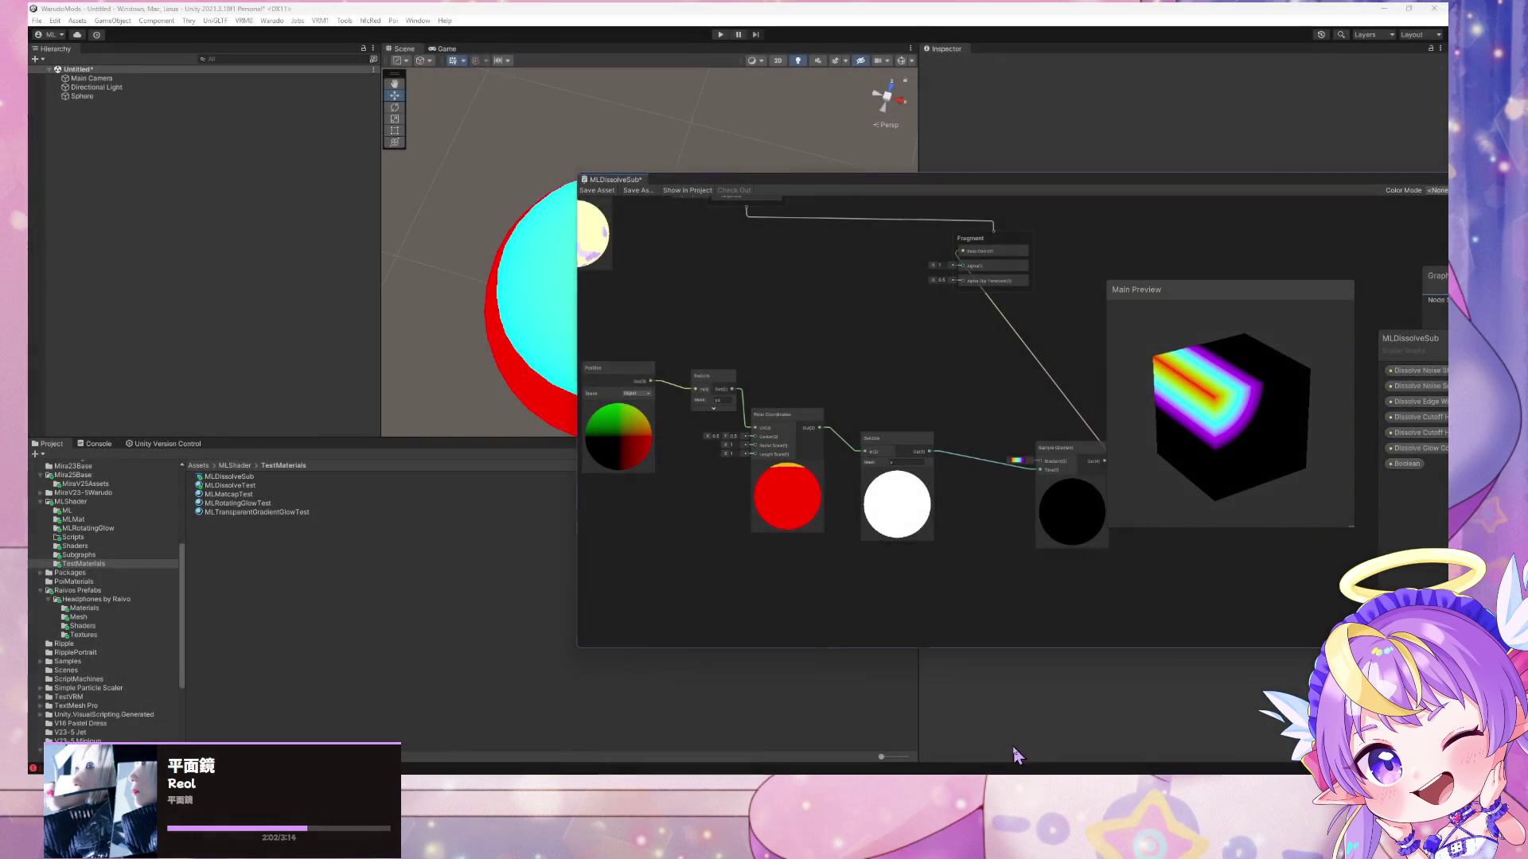
key("alt+Tab")
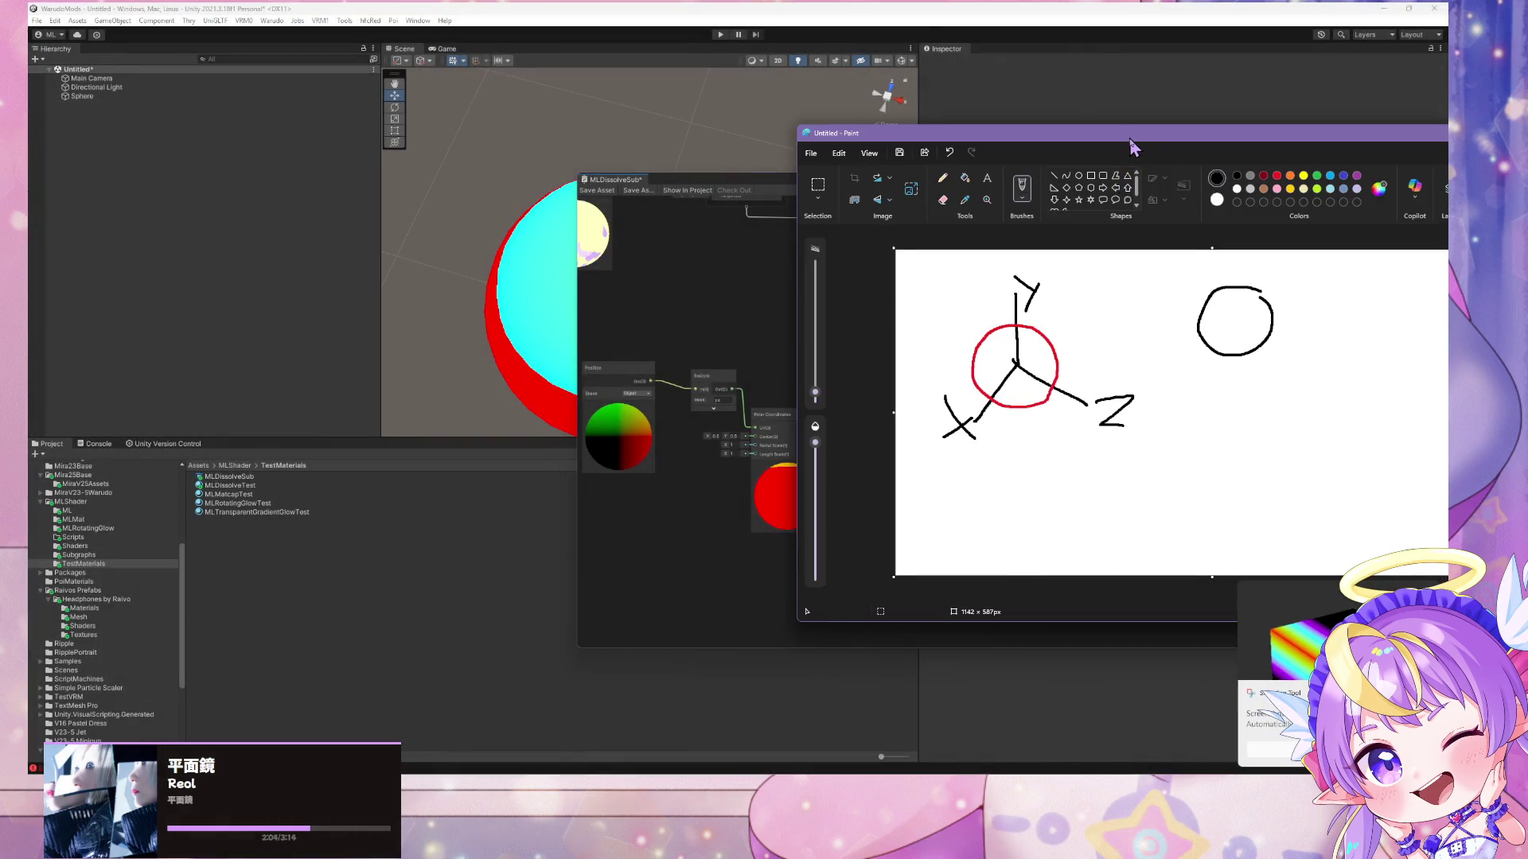
- Paste the cube screenshot into Paint and place it right of the axis sketch
left_click_drag(1128, 134, 683, 86)
key("ctrl+v")
mouse_move(615, 309)
left_mouse_down()
mouse_move(842, 351)
mouse_move(669, 310)
mouse_move(681, 335)
left_mouse_up()
mouse_move(701, 390)
left_mouse_down()
mouse_move(679, 379)
mouse_move(767, 409)
mouse_move(822, 389)
mouse_move(844, 410)
left_mouse_up()
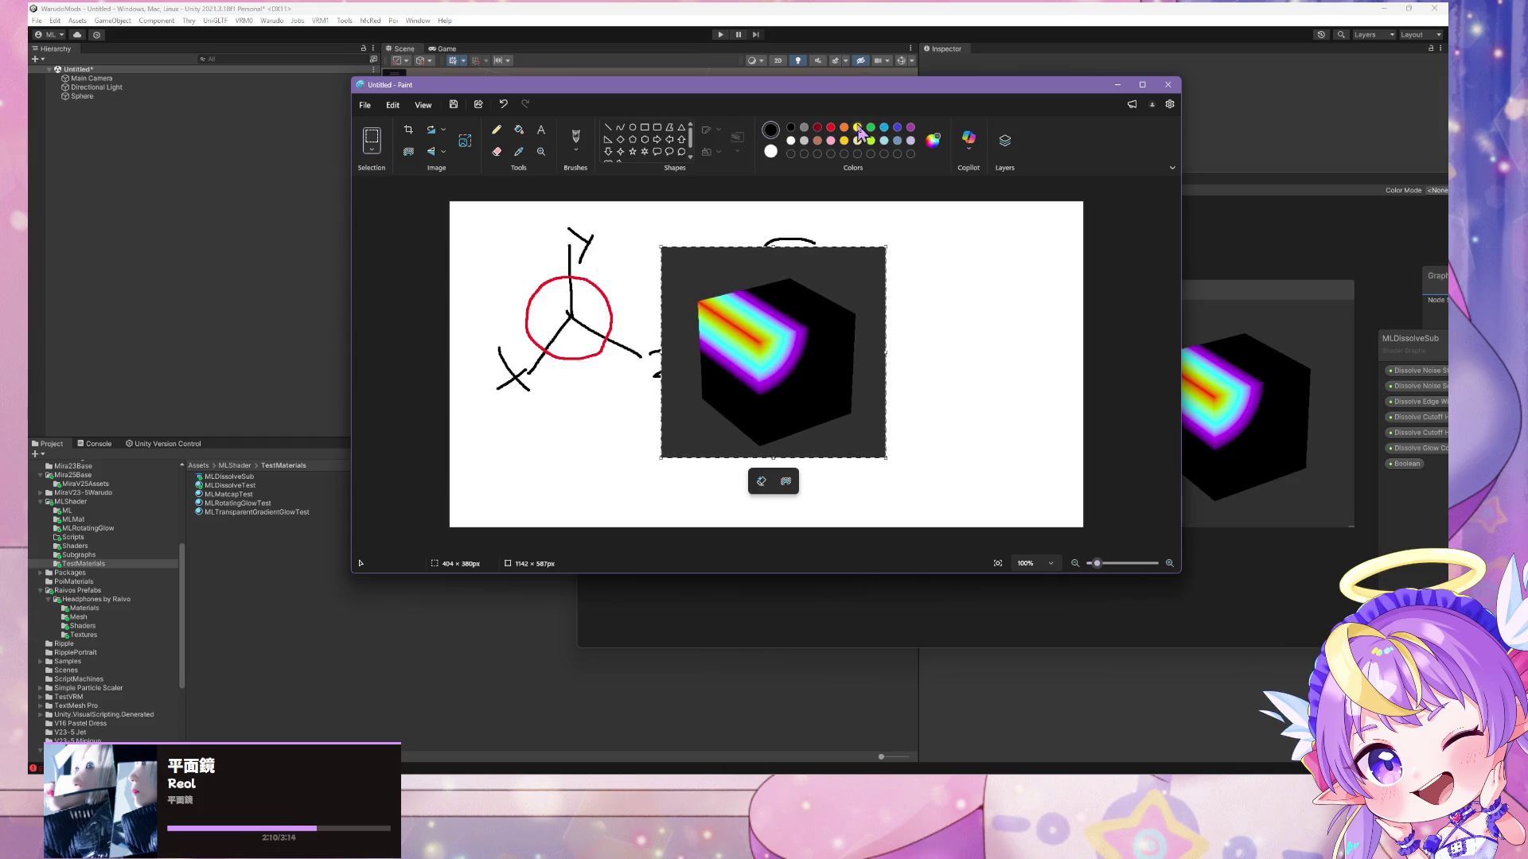
- Mark a spot on the cube with the orange brush, then return to Unity
left_click(844, 127)
left_click(583, 138)
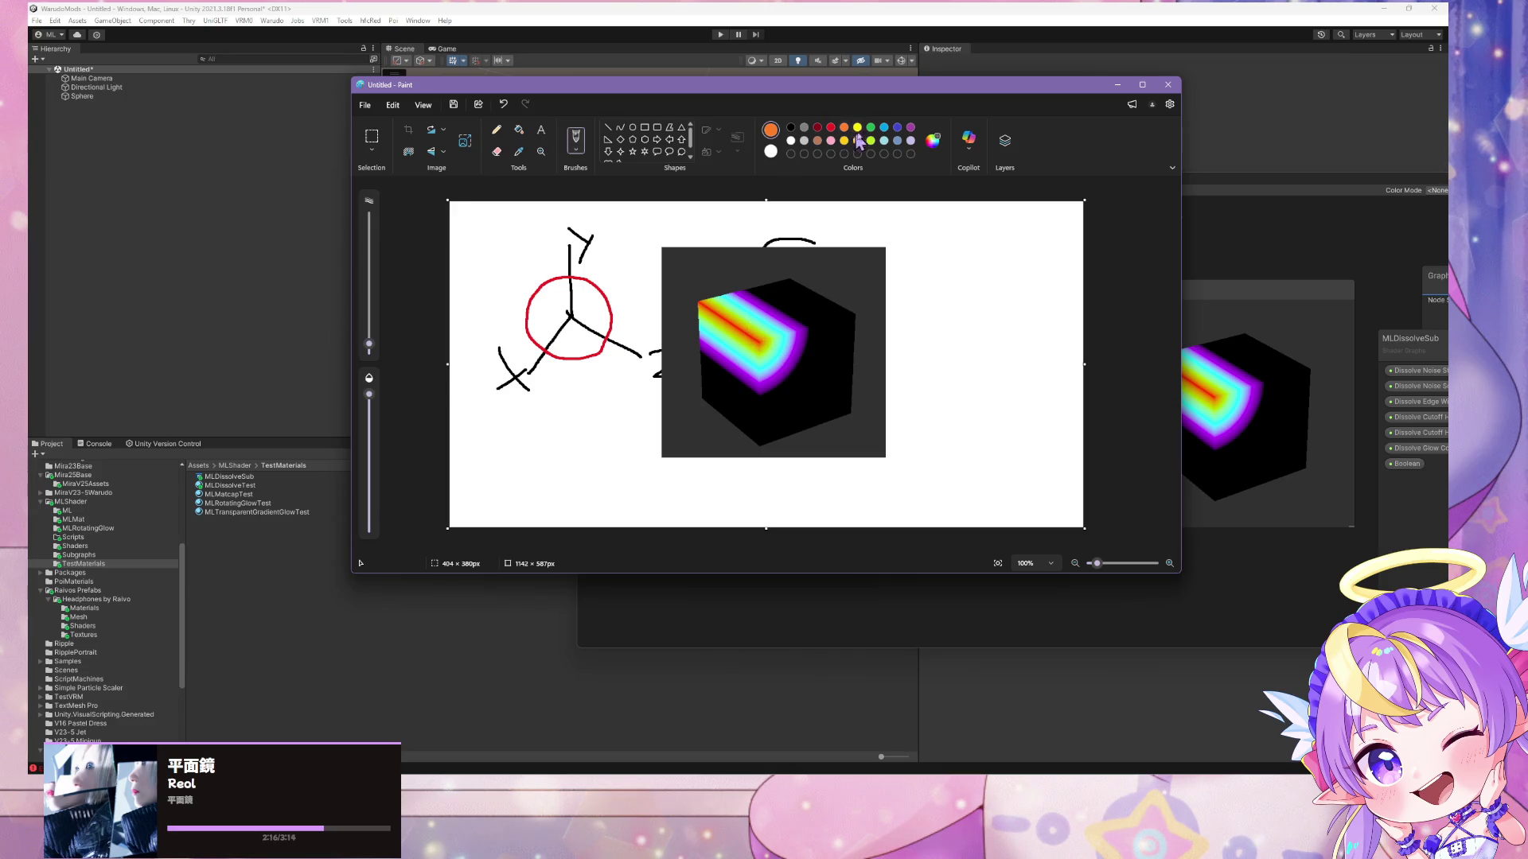
left_click(790, 140)
left_click(845, 129)
left_click_drag(752, 353, 746, 358)
mouse_move(1044, 784)
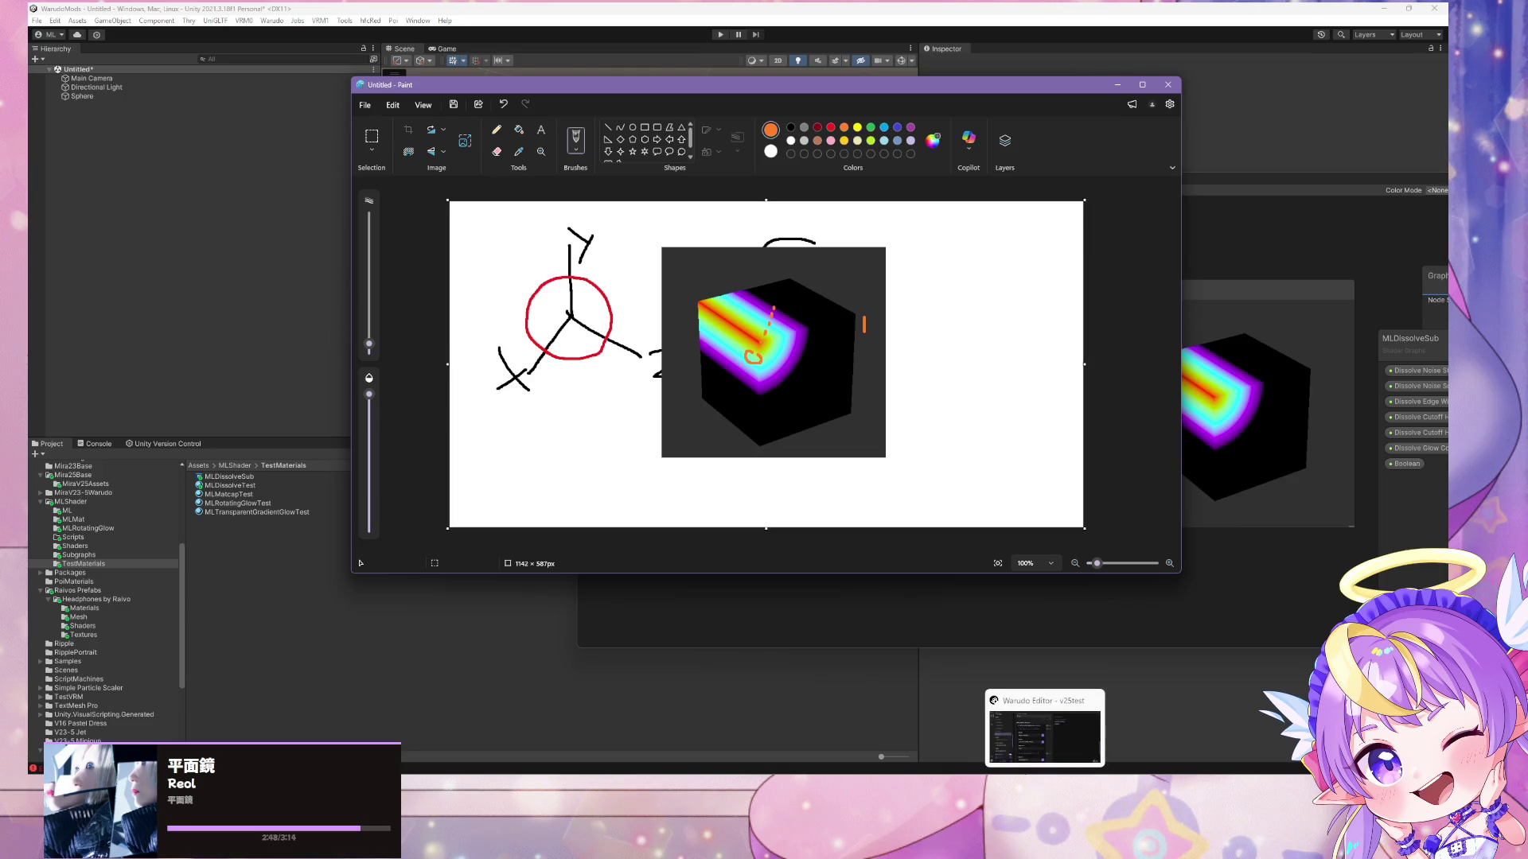
left_click(876, 724)
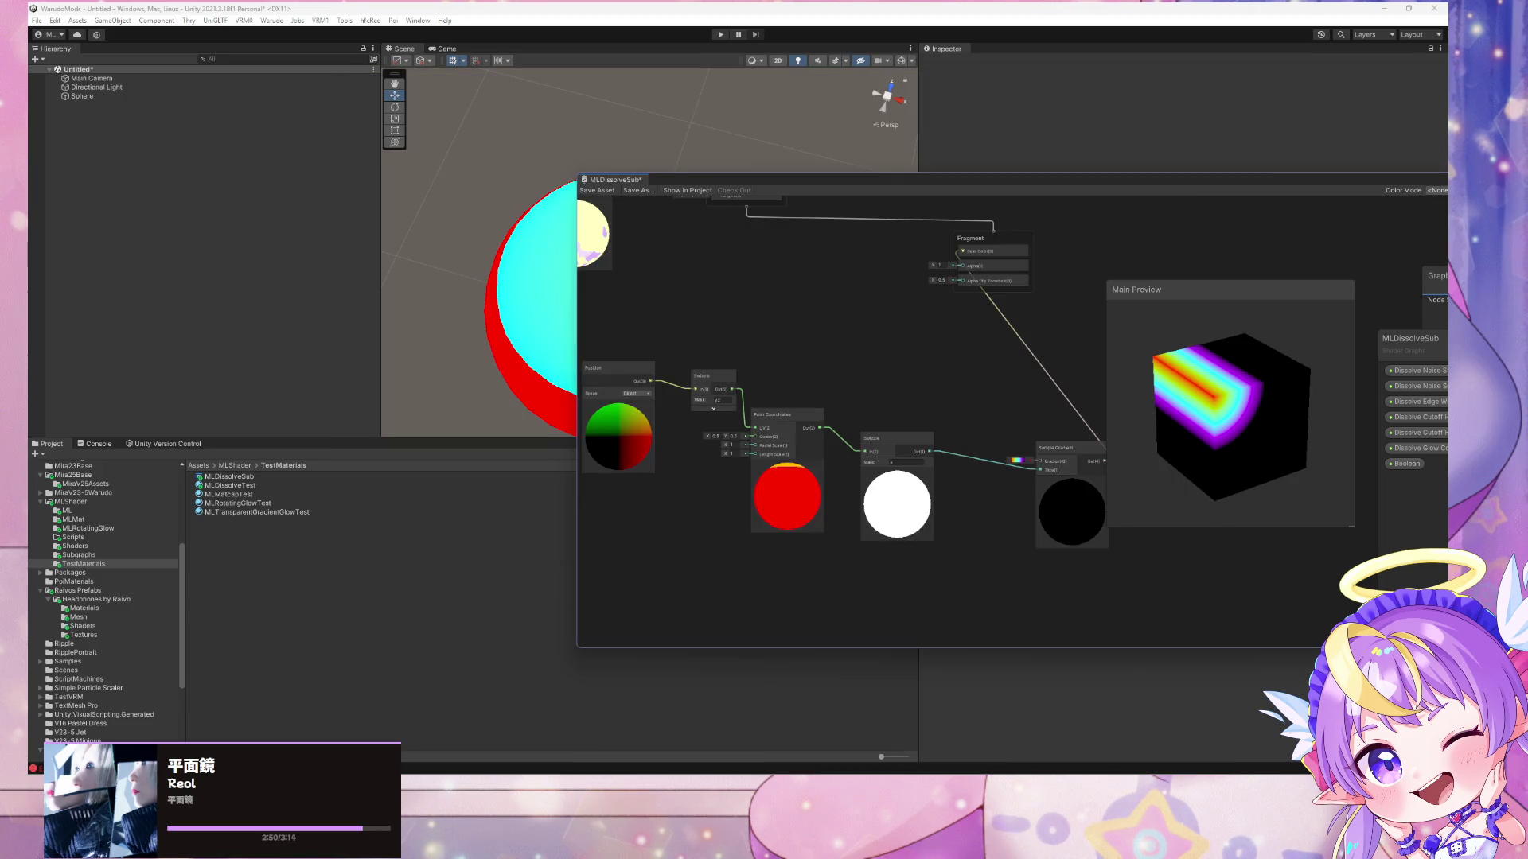
- Shift the second Swizzle node aside and add a Remap node via the node search
left_click(918, 506)
left_click_drag(907, 452, 923, 459)
left_click_drag(1066, 453, 1073, 454)
left_click_drag(904, 448, 947, 452)
left_click(886, 403)
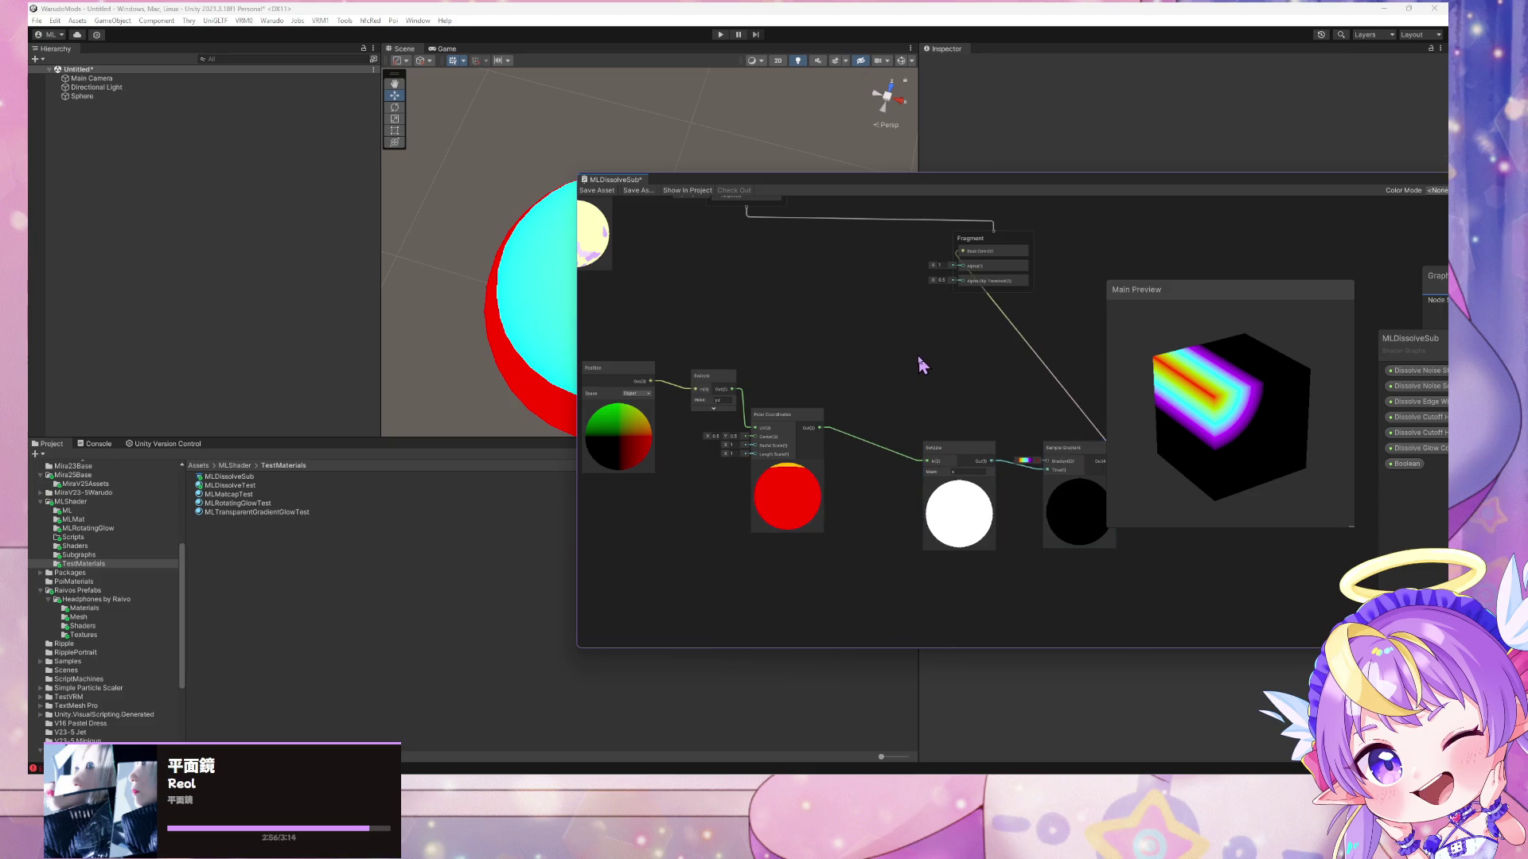
key("space")
left_click(876, 365)
key("space")
left_click(882, 390)
key("space")
type("remap")
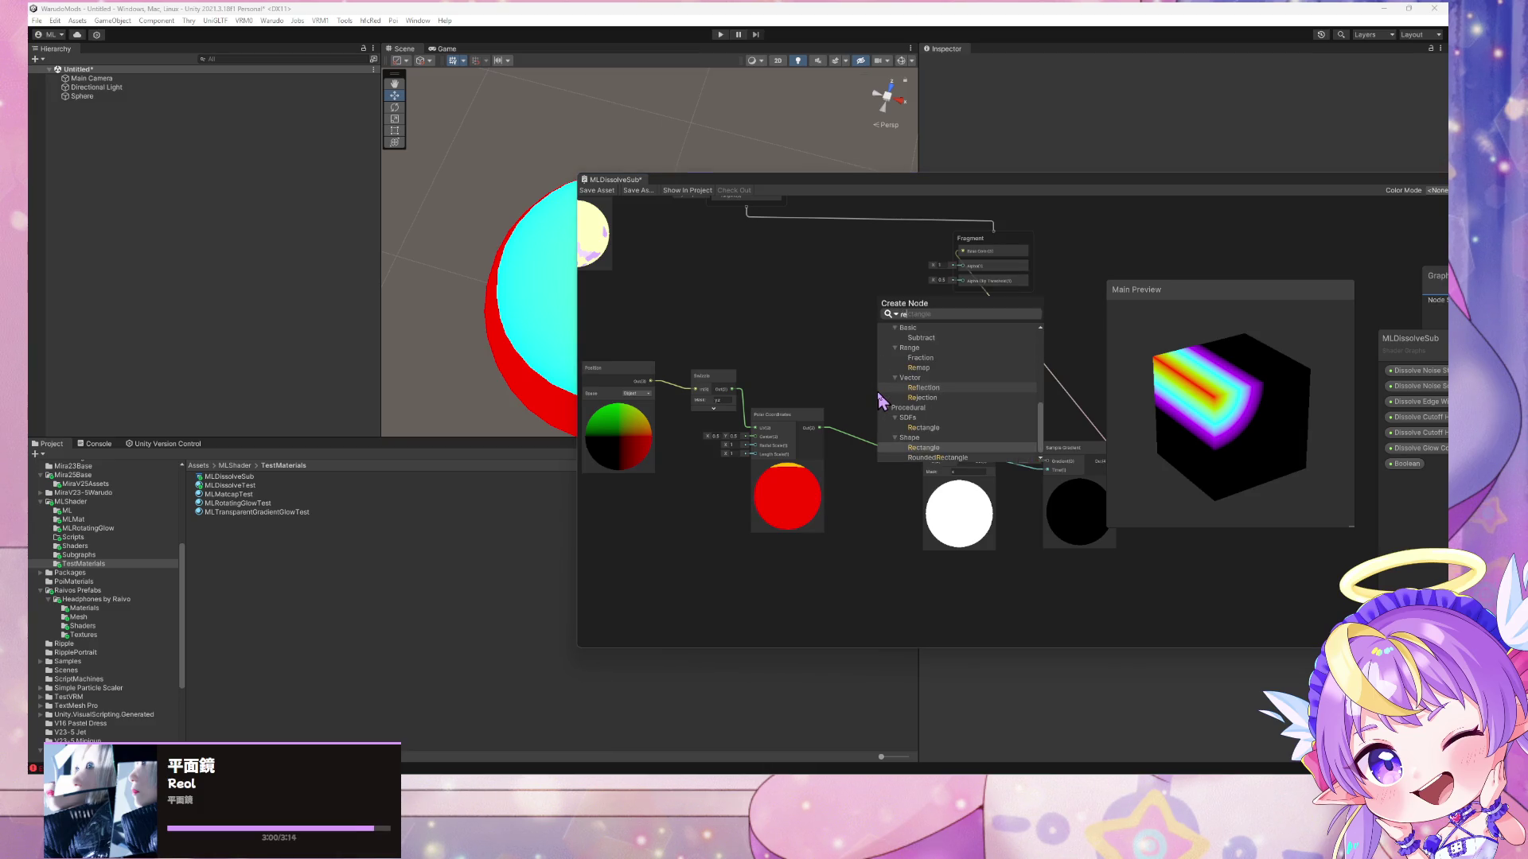
key("Return")
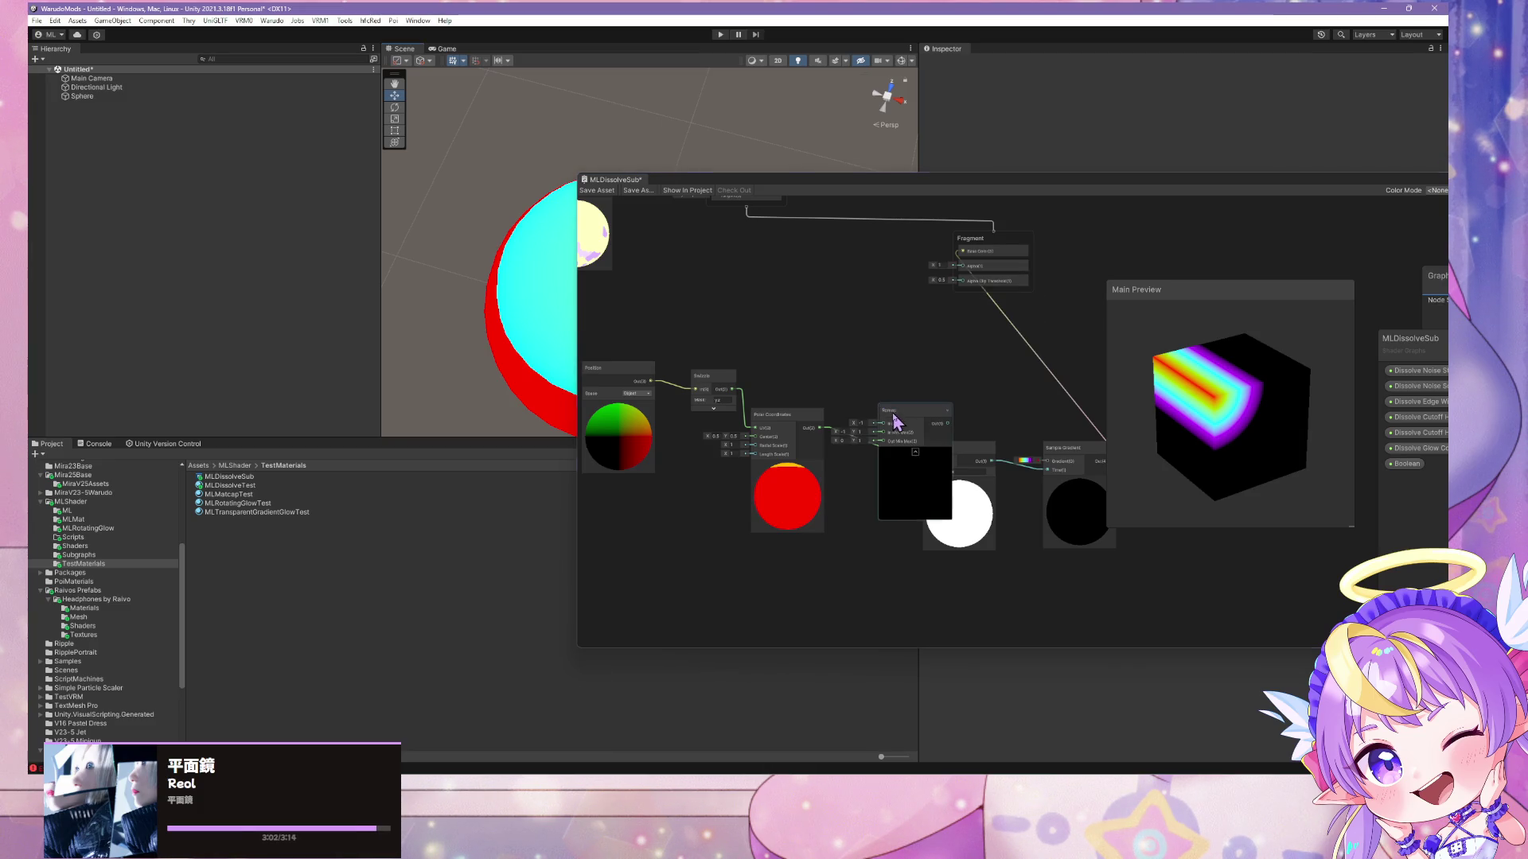
- Wire Polar Coordinates → Swizzle → Remap, and Remap Out into Sample Gradient's Time
left_click_drag(819, 428, 899, 350)
left_click(832, 421)
left_click_drag(819, 428, 886, 358)
mouse_move(919, 424)
left_mouse_down()
mouse_move(897, 421)
mouse_move(957, 452)
mouse_move(969, 497)
left_mouse_up()
right_click(899, 407)
key("Escape")
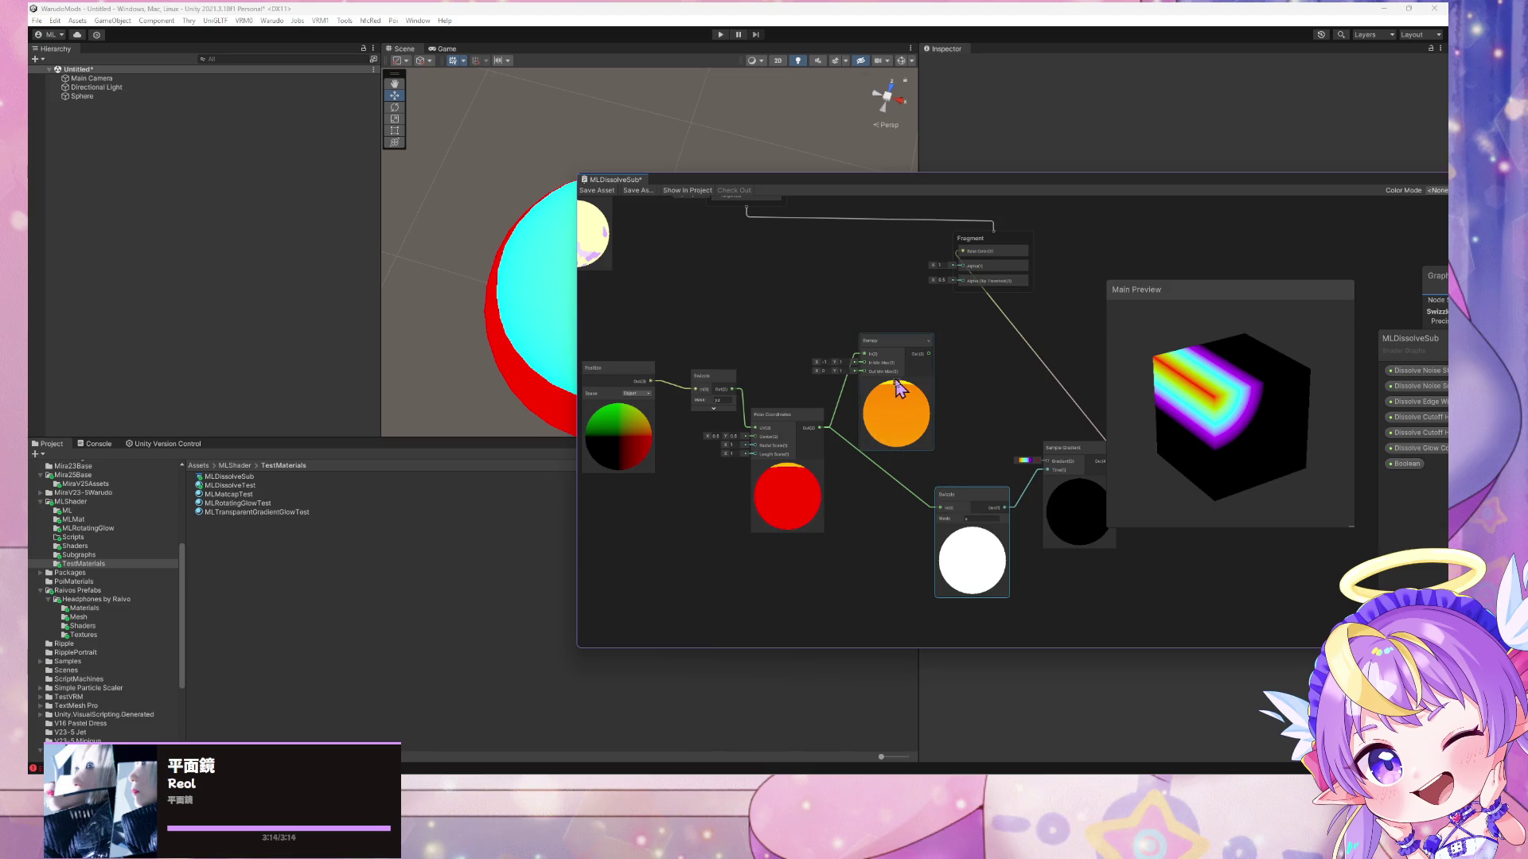
left_click_drag(929, 355, 945, 505)
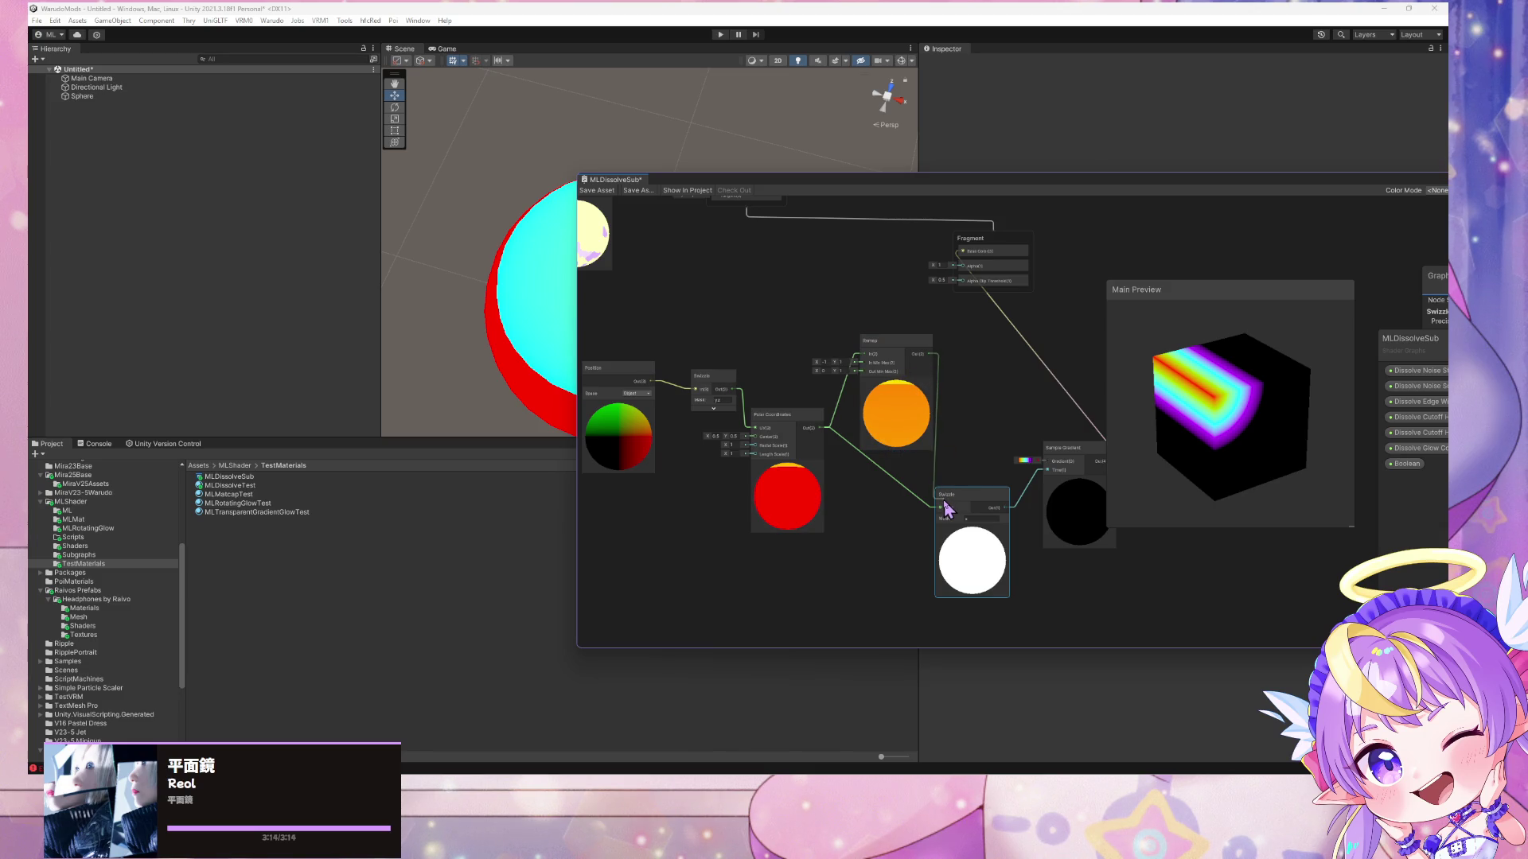
left_click_drag(892, 350, 949, 350)
key("Delete")
mouse_move(988, 502)
left_mouse_down()
mouse_move(927, 427)
mouse_move(1084, 447)
mouse_move(994, 338)
mouse_move(979, 343)
left_mouse_up()
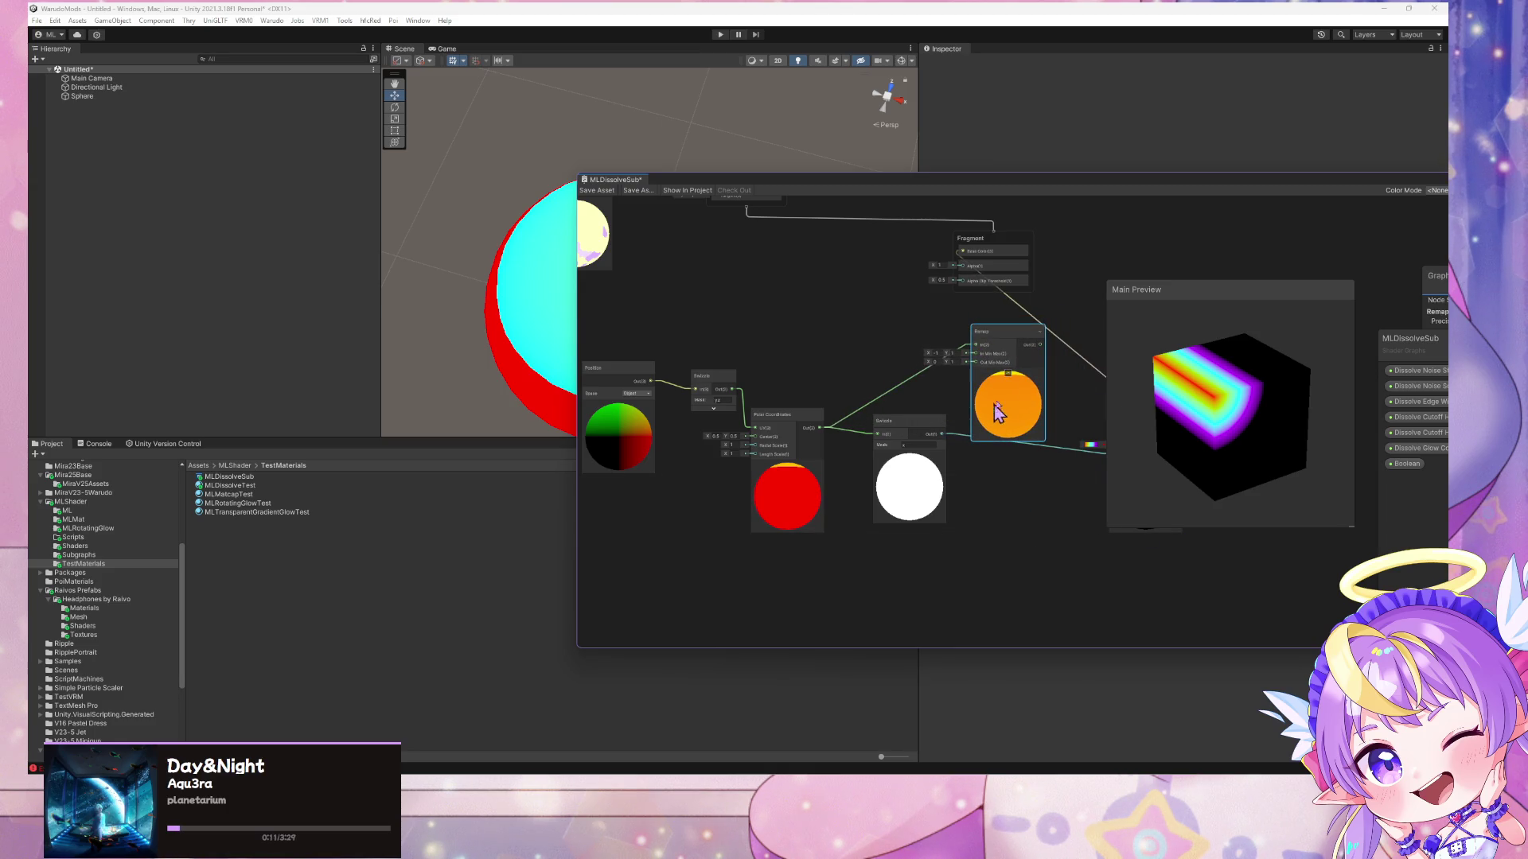
mouse_move(942, 435)
left_mouse_down()
mouse_move(975, 345)
mouse_move(1029, 439)
left_mouse_up()
left_click_drag(931, 331, 946, 394)
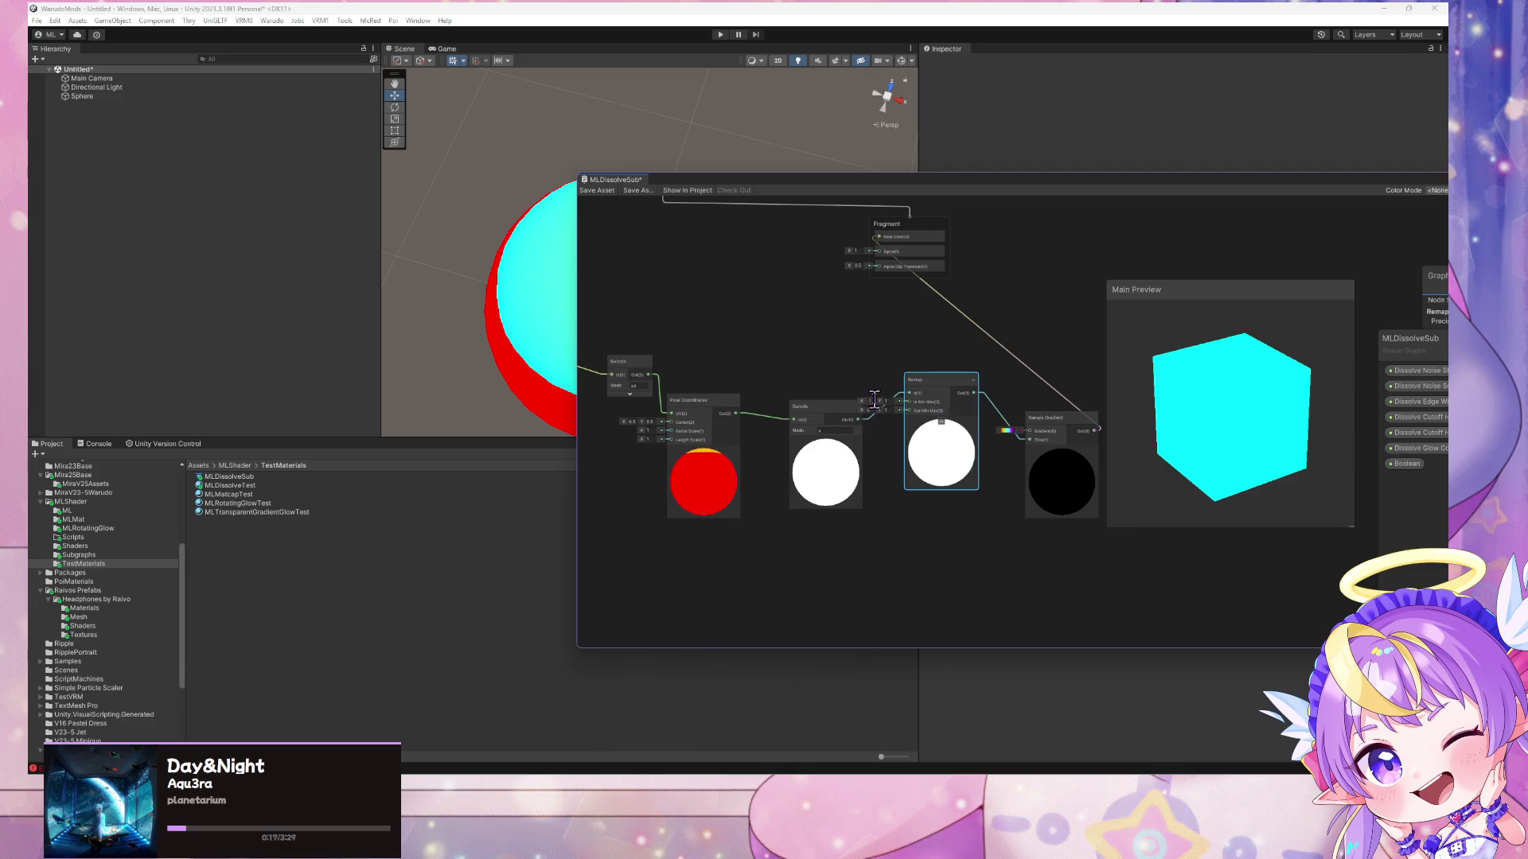
- Enter Remap range values 20 and 3.14 so the gradient spreads across the cube
left_click(868, 400)
left_click_drag(915, 394, 924, 376)
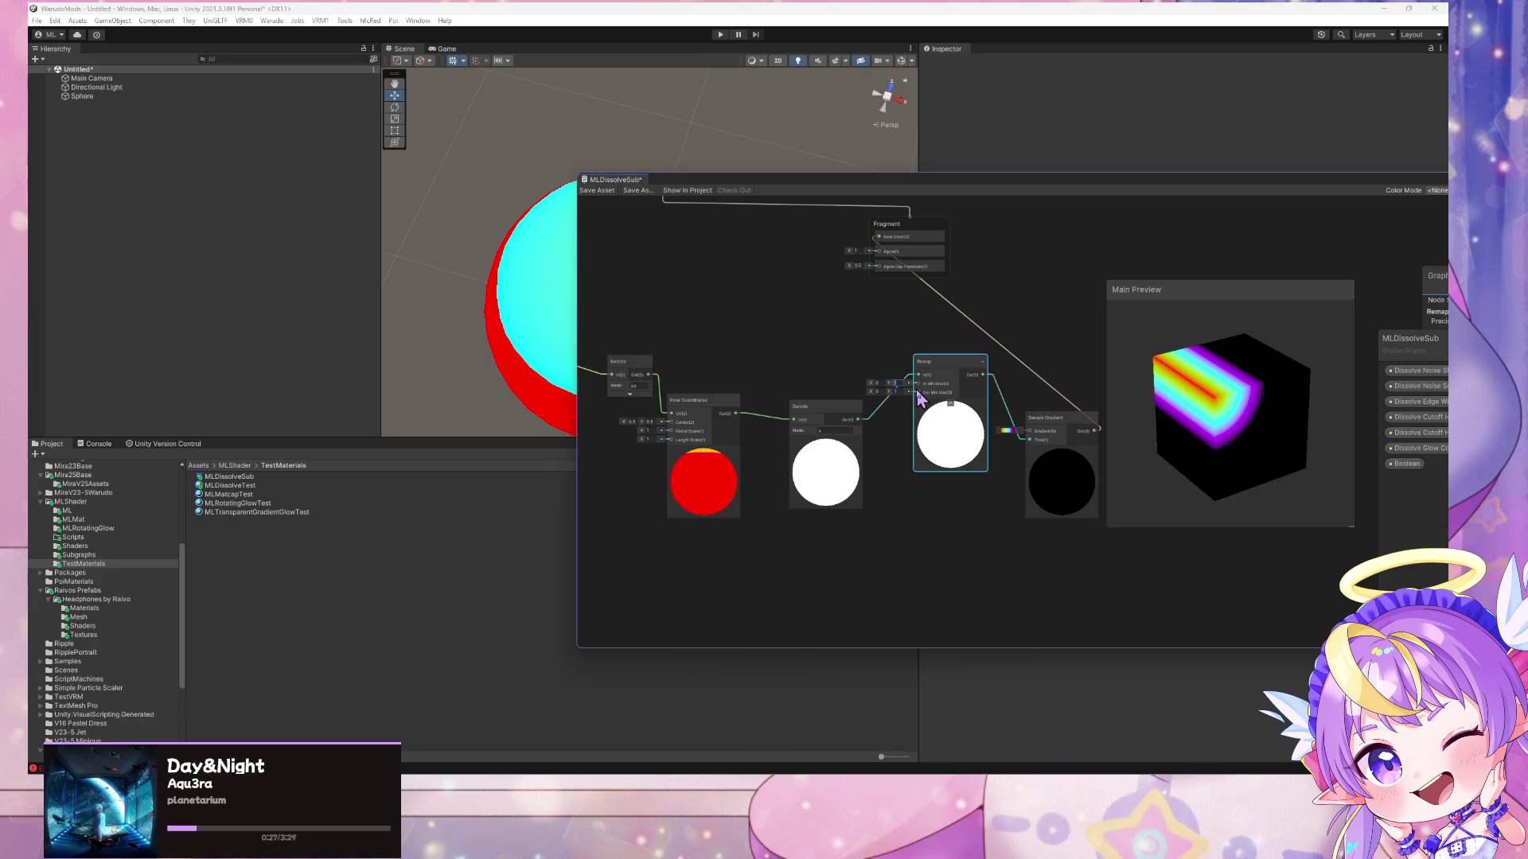
type("2")
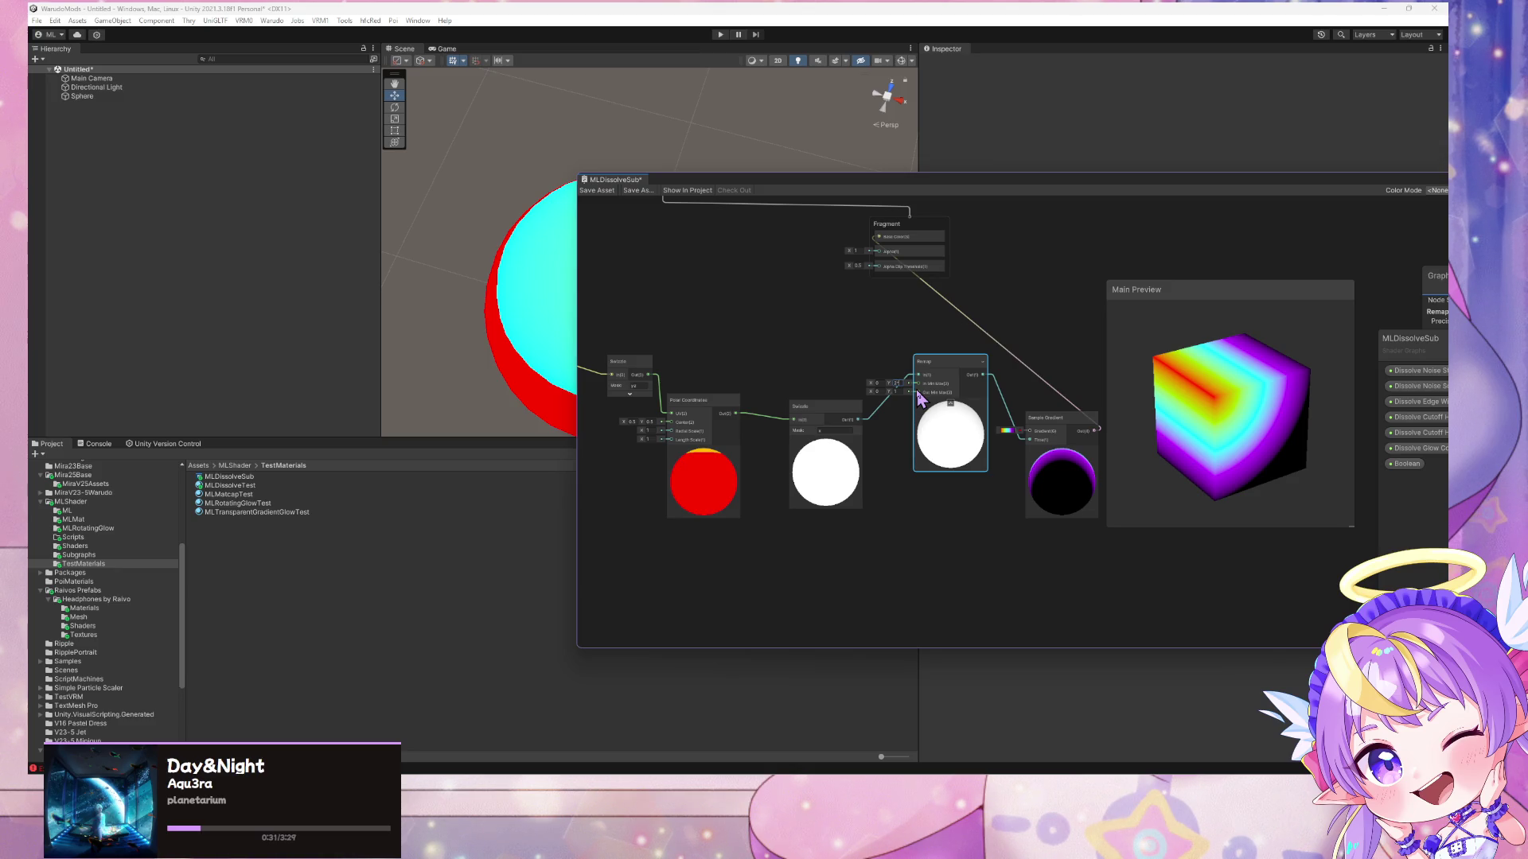
type("0.20")
left_click(856, 343)
mouse_move(1210, 416)
left_mouse_down()
mouse_move(1001, 309)
mouse_move(1115, 364)
left_mouse_up()
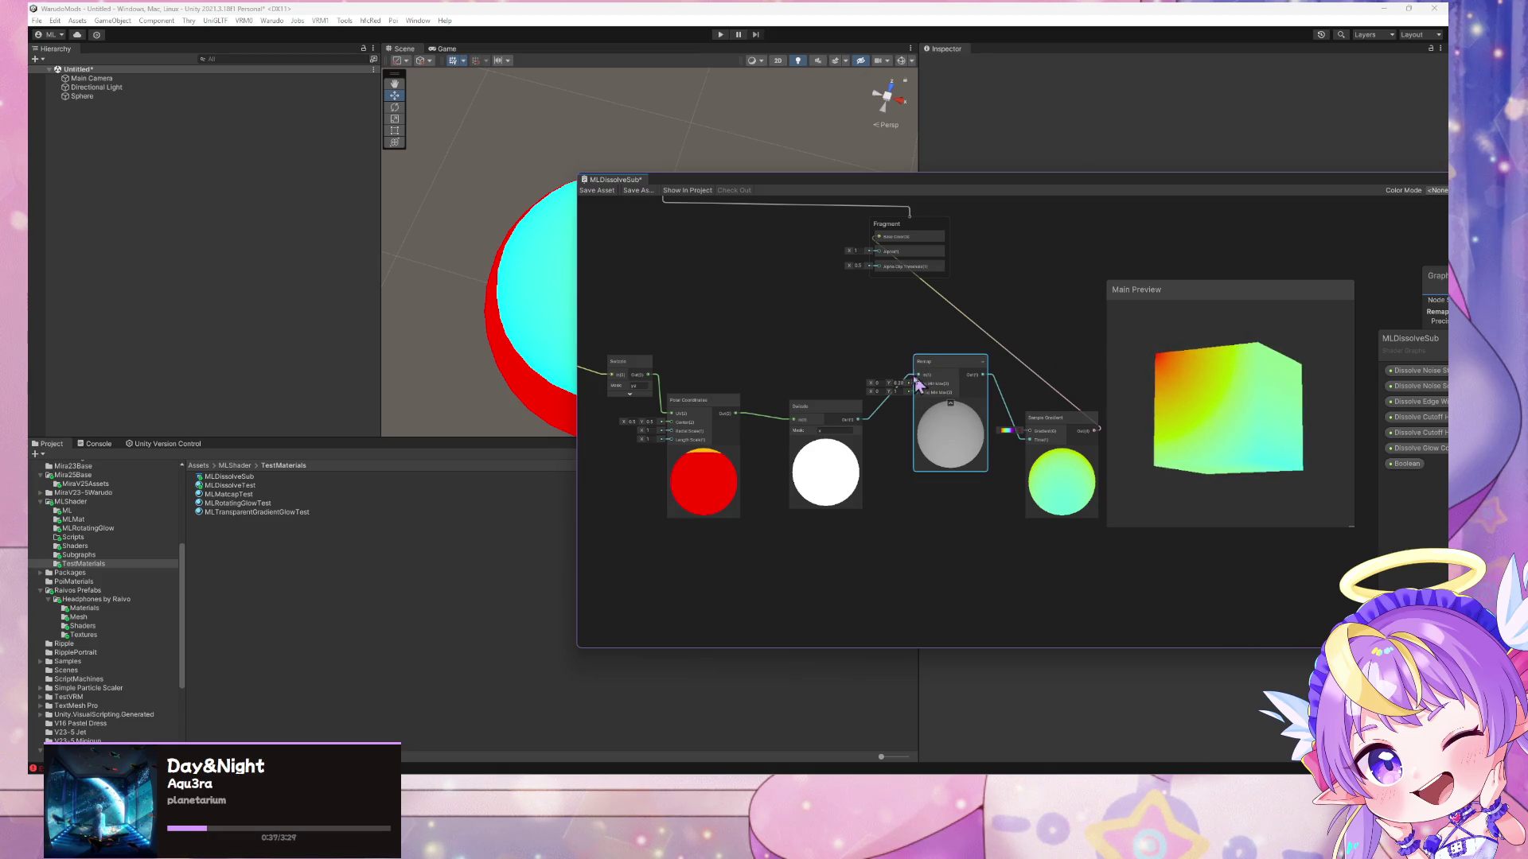
type("3.14")
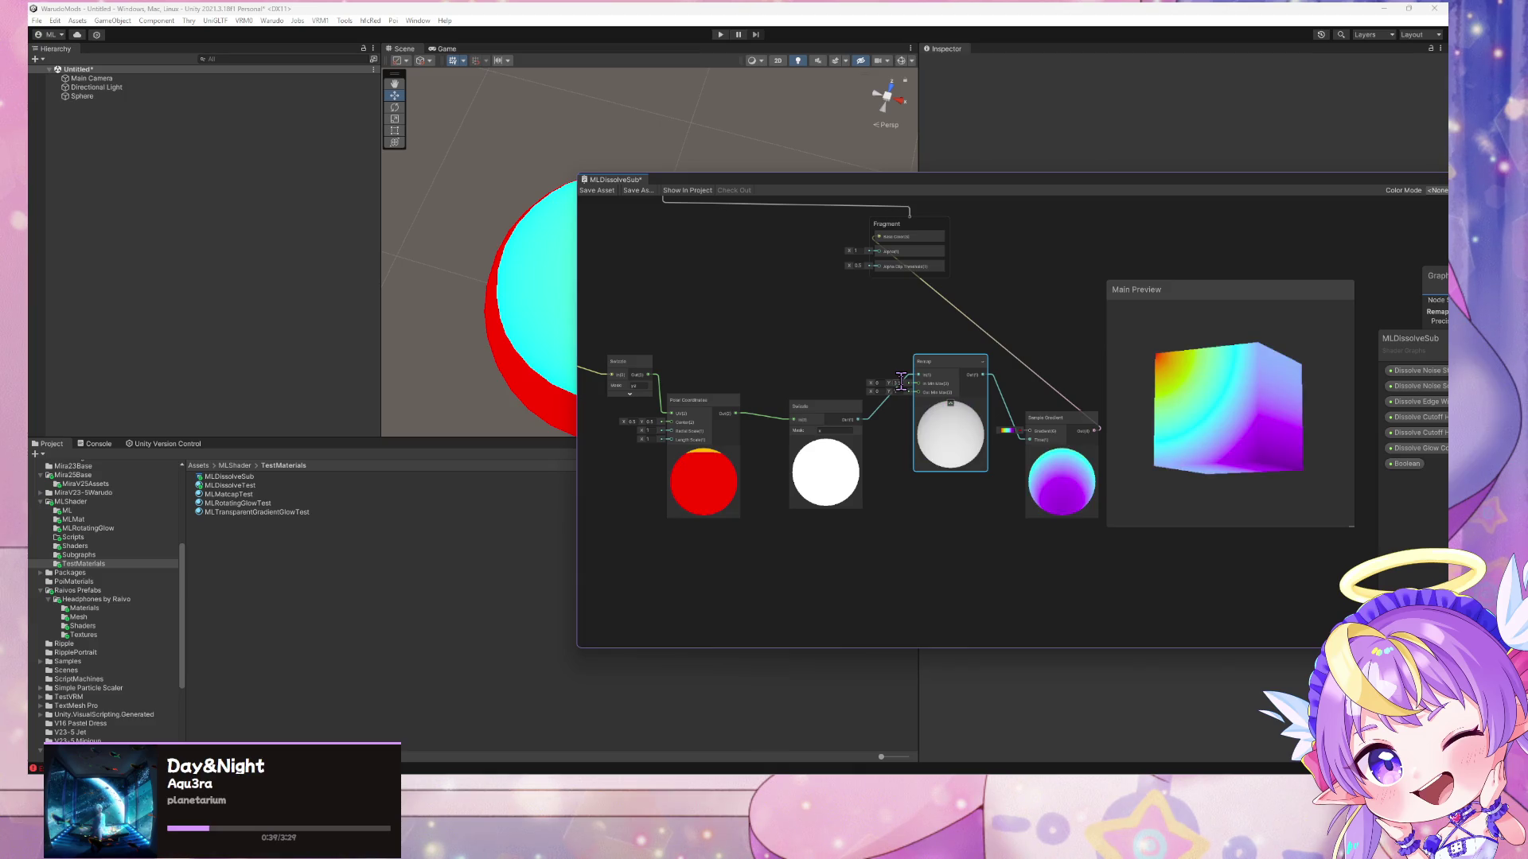
left_click_drag(1079, 481, 1053, 482)
- Preview on a sphere, scrub Remap's In Min Max, and switch to Chrome's polar coordinate search
right_click(1188, 430)
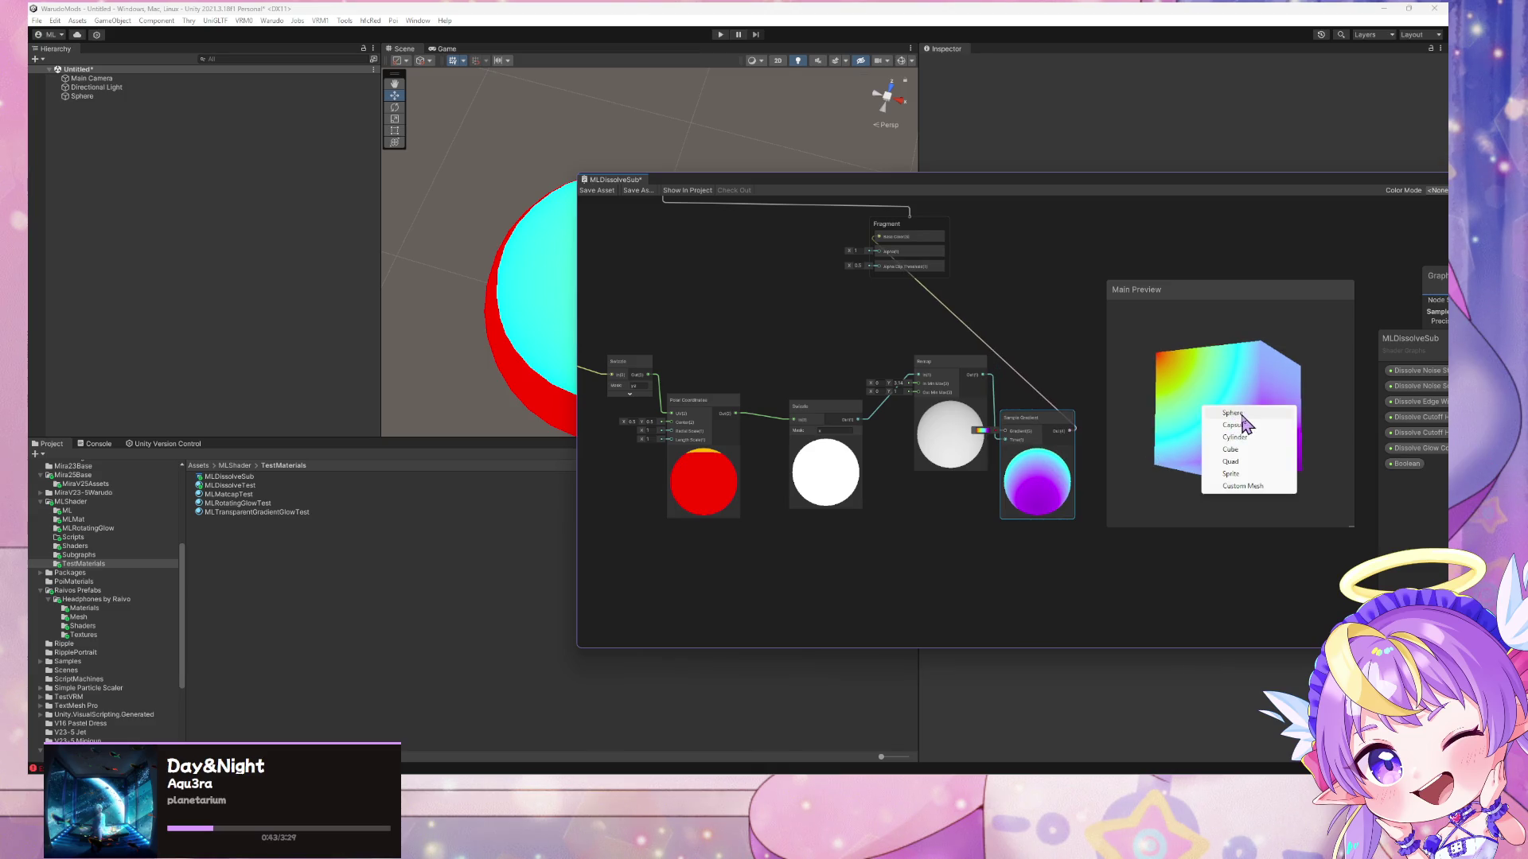
left_click(1238, 430)
mouse_move(1258, 470)
left_mouse_down()
mouse_move(1204, 528)
mouse_move(1305, 416)
mouse_move(1092, 348)
left_mouse_up()
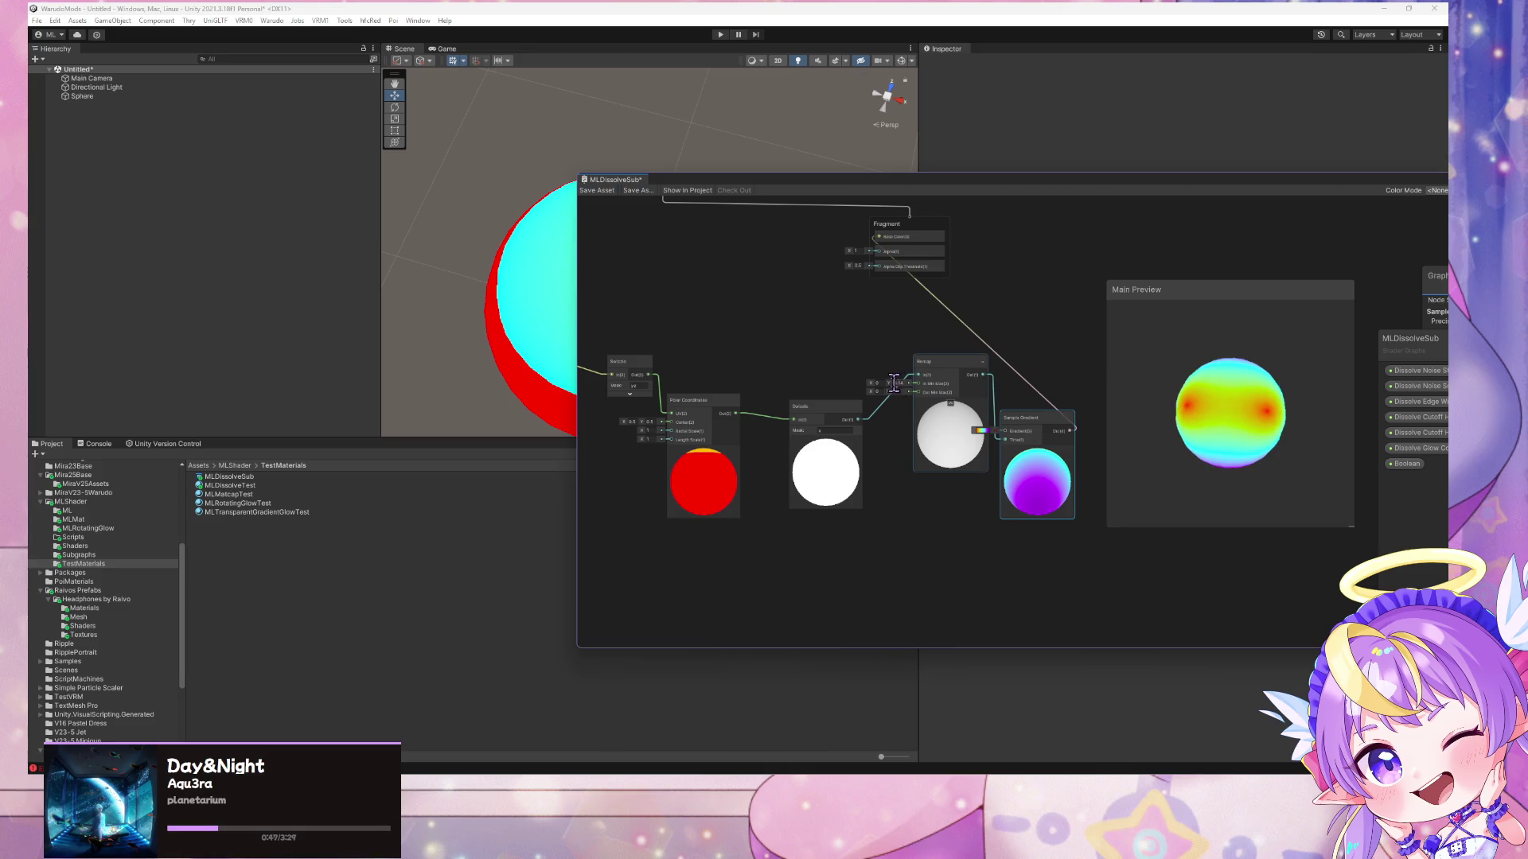
left_click_drag(886, 382, 866, 388)
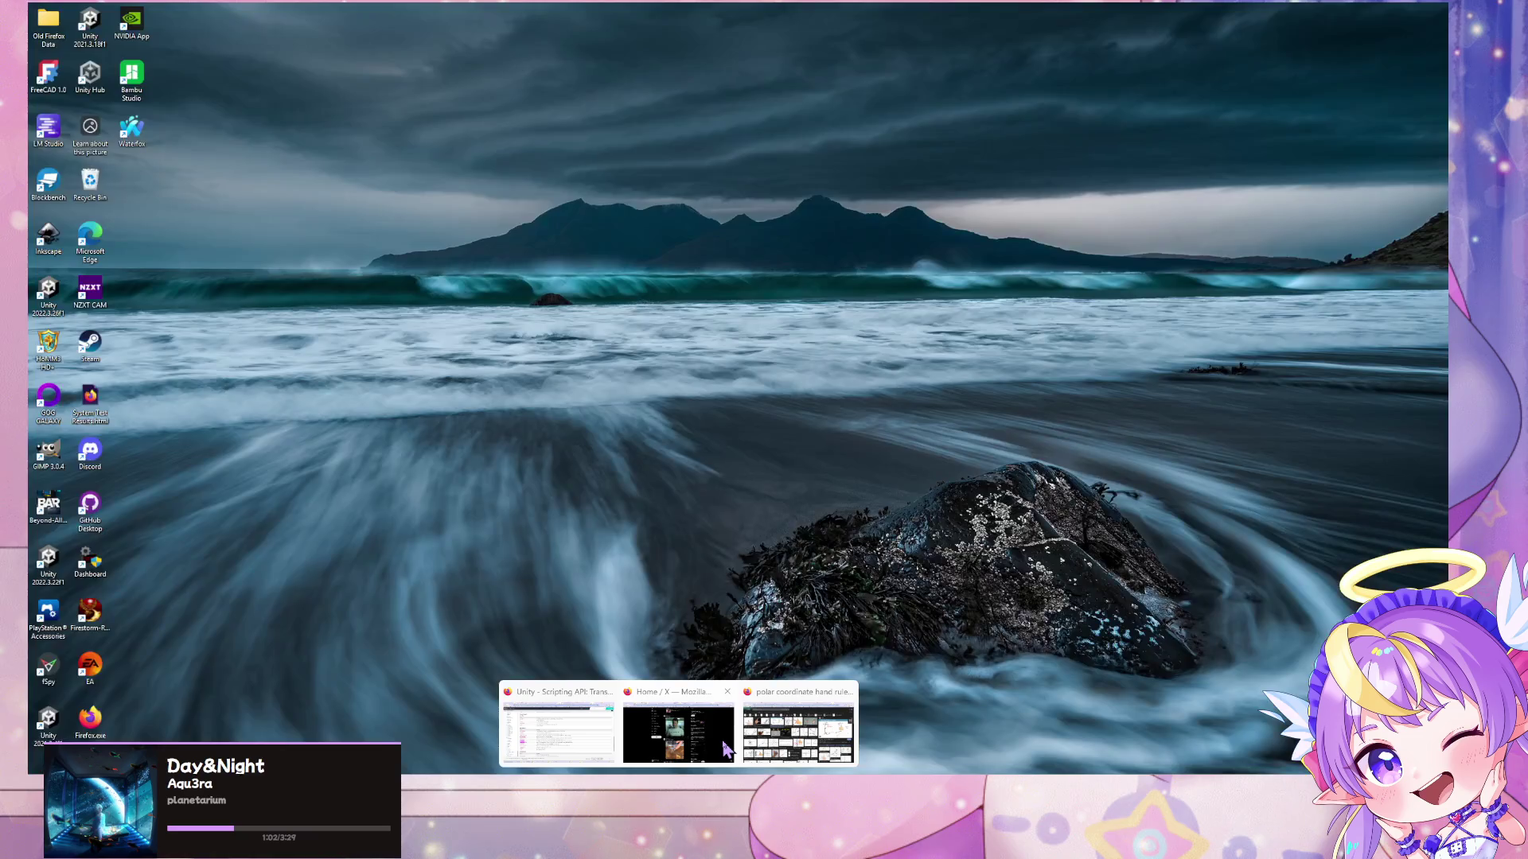
left_click(791, 716)
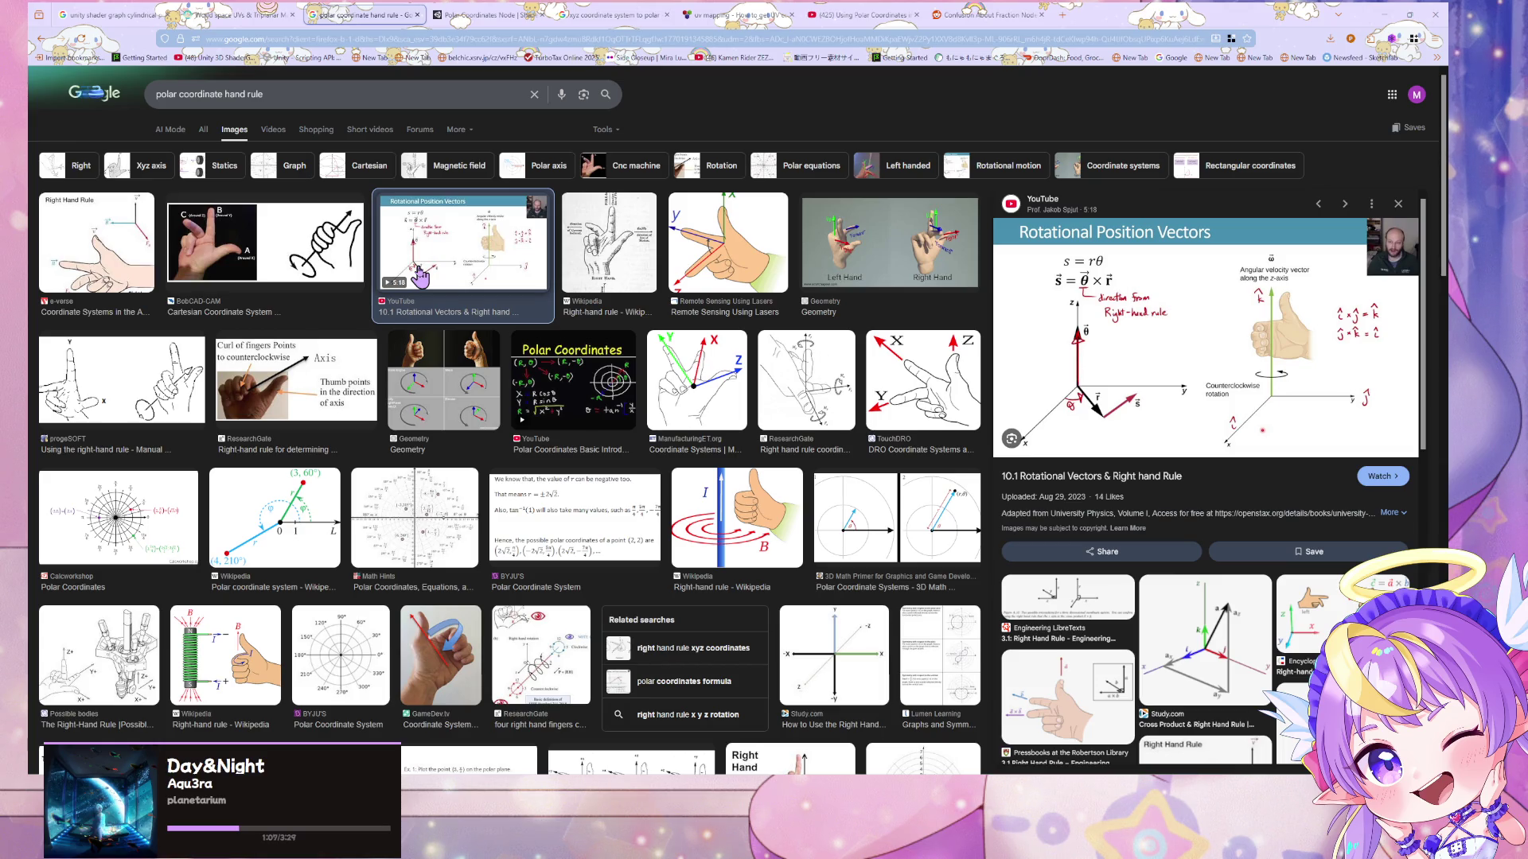
- Read the Unity Polar Coordinates Node page, highlighting the x-channel sentence, then return to Paint
left_click(510, 14)
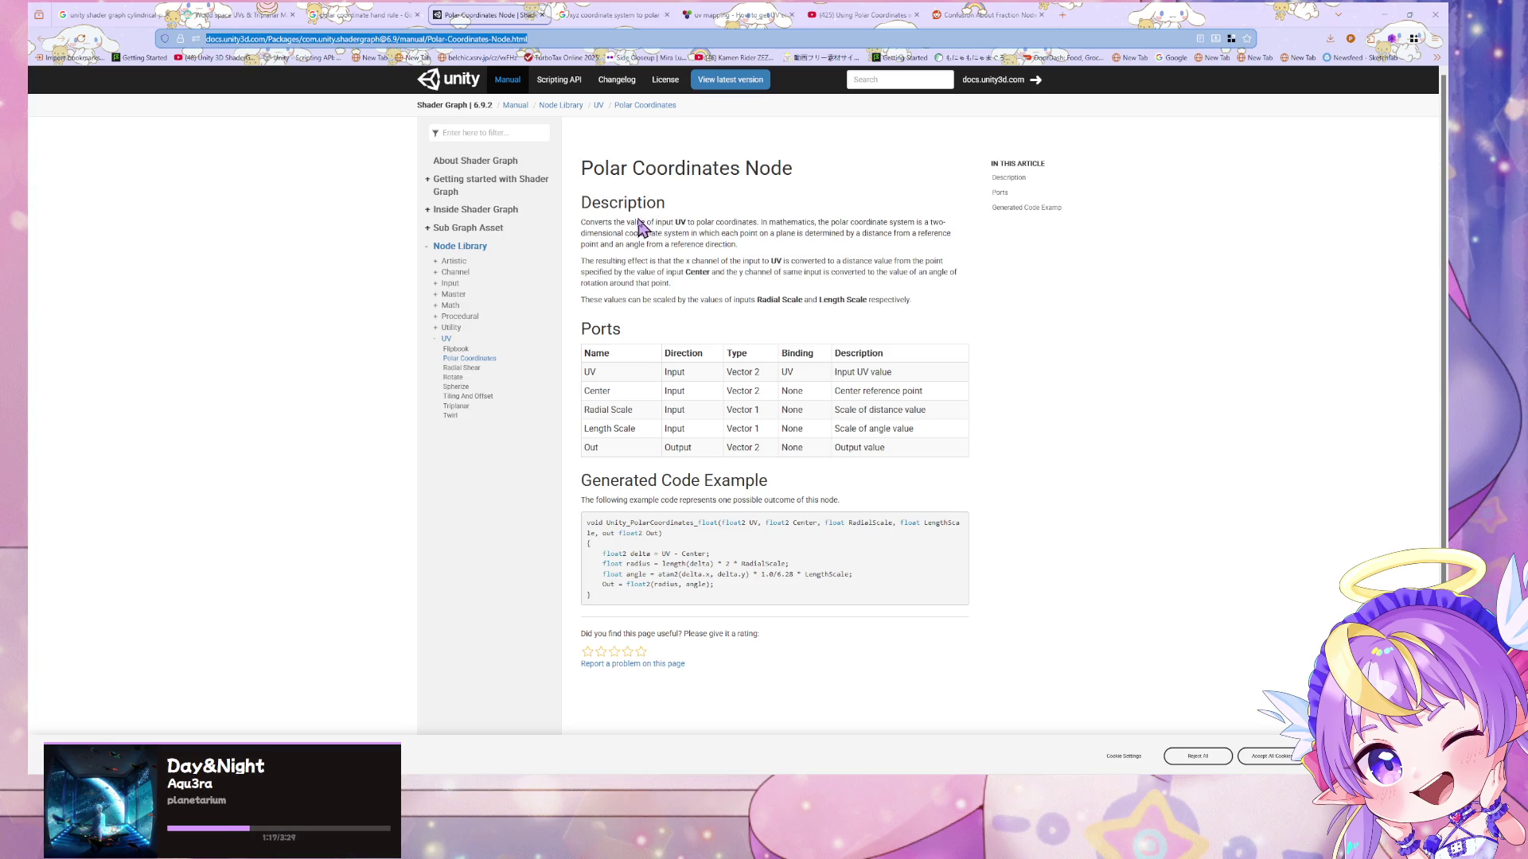
left_click(652, 265)
left_click_drag(653, 265, 729, 265)
left_click(793, 291)
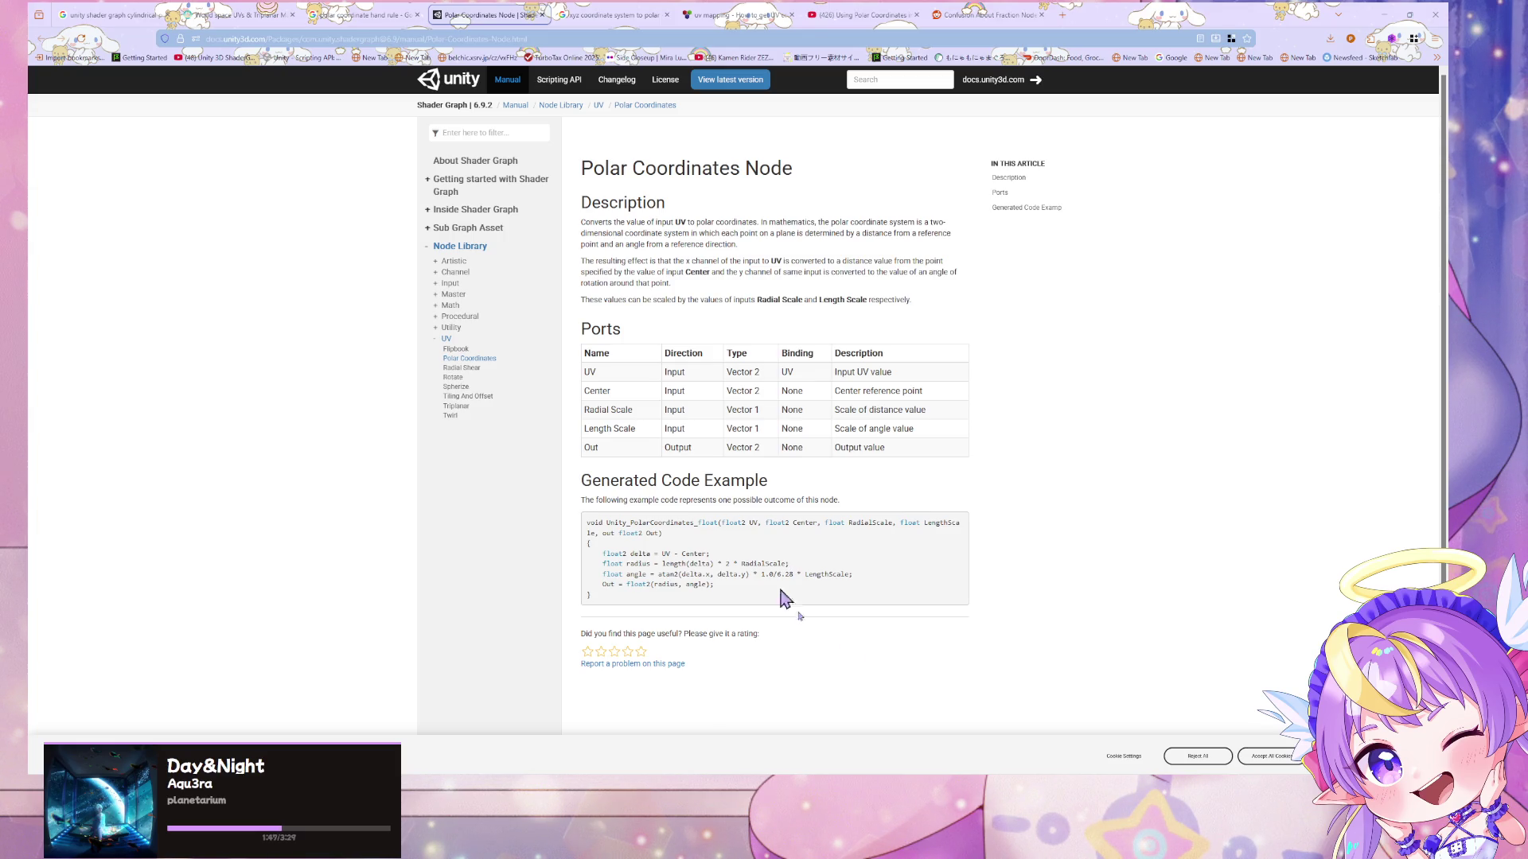
key("alt+Tab")
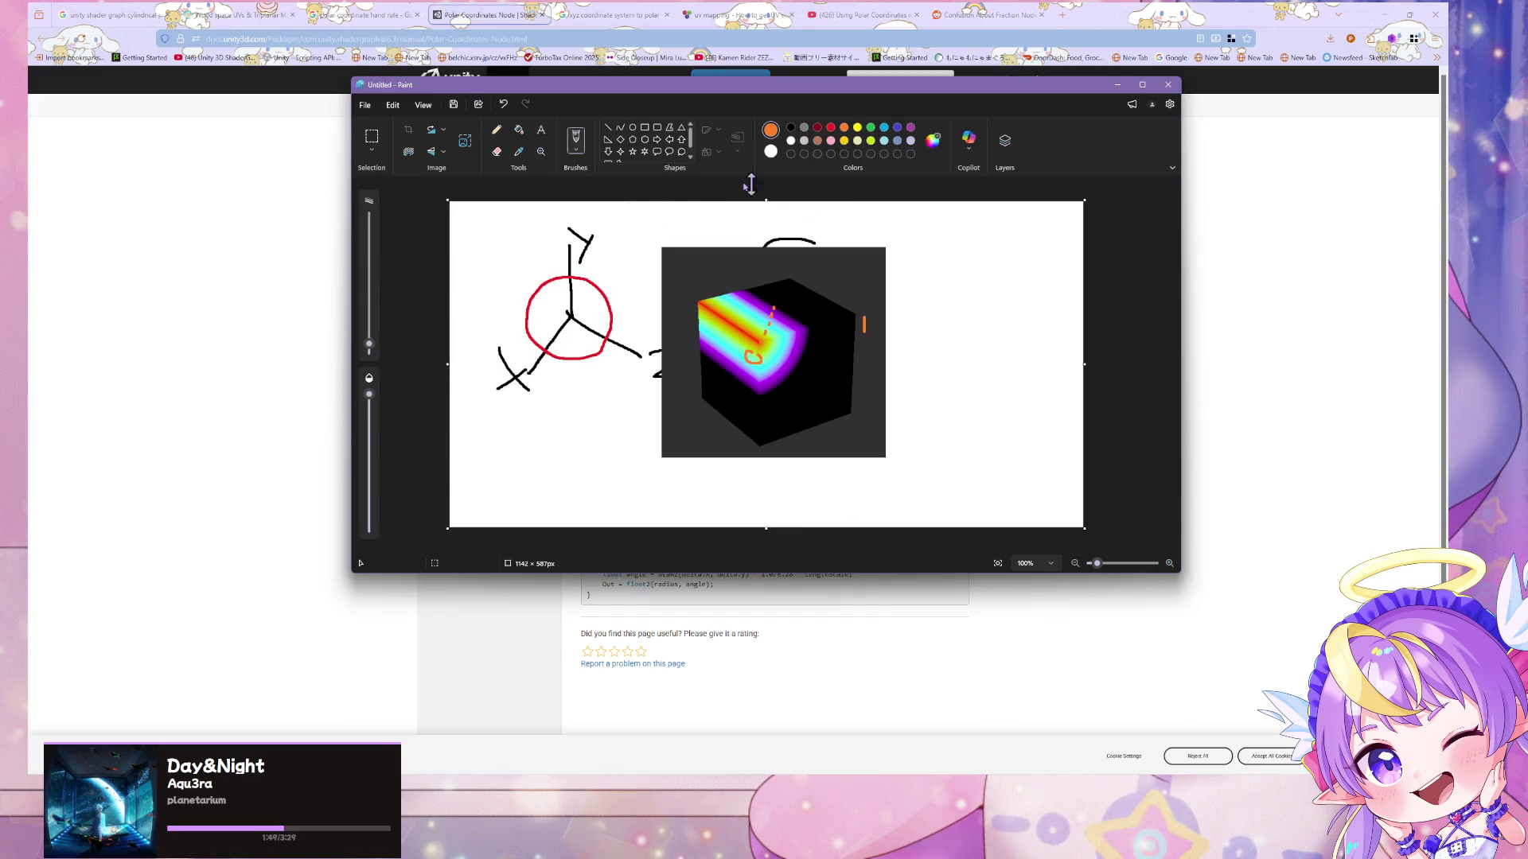
- Sketch an orange parallelogram with a vertical axis and X, Z labels in Paint, then bring Warudo forward
mouse_move(973, 233)
left_mouse_down()
mouse_move(907, 265)
mouse_move(1059, 254)
left_mouse_up()
left_click_drag(906, 267, 1006, 283)
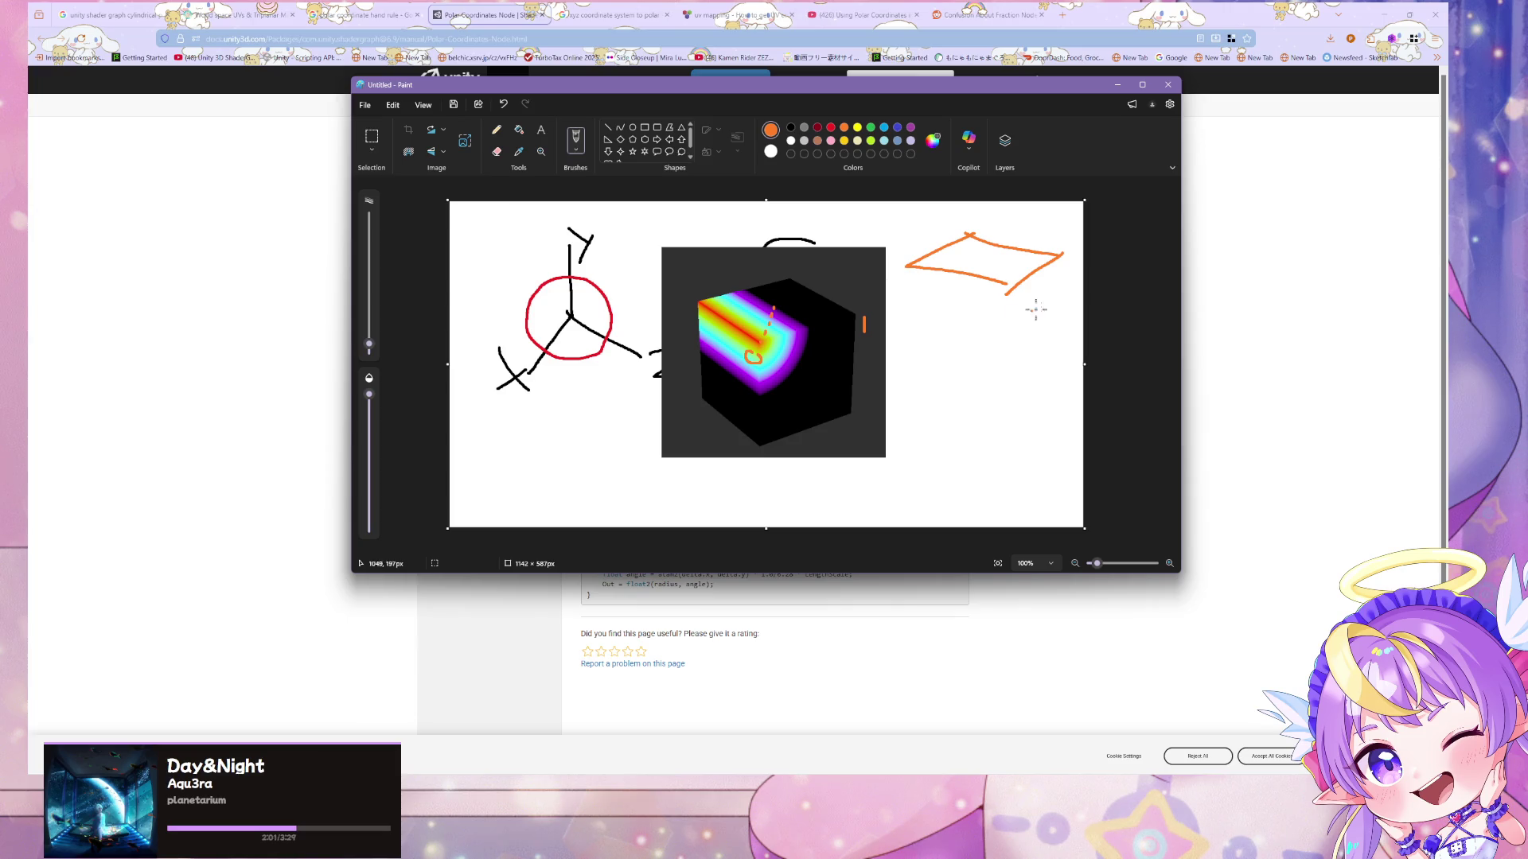
left_click_drag(987, 255, 988, 214)
mouse_move(906, 230)
left_mouse_down()
mouse_move(919, 245)
mouse_move(903, 246)
mouse_move(973, 295)
left_mouse_up()
left_click_drag(1001, 209, 1014, 228)
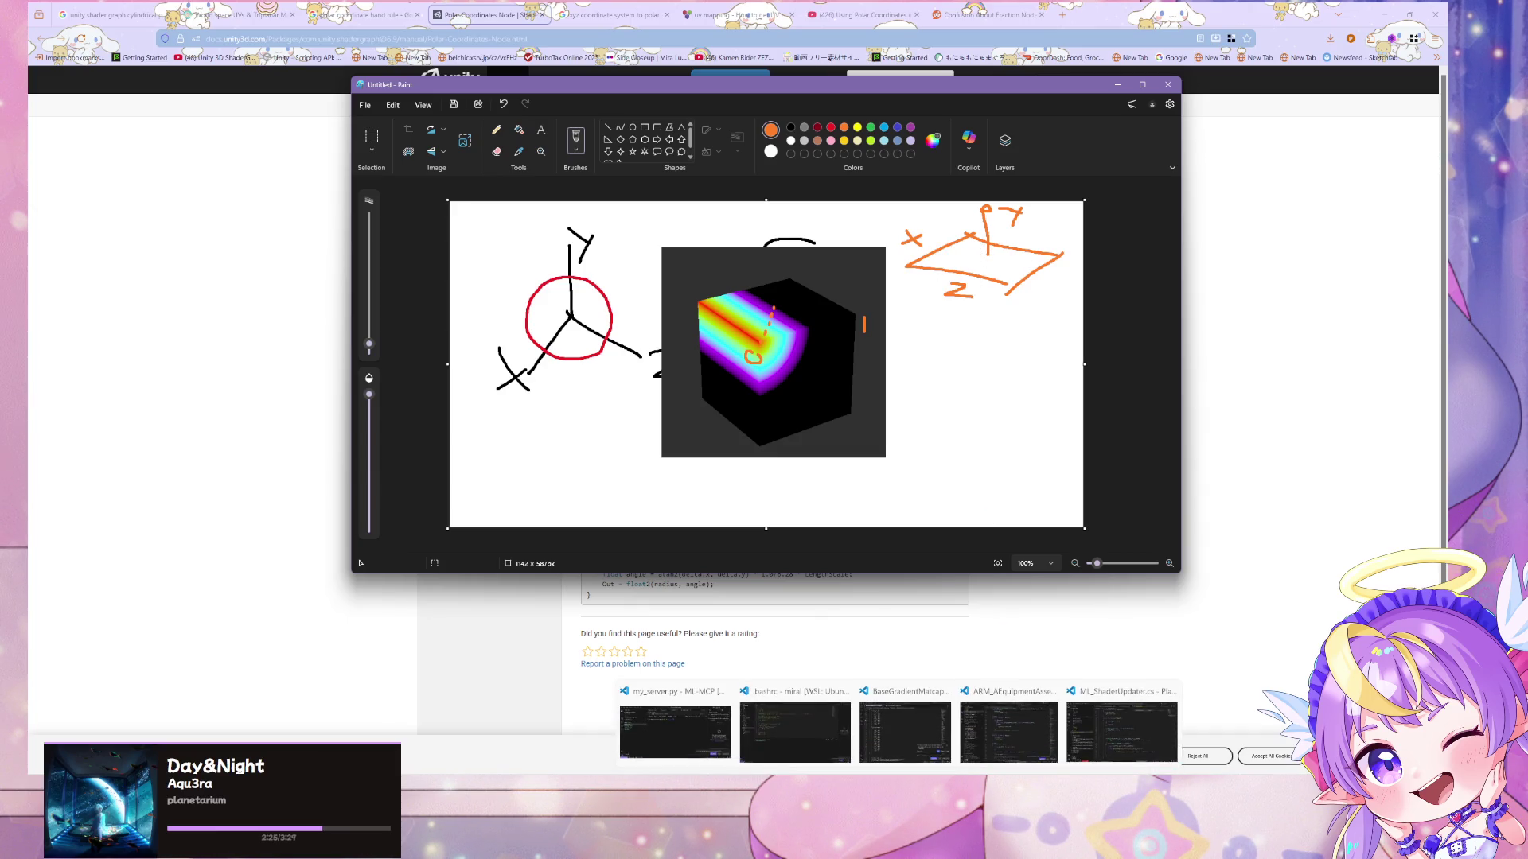
mouse_move(1020, 848)
left_click(1020, 732)
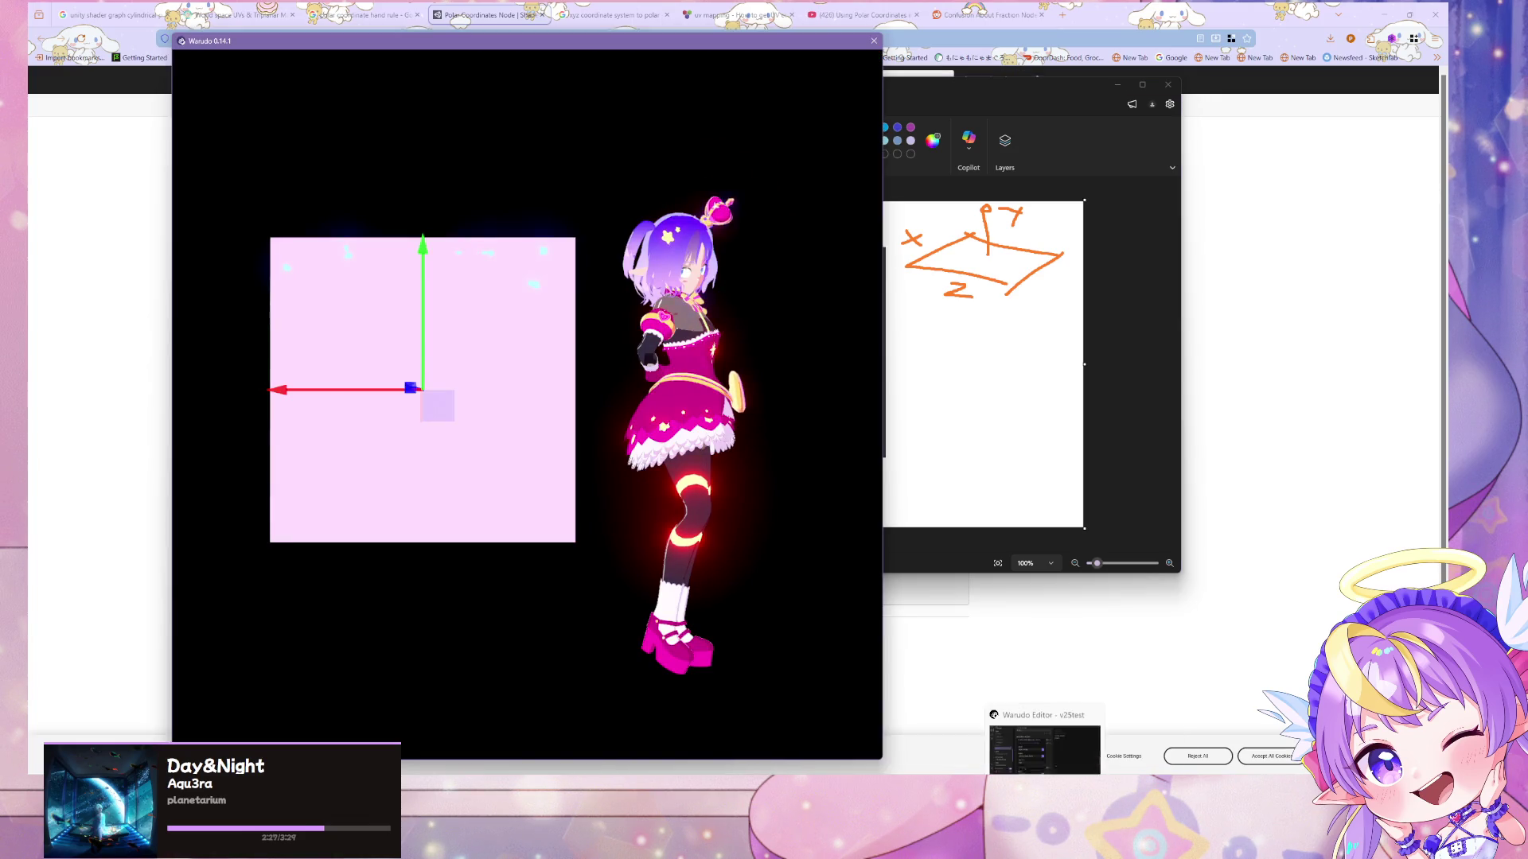
- Back in Unity, commit a new mask on the first Swizzle and pan over to Sample Gradient
left_click(883, 848)
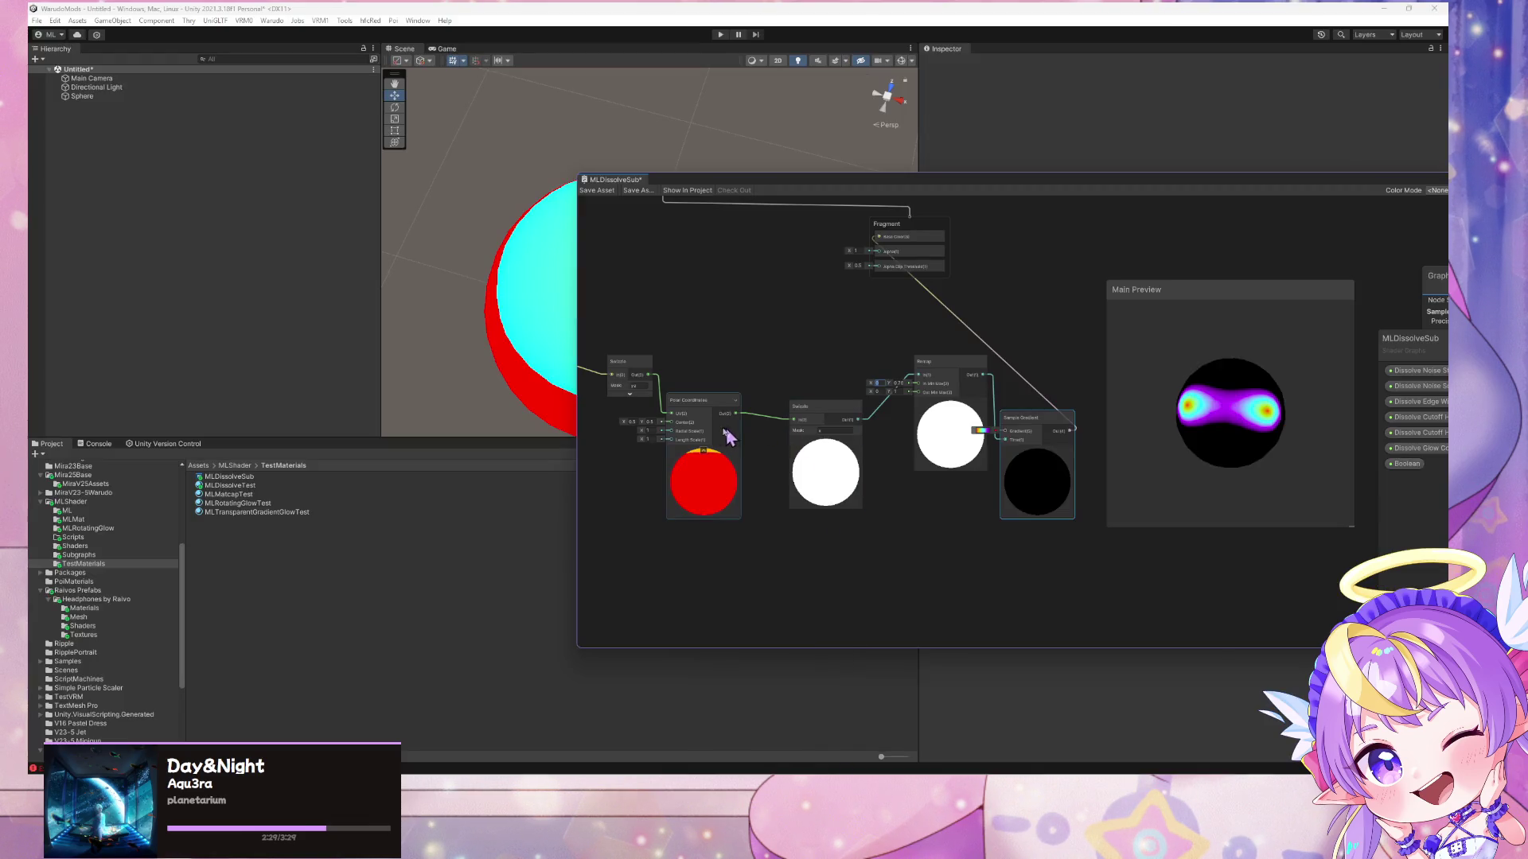
left_click_drag(683, 341, 799, 339)
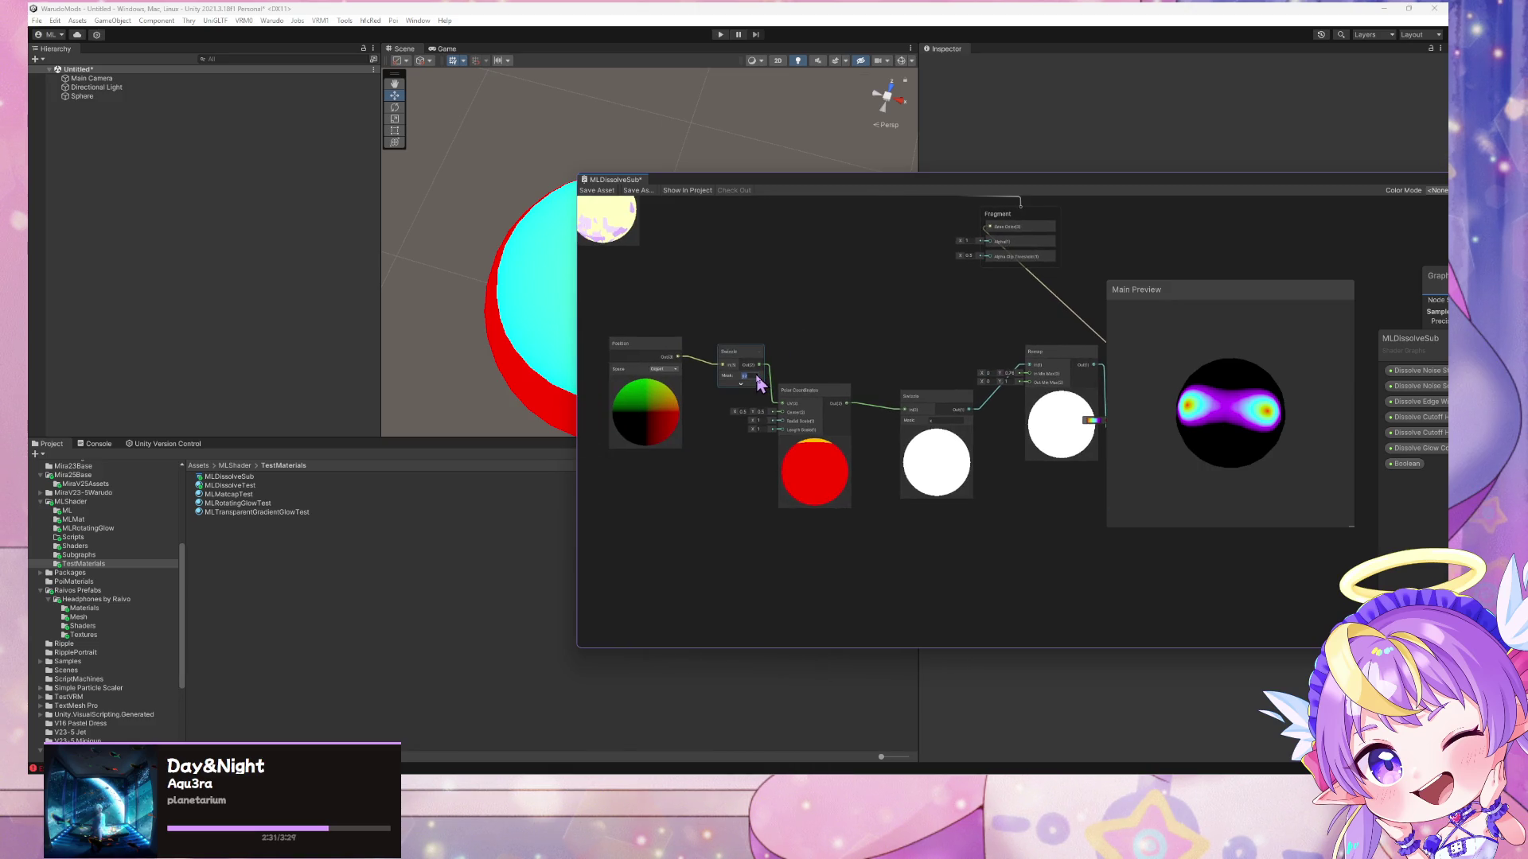
key("Return")
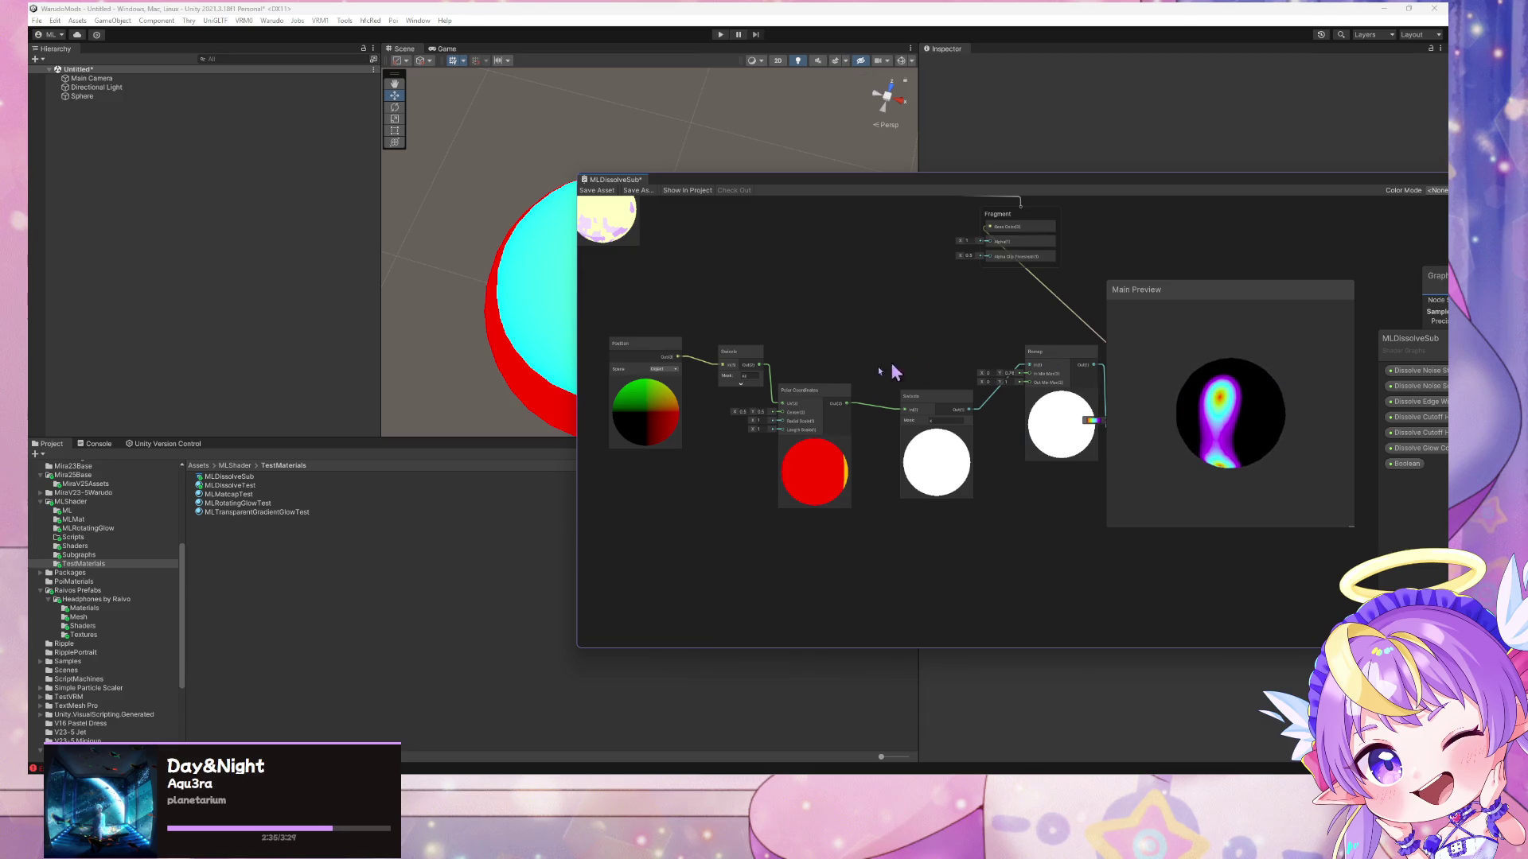
left_click_drag(799, 396, 805, 403)
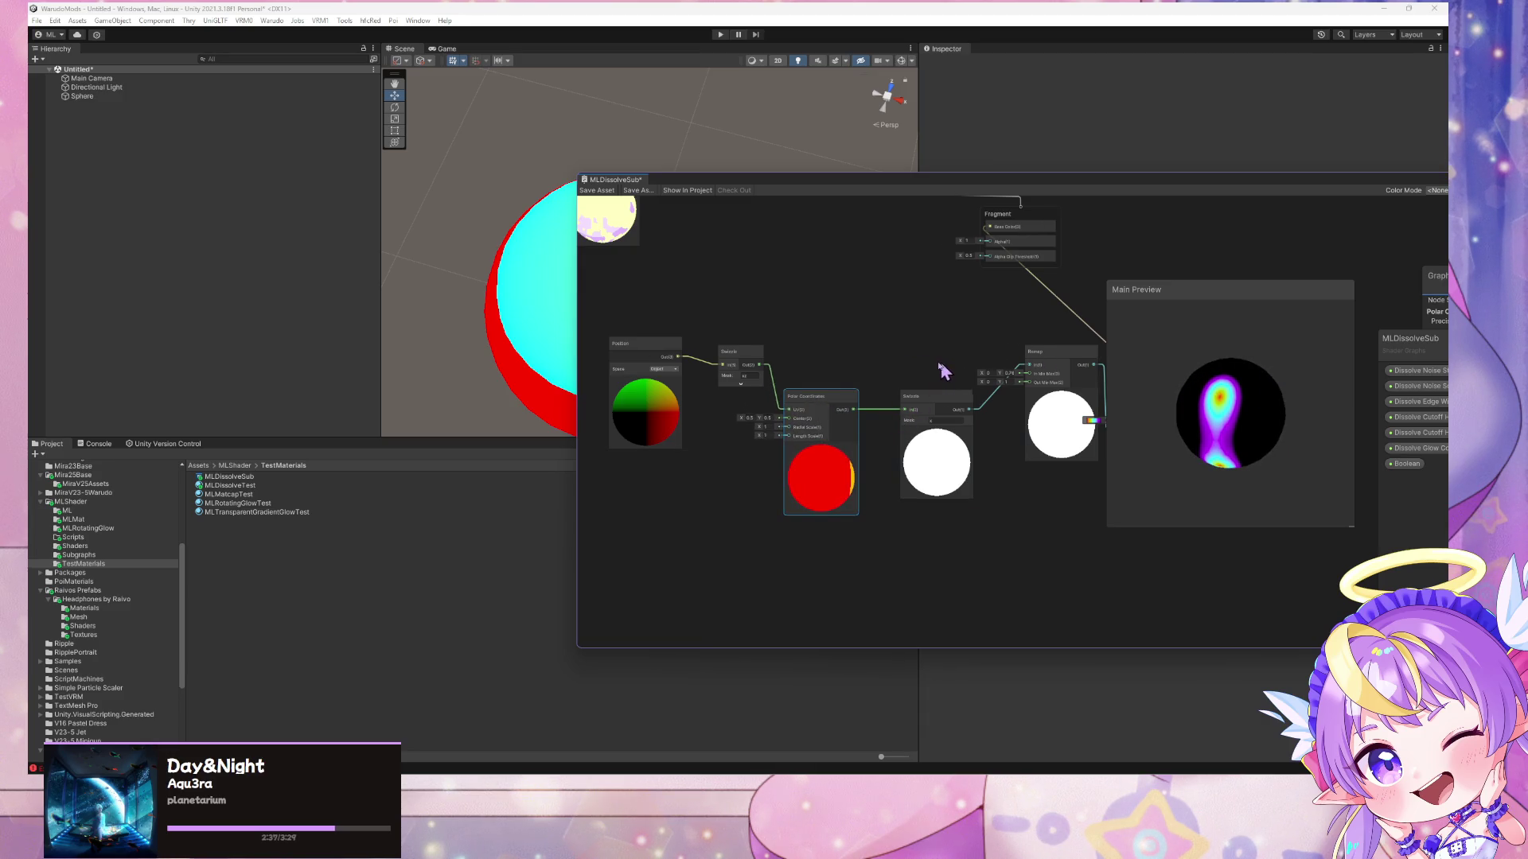
left_click_drag(941, 365, 840, 373)
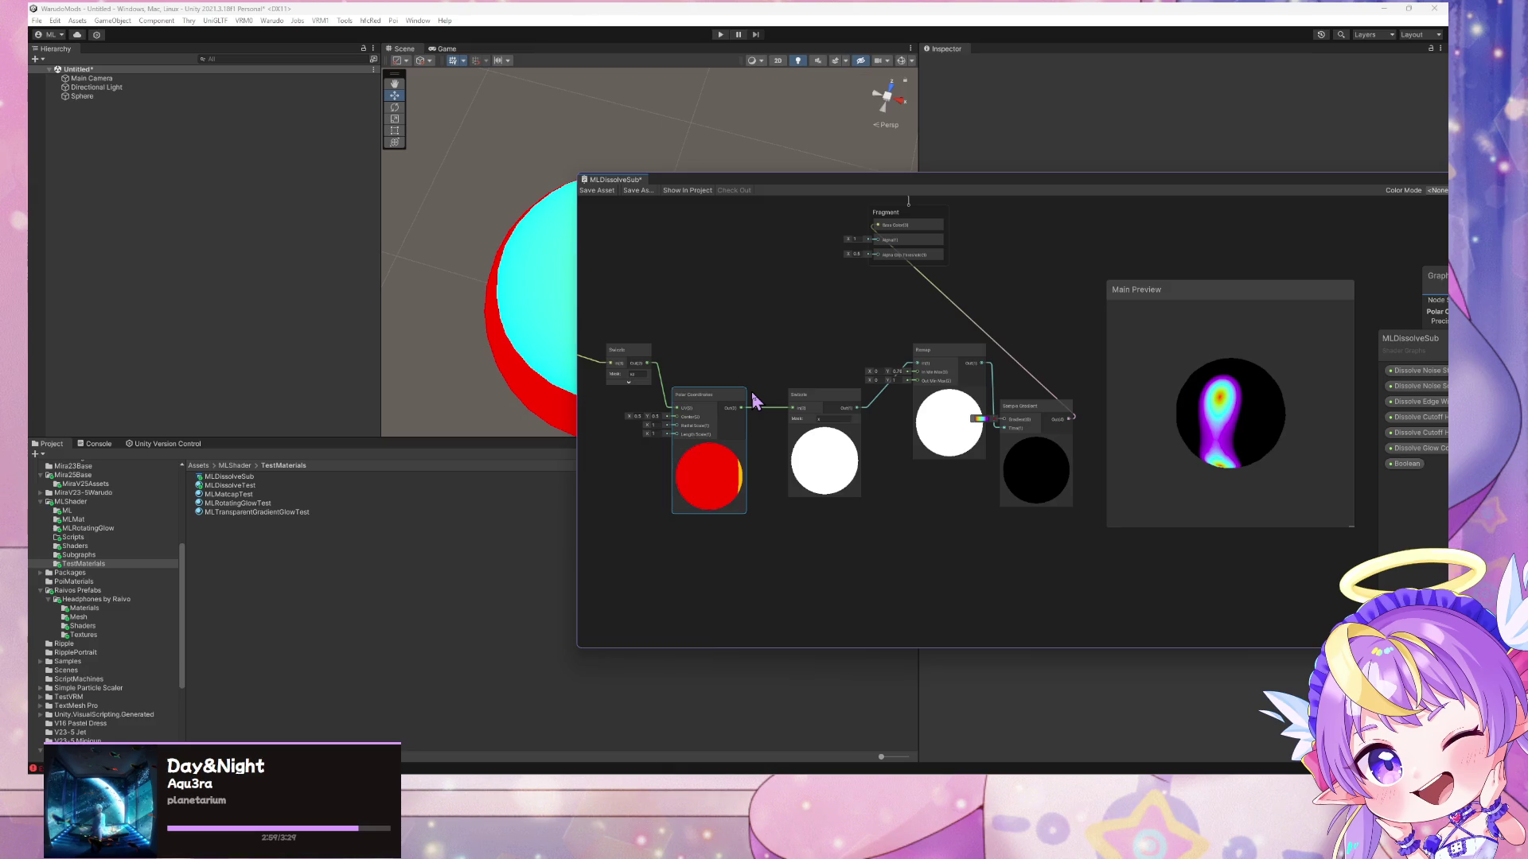
- Delete the Remap node and rearrange the Swizzle and Sample Gradient nodes
left_click(929, 364)
key("Delete")
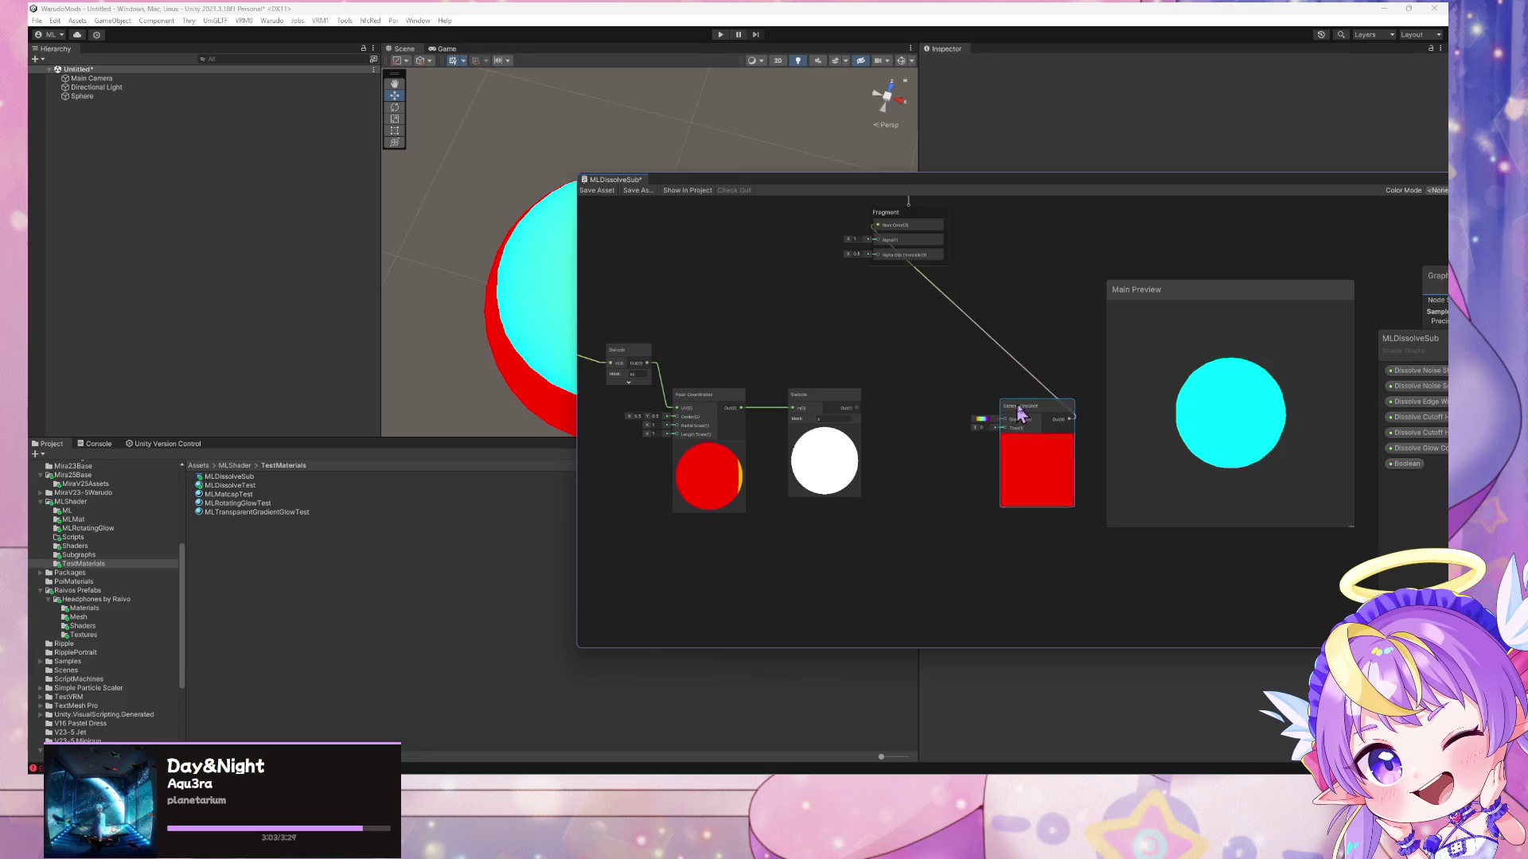
left_click_drag(1001, 412, 1038, 409)
left_click(820, 400)
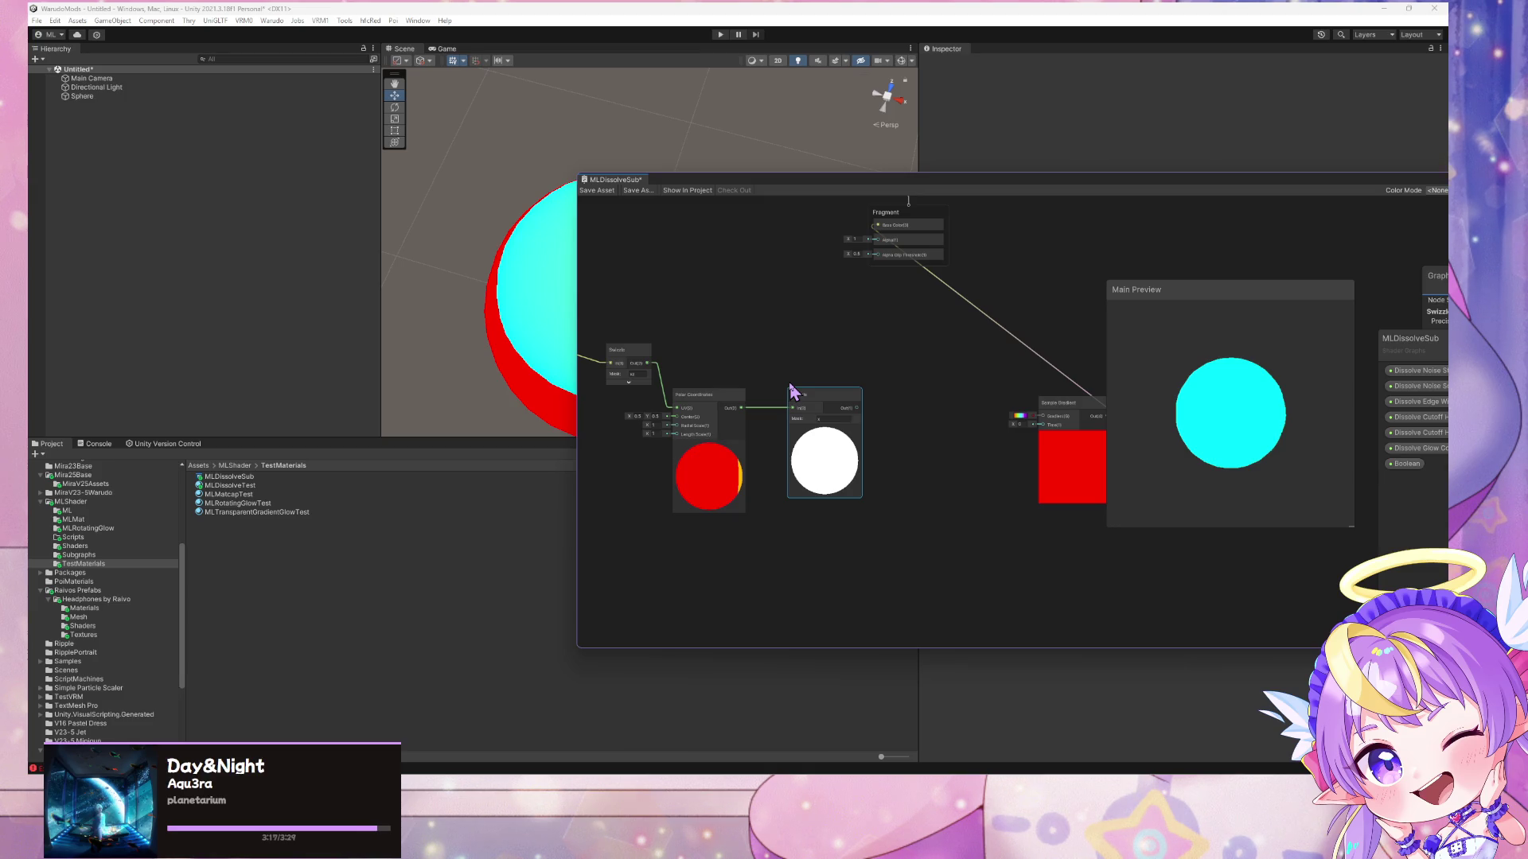
left_click_drag(790, 386, 812, 359)
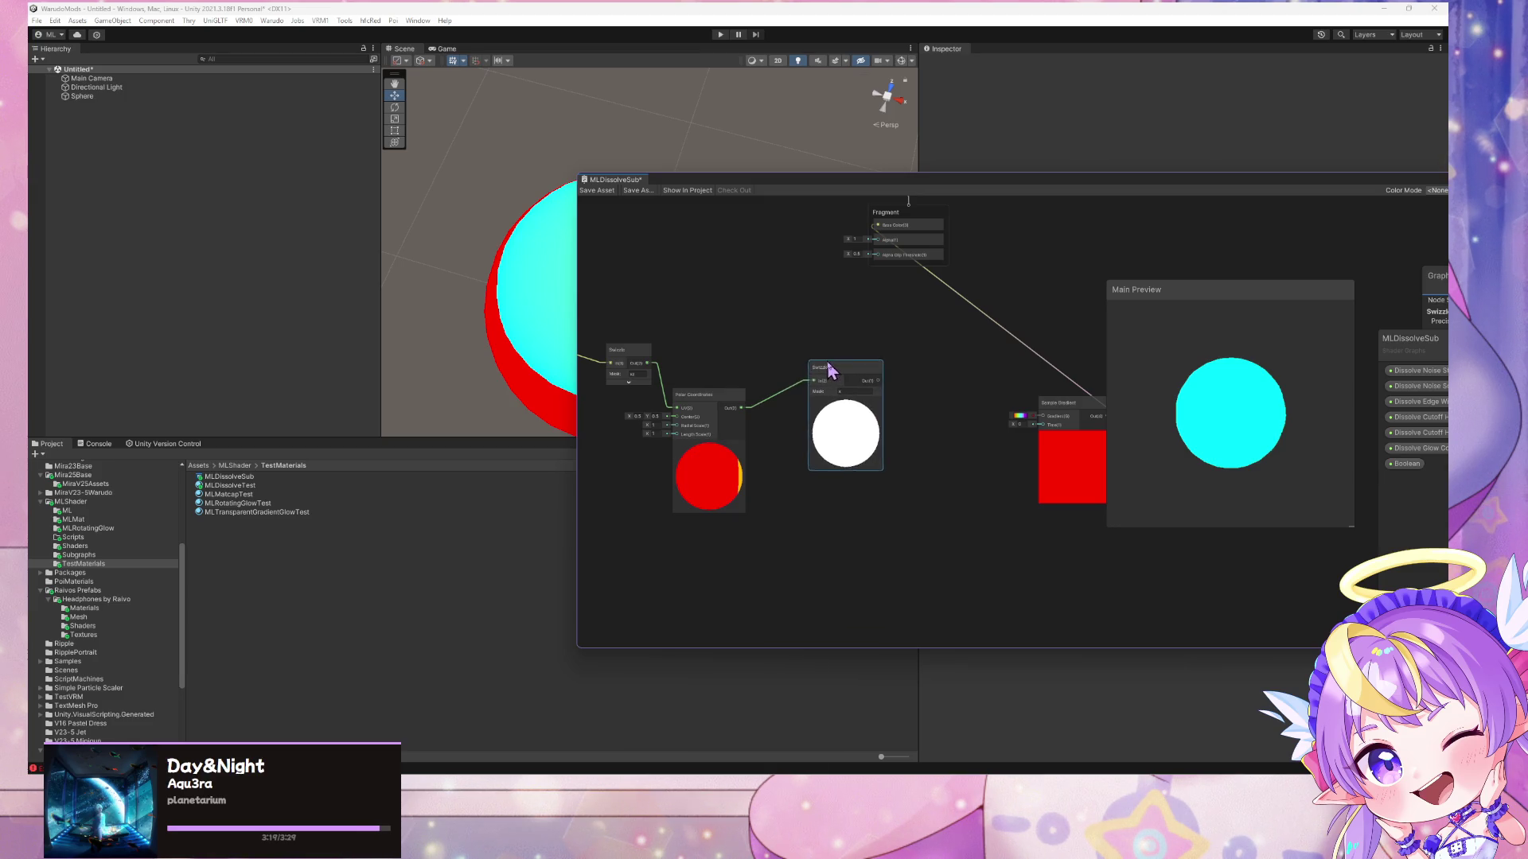
left_click(1054, 411)
scroll(844, 493, "down", 2)
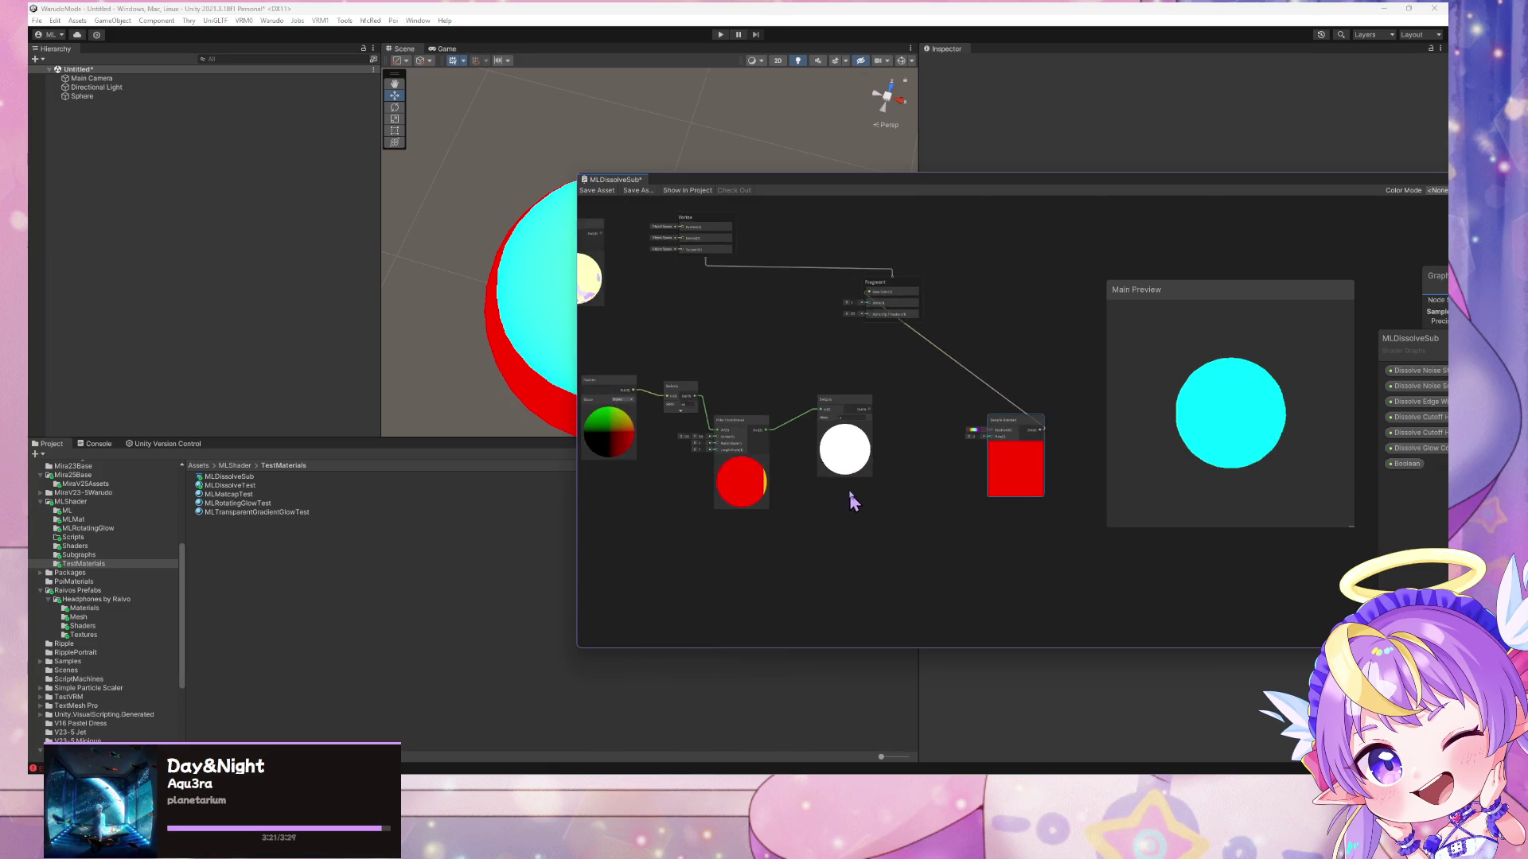
- Duplicate the Swizzle with Ctrl+D and wire Position through the copy into Sample Gradient Time
left_click_drag(679, 354, 676, 452)
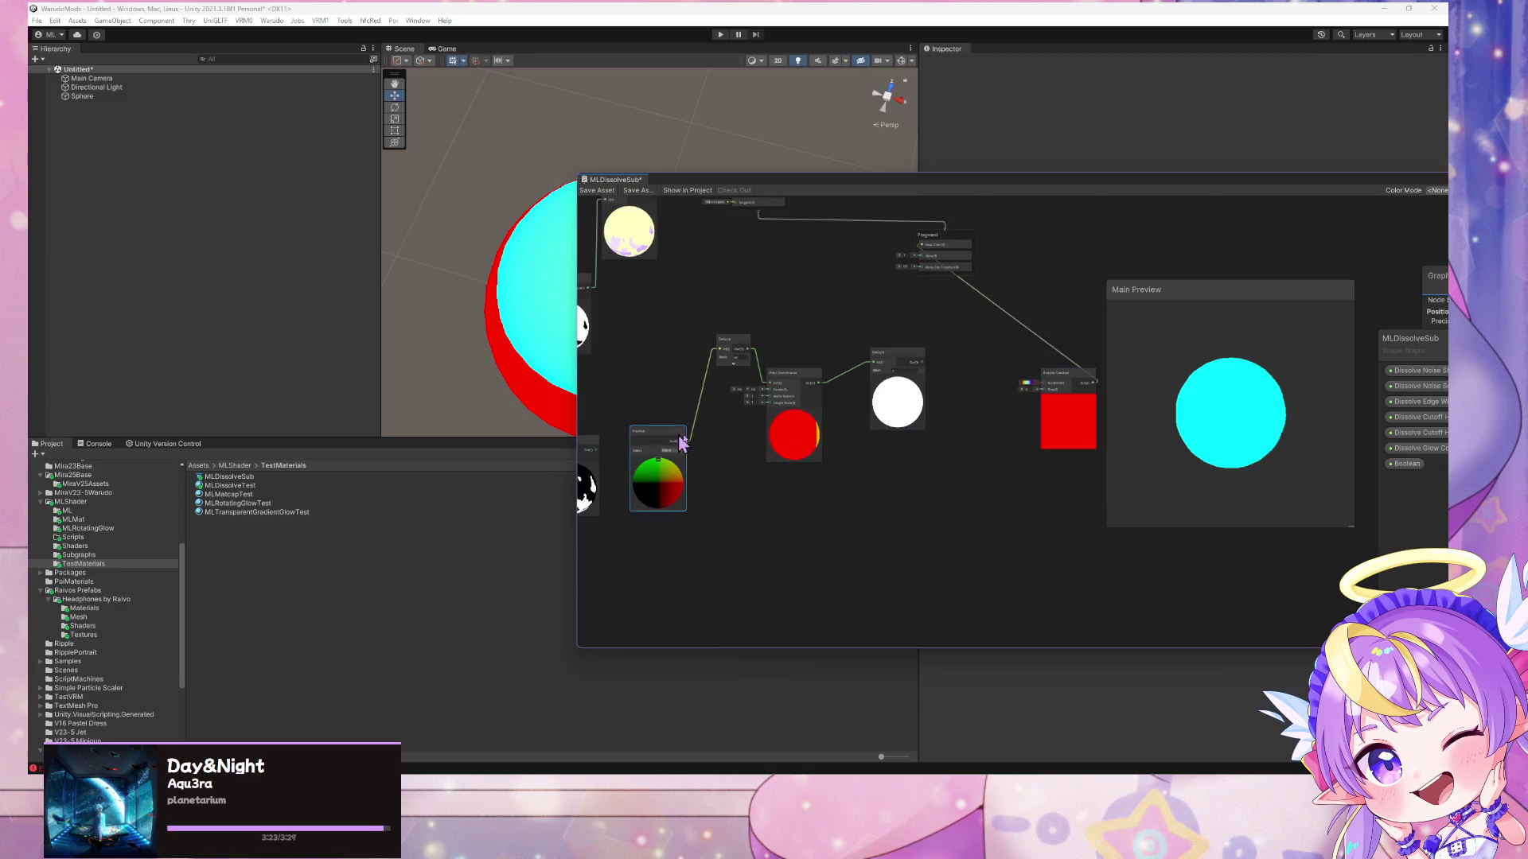
left_click(732, 342)
key("ctrl+d")
mouse_move(825, 436)
left_mouse_down()
mouse_move(807, 509)
mouse_move(1042, 389)
left_mouse_up()
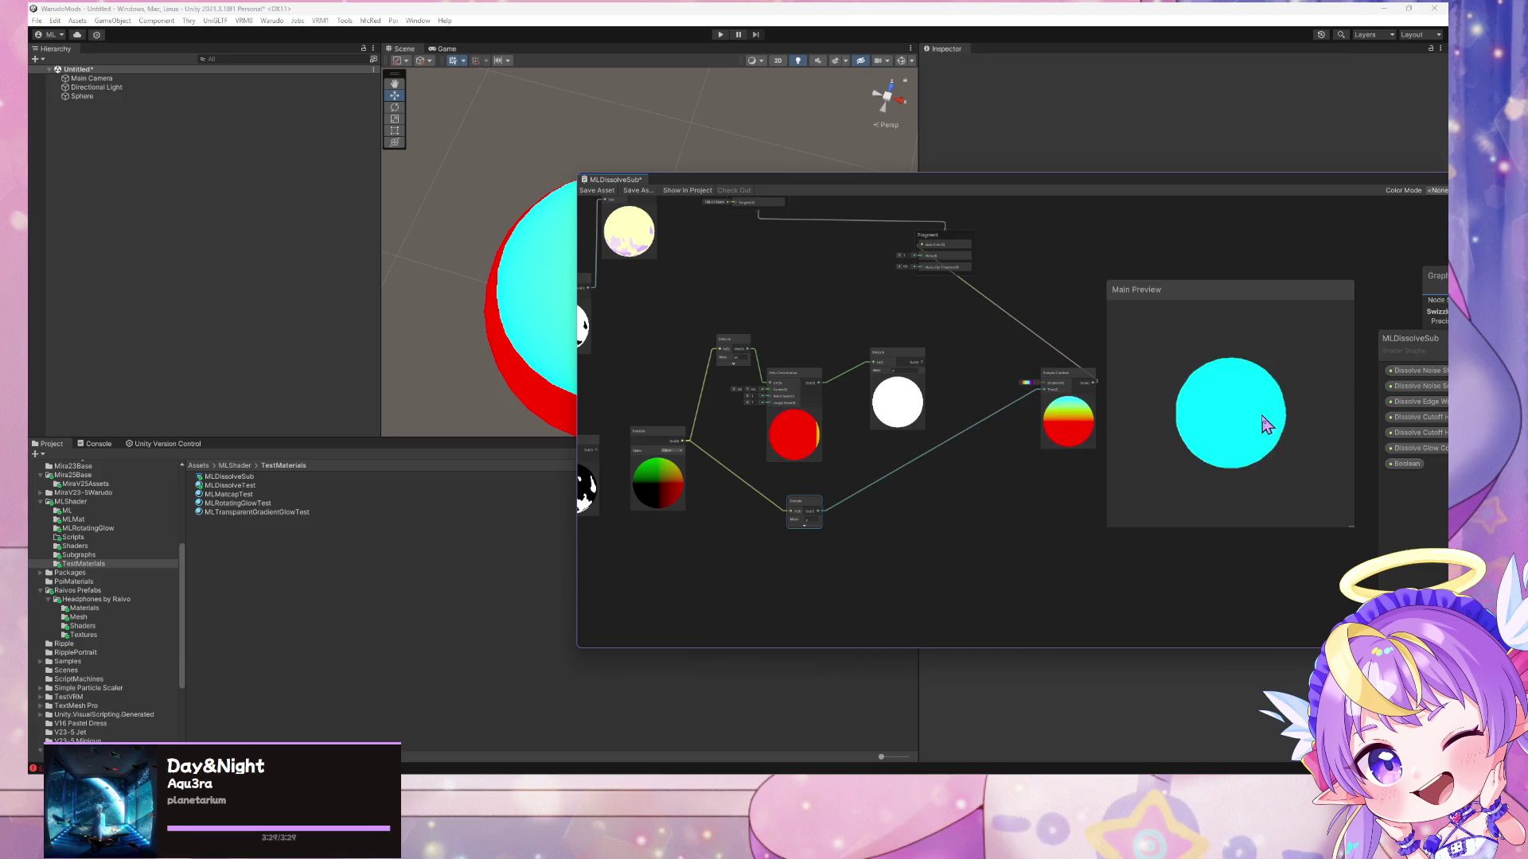
mouse_move(1232, 452)
left_mouse_down()
mouse_move(1241, 504)
mouse_move(1241, 356)
left_mouse_up()
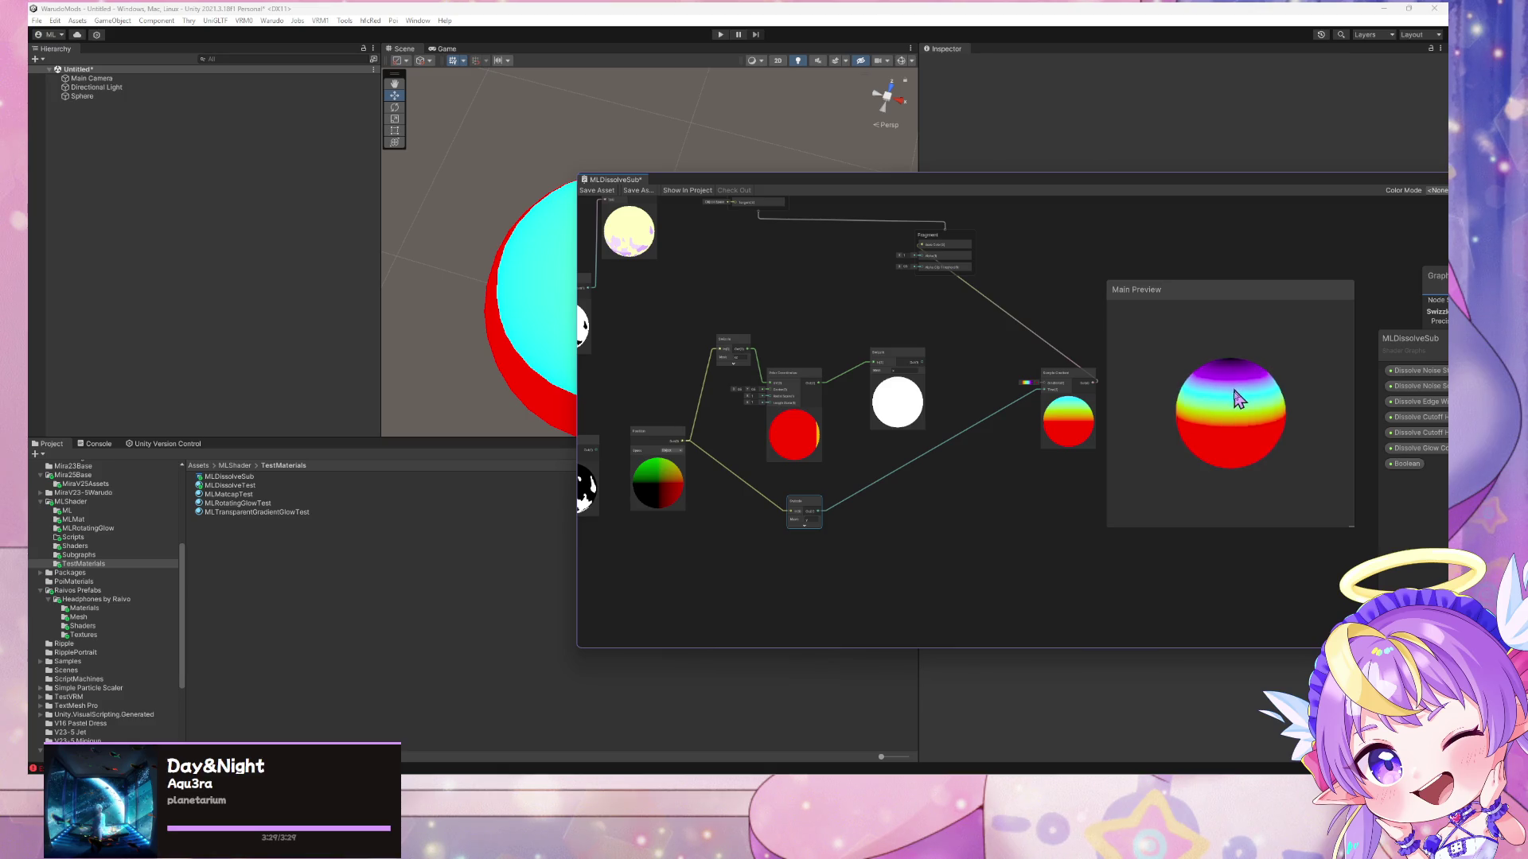
scroll(1004, 340, "up", 3)
scroll(1004, 341, "down", 2)
mouse_move(1229, 413)
left_mouse_down()
mouse_move(1207, 477)
mouse_move(1217, 399)
mouse_move(1173, 374)
left_mouse_up()
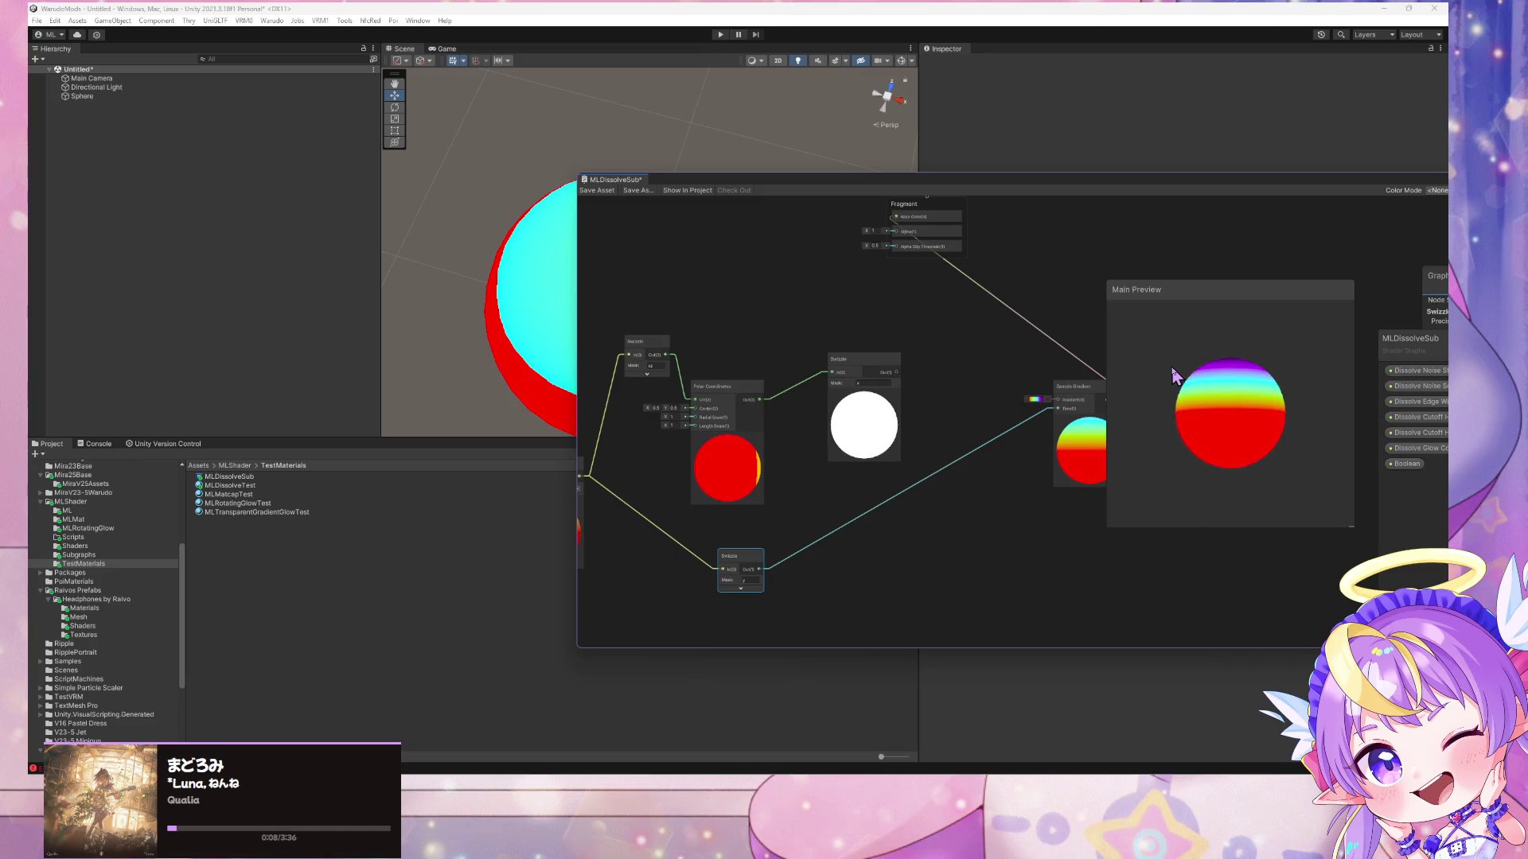
mouse_move(738, 567)
left_mouse_down()
mouse_move(1052, 544)
mouse_move(973, 544)
left_mouse_up()
- Add a Vector 2 node and connect both Swizzle outputs into its inputs
left_click_drag(757, 402, 764, 360)
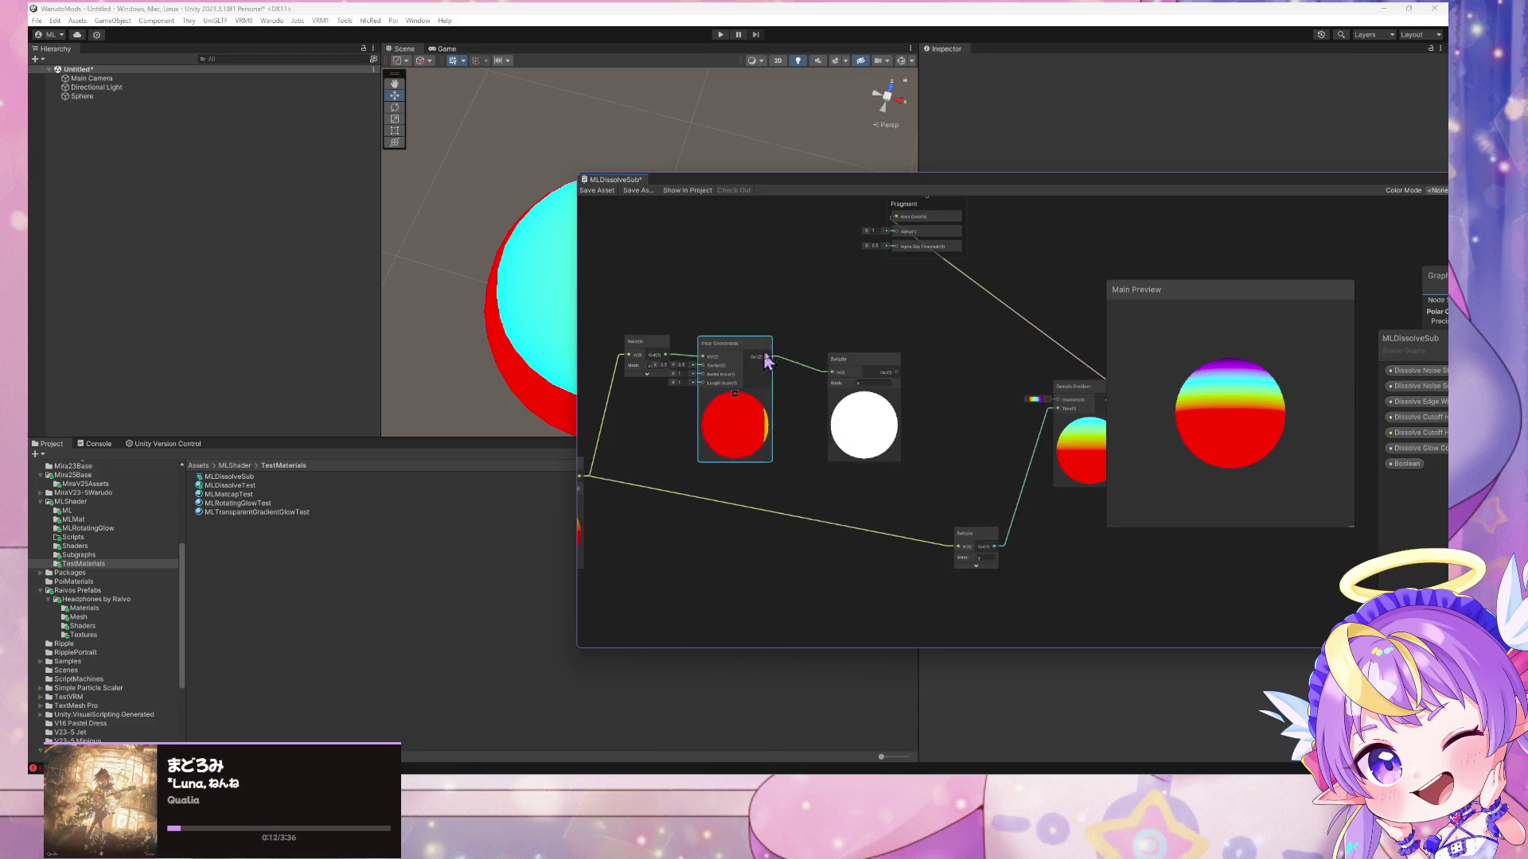
key("space")
type("vec")
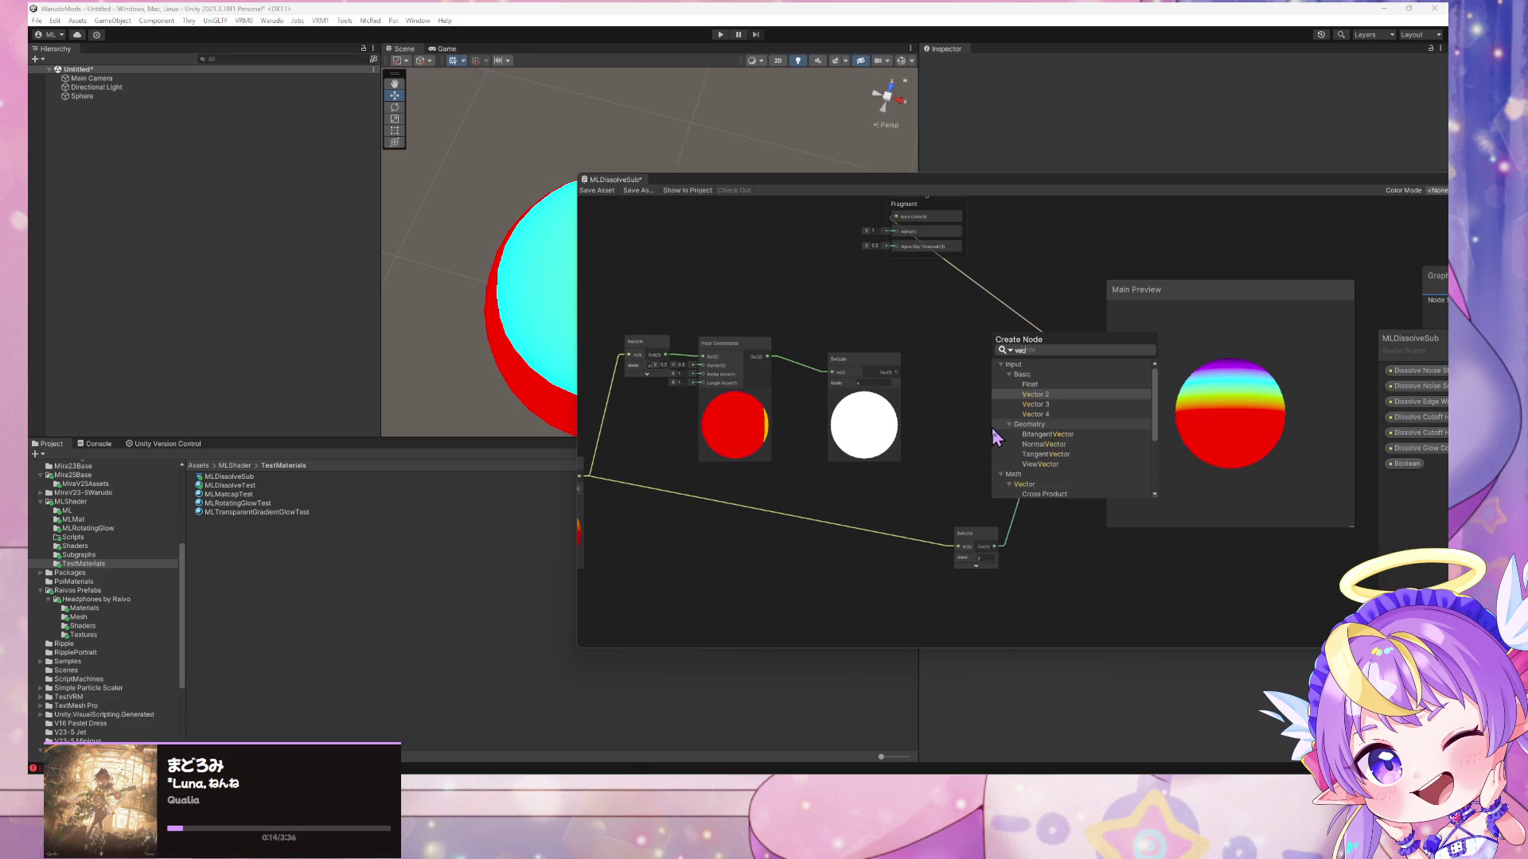
type("tor 2")
key("Return")
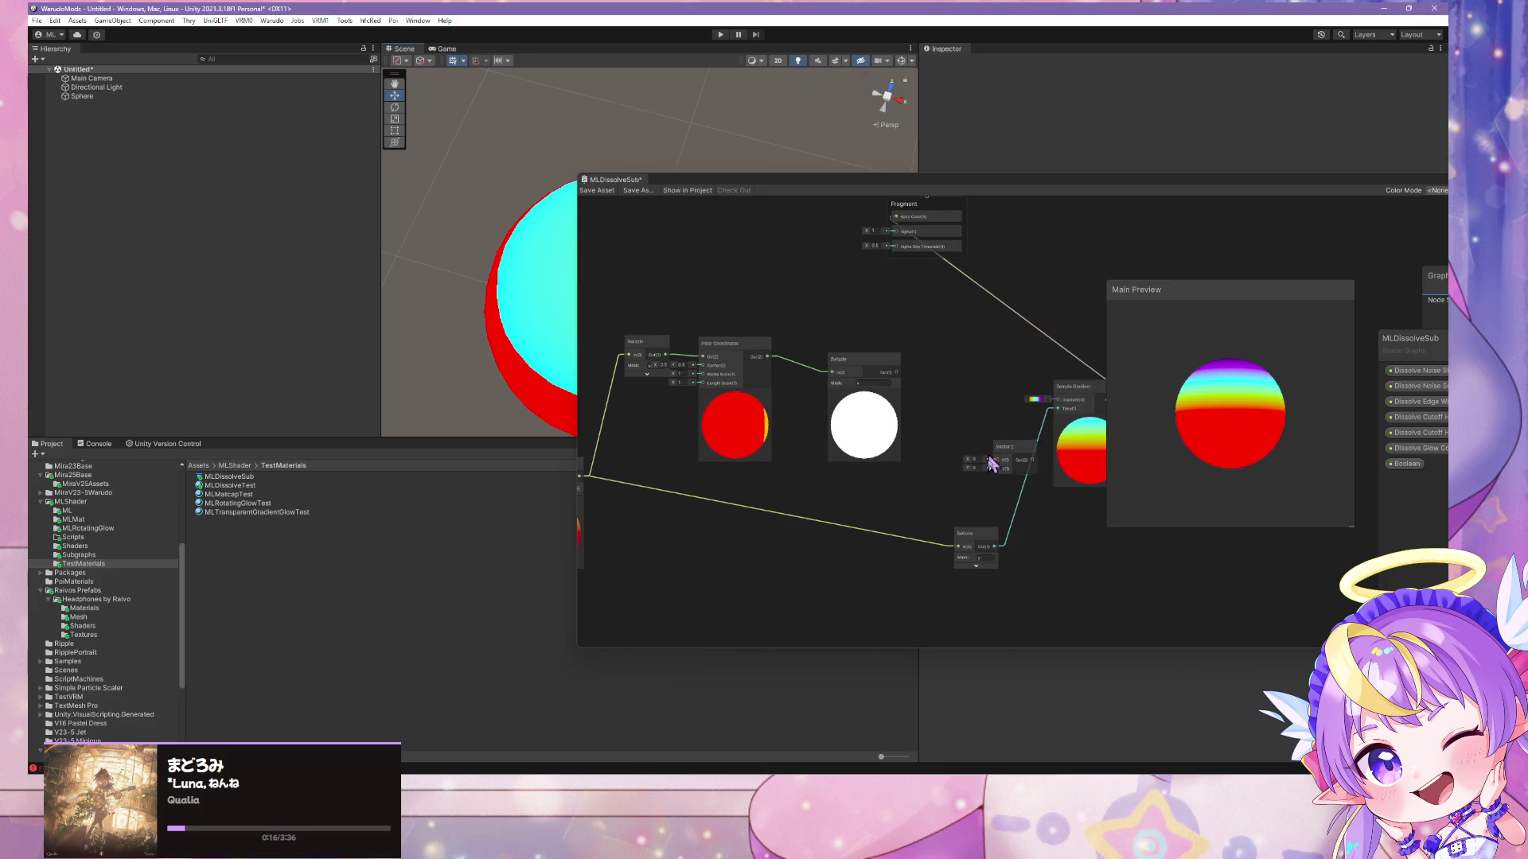
left_click_drag(996, 549, 993, 469)
mouse_move(898, 371)
left_mouse_down()
mouse_move(1001, 461)
mouse_move(1048, 404)
mouse_move(1015, 413)
mouse_move(1057, 409)
left_mouse_up()
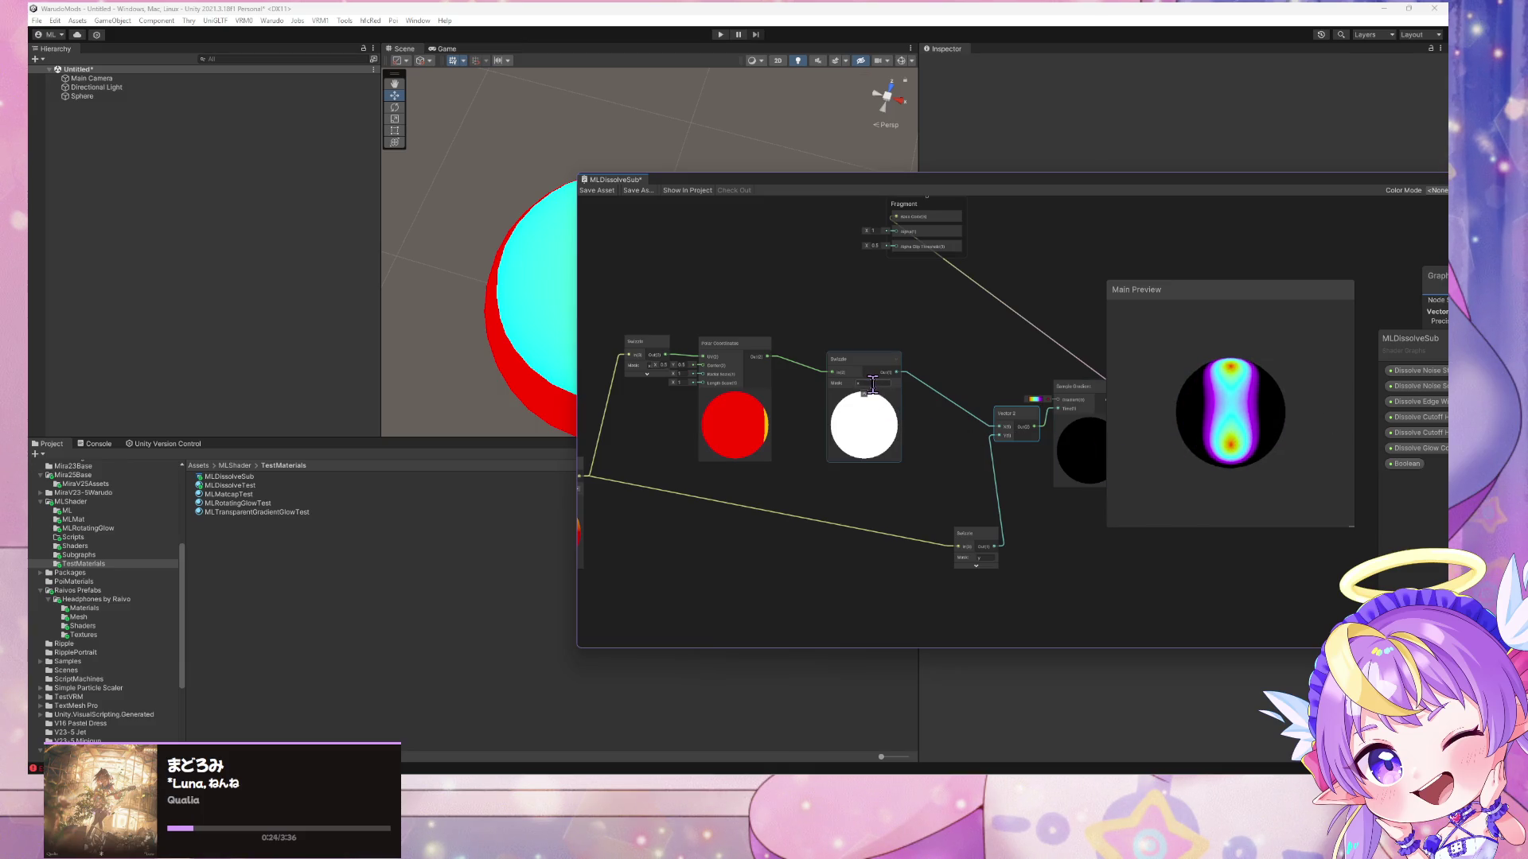
type("y")
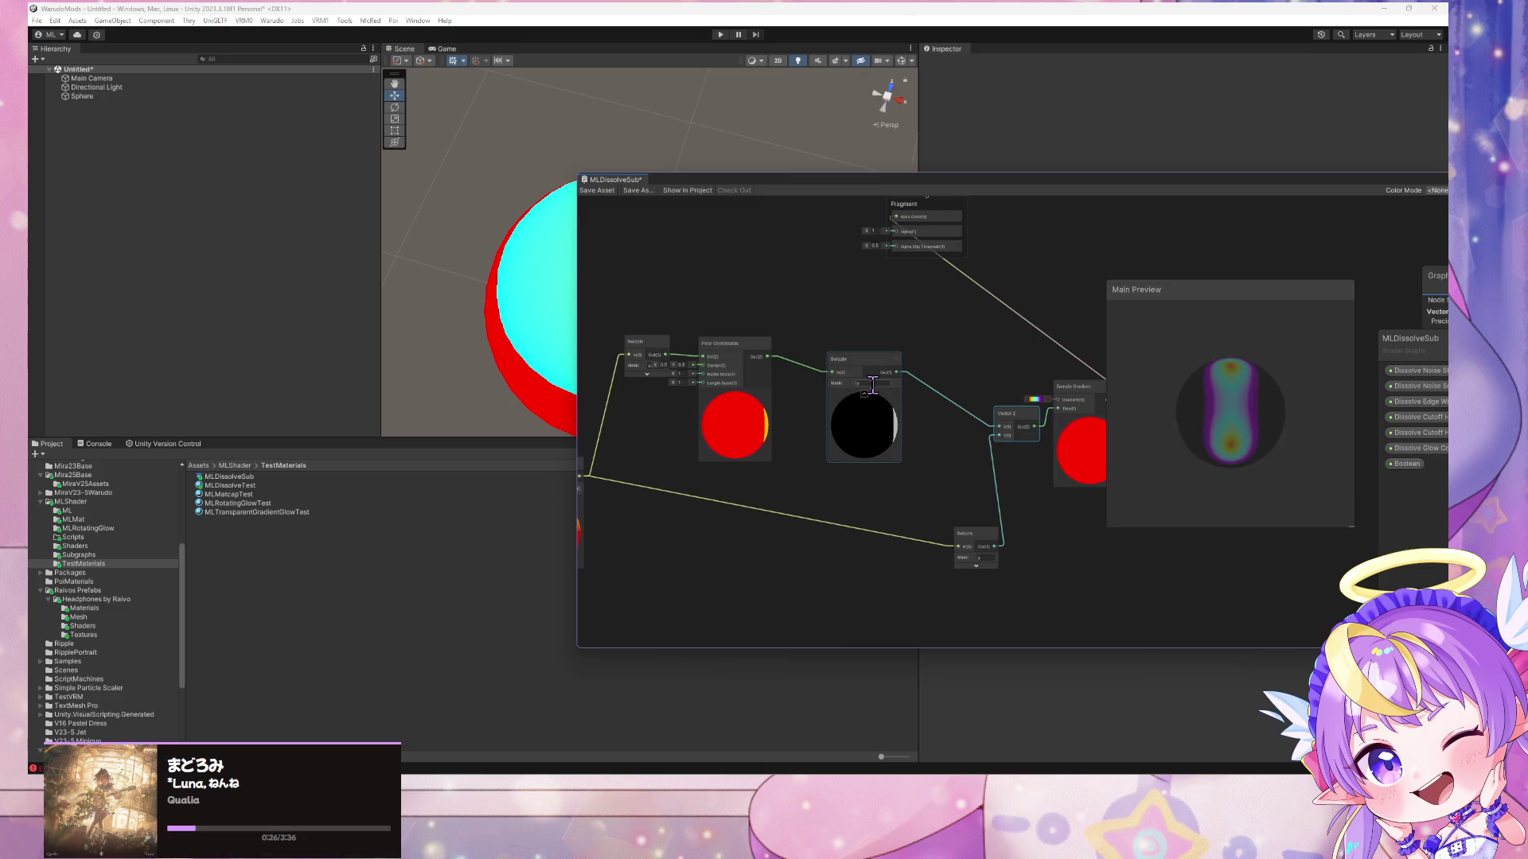
- Set the upper Swizzle mask to x and tidy the lower Swizzle and Vector 2 nodes
left_click_drag(1260, 448, 1309, 465)
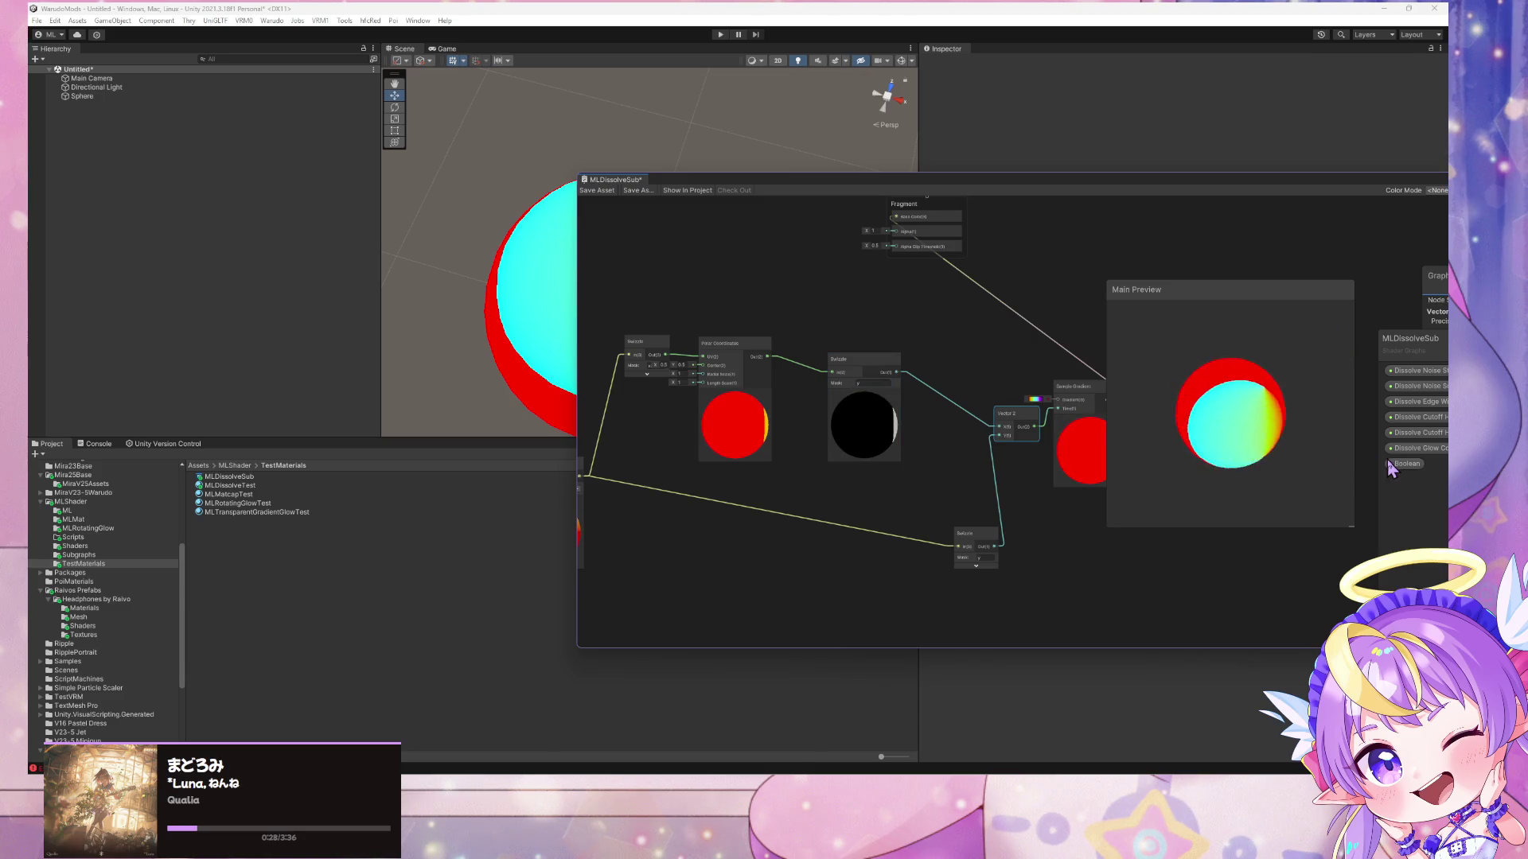
left_click(875, 382)
type("x")
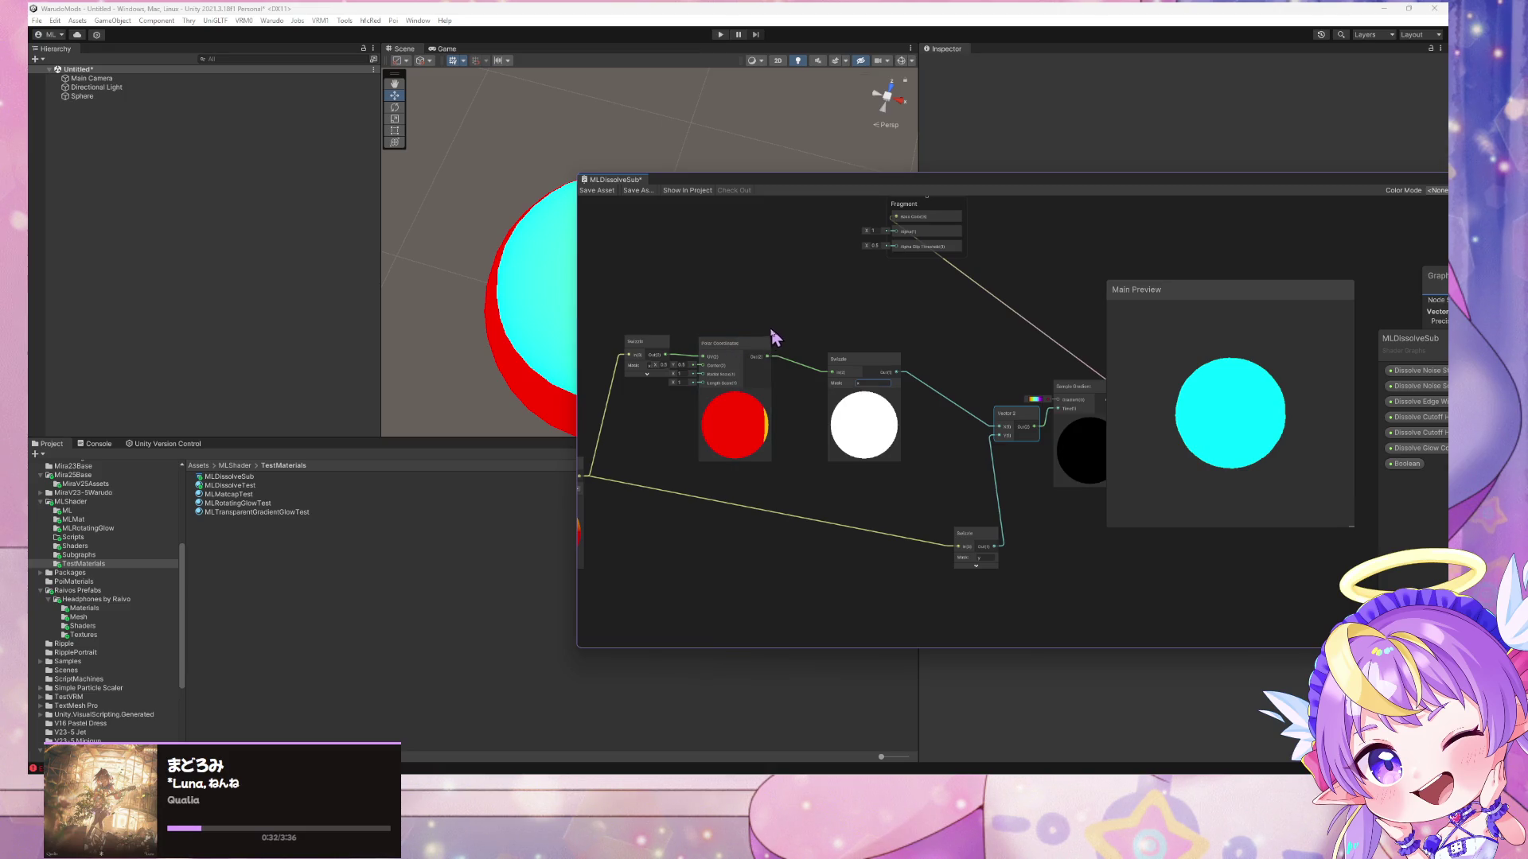
left_click_drag(977, 533, 911, 518)
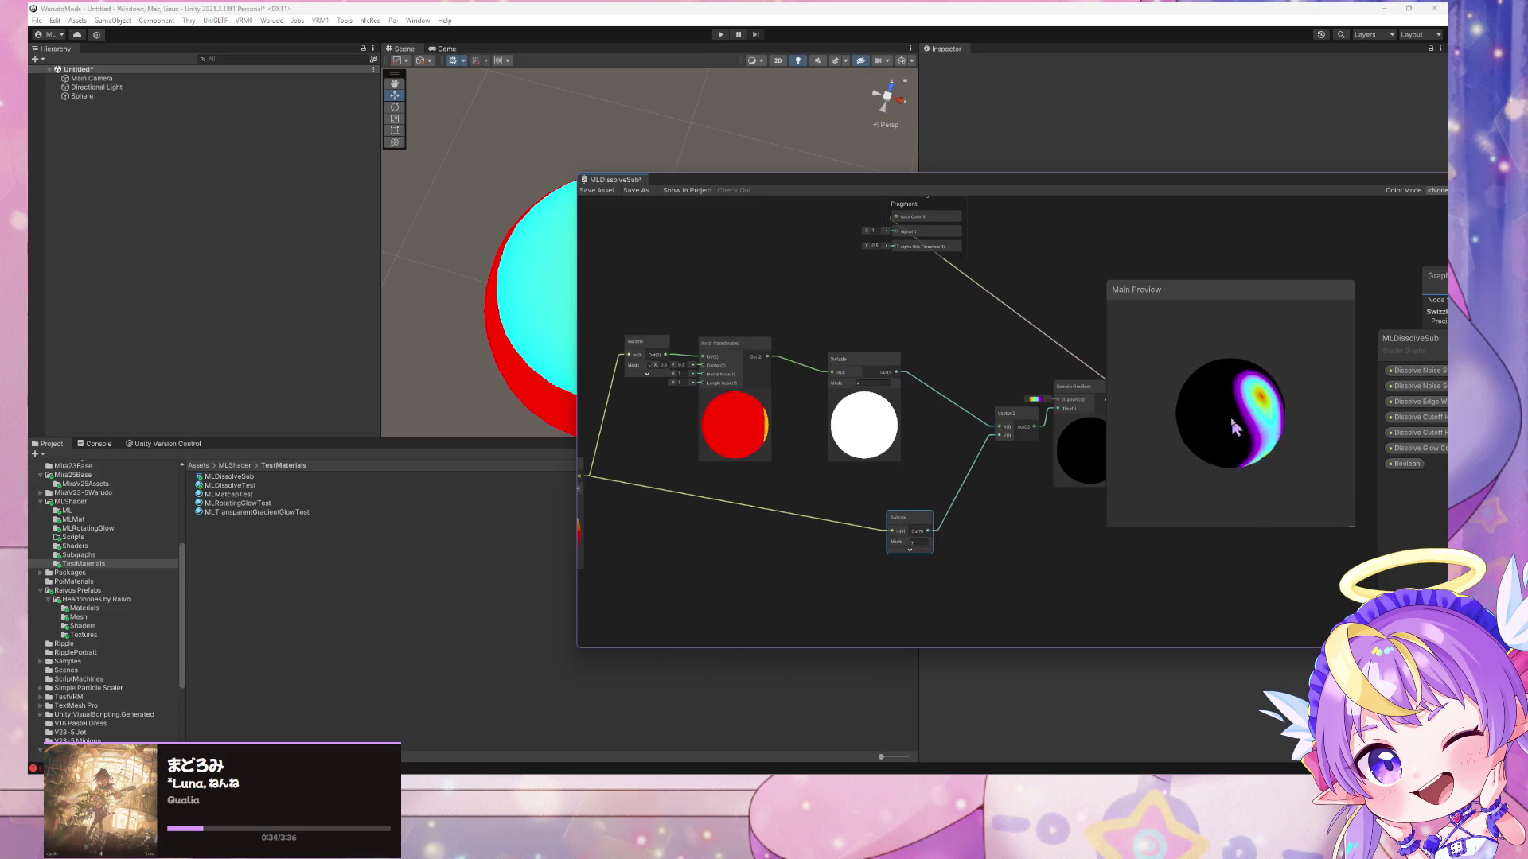
left_click_drag(1005, 413, 977, 413)
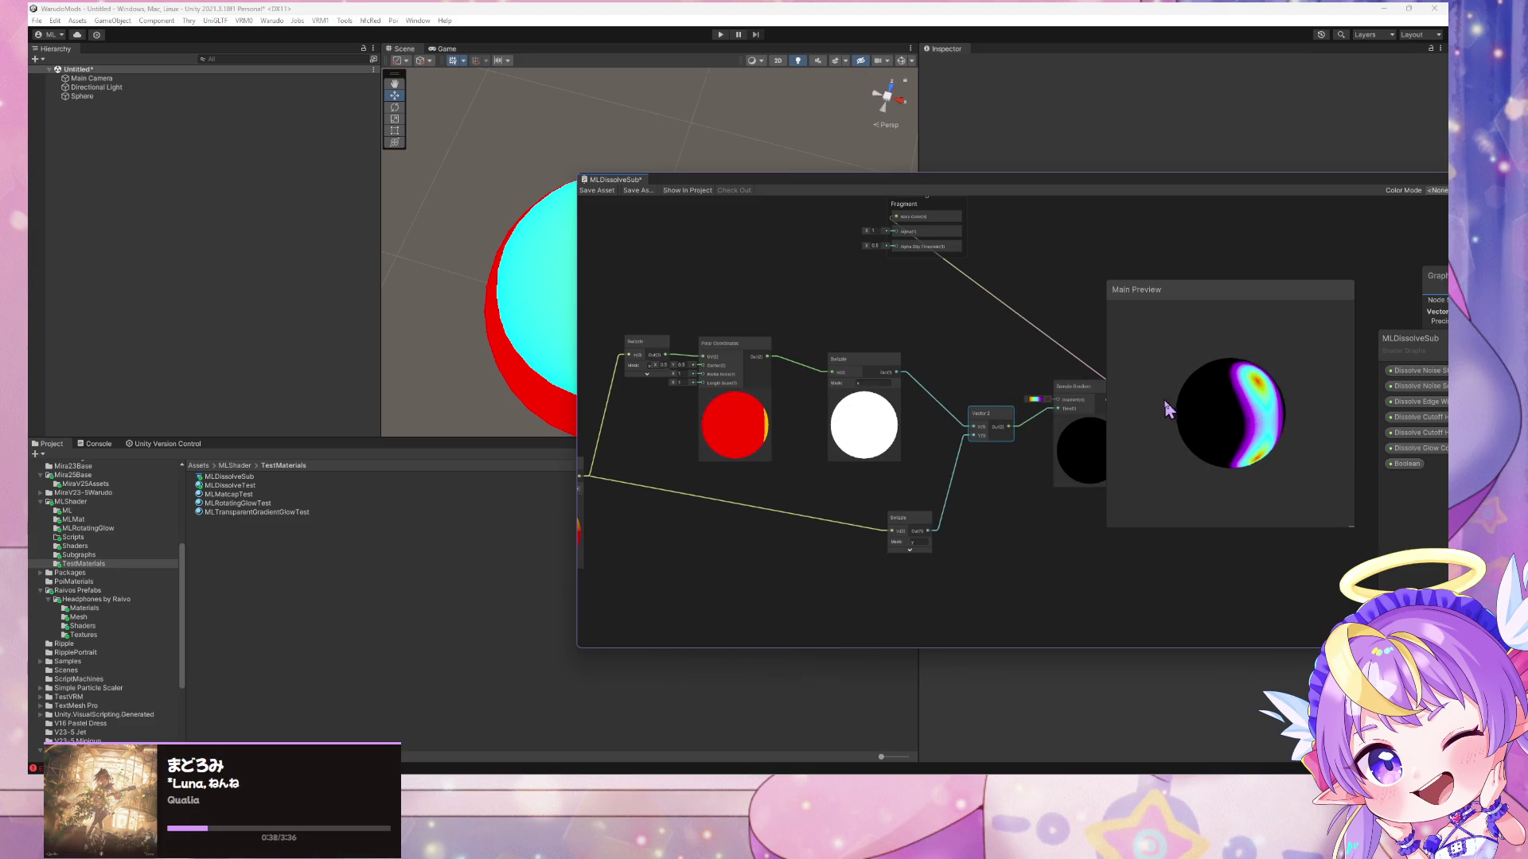
scroll(1037, 338, "down", 2)
scroll(1036, 338, "up", 2)
scroll(1036, 338, "up", 1)
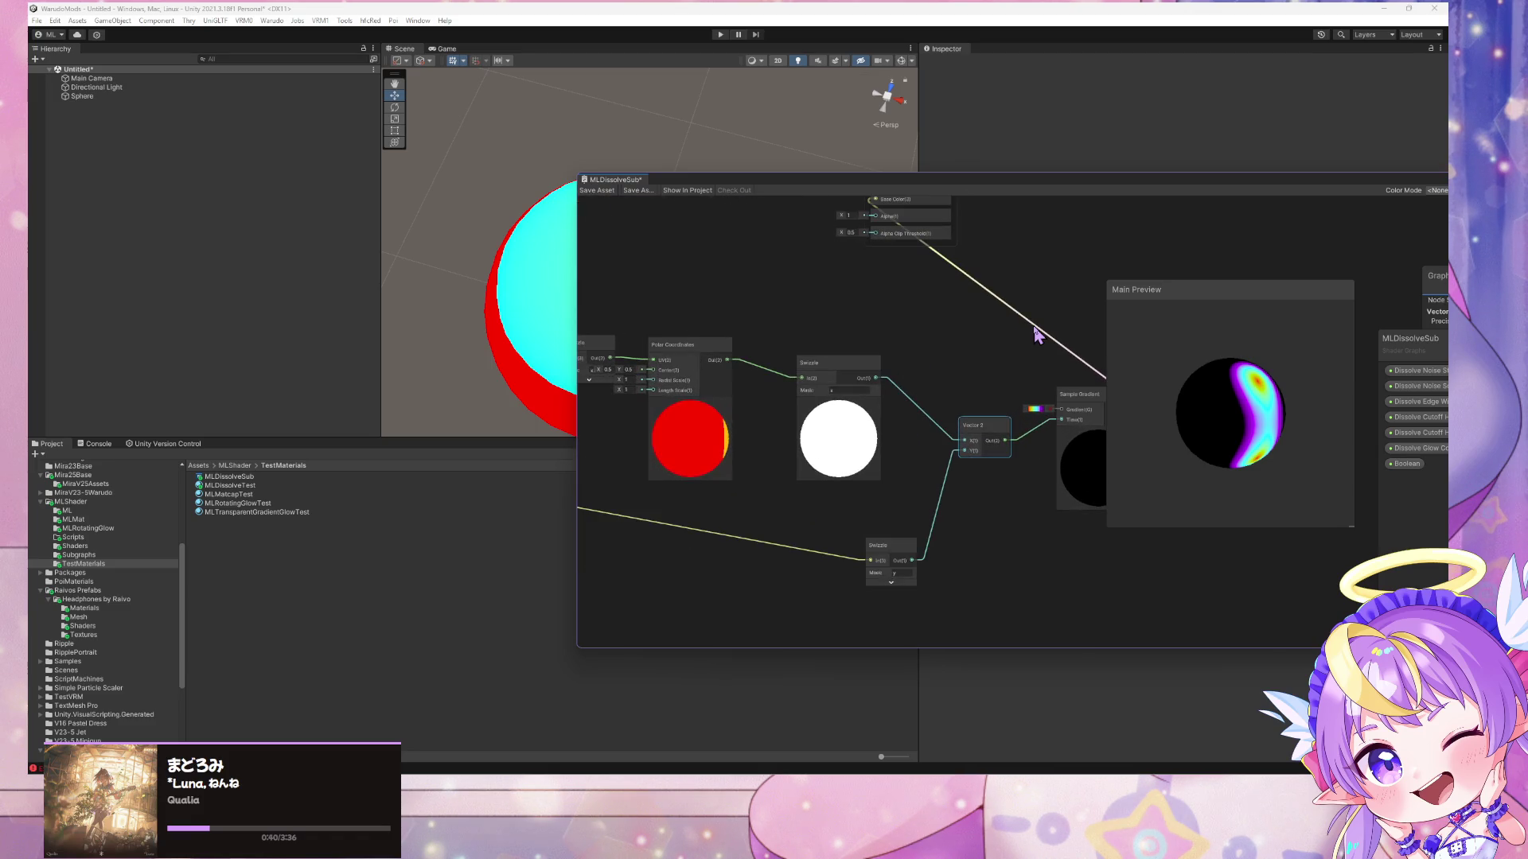
left_click_drag(1283, 419, 1084, 413)
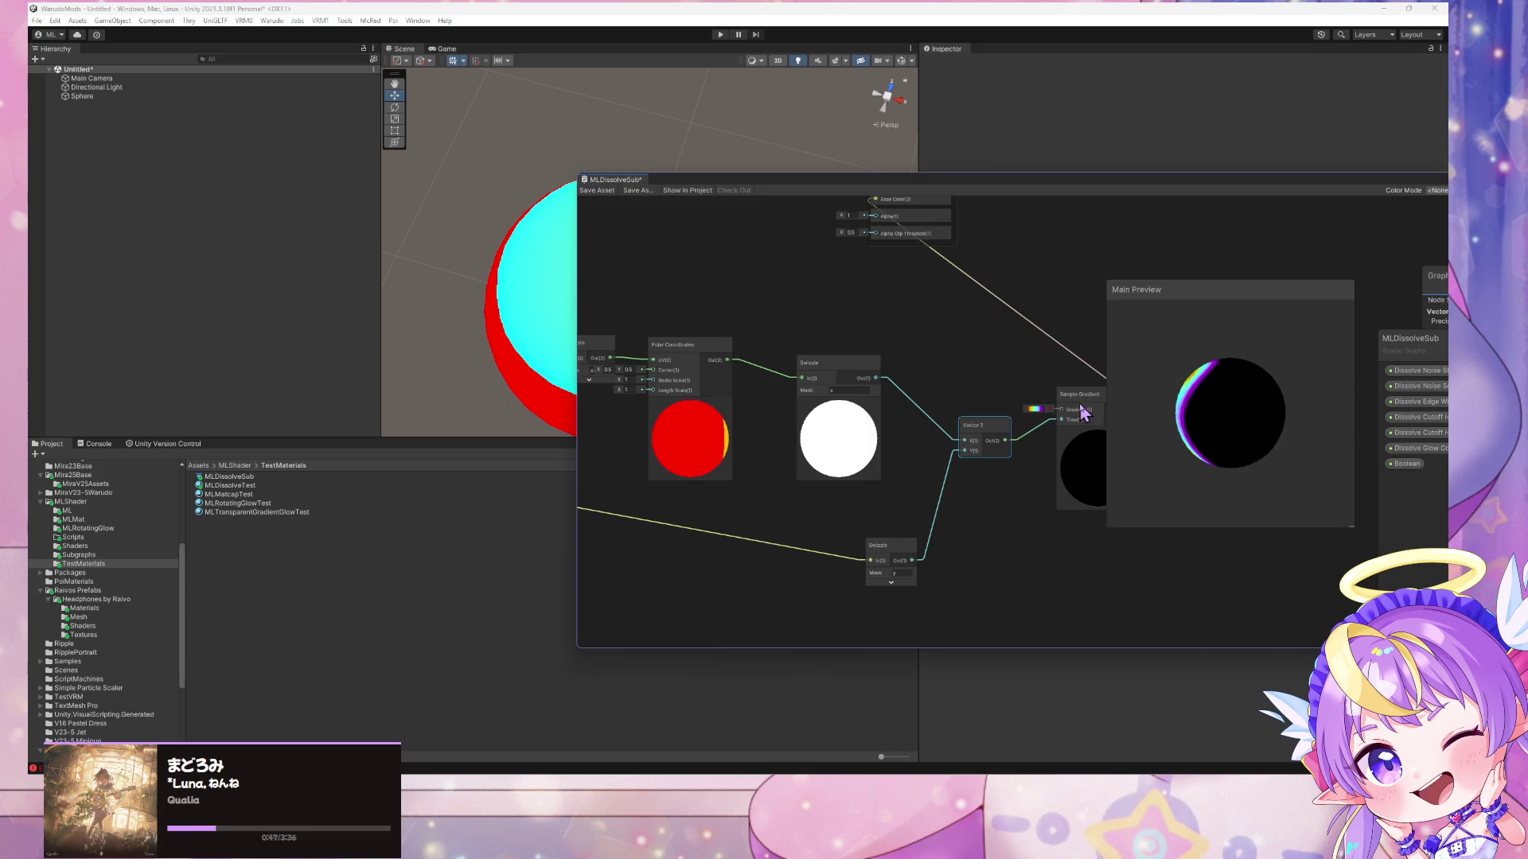
mouse_move(890, 403)
left_mouse_down()
mouse_move(1013, 334)
mouse_move(1160, 300)
mouse_move(984, 309)
mouse_move(1078, 320)
left_mouse_up()
left_click(699, 469)
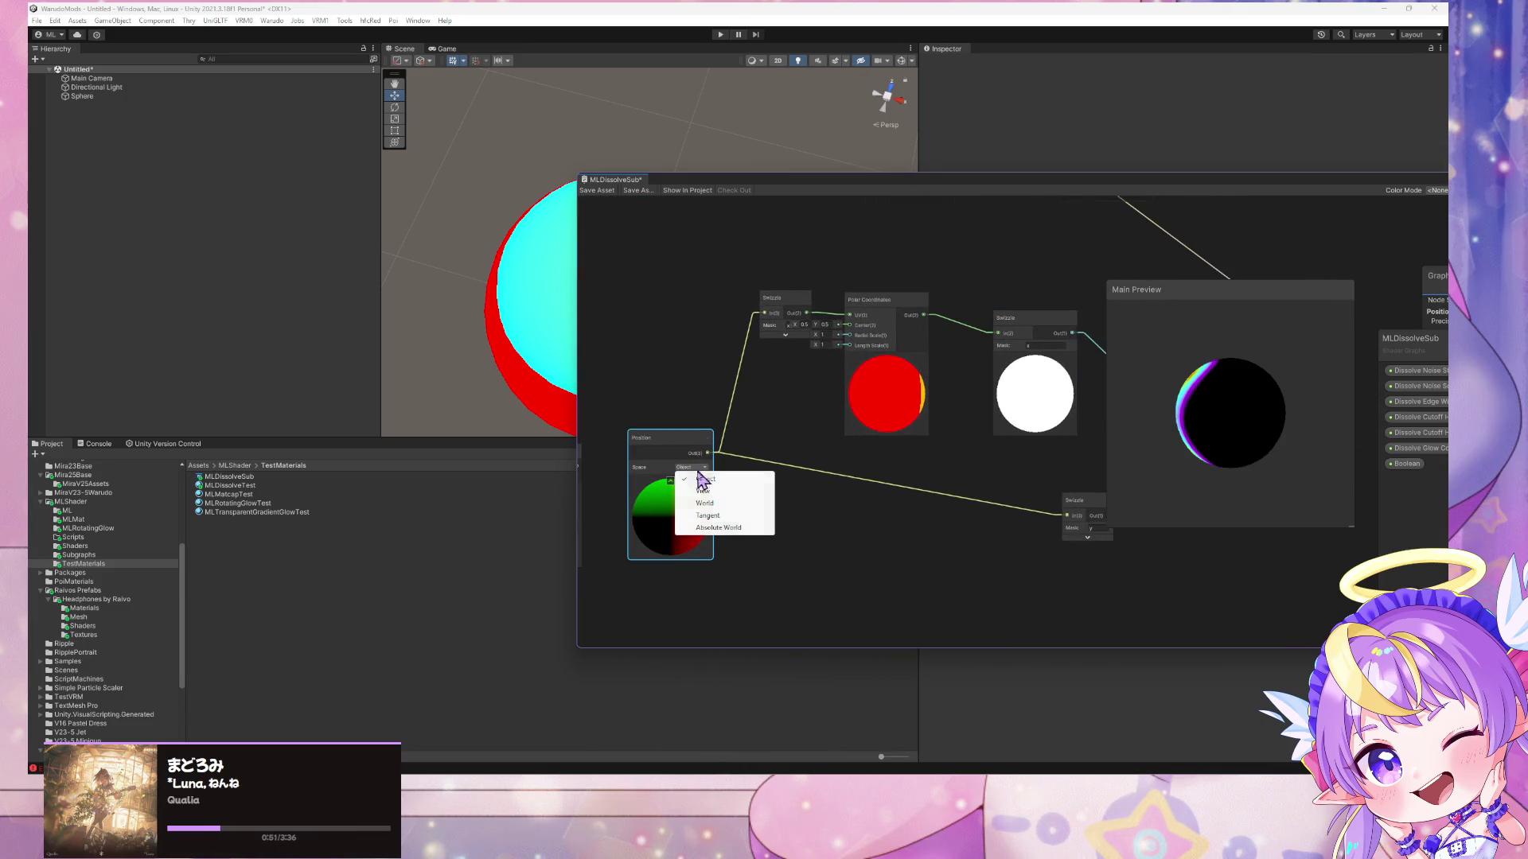
- Switch the main preview to a Cube and set Position to World, then back to Object space
left_click(704, 503)
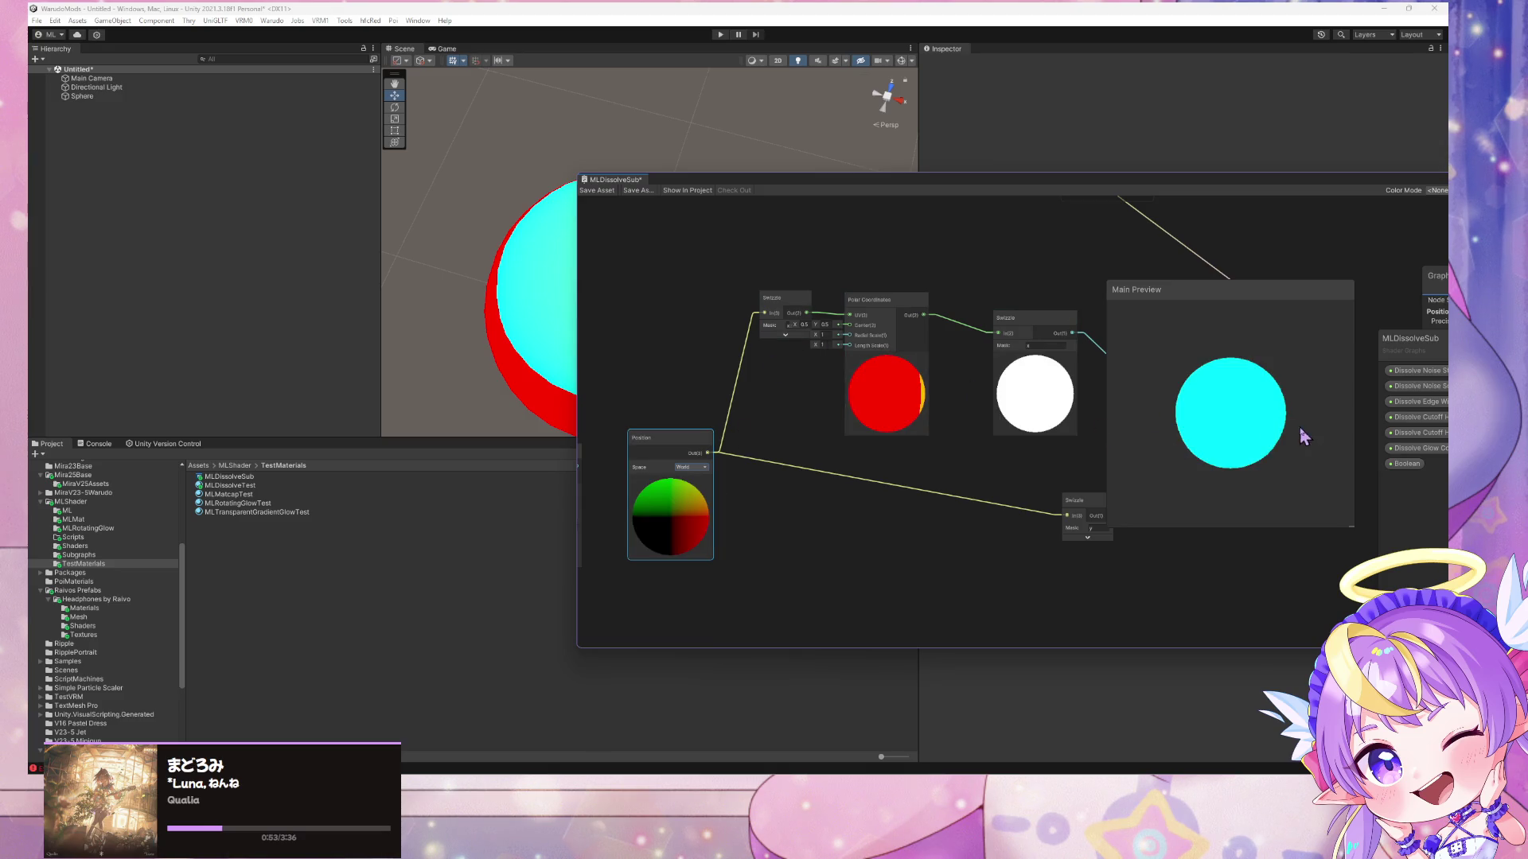
right_click(1216, 419)
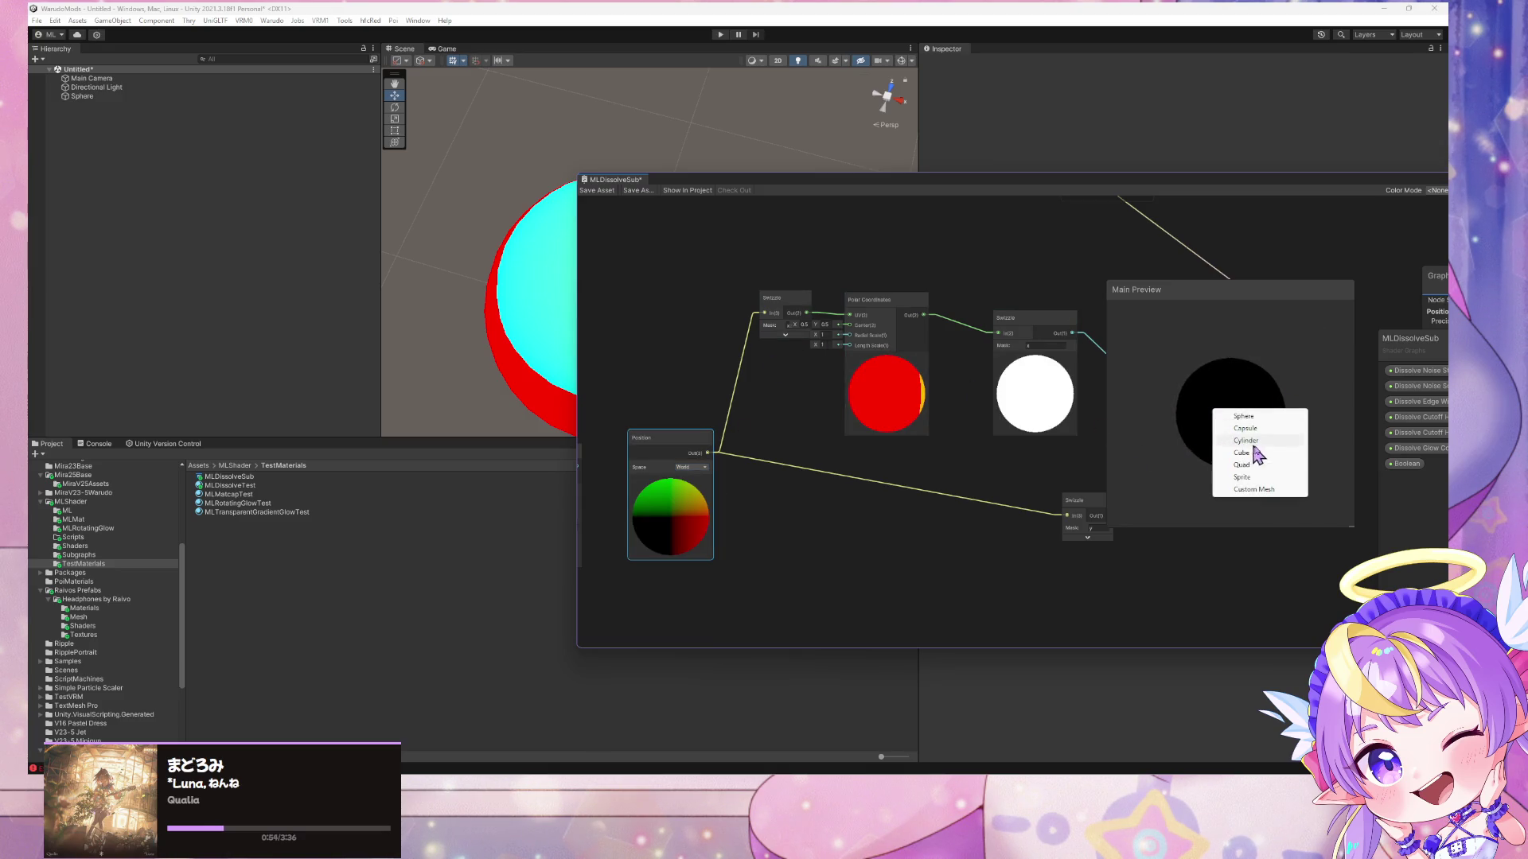
left_click(1267, 455)
mouse_move(1249, 409)
left_mouse_down()
mouse_move(1257, 470)
mouse_move(1122, 426)
mouse_move(795, 454)
left_mouse_up()
left_click(704, 468)
left_click(705, 479)
mouse_move(1211, 405)
left_mouse_down()
mouse_move(1263, 423)
mouse_move(1153, 336)
mouse_move(1260, 355)
mouse_move(1244, 358)
left_mouse_up()
mouse_move(1078, 393)
left_mouse_down()
mouse_move(828, 371)
mouse_move(970, 353)
left_mouse_up()
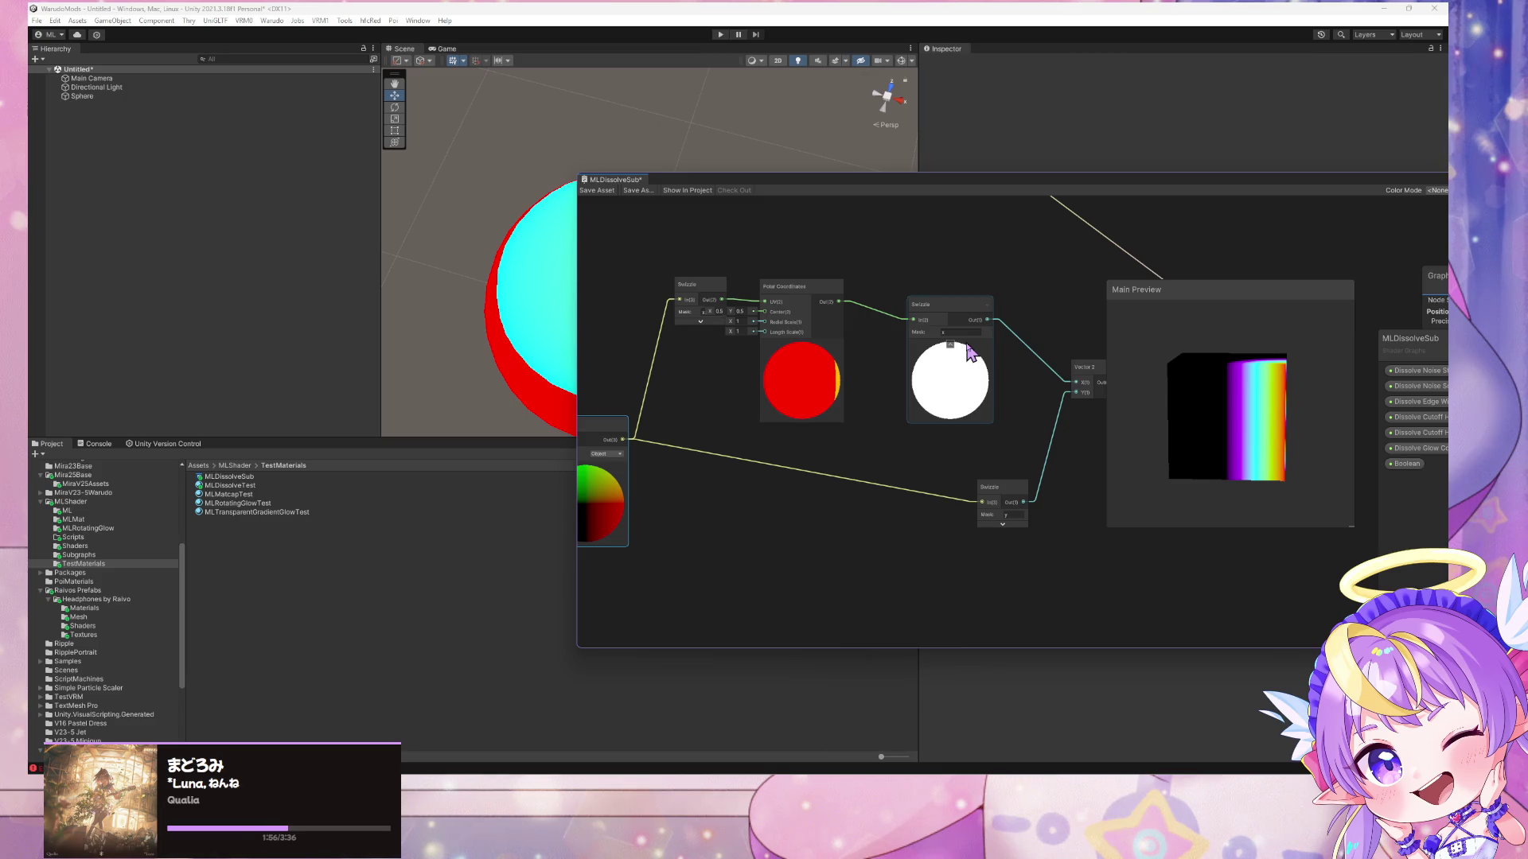
mouse_move(1273, 366)
left_mouse_down()
mouse_move(1248, 413)
mouse_move(1130, 396)
mouse_move(1257, 348)
mouse_move(1265, 362)
mouse_move(1167, 431)
mouse_move(1105, 446)
mouse_move(1085, 393)
mouse_move(1064, 395)
left_mouse_up()
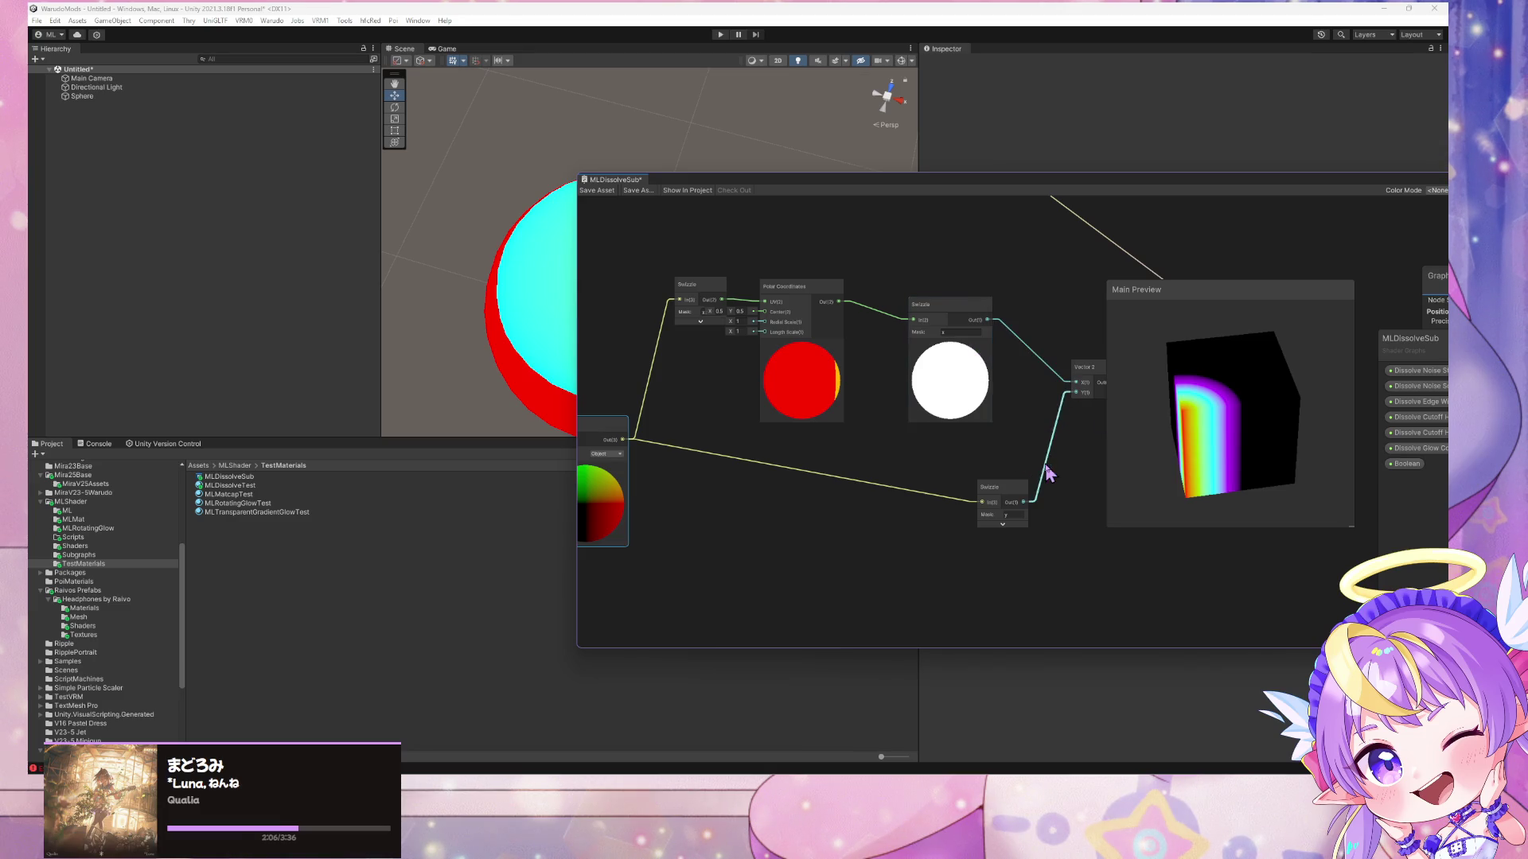
left_click_drag(1012, 490, 967, 483)
right_click(1180, 437)
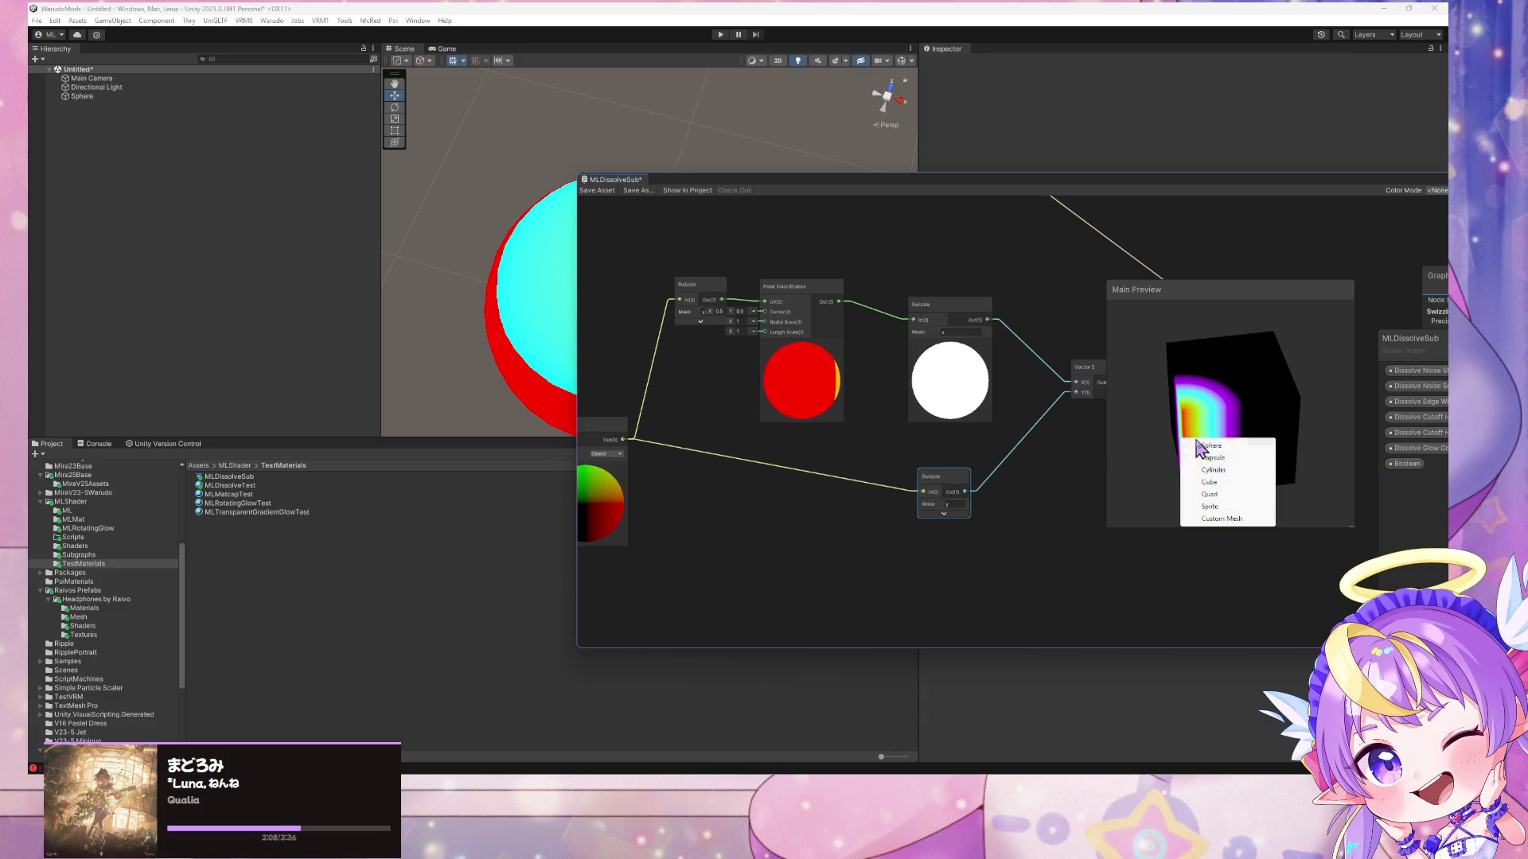
- Switch the main preview mesh to Cylinder and tidy the Polar Coordinates and Vector 2 nodes
left_click(1261, 476)
mouse_move(1243, 498)
left_mouse_down()
mouse_move(1119, 494)
mouse_move(1057, 460)
mouse_move(1140, 452)
left_mouse_up()
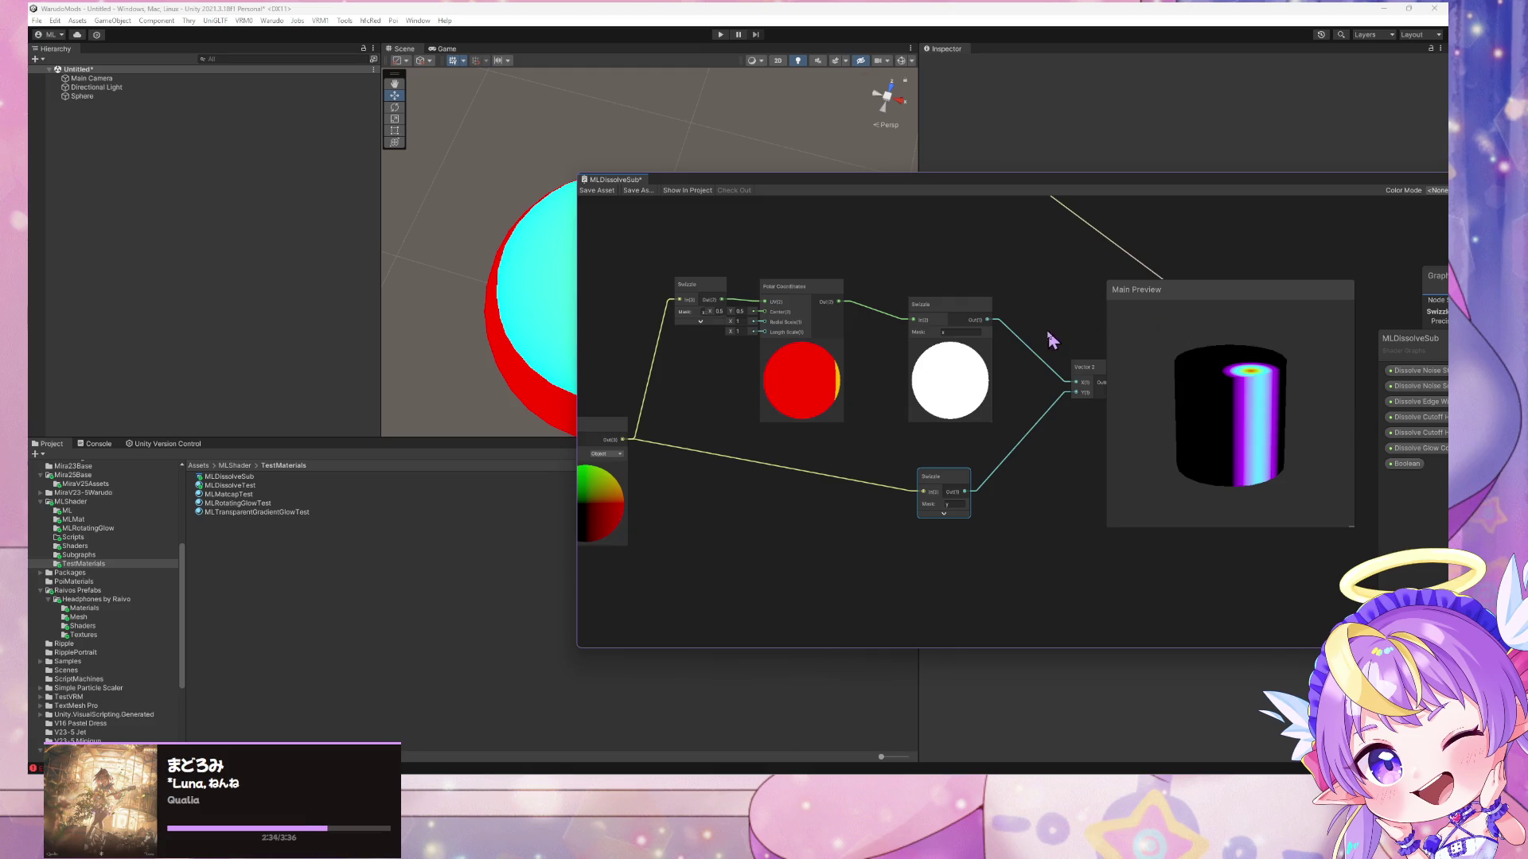
left_click_drag(828, 300, 808, 297)
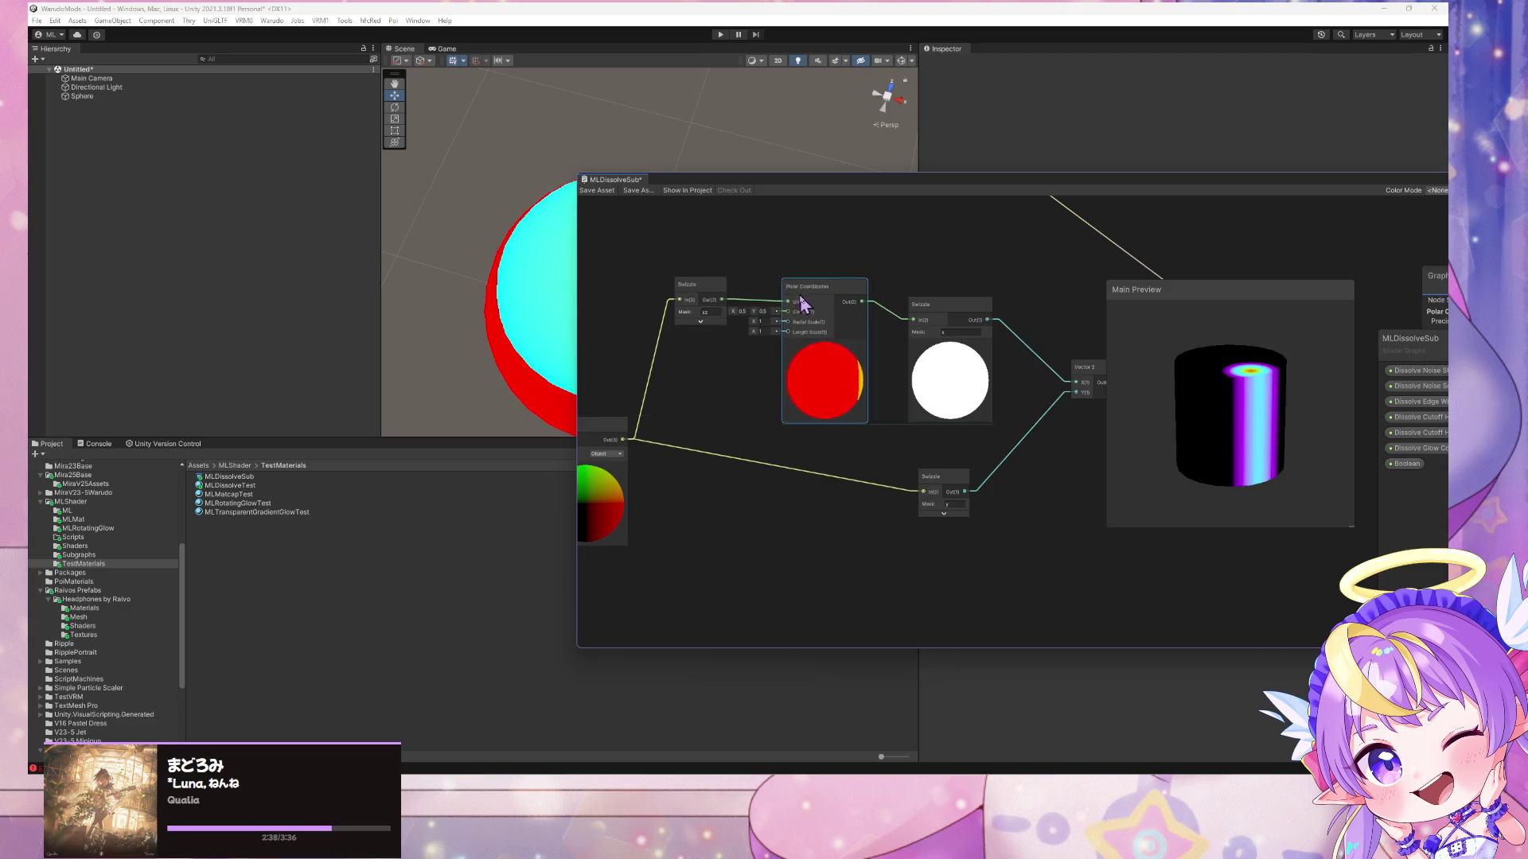
left_click(719, 312)
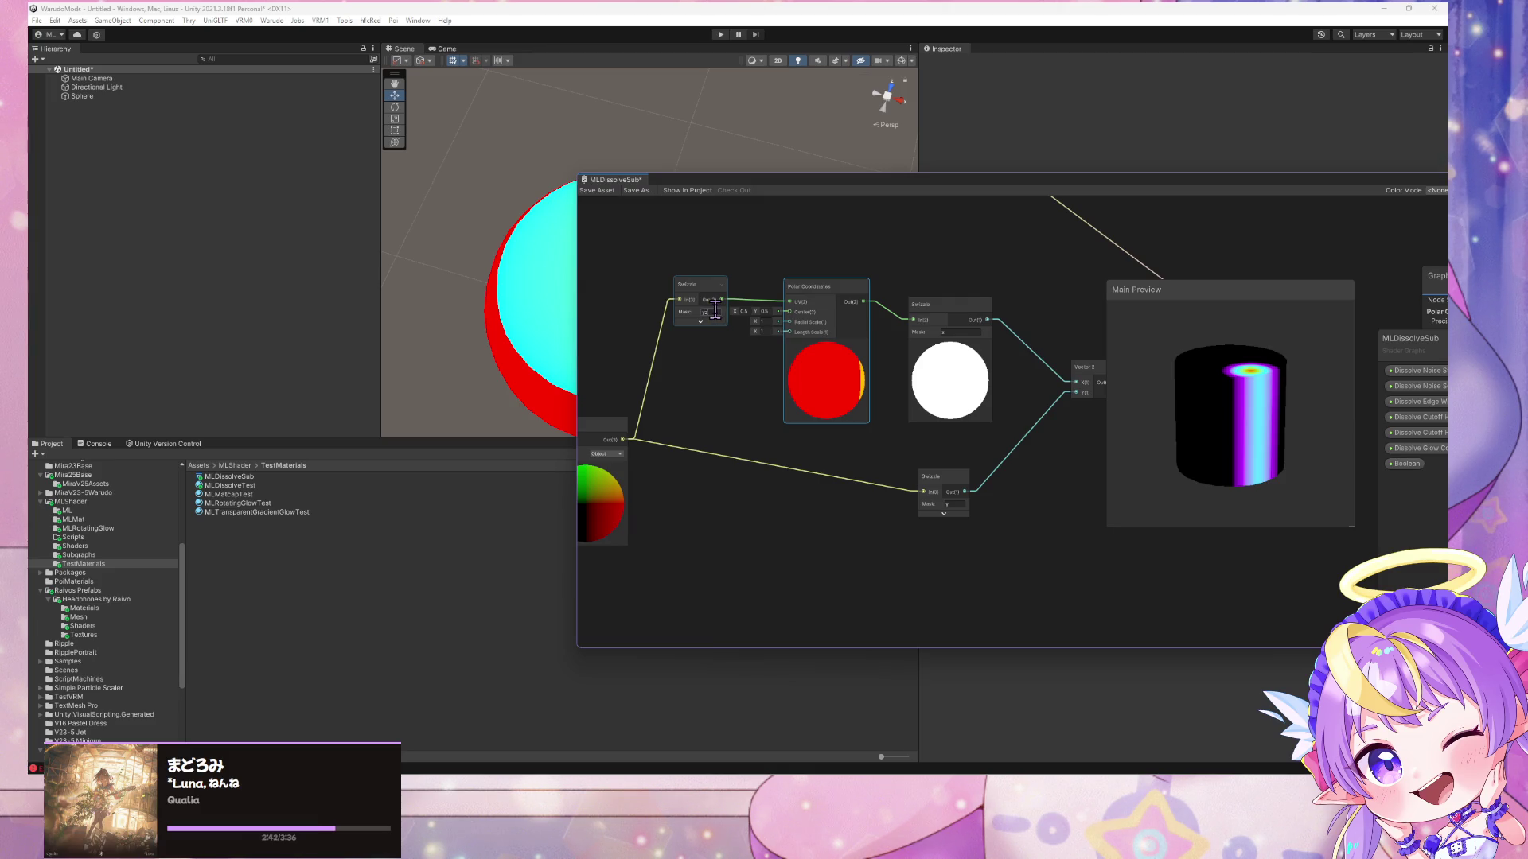
left_click_drag(1086, 372, 1082, 381)
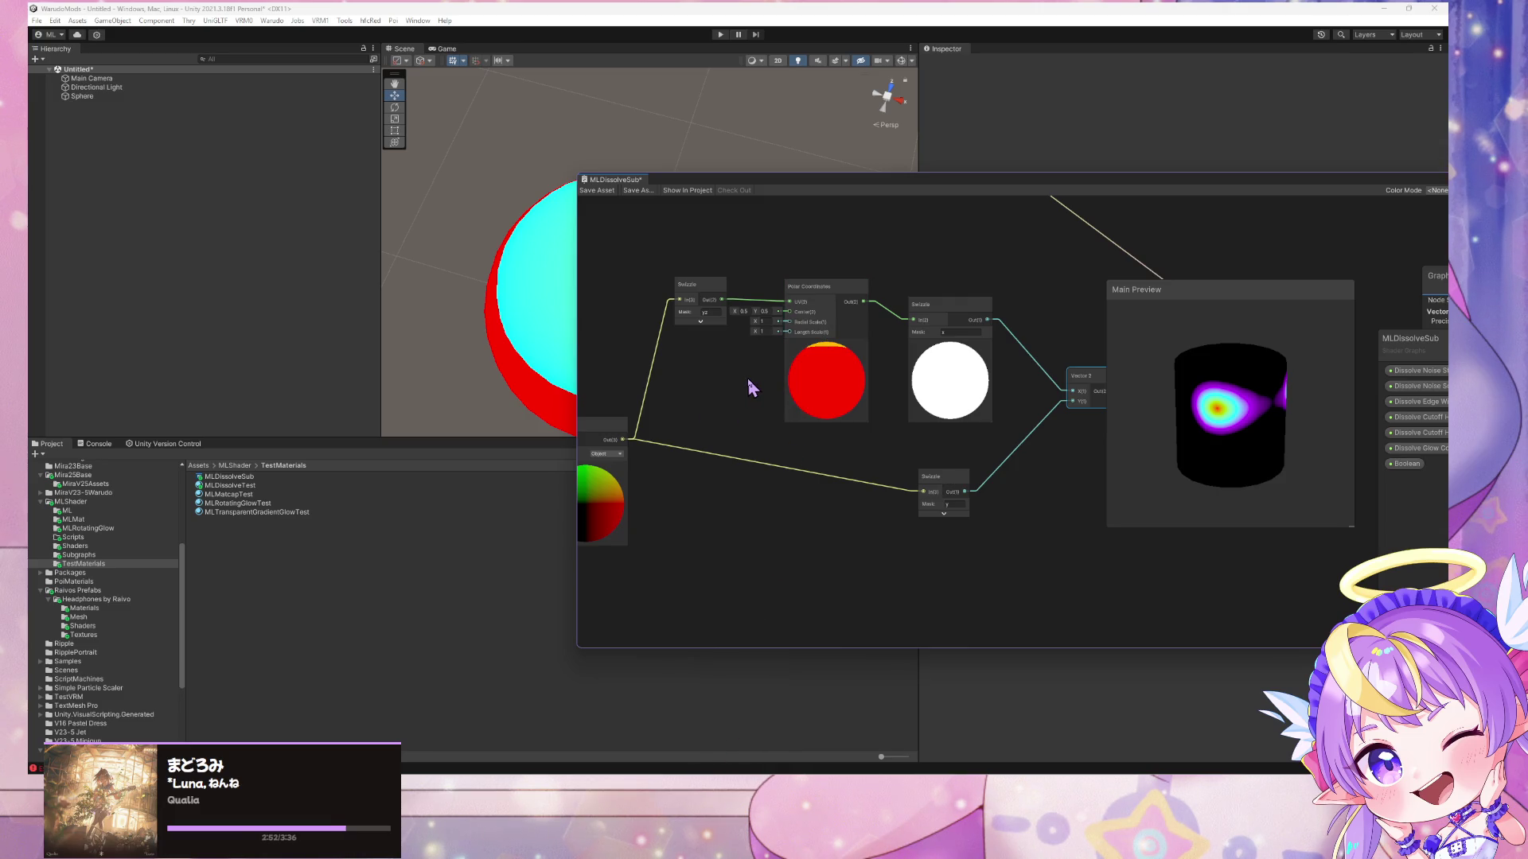
left_click(968, 323)
- Delete the Vector 2 node and change the left Swizzle mask from yz to xy
left_click(1025, 371)
key("Delete")
left_click(908, 314)
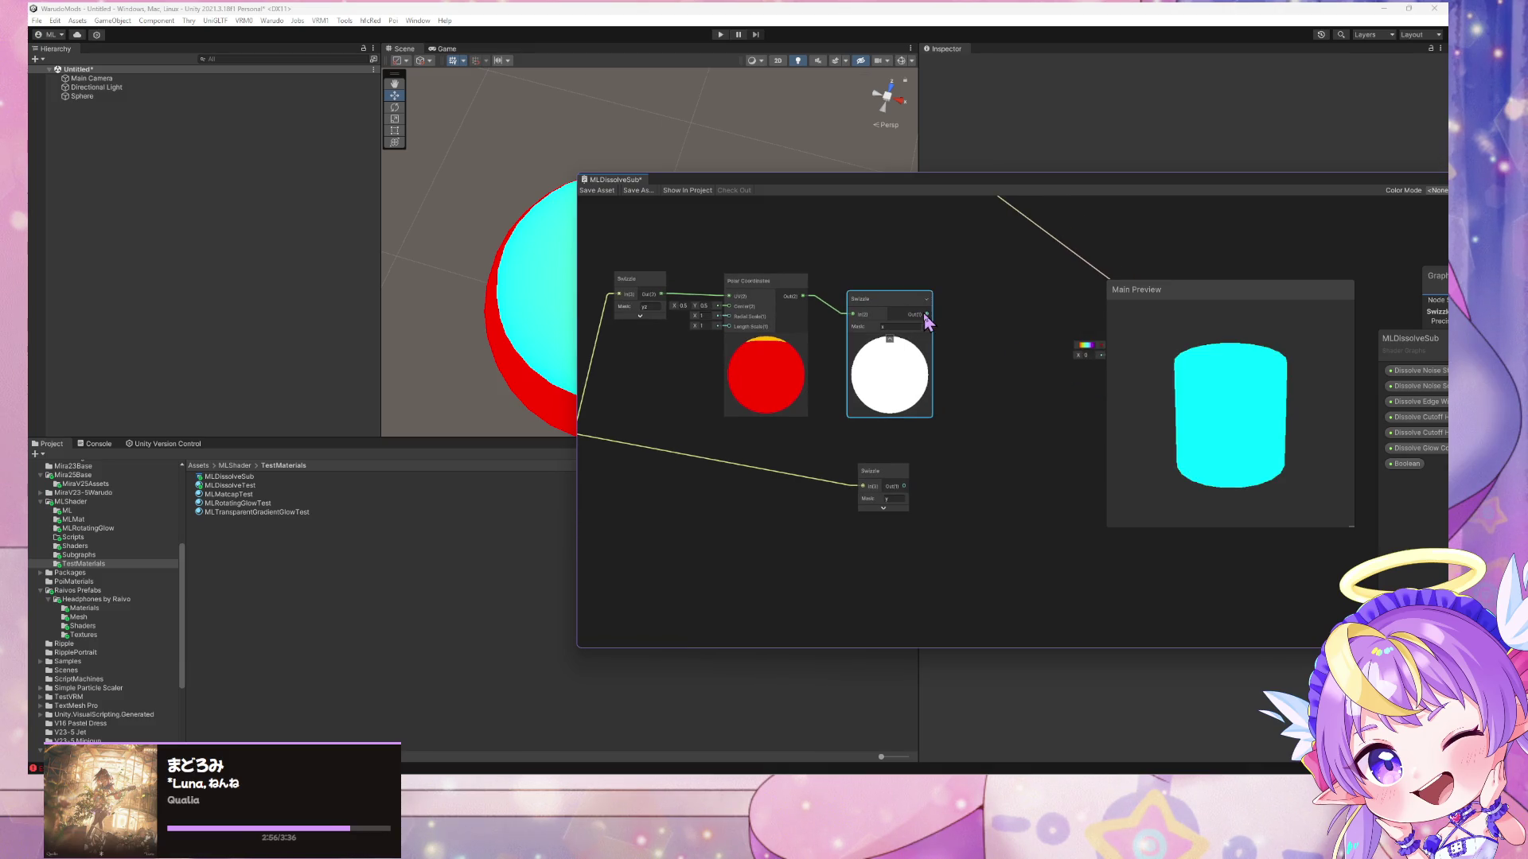
left_click(655, 306)
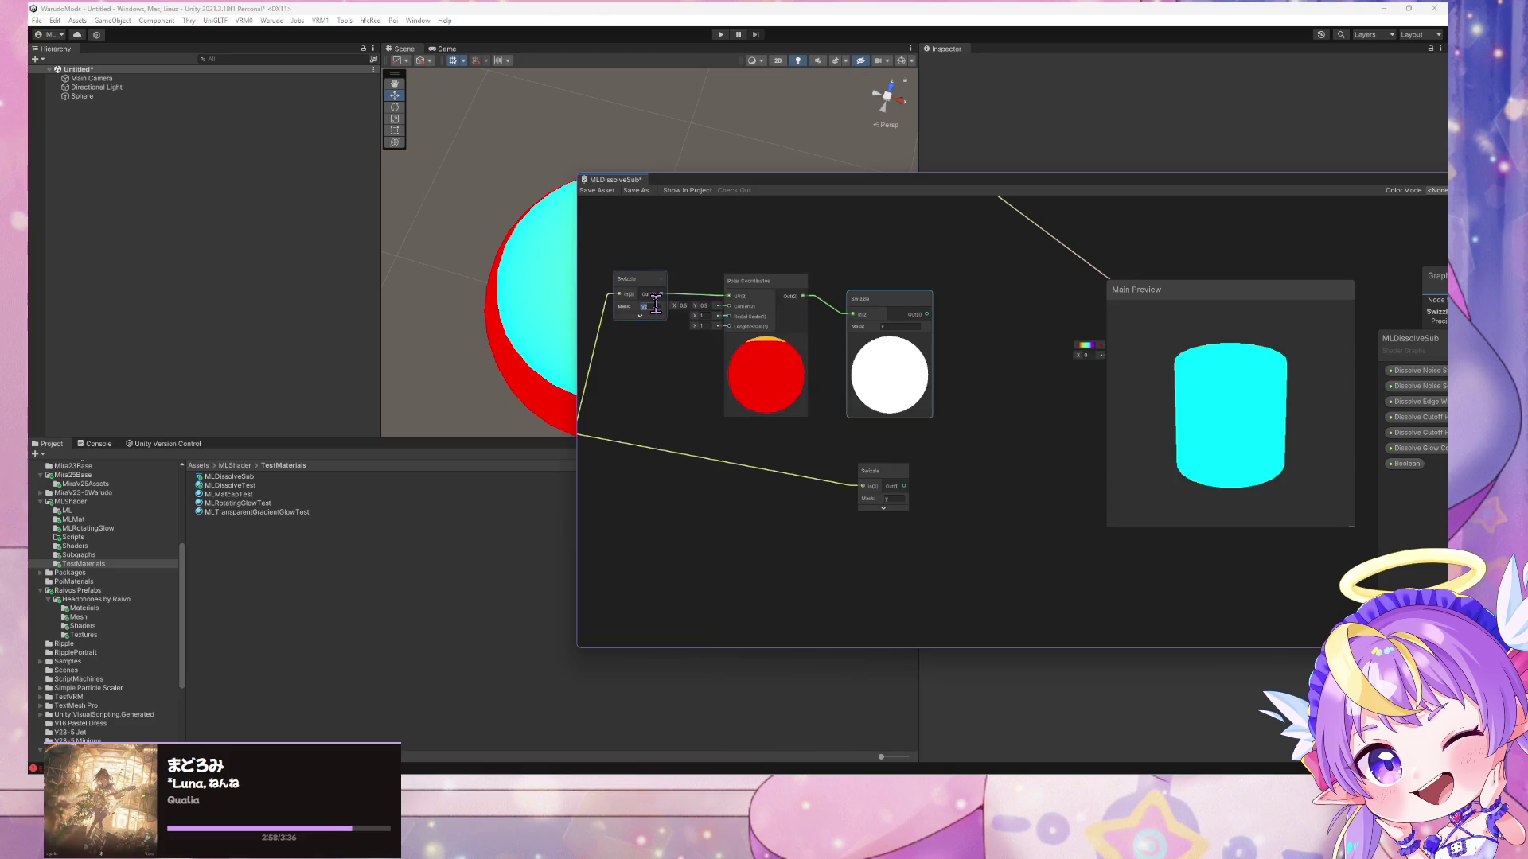
type("xy")
left_click(950, 363)
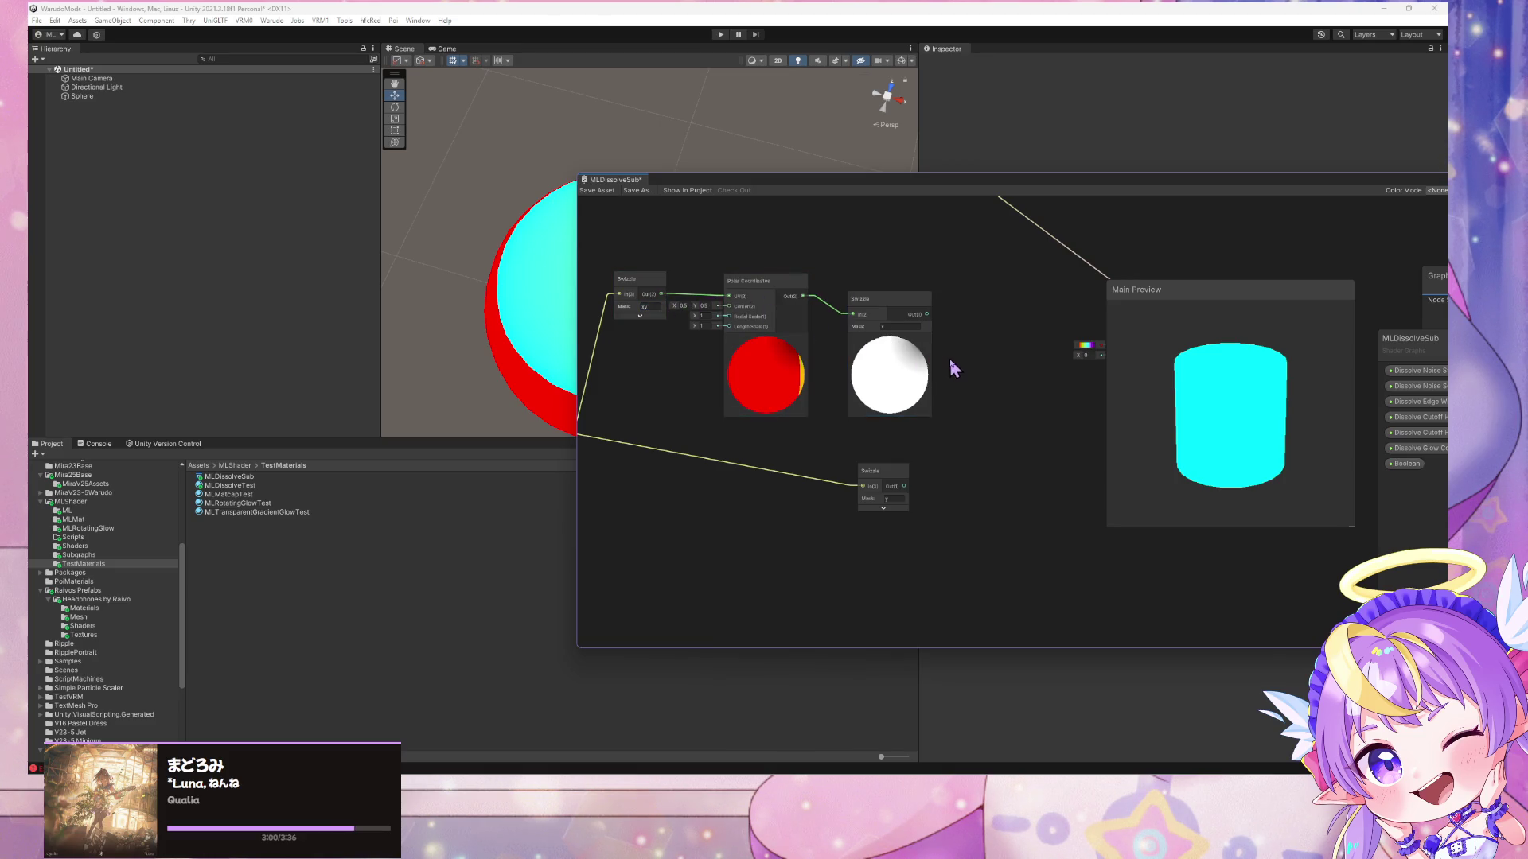
- Add a Remap node, feed it the Swizzle output, and edit its input range minimum
key("space")
type("remap")
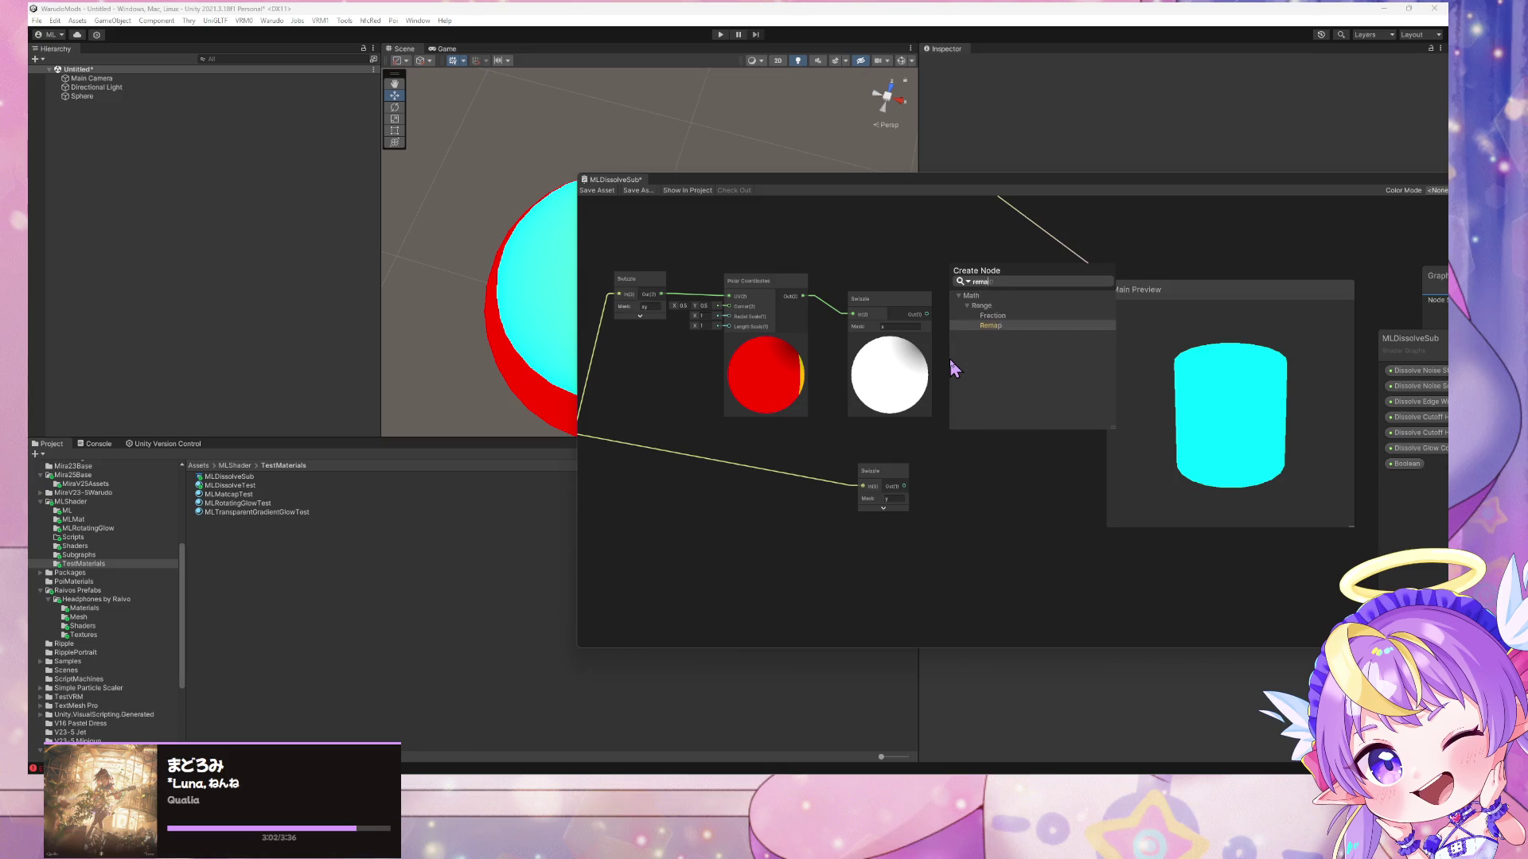
key("Return")
left_click_drag(971, 379, 985, 370)
mouse_move(934, 323)
left_mouse_down()
mouse_move(974, 392)
mouse_move(1000, 390)
left_mouse_up()
key("ctrl+z")
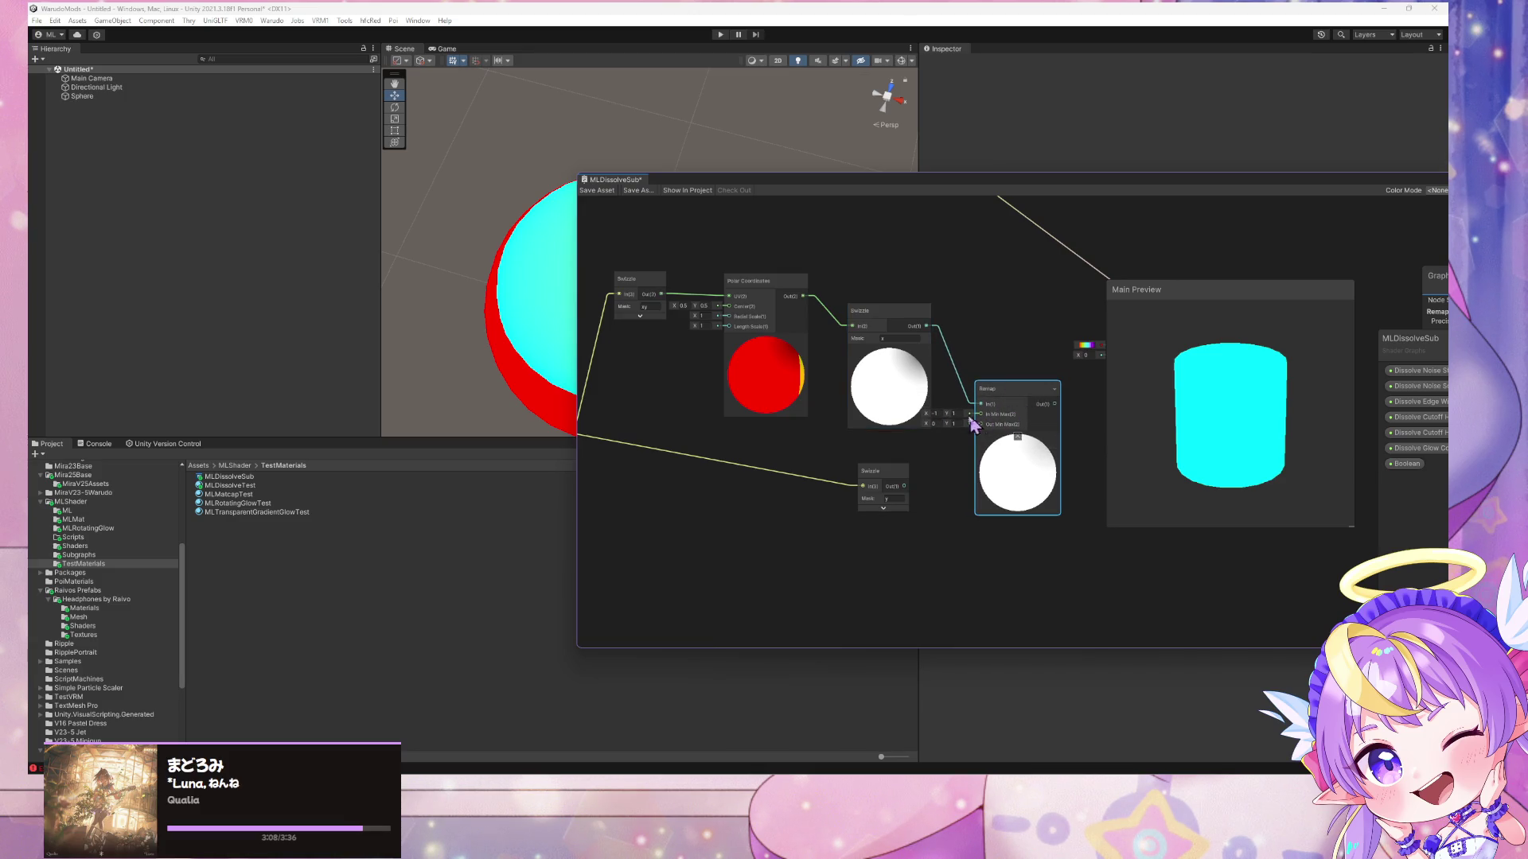
left_click(941, 414)
type("0")
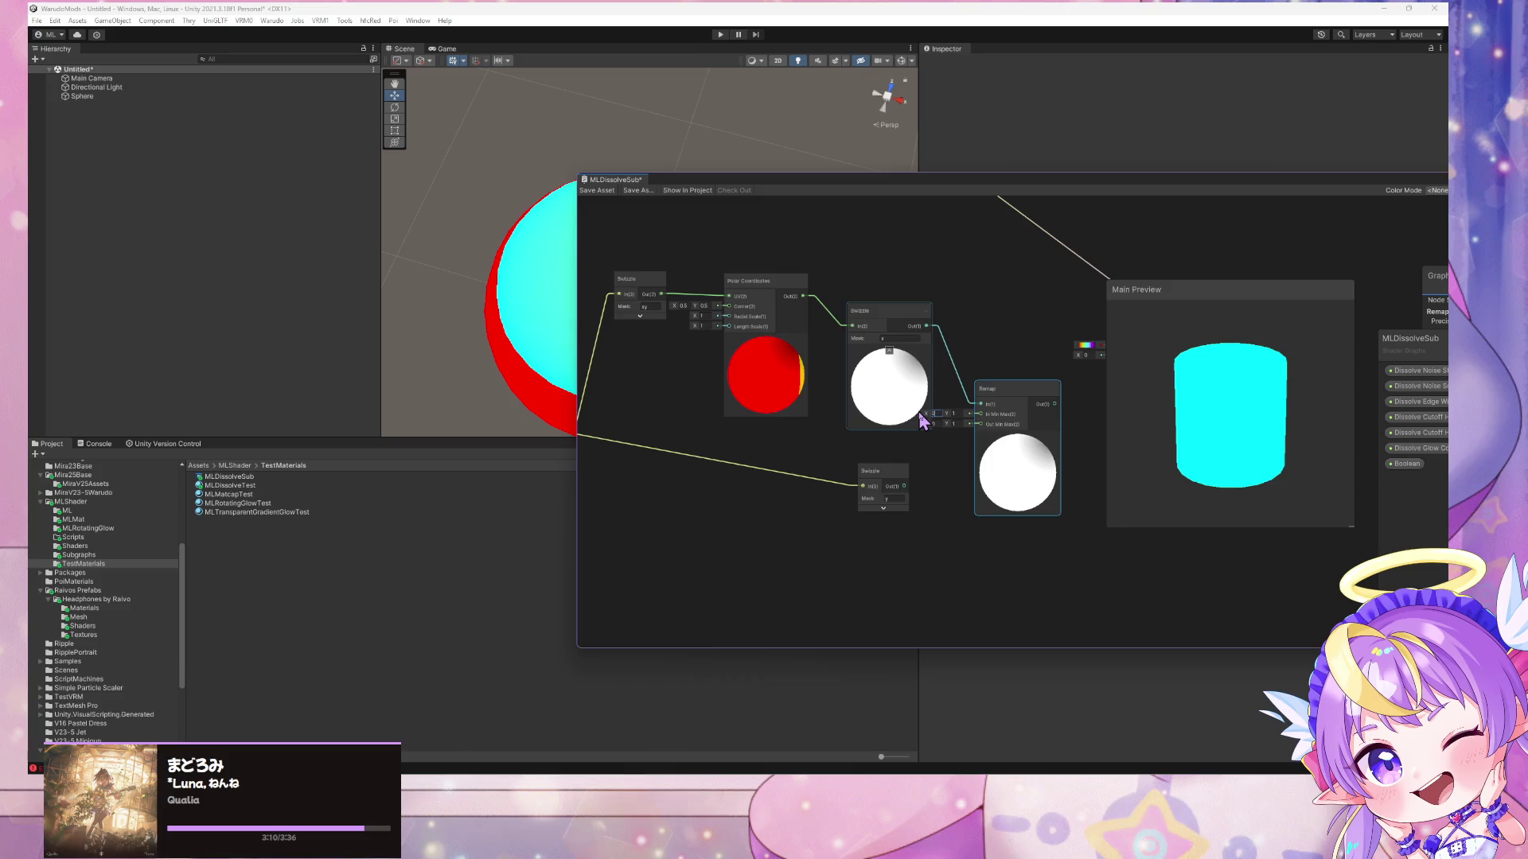
type("2")
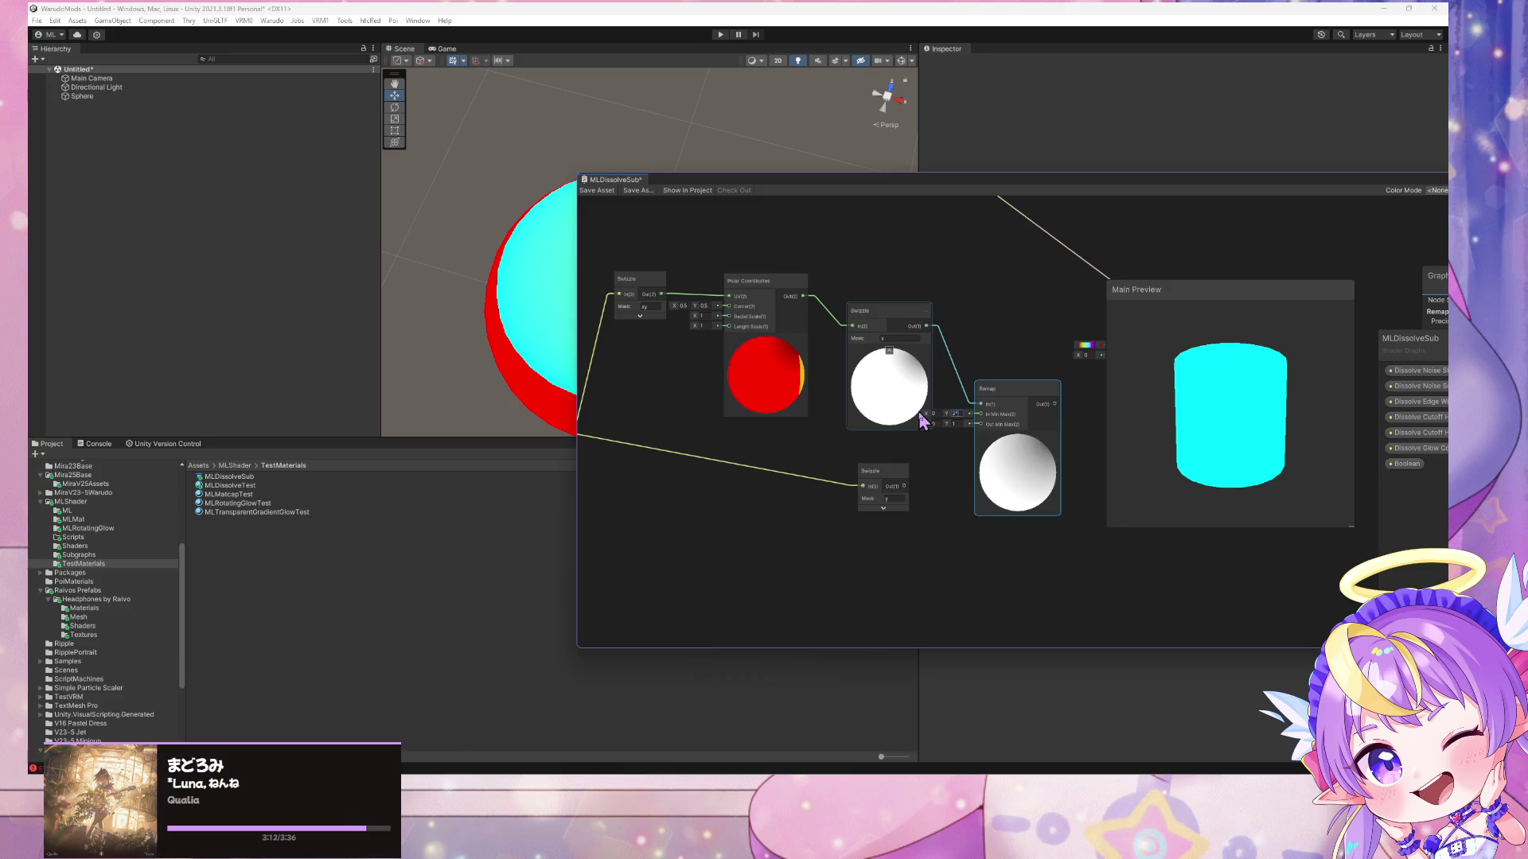
type("p")
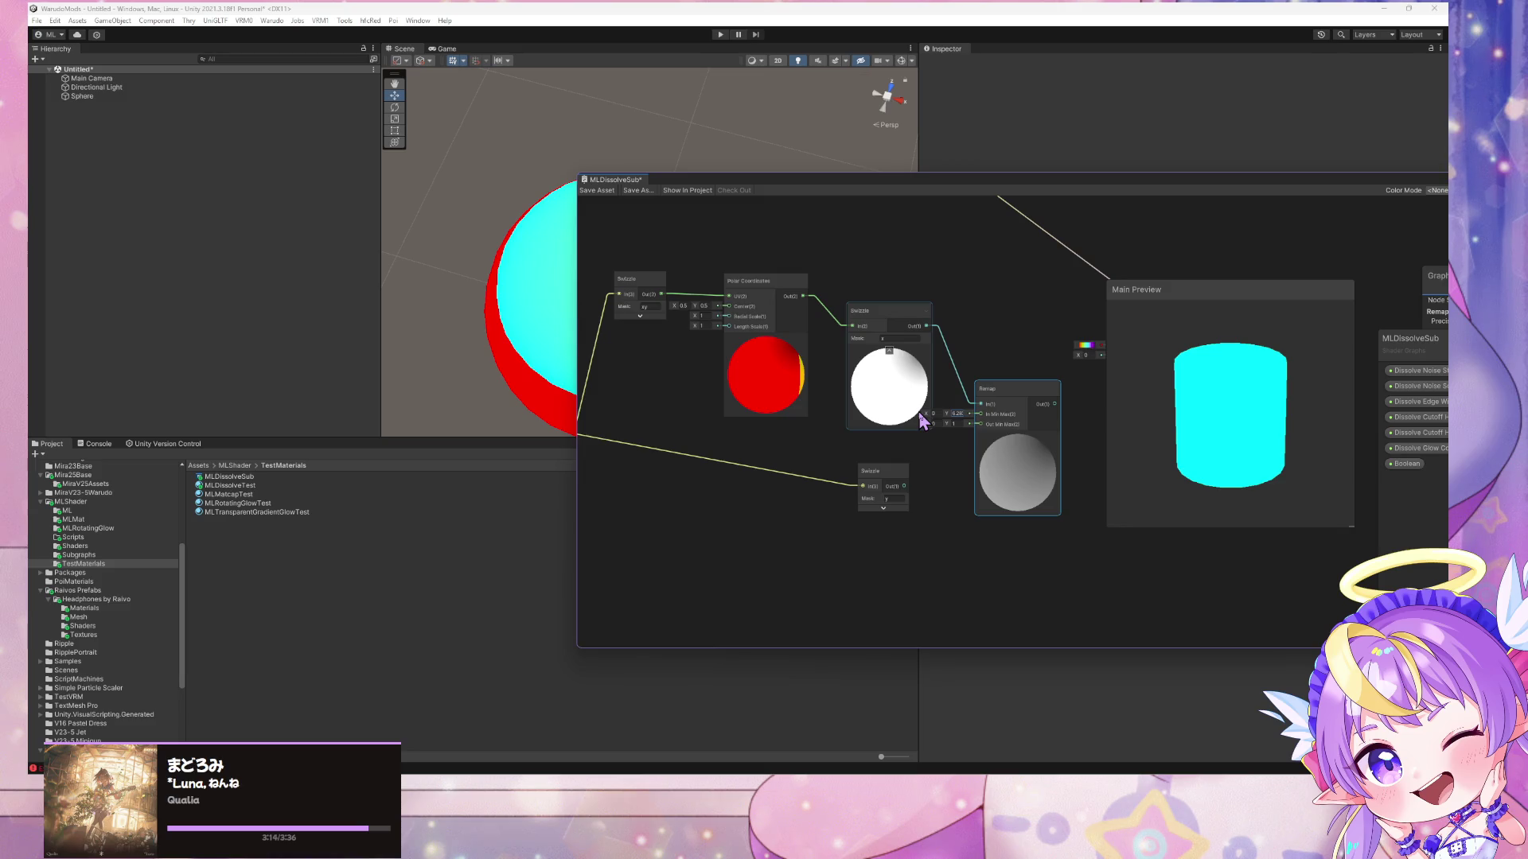
left_click_drag(1041, 379, 1002, 374)
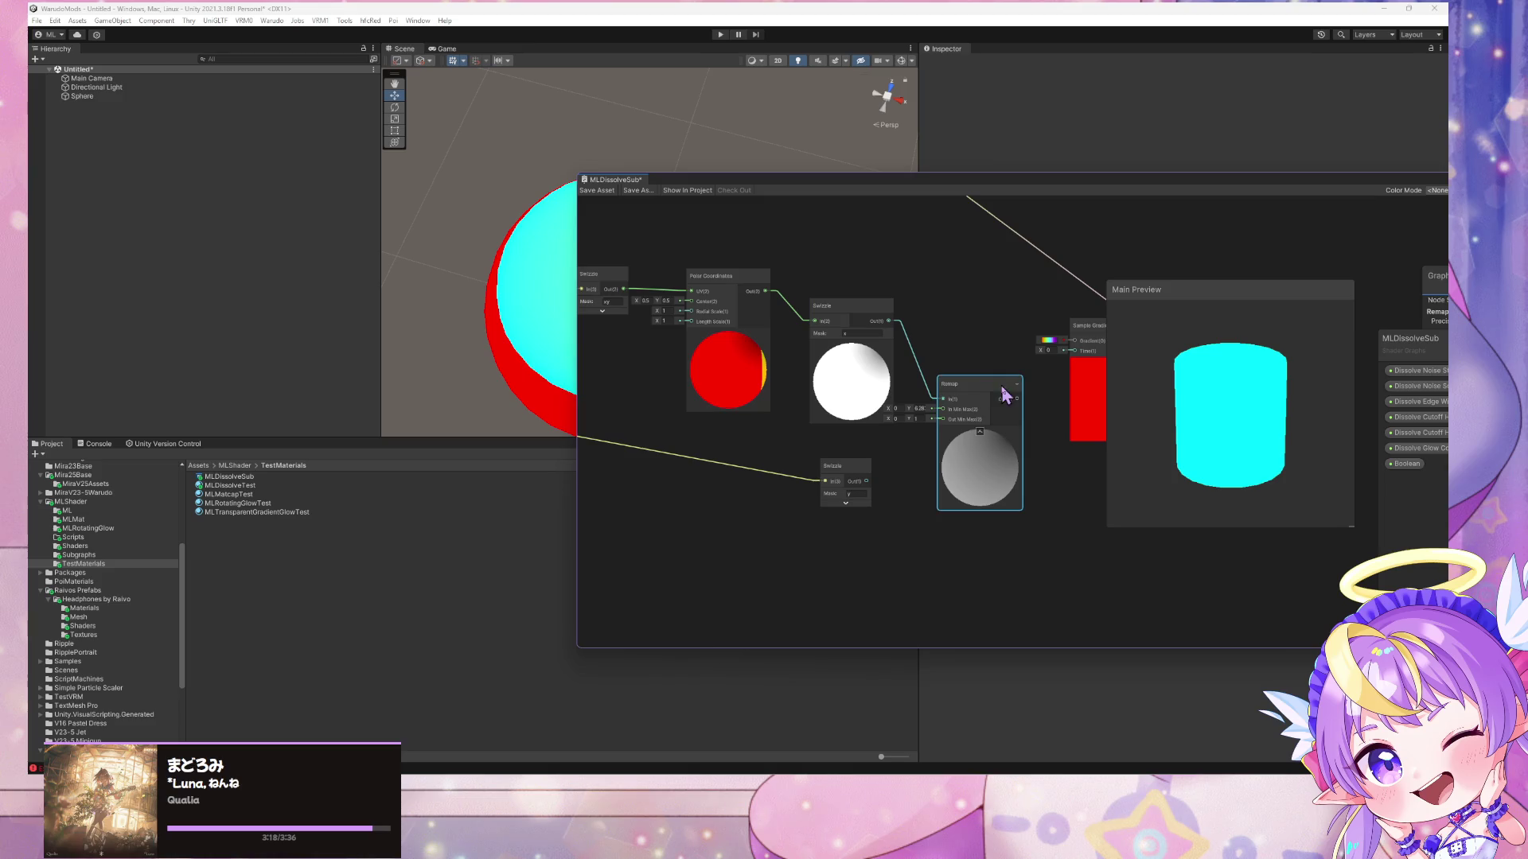
- Wire Remap into Sample Gradient Time and set the first Swizzle mask to yz
left_click_drag(1016, 398, 1073, 351)
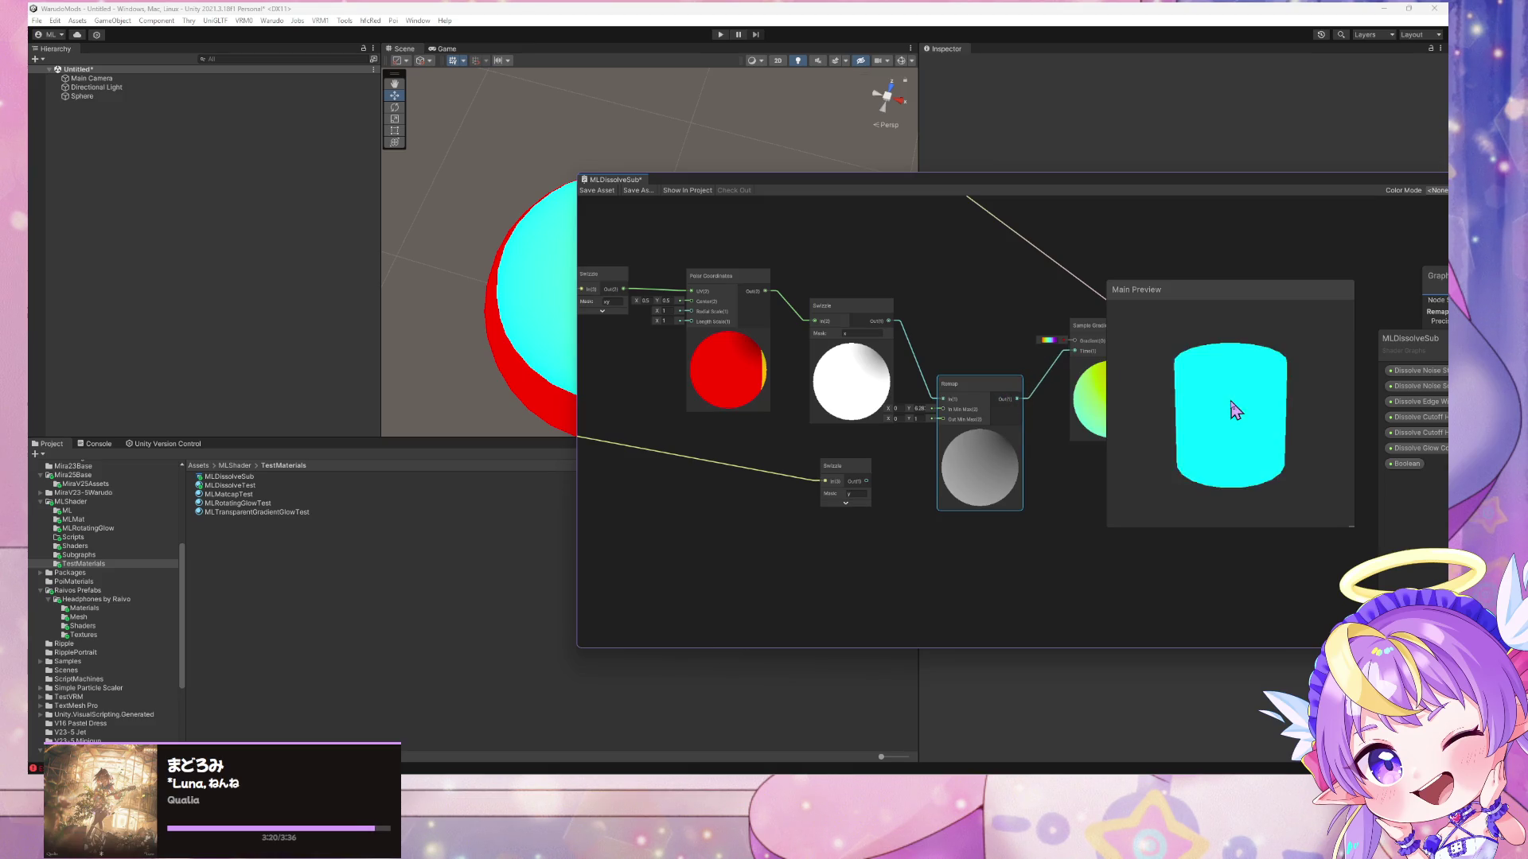
left_click(873, 334)
type("y")
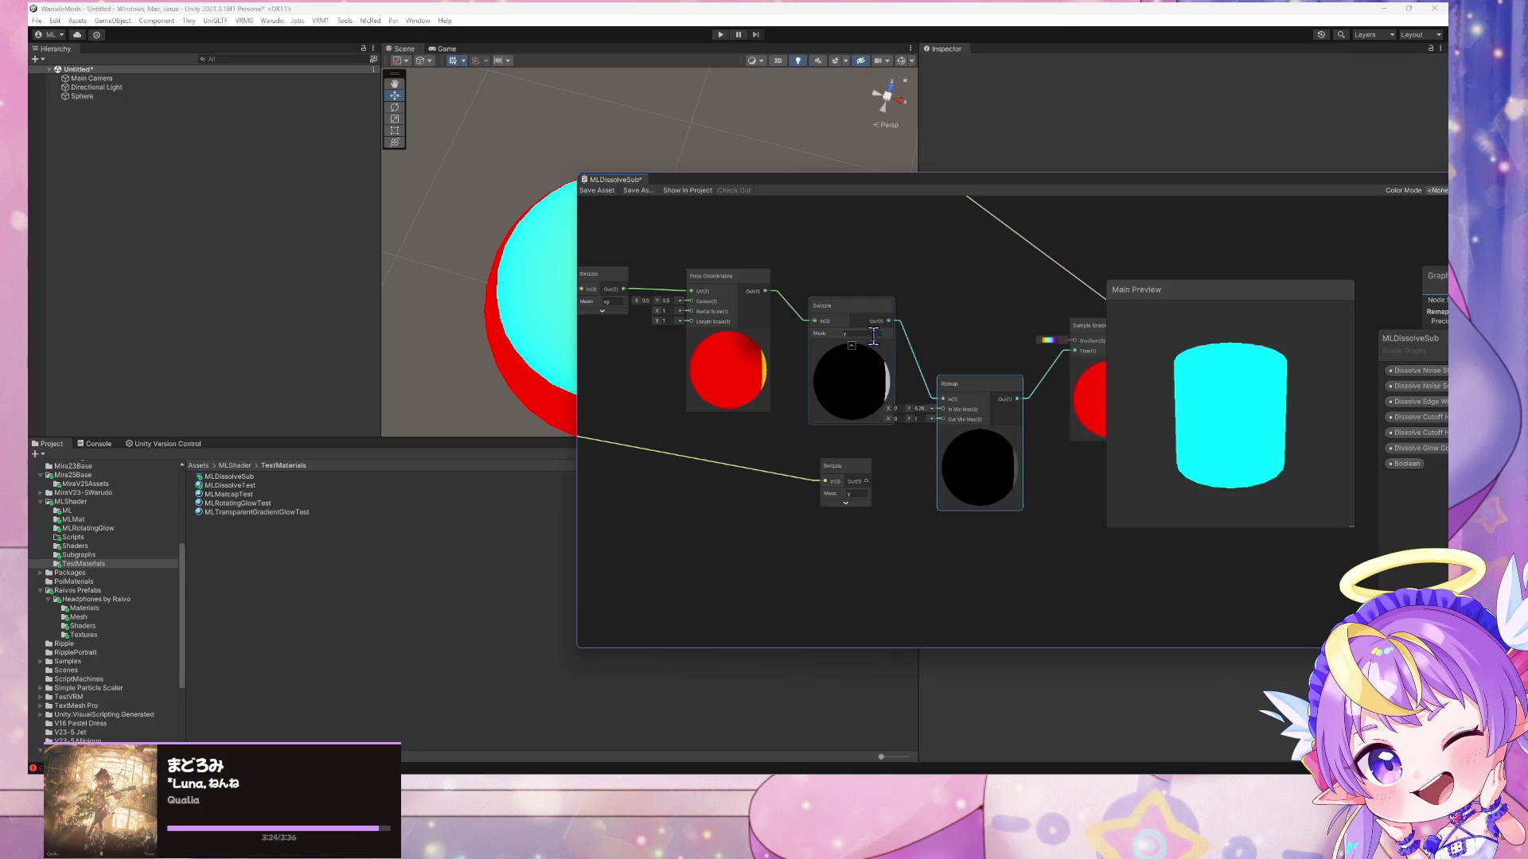
mouse_move(1197, 376)
left_mouse_down()
mouse_move(1252, 394)
mouse_move(1314, 386)
mouse_move(1135, 382)
mouse_move(1139, 365)
mouse_move(1084, 375)
mouse_move(1285, 374)
left_mouse_up()
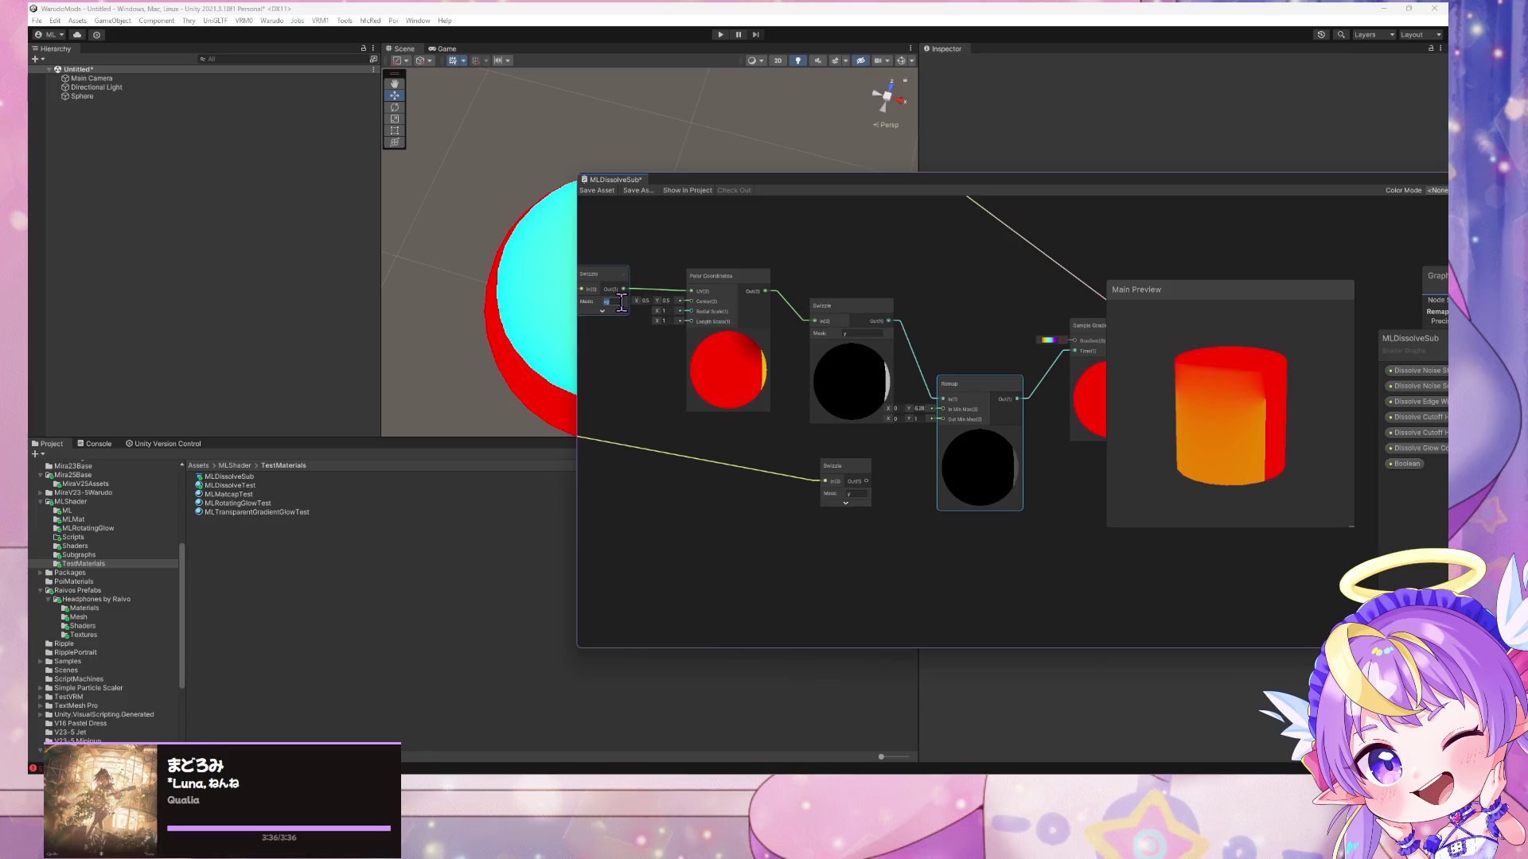
key("Return")
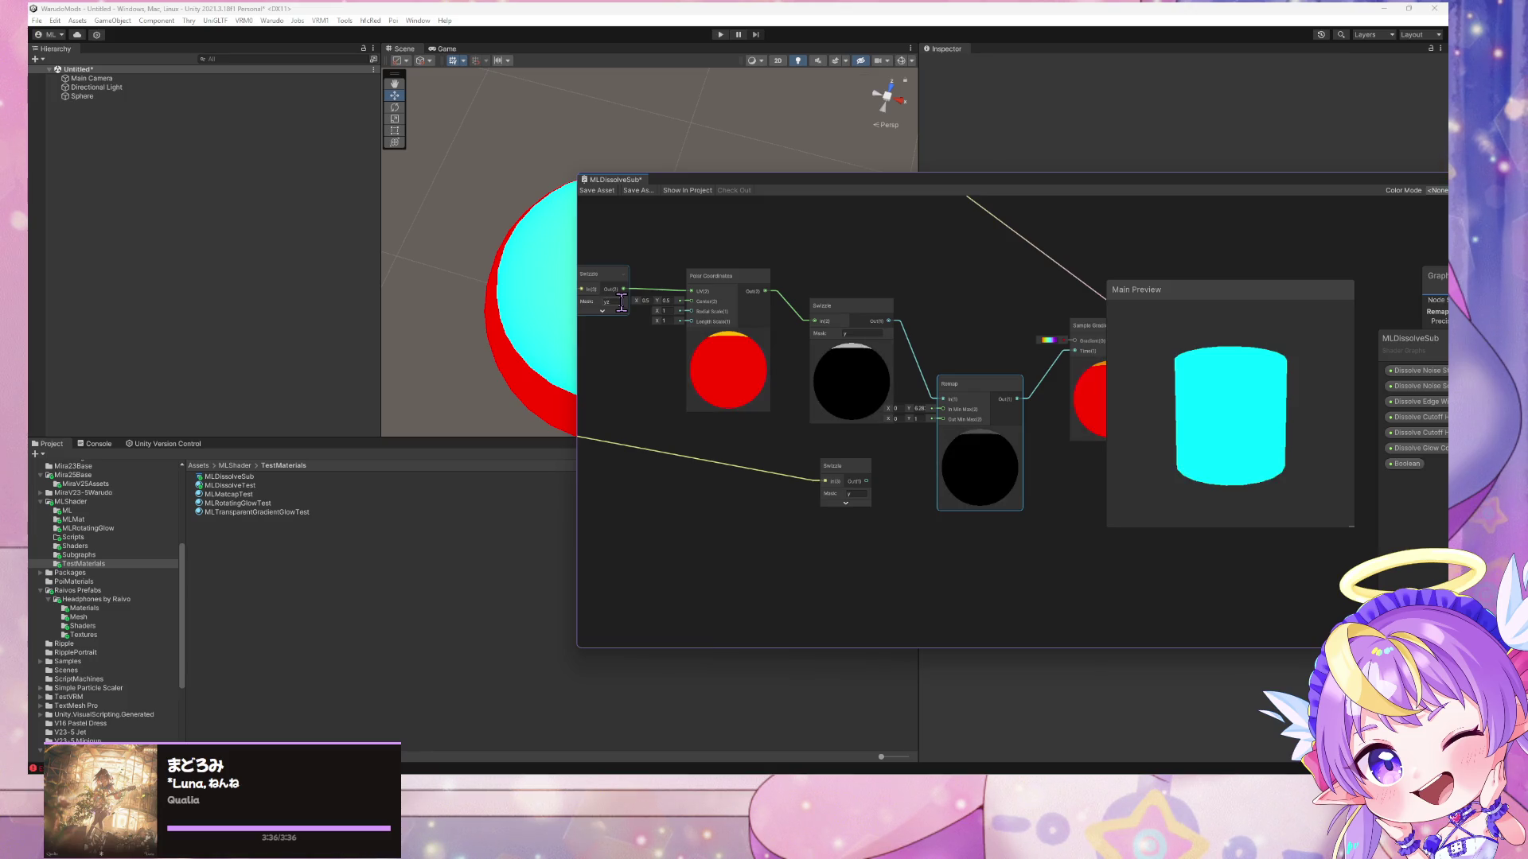
mouse_move(1168, 388)
left_mouse_down()
mouse_move(1177, 422)
mouse_move(1191, 398)
mouse_move(1239, 453)
mouse_move(1234, 398)
left_mouse_up()
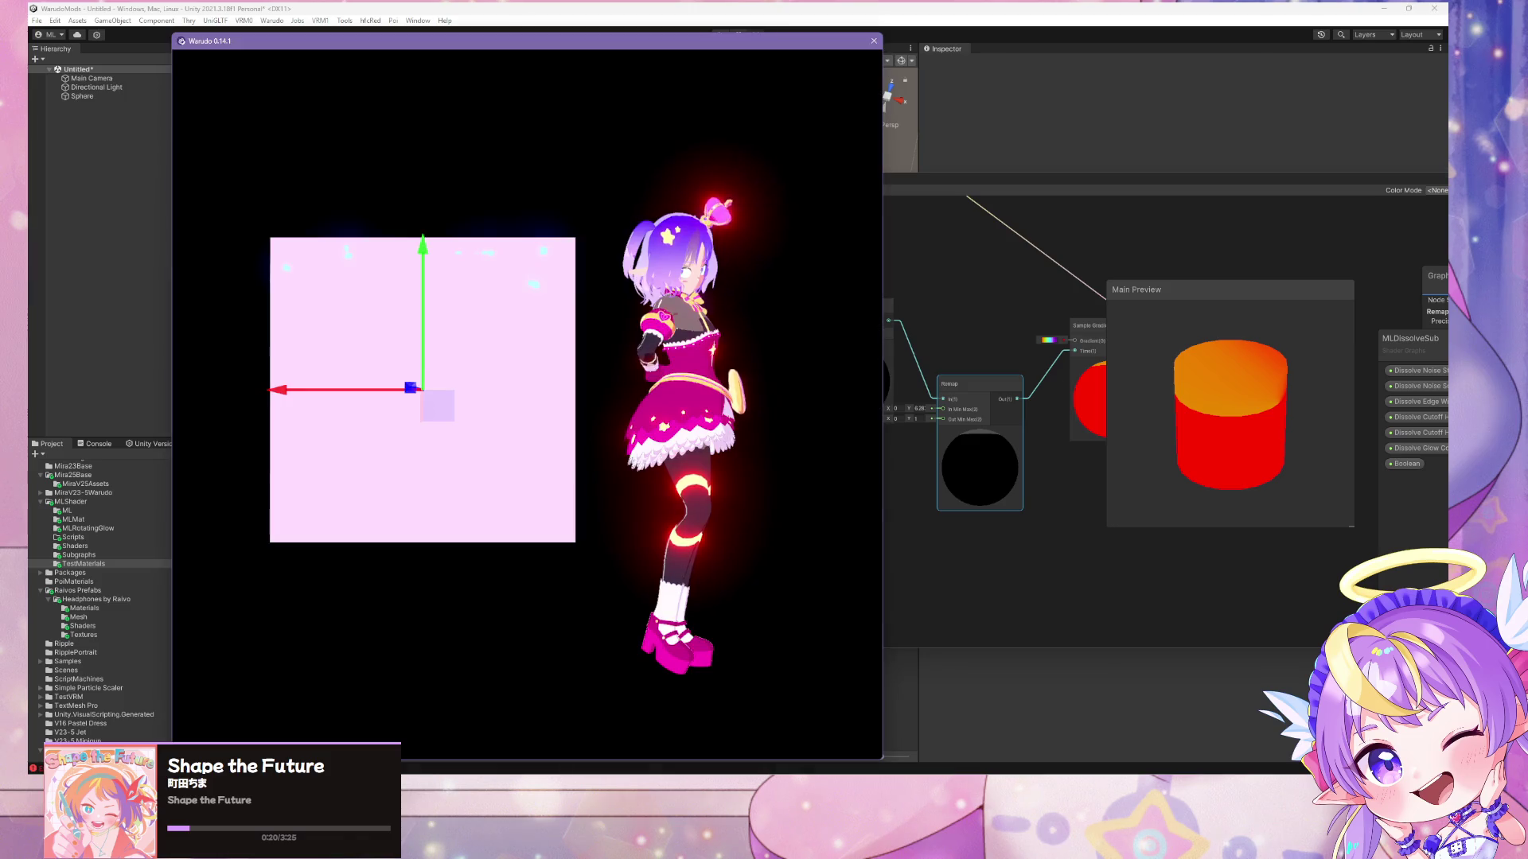
- Try _Dissolve_Cutoff_Height values 0.56, 1.16, 0.16 and -0.32 in Warudo, settling on 1.16
left_click(423, 258)
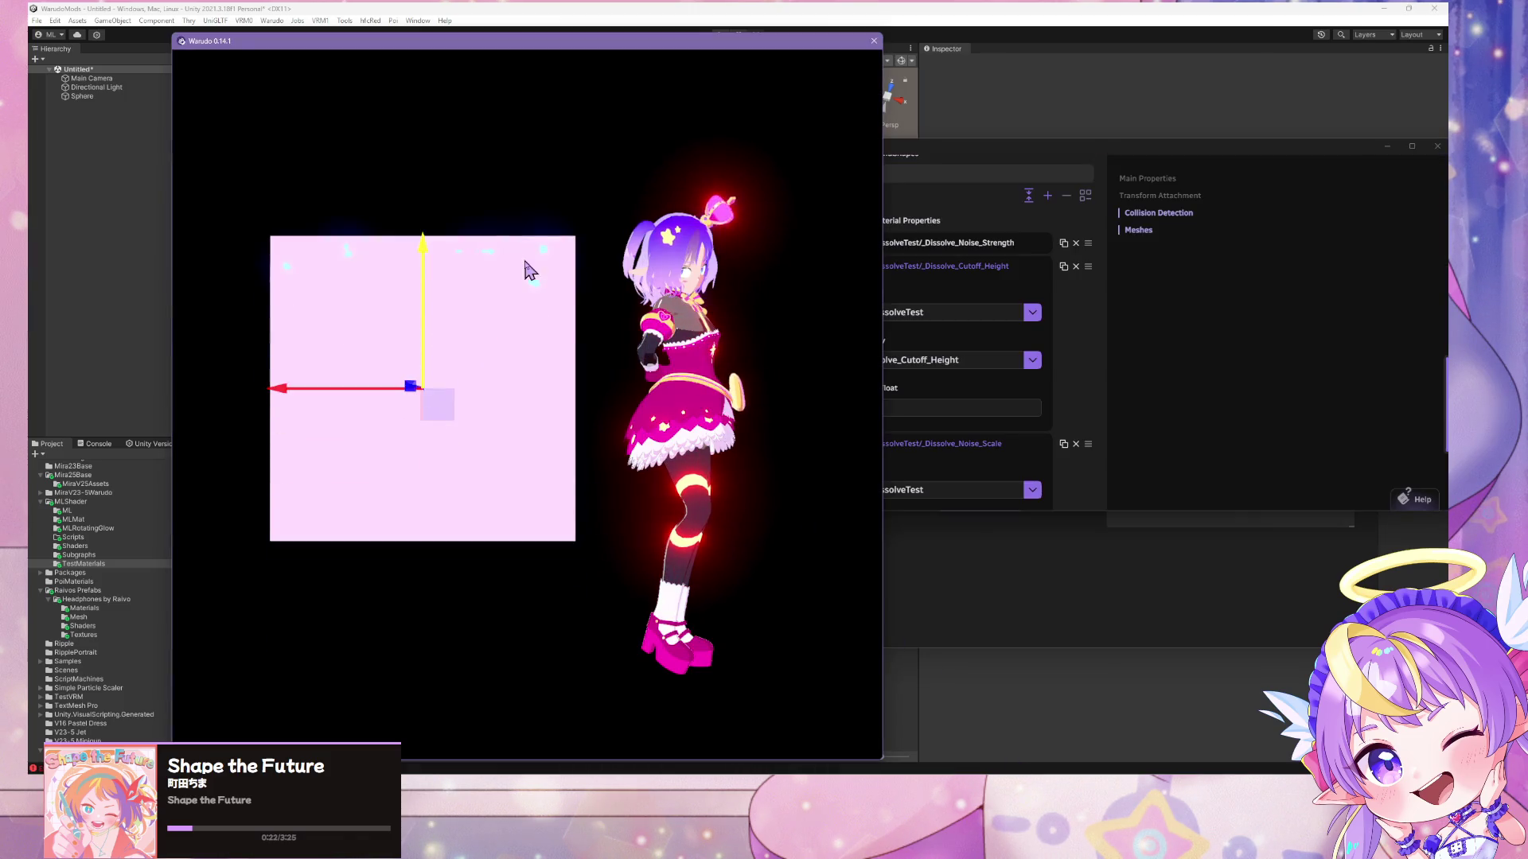
left_click(1108, 427)
scroll(1085, 395, "down", 2)
double_click(892, 240)
type("0.56")
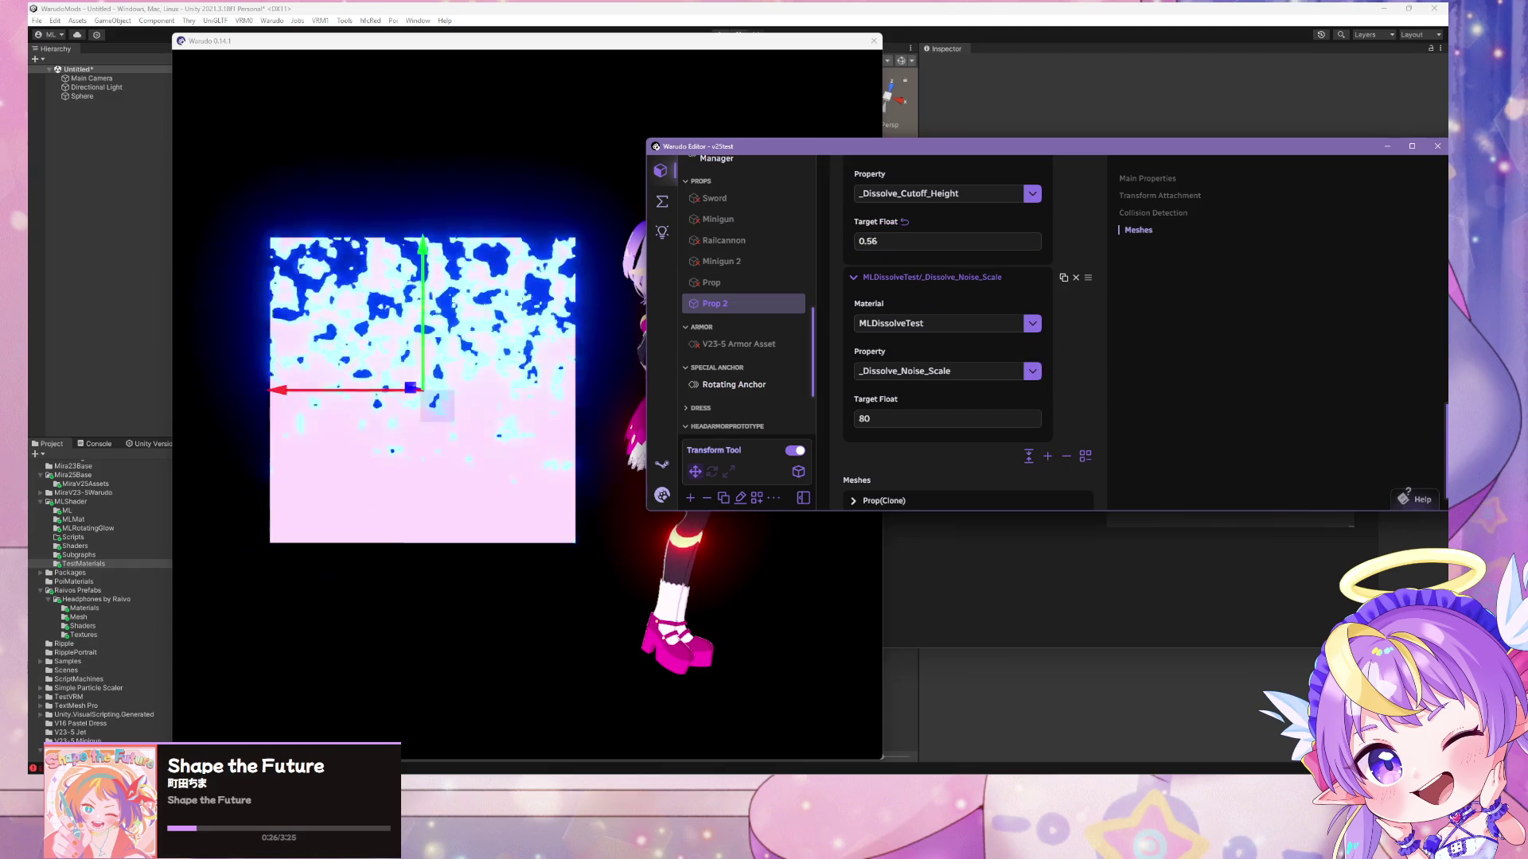
key("BackSpace")
key("BackSpace")
key("BackSpace")
type("1.16")
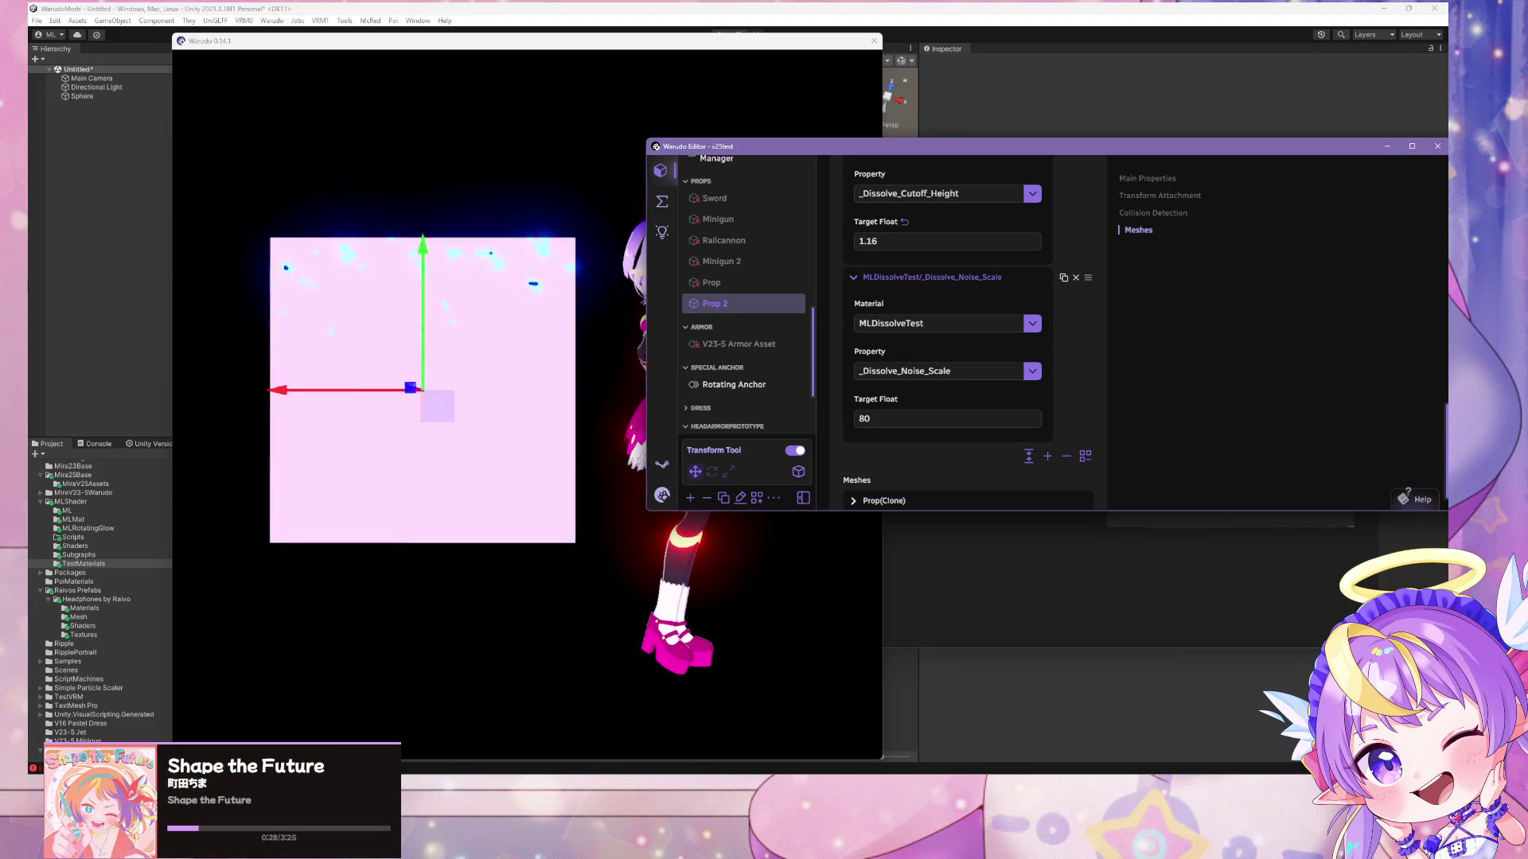
key("BackSpace")
key("BackSpace")
key("BackSpace")
type("0.16")
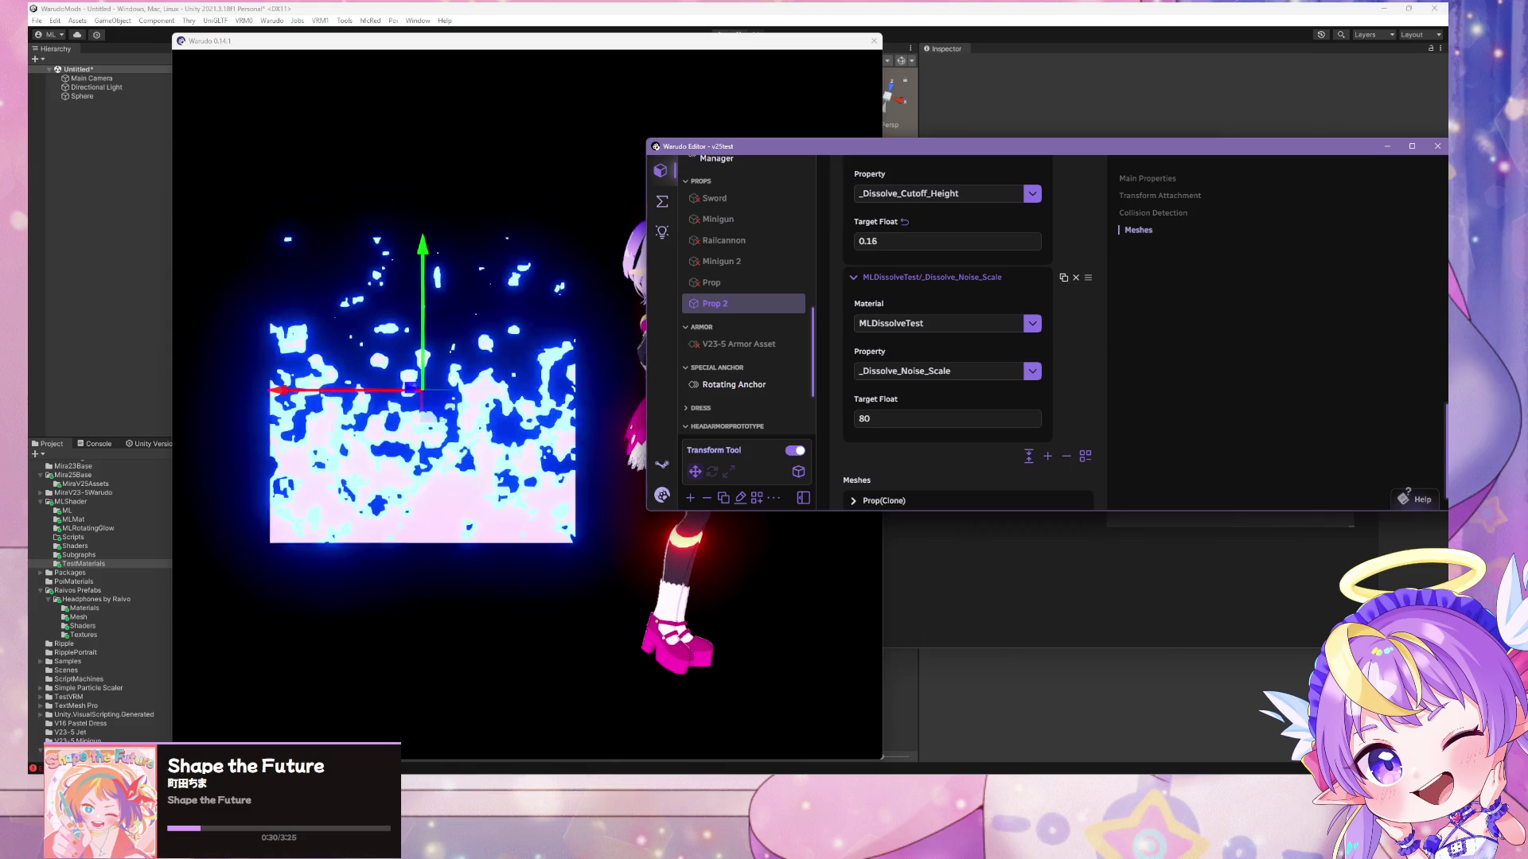
key("BackSpace")
key("BackSpace")
key("BackSpace")
type("-0.32")
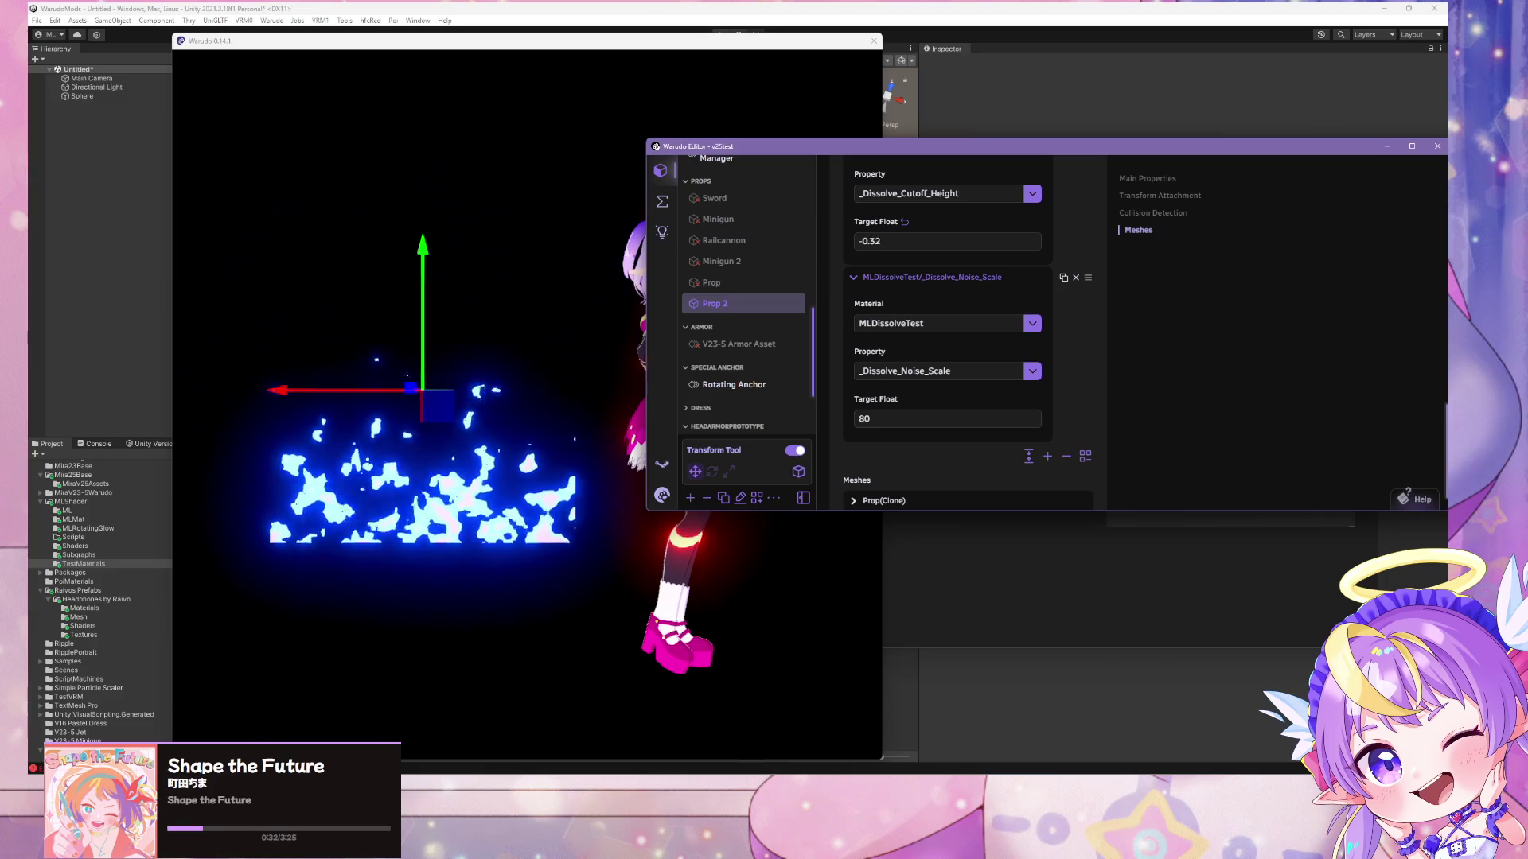
key("BackSpace")
key("BackSpace")
key("BackSpace")
type("1.16")
- Return to the Unity shader graph to review the Polar Coordinates–Swizzle–Remap chain
left_click(1034, 559)
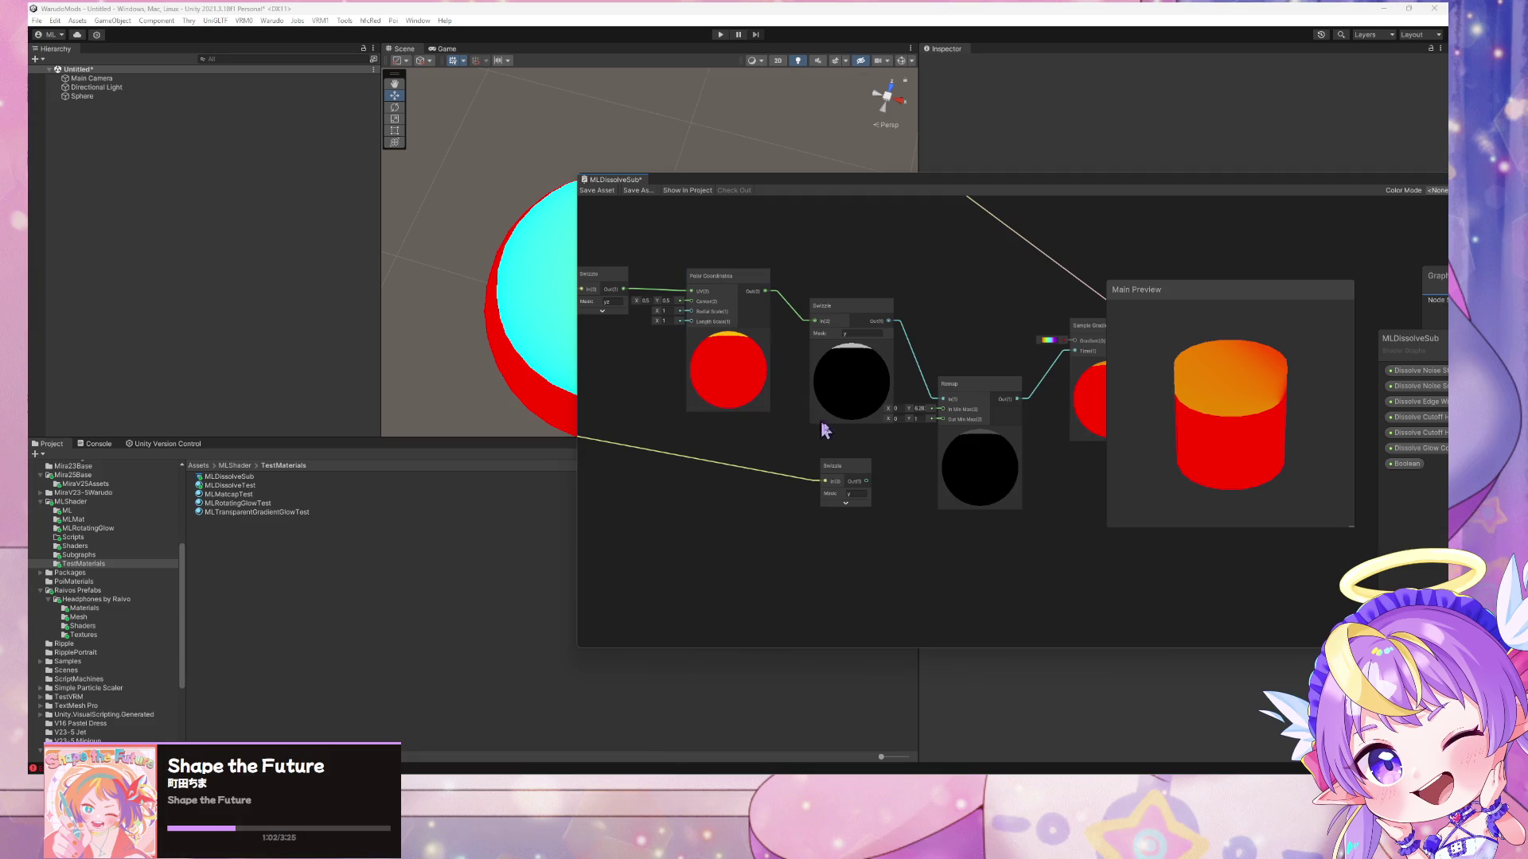
left_click(1241, 407)
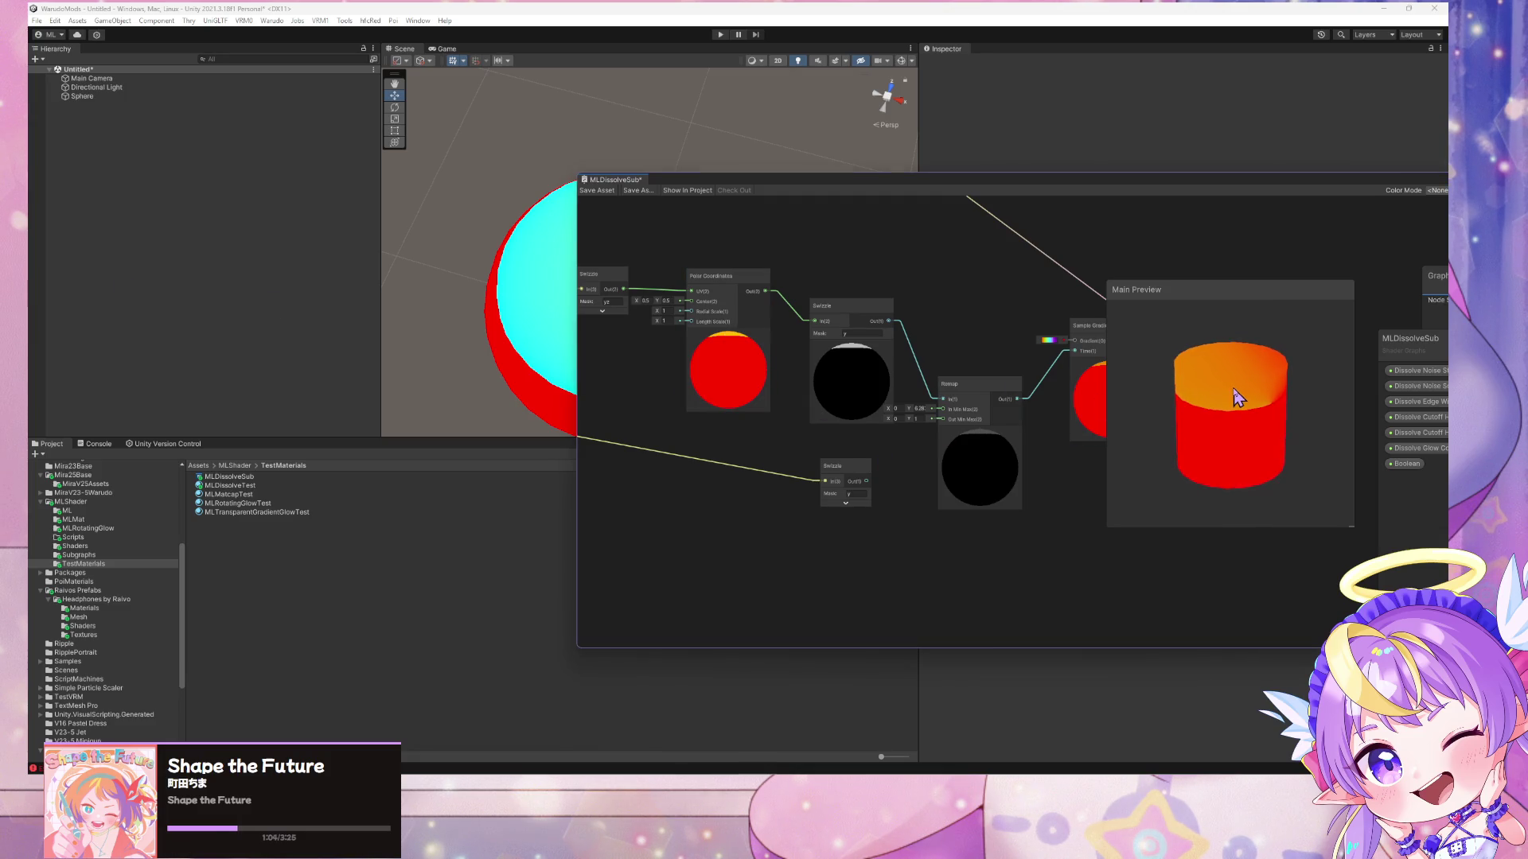
scroll(890, 445, "down", 3)
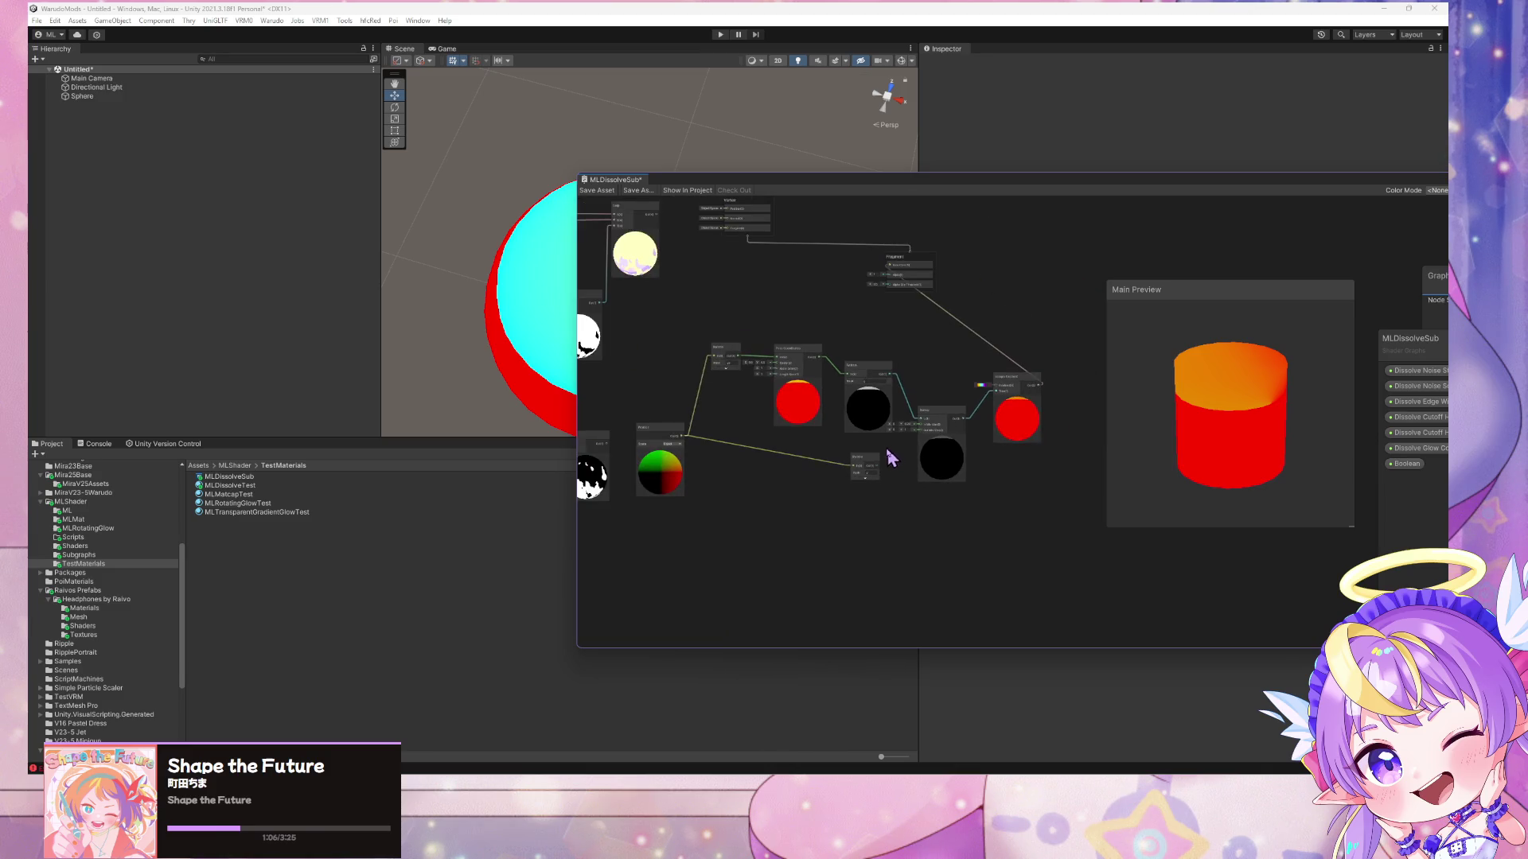
scroll(888, 451, "up", 3)
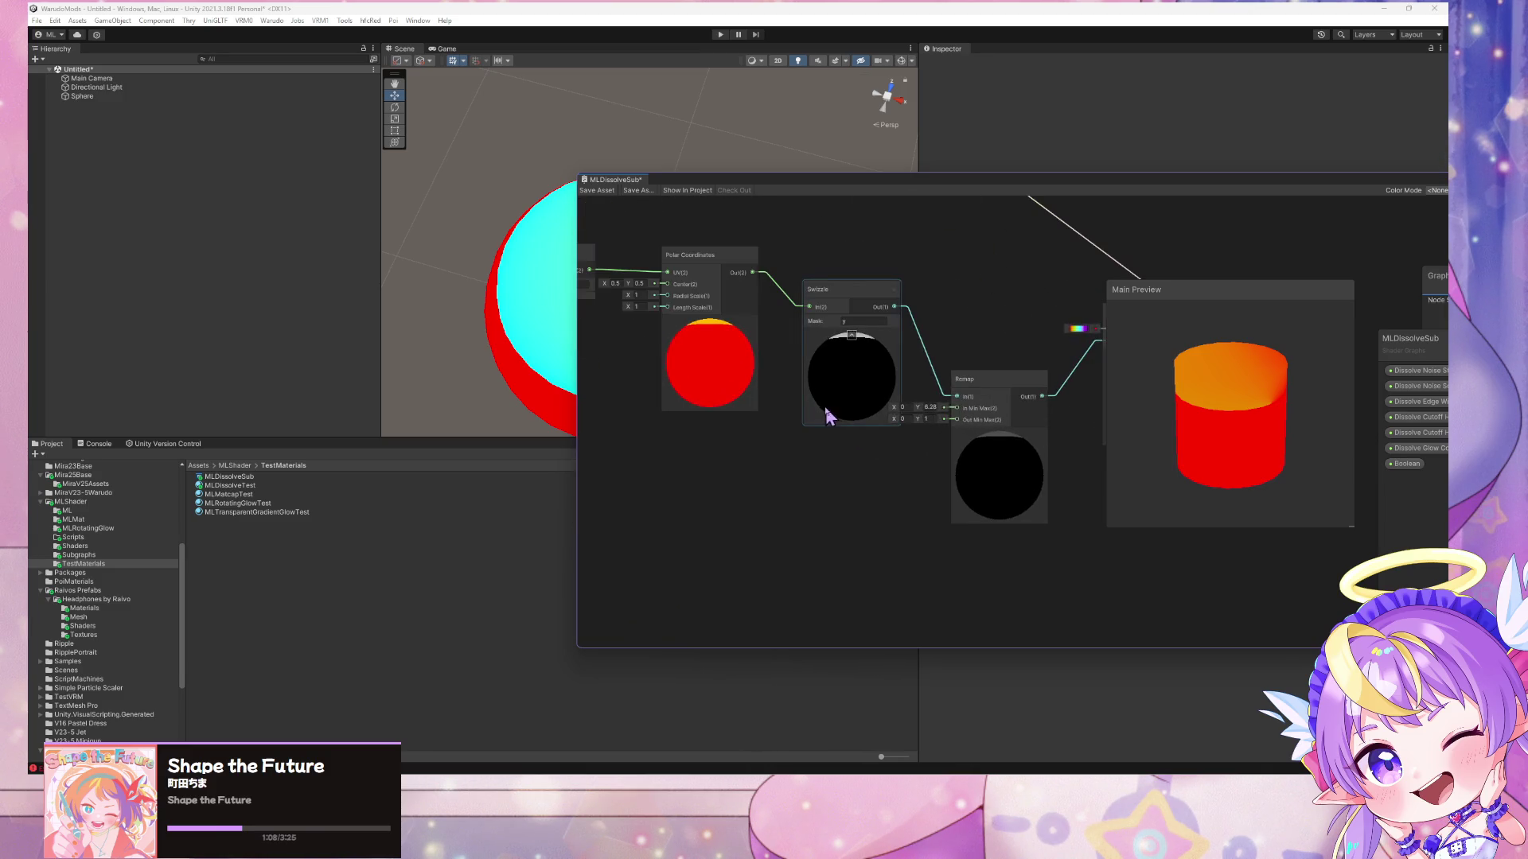
mouse_move(629, 279)
left_mouse_down()
mouse_move(604, 280)
mouse_move(670, 284)
mouse_move(660, 293)
left_mouse_up()
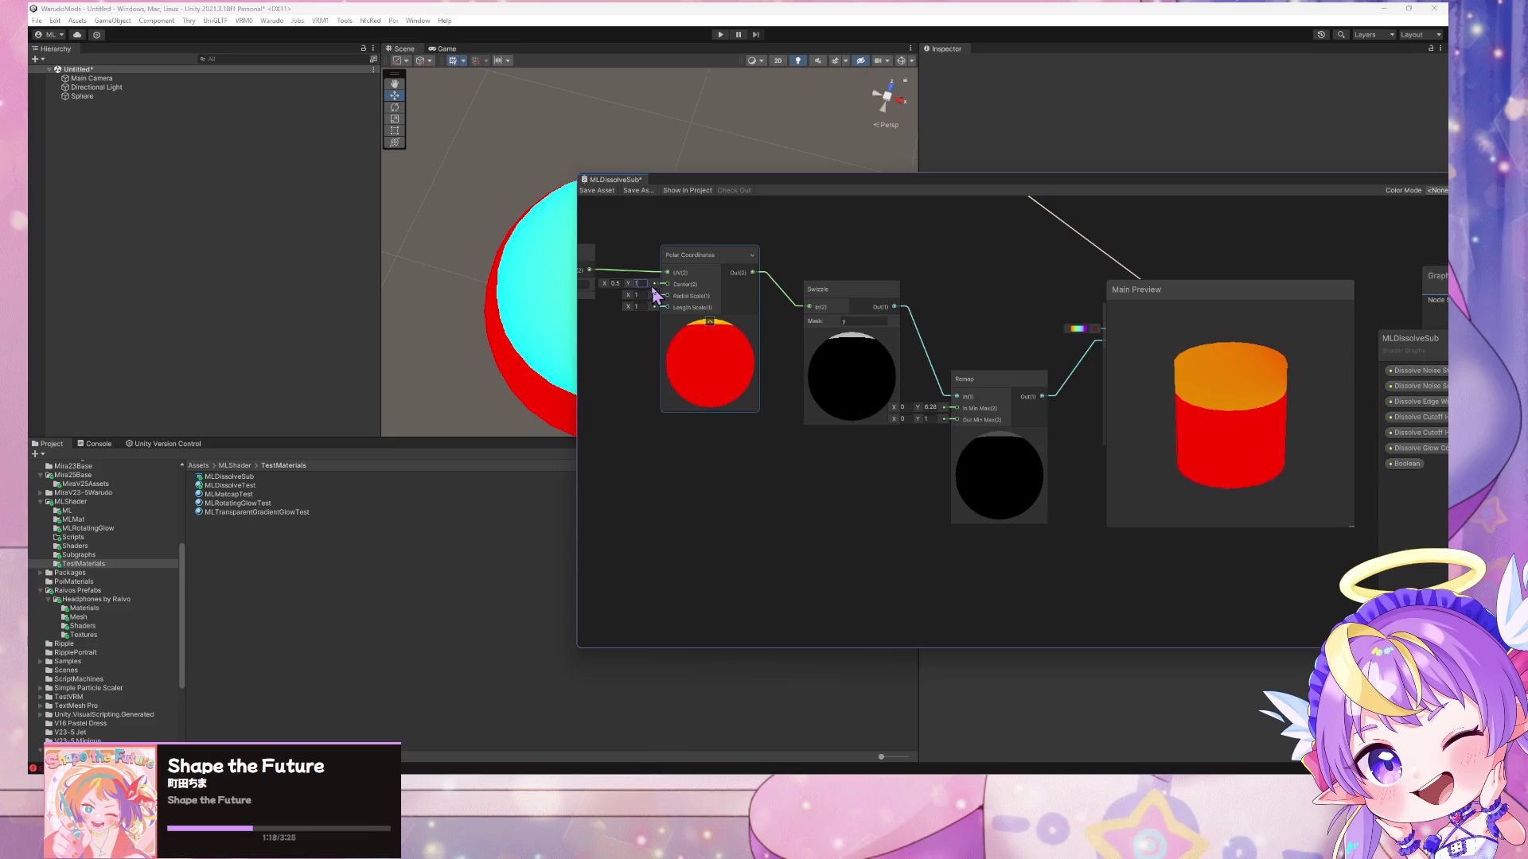
key("BackSpace")
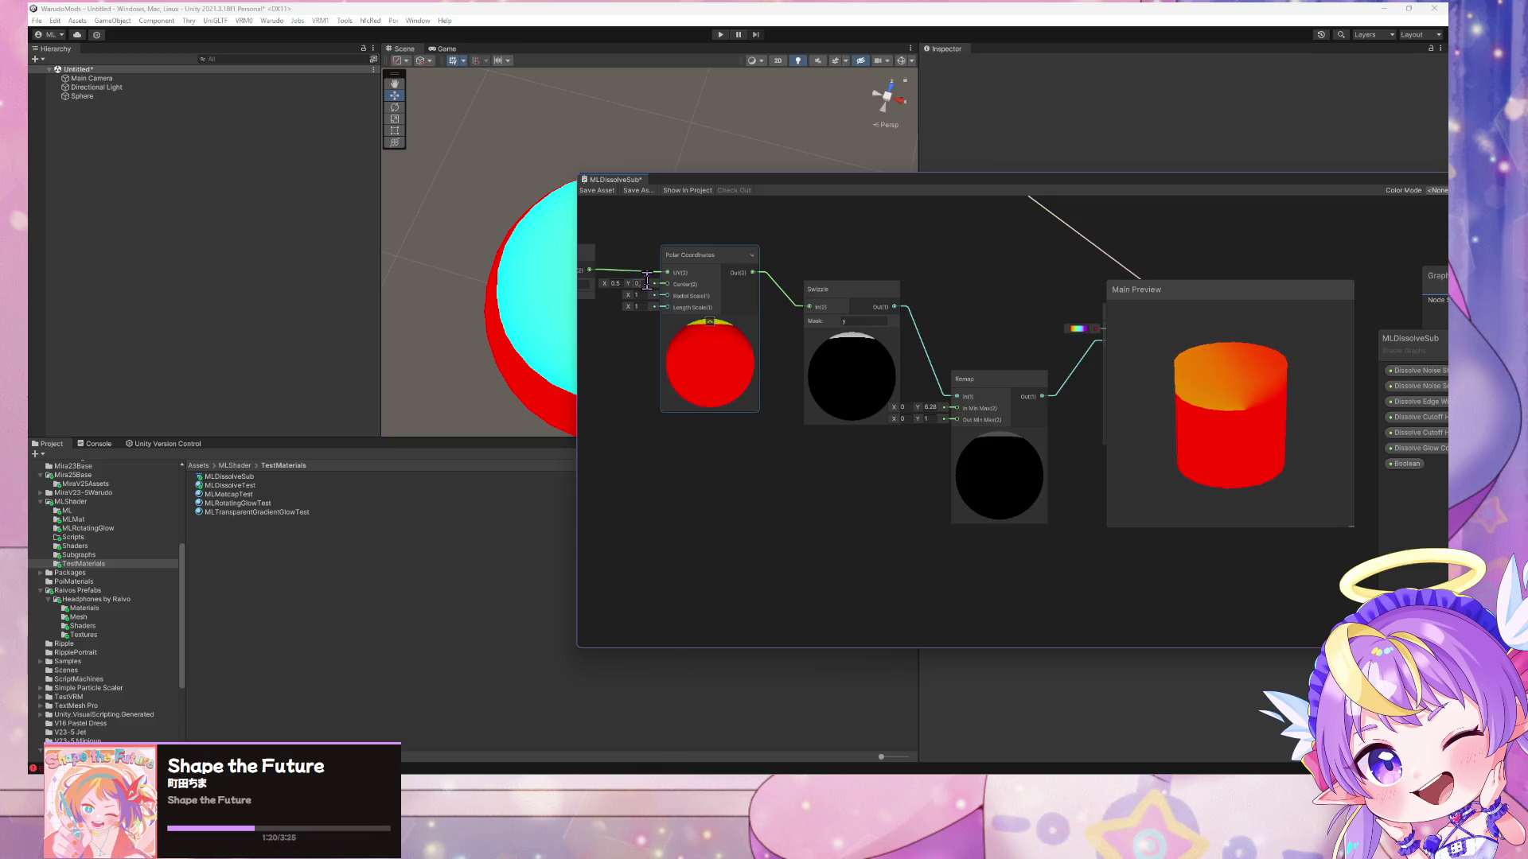
type("5")
key("Return")
left_click_drag(1032, 331, 989, 348)
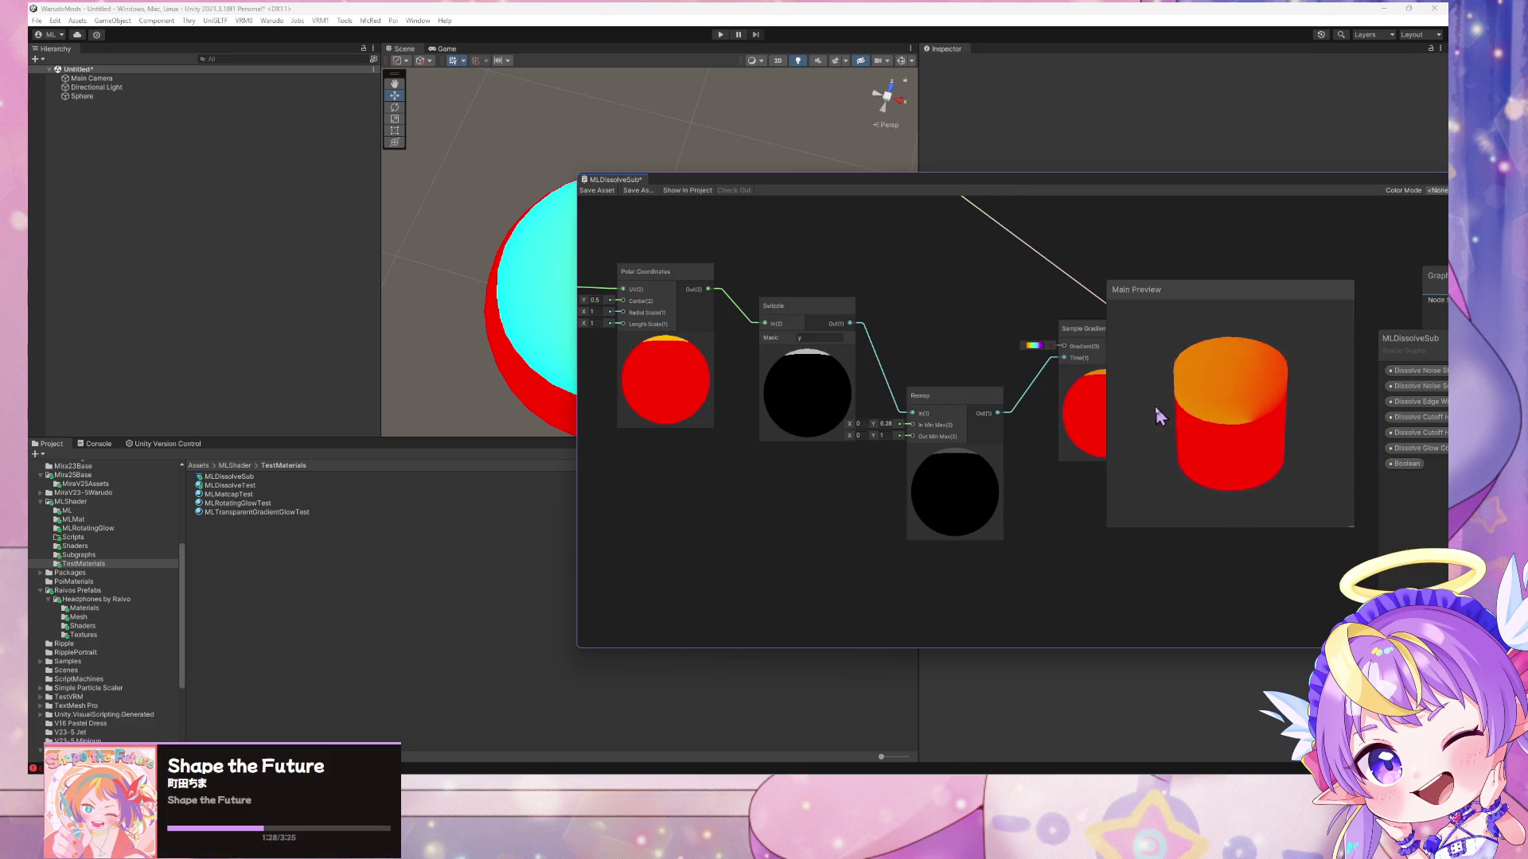
- Save the Sample Gradient's current rainbow ramp as a new gradient preset
left_click(1034, 345)
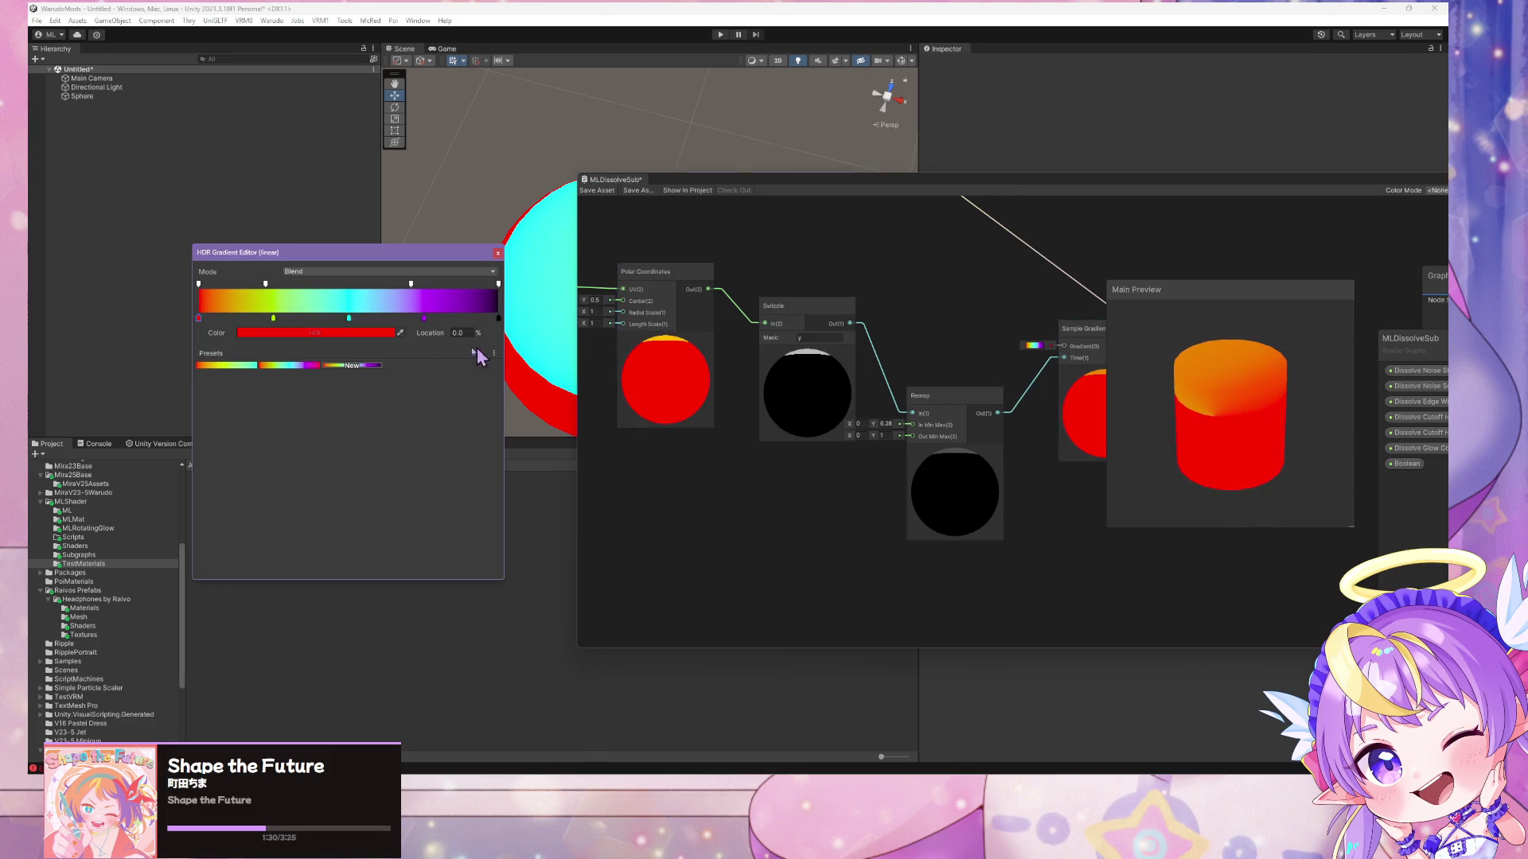
left_click(377, 366)
left_click(884, 346)
- Add a Gradient node beside Sample Gradient, deleting an accidentally added extra Sample Gradient
key("space")
type("grad")
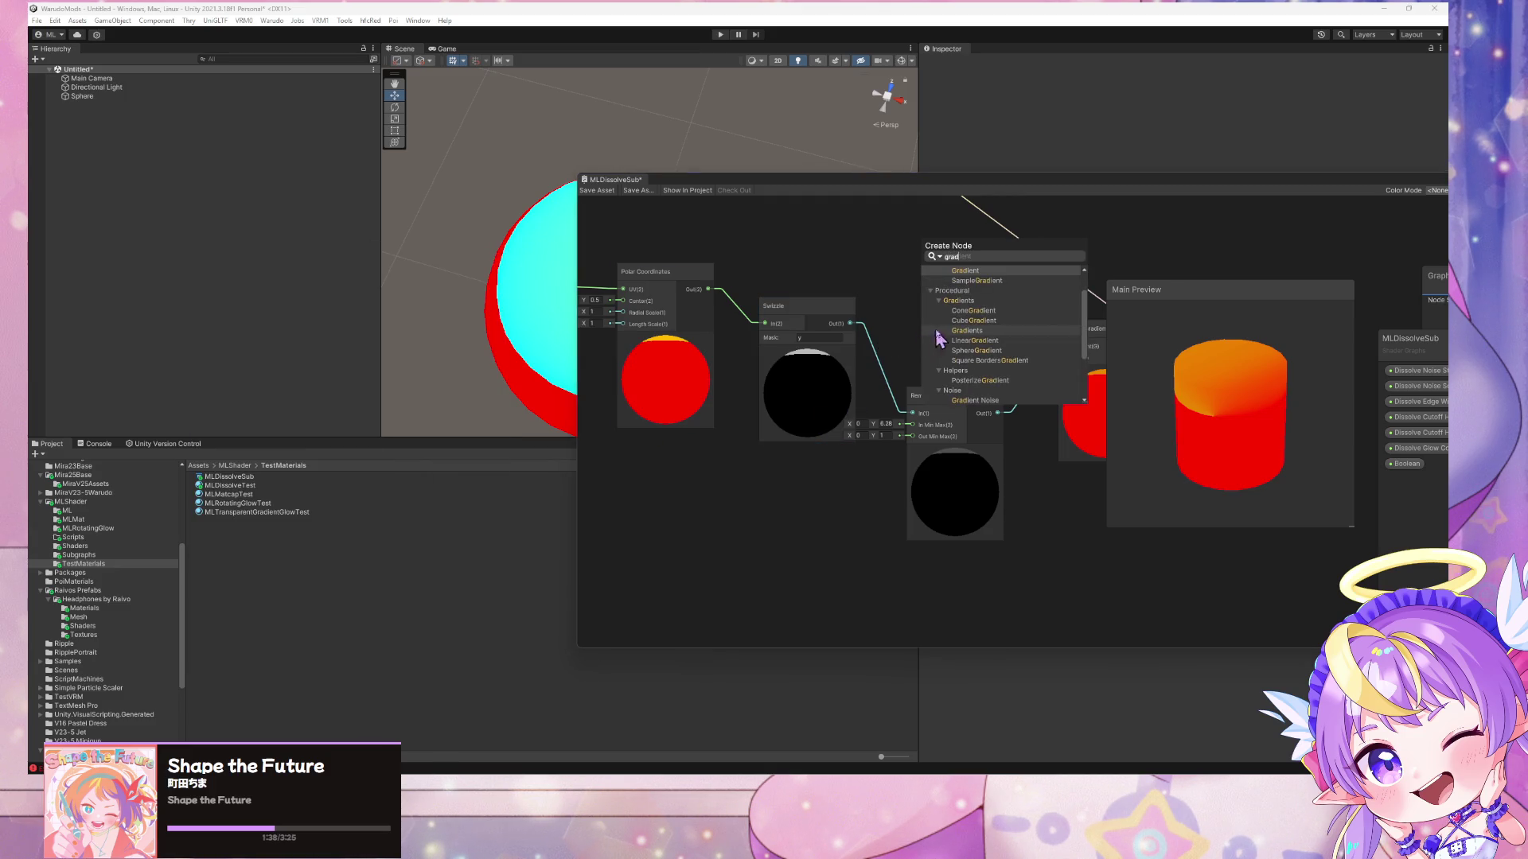
left_click(987, 280)
left_click_drag(985, 353, 963, 299)
key("Delete")
key("space")
type("grad")
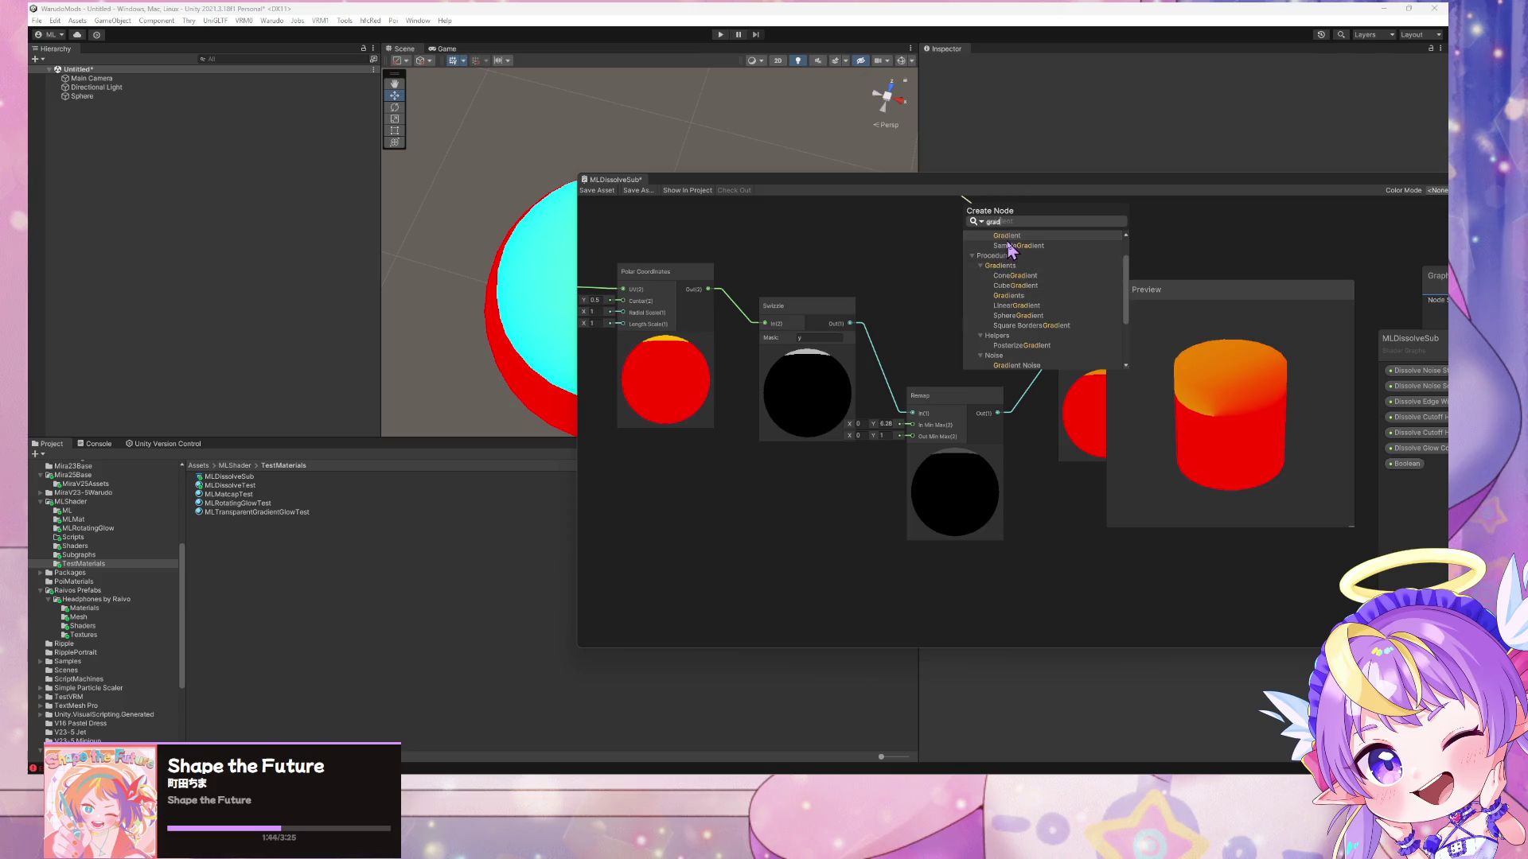
left_click(1009, 239)
mouse_move(1009, 315)
left_mouse_down()
mouse_move(966, 320)
mouse_move(1064, 347)
left_mouse_up()
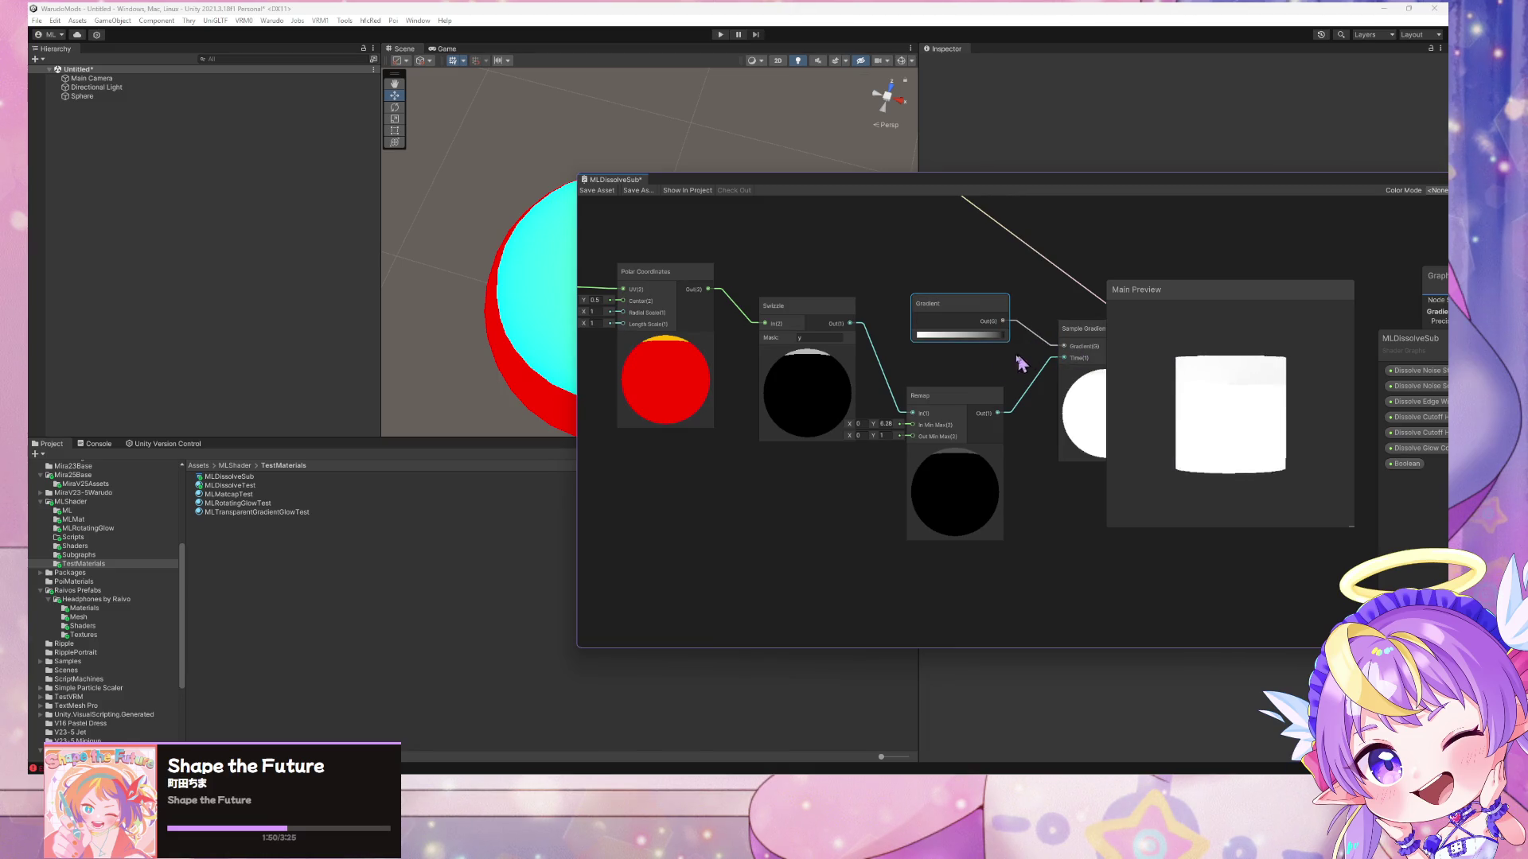
- Apply the red-yellow-green gradient preset, then delete it from the presets list
left_click(963, 335)
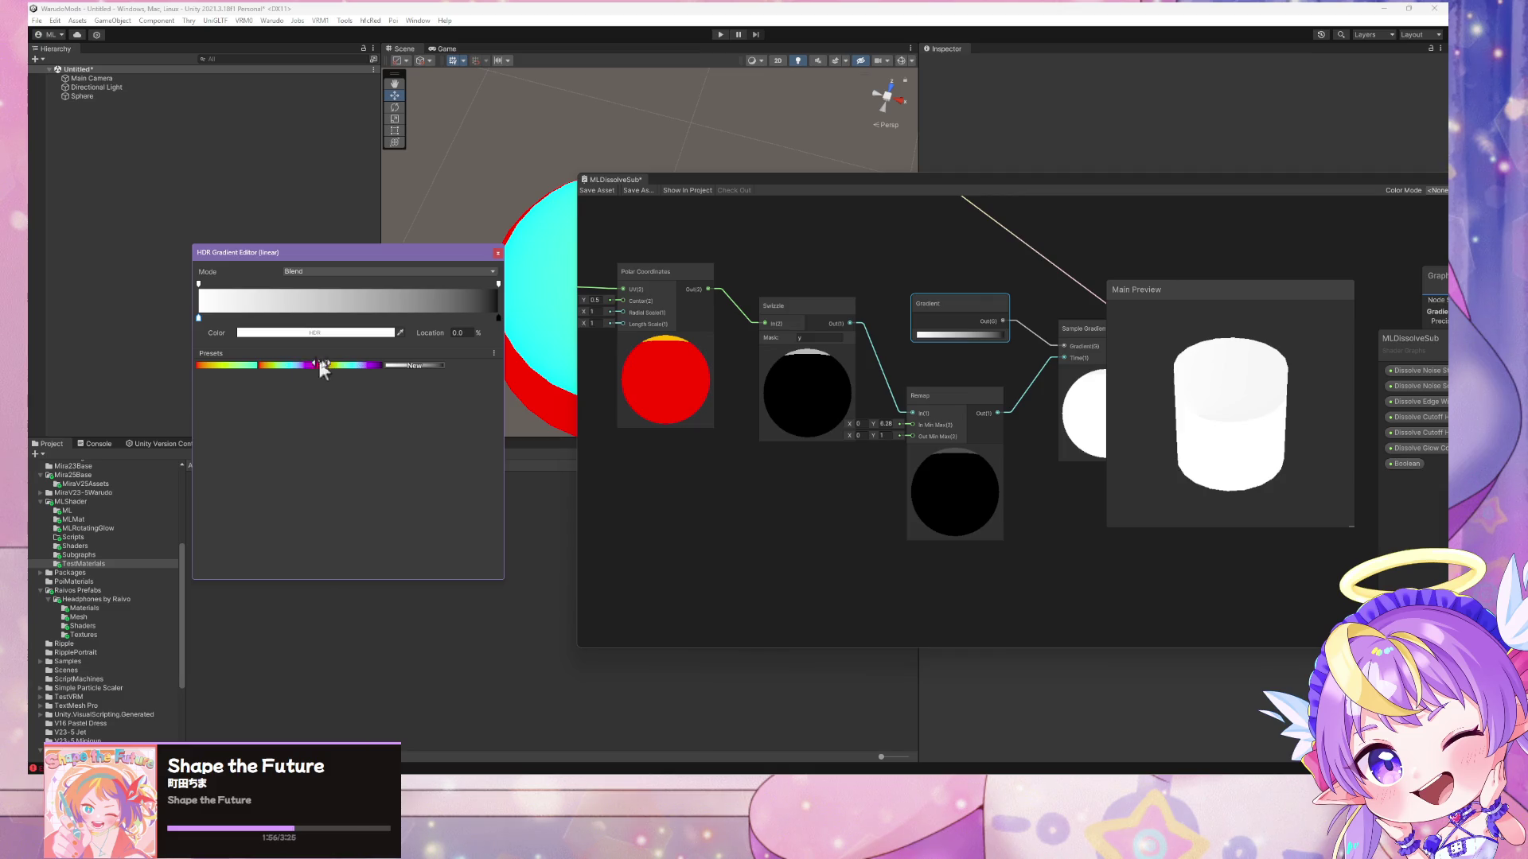
left_click(228, 365)
right_click(227, 365)
left_click(250, 385)
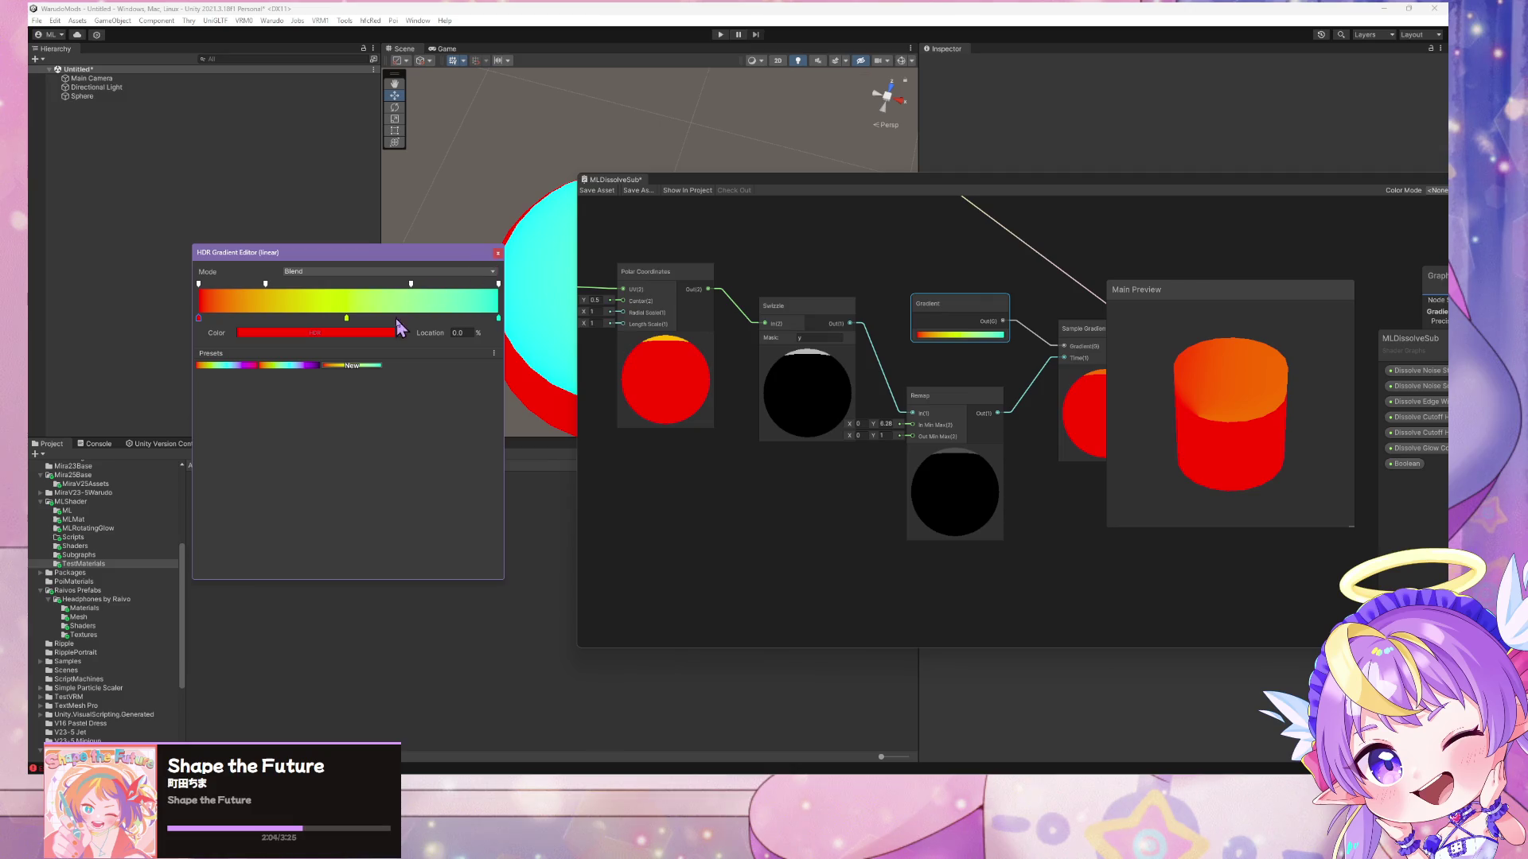
- Delete the Gradient node and switch over to the Paint sketch
left_click(941, 335)
left_click(499, 253)
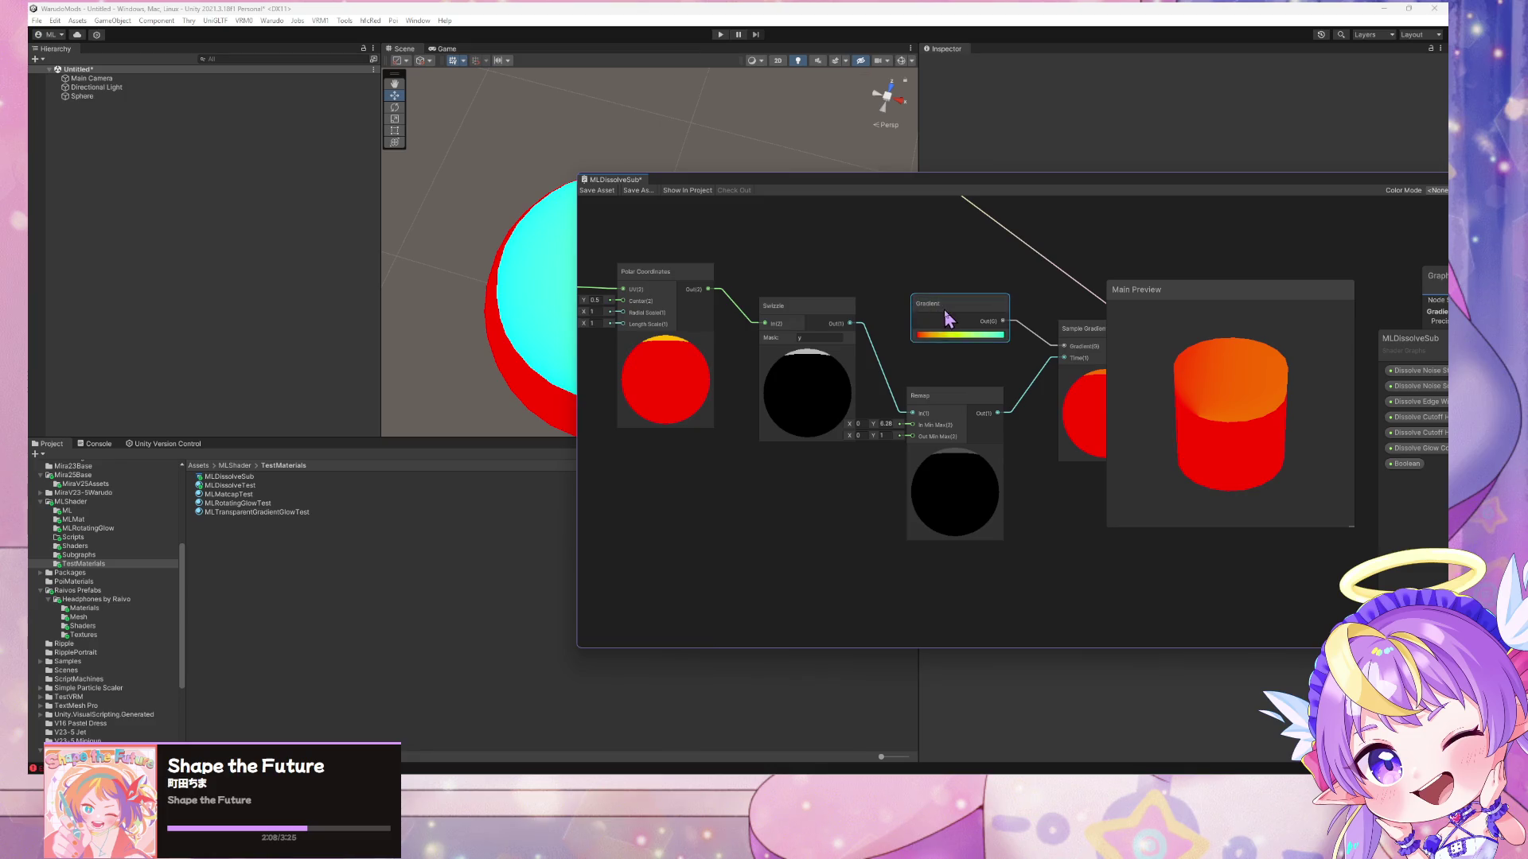
key("Delete")
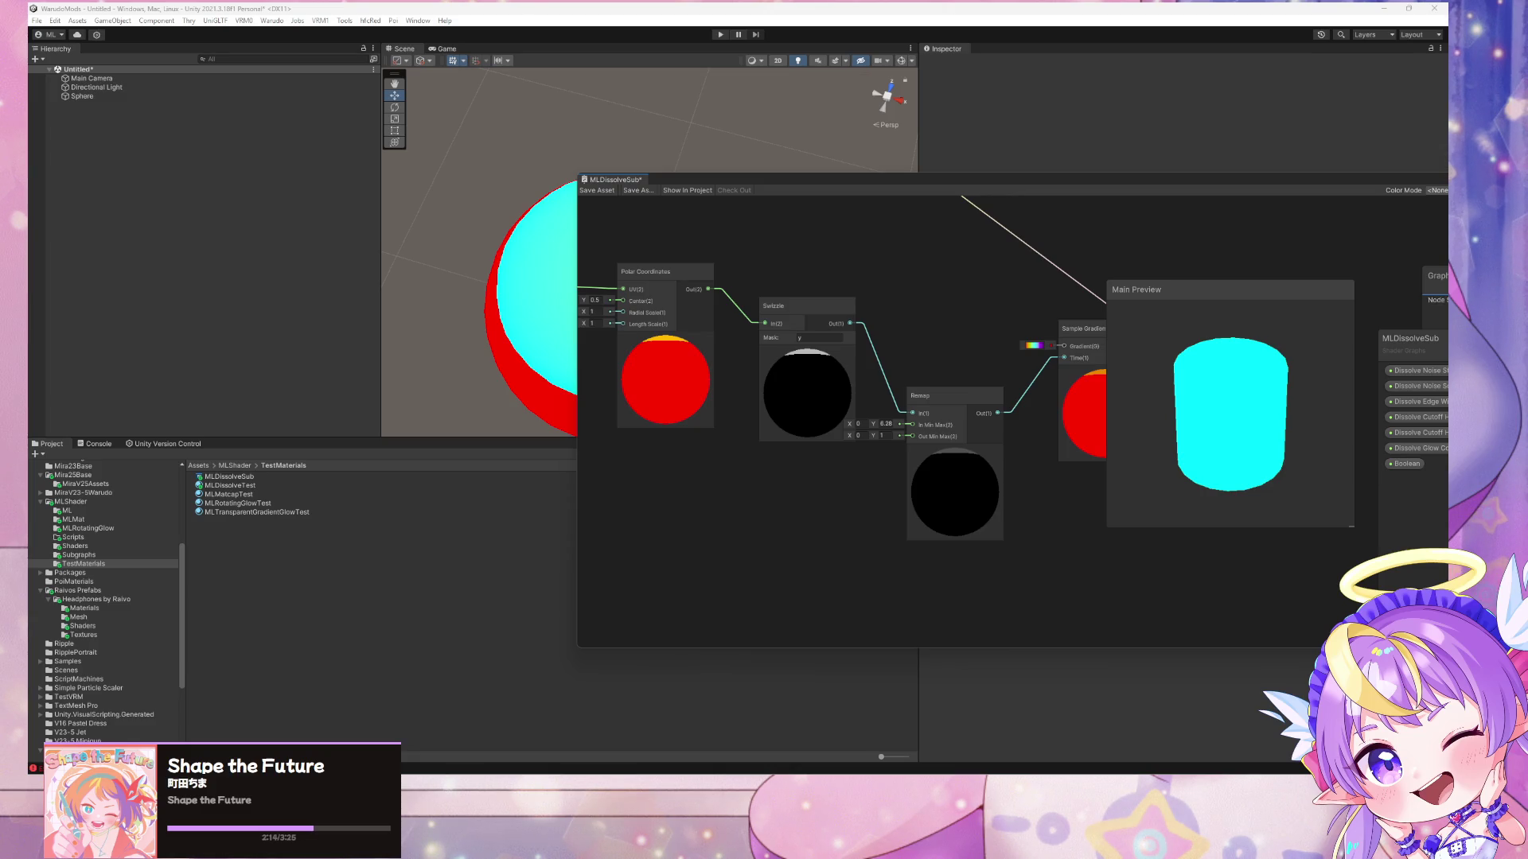
key("alt+Tab")
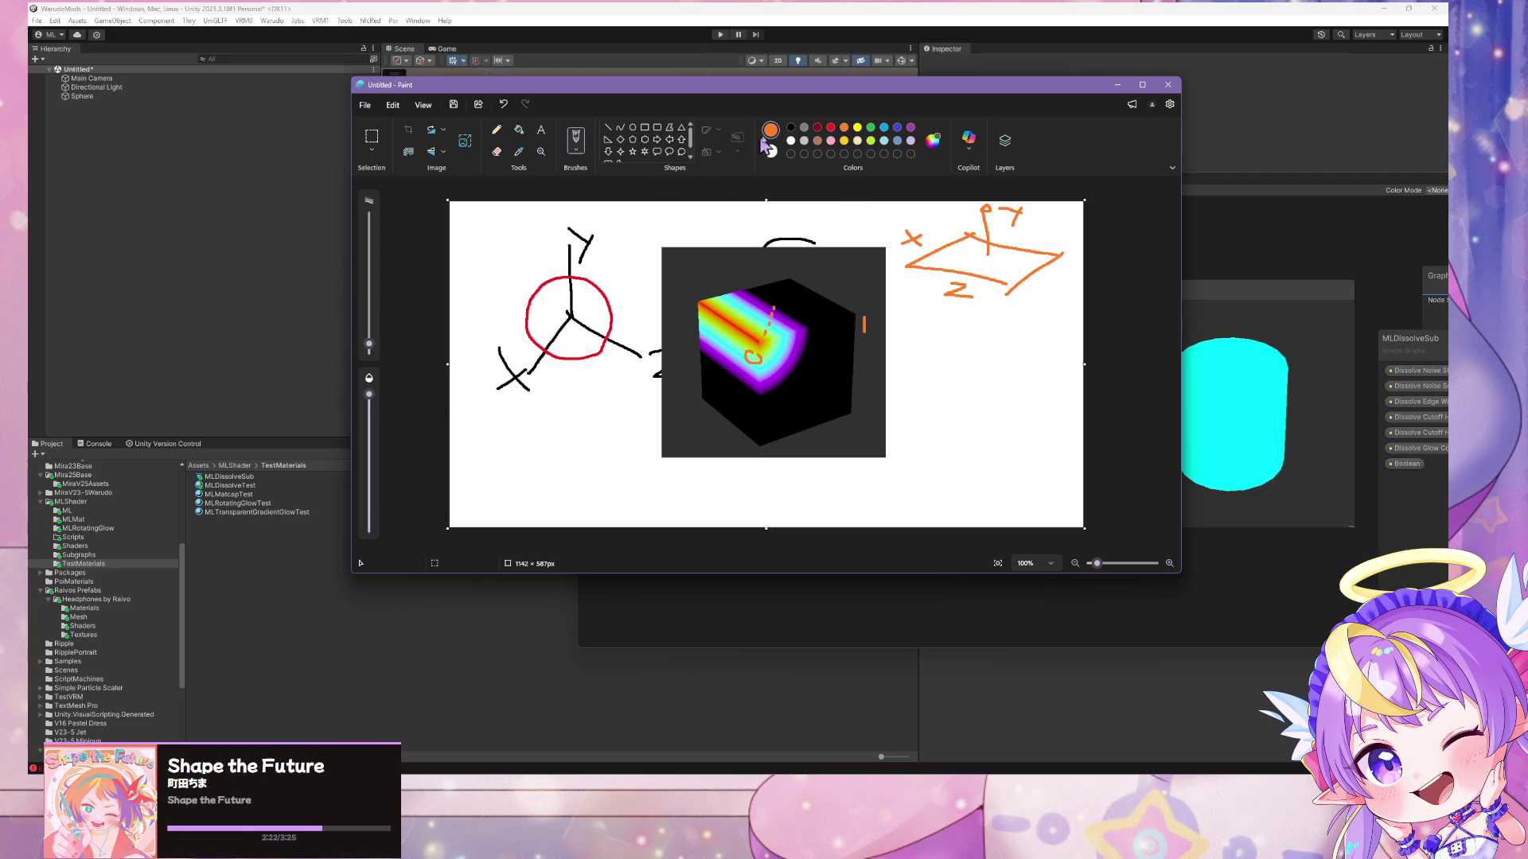
- Draw a short black horizontal line inside the orange plane sketch
left_click(790, 127)
left_click_drag(984, 255, 944, 255)
- On the Polar Coordinates Node page, highlight the Radial Scale sentence and the RadialScale code parameter
mouse_move(771, 768)
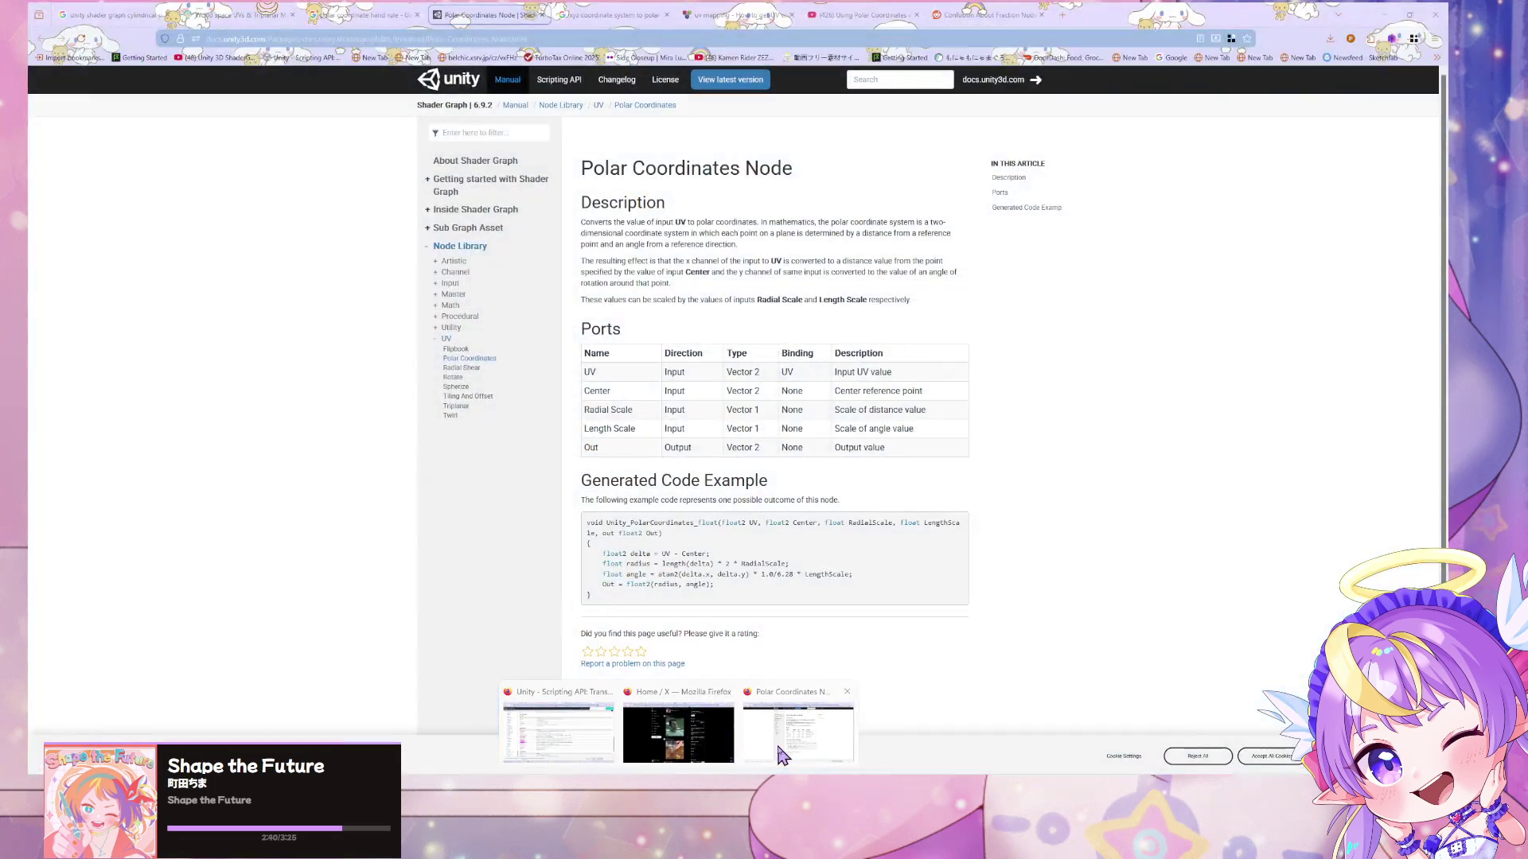
left_click(776, 738)
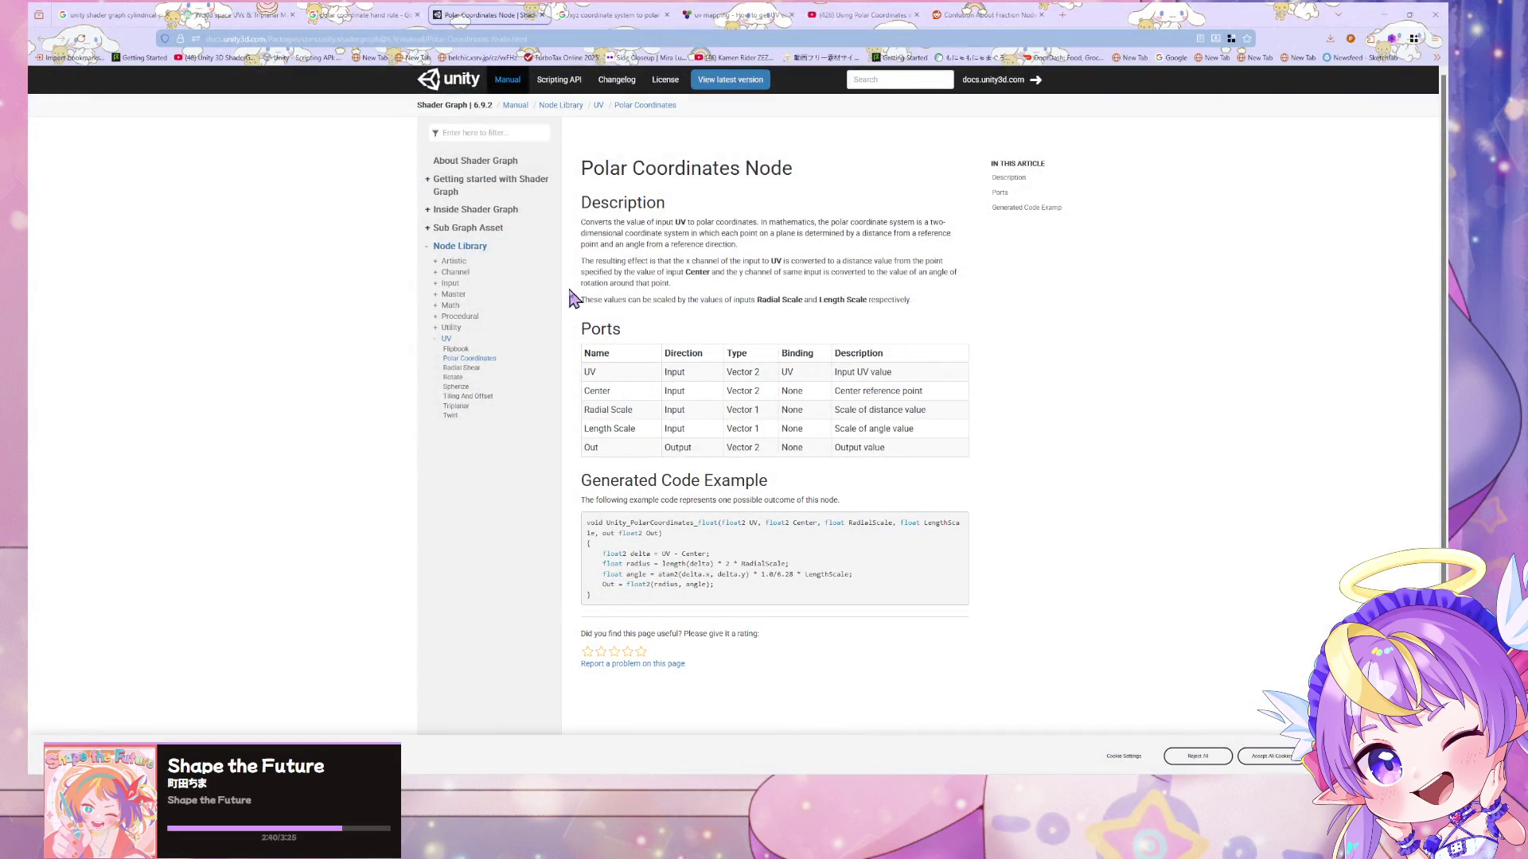
mouse_move(727, 300)
left_mouse_down()
mouse_move(915, 309)
mouse_move(898, 301)
left_mouse_up()
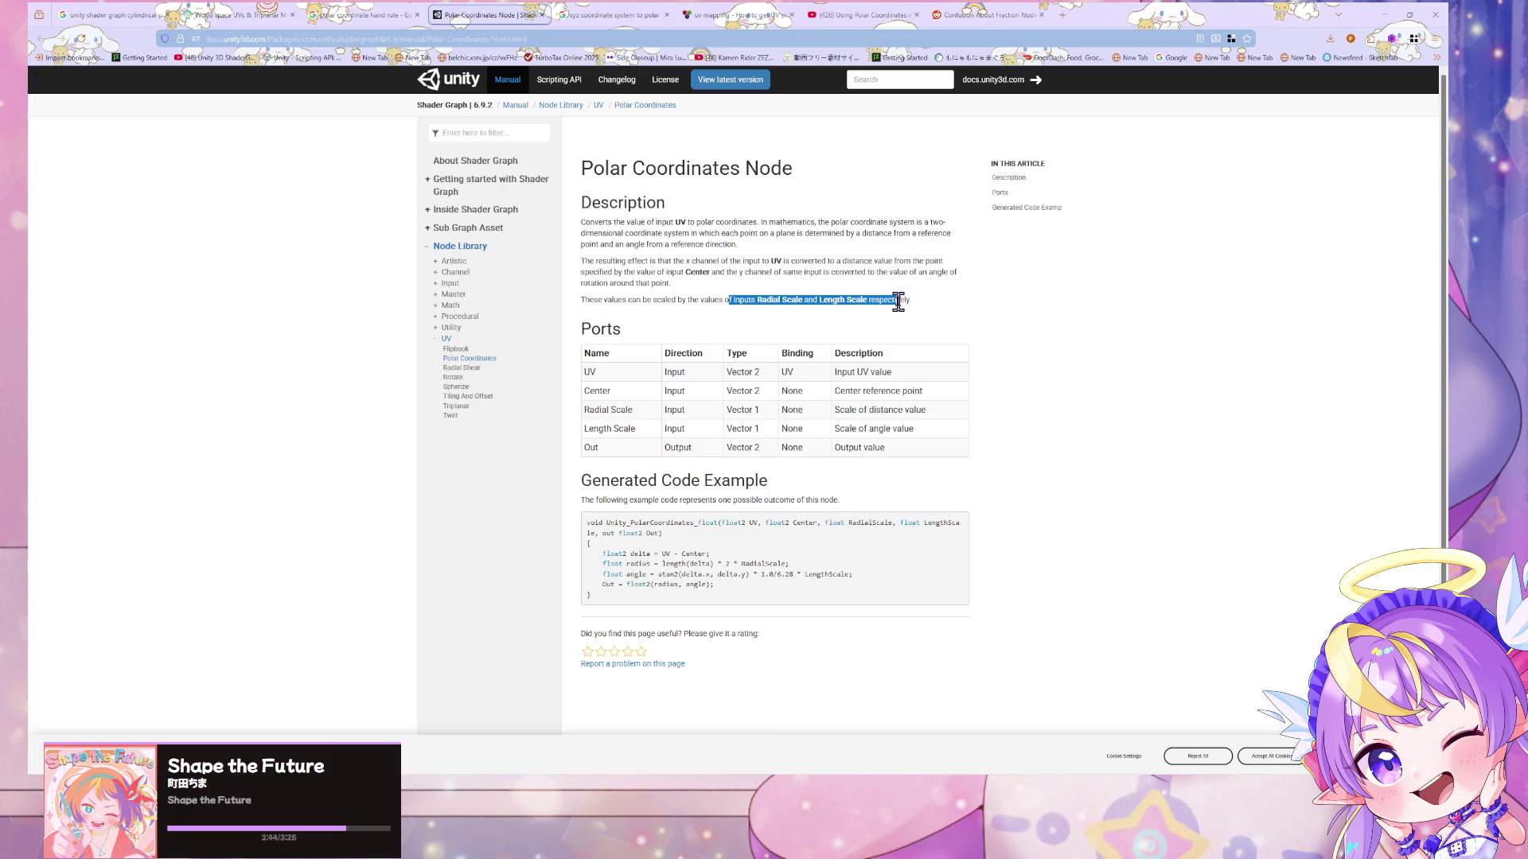
left_click(897, 301)
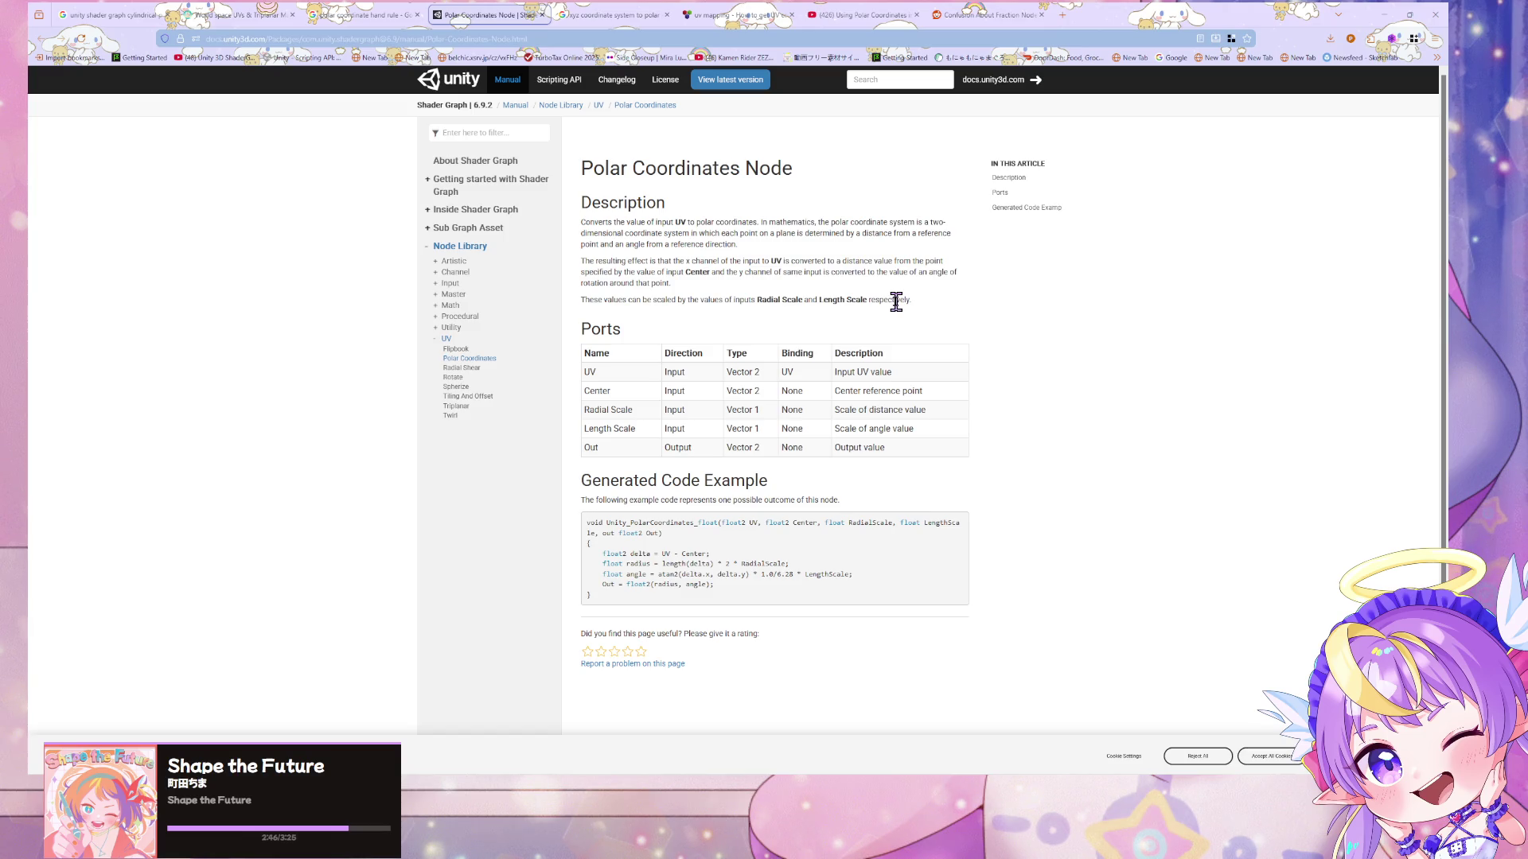
left_click_drag(825, 523, 877, 523)
key("alt+Tab")
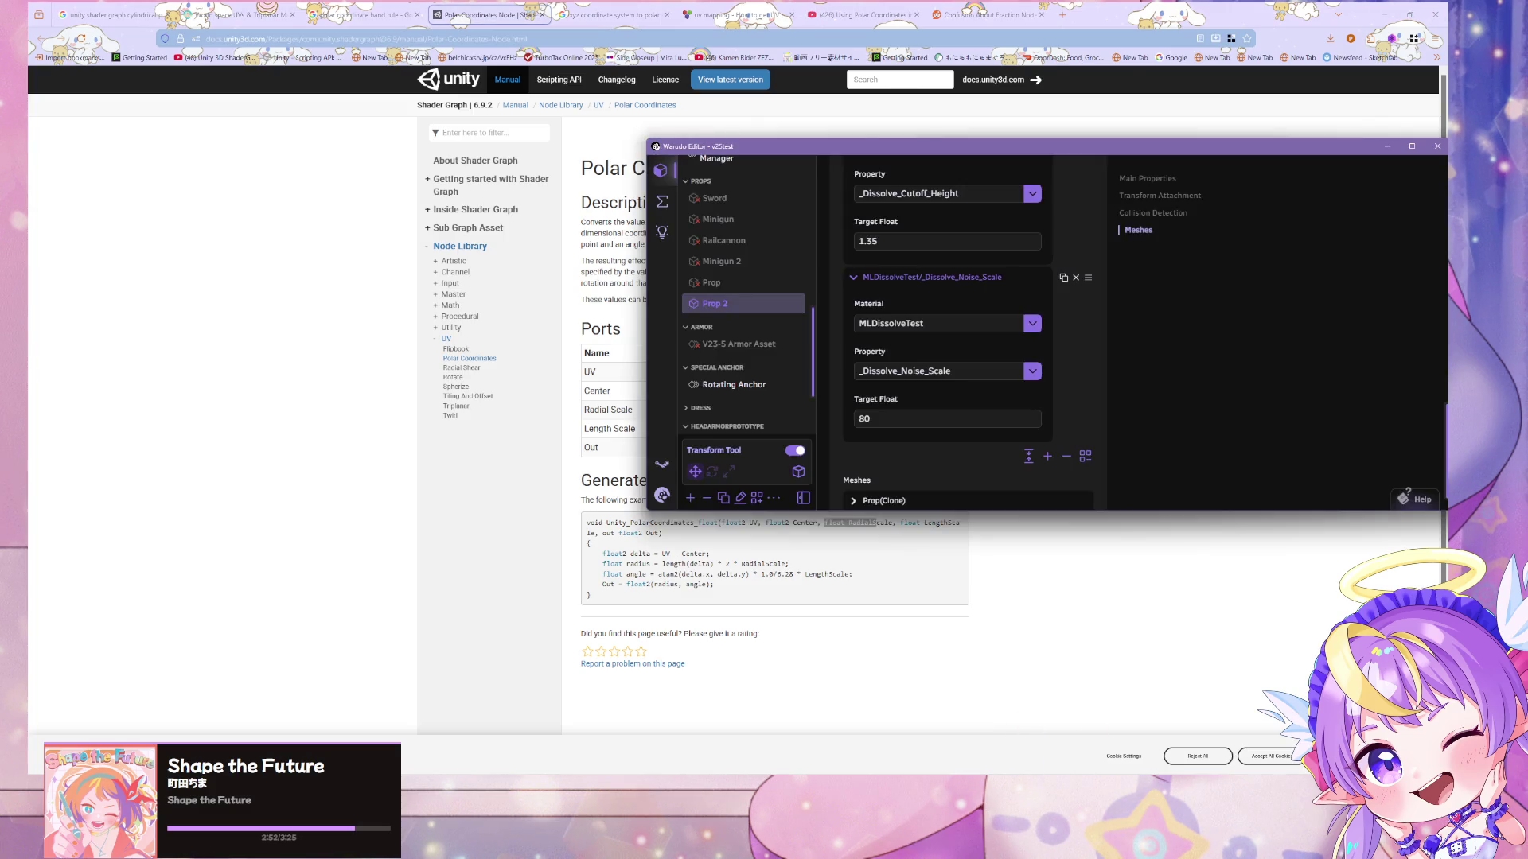
key("alt+Tab")
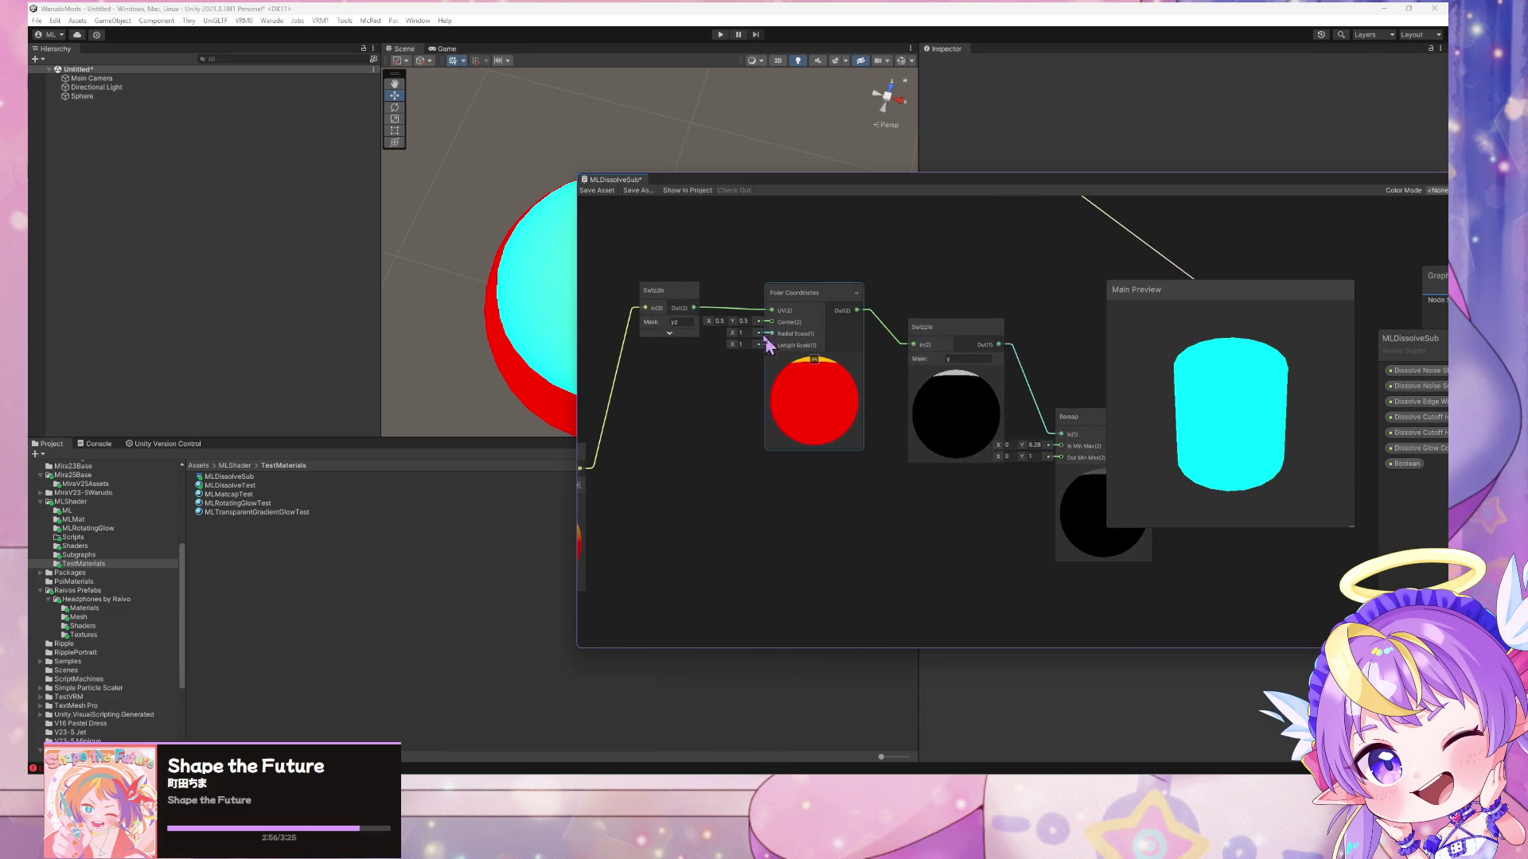
- Scrub the Polar Coordinates Radial Scale X value and set Center Y to 0.5
mouse_move(731, 338)
left_mouse_down()
mouse_move(671, 334)
mouse_move(764, 345)
mouse_move(714, 332)
mouse_move(740, 341)
left_mouse_up()
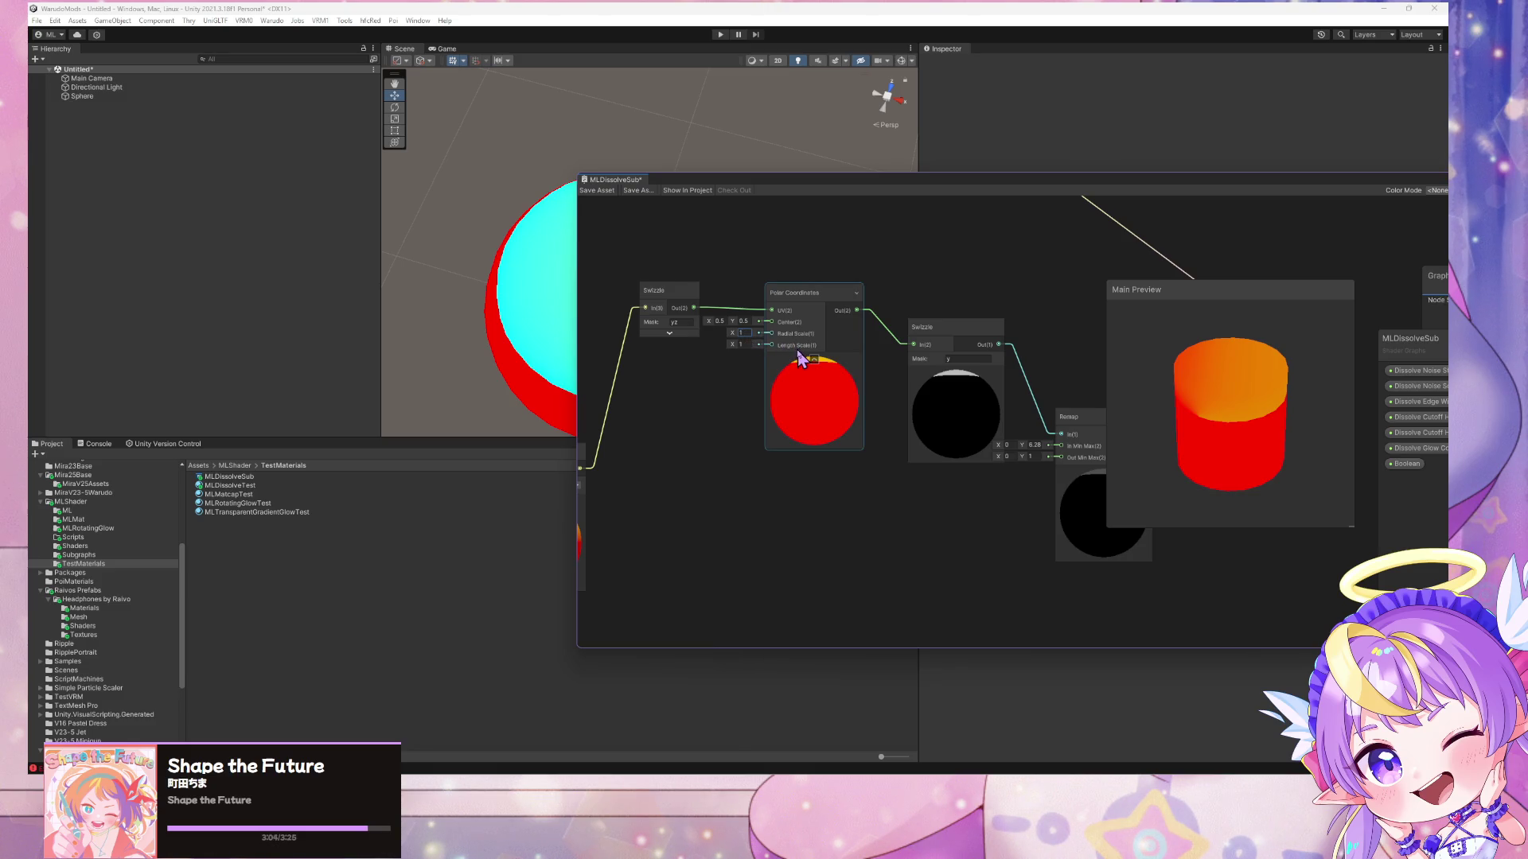
mouse_move(748, 338)
left_mouse_down()
mouse_move(685, 329)
mouse_move(751, 330)
left_mouse_up()
type("0.5")
right_click(1211, 438)
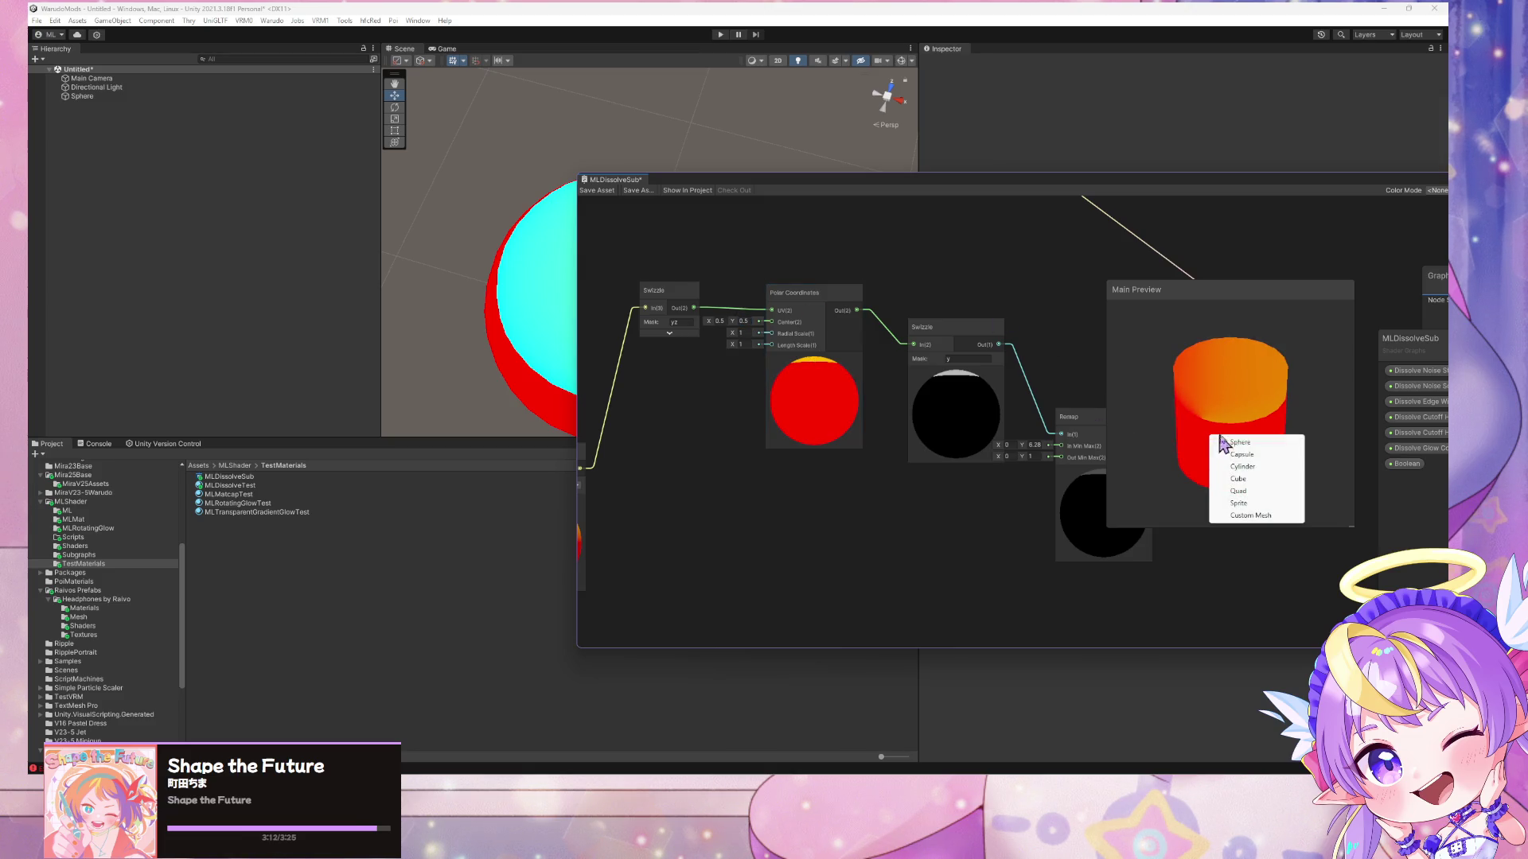
- Try the main preview on a quad, a capsule and a cube, tilting each to inspect
left_click(1260, 496)
mouse_move(1231, 413)
left_mouse_down()
mouse_move(1205, 608)
mouse_move(1223, 386)
mouse_move(1226, 435)
left_mouse_up()
right_click(1226, 436)
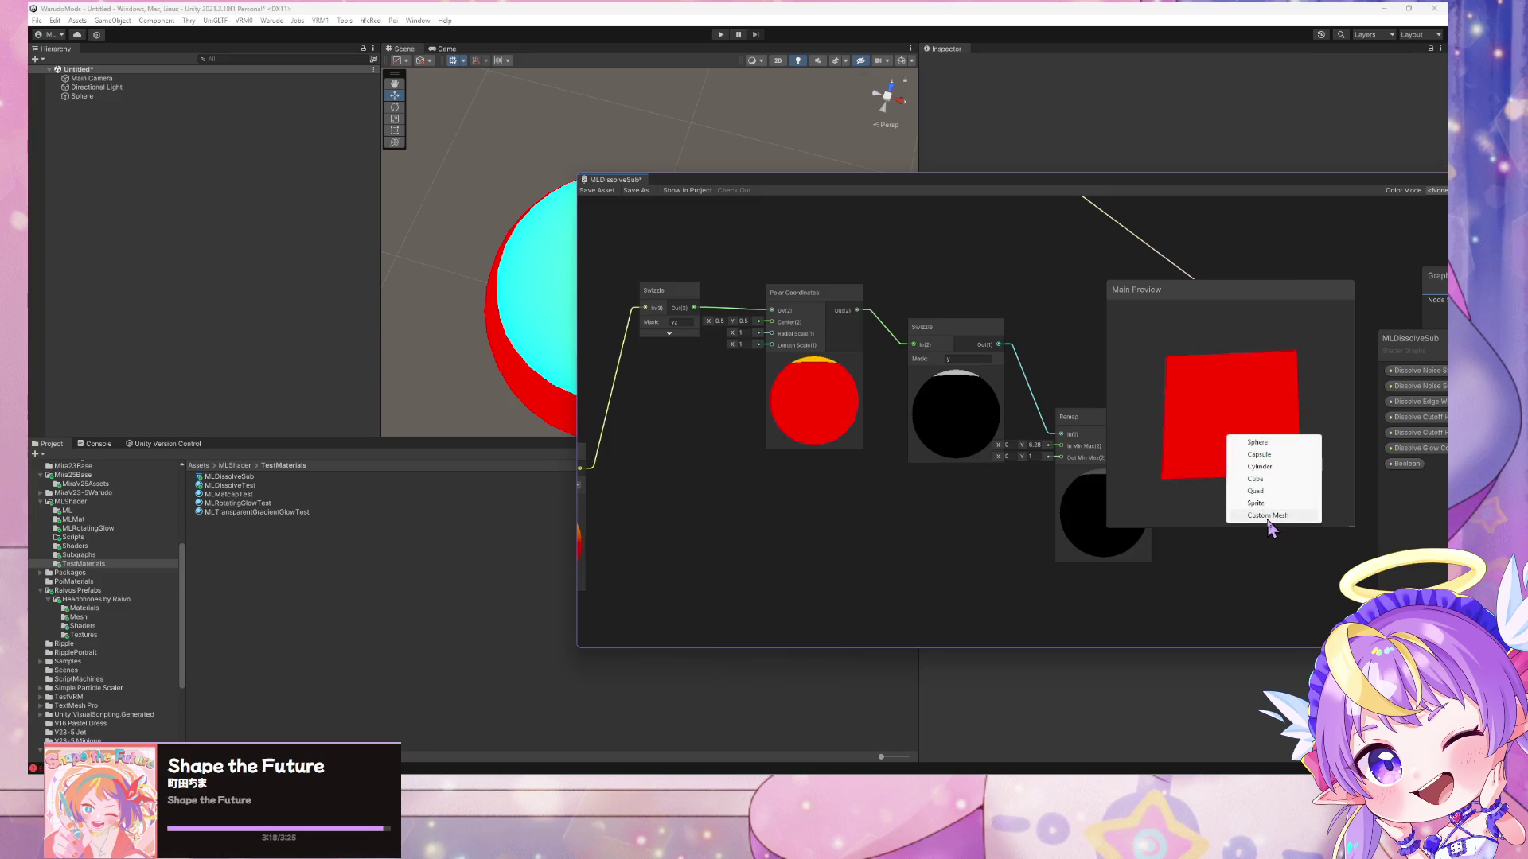
left_click(1277, 456)
mouse_move(1255, 454)
left_mouse_down()
mouse_move(1244, 547)
mouse_move(1249, 458)
left_mouse_up()
right_click(1248, 450)
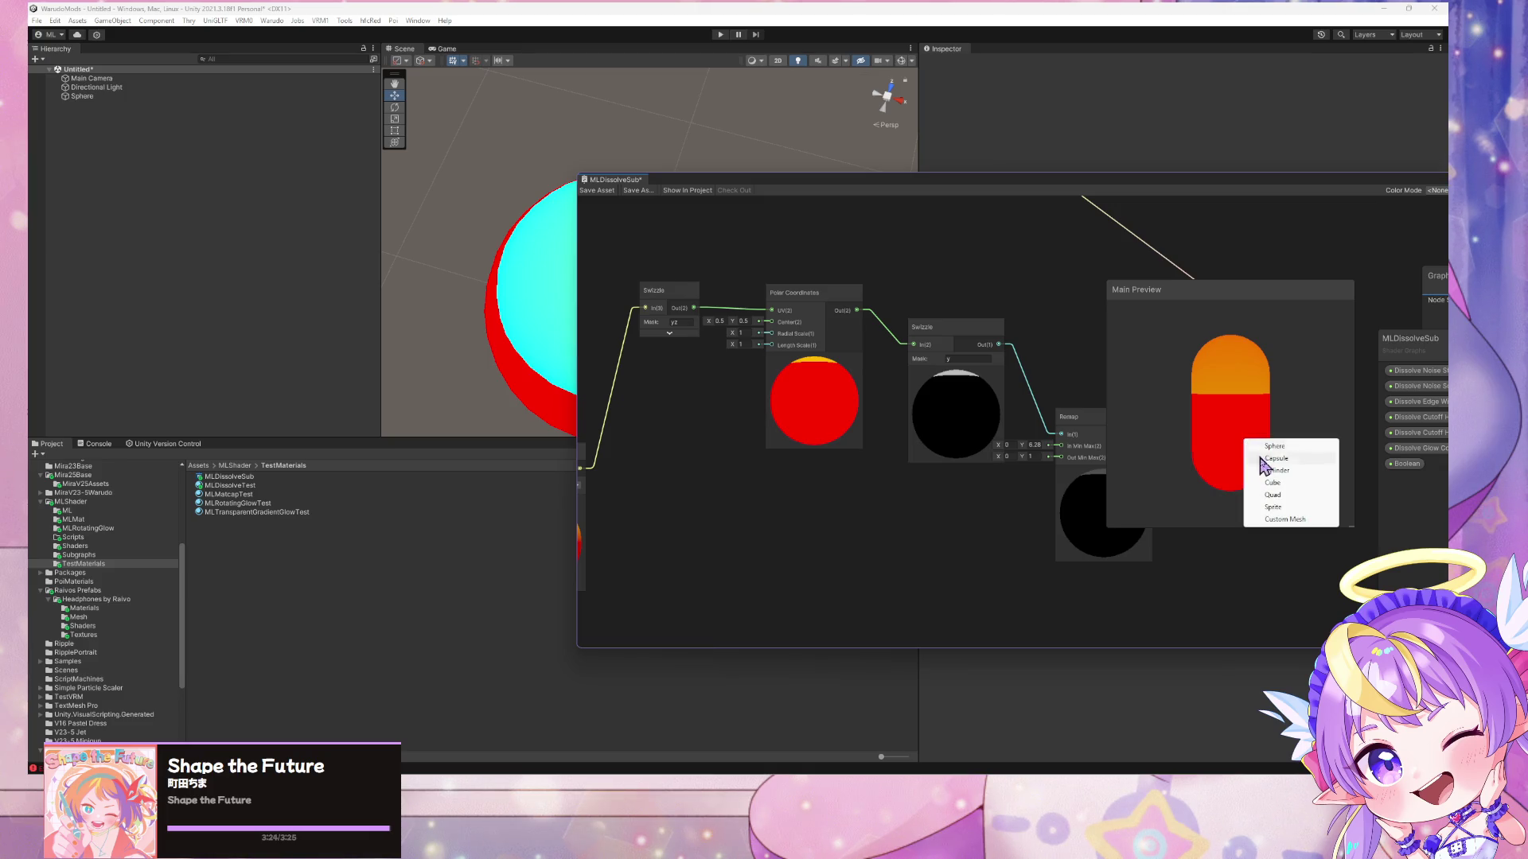
left_click(1277, 483)
mouse_move(1218, 446)
left_mouse_down()
mouse_move(1169, 416)
mouse_move(1074, 409)
mouse_move(1064, 430)
mouse_move(1078, 450)
mouse_move(1191, 481)
mouse_move(1202, 445)
mouse_move(1278, 437)
mouse_move(1228, 432)
mouse_move(1283, 438)
mouse_move(1233, 389)
mouse_move(1282, 458)
mouse_move(1135, 369)
left_mouse_up()
right_click(1201, 444)
left_click(1255, 417)
- Switch the preview to a cylinder and then a capsule, tilted to show its top
right_click(1222, 382)
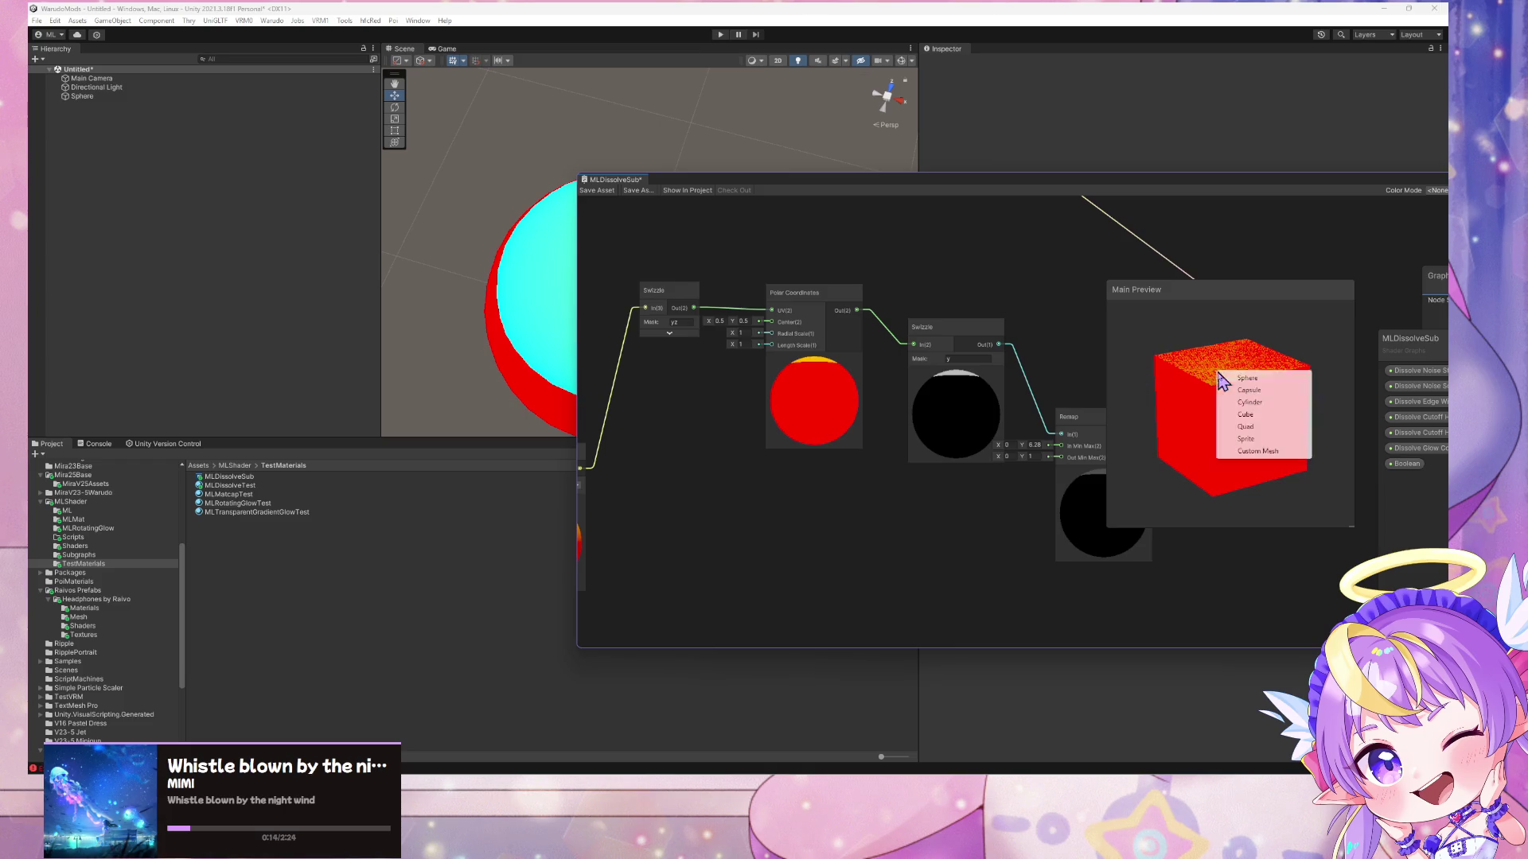
left_click(1250, 402)
mouse_move(1248, 412)
left_mouse_down()
mouse_move(1251, 528)
mouse_move(1357, 470)
mouse_move(1334, 446)
left_mouse_up()
right_click(1214, 432)
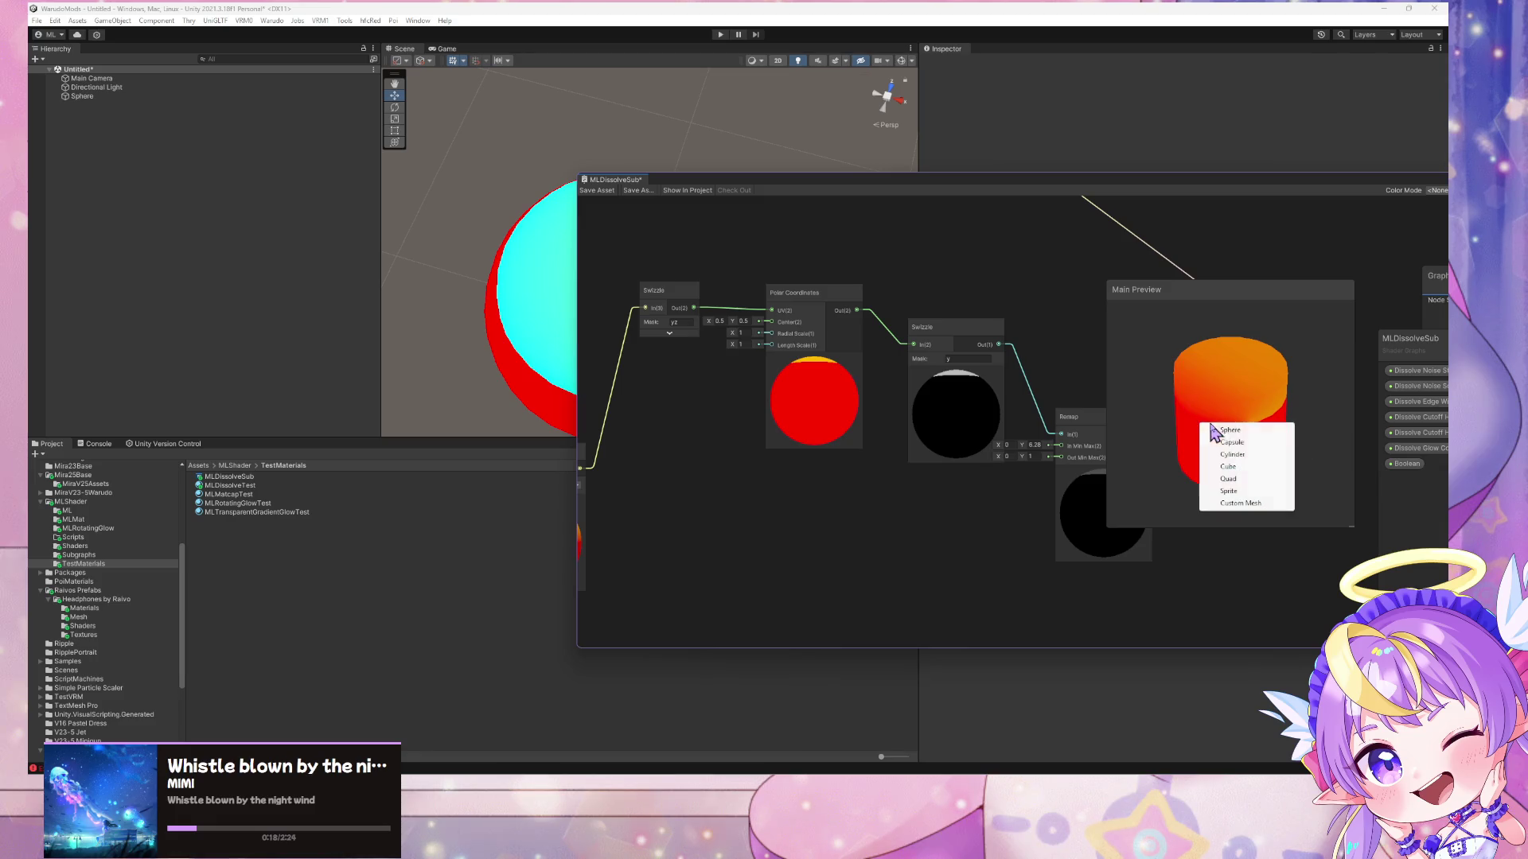
left_click(1234, 442)
mouse_move(1235, 435)
left_mouse_down()
mouse_move(1258, 548)
mouse_move(1255, 487)
mouse_move(1161, 352)
left_mouse_up()
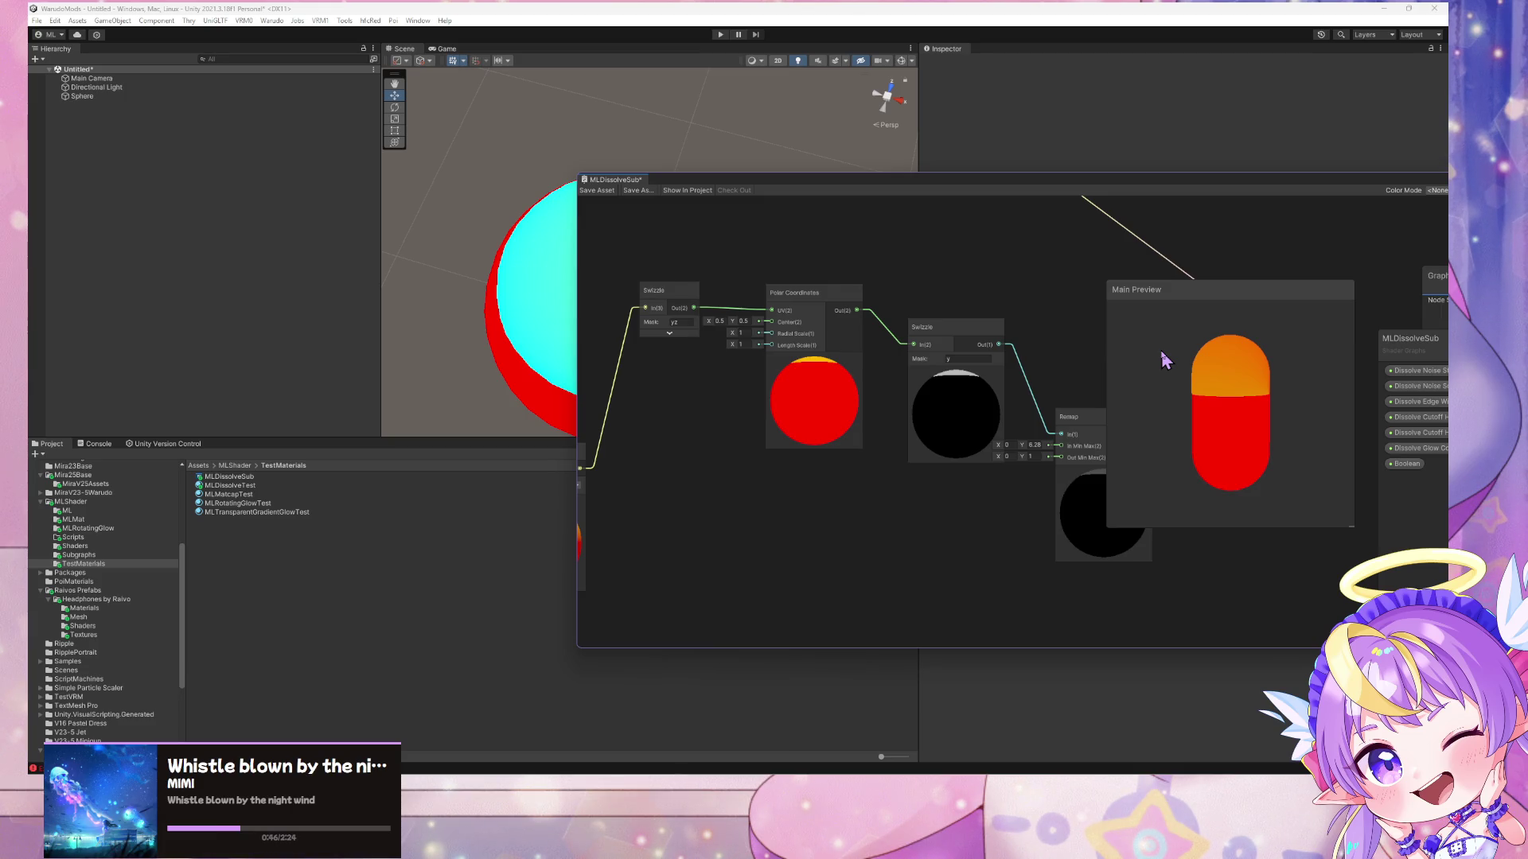
left_click(1034, 445)
- Set the Remap node's In Min Max to 0 and pi (3.14)
left_click(1011, 444)
type("3.14")
left_click(1038, 445)
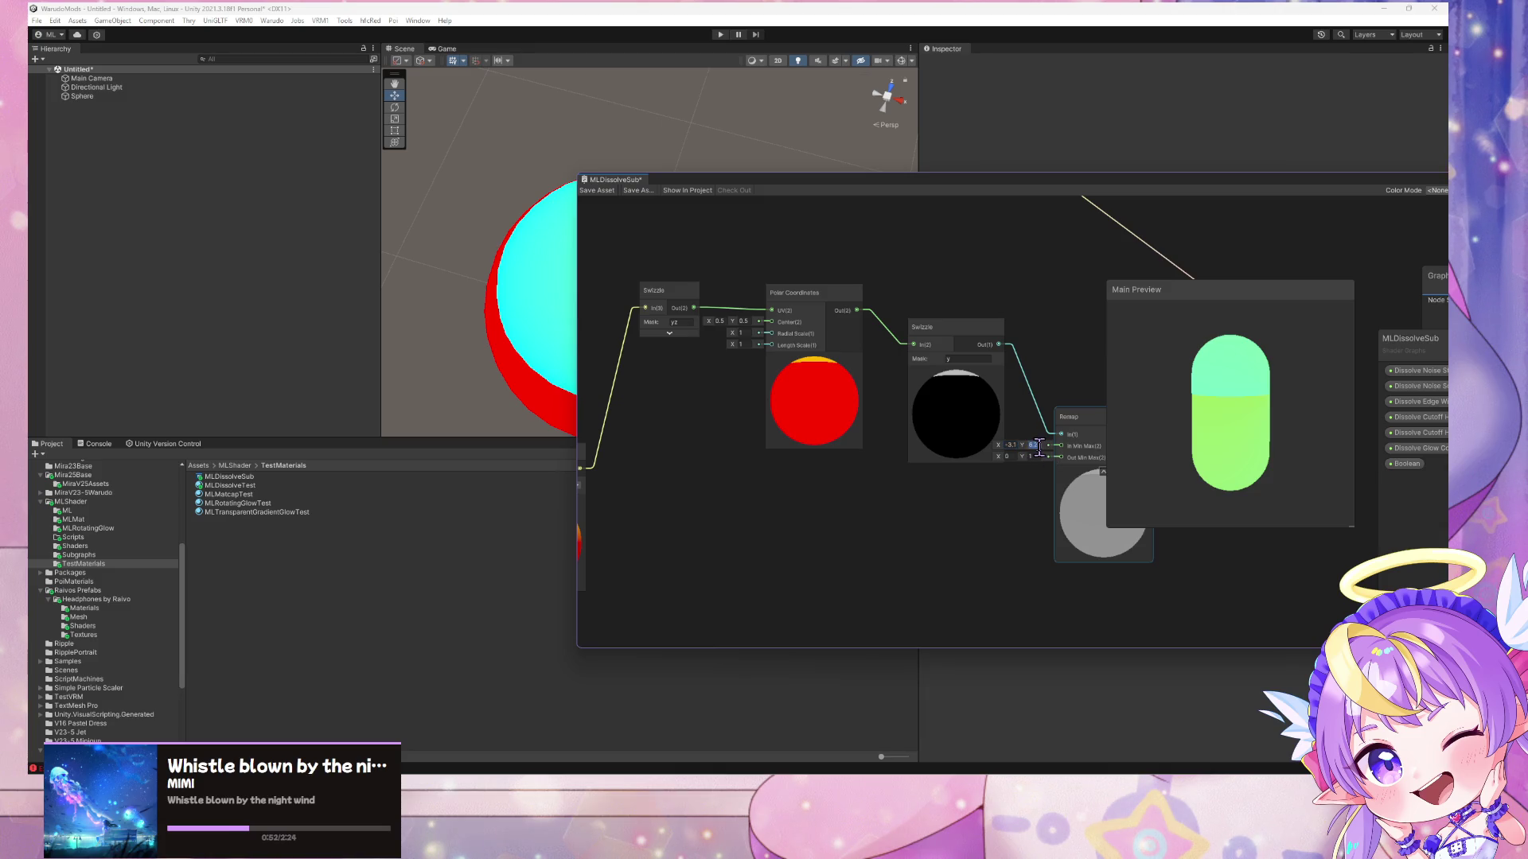
type("pi")
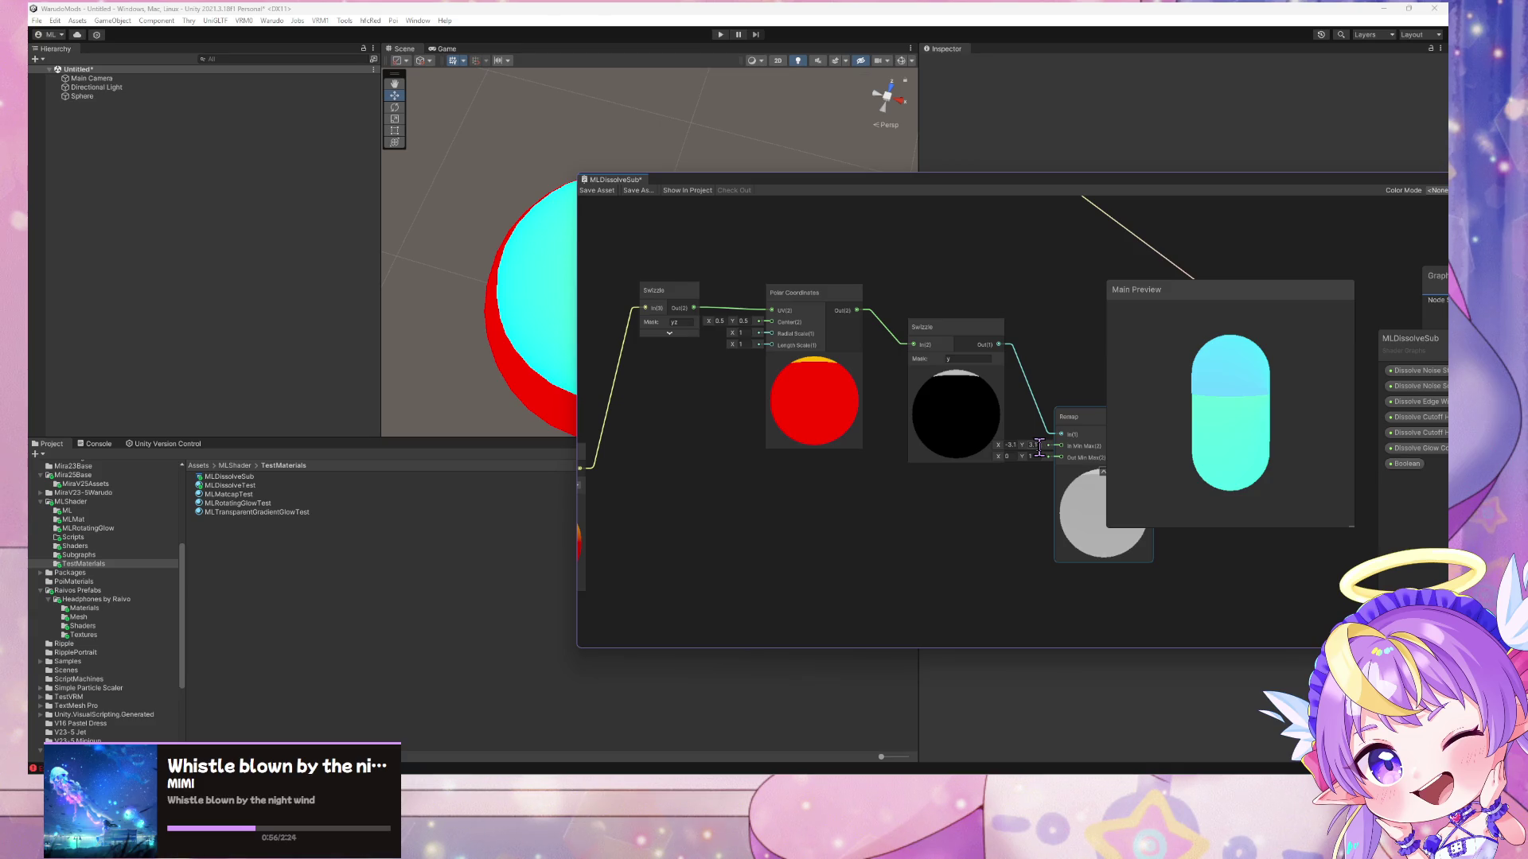
mouse_move(1084, 385)
left_mouse_down()
mouse_move(904, 379)
mouse_move(943, 437)
left_mouse_up()
scroll(943, 419, "up", 1)
left_click(944, 423)
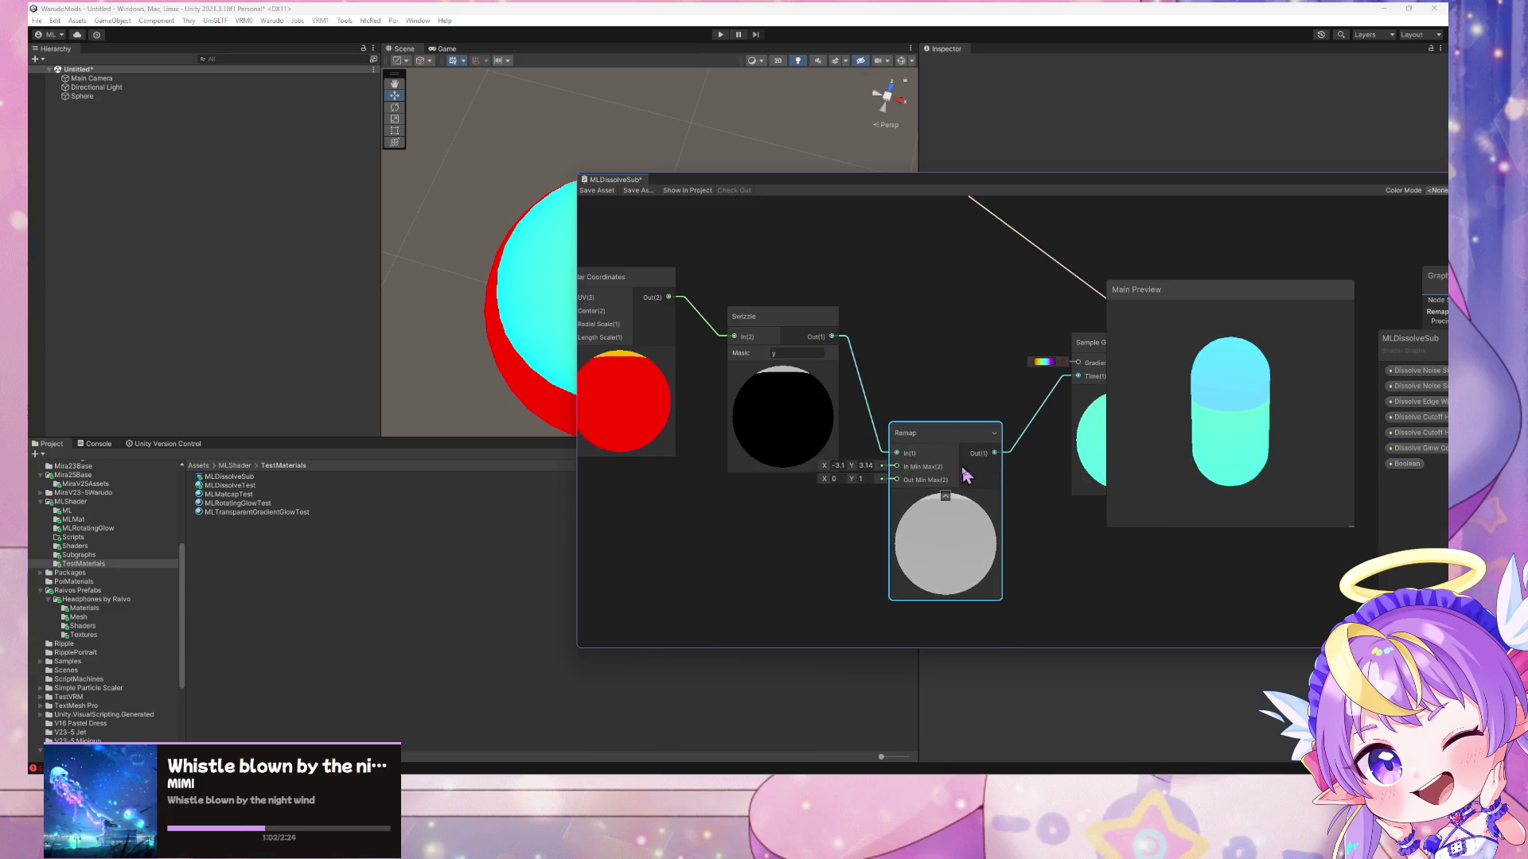
left_click(838, 465)
type("0")
key("Return")
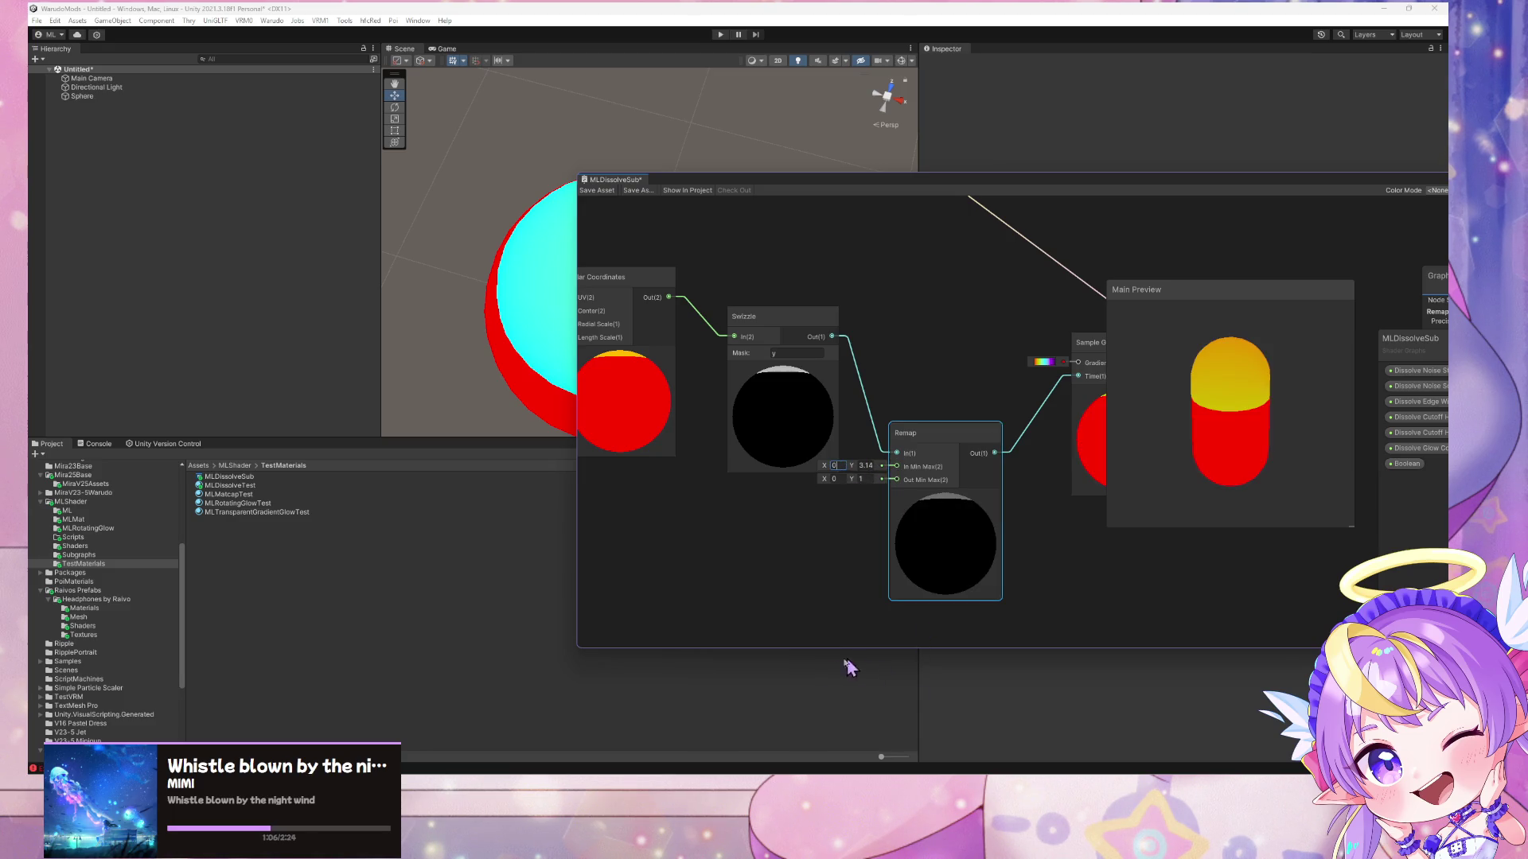
left_click(786, 740)
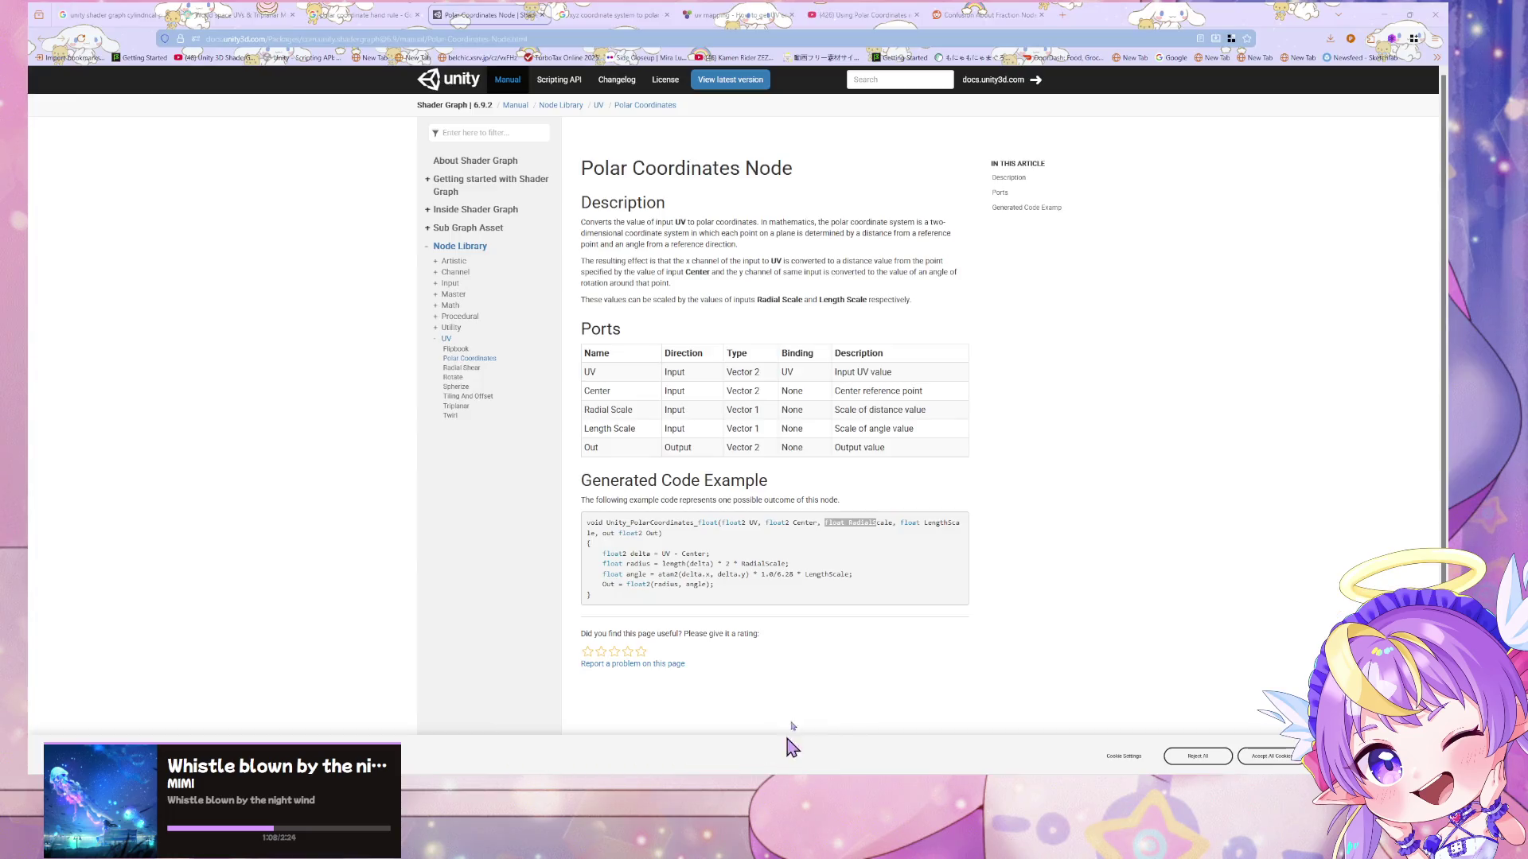
- Search Google for 'polar coordinate uv range', refined to 'polar coordinate uv angle range'
left_click(479, 34)
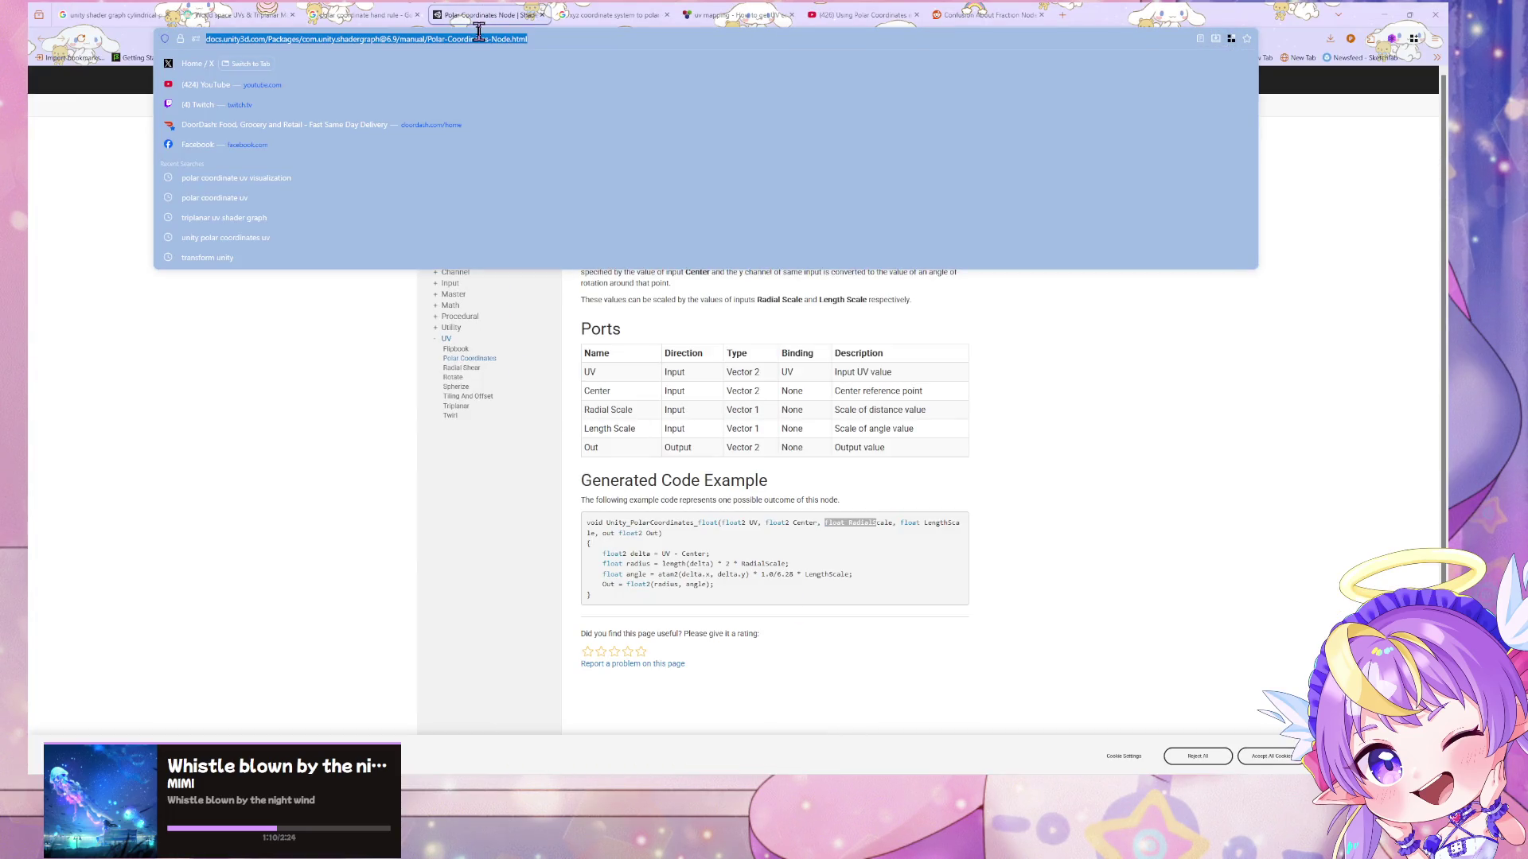
type("polar coordinate uv ran")
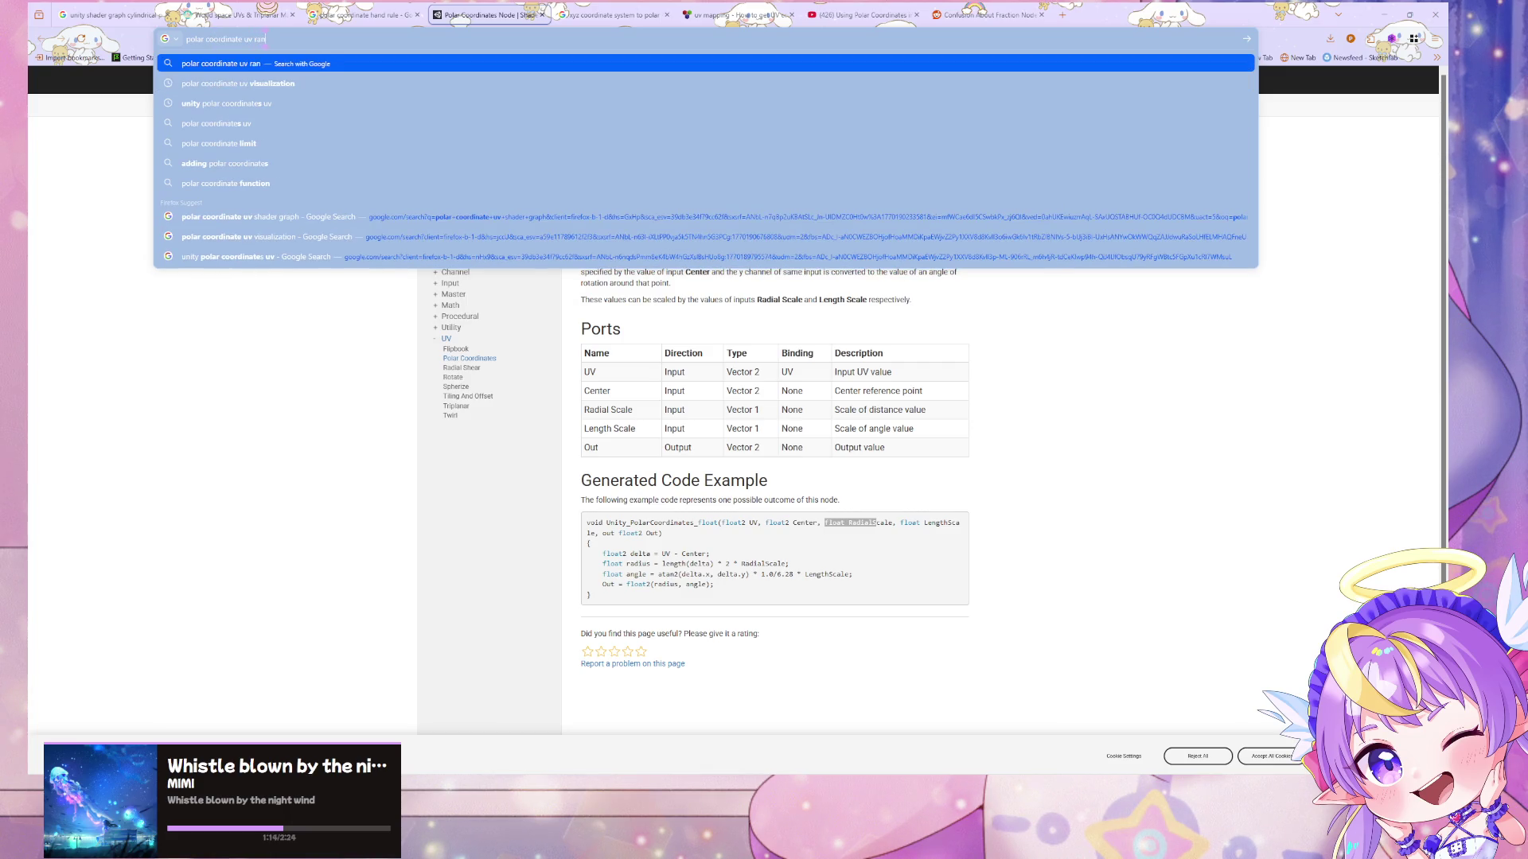
type("ge")
key("Return")
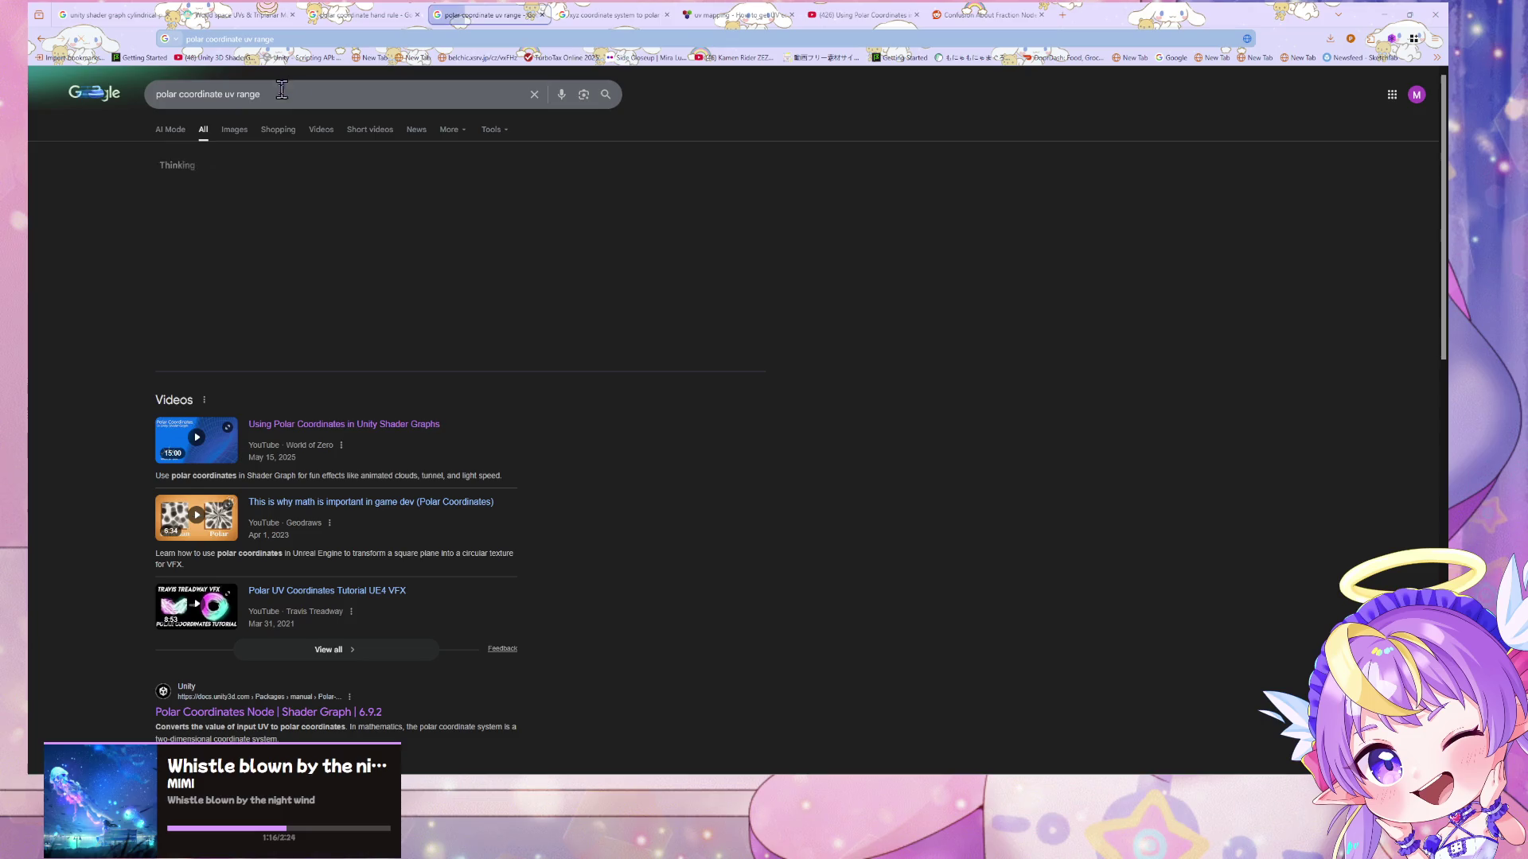
left_click(225, 94)
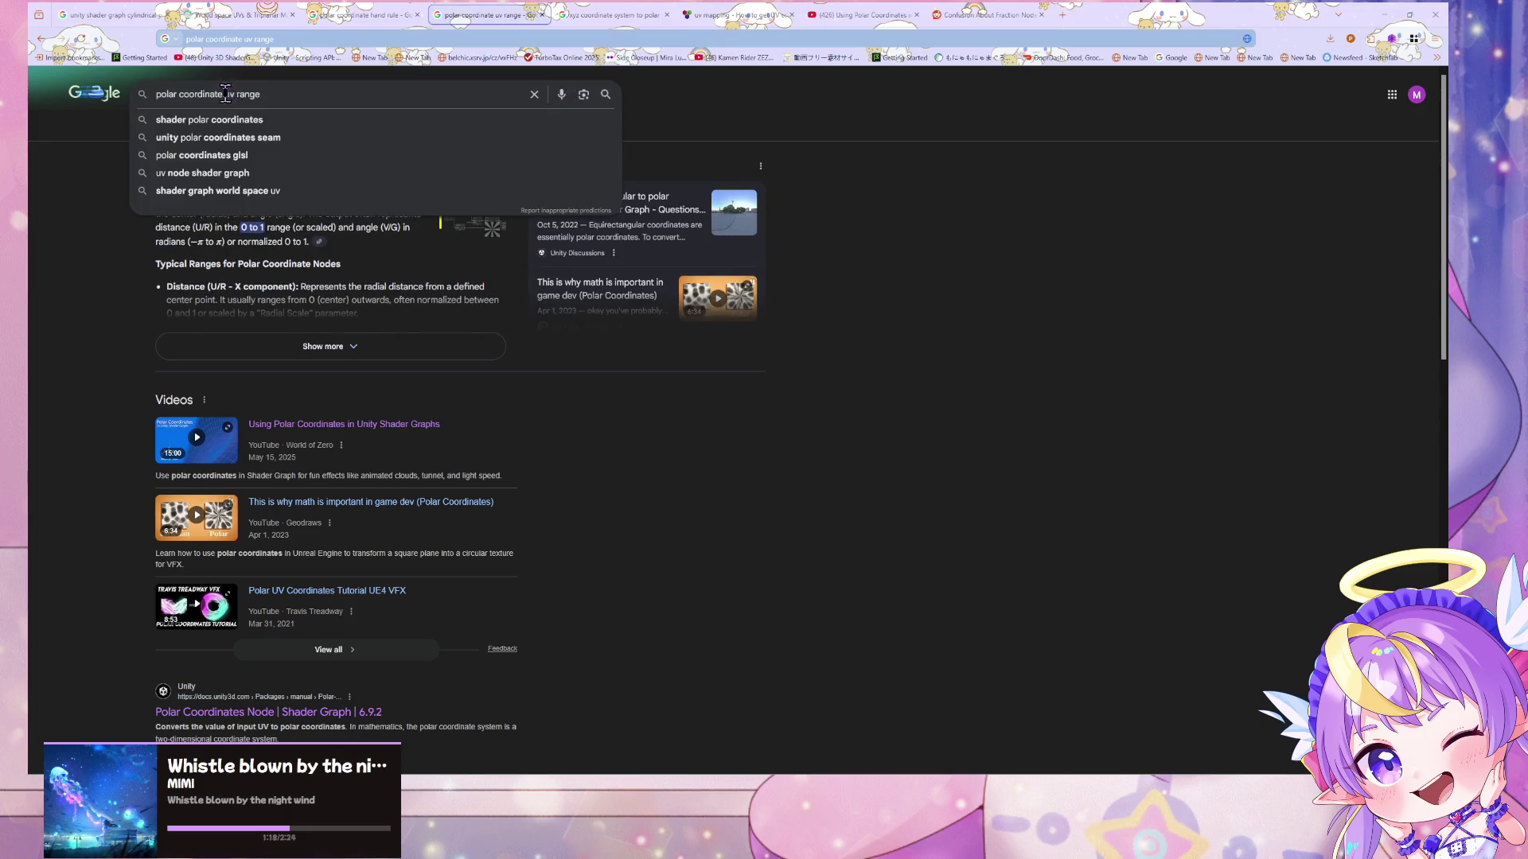
left_click(236, 93)
type("angl")
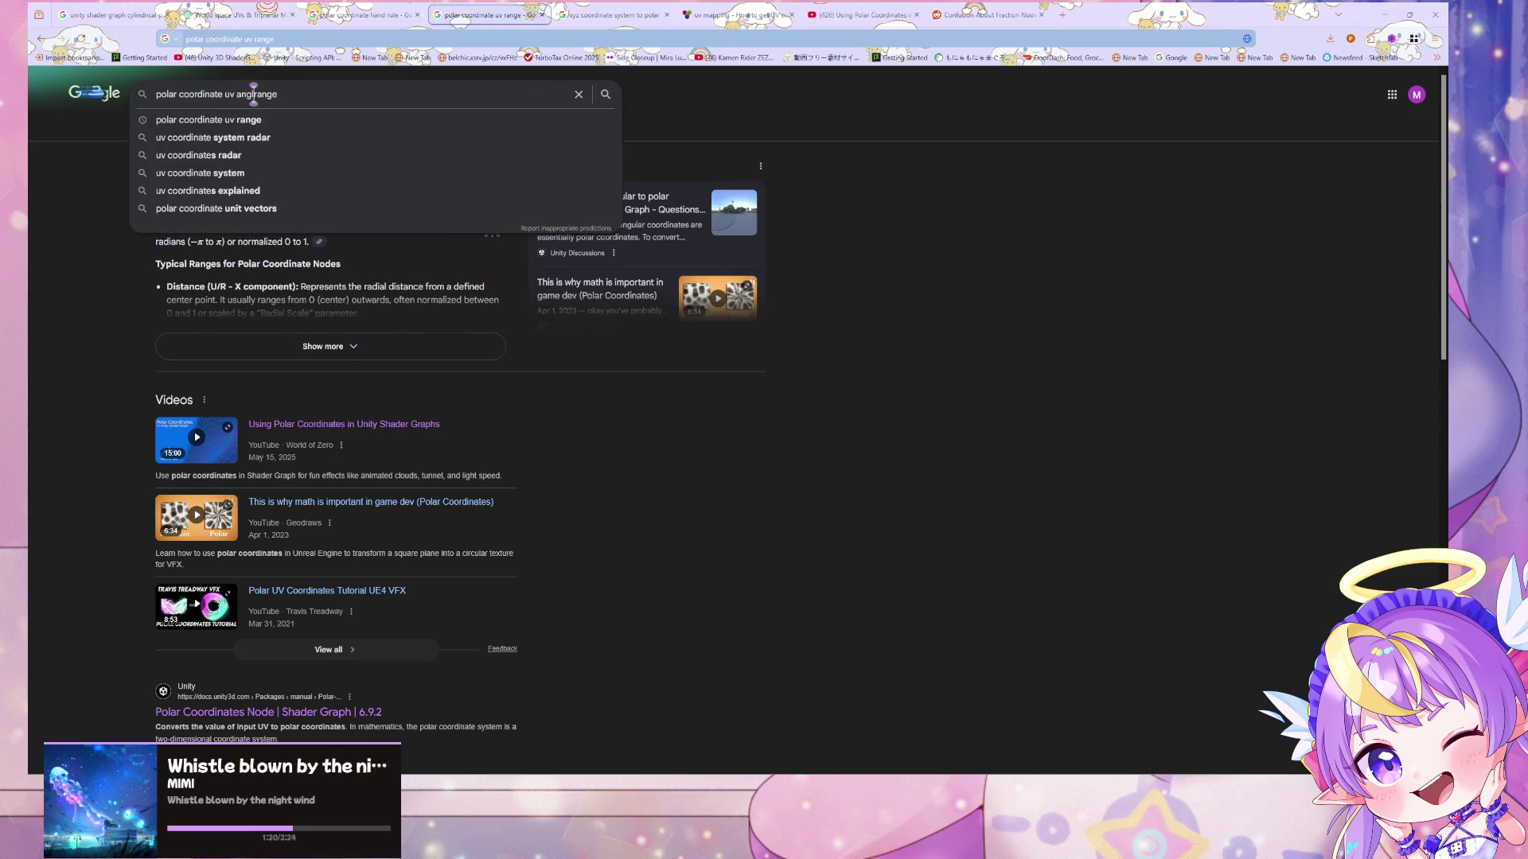
type("e")
key("Return")
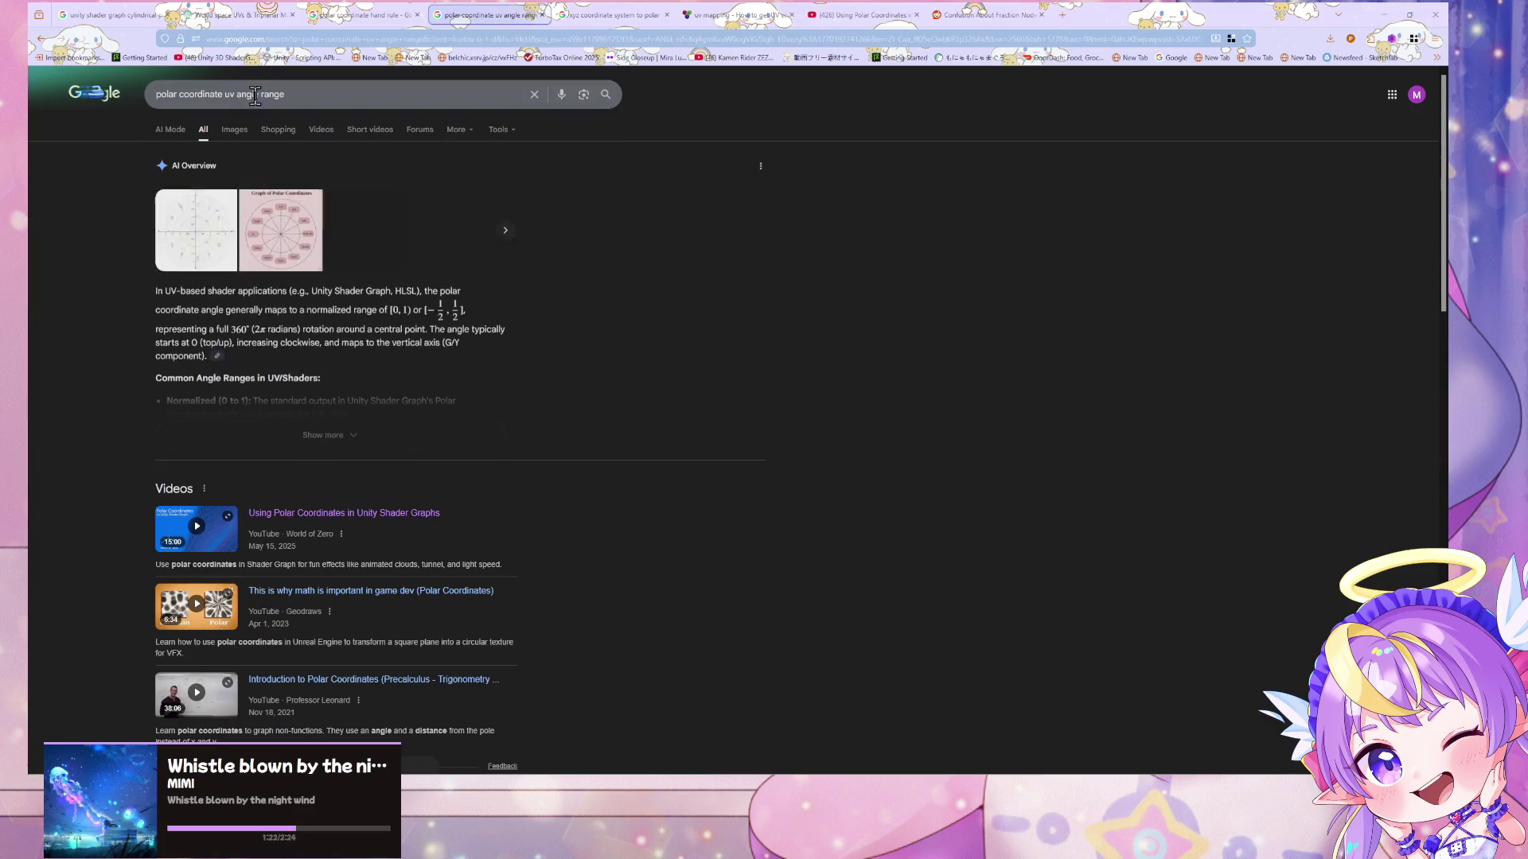
- From the image results, open the Cyanilux Polar Coordinates tutorial page
left_click(239, 132)
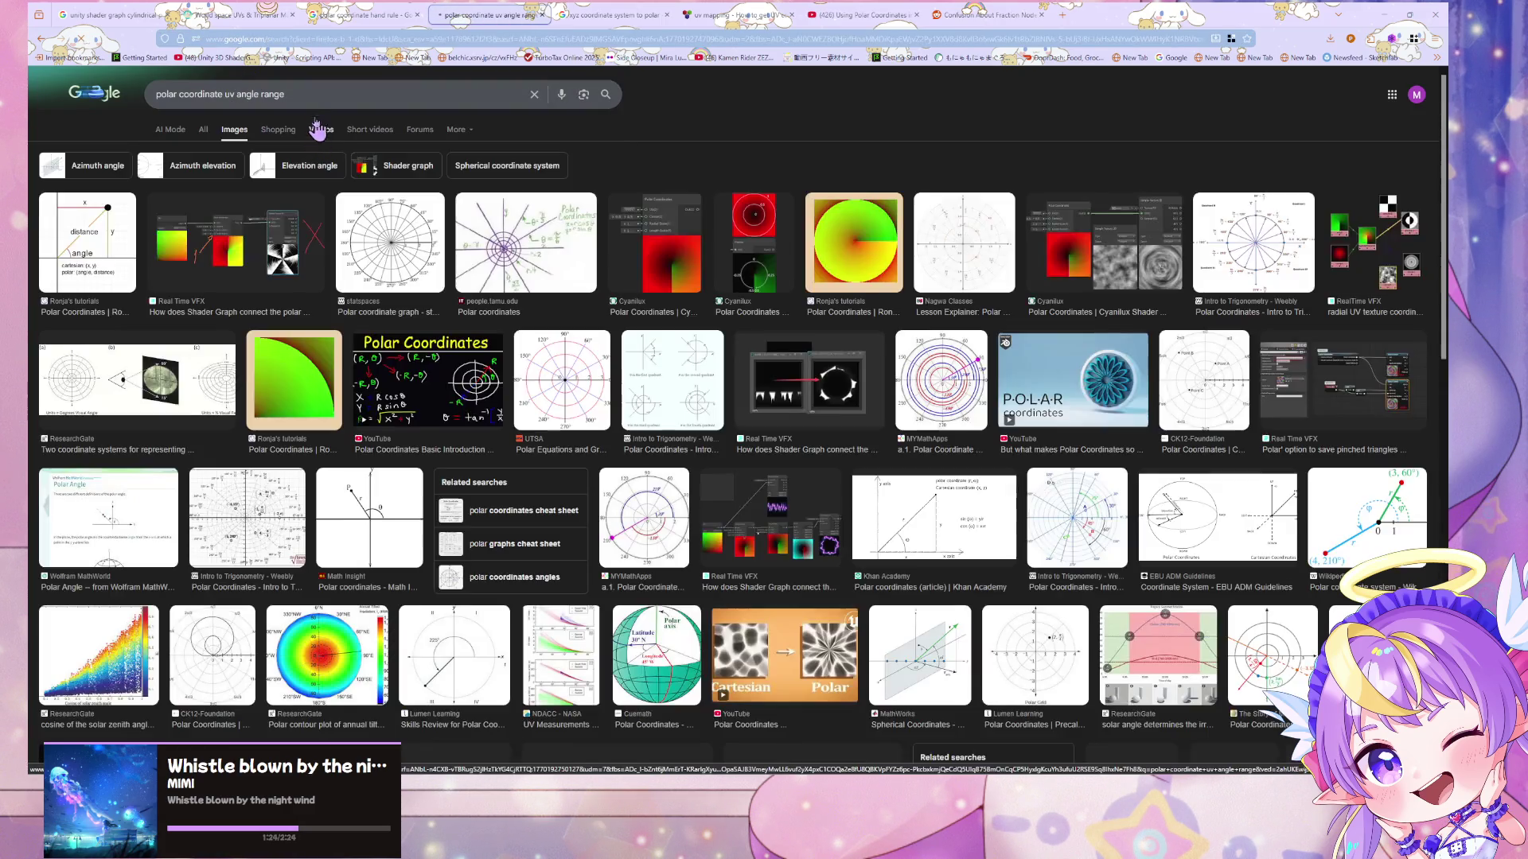
left_click(284, 93)
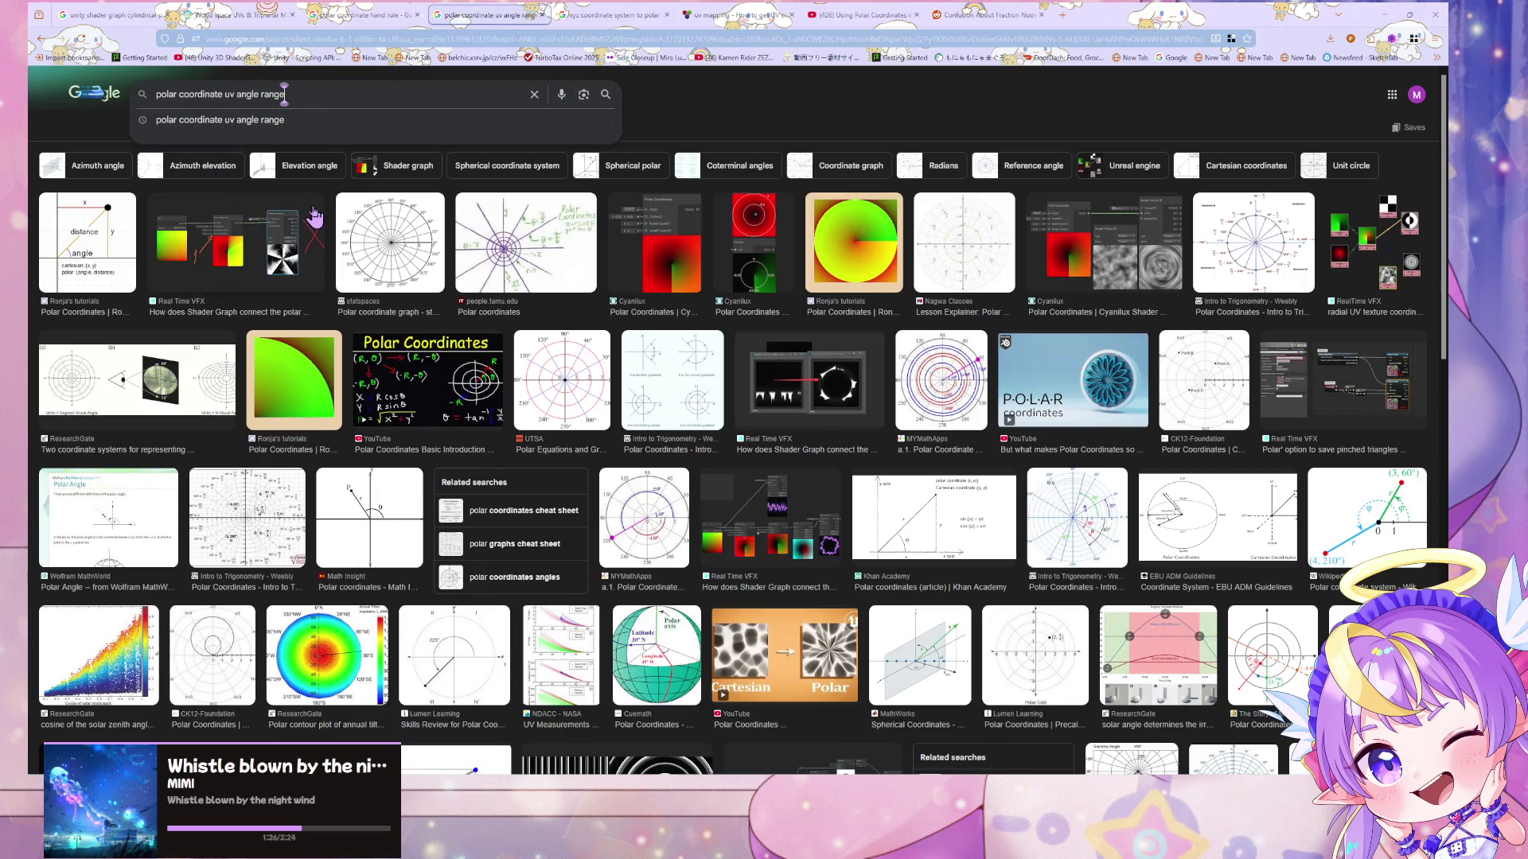
left_click(739, 258)
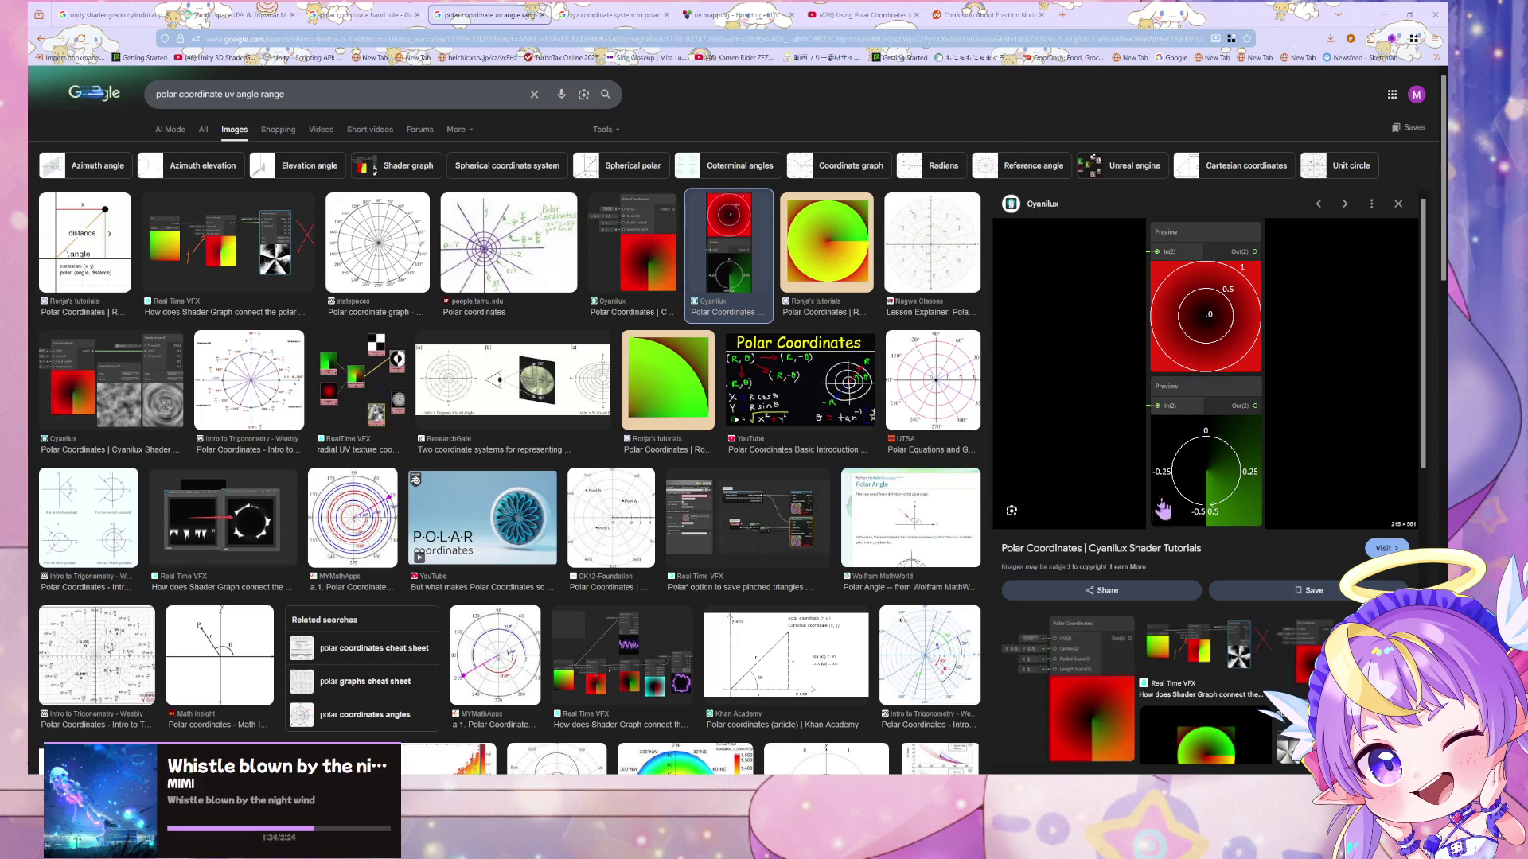
left_click(1151, 539)
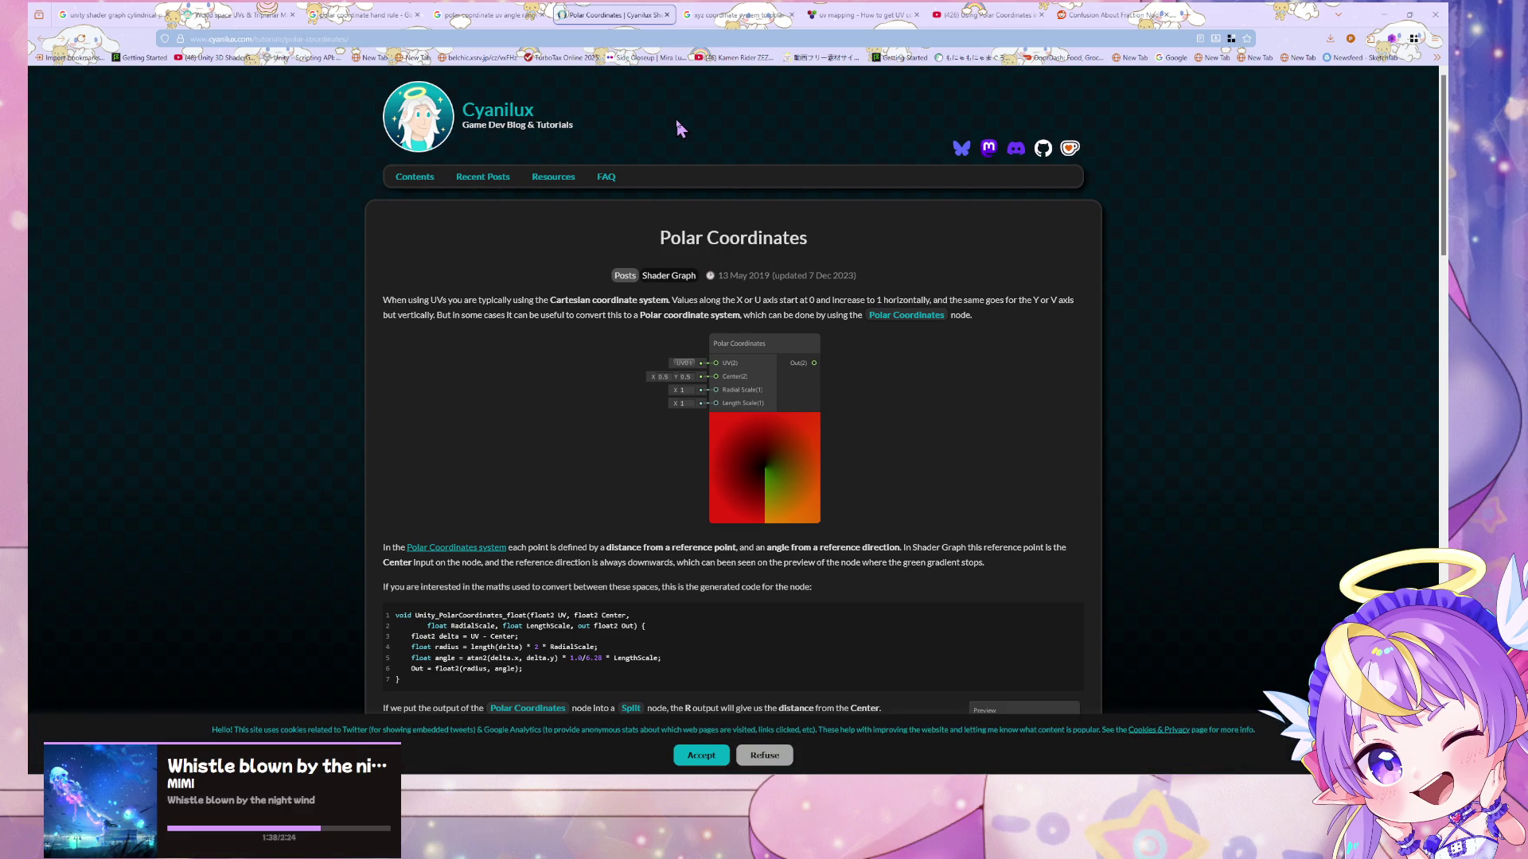
- Highlight the Cyanilux sentences on distance and angle, reference direction, and R output distance
scroll(677, 123, "down", 5)
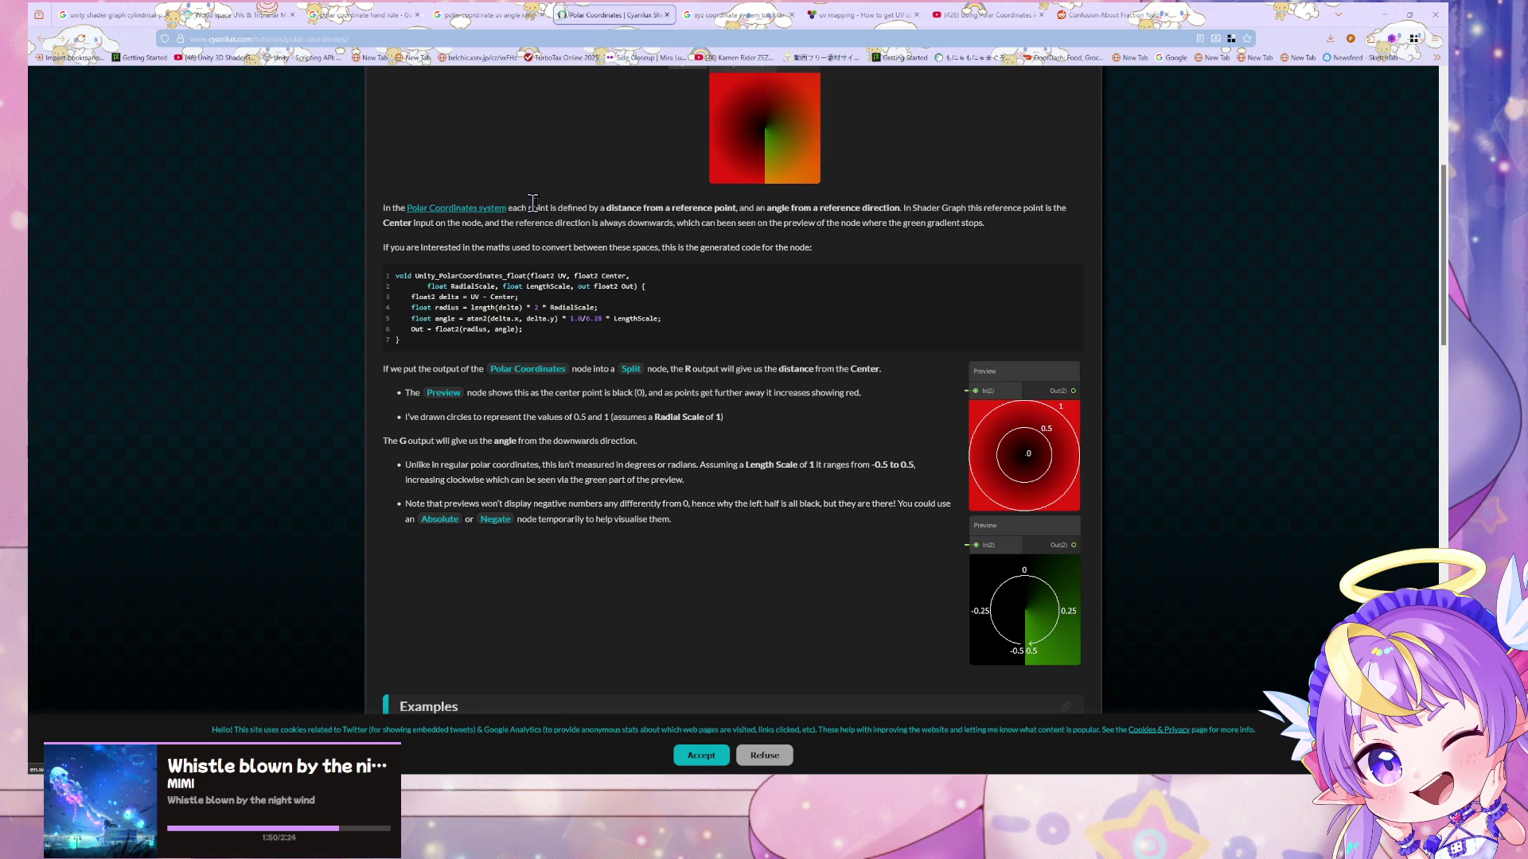
mouse_move(557, 208)
left_mouse_down()
mouse_move(912, 204)
mouse_move(749, 225)
mouse_move(927, 210)
left_mouse_up()
left_click(638, 216)
left_click_drag(540, 223, 814, 227)
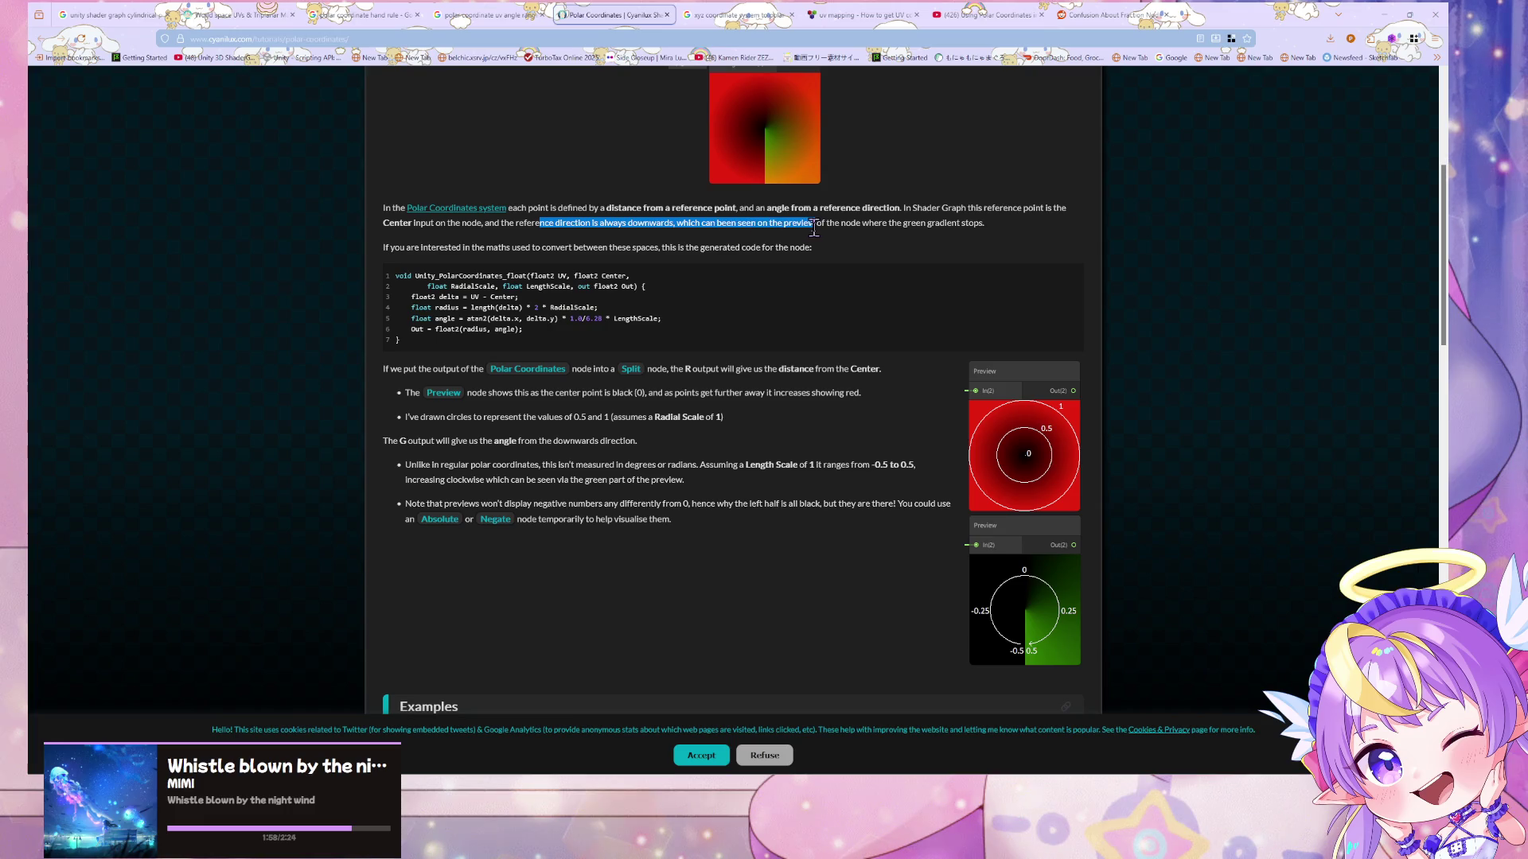
left_click(814, 228)
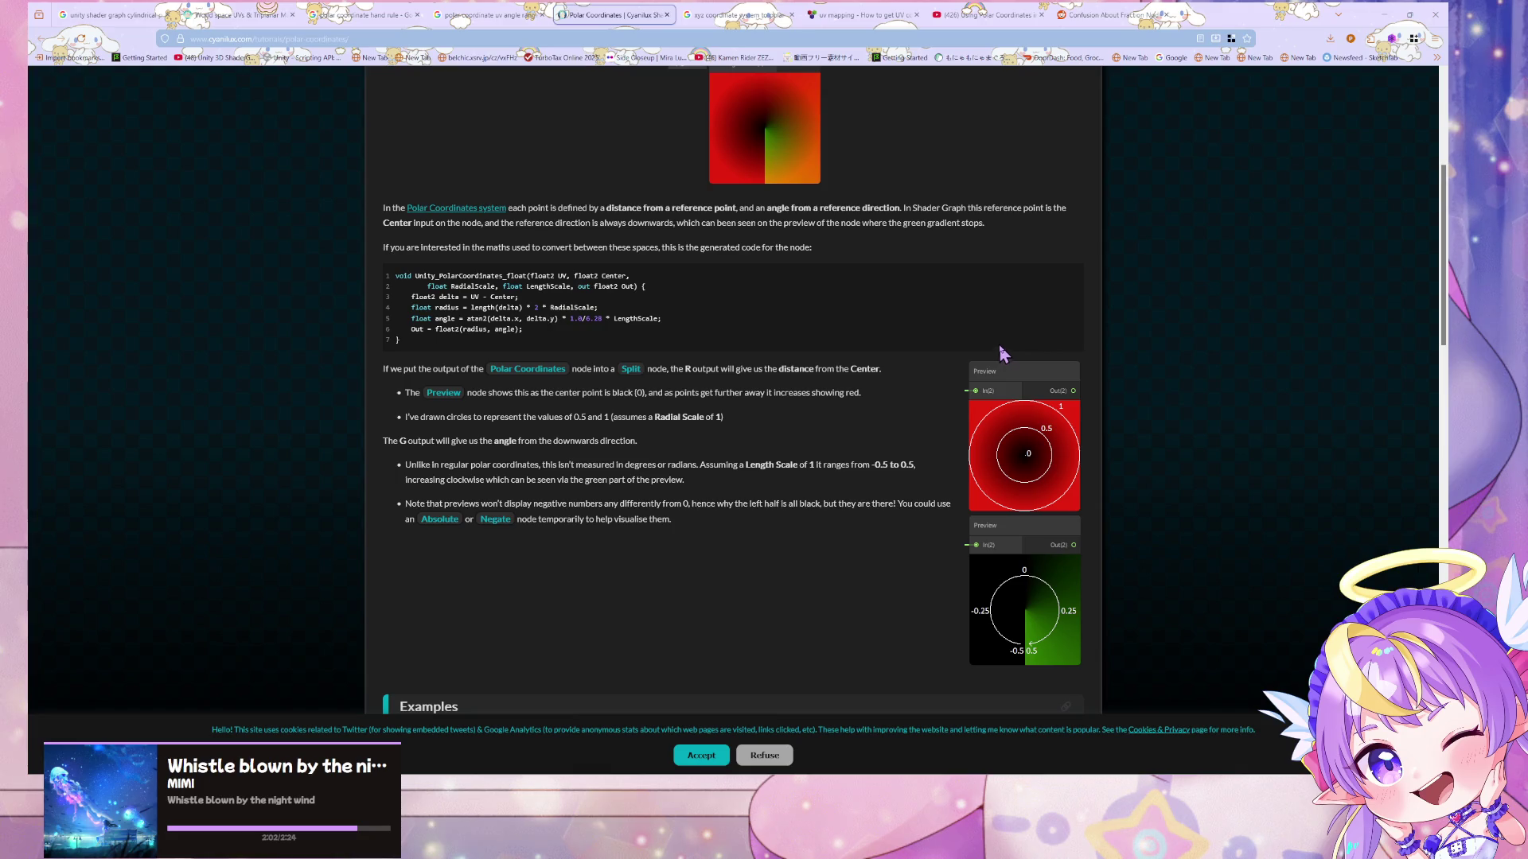
left_click_drag(671, 368, 834, 370)
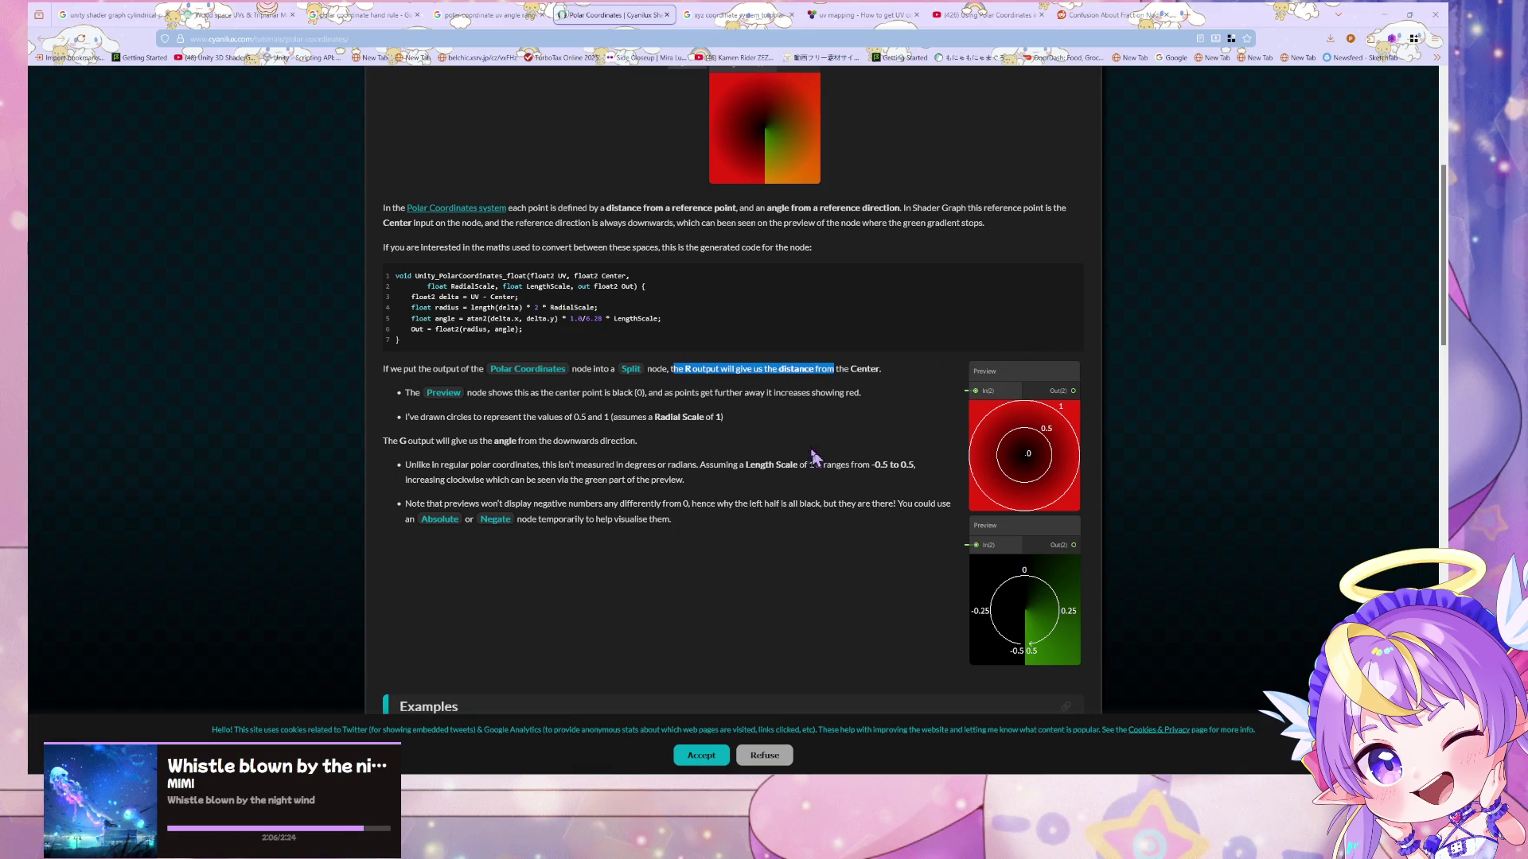
left_click(816, 390)
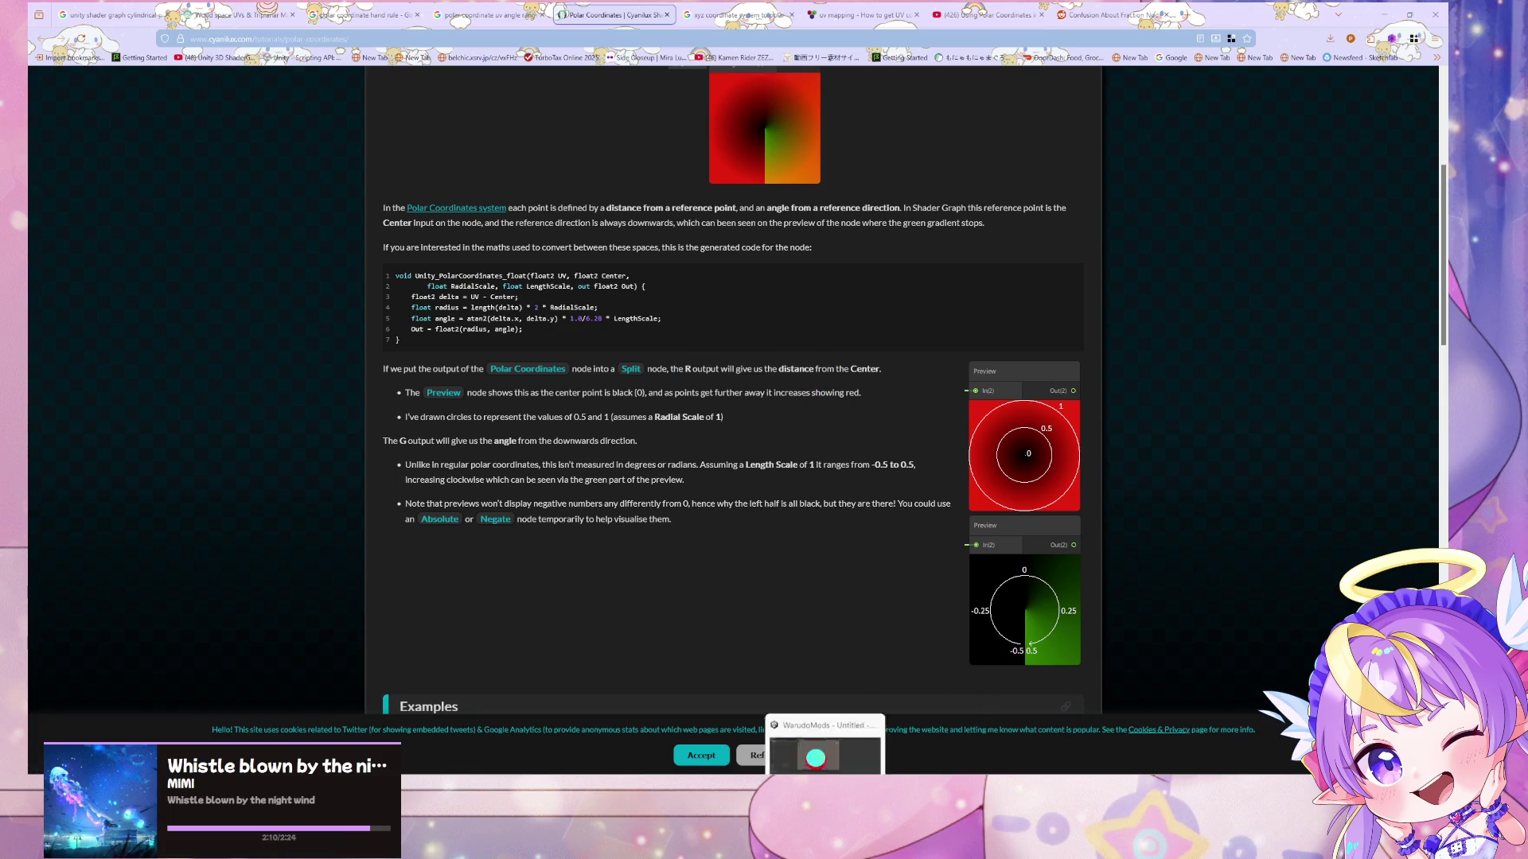
- Scroll through the remaining examples, then return to Unity with the left-hand graph nodes in view
scroll(835, 621, "down", 4)
scroll(837, 622, "down", 3)
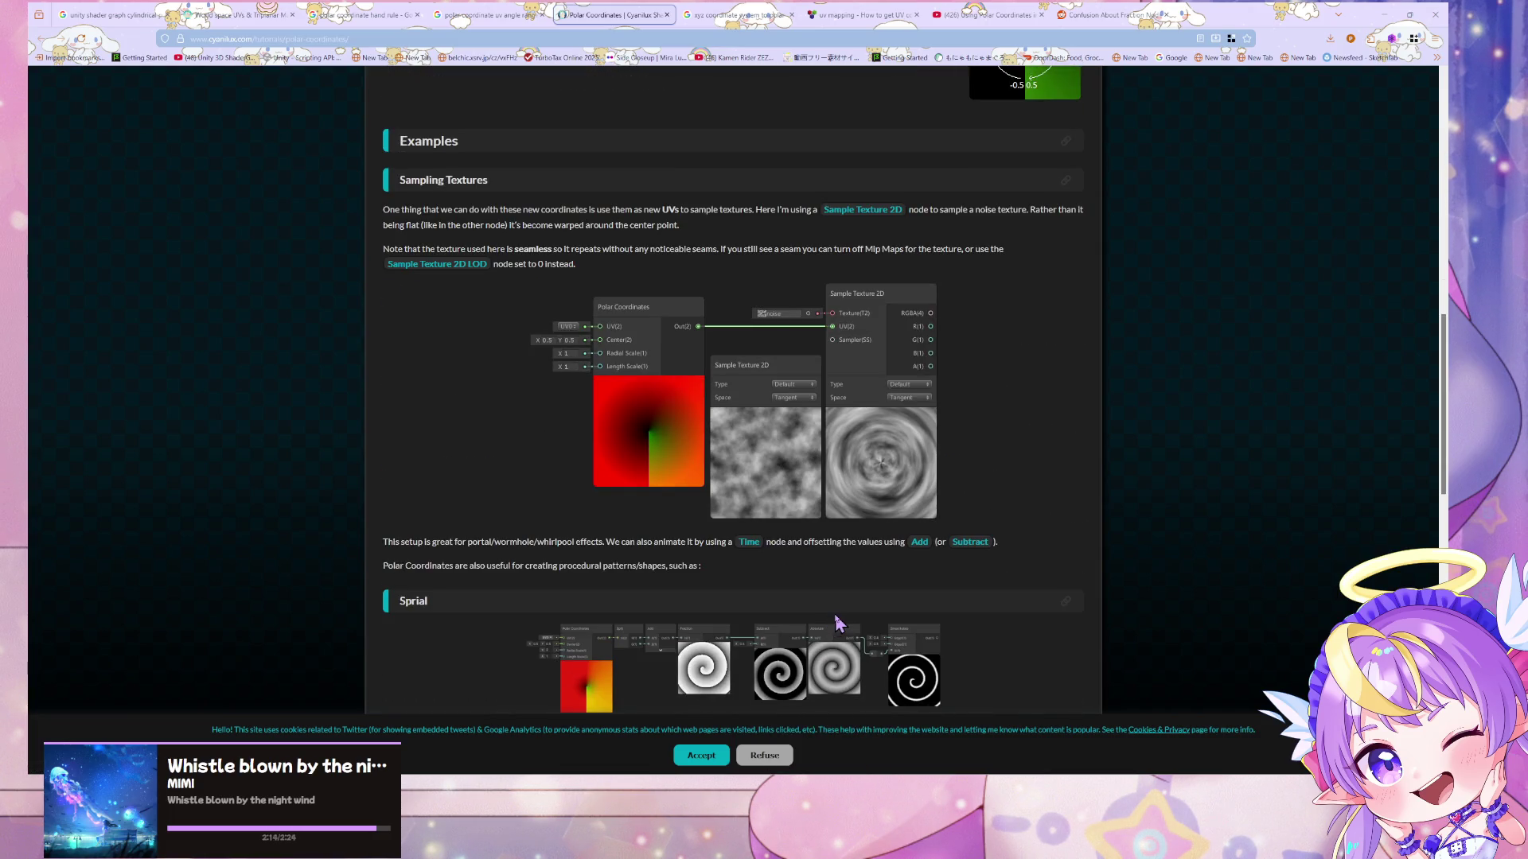
scroll(837, 622, "down", 3)
scroll(837, 622, "up", 5)
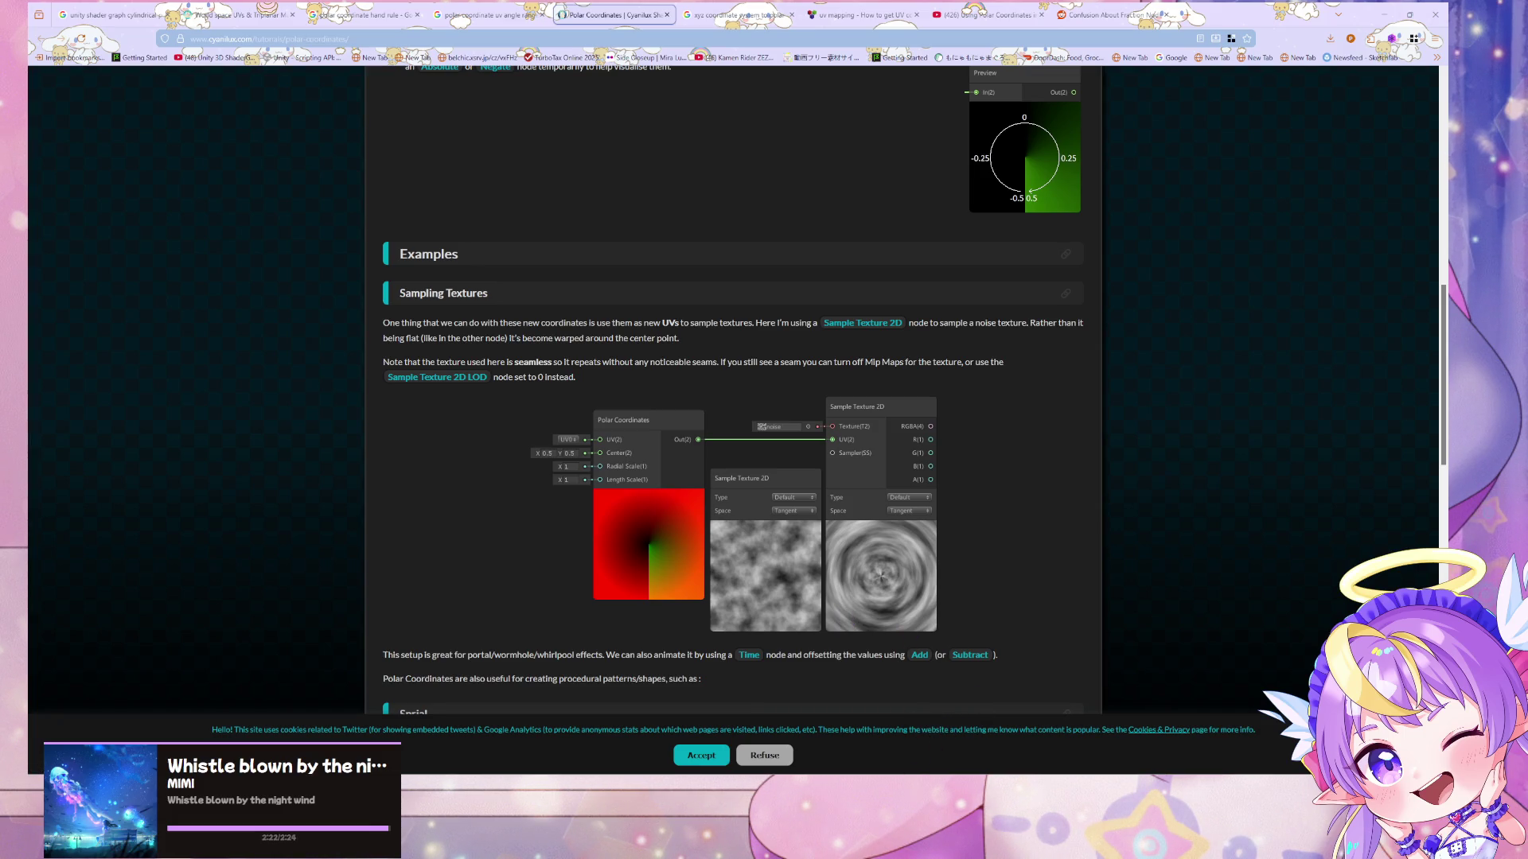
mouse_move(825, 772)
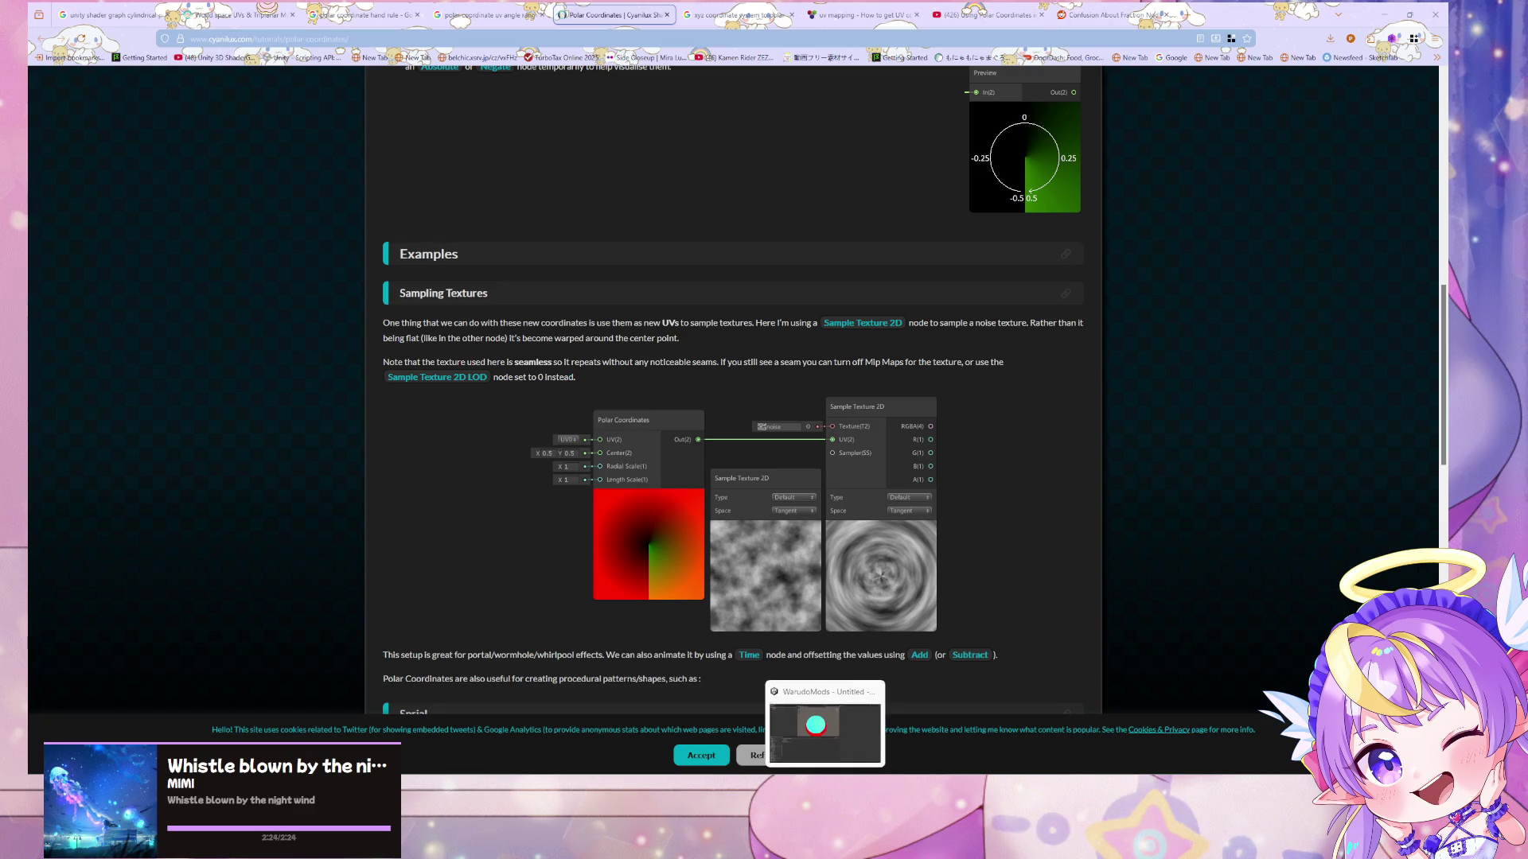
left_click(824, 726)
left_click_drag(759, 553, 886, 528)
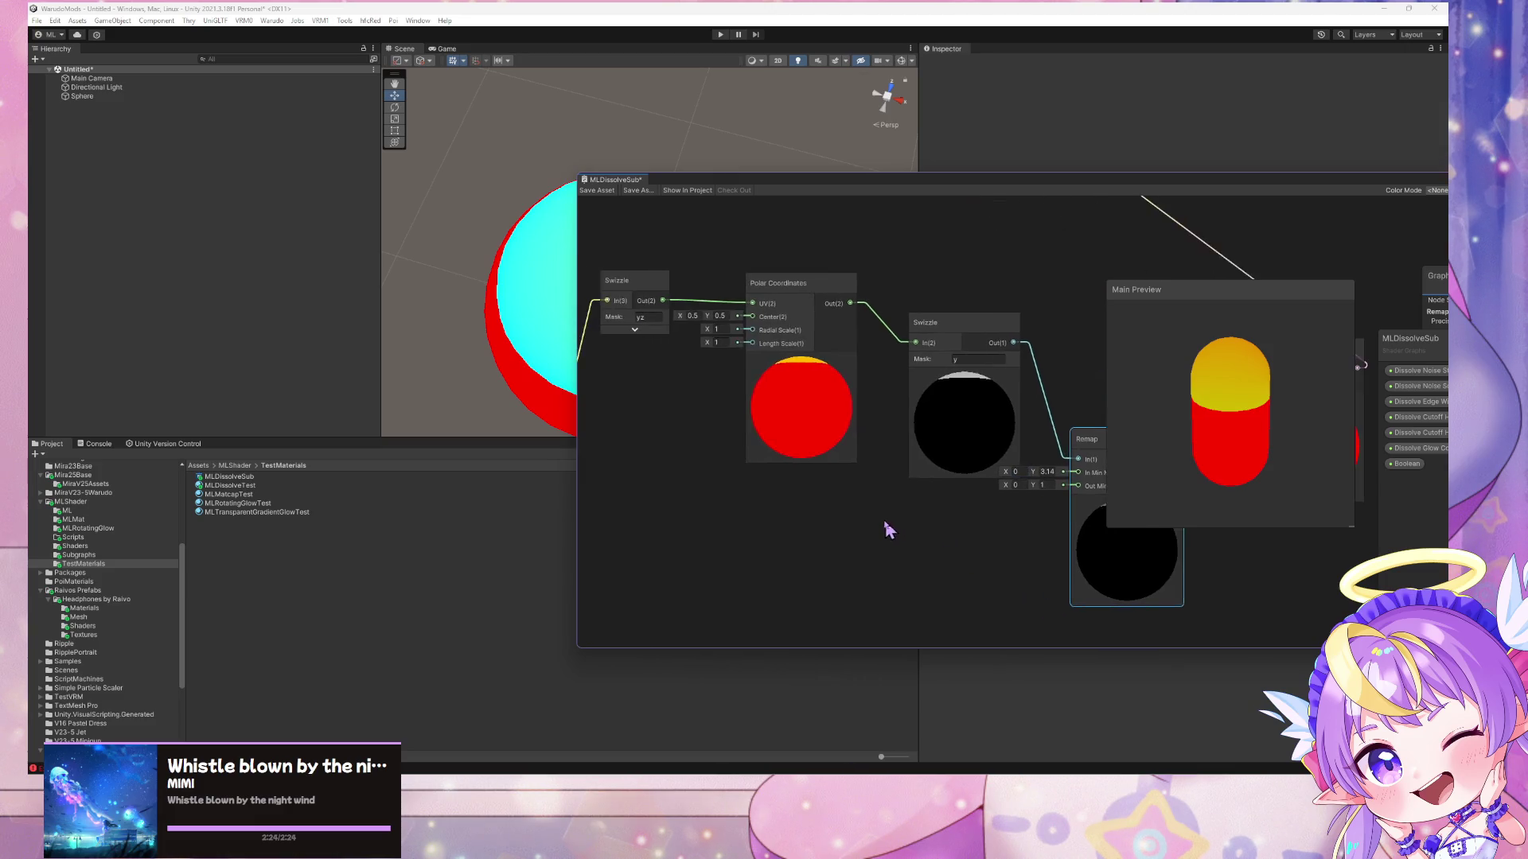
- Rearrange the Position node below Polar Coordinates in the graph
scroll(910, 518, "down", 3)
scroll(900, 522, "up", 3)
mouse_move(637, 451)
left_mouse_down()
mouse_move(907, 484)
mouse_move(878, 481)
left_mouse_up()
mouse_move(868, 328)
left_mouse_down()
mouse_move(895, 326)
mouse_move(914, 286)
left_mouse_up()
mouse_move(1012, 323)
left_mouse_down()
mouse_move(812, 368)
mouse_move(863, 415)
mouse_move(847, 401)
left_mouse_up()
- Switch the main preview to a sphere, tilted so its yellow cap faces forward
mouse_move(1169, 406)
left_mouse_down()
mouse_move(1183, 416)
mouse_move(1159, 348)
left_mouse_up()
right_click(1204, 386)
left_click(1234, 386)
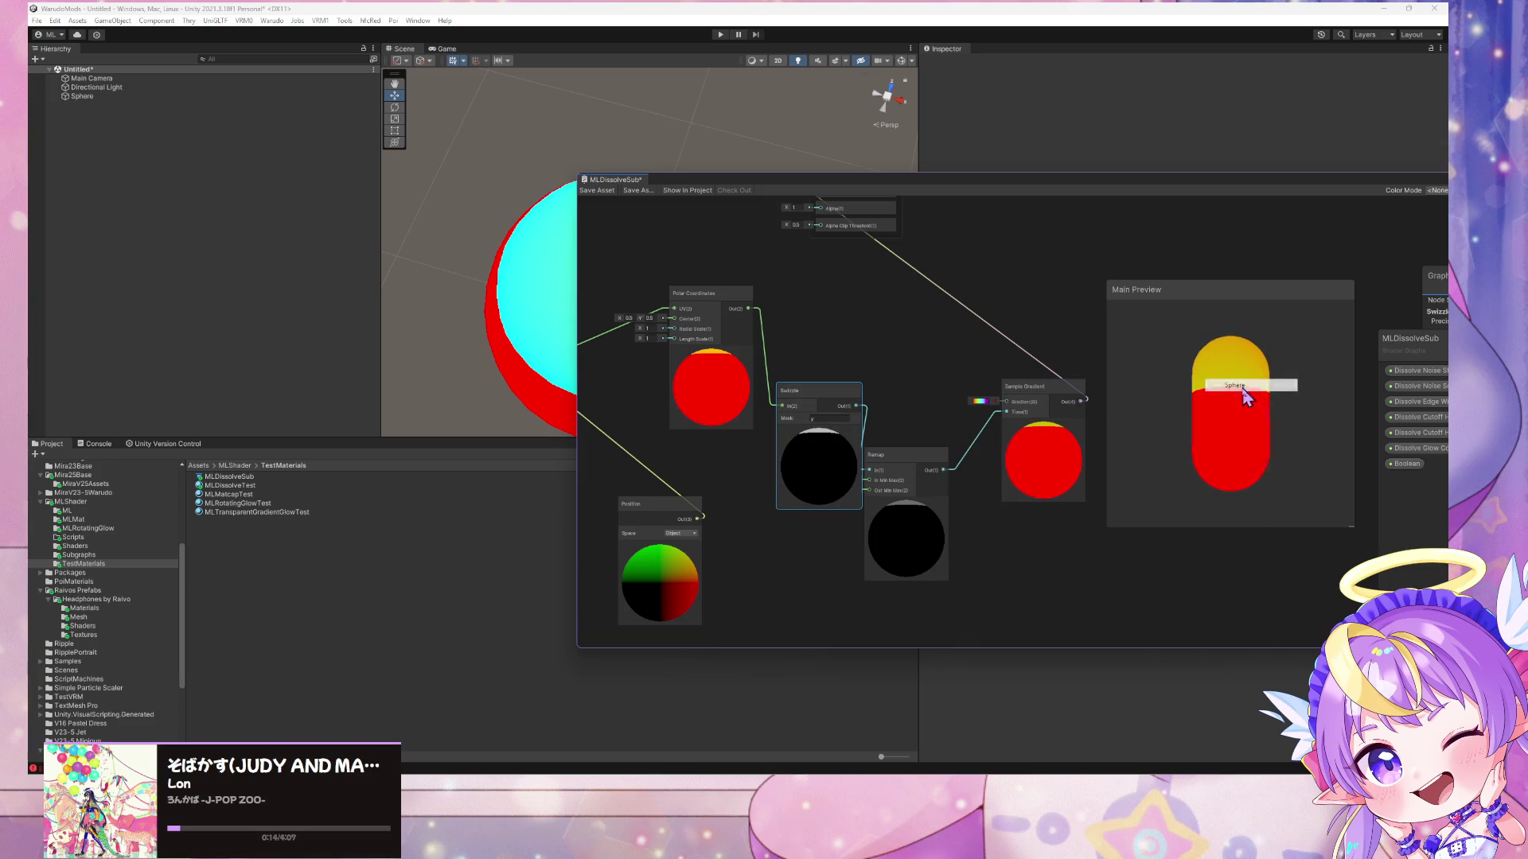
left_click_drag(1238, 394, 1273, 455)
- Duplicate Polar Coordinates, remove the Swizzle-to-UV link, and wire Polar Coordinates Out into Base Color
left_click_drag(832, 344, 933, 397)
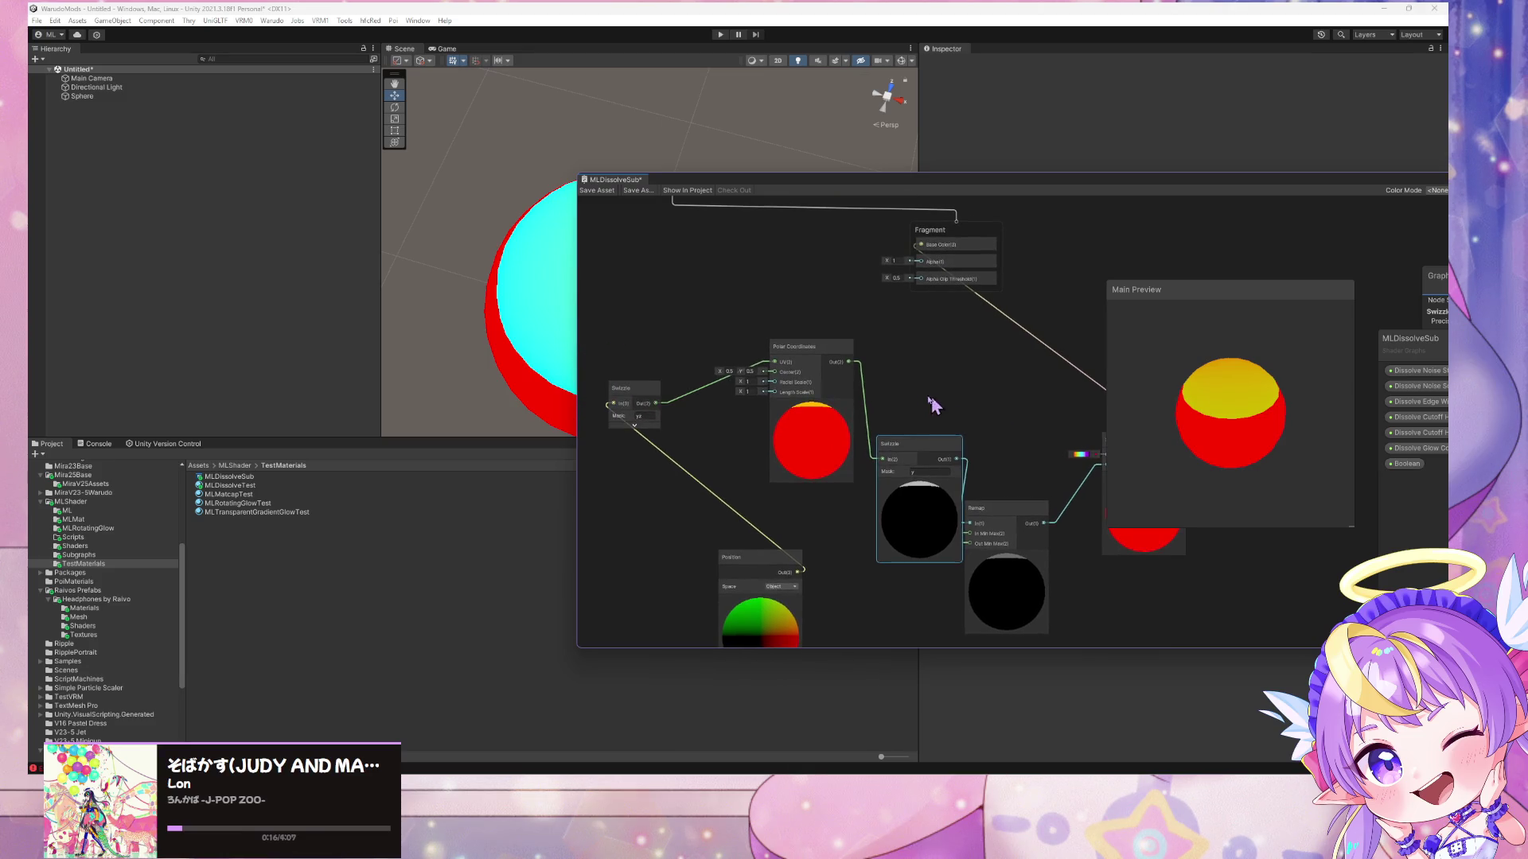
mouse_move(756, 556)
left_mouse_down()
mouse_move(685, 443)
mouse_move(675, 376)
left_mouse_up()
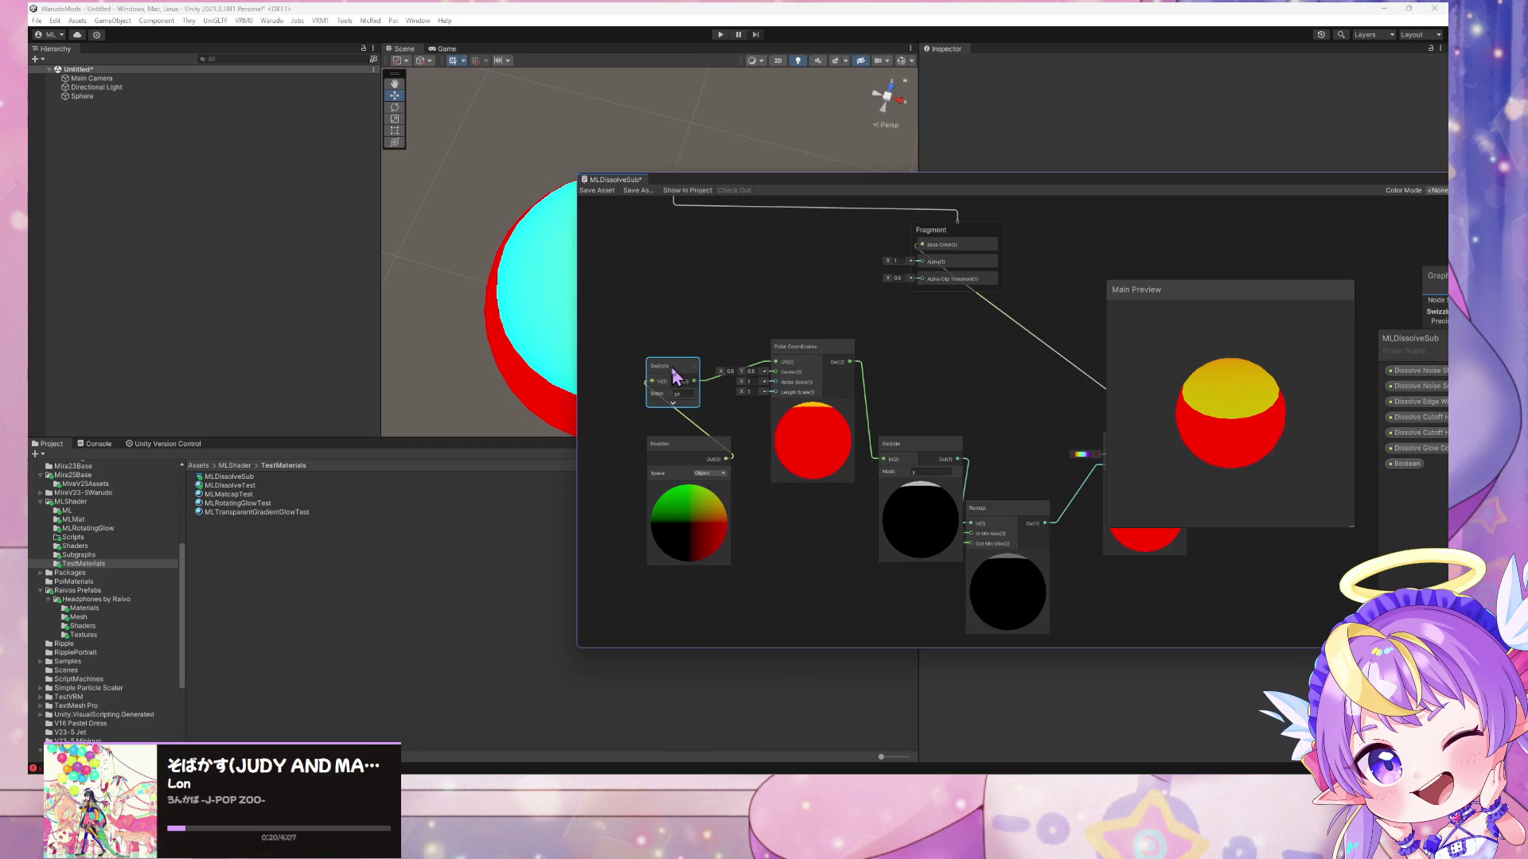
left_click(819, 348)
mouse_move(818, 348)
left_mouse_down()
mouse_move(846, 351)
mouse_move(838, 387)
mouse_move(822, 303)
mouse_move(797, 288)
left_mouse_up()
key("ctrl+d")
left_click(748, 338)
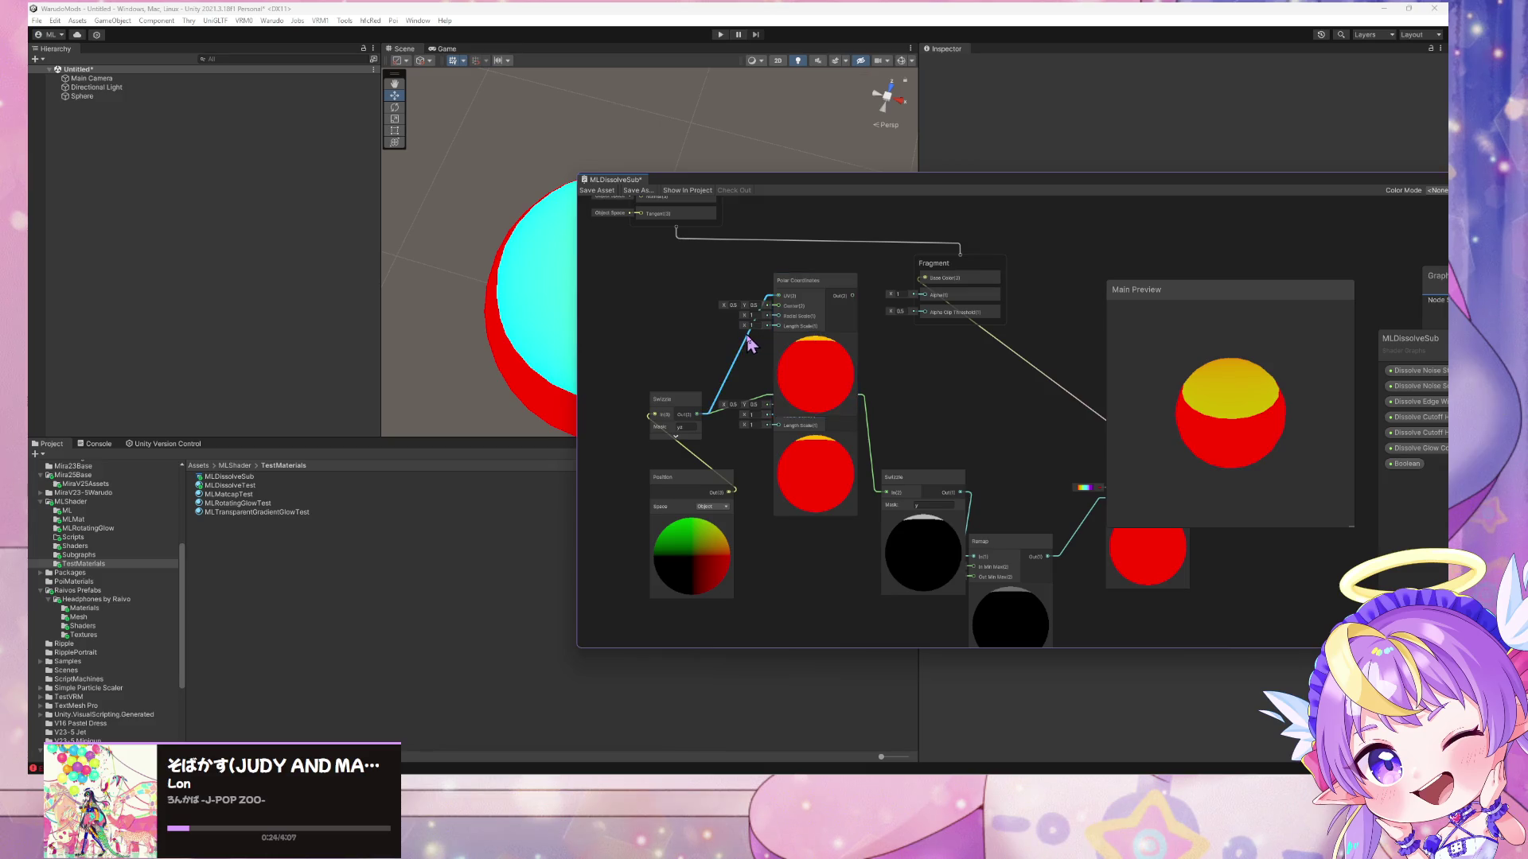
key("Delete")
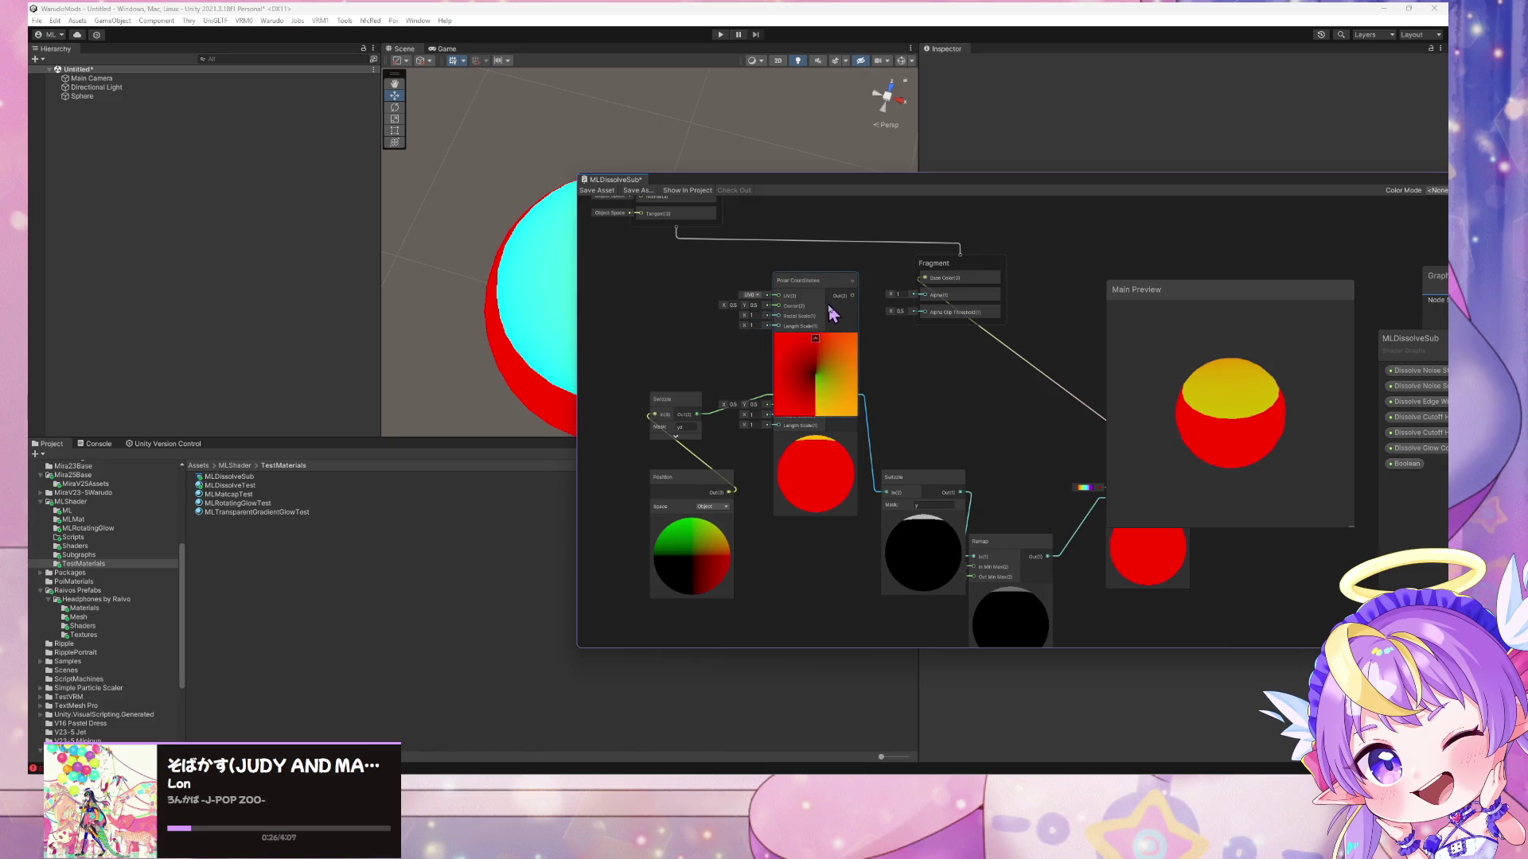
left_click_drag(852, 296, 925, 278)
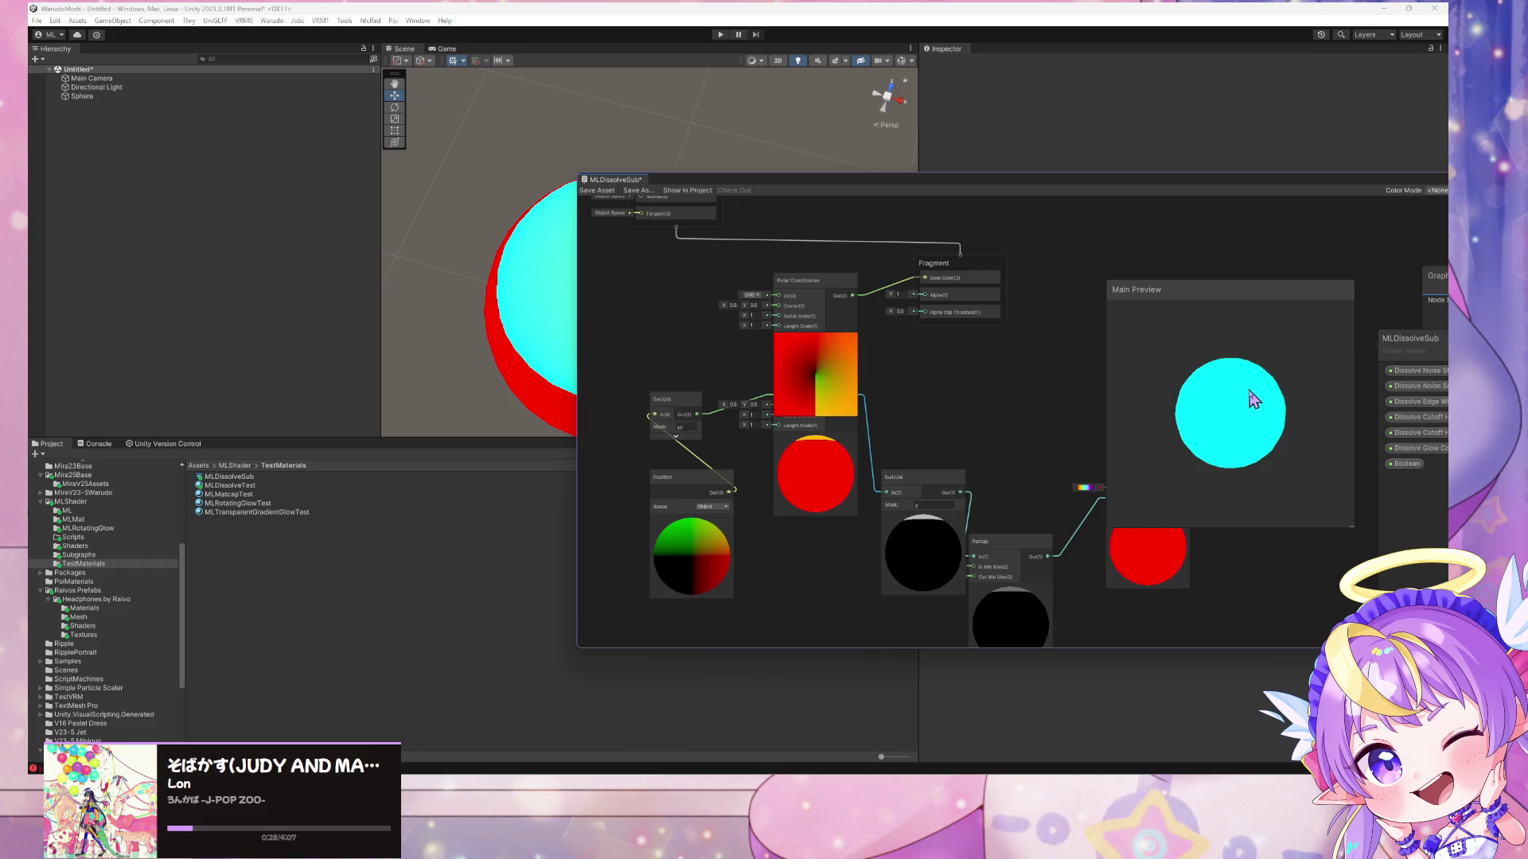
mouse_move(1254, 507)
left_mouse_down()
mouse_move(1255, 416)
mouse_move(1272, 455)
mouse_move(1310, 403)
mouse_move(1296, 409)
mouse_move(1228, 300)
mouse_move(1201, 454)
mouse_move(1289, 518)
mouse_move(1321, 461)
mouse_move(1268, 460)
left_mouse_up()
- Switch the Main Preview mesh to a capsule and shift the Polar Coordinates node left
right_click(1202, 452)
left_click(1234, 471)
left_click_drag(853, 315, 789, 306)
- Add a Split node fed by Polar Coordinates Out, and turn the capsule preview to a side view
key("space")
type("split")
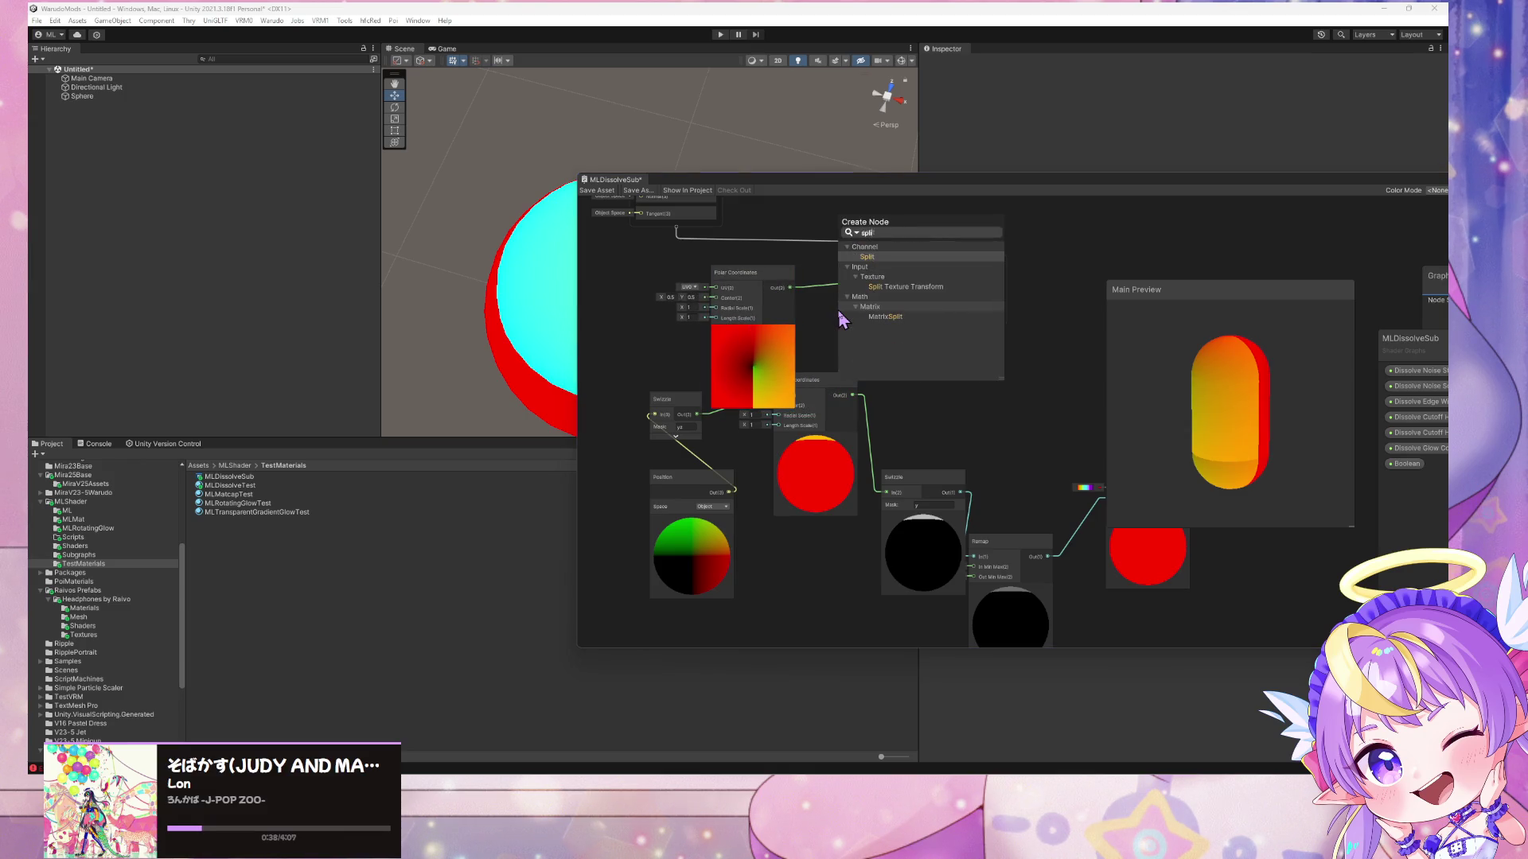
key("Return")
mouse_move(790, 287)
left_mouse_down()
mouse_move(845, 346)
mouse_move(924, 277)
left_mouse_up()
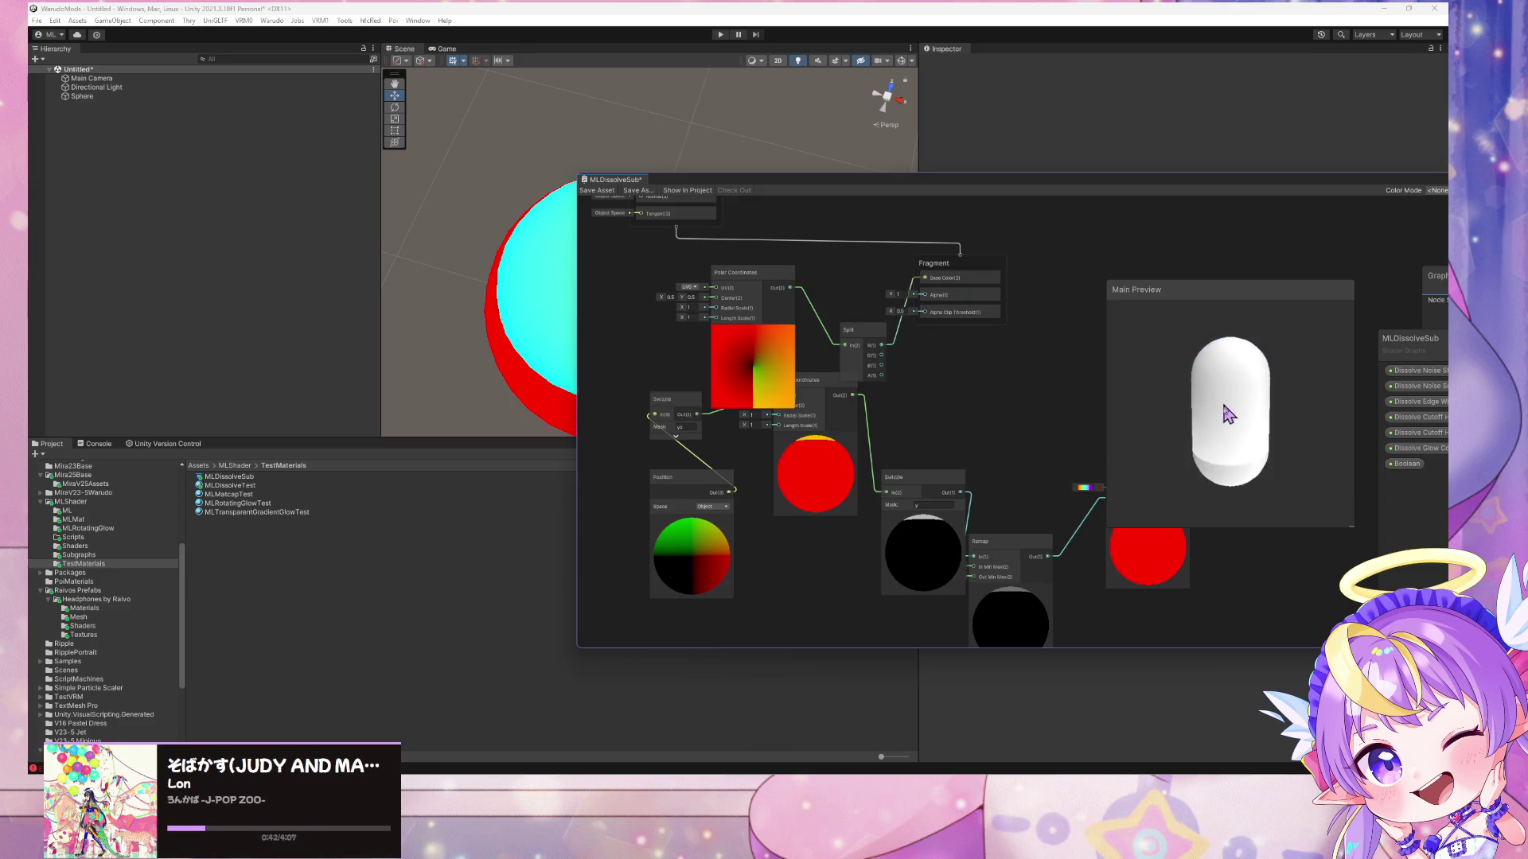
mouse_move(1232, 438)
left_mouse_down()
mouse_move(1200, 341)
mouse_move(1130, 327)
left_mouse_up()
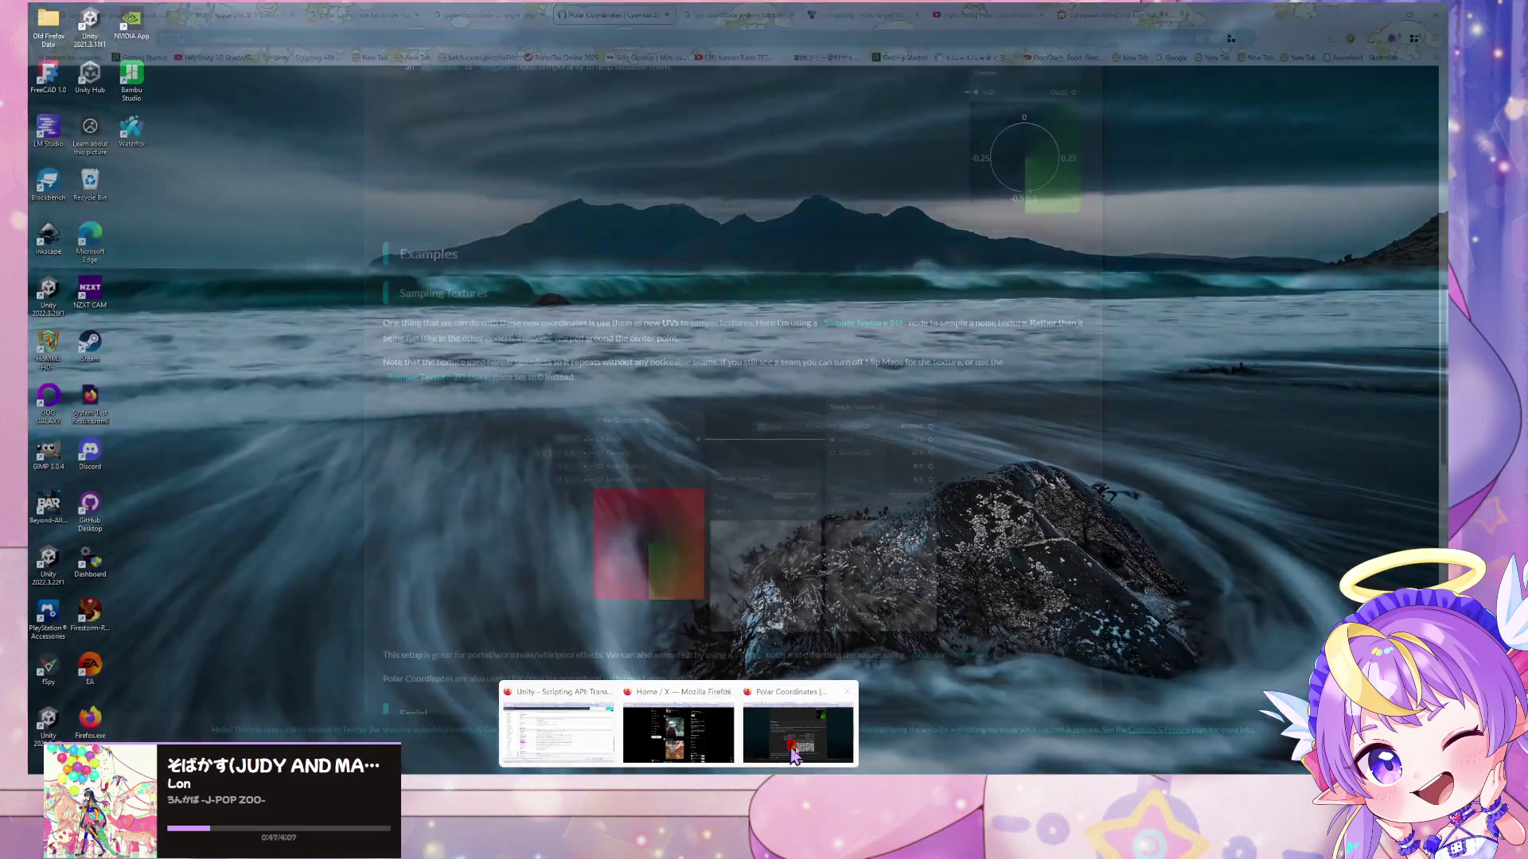
left_click(793, 754)
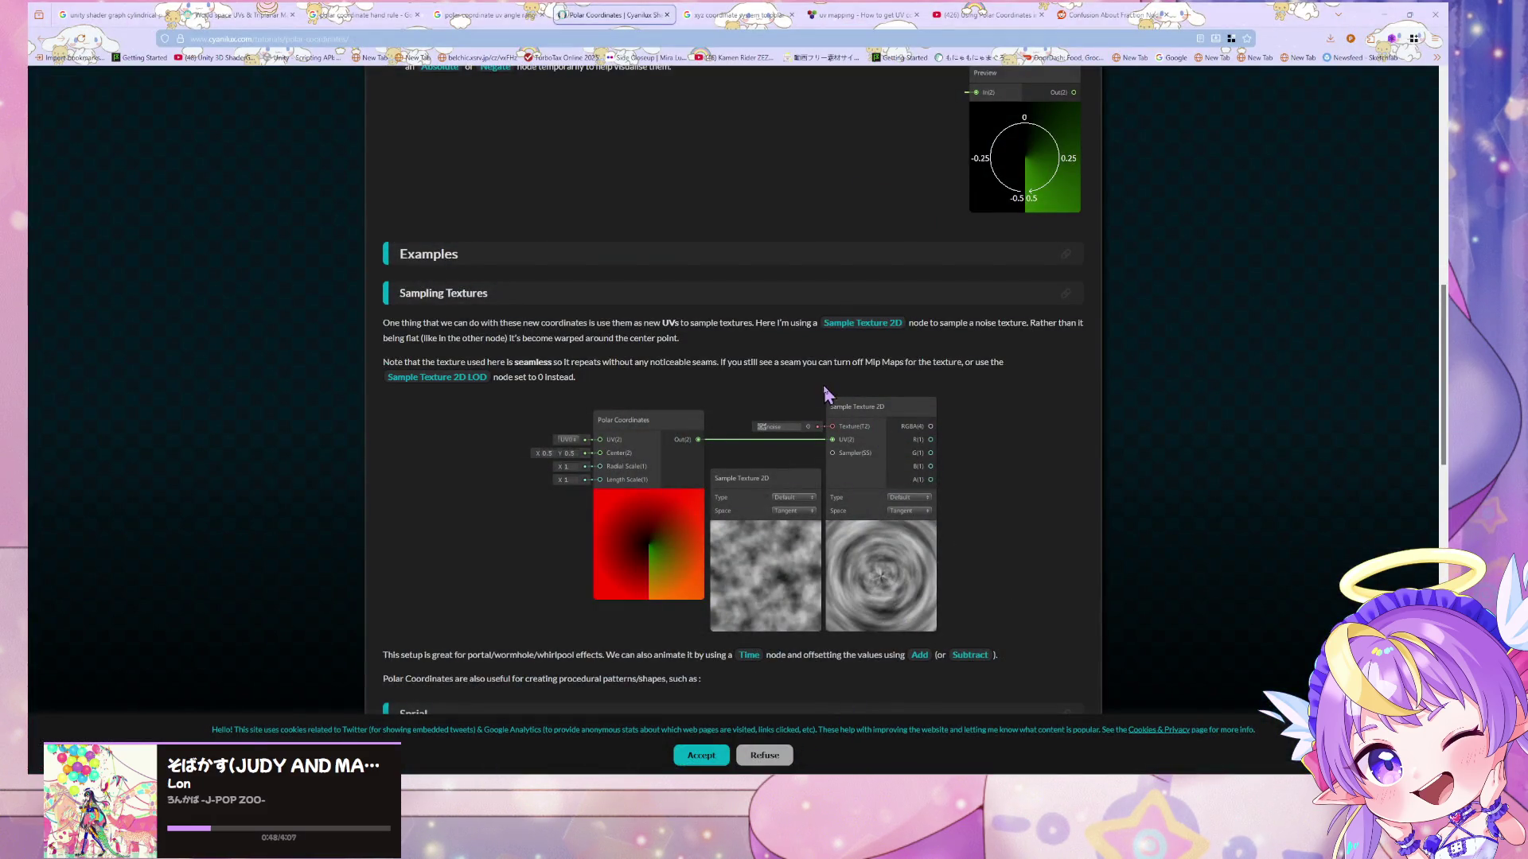
- Open the Whirlpool and Portal Shader Breakdown links from the Other section in background tabs, then view Whirlpool
scroll(840, 424, "down", 5)
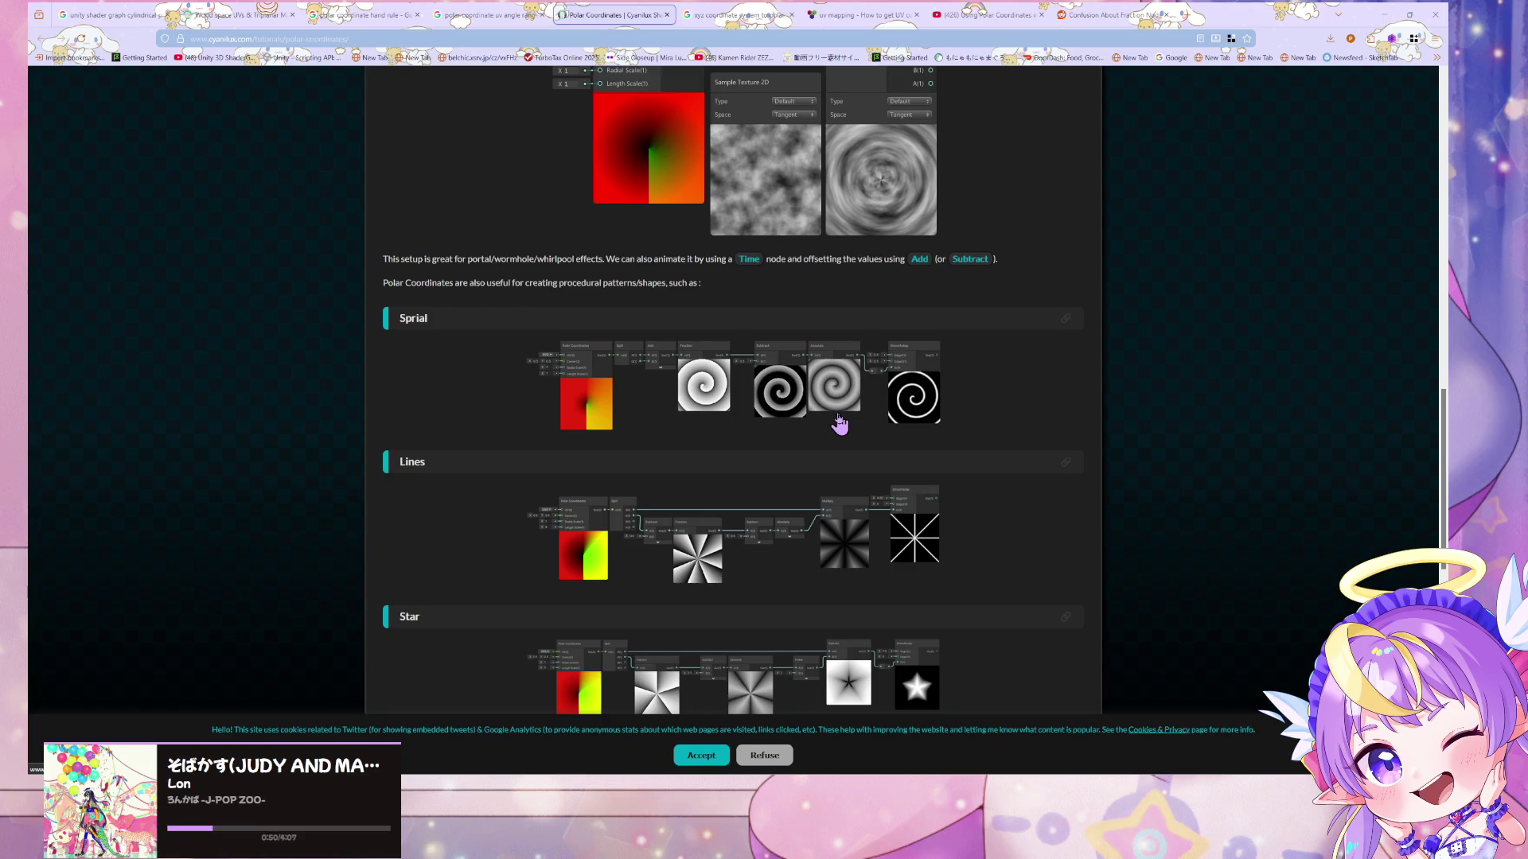
scroll(840, 424, "down", 4)
scroll(846, 434, "down", 4)
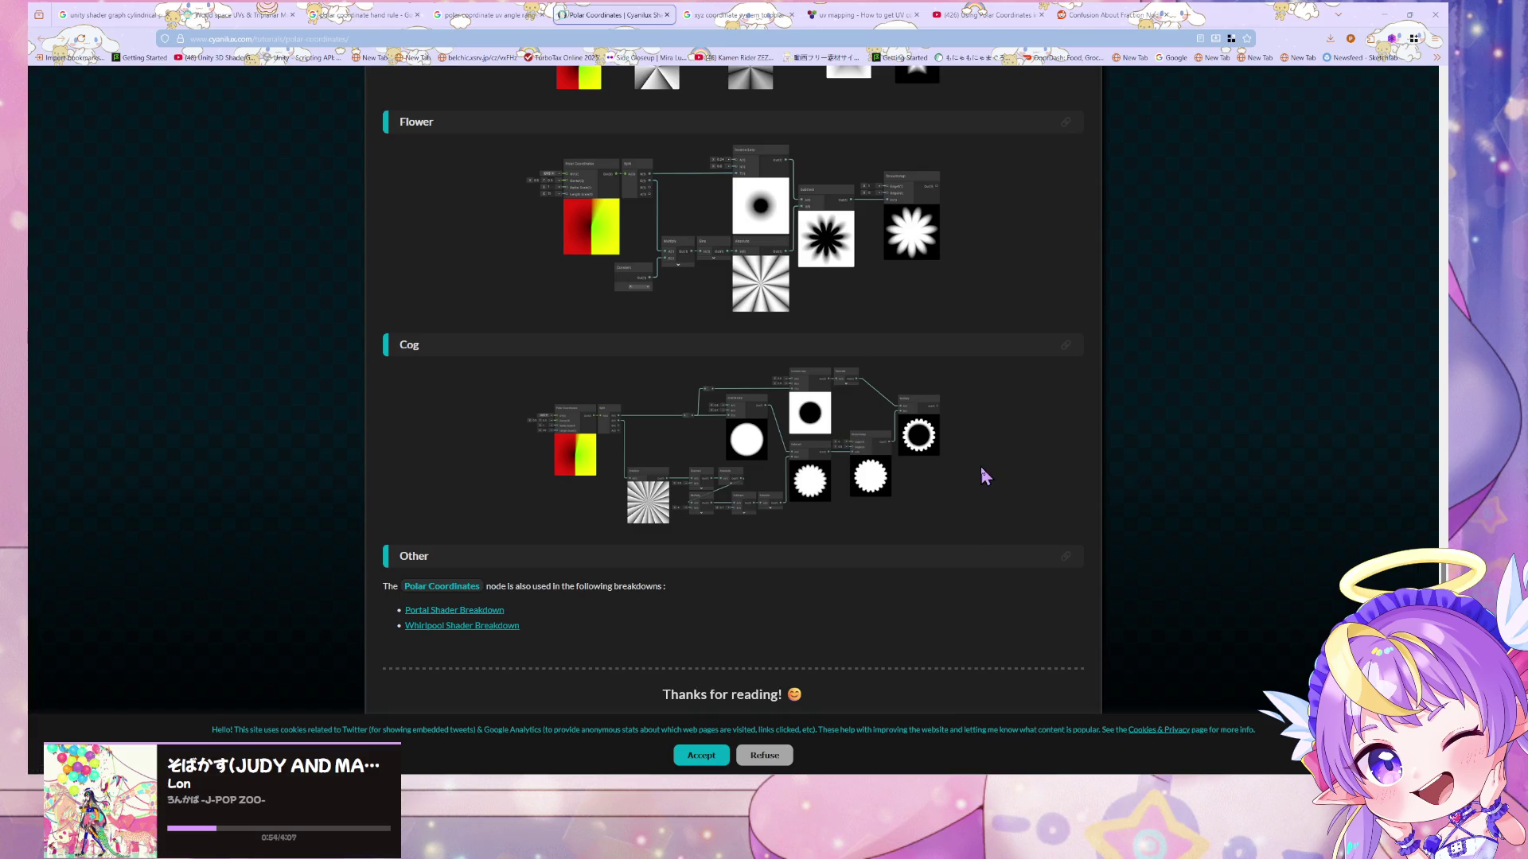
middle_click(482, 626)
middle_click(502, 611)
scroll(699, 494, "up", 5)
left_click(663, 14)
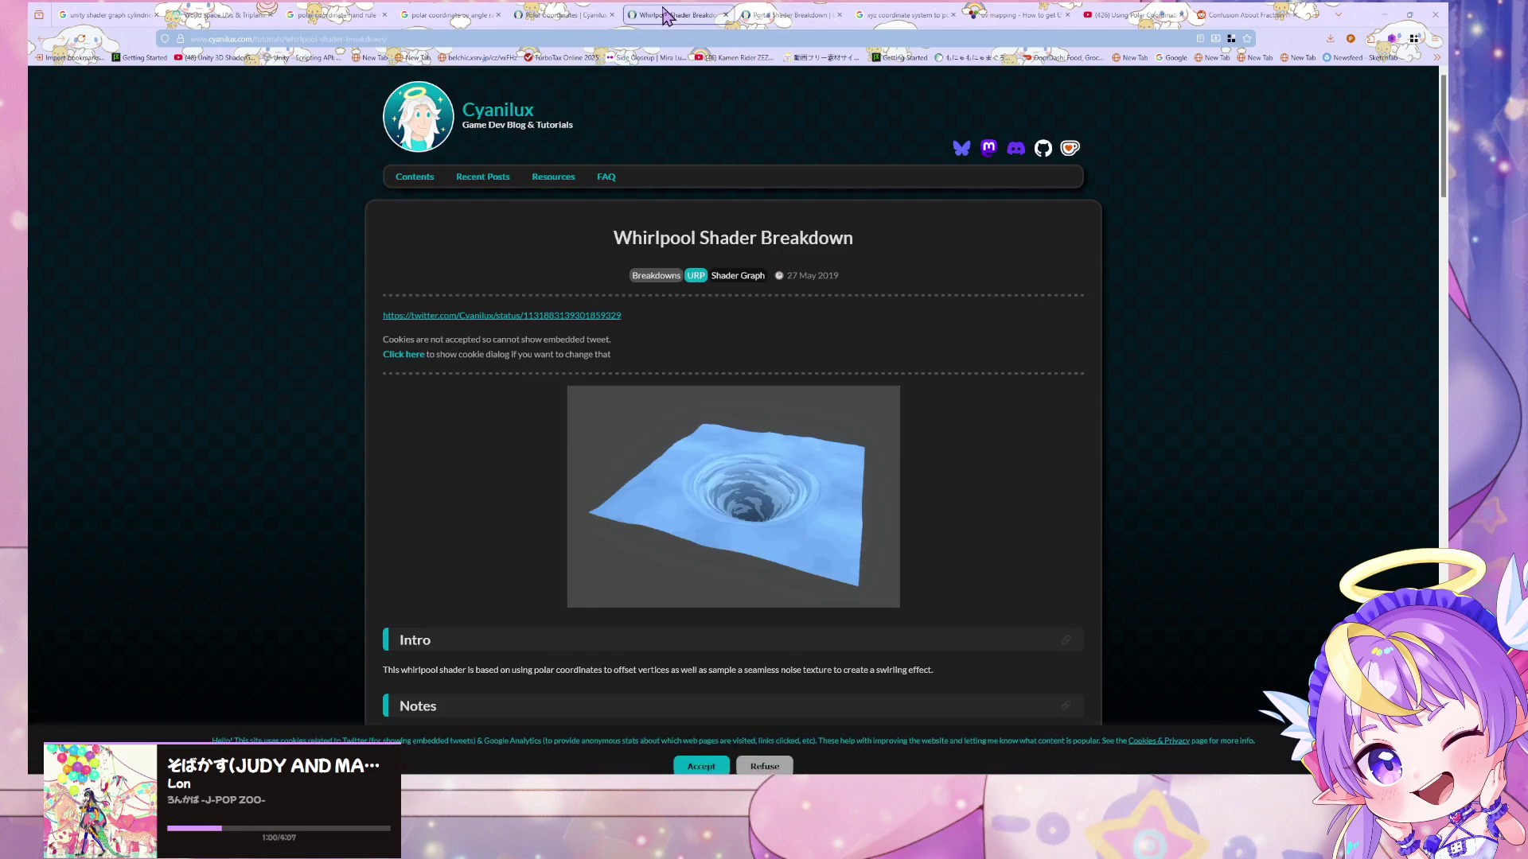
- Read through the Whirlpool Shader Breakdown post to its end
scroll(773, 193, "down", 5)
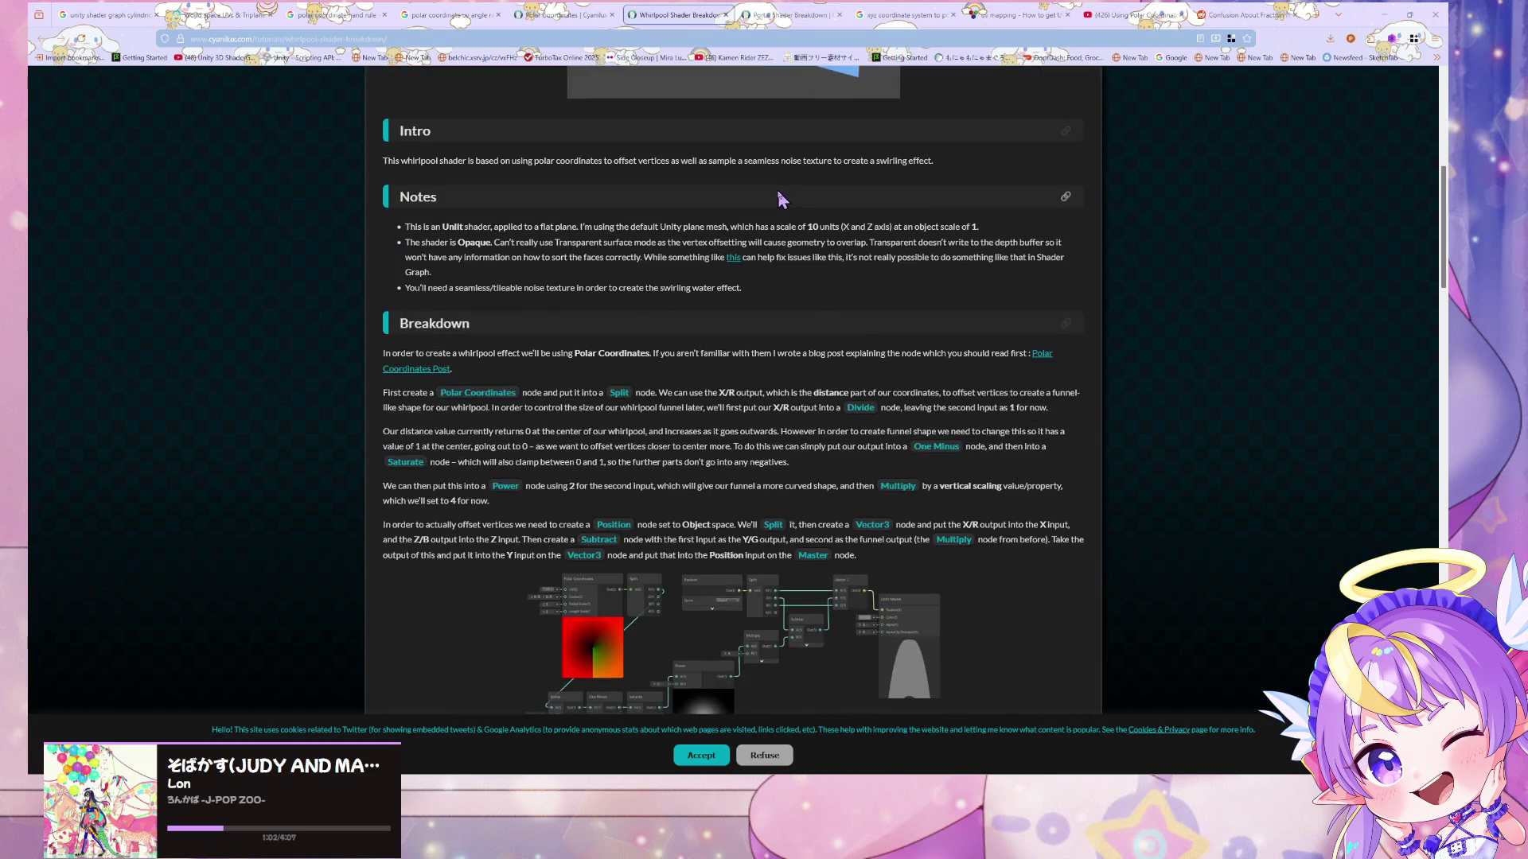
scroll(779, 191, "down", 2)
scroll(780, 169, "down", 7)
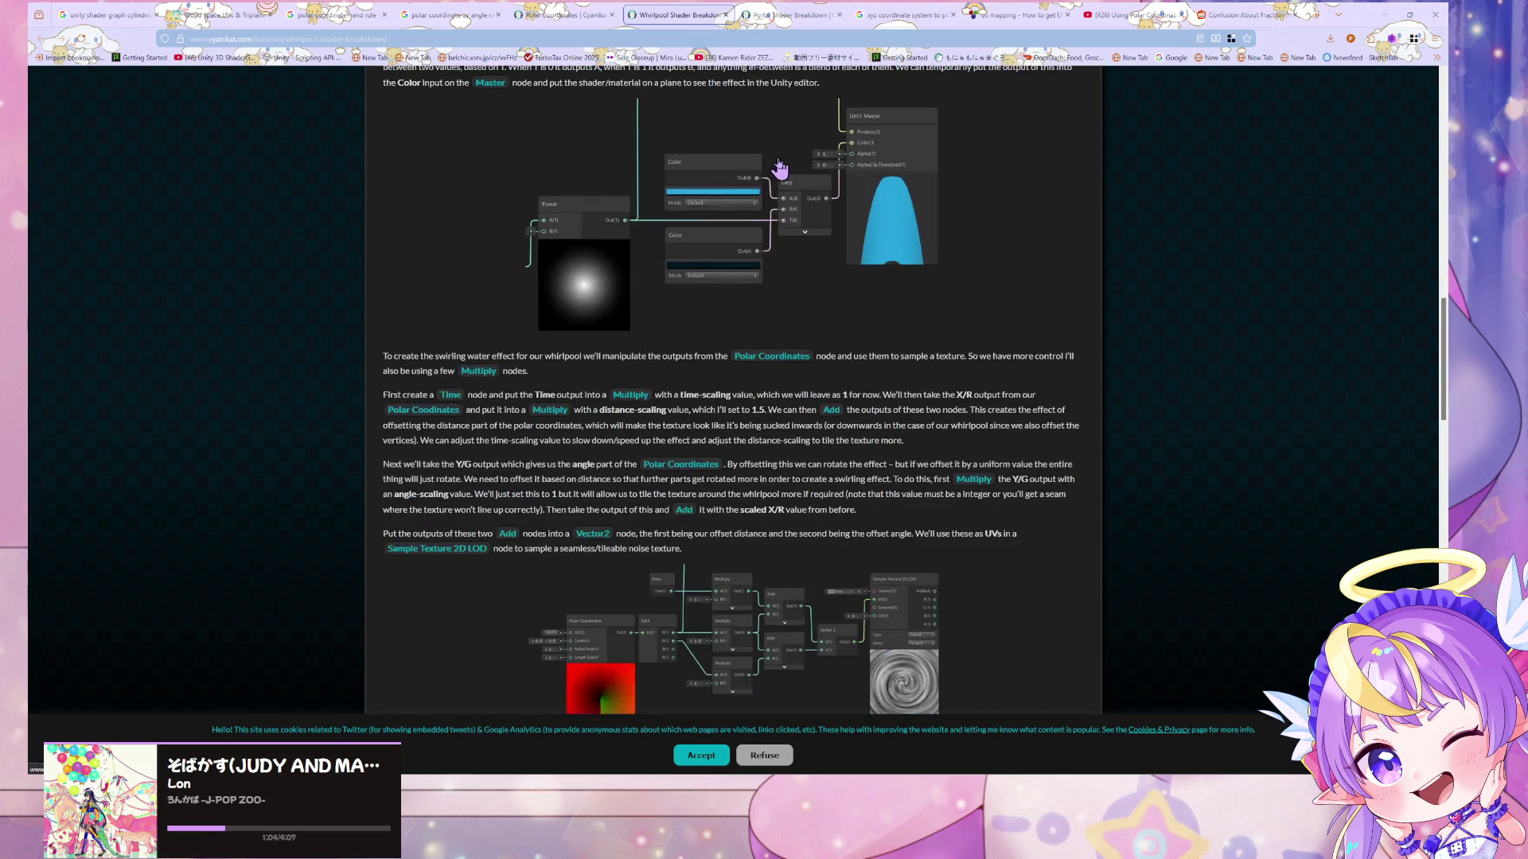
scroll(779, 167, "down", 4)
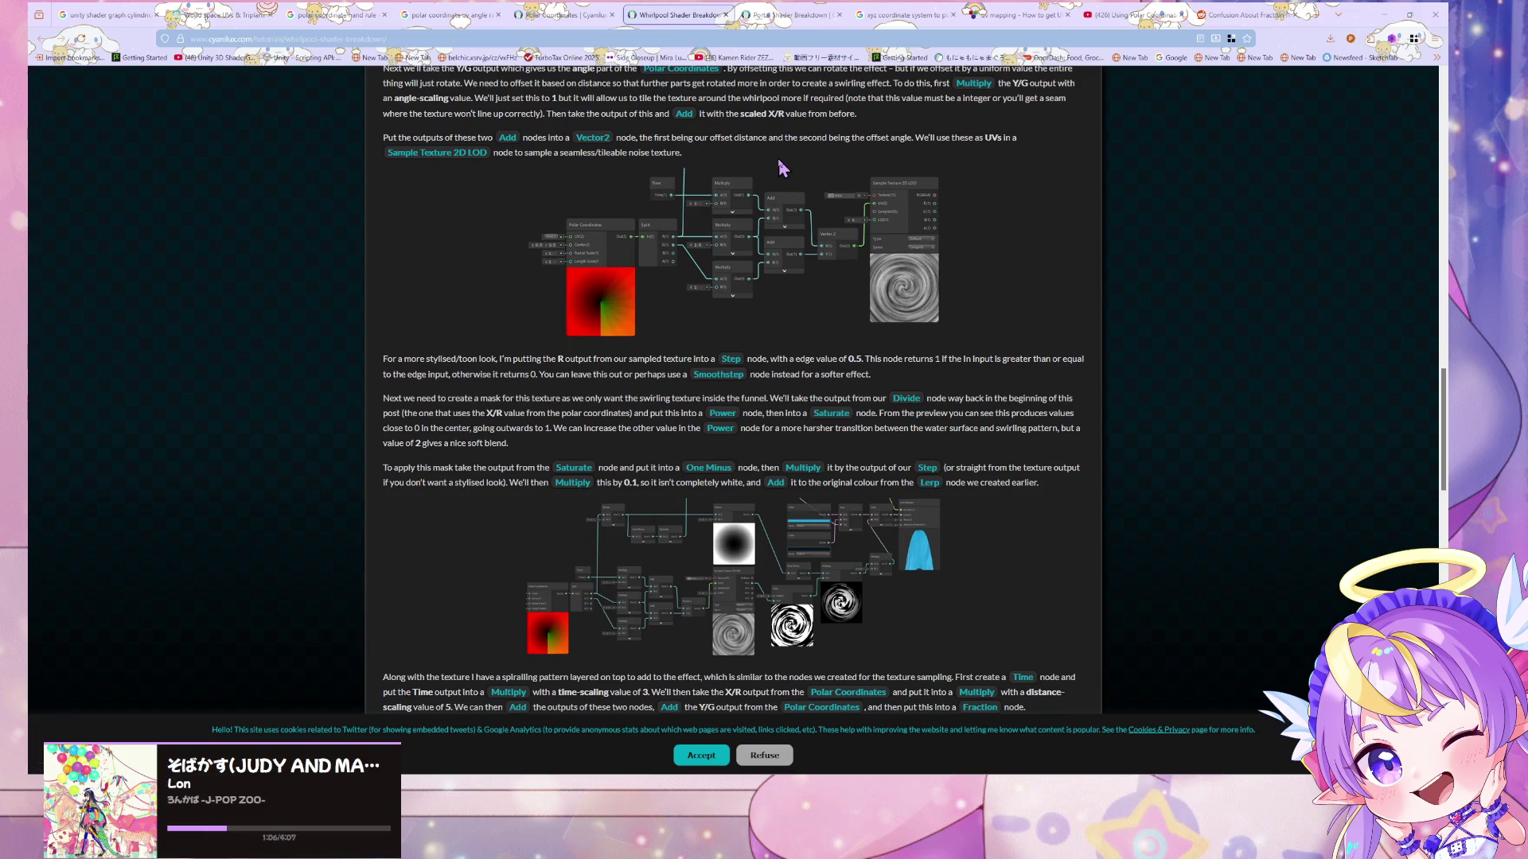
scroll(782, 168, "down", 3)
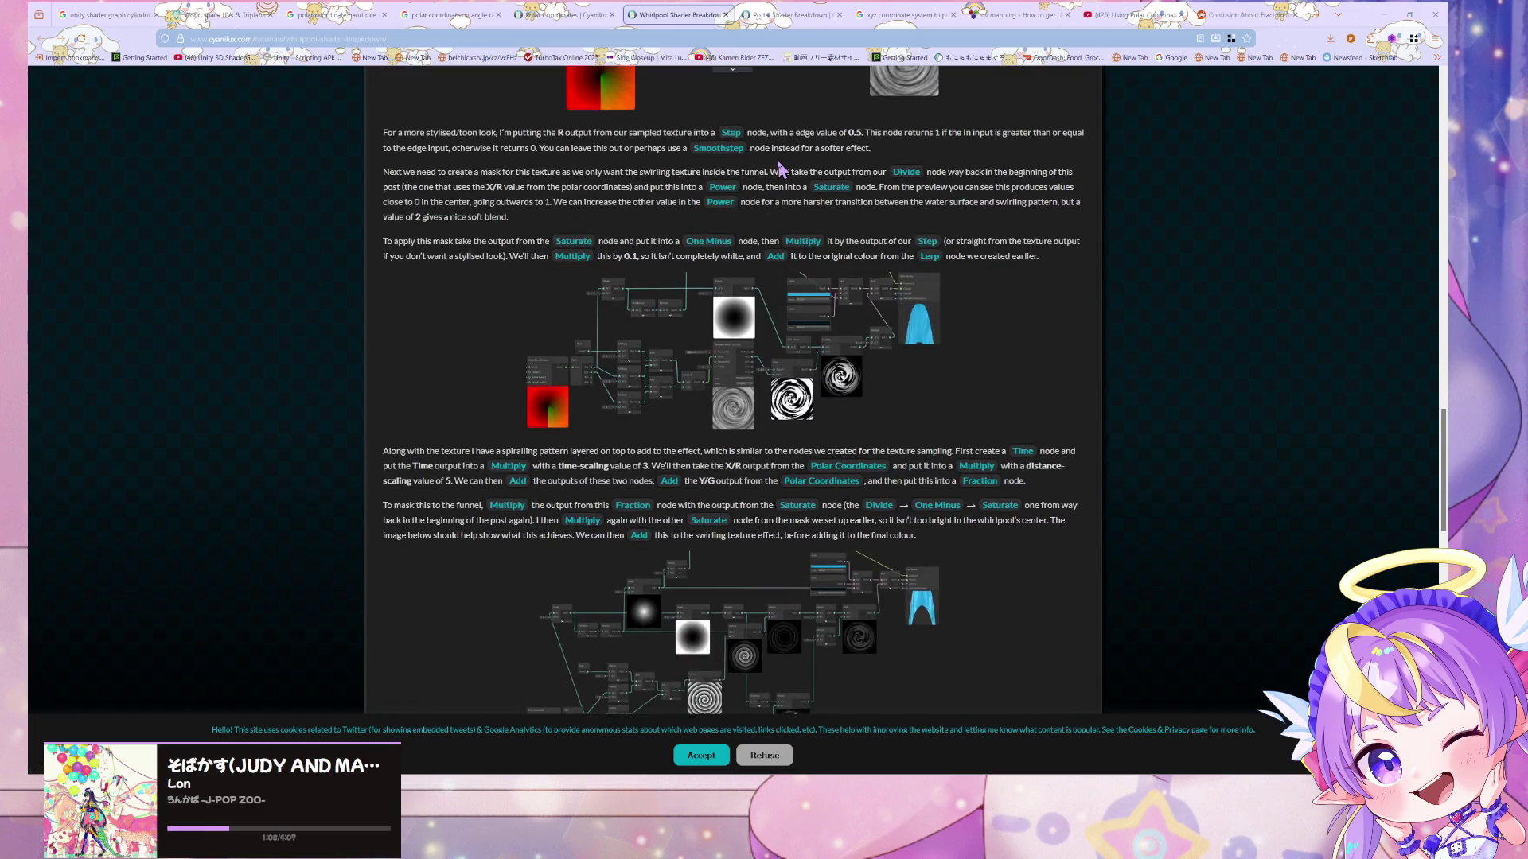
scroll(772, 149, "down", 3)
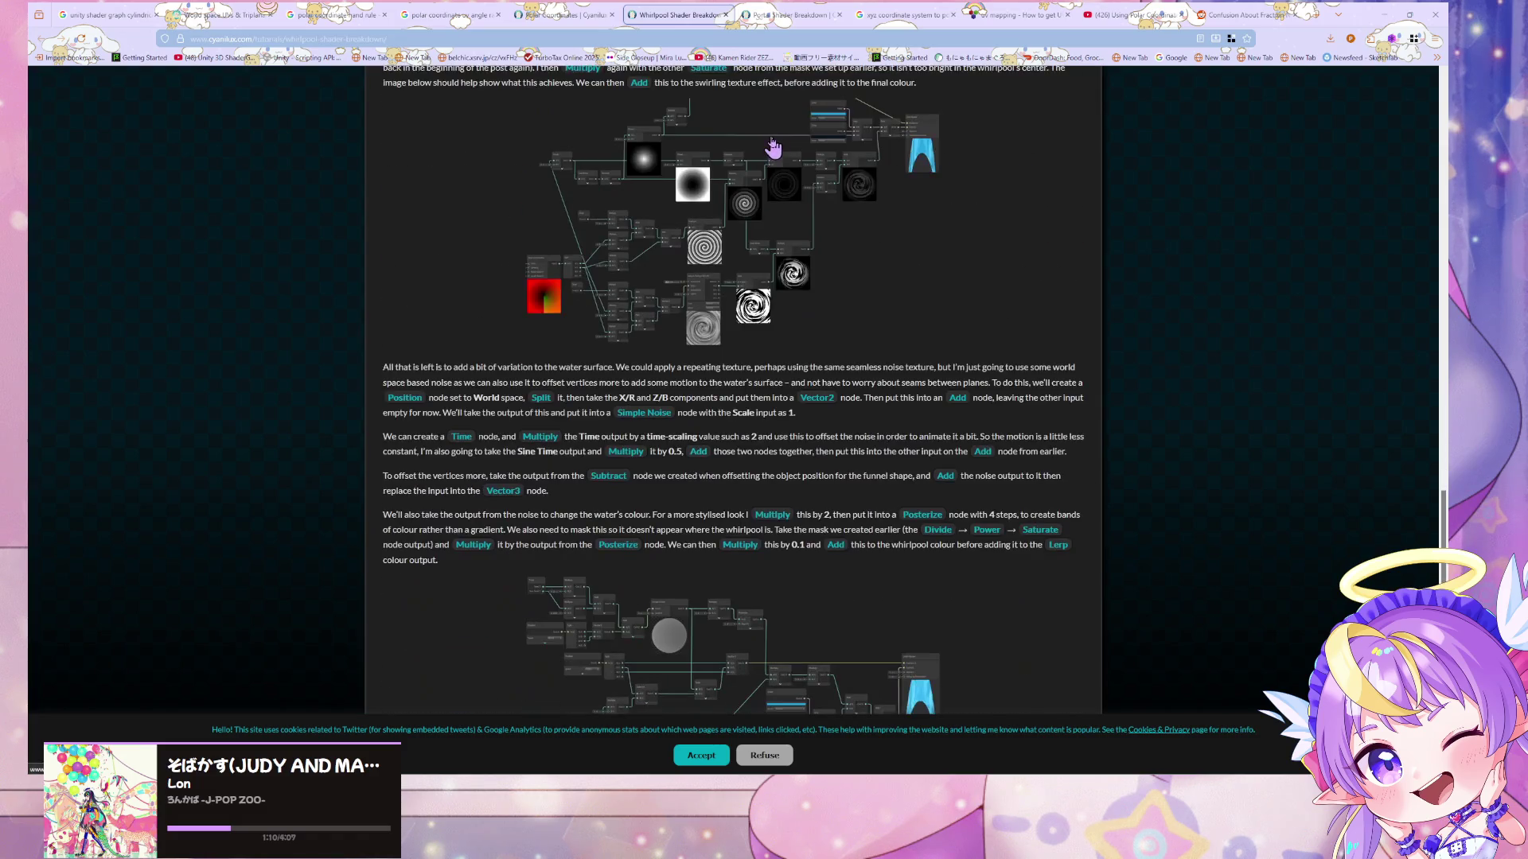
scroll(772, 148, "down", 10)
scroll(772, 143, "down", 5)
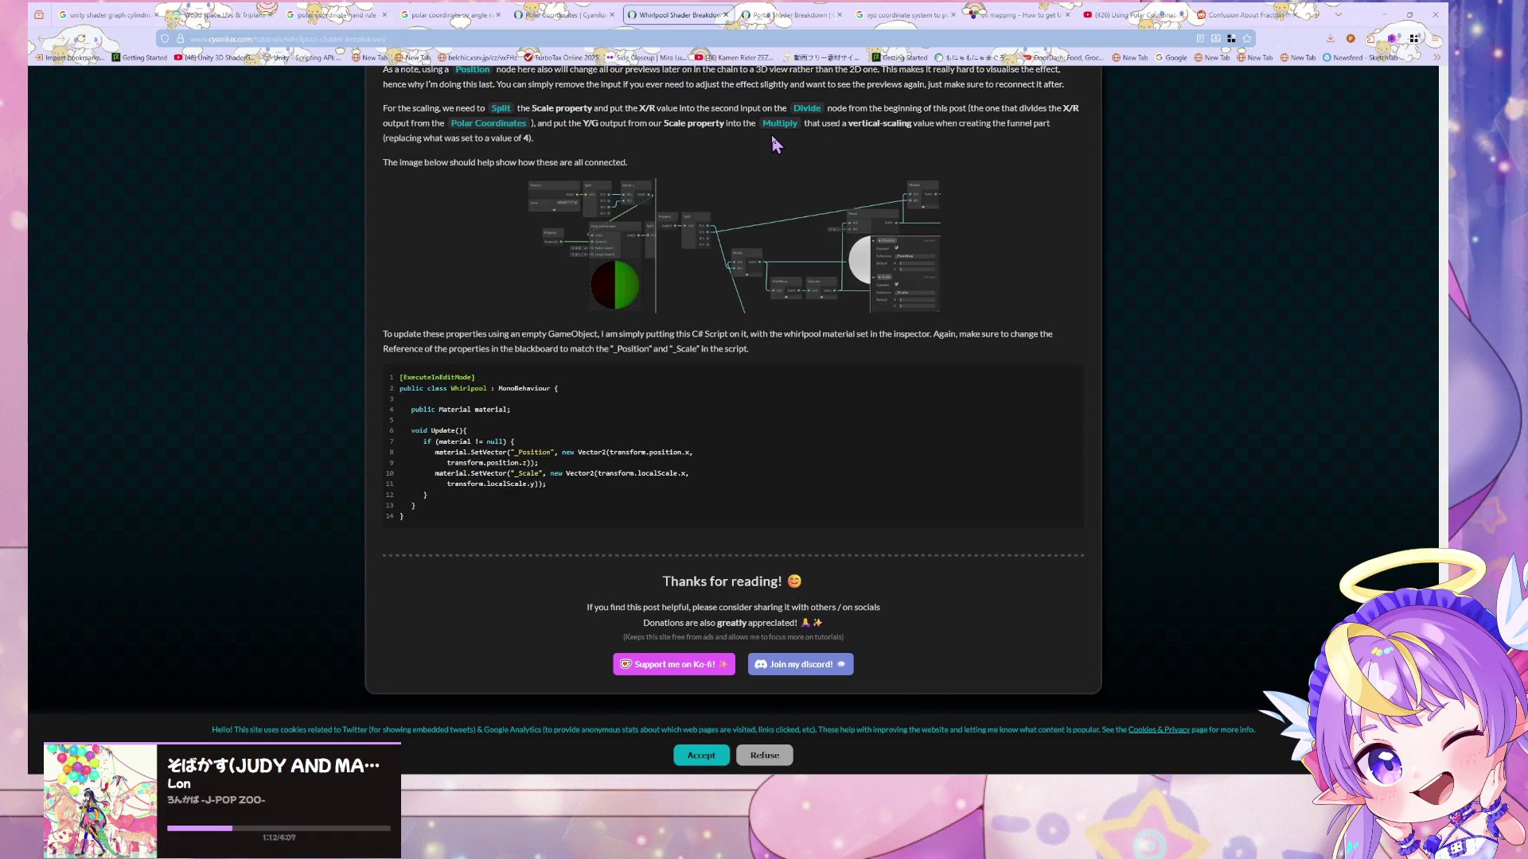
scroll(772, 137, "up", 15)
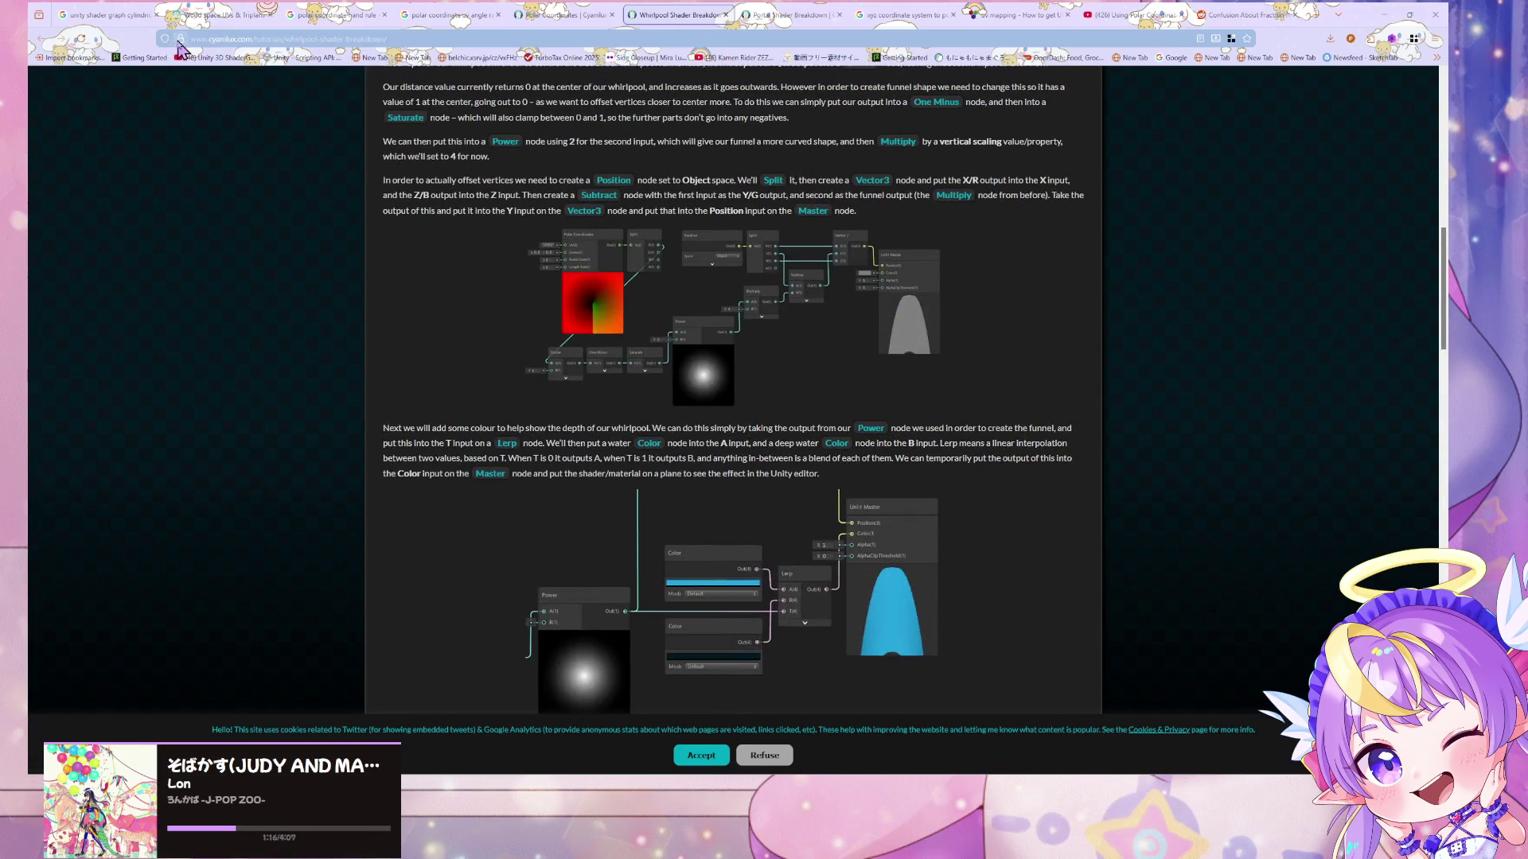
- Bookmark the Whirlpool Shader Breakdown page, then move to the Portal Shader Breakdown post
left_click(1247, 38)
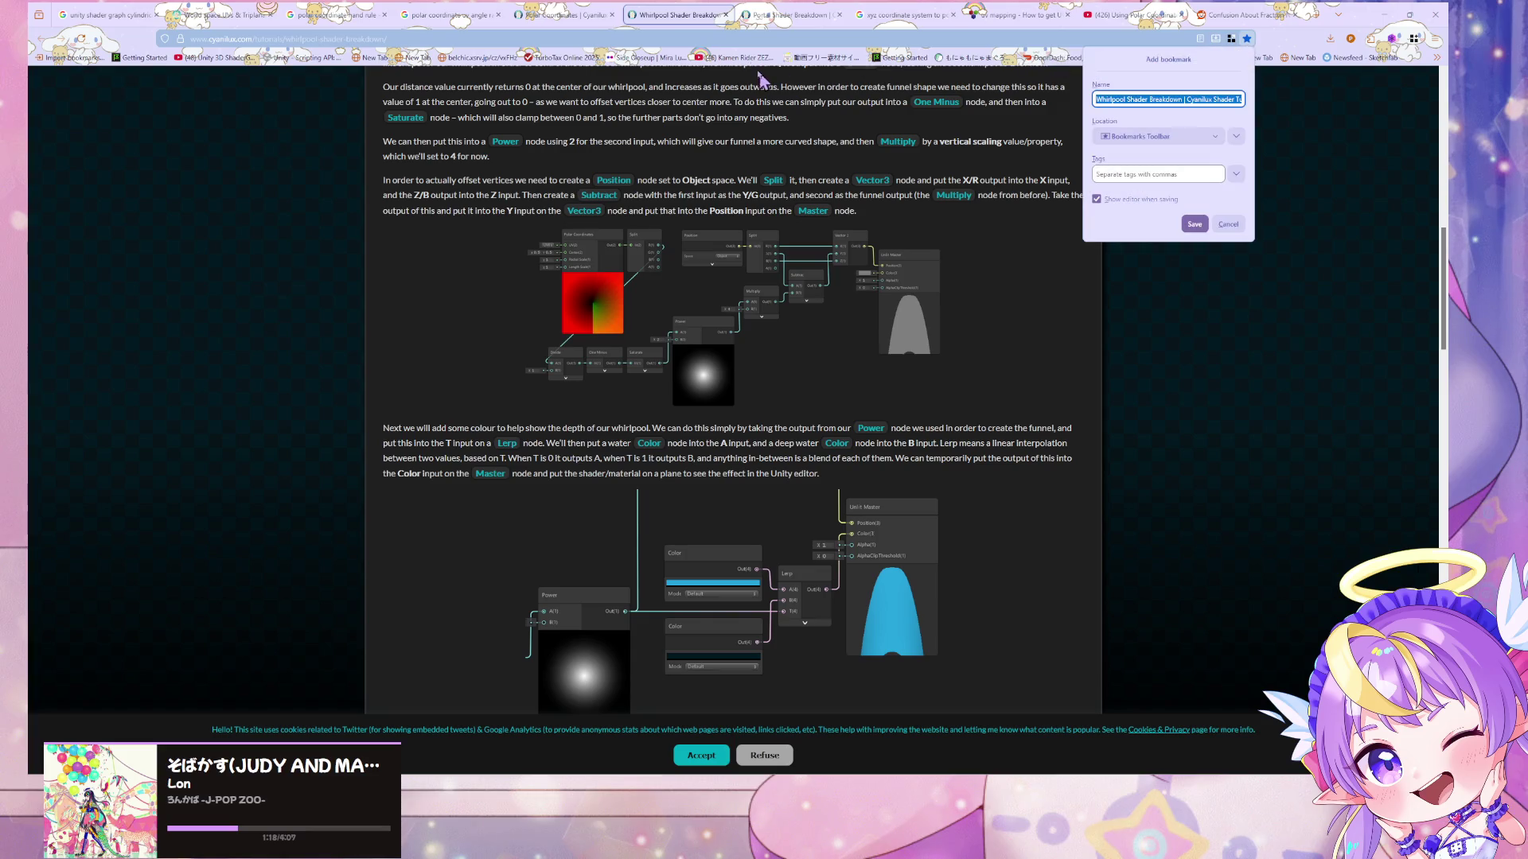
left_click(1195, 224)
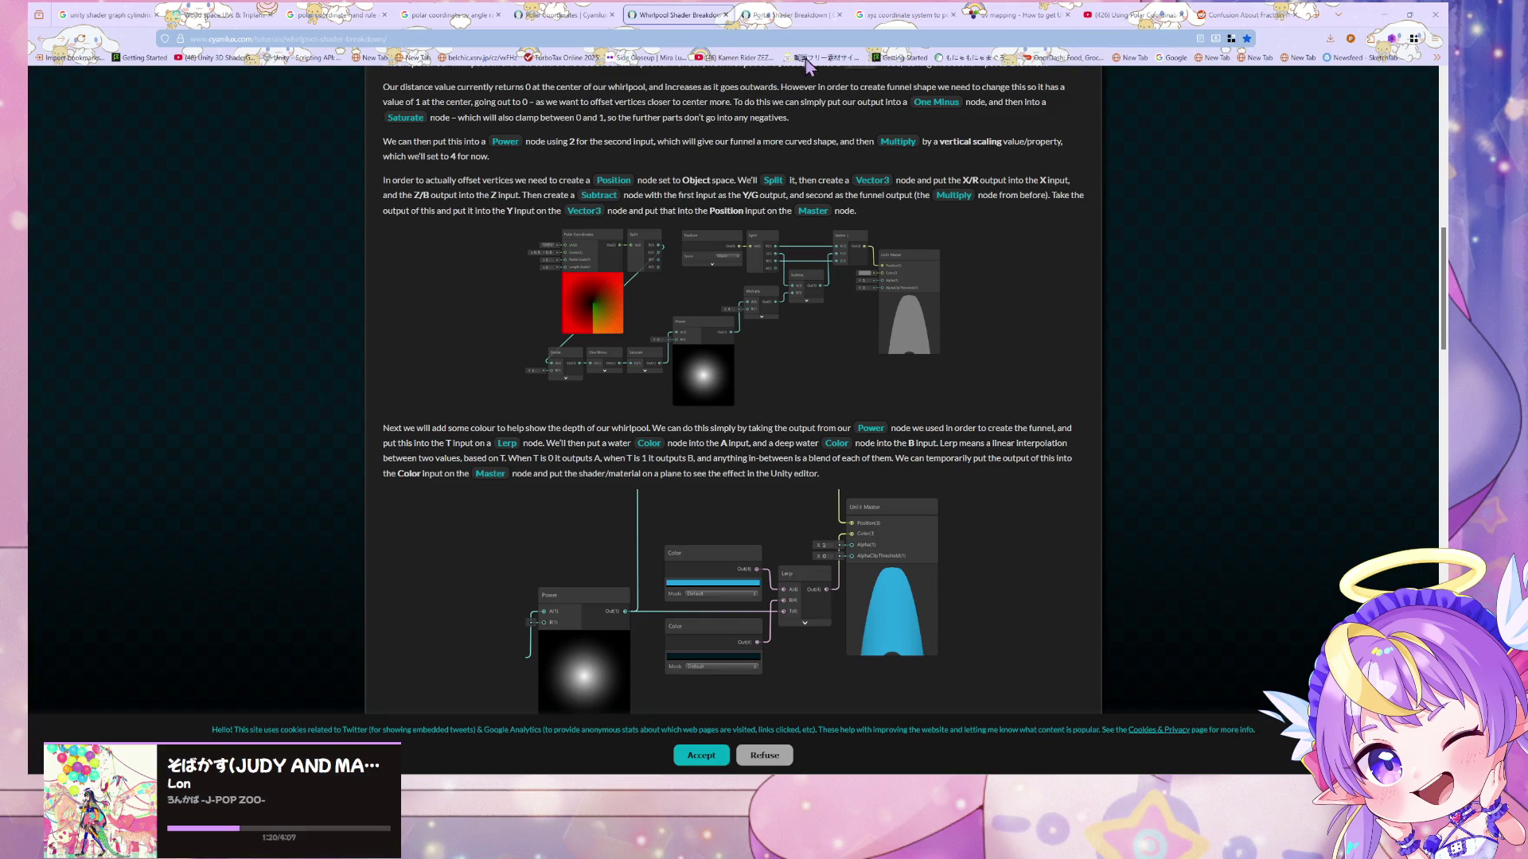
left_click(752, 17)
scroll(682, 112, "down", 3)
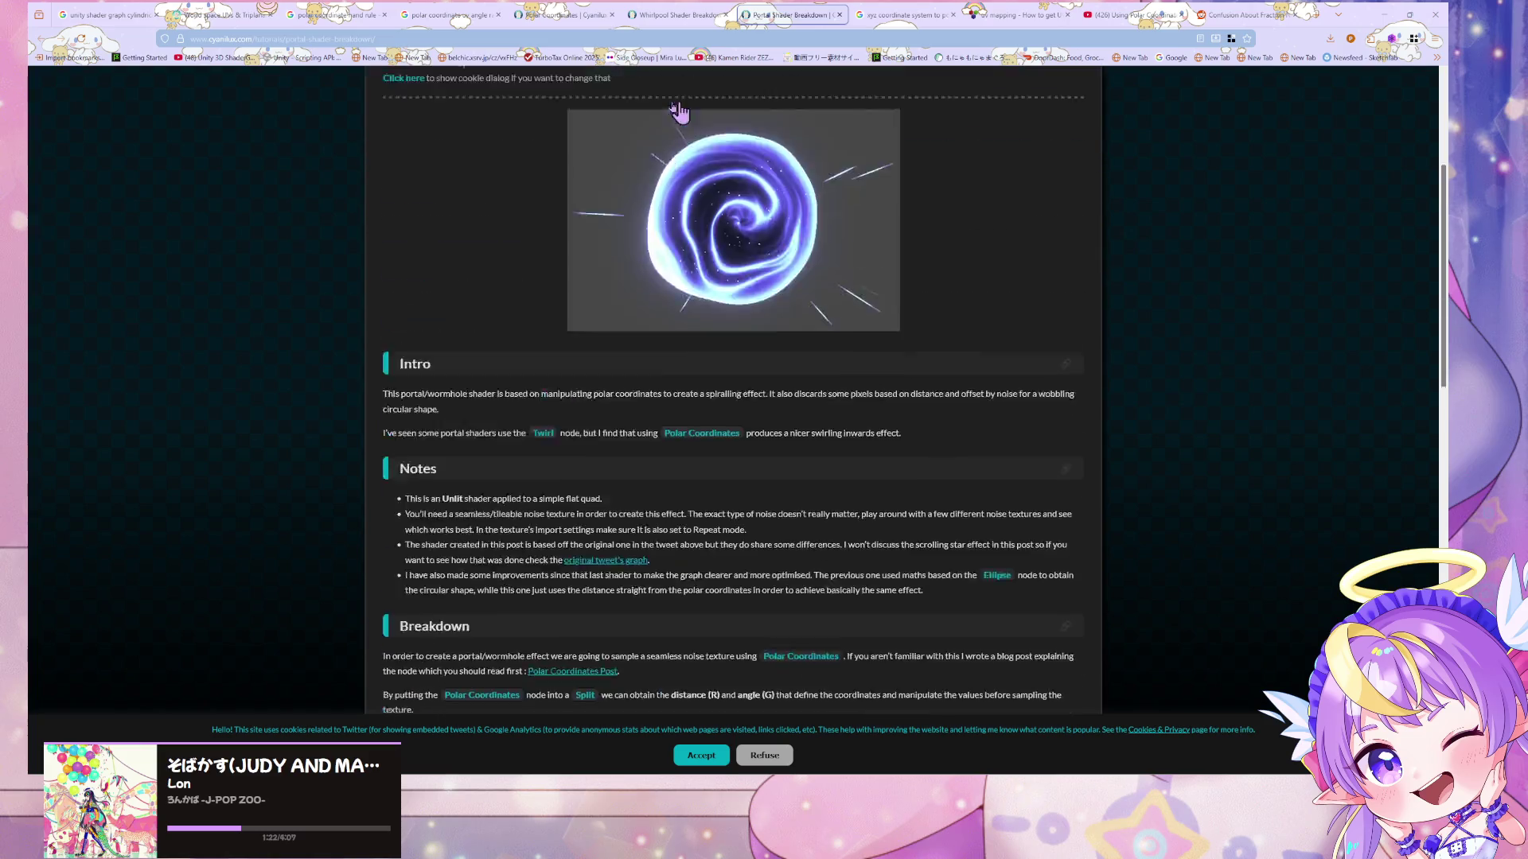
- Skim the Portal breakdown, then return to the Polar Coordinates tab's Spiral, Lines, Star and Flower examples
scroll(680, 110, "up", 2)
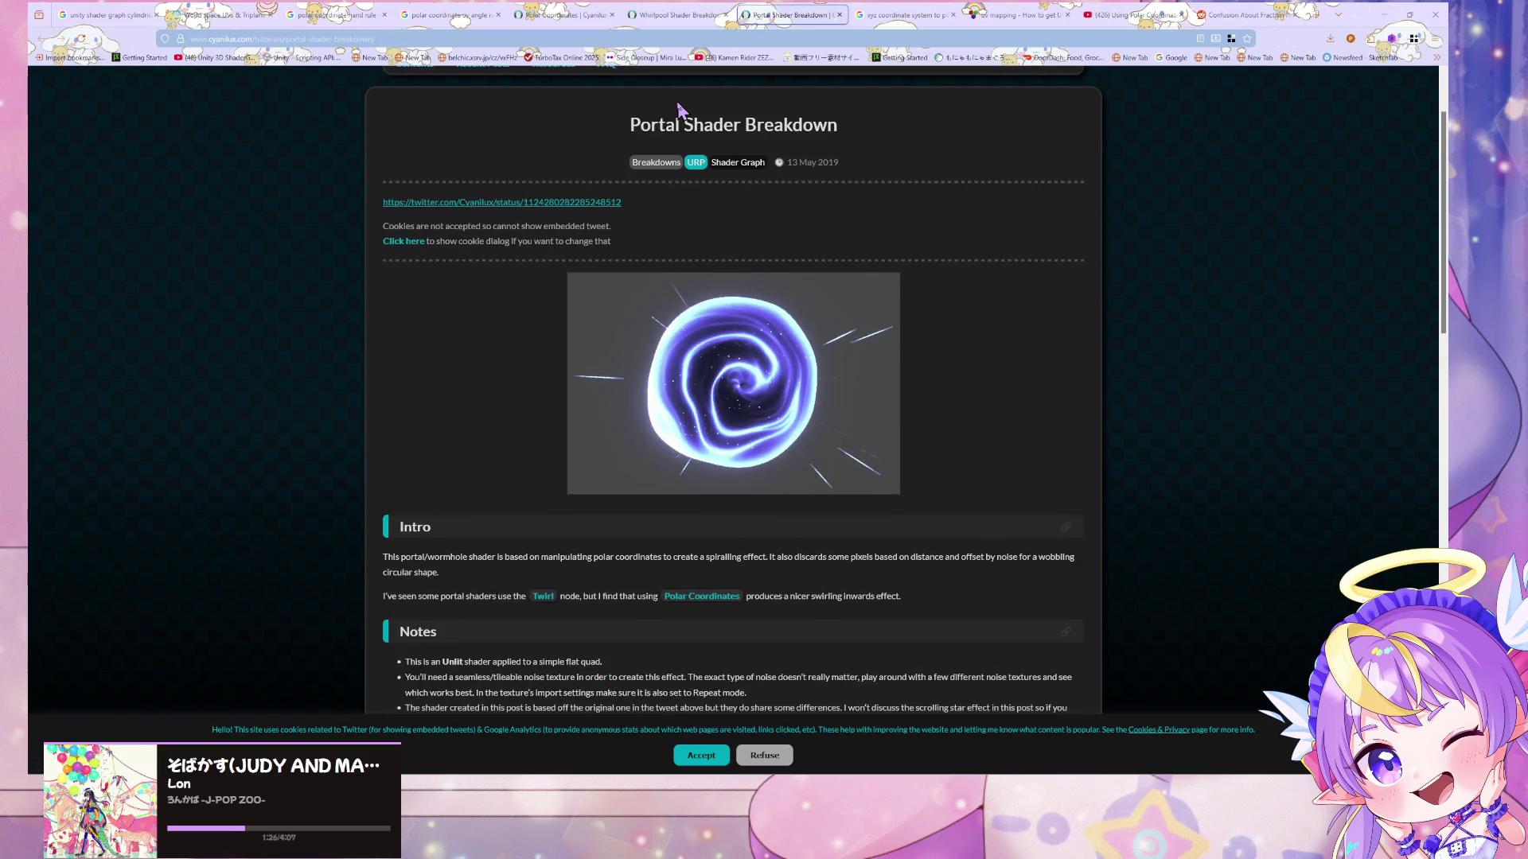
scroll(681, 110, "down", 5)
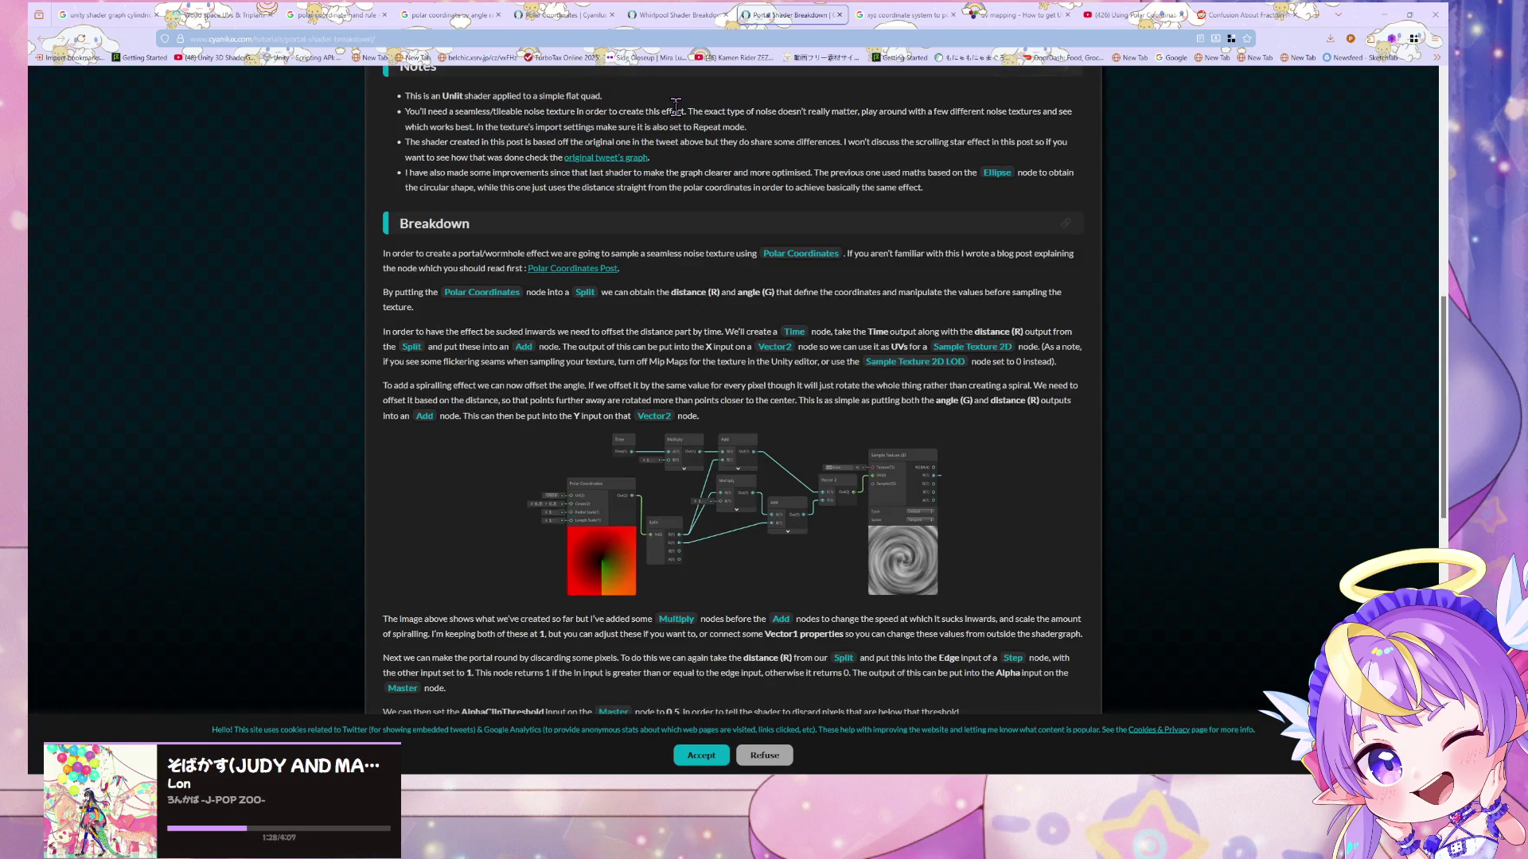
scroll(675, 106, "down", 5)
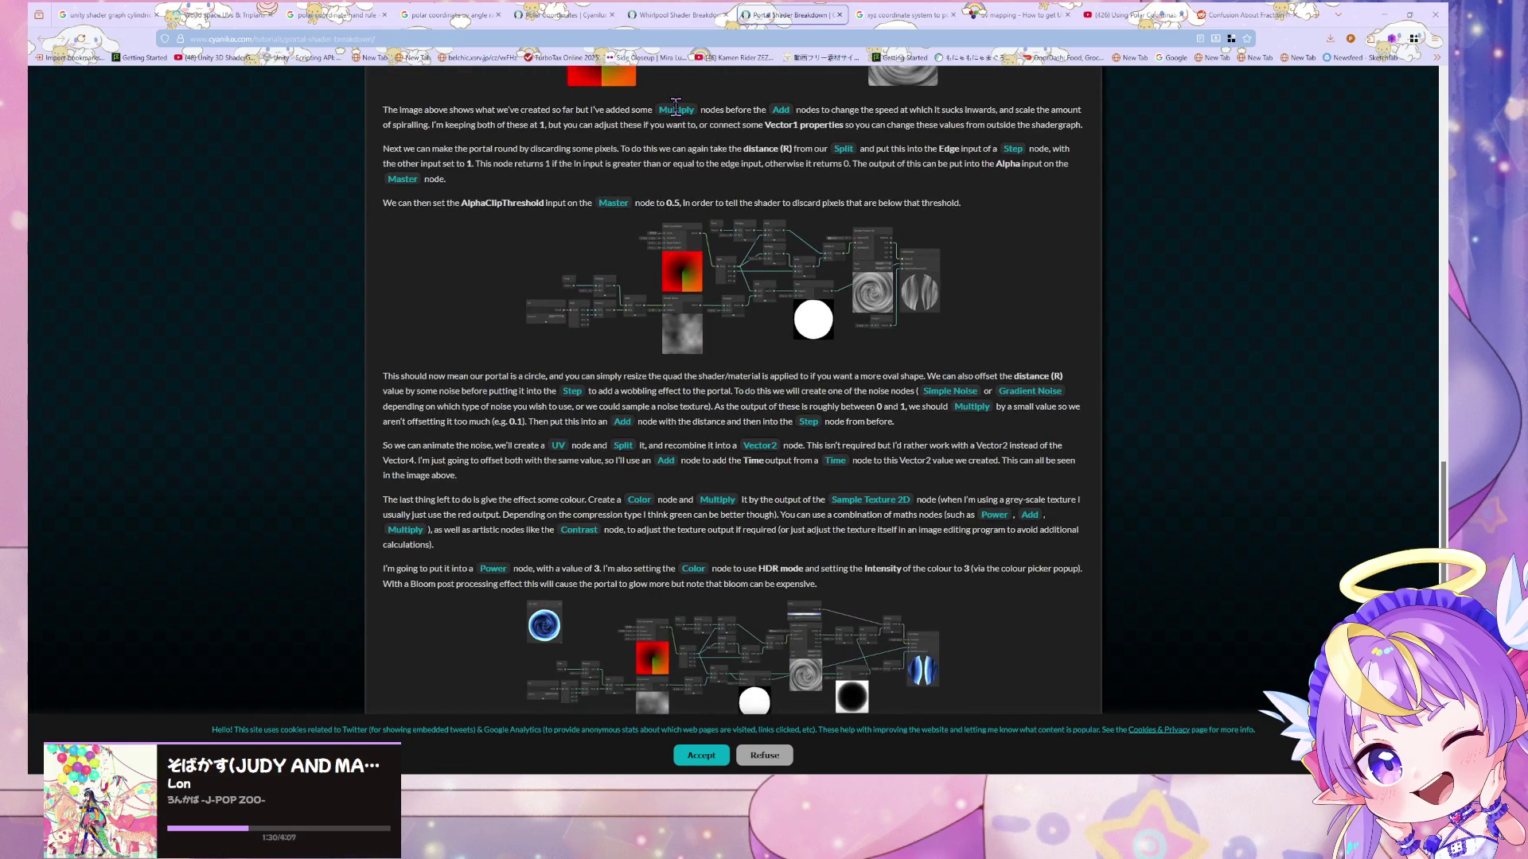
scroll(675, 106, "down", 3)
key("ctrl+shift+Tab")
key("ctrl+shift+Tab")
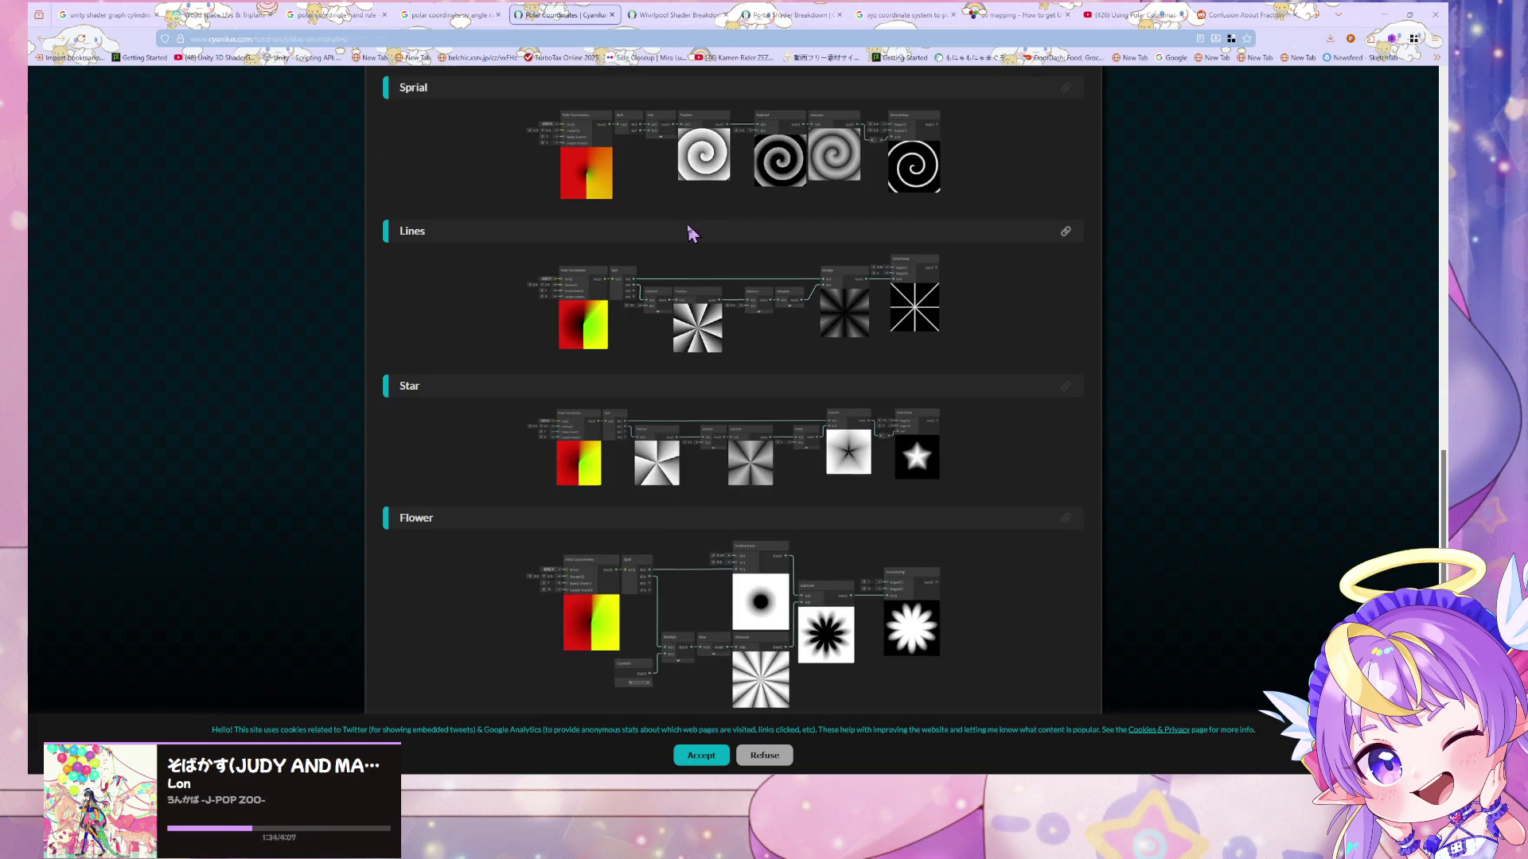
scroll(689, 233, "down", 5)
scroll(686, 236, "up", 5)
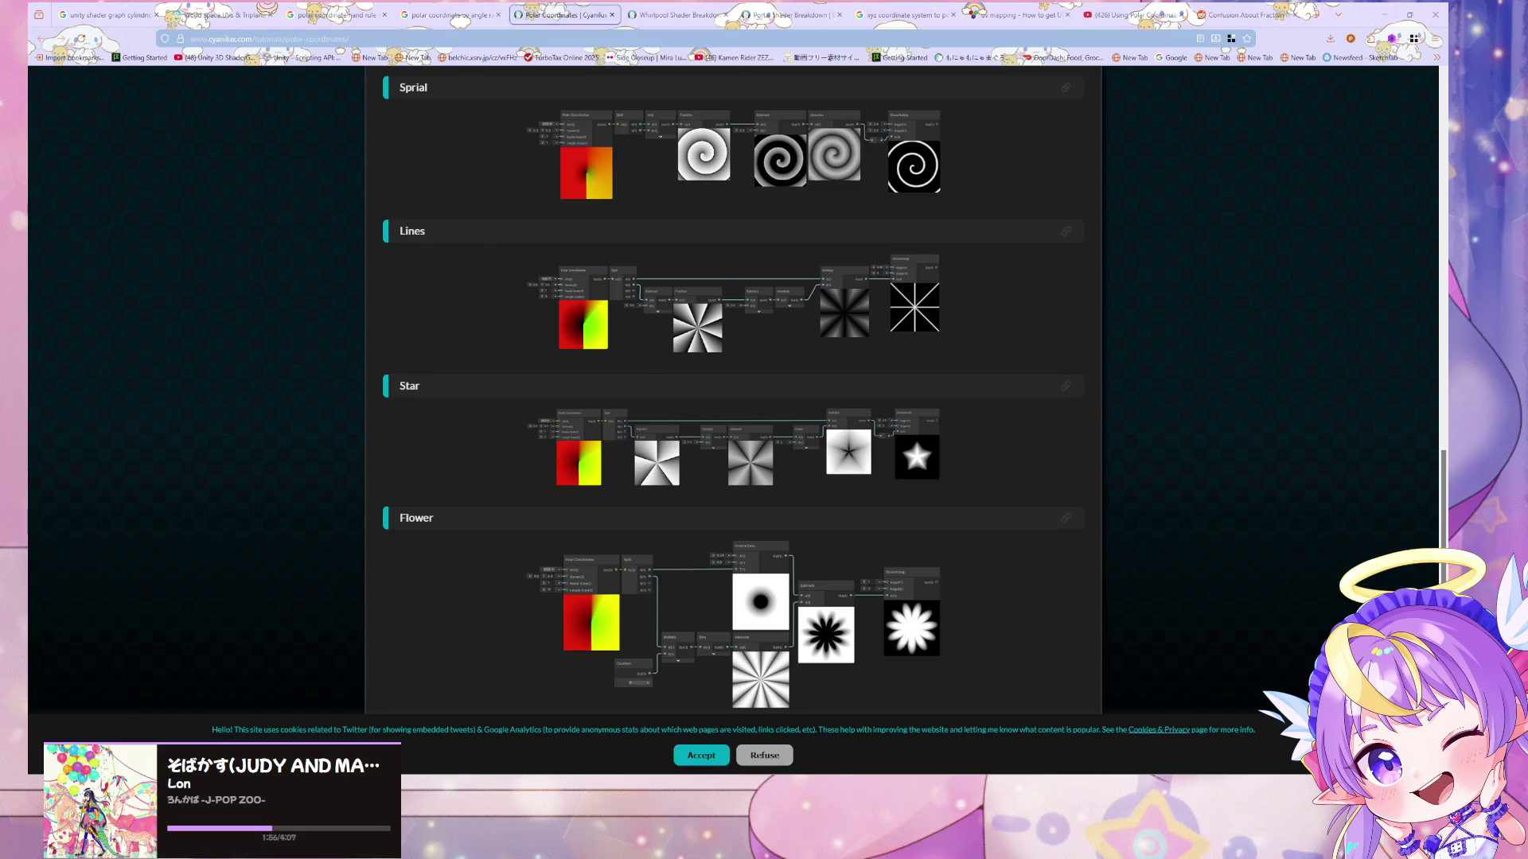
- Back in Unity, move the Fragment node right and set the Split node between Polar Coordinates and Fragment
key("alt+Tab")
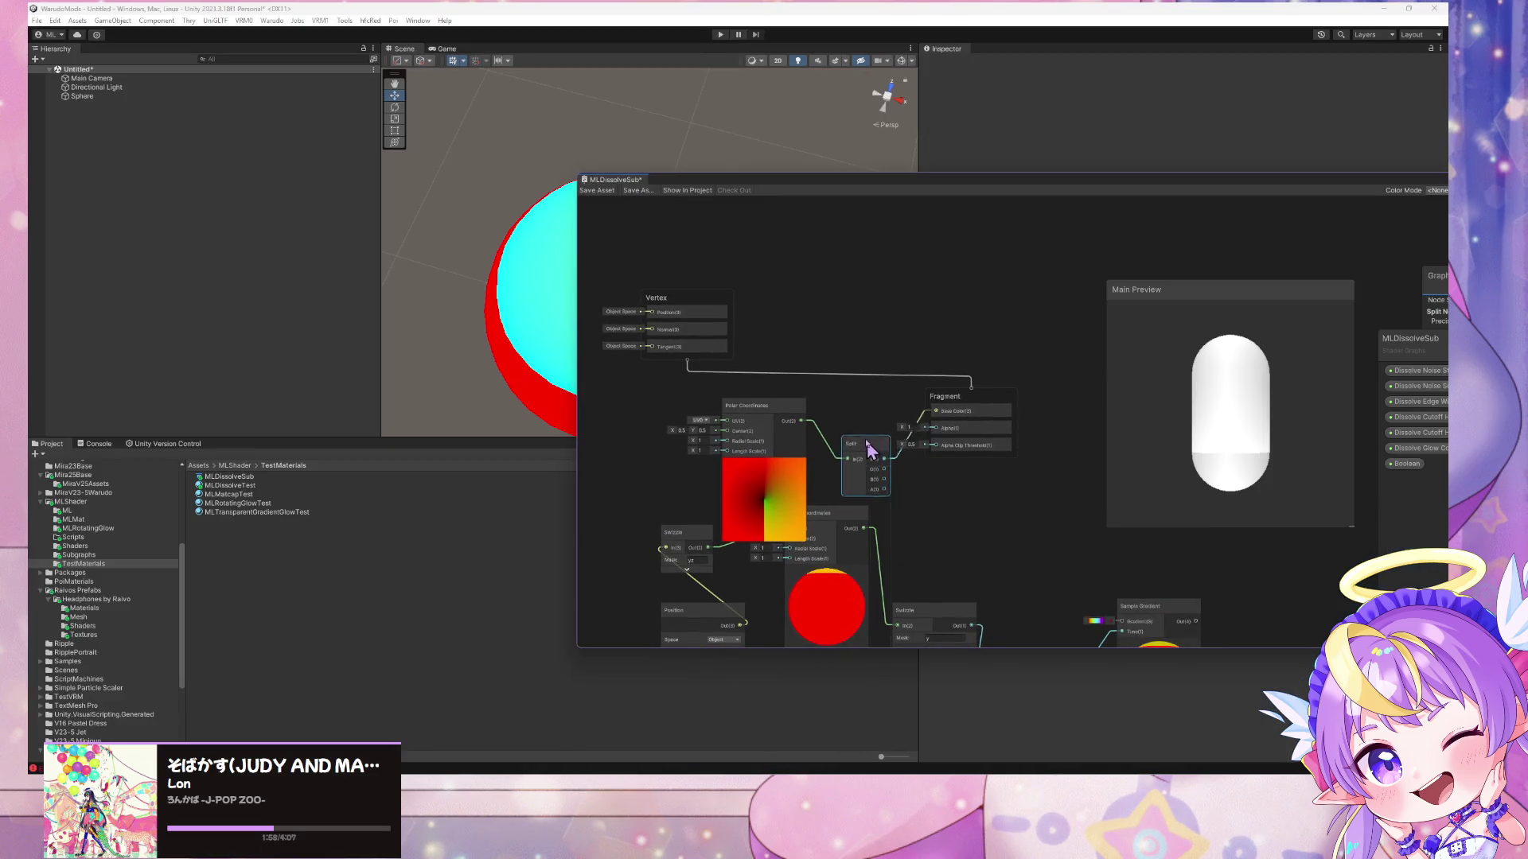
left_click_drag(950, 400, 1066, 404)
left_click_drag(868, 463, 897, 430)
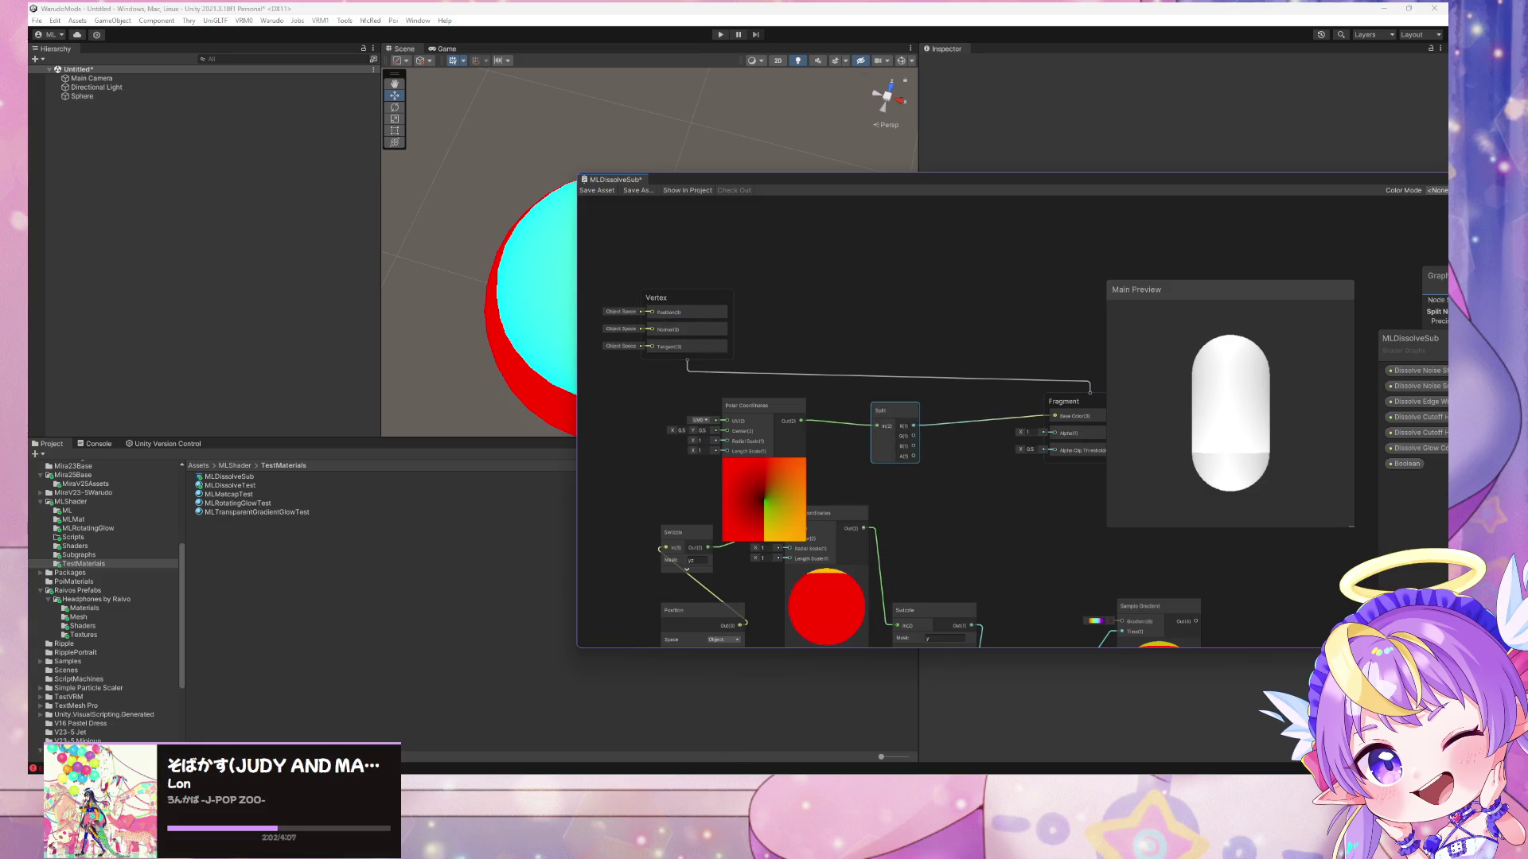
- Glance at the Polar Coordinates tutorial page, then return to the shader graph
mouse_move(679, 844)
left_click(800, 736)
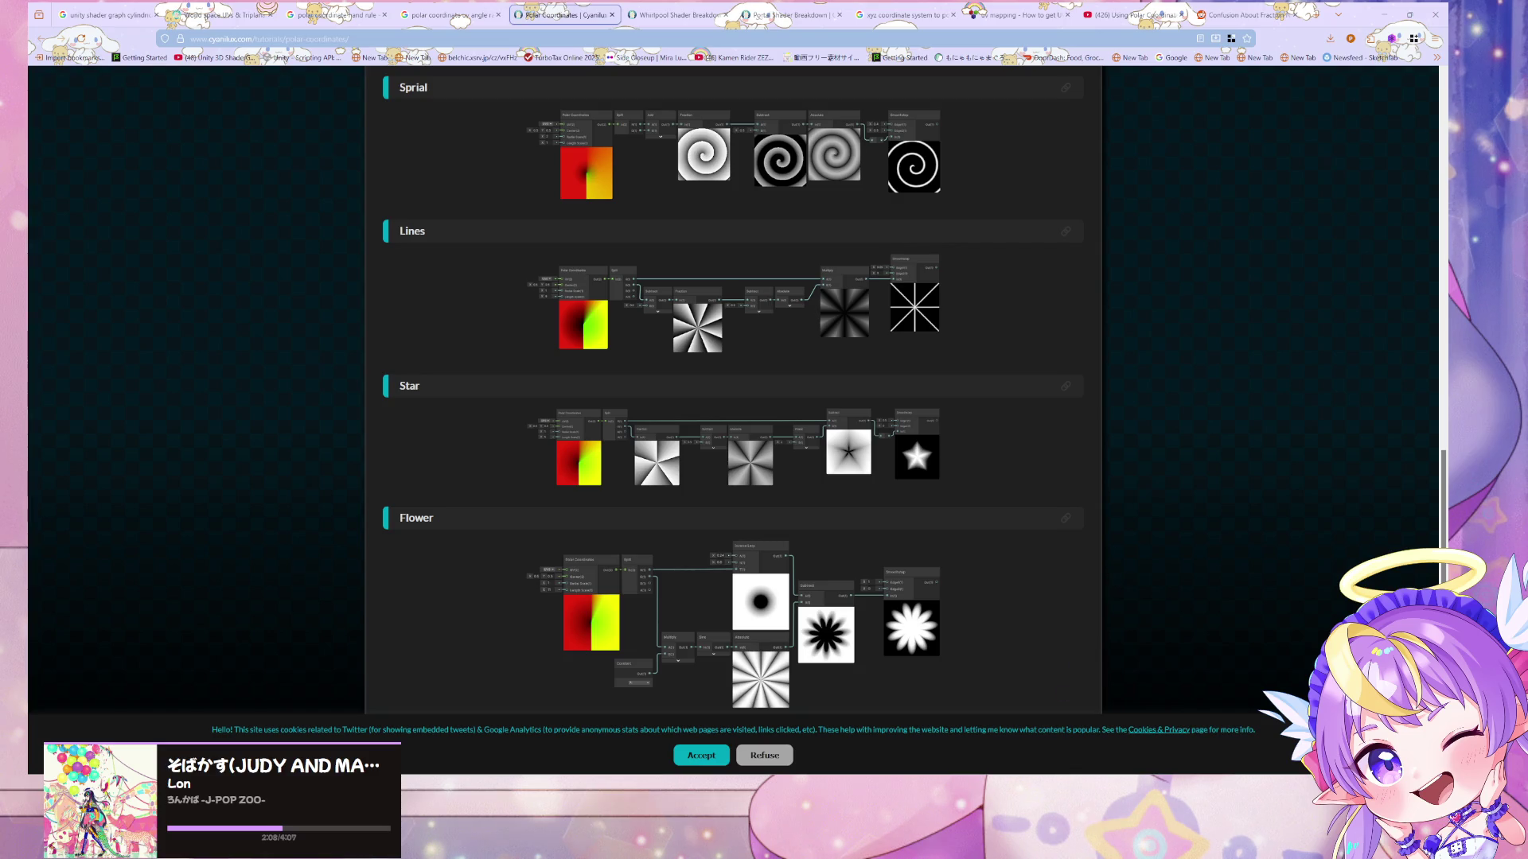
key("alt+Tab")
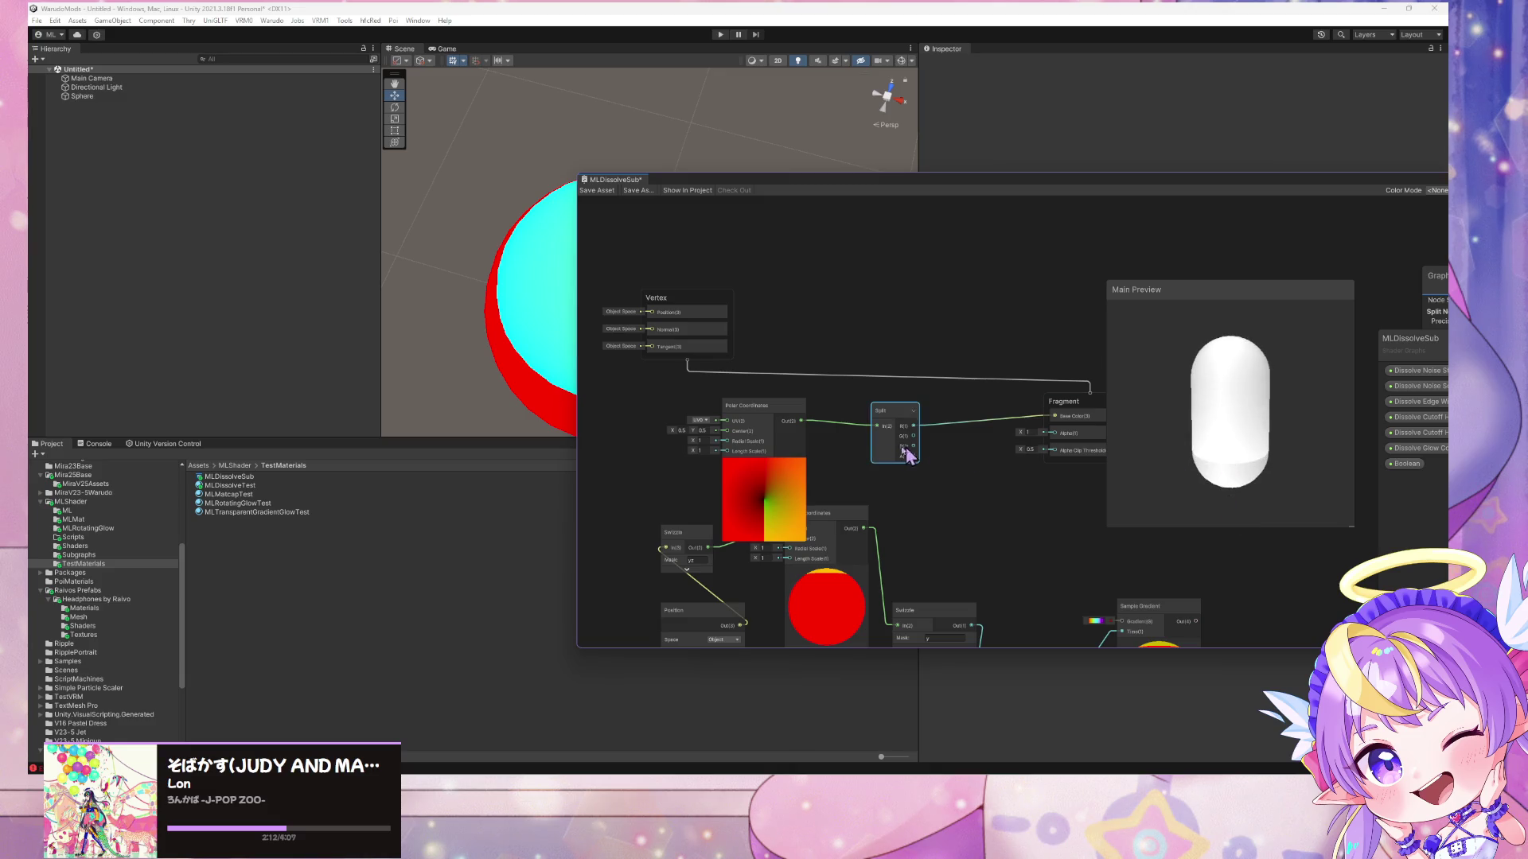
- Add a Saturate node fed by the Split node's R output
mouse_move(751, 408)
left_mouse_down()
mouse_move(732, 402)
mouse_move(765, 407)
left_mouse_up()
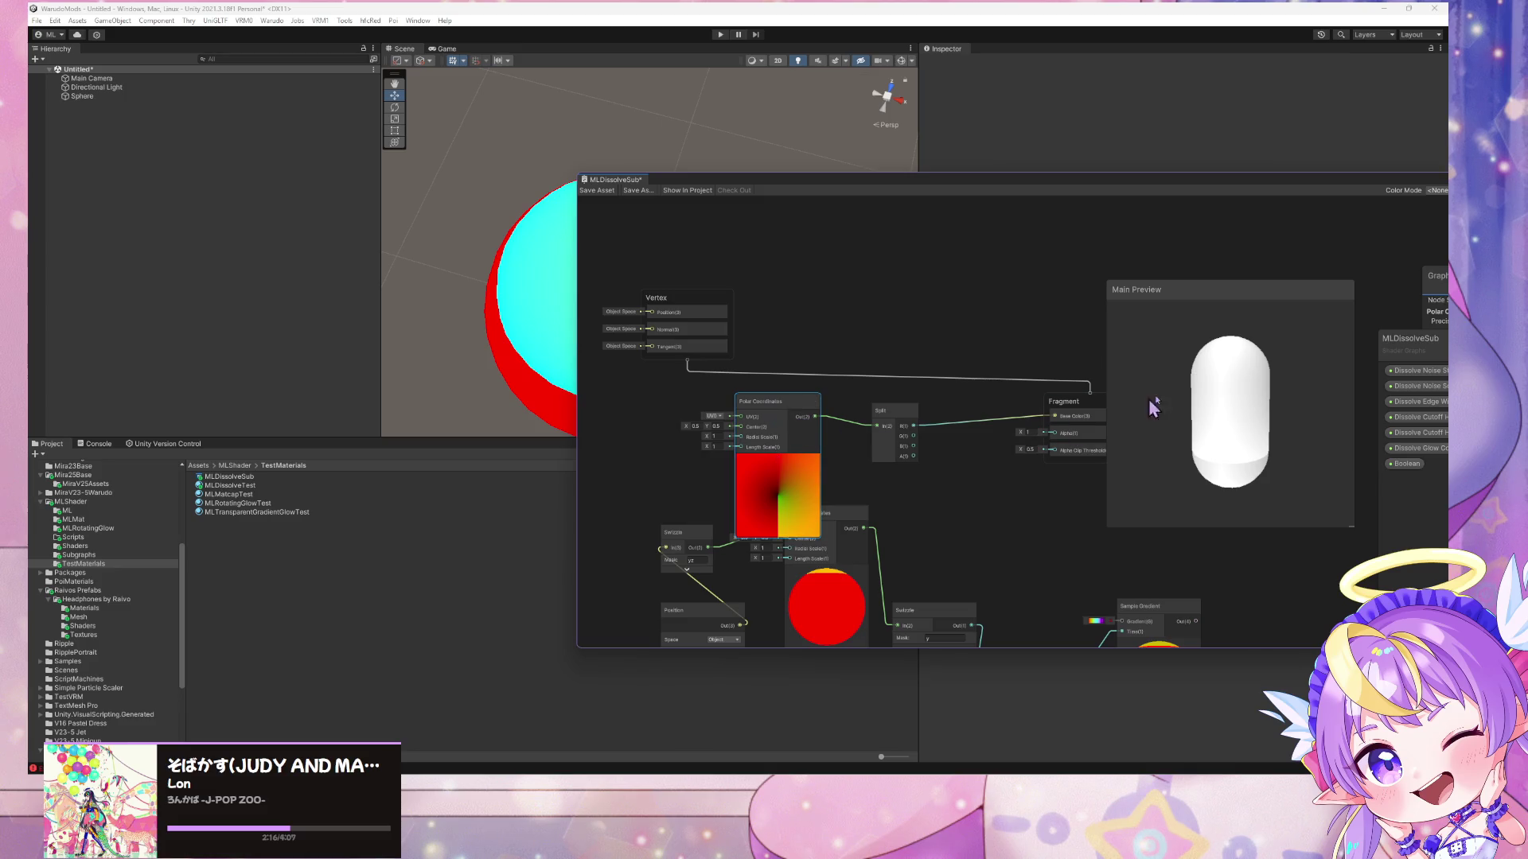
left_click_drag(1184, 391, 1214, 470)
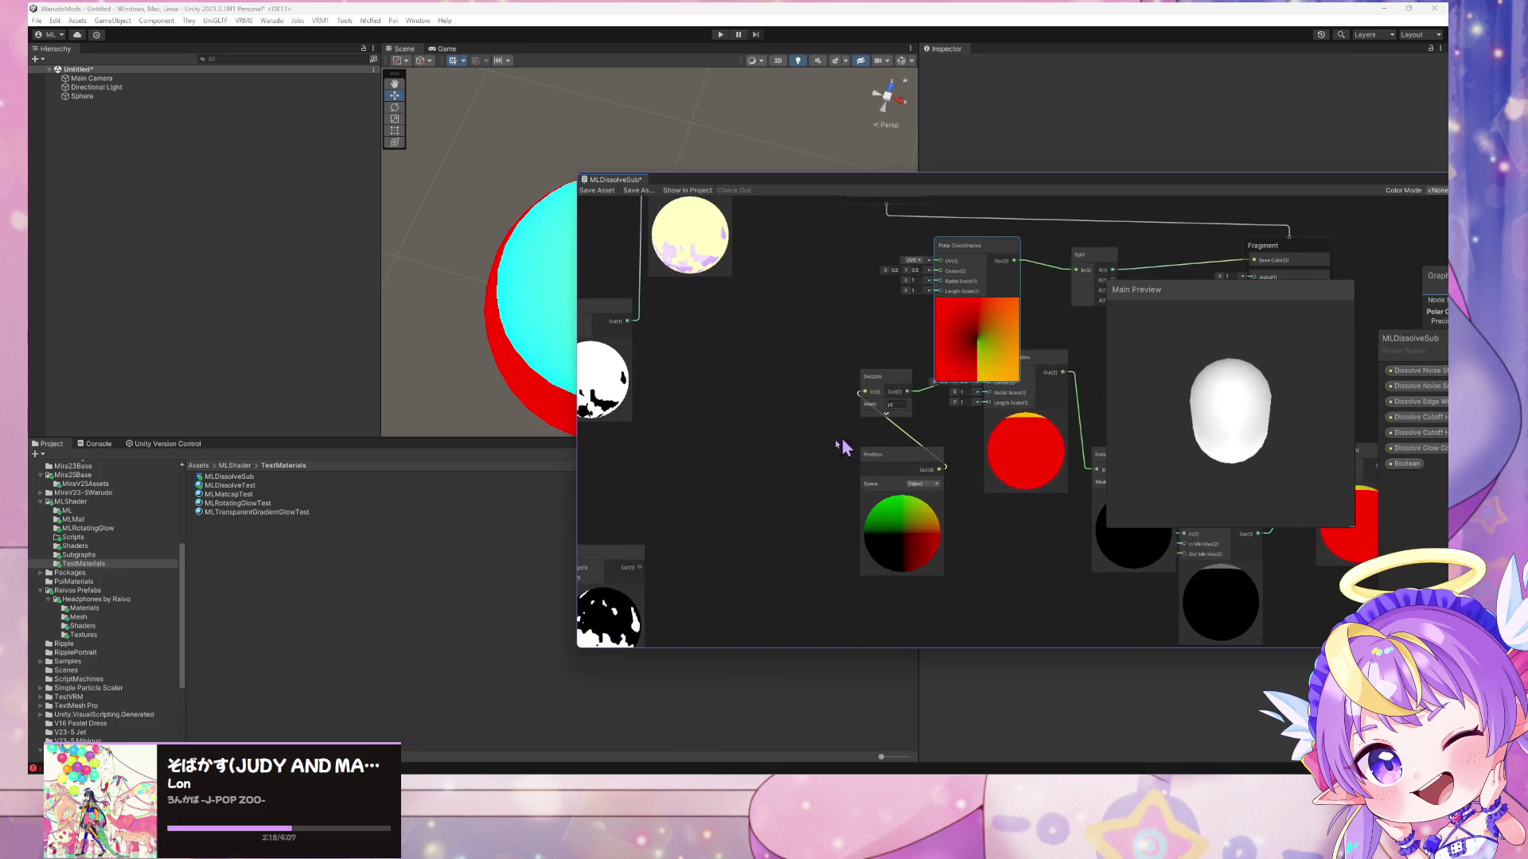
left_click(942, 447)
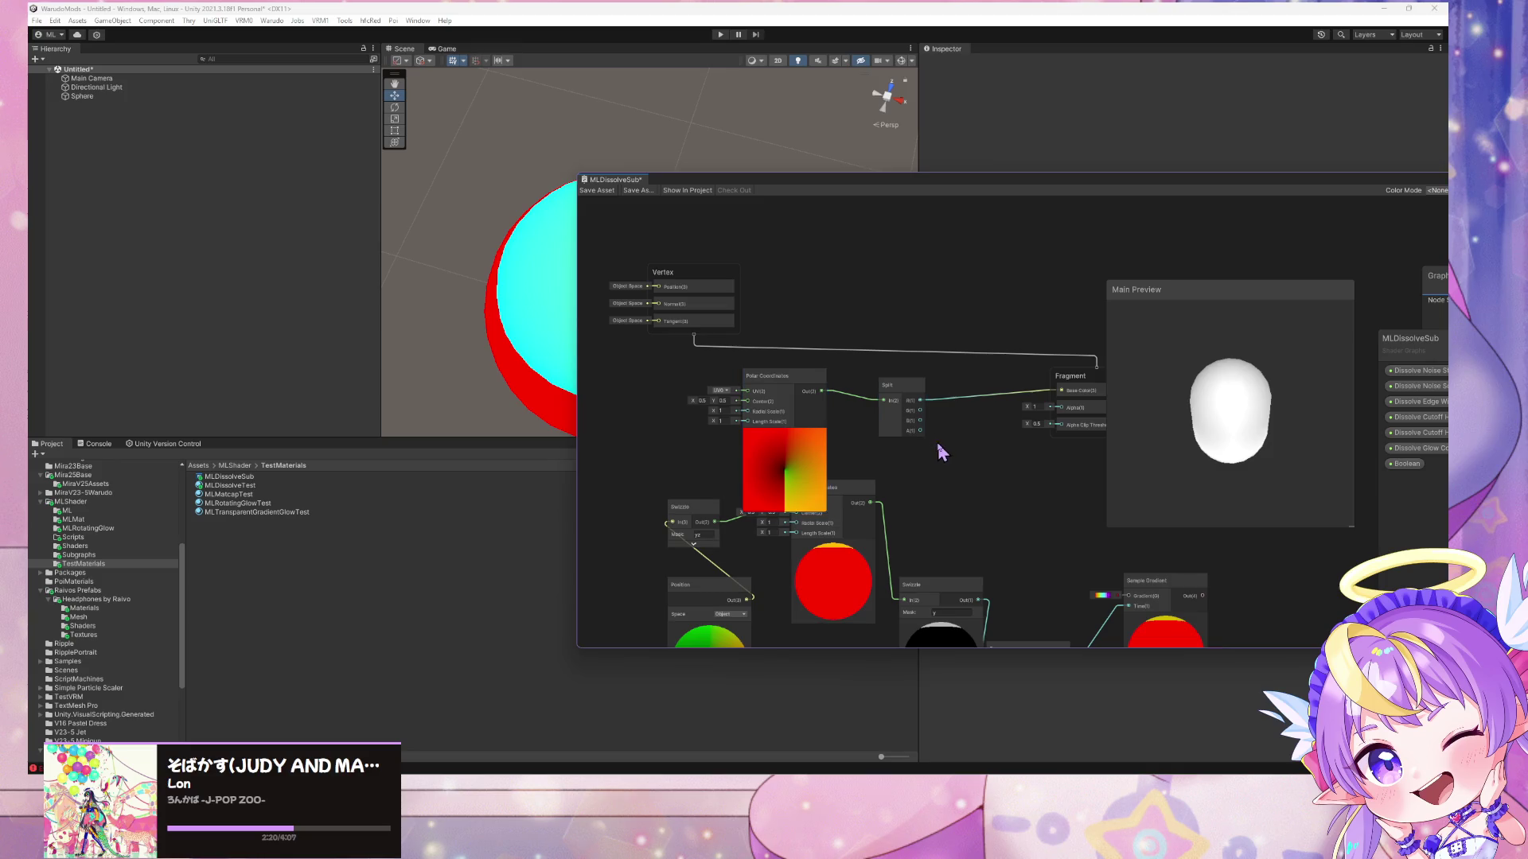
key("space")
key("Escape")
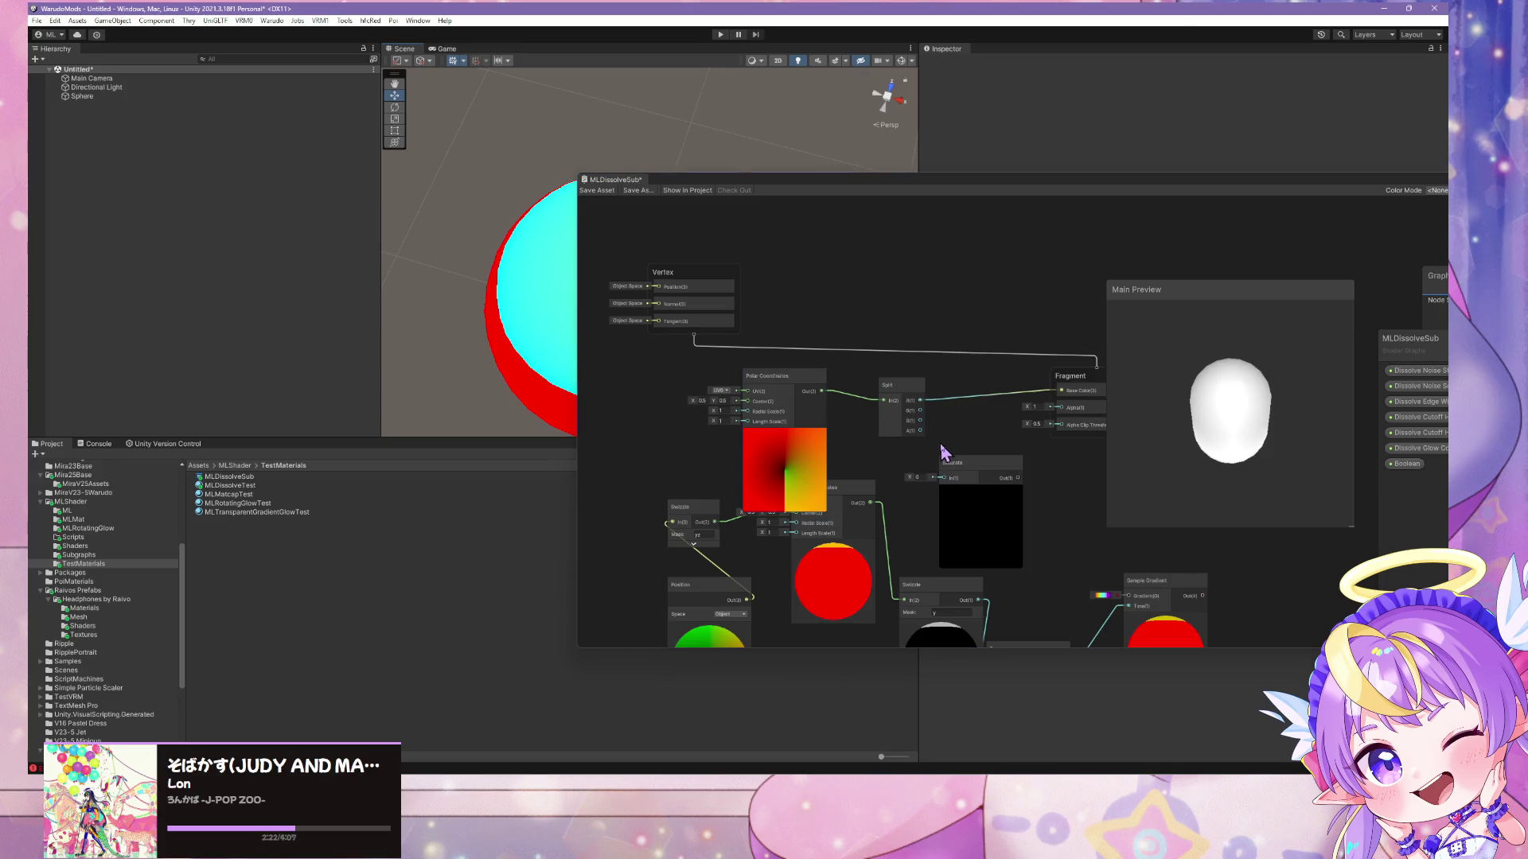
mouse_move(920, 400)
left_mouse_down()
mouse_move(949, 478)
mouse_move(1061, 391)
mouse_move(1130, 371)
left_mouse_up()
- Switch the main preview mesh to a forward-facing cube and place Saturate beside Split
mouse_move(1229, 411)
left_mouse_down()
mouse_move(1215, 355)
mouse_move(1289, 351)
left_mouse_up()
right_click(1244, 405)
left_click(1273, 459)
right_click(1267, 425)
left_click(1285, 468)
mouse_move(1321, 386)
left_mouse_down()
mouse_move(1281, 508)
mouse_move(921, 411)
mouse_move(1110, 434)
left_mouse_up()
left_click_drag(979, 463, 992, 383)
left_click_drag(753, 448, 843, 388)
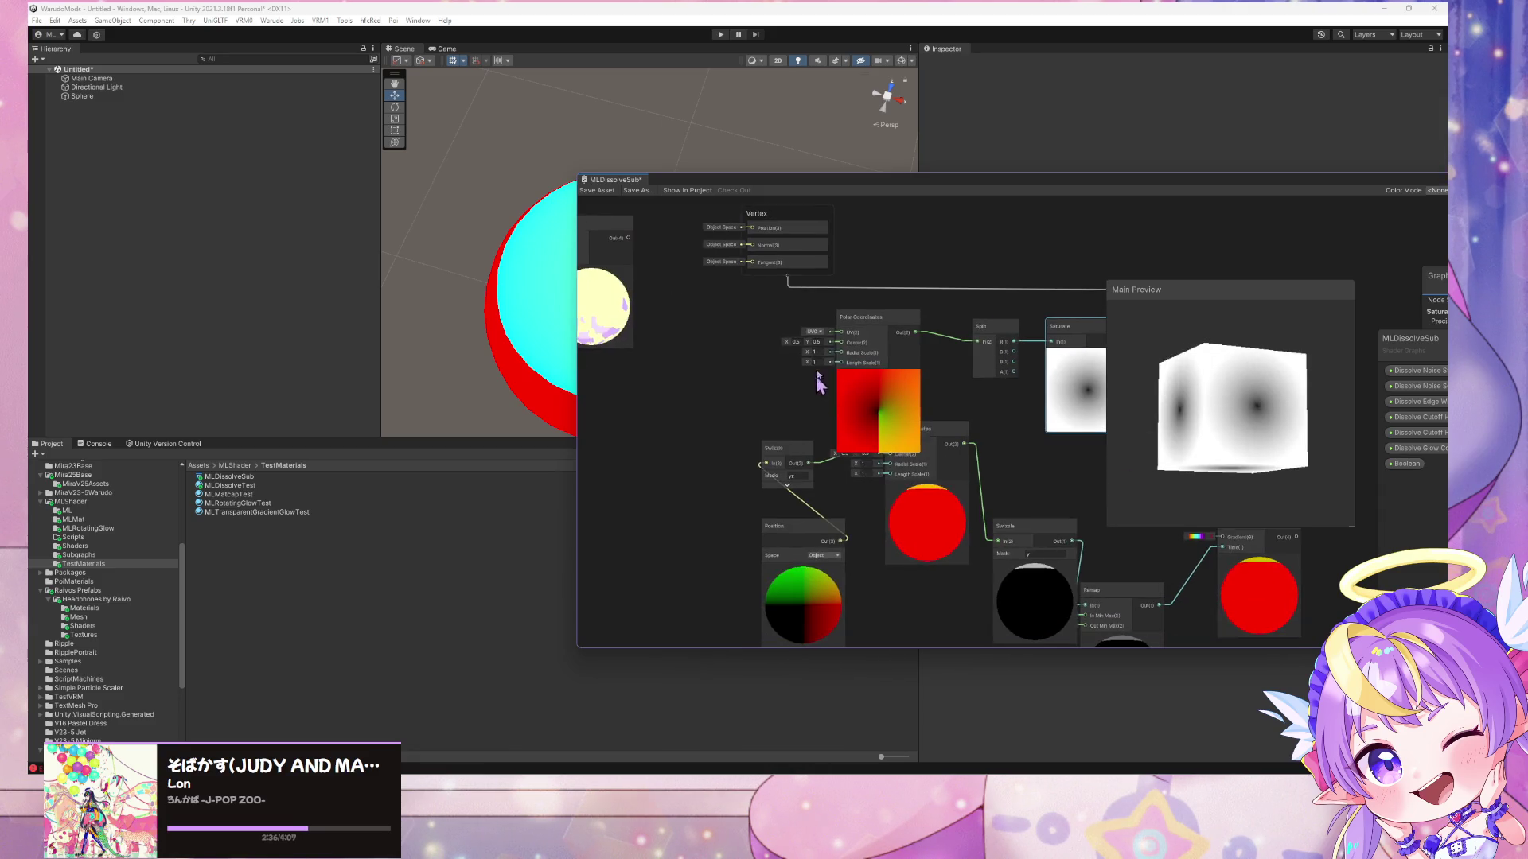
- Duplicate the Position node and connect the copy toward Polar Coordinates UV
left_click(808, 526)
key("ctrl+d")
mouse_move(820, 535)
left_mouse_down()
mouse_move(702, 324)
mouse_move(843, 333)
left_mouse_up()
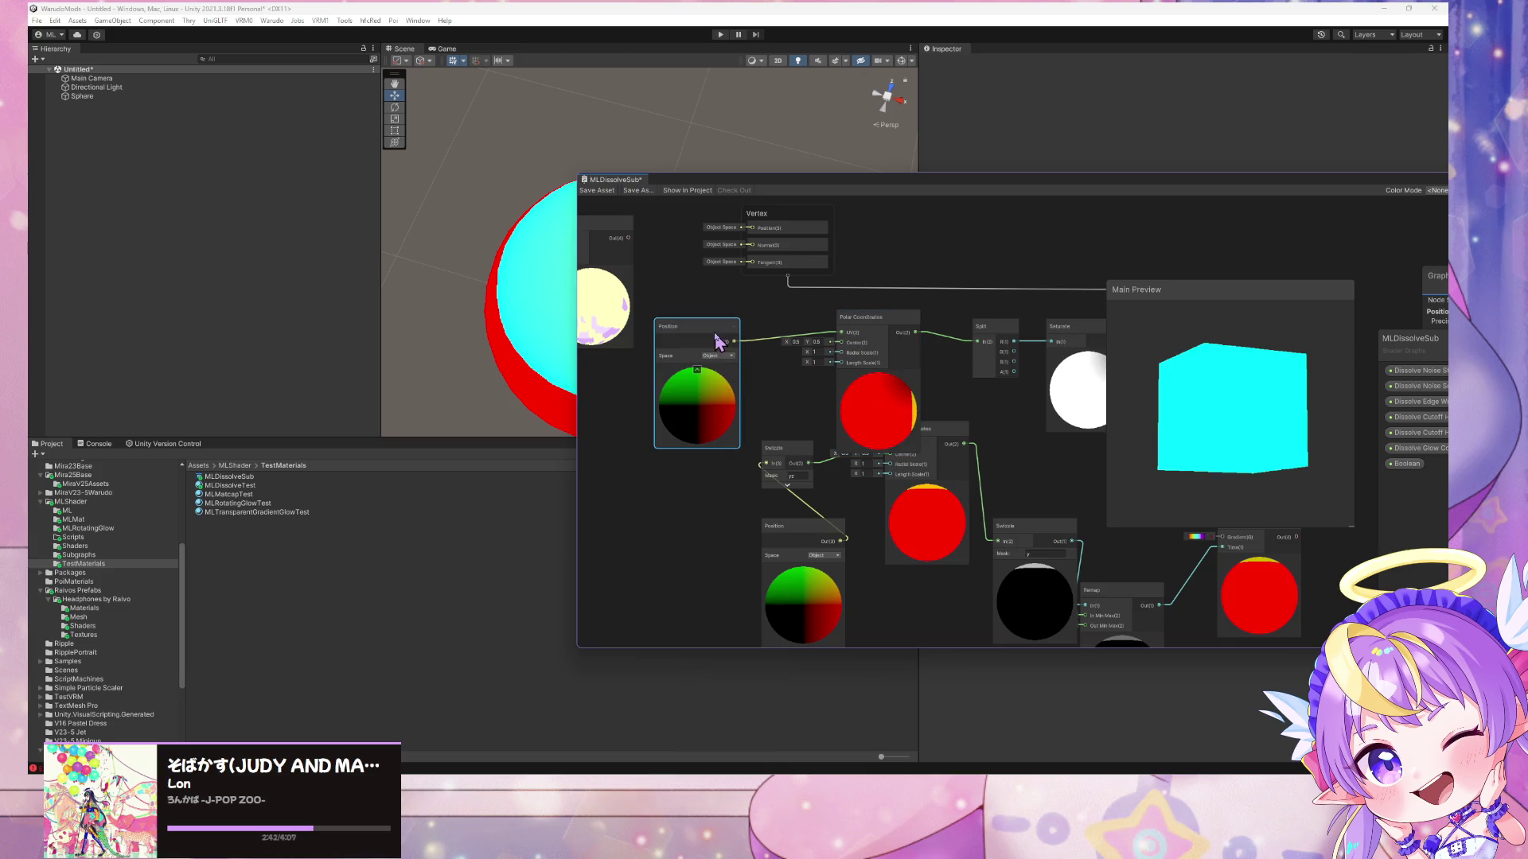
left_click_drag(716, 341, 675, 412)
right_click(748, 402)
left_click(746, 469)
- Duplicate the Swizzle node and wire it from Position into Polar Coordinates UV
left_click(787, 449)
key("ctrl+d")
left_click_drag(813, 482, 769, 394)
key("ctrl+z")
key("ctrl+y")
left_click_drag(790, 389, 841, 333)
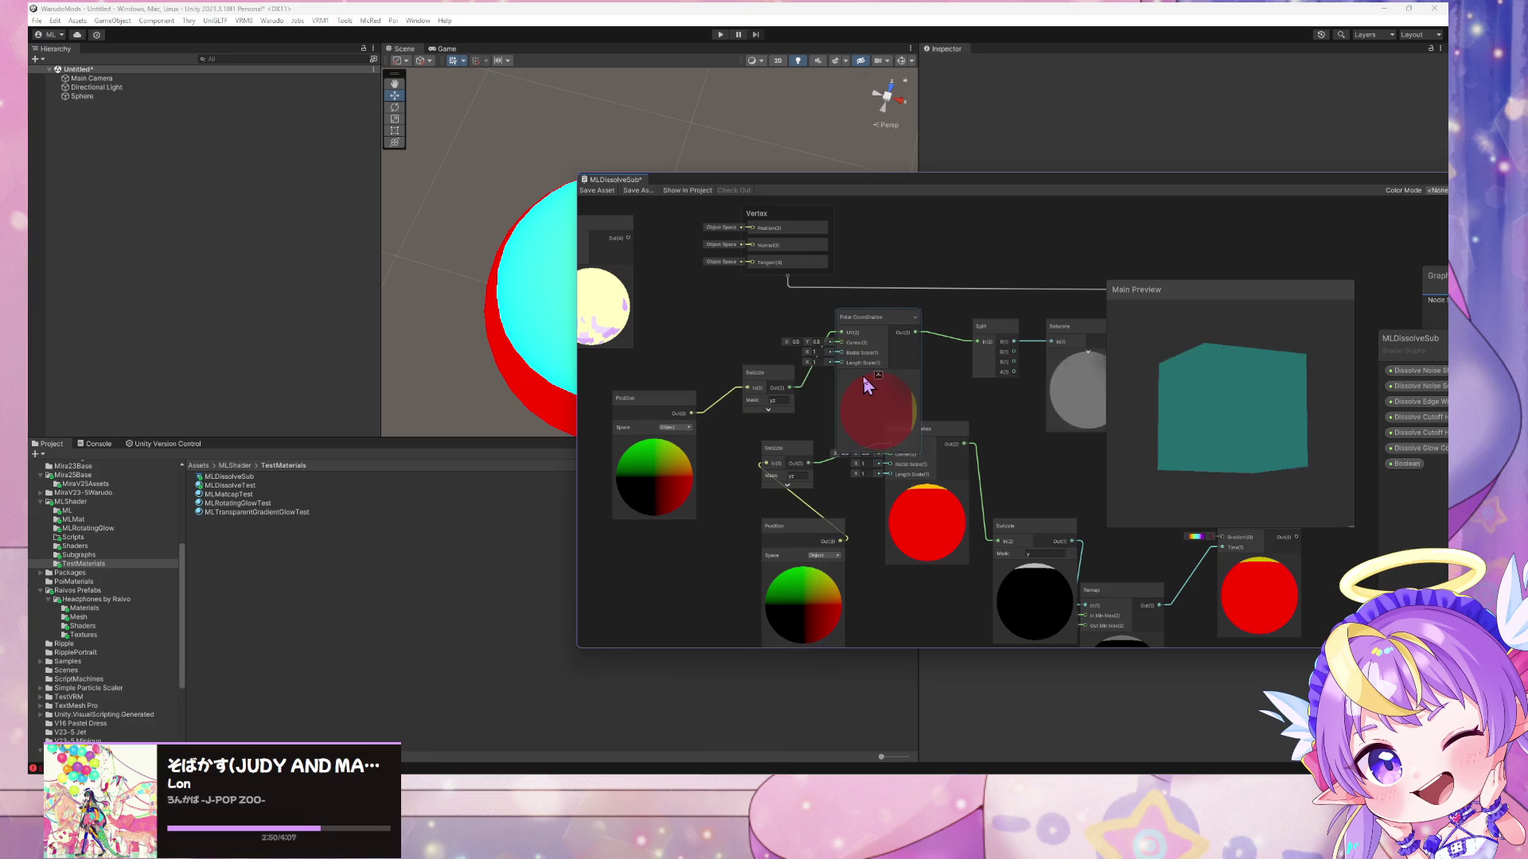
mouse_move(1194, 398)
left_mouse_down()
mouse_move(1210, 494)
mouse_move(1104, 436)
left_mouse_up()
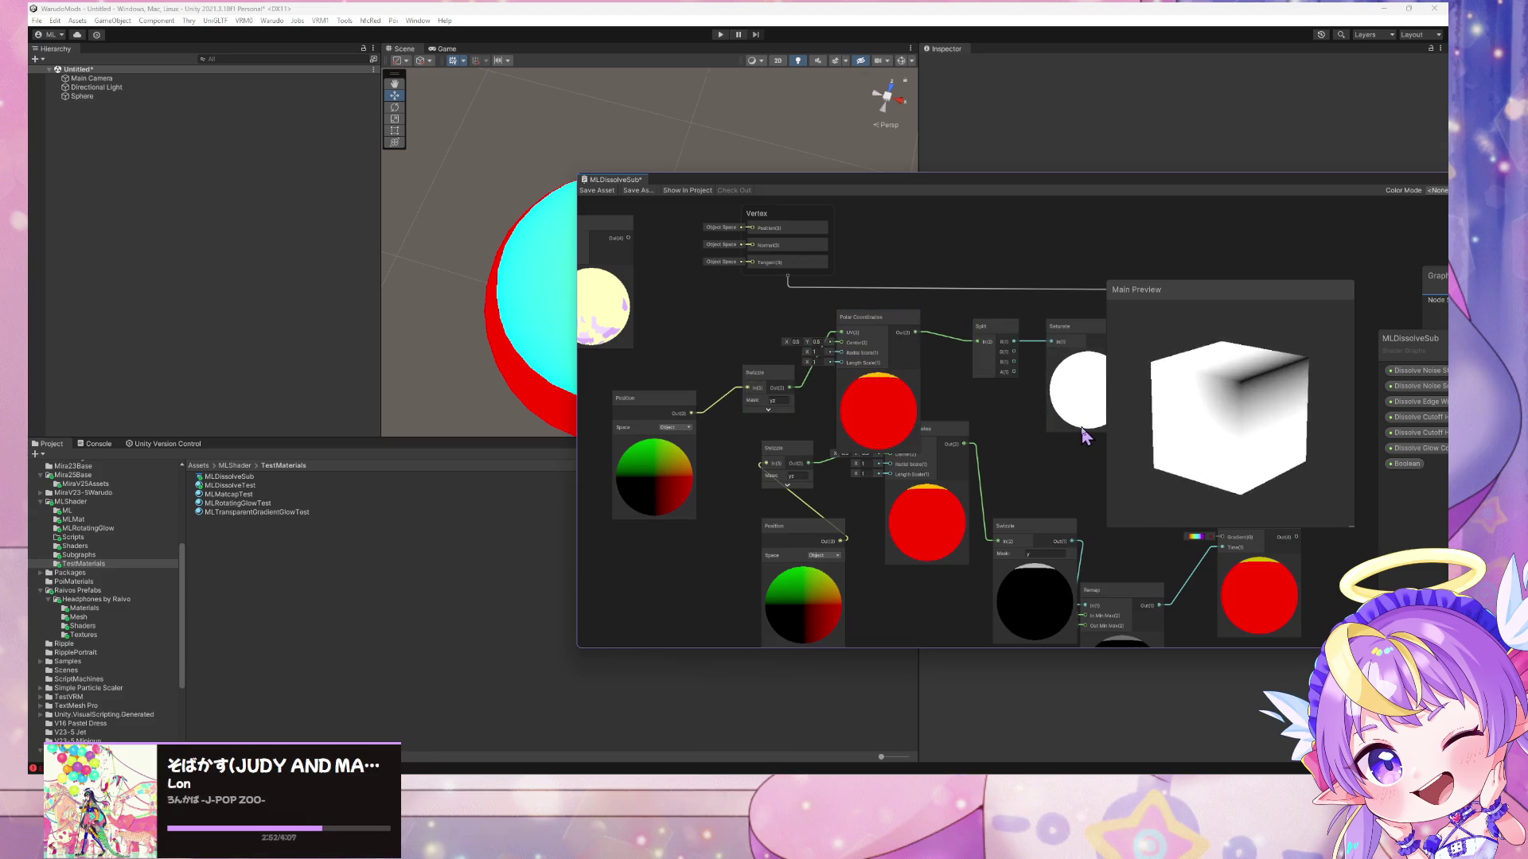
- Set the upper Swizzle's mask to xy and save the graph asset
left_click(786, 402)
type("y")
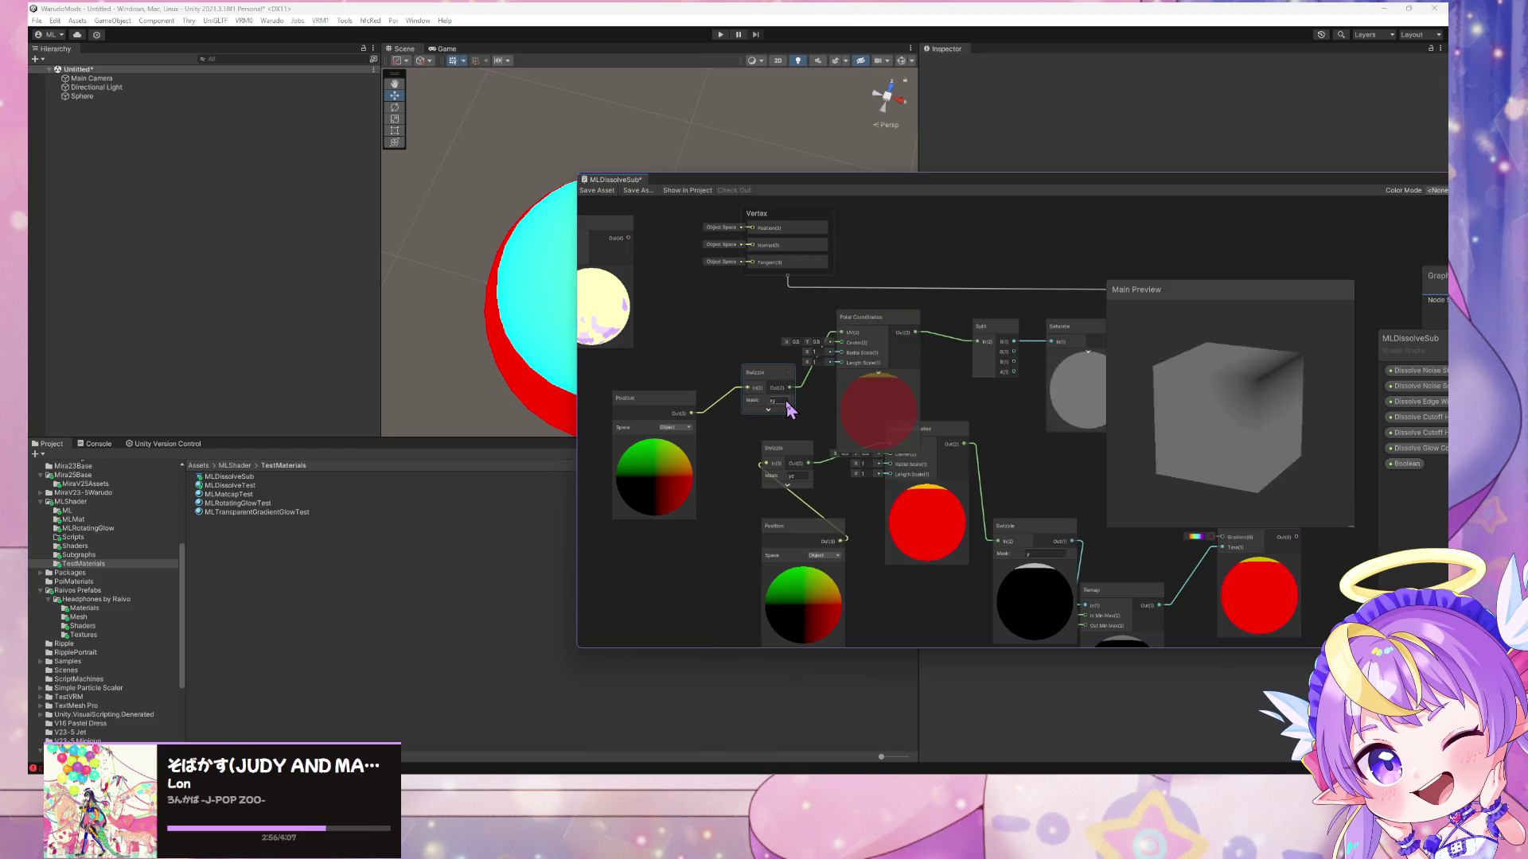
left_click(1289, 307)
left_click(841, 416)
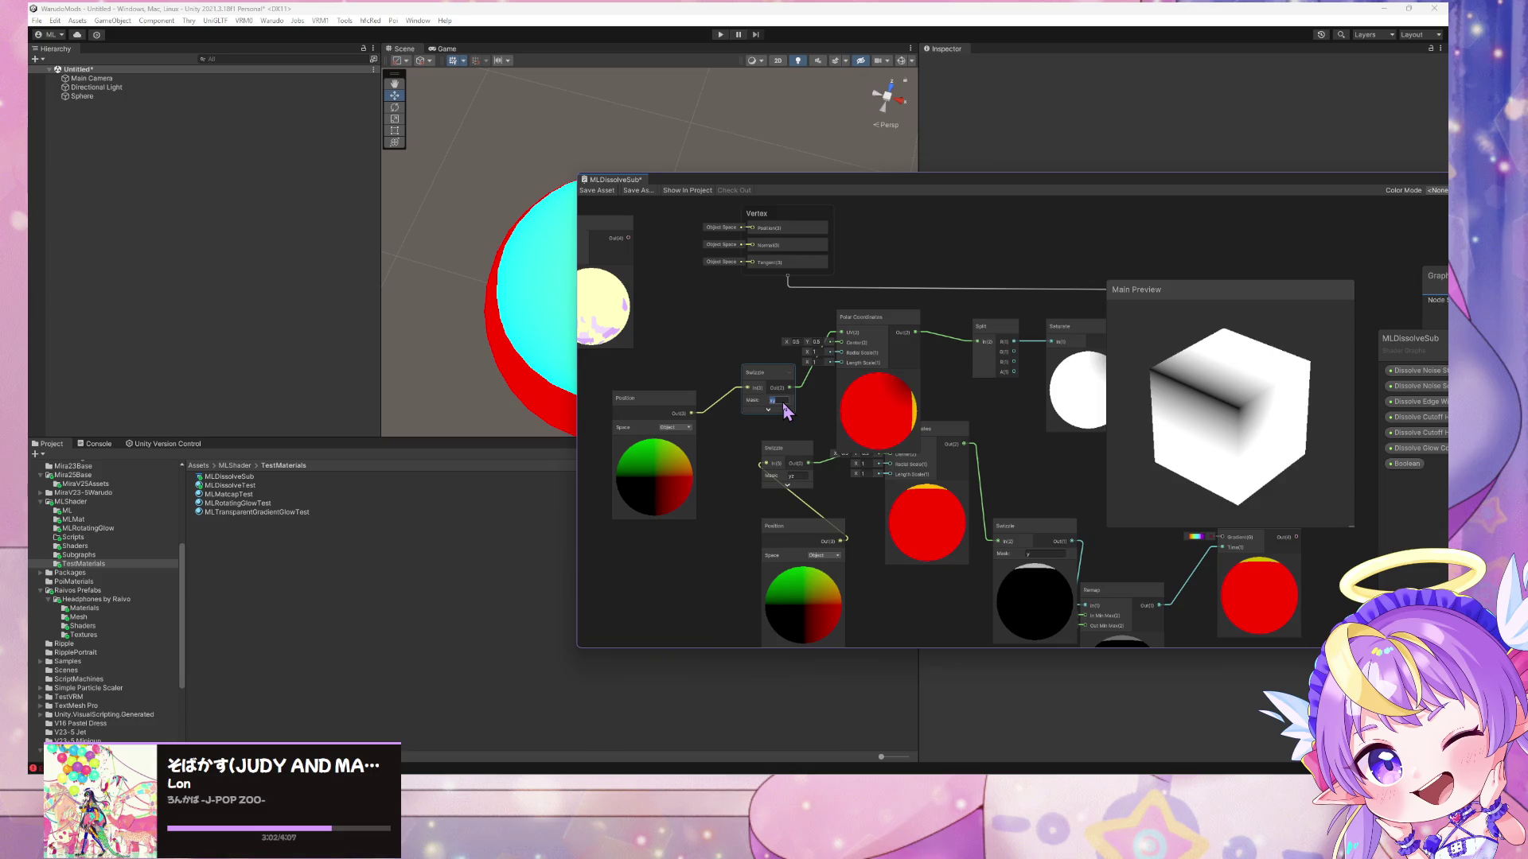
left_click(597, 191)
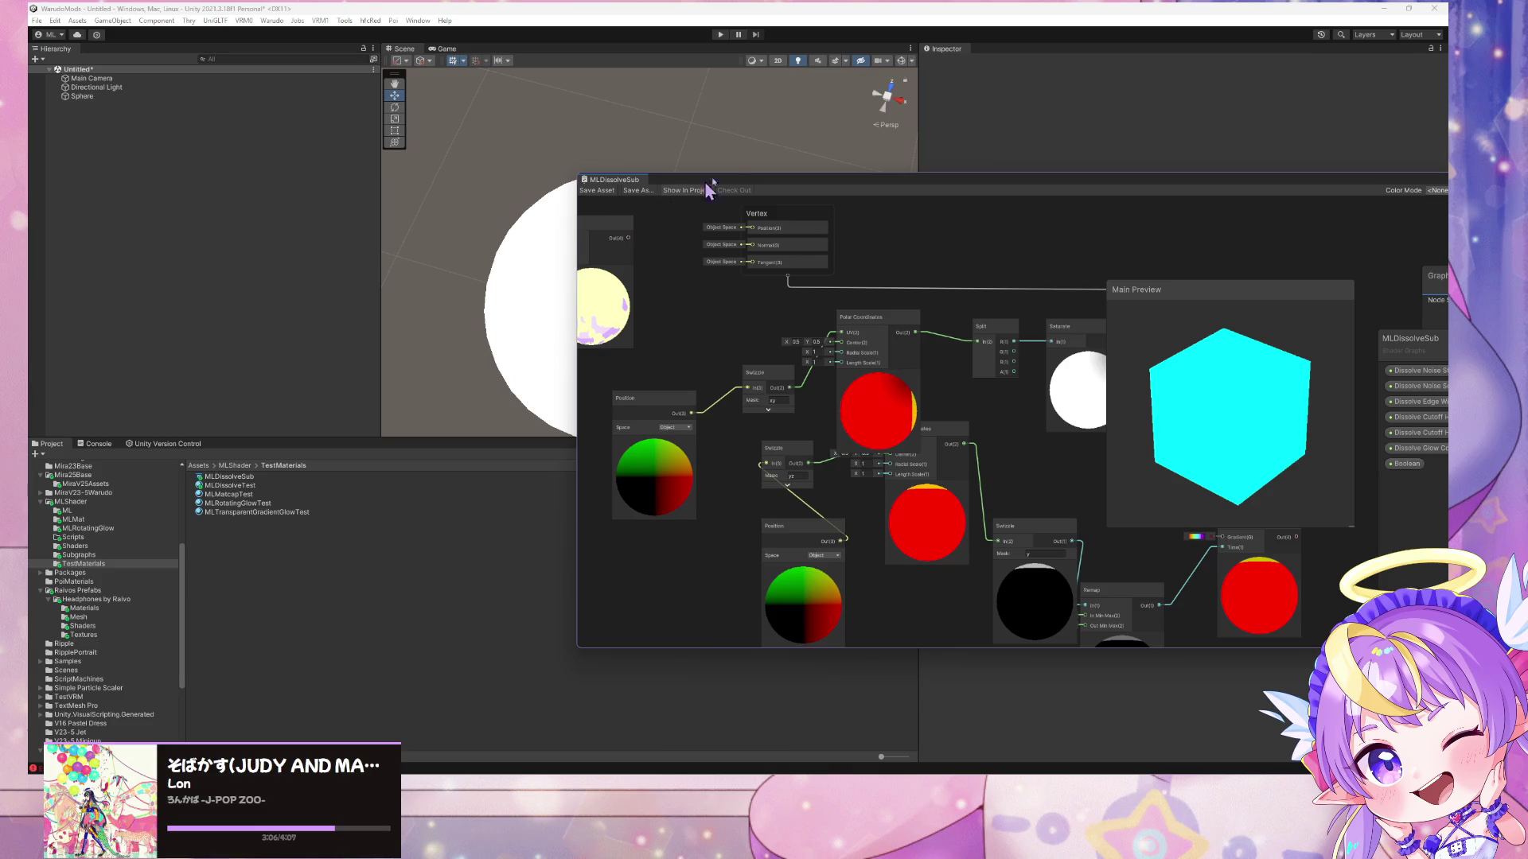
left_click_drag(761, 185, 1046, 206)
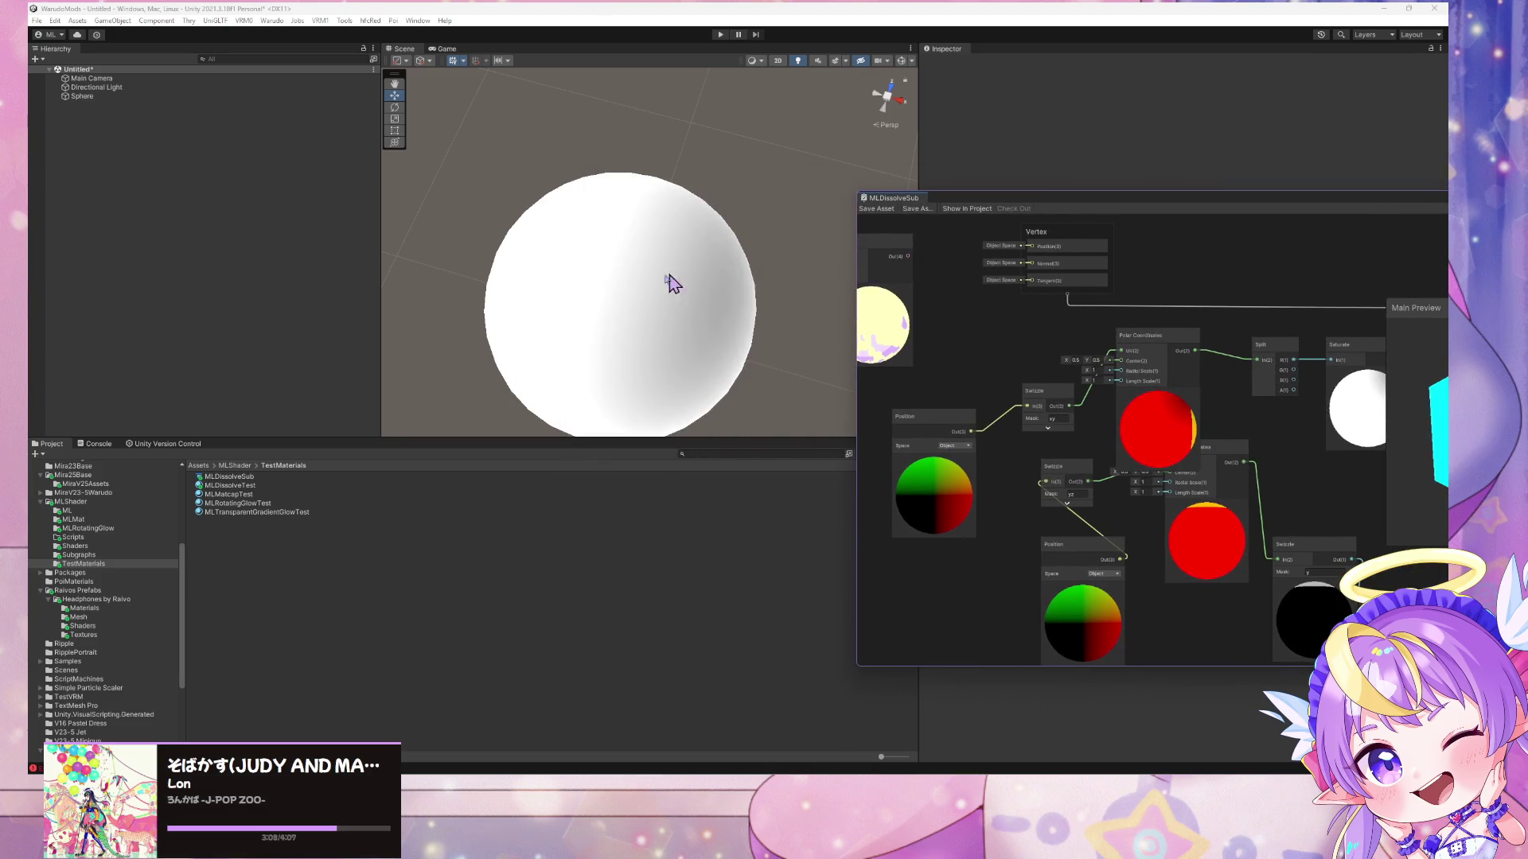
- Set the upper Position node's Space to World and save, testing by moving the sphere
scroll(668, 282, "down", 5)
scroll(658, 266, "up", 5)
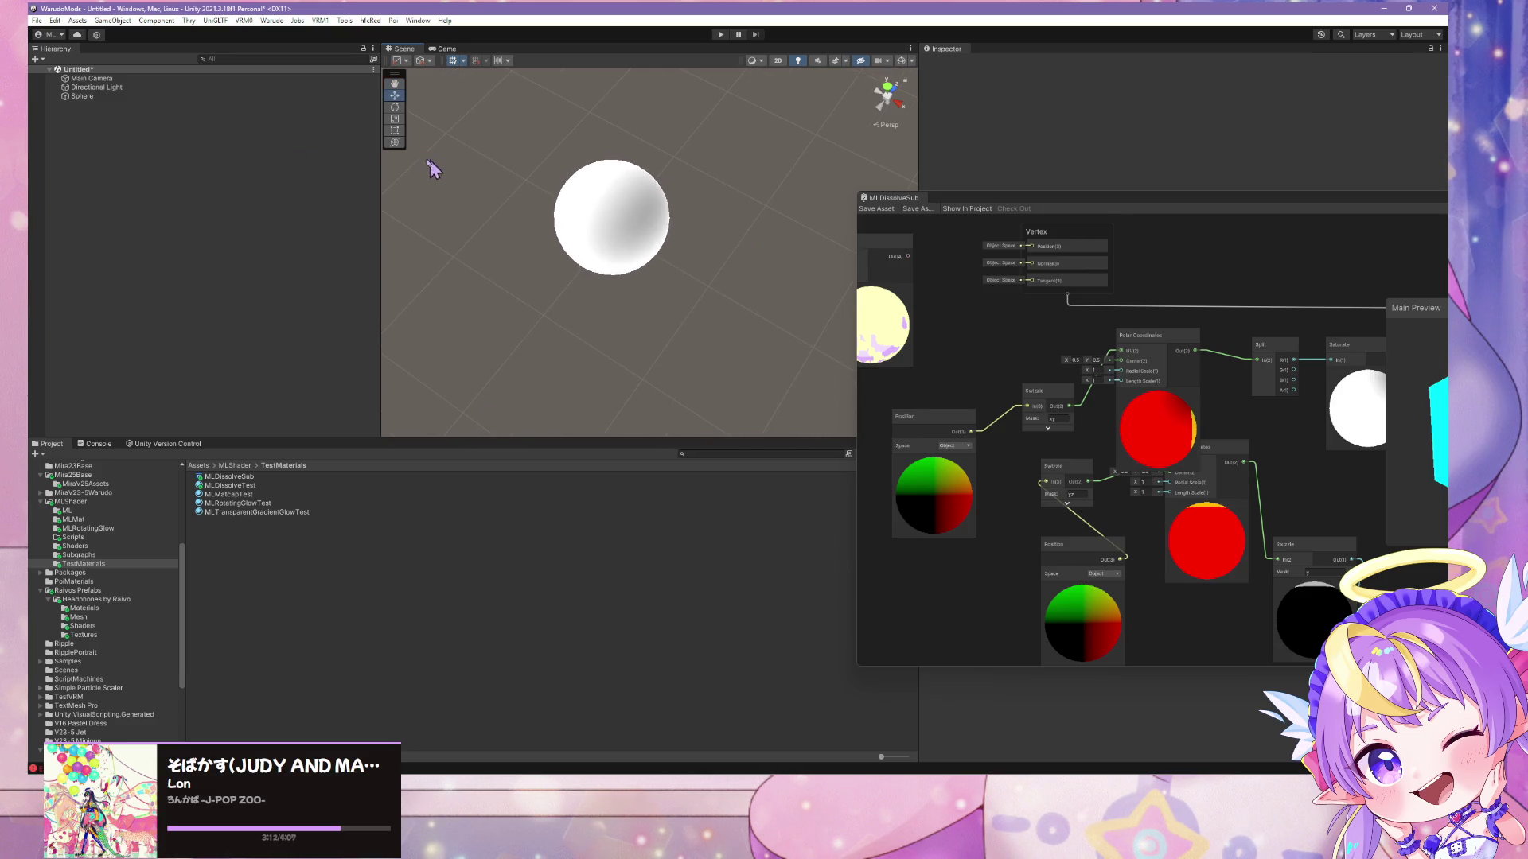
left_click(611, 232)
mouse_move(614, 238)
left_mouse_down()
mouse_move(754, 318)
mouse_move(641, 253)
mouse_move(669, 268)
left_mouse_up()
left_click(956, 446)
left_click(971, 482)
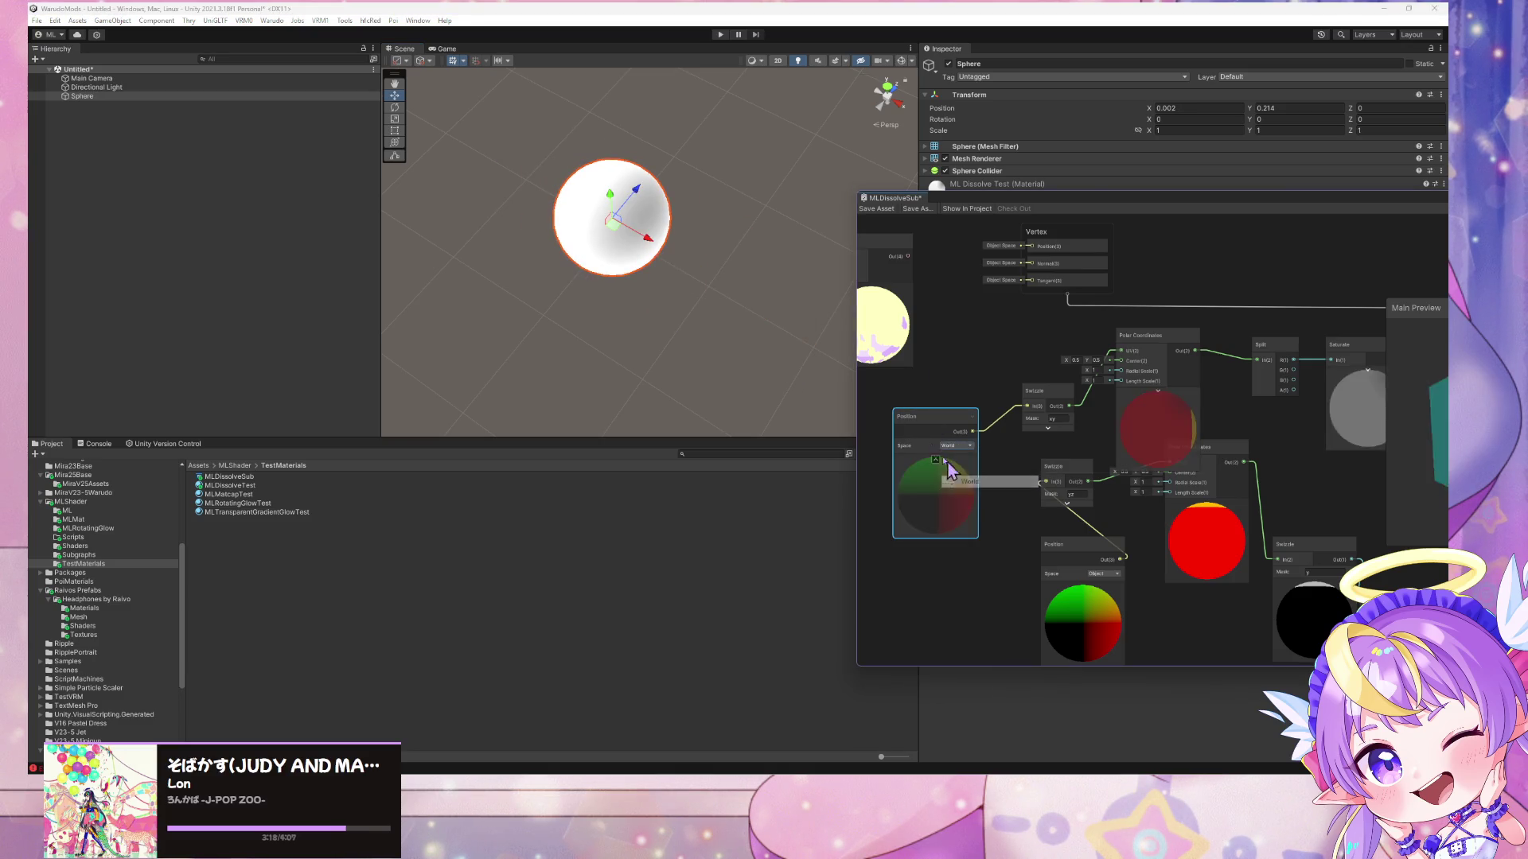
key("ctrl+s")
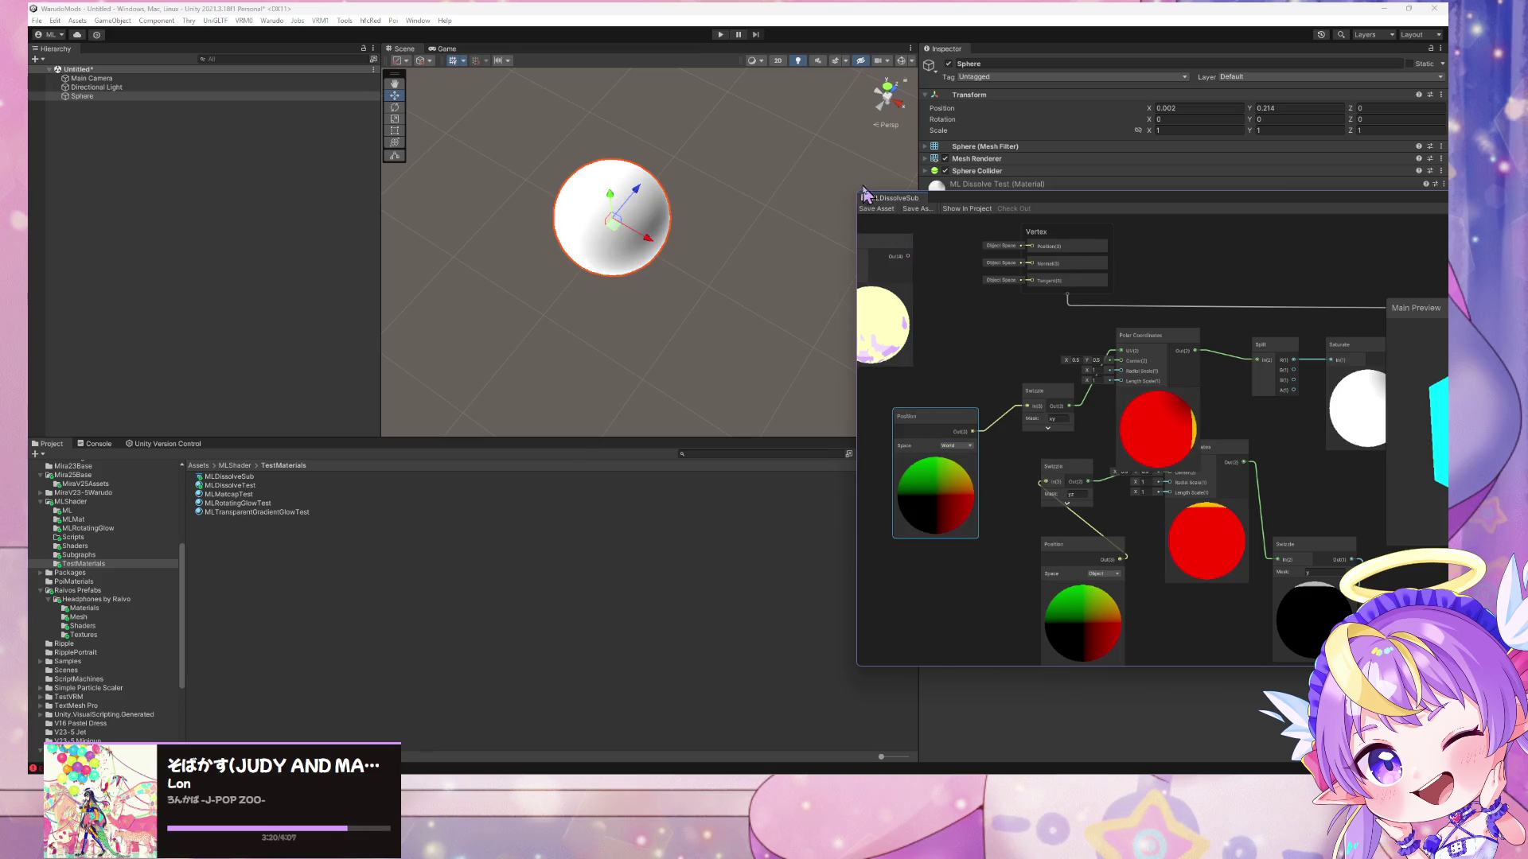
- Change the Swizzle mask to xz while sliding the sphere to check shading
mouse_move(643, 239)
left_mouse_down()
mouse_move(743, 252)
mouse_move(780, 280)
mouse_move(565, 225)
mouse_move(788, 286)
mouse_move(745, 272)
left_mouse_up()
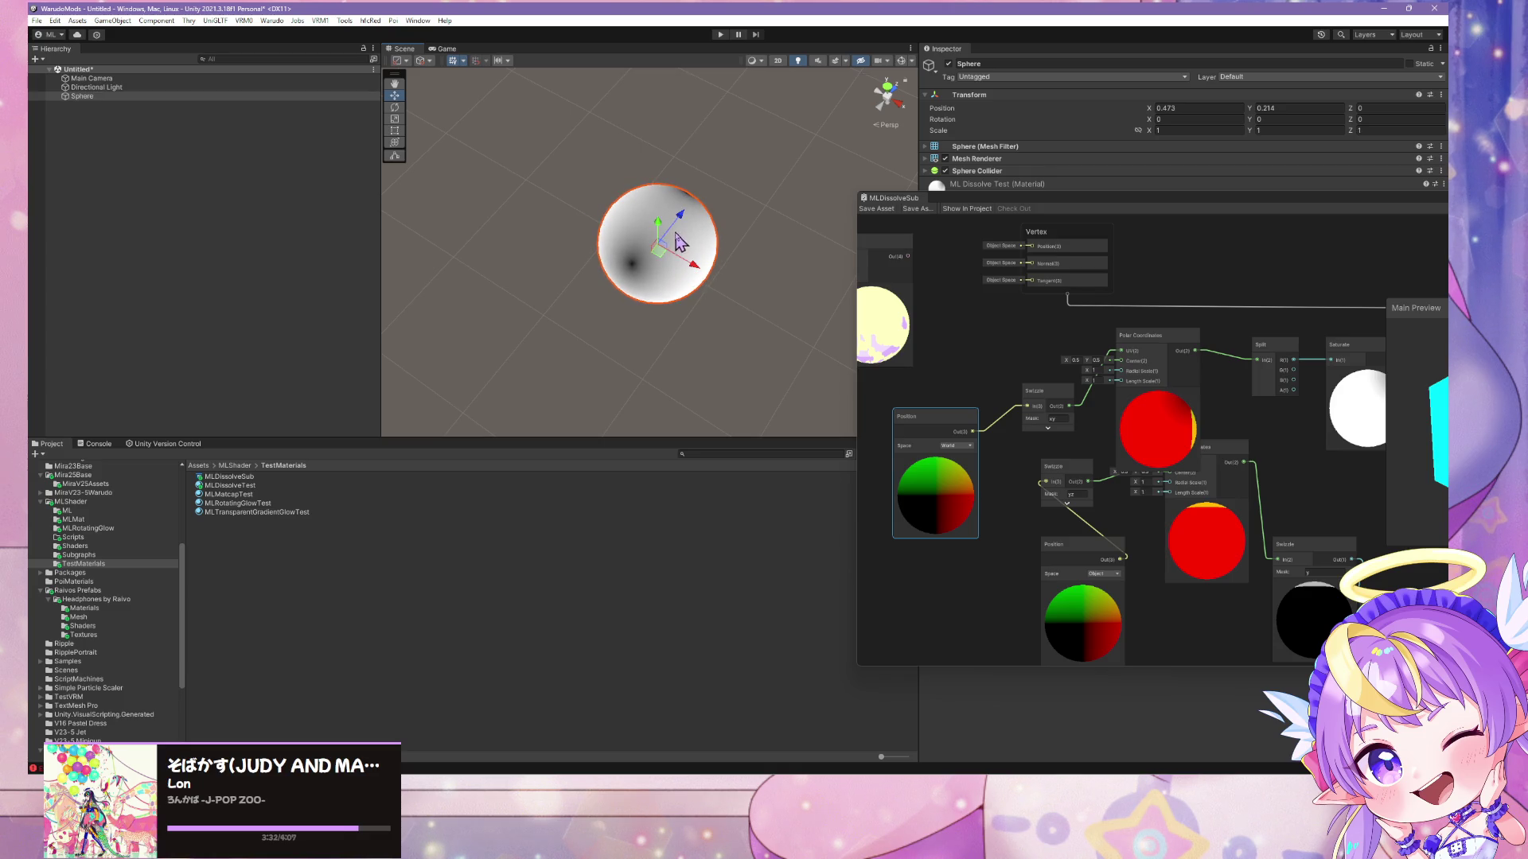
mouse_move(686, 229)
left_mouse_down()
mouse_move(698, 283)
mouse_move(704, 241)
left_mouse_up()
left_click(1057, 419)
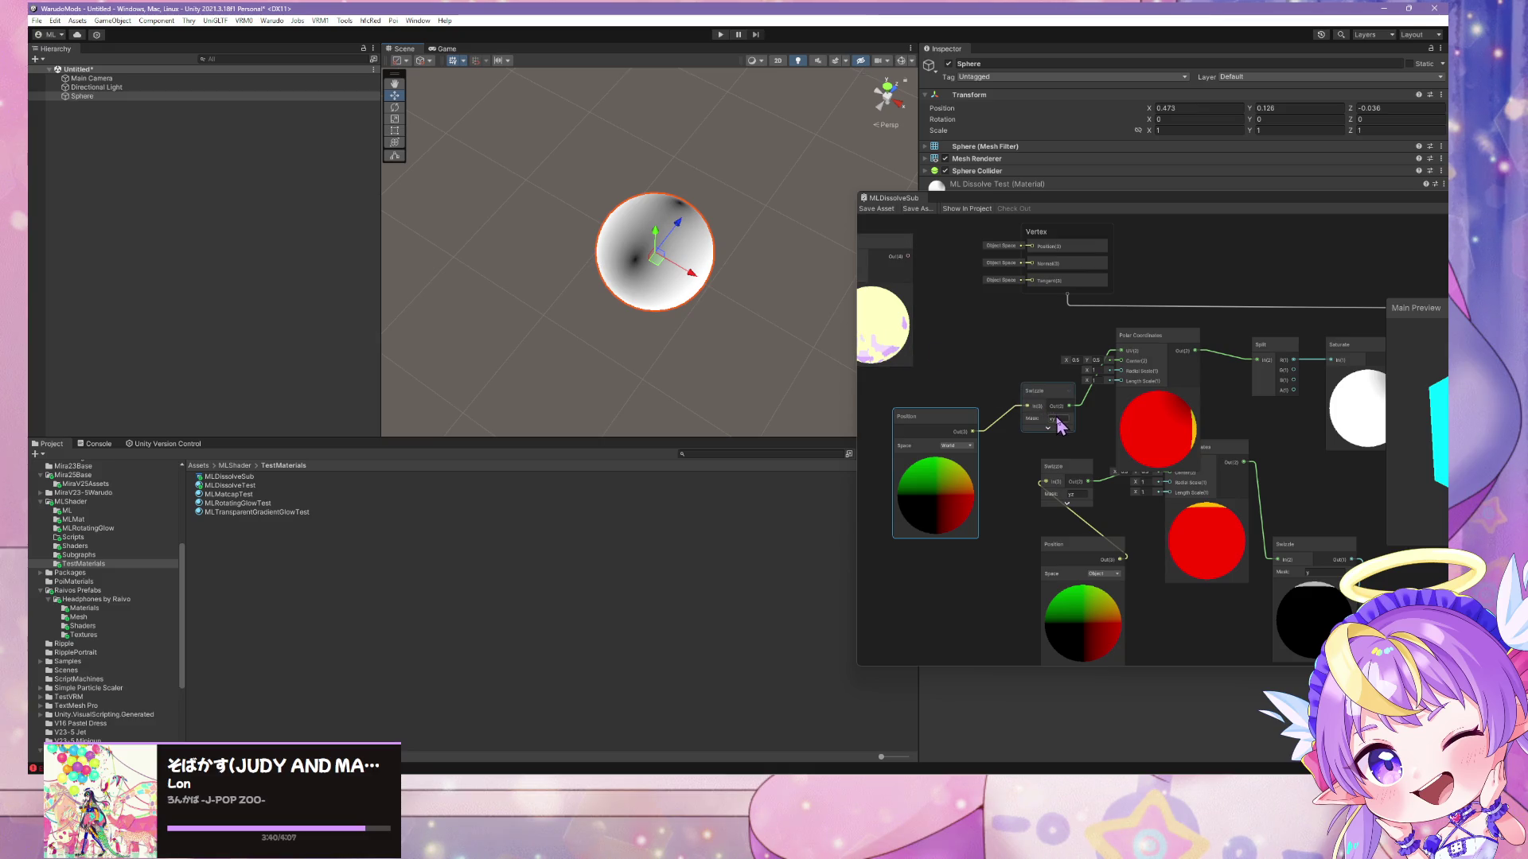
type("xz")
key("Return")
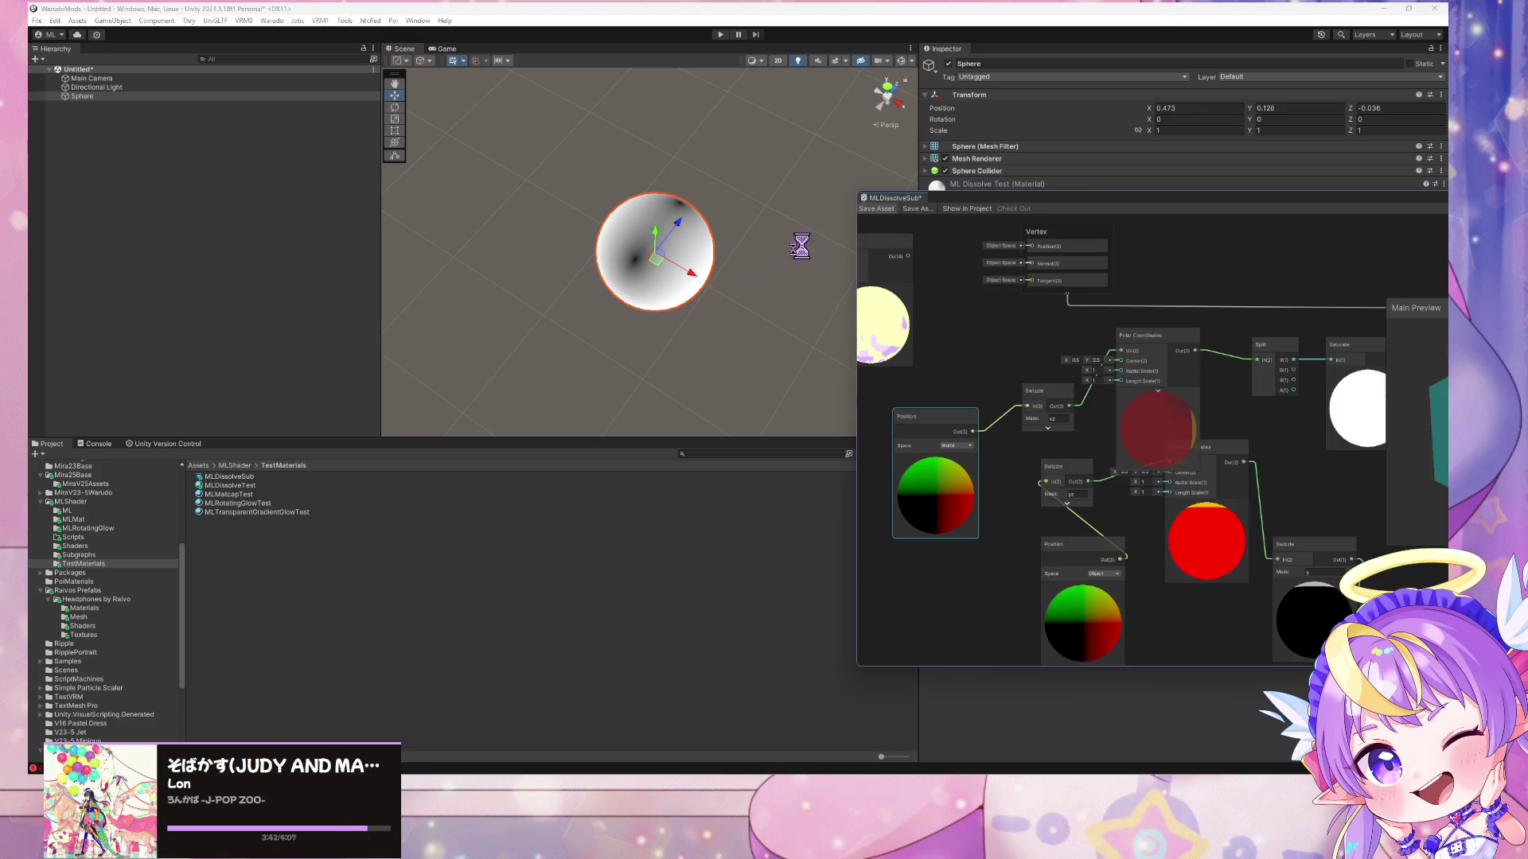
mouse_move(682, 231)
left_mouse_down()
mouse_move(657, 285)
mouse_move(742, 196)
left_mouse_up()
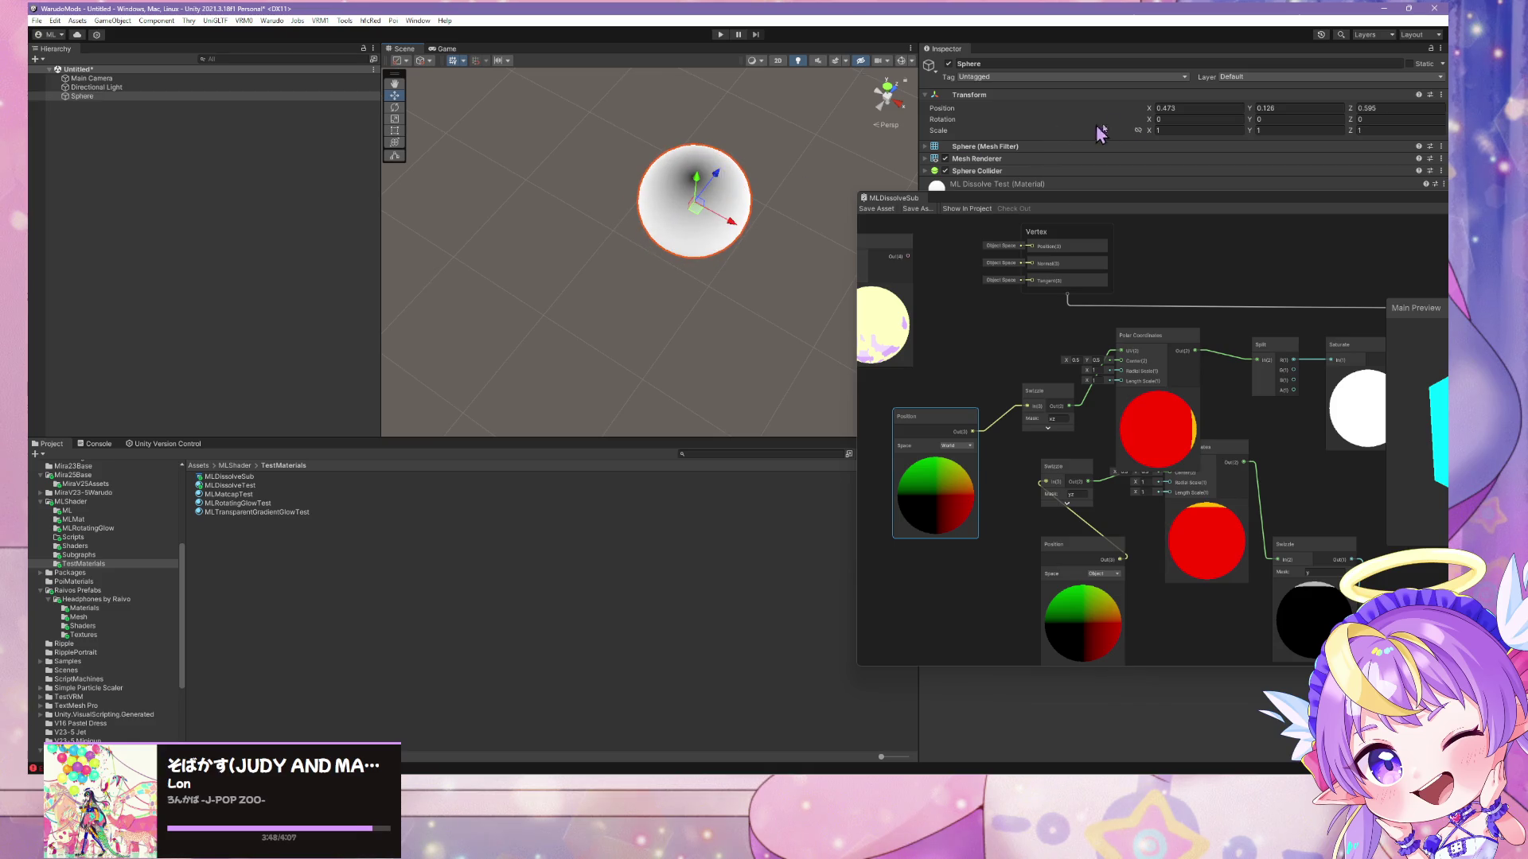
- Enter 0 for the sphere's X, Y and Z position, then orbit and move it along X
left_click(1178, 109)
type("0")
key("Tab")
type("0")
key("Tab")
type("0")
left_click_drag(800, 195, 576, 195)
scroll(622, 198, "up", 5)
scroll(576, 196, "down", 3)
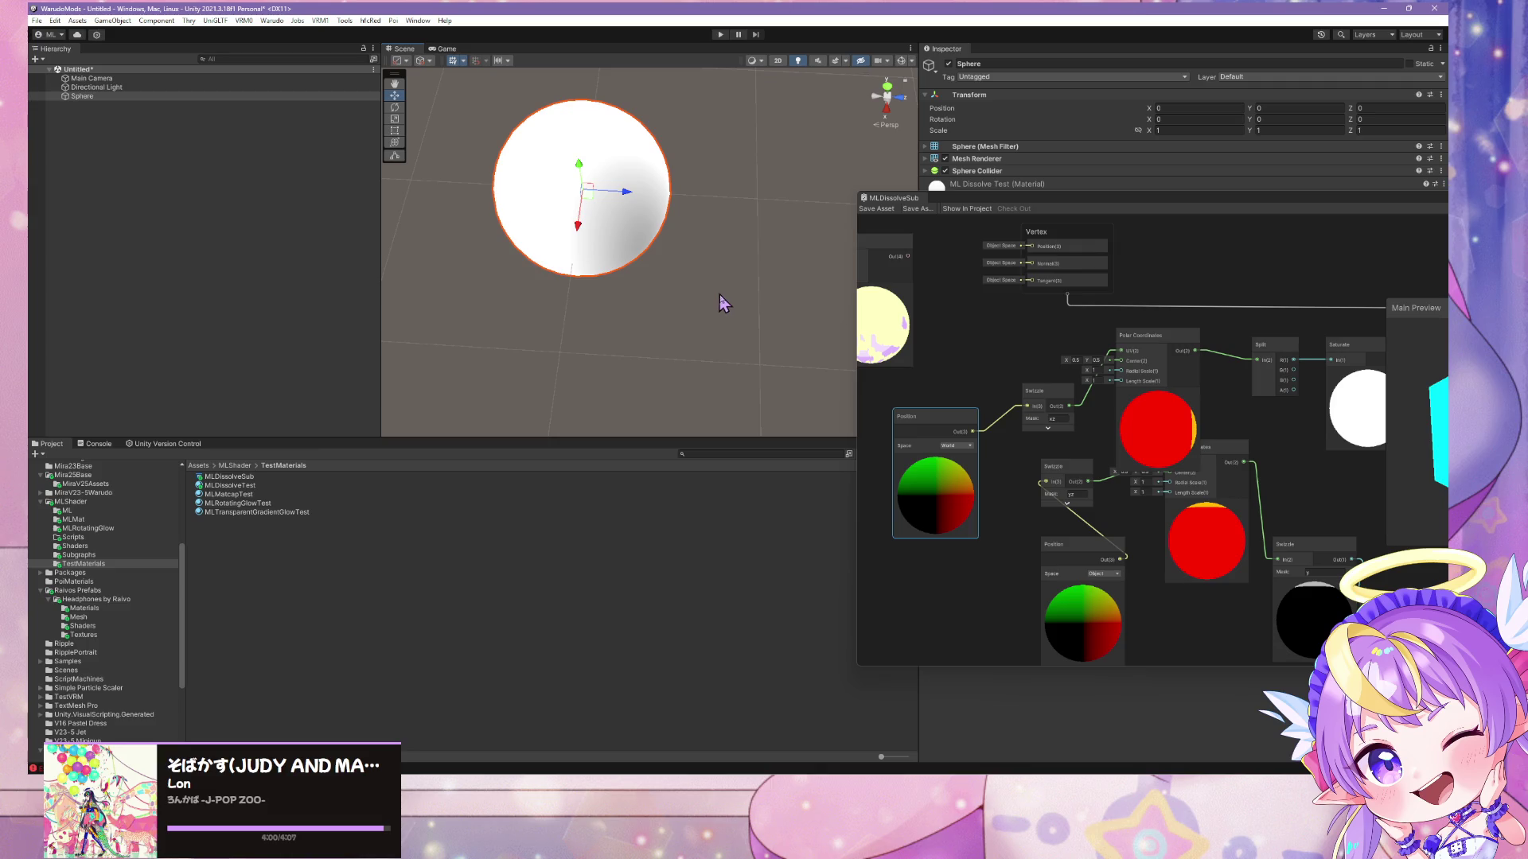
mouse_move(579, 225)
left_mouse_down()
mouse_move(608, 302)
mouse_move(607, 266)
mouse_move(617, 293)
mouse_move(673, 263)
mouse_move(757, 286)
mouse_move(728, 279)
left_mouse_up()
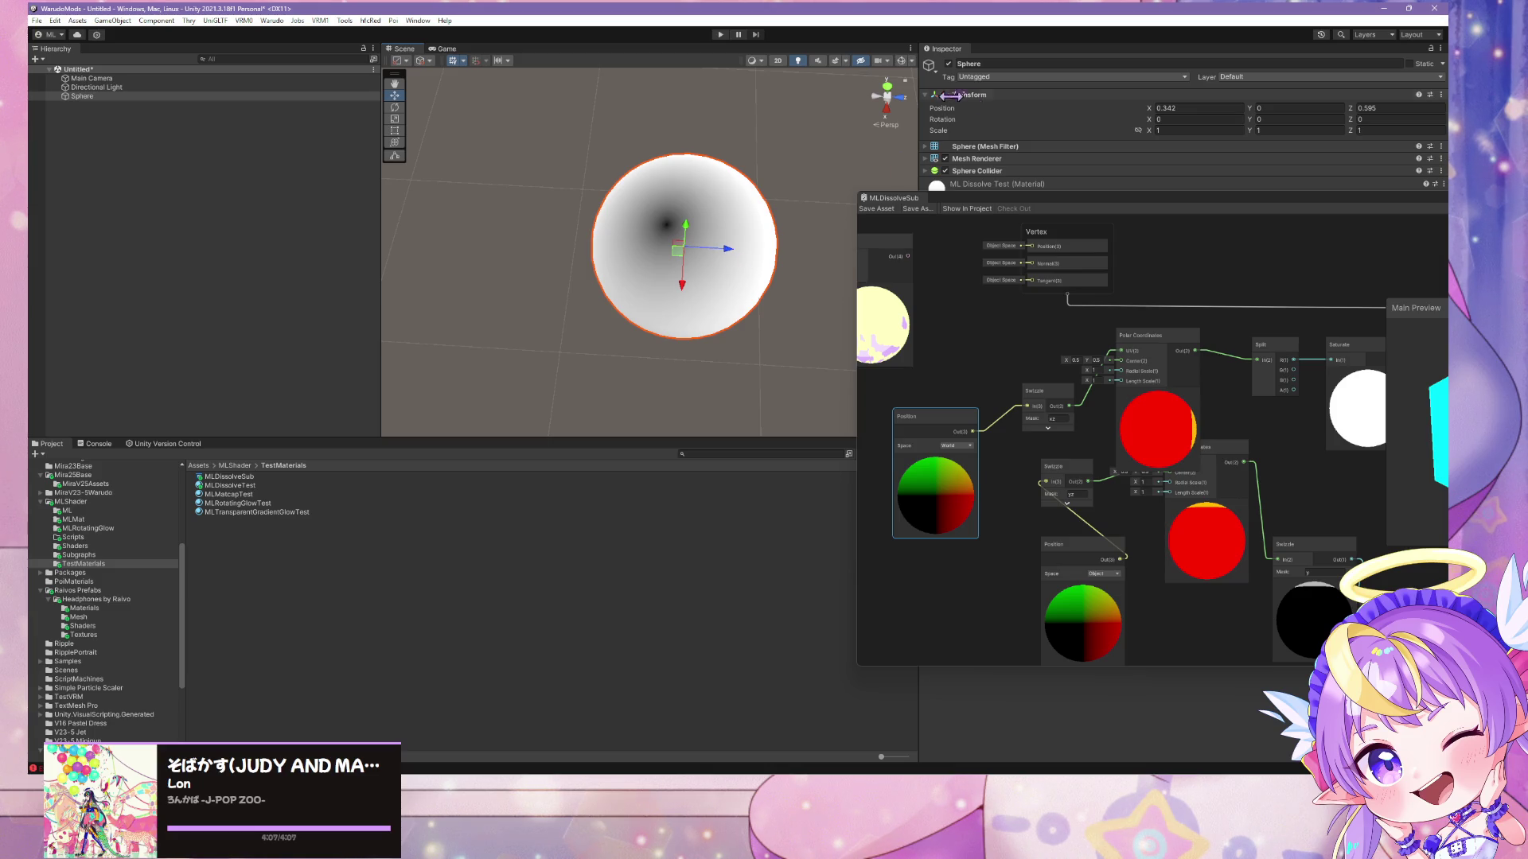
left_click(1083, 360)
type("0")
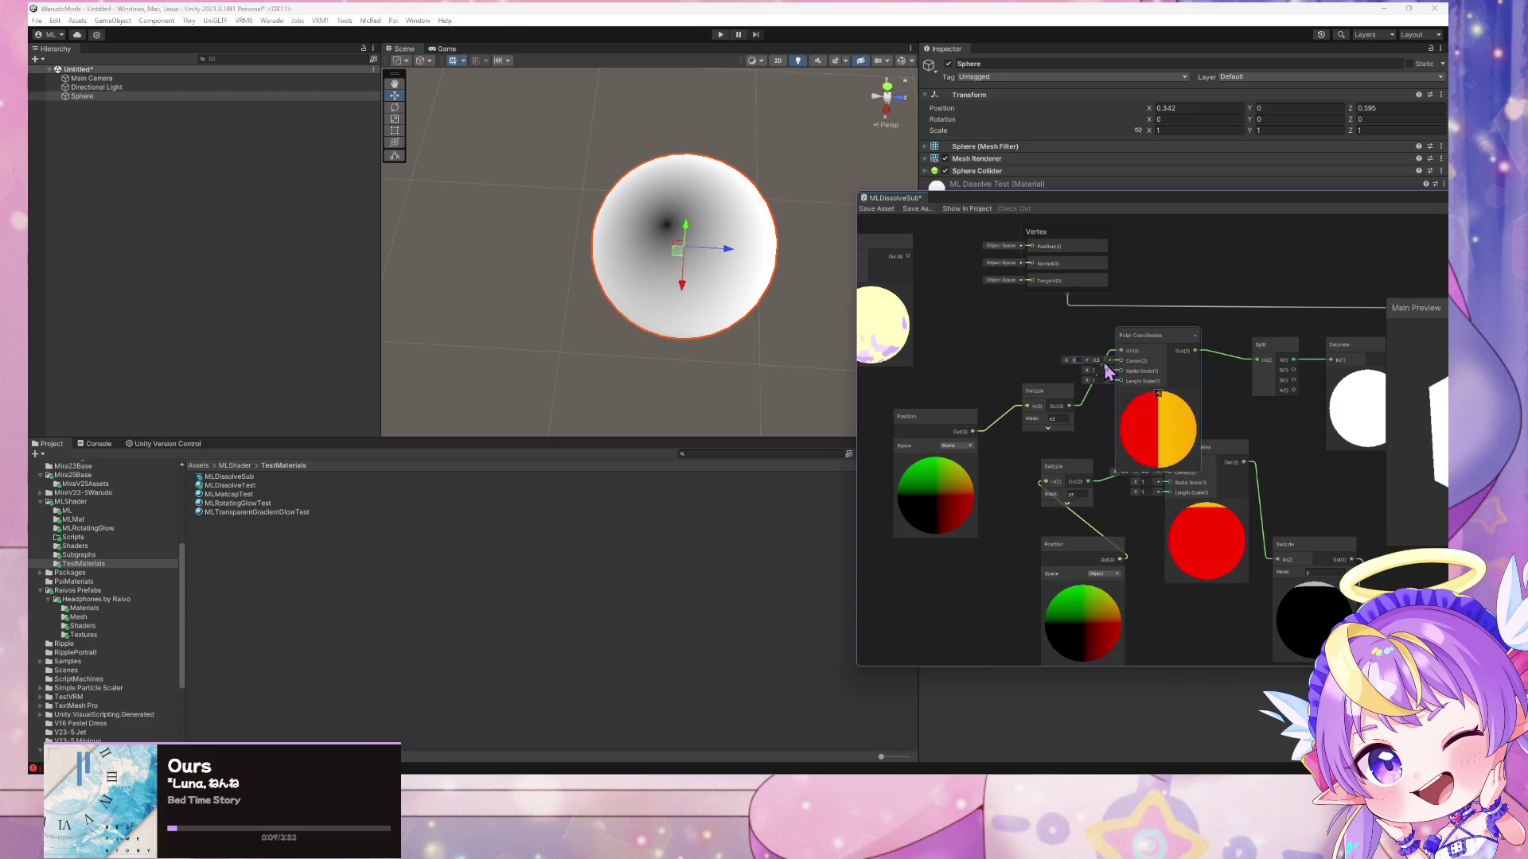
type("0")
left_click(886, 209)
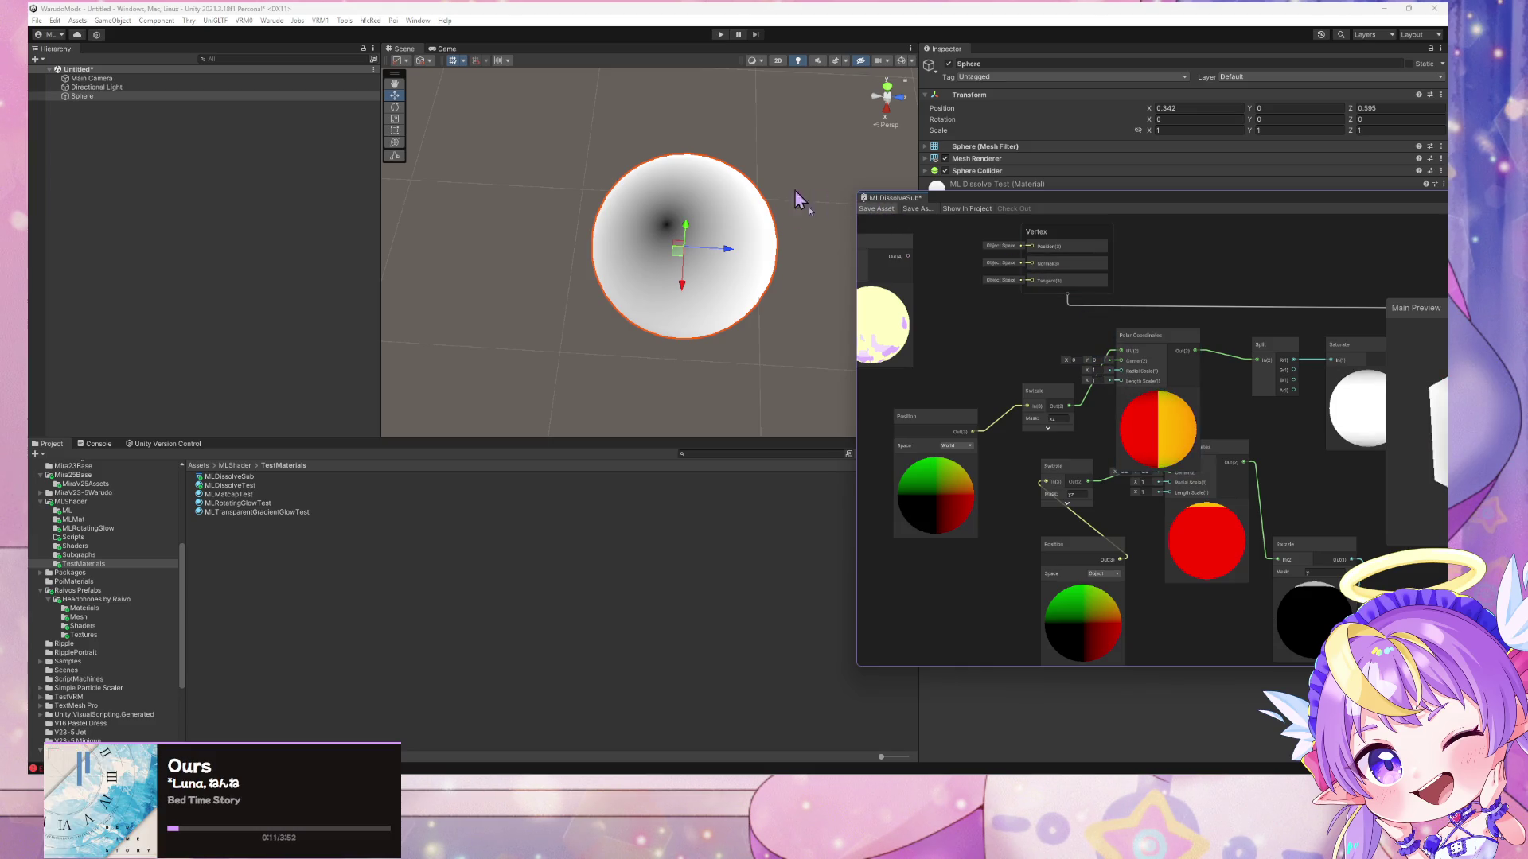
left_click(1181, 107)
type("0")
key("Tab")
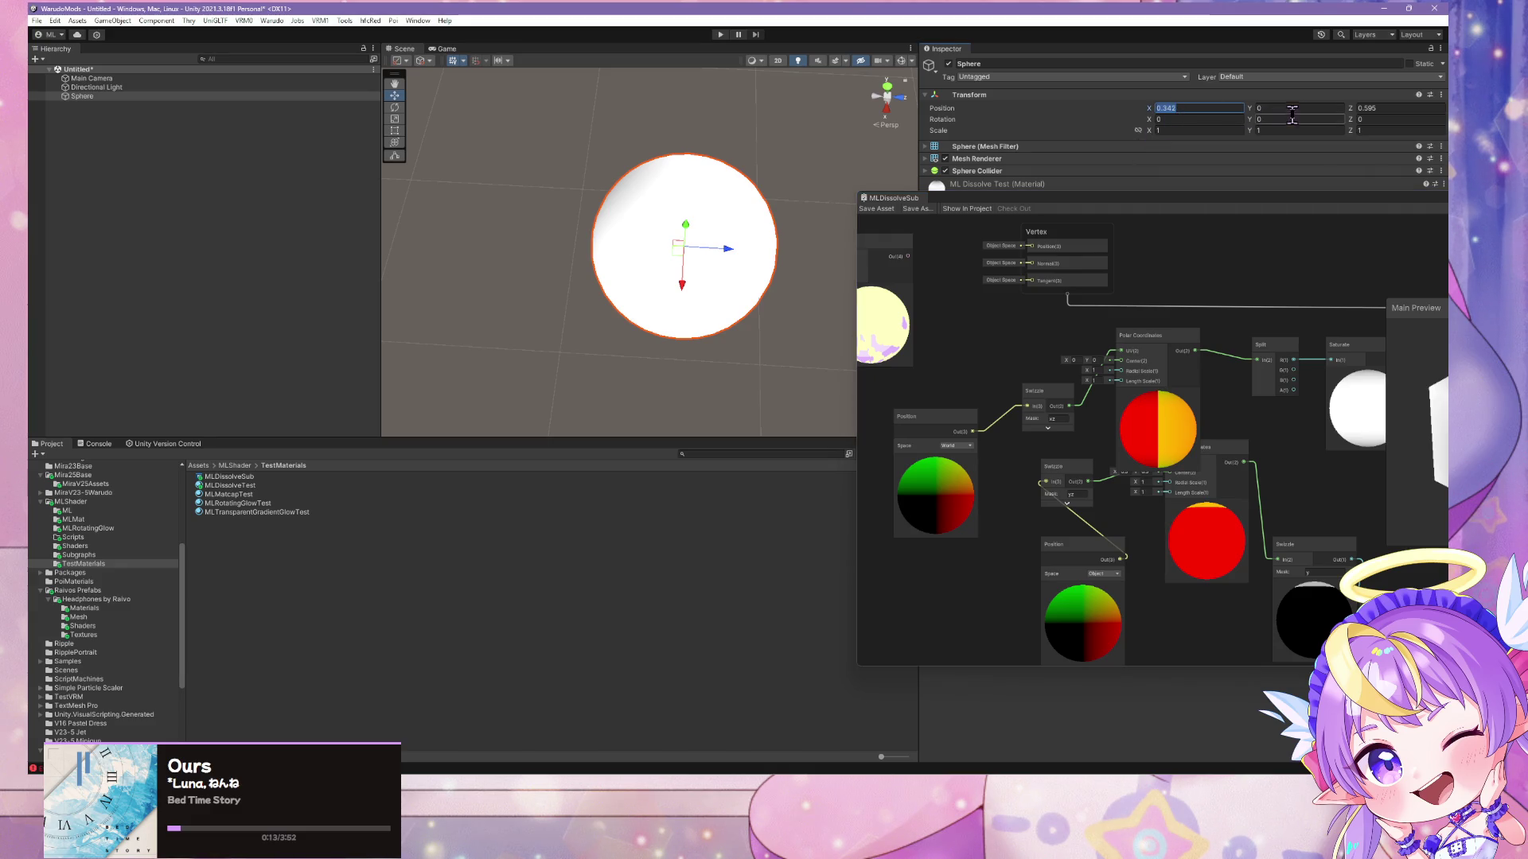
key("Tab")
type("0")
mouse_move(894, 124)
left_mouse_down()
mouse_move(729, 160)
mouse_move(780, 239)
mouse_move(613, 211)
mouse_move(474, 140)
mouse_move(490, 148)
left_mouse_up()
scroll(475, 140, "up", 2)
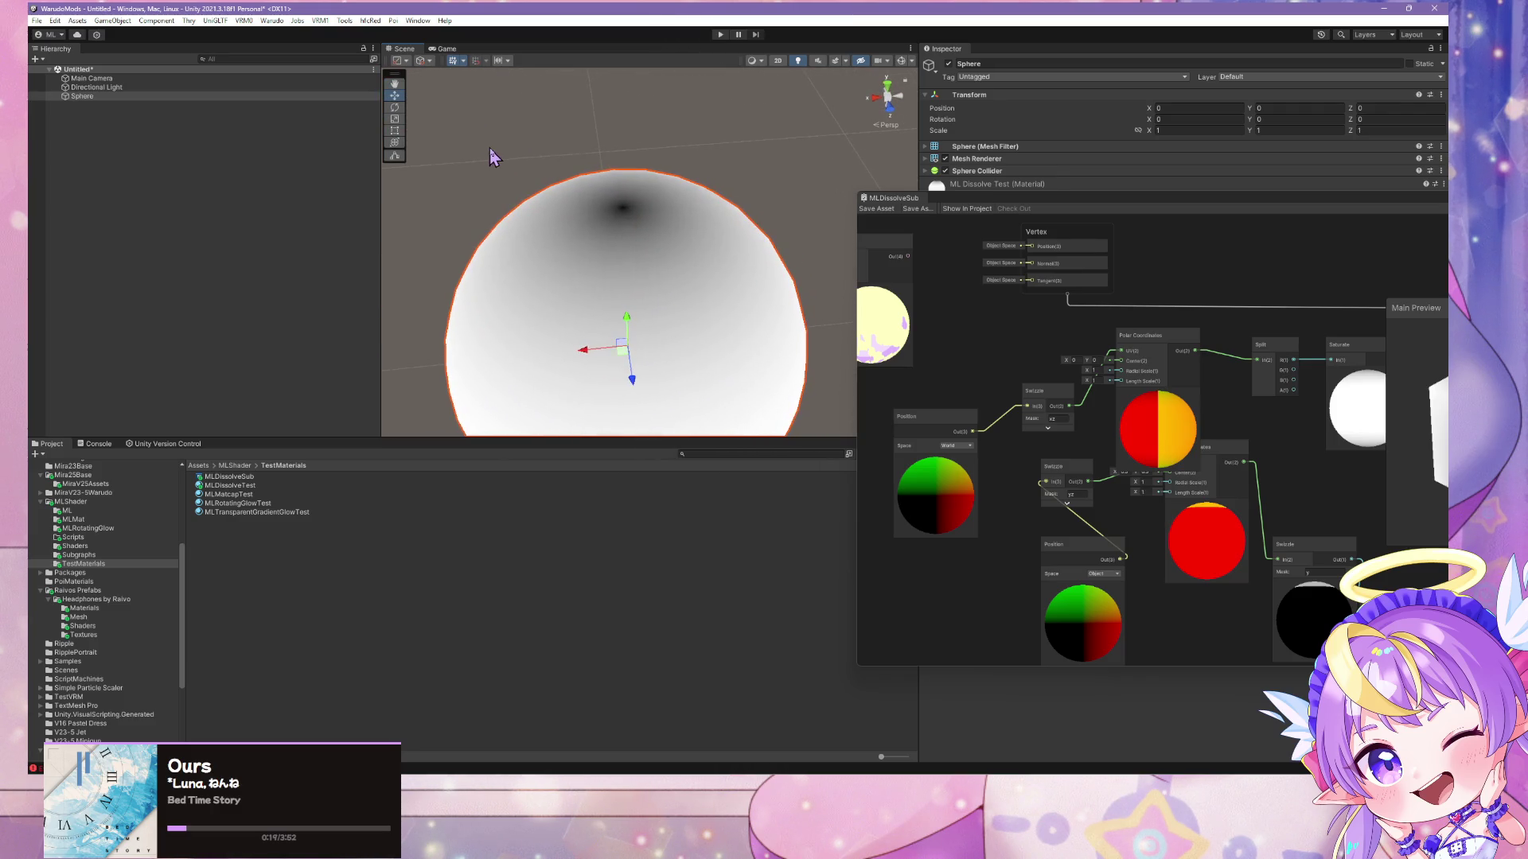
scroll(580, 143, "down", 2)
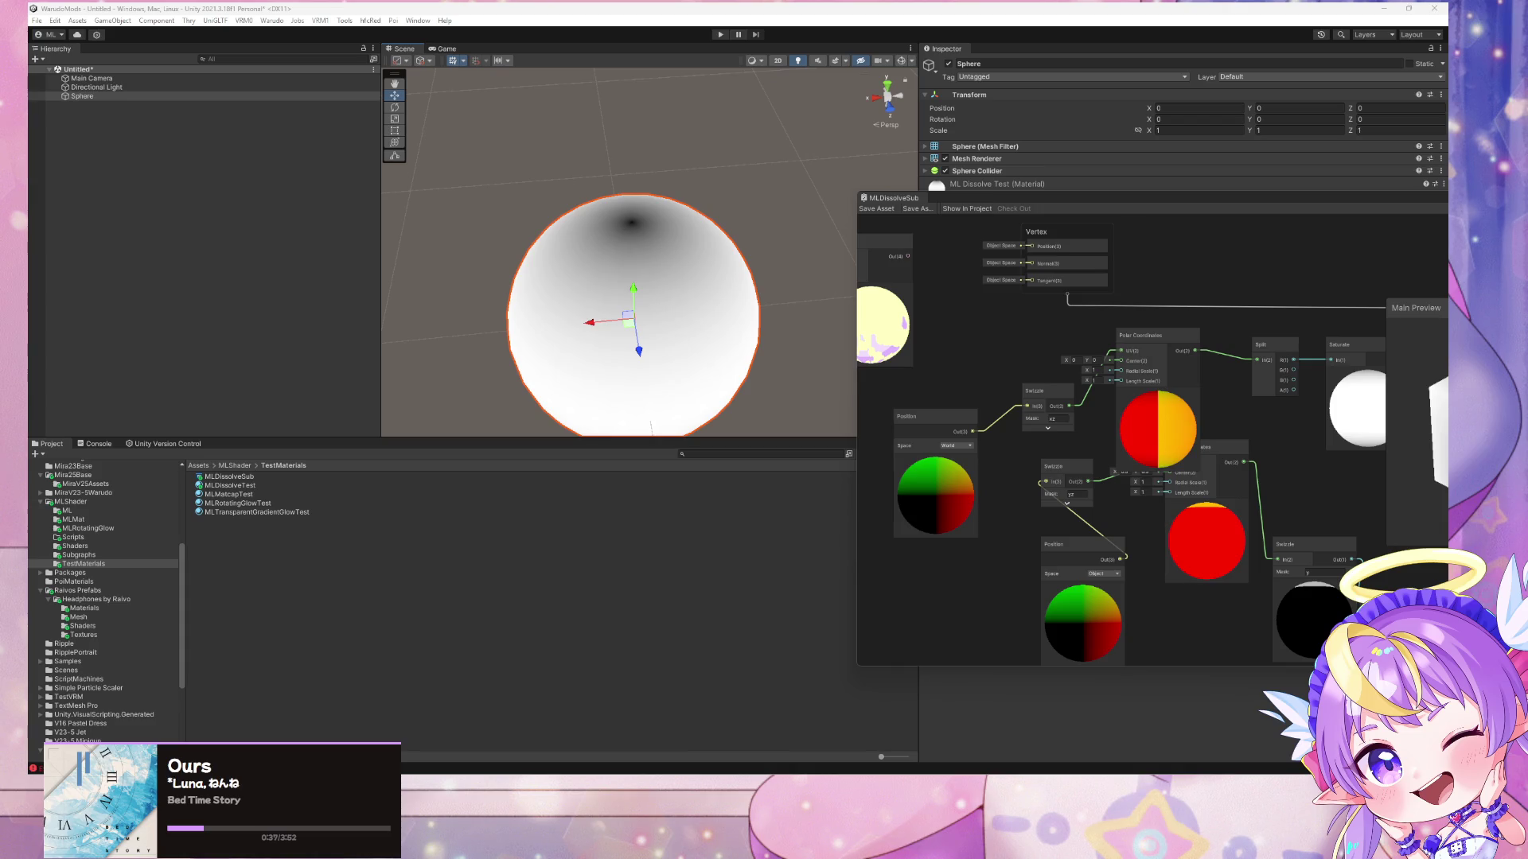
scroll(756, 366, "up", 2)
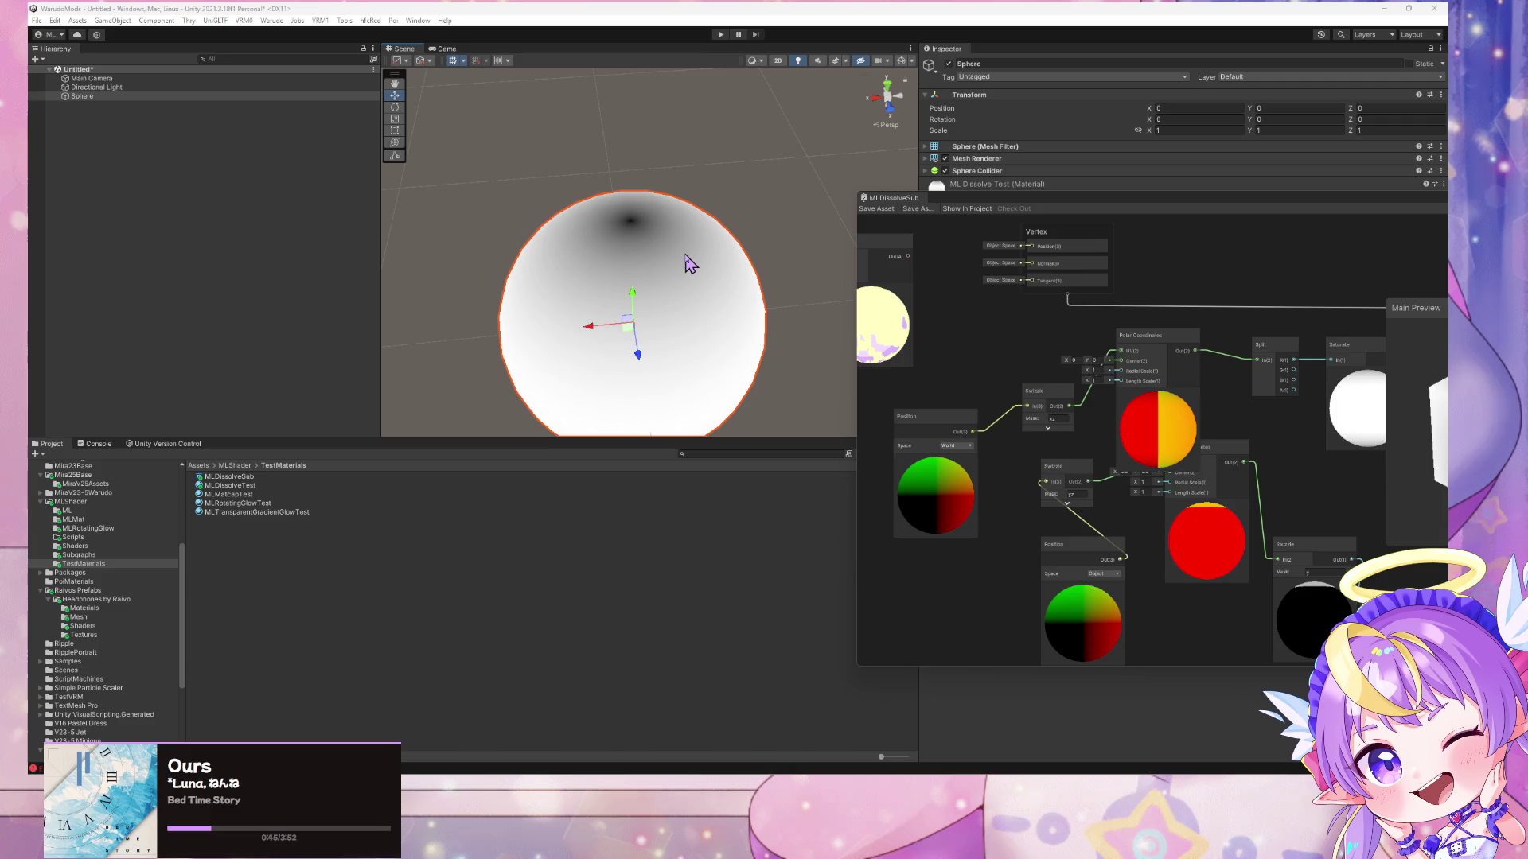
left_click(1074, 476)
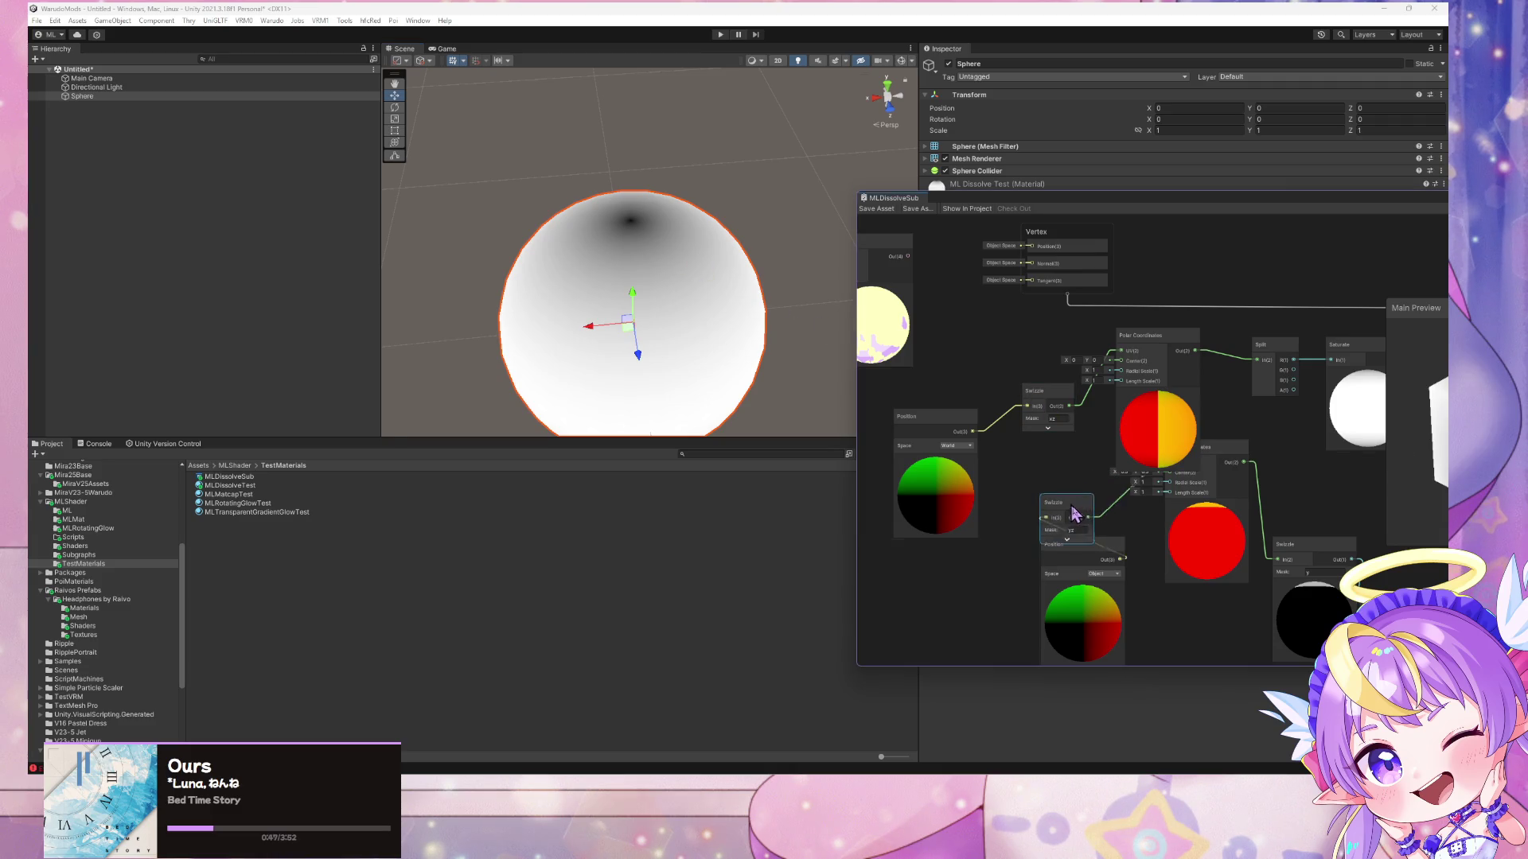
- Delete the yz Swizzle, second Position, second Polar Coordinates, leftover Swizzle and Remap nodes
key("Delete")
left_click(1106, 550)
key("Delete")
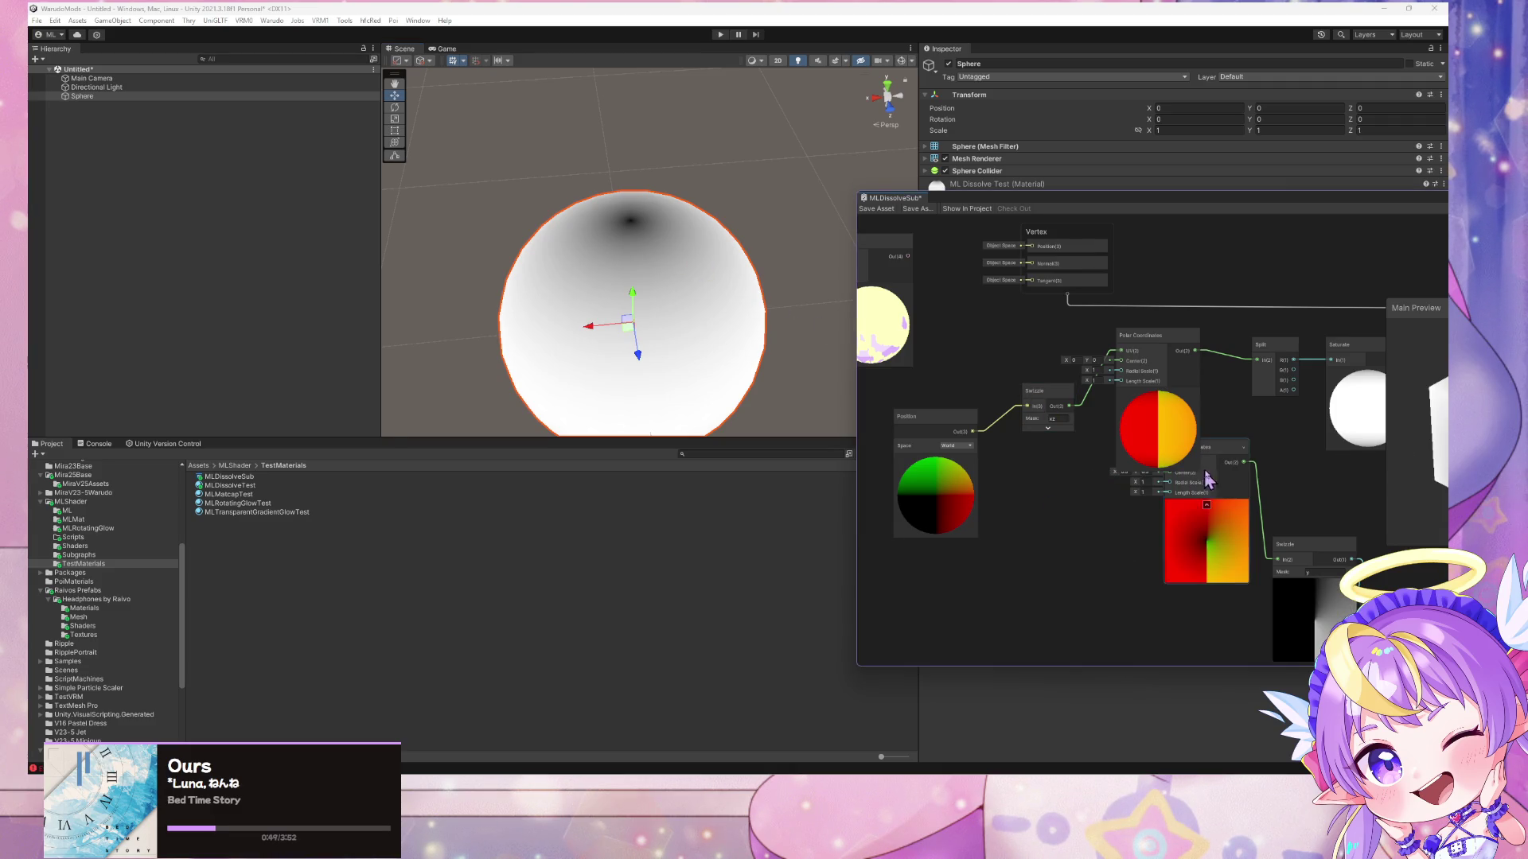
left_click(1235, 447)
key("Delete")
left_click_drag(1238, 445, 1015, 354)
left_click(1081, 494)
key("Delete")
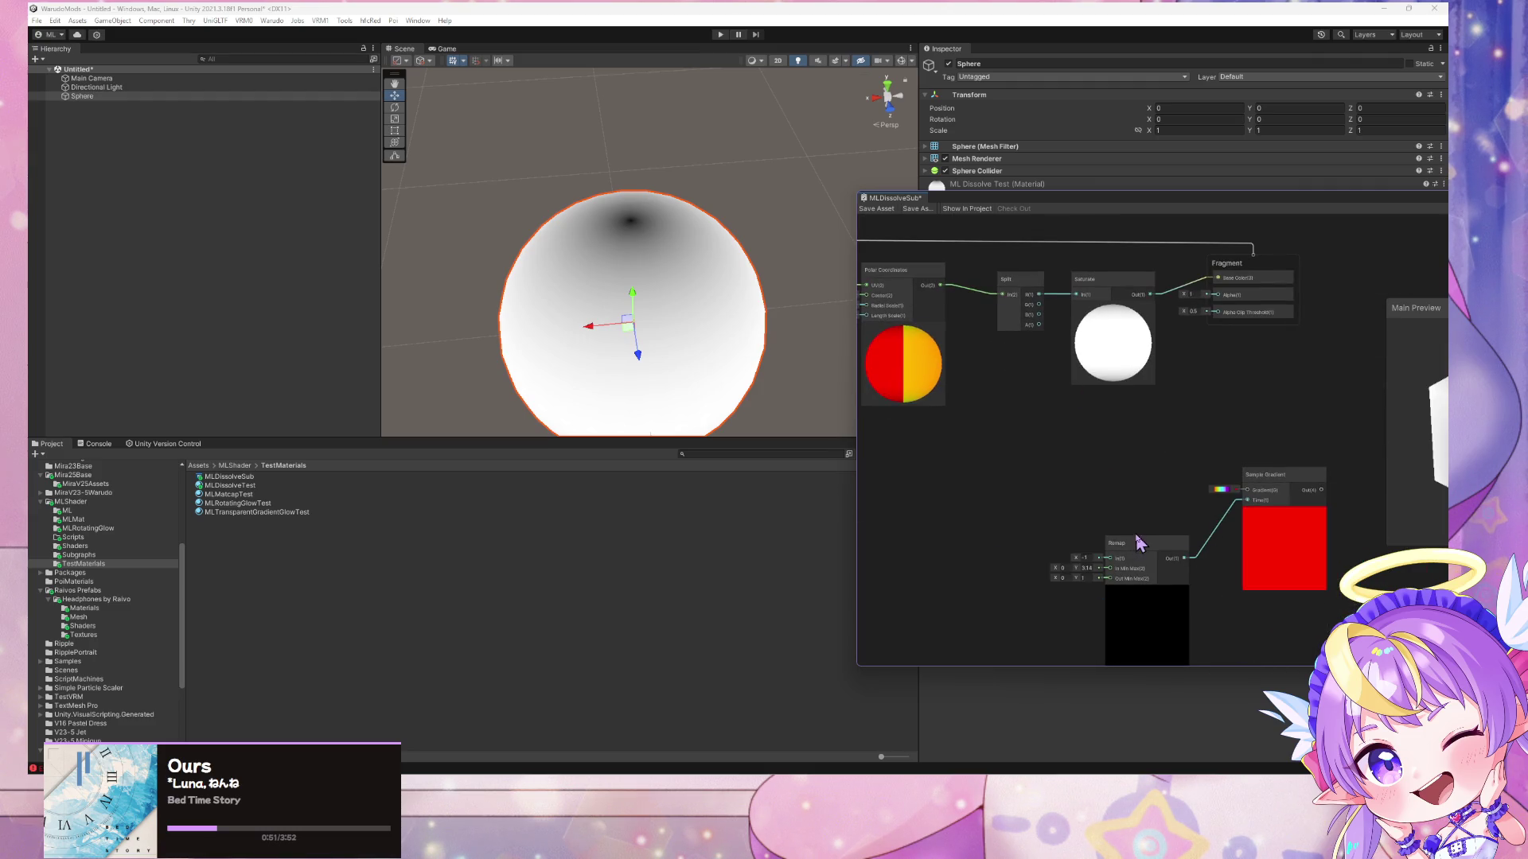
left_click(1166, 557)
key("Delete")
- Regroup the Sample Gradient, Polar Coordinates and Swizzle nodes into a tidy chain
mouse_move(1261, 477)
left_mouse_down()
mouse_move(1058, 447)
mouse_move(1138, 488)
left_mouse_up()
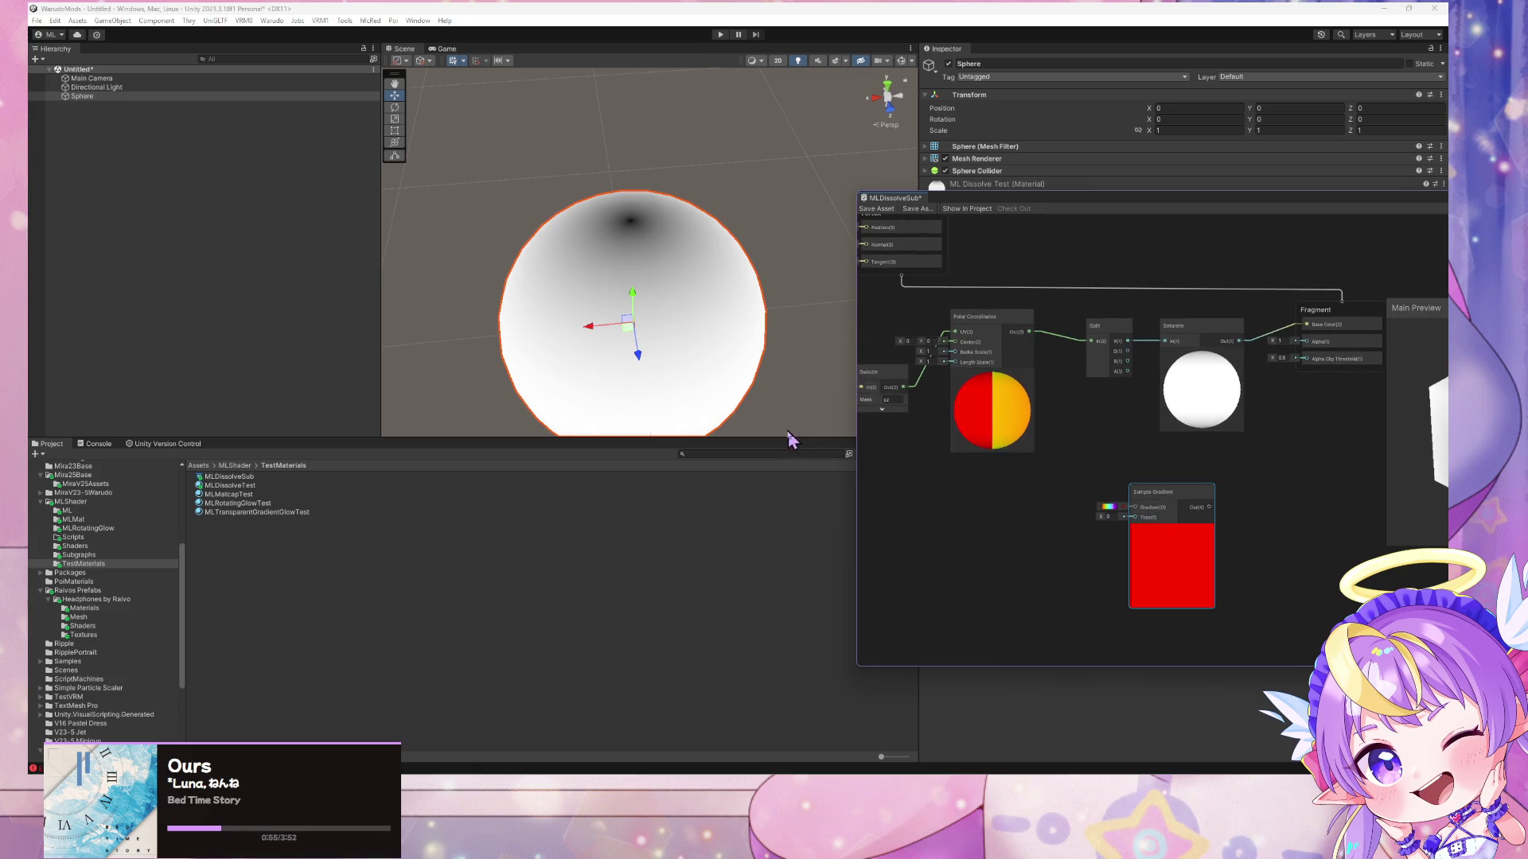
left_click_drag(1006, 317, 1006, 346)
mouse_move(884, 377)
left_mouse_down()
mouse_move(865, 350)
mouse_move(959, 345)
mouse_move(1026, 387)
left_mouse_up()
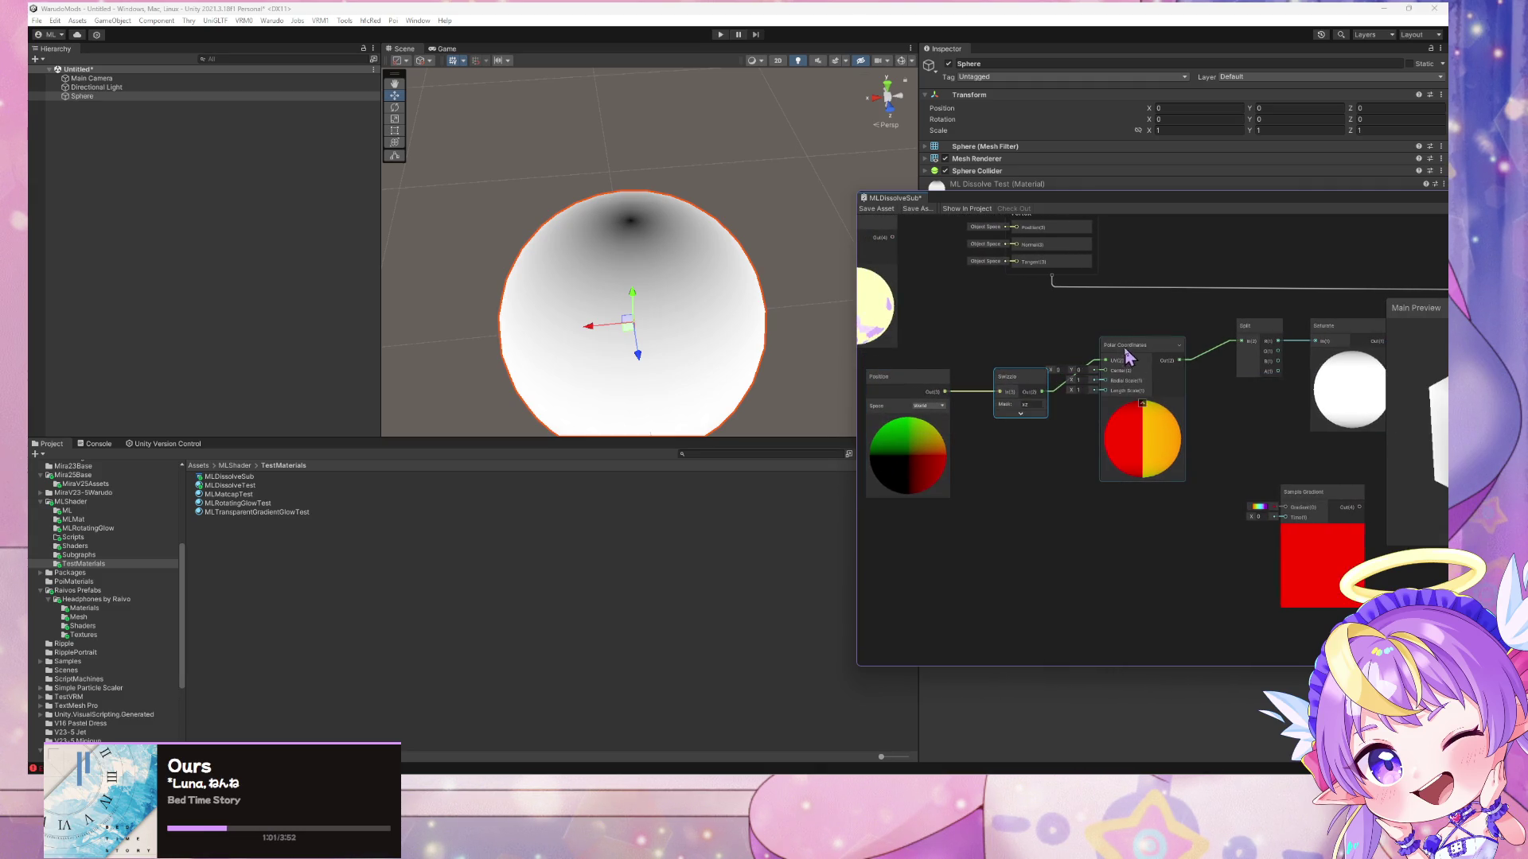
left_click_drag(1124, 344, 1122, 375)
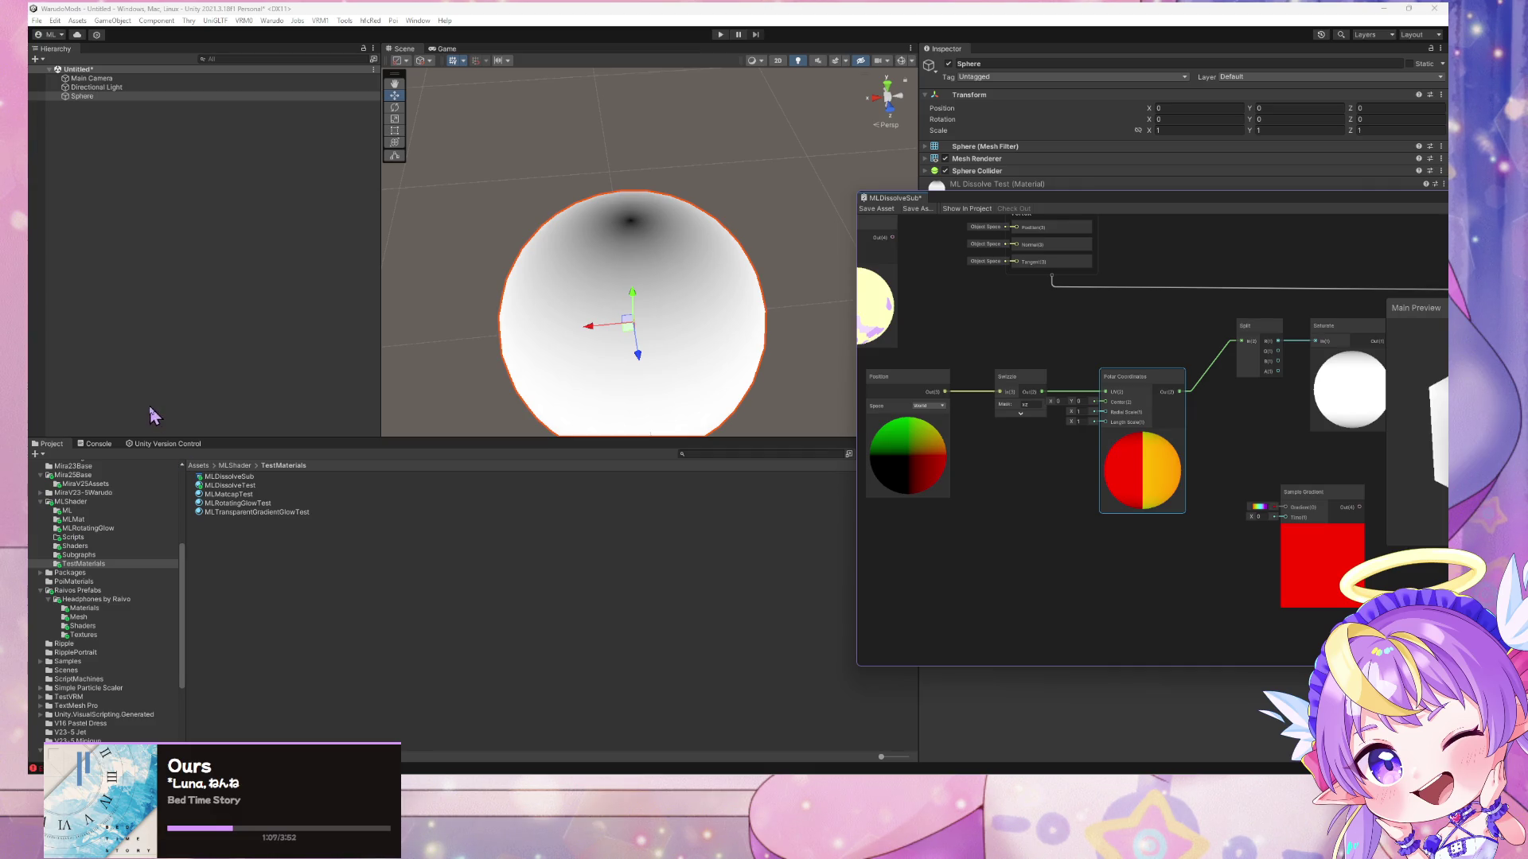
scroll(744, 404, "down", 3)
left_click(756, 317)
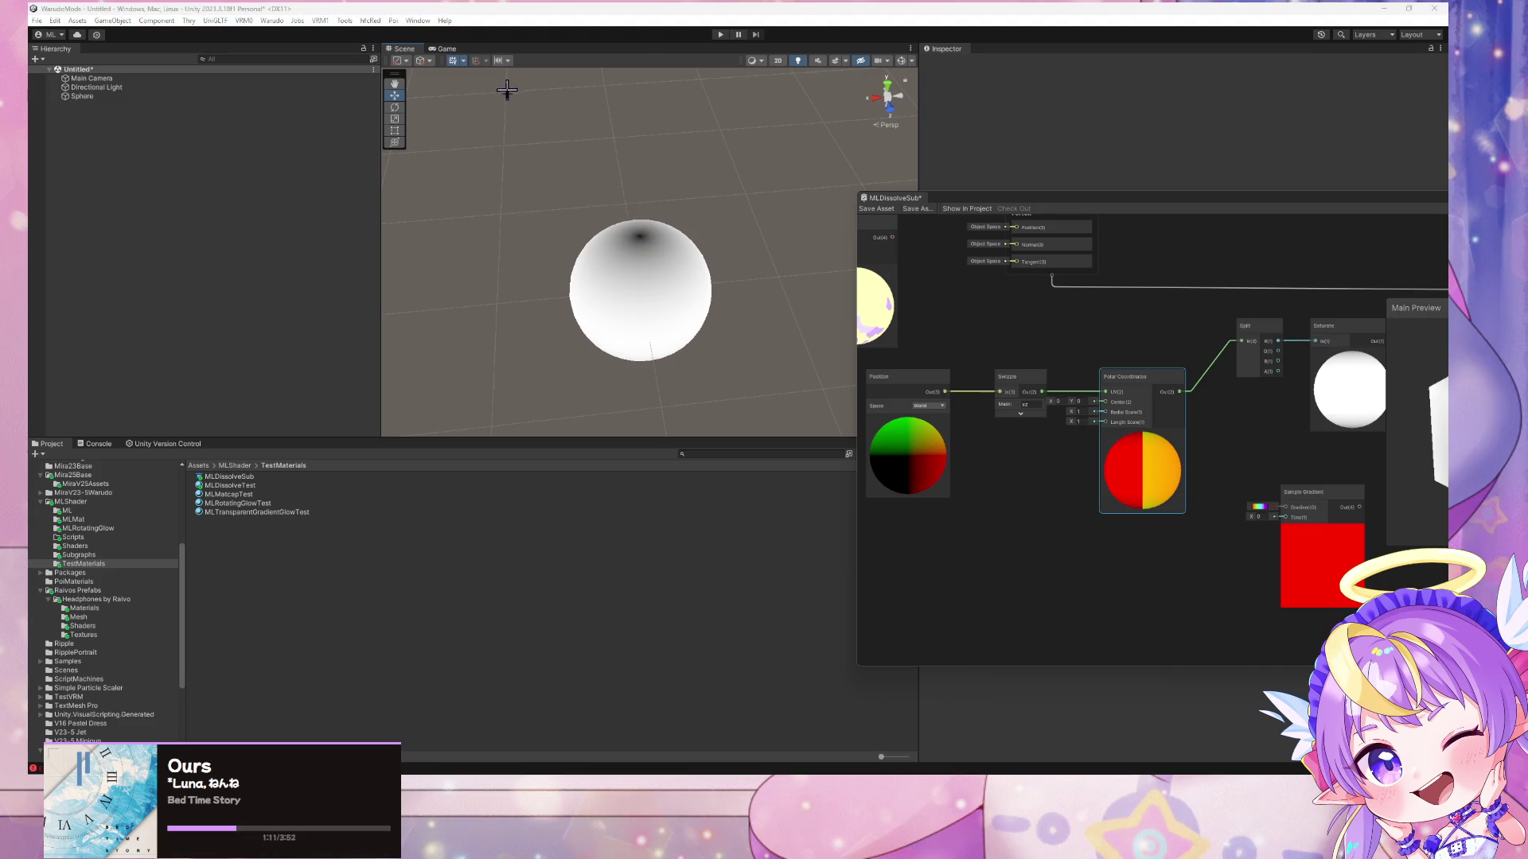
- Snip the sphere with Win+Shift+S and switch to Paint
key("super+shift+s")
left_click_drag(508, 155, 797, 424)
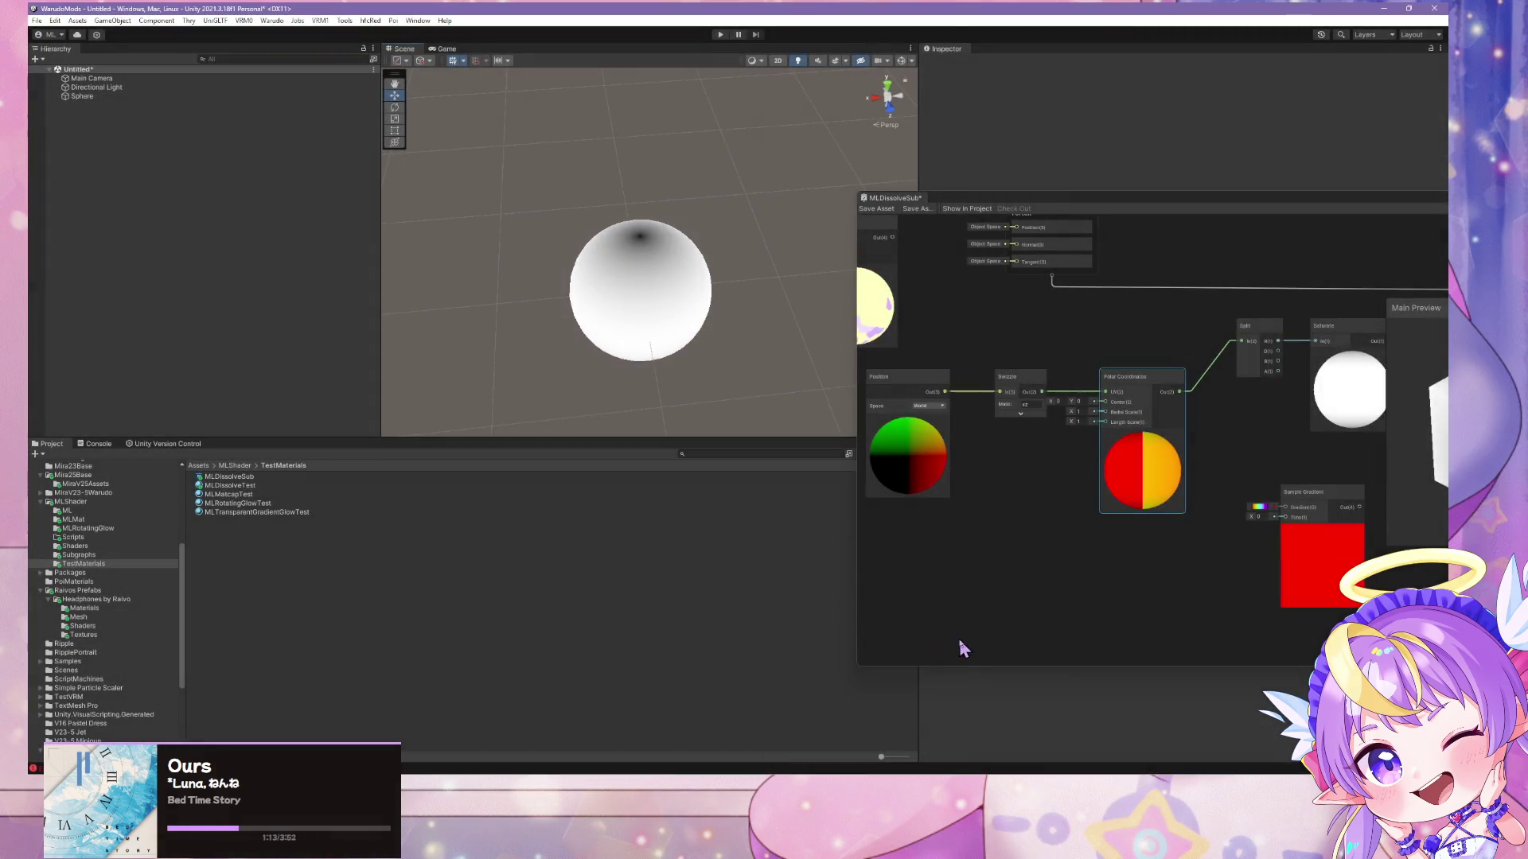
key("alt+Tab")
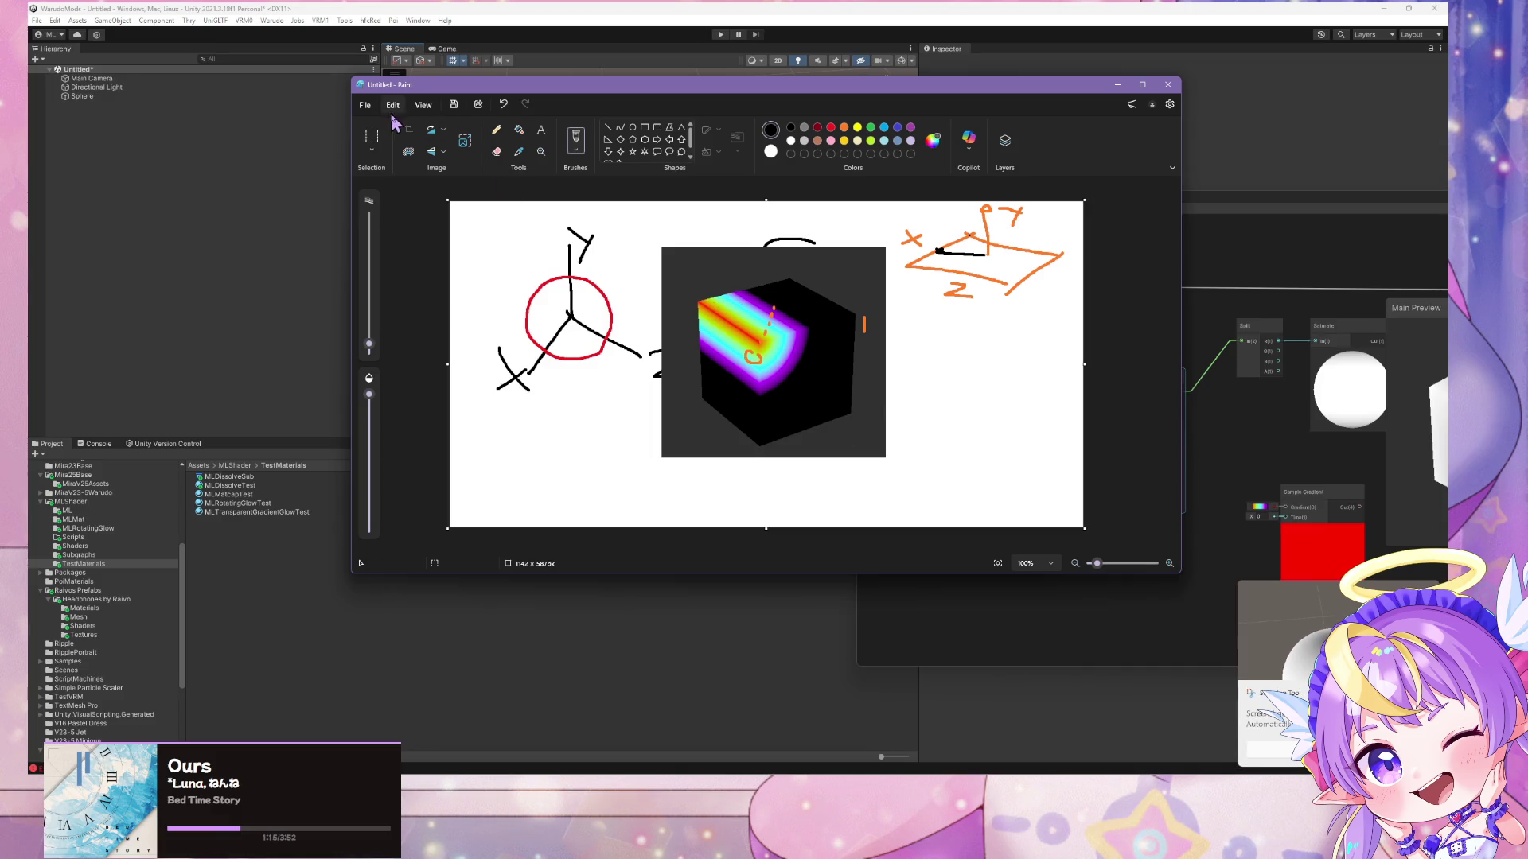
- Start a new Paint canvas without saving and paste the sphere screenshot
left_click(364, 104)
left_click(397, 131)
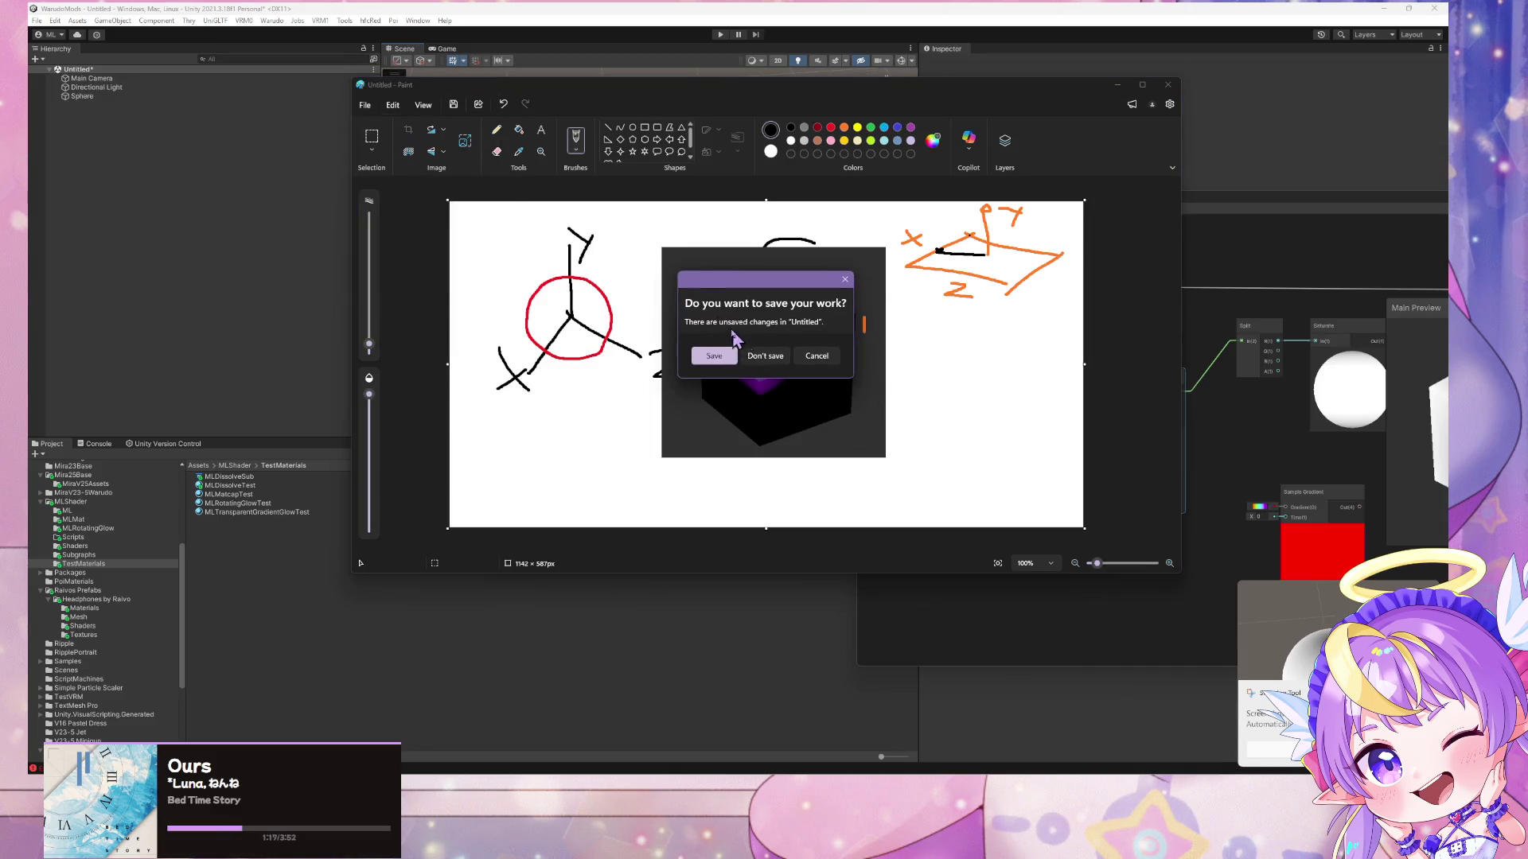
left_click(767, 355)
key("ctrl+v")
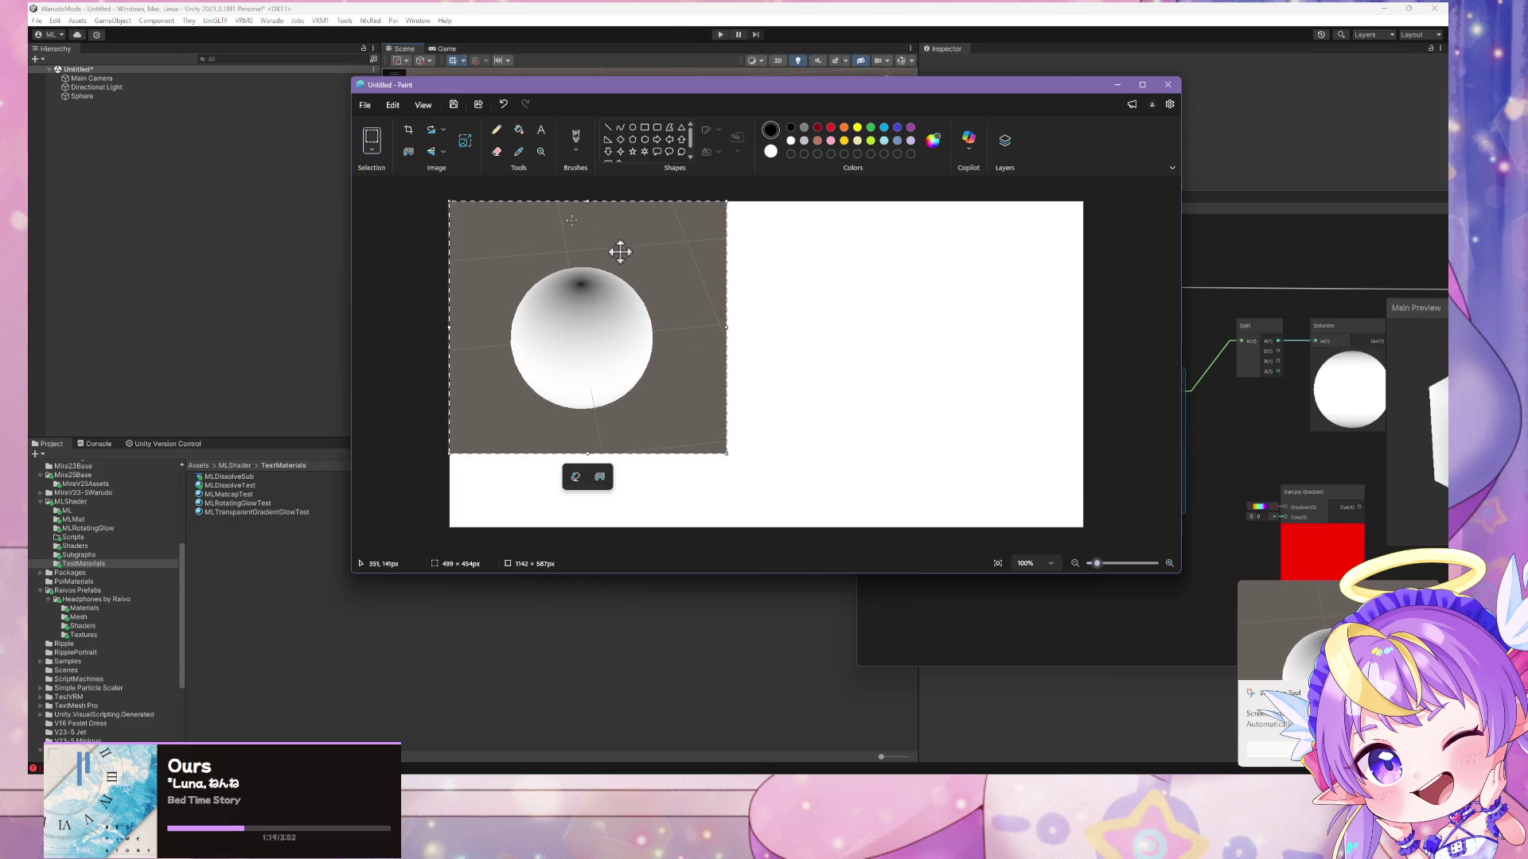
- Draw red y and z axes from the sphere's pole with the brush
left_click(831, 128)
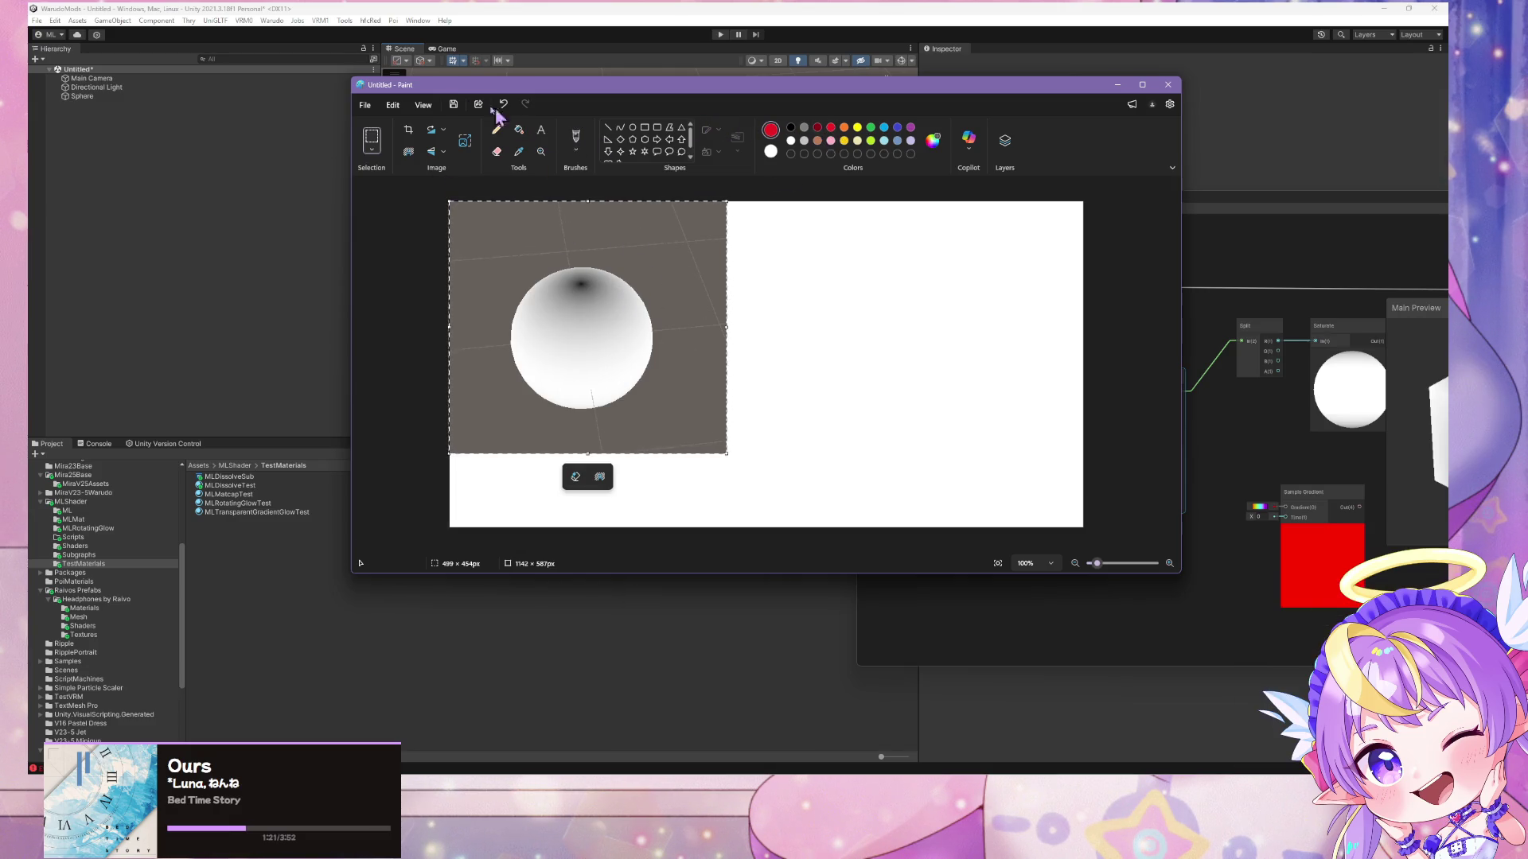
left_click(576, 139)
mouse_move(580, 222)
left_mouse_down()
mouse_move(583, 272)
mouse_move(523, 336)
left_mouse_up()
left_click_drag(583, 290, 646, 336)
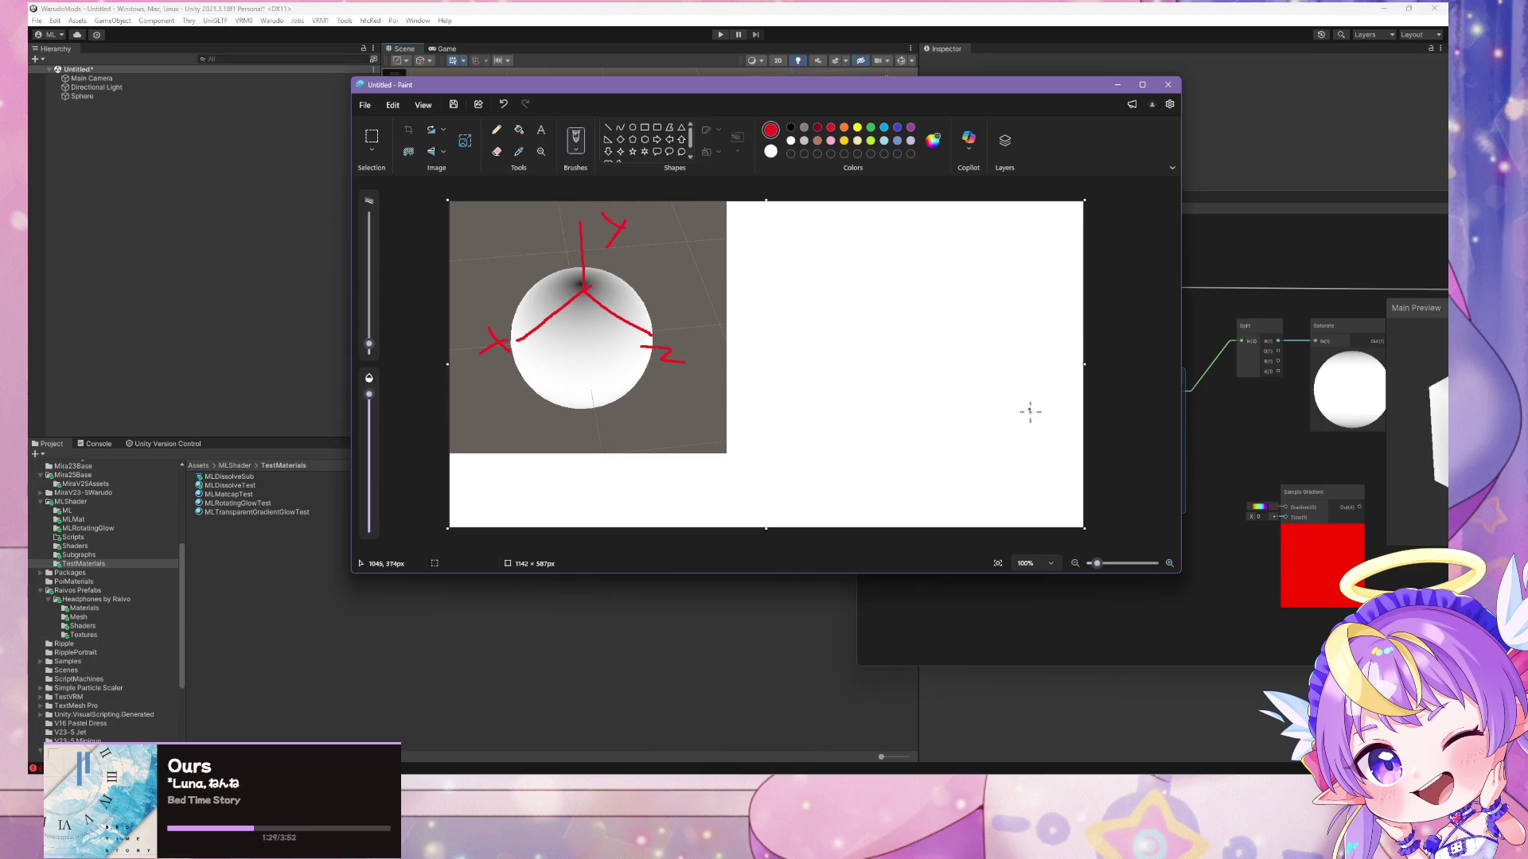
- Rearrange the Paint and shader graph windows side by side
mouse_move(899, 97)
left_mouse_down()
mouse_move(806, 388)
mouse_move(777, 356)
mouse_move(755, 145)
left_mouse_up()
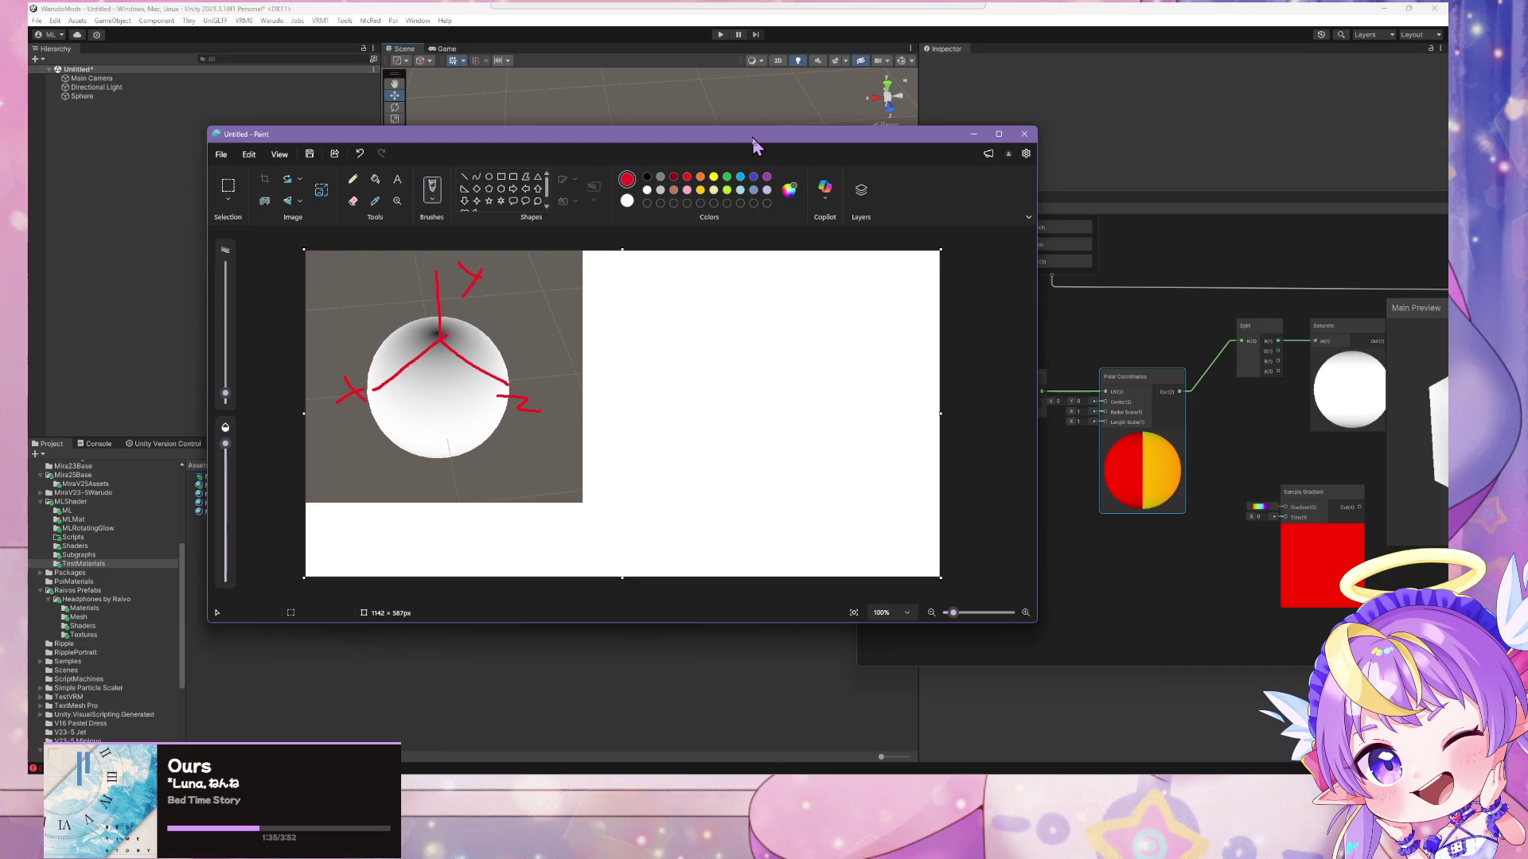
mouse_move(755, 145)
left_mouse_down()
mouse_move(717, 414)
mouse_move(671, 199)
mouse_move(726, 427)
left_mouse_up()
mouse_move(1055, 198)
left_mouse_down()
mouse_move(868, 117)
mouse_move(935, 143)
left_mouse_up()
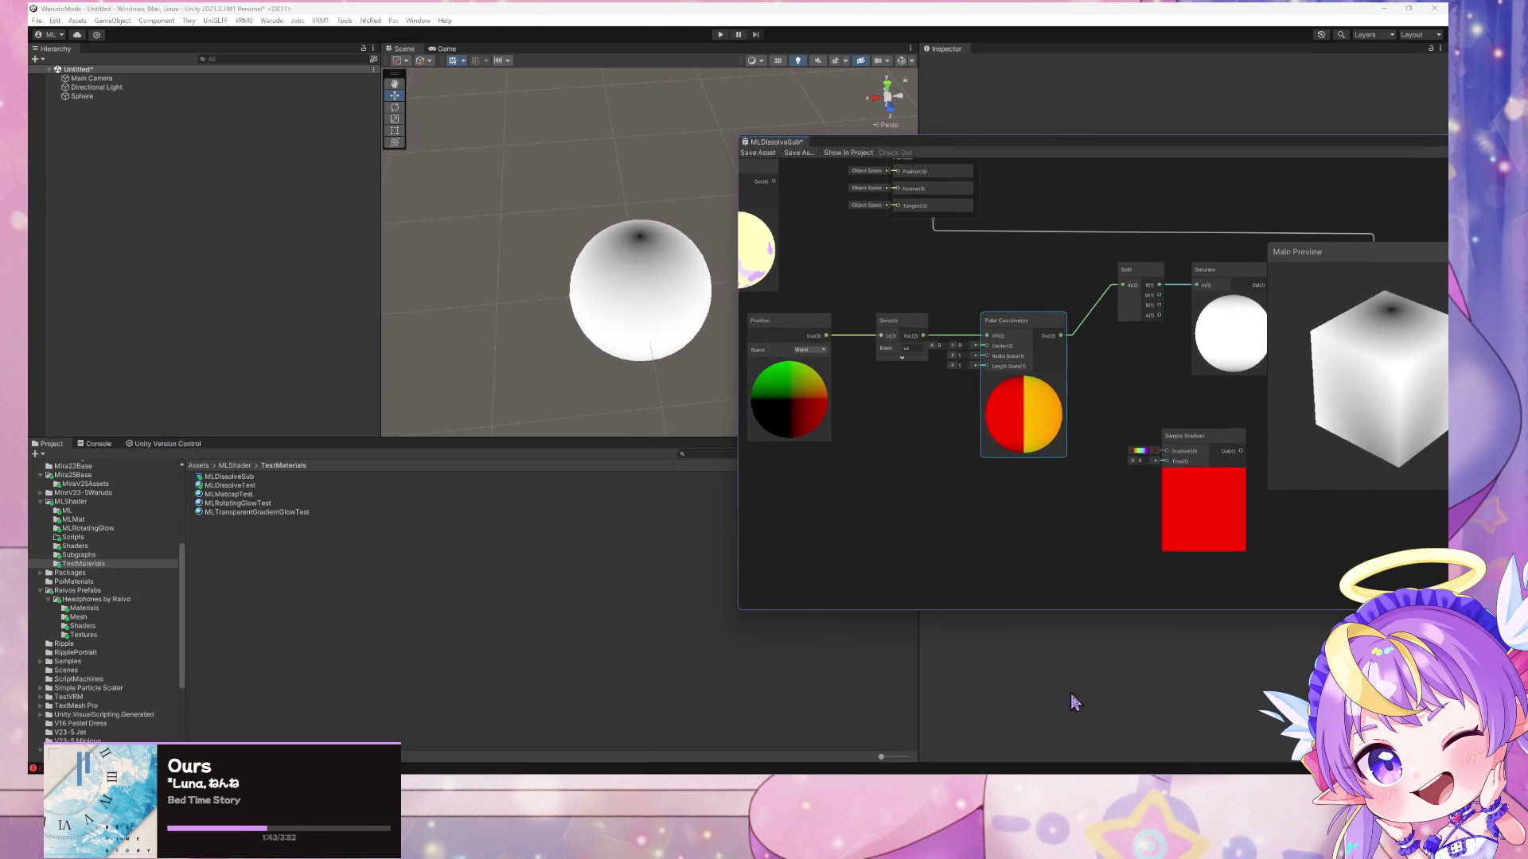
- Adjust the Sample Gradient Time value so it outputs lime green
key("alt+Tab")
left_click(1086, 468)
left_click_drag(1084, 242, 994, 235)
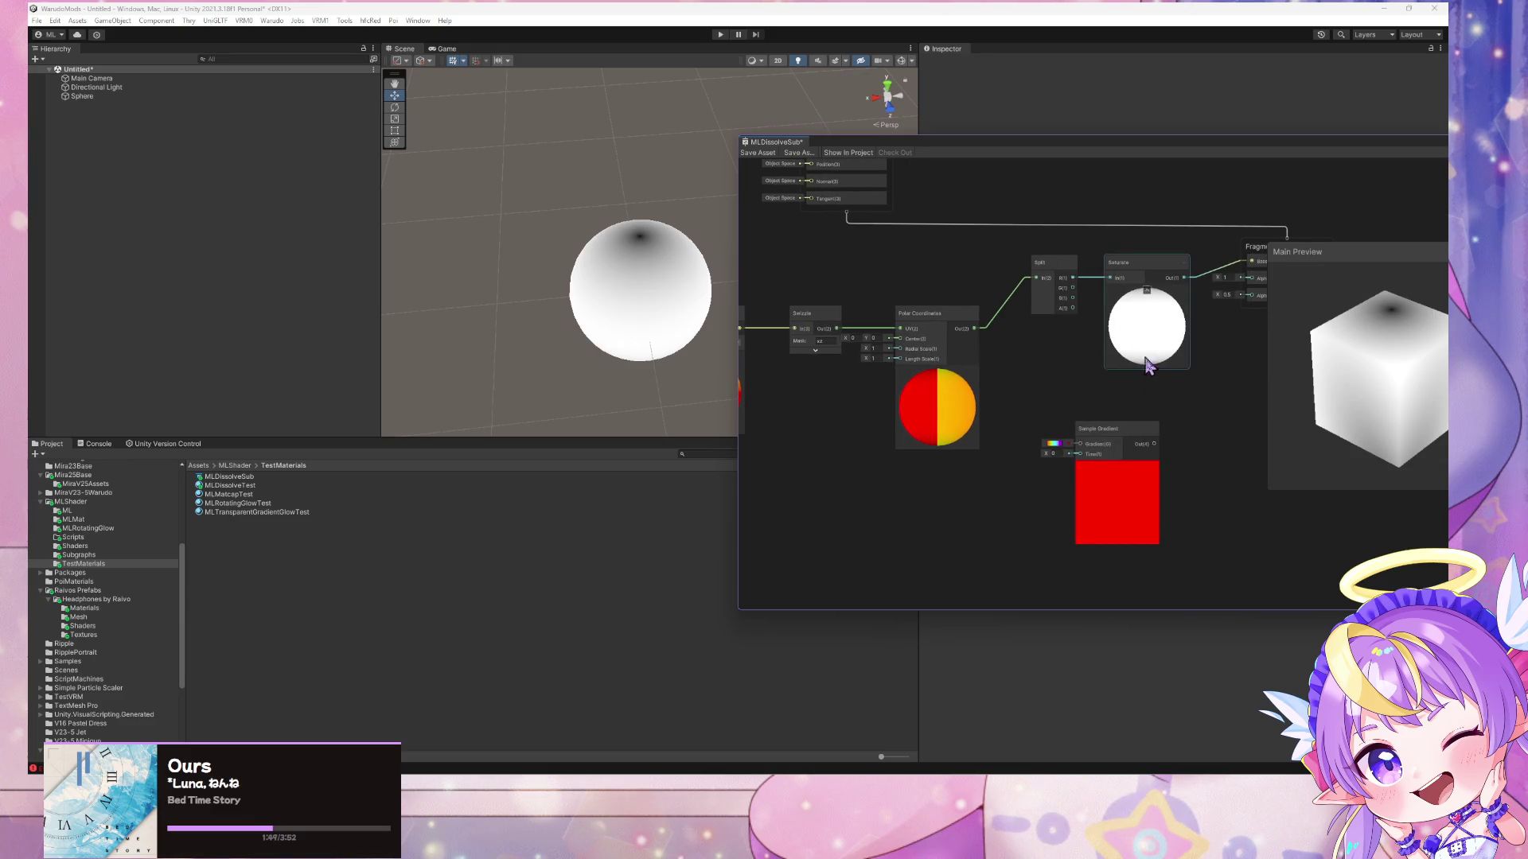
mouse_move(1114, 430)
left_mouse_down()
mouse_move(1148, 399)
mouse_move(1127, 417)
left_mouse_up()
left_click(1065, 441)
left_click_drag(1059, 440, 1065, 444)
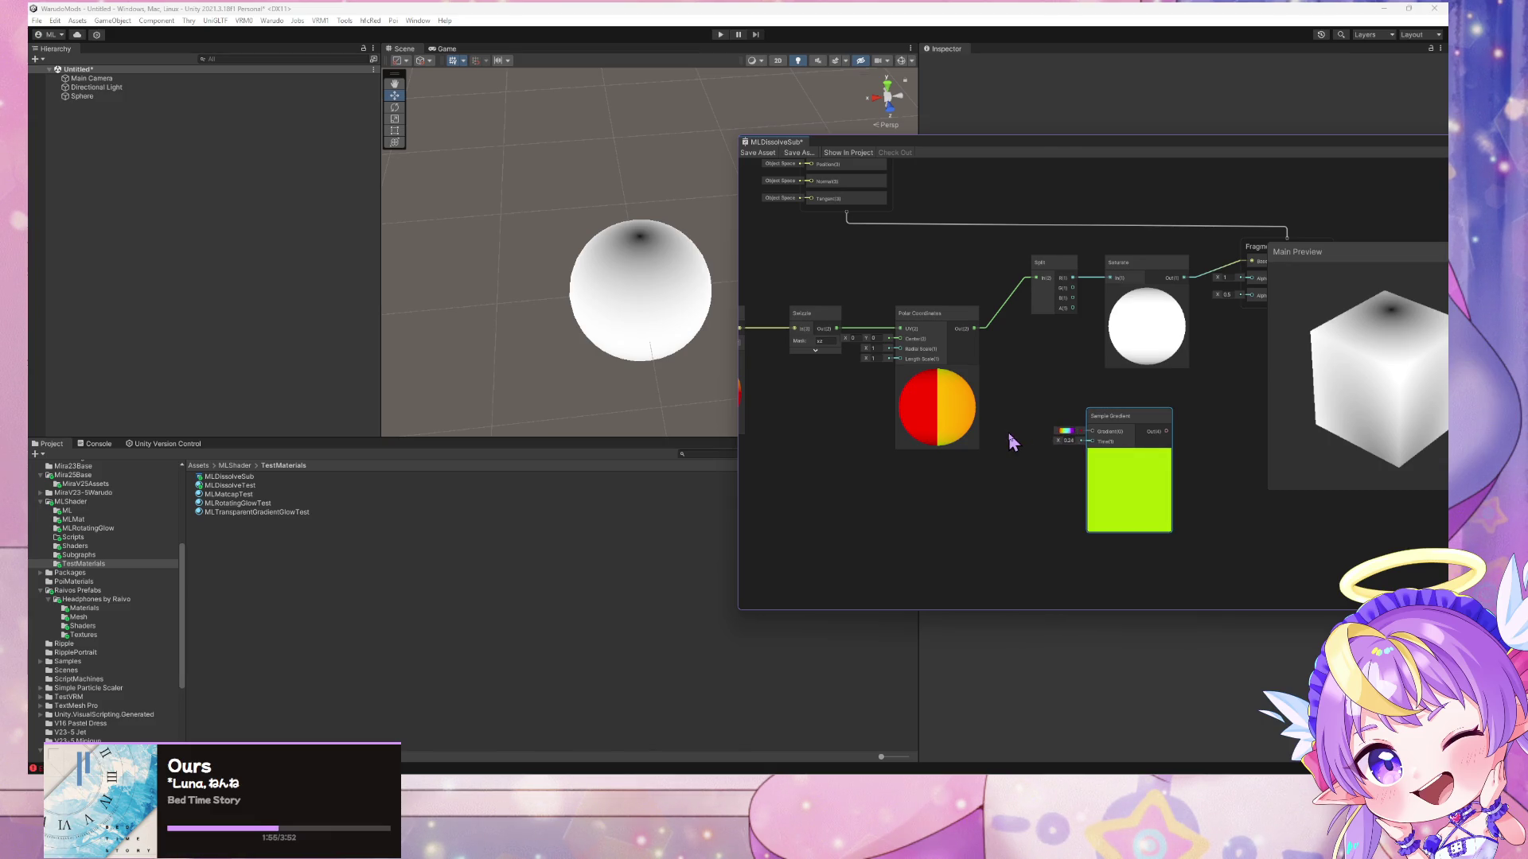
- Place Swizzle beside Polar Coordinates, move Saturate next to Fragment, and delete Split
mouse_move(817, 314)
left_mouse_down()
mouse_move(800, 299)
mouse_move(919, 309)
mouse_move(907, 334)
left_mouse_up()
mouse_move(1055, 322)
left_mouse_down()
mouse_move(1019, 348)
mouse_move(1037, 334)
left_mouse_up()
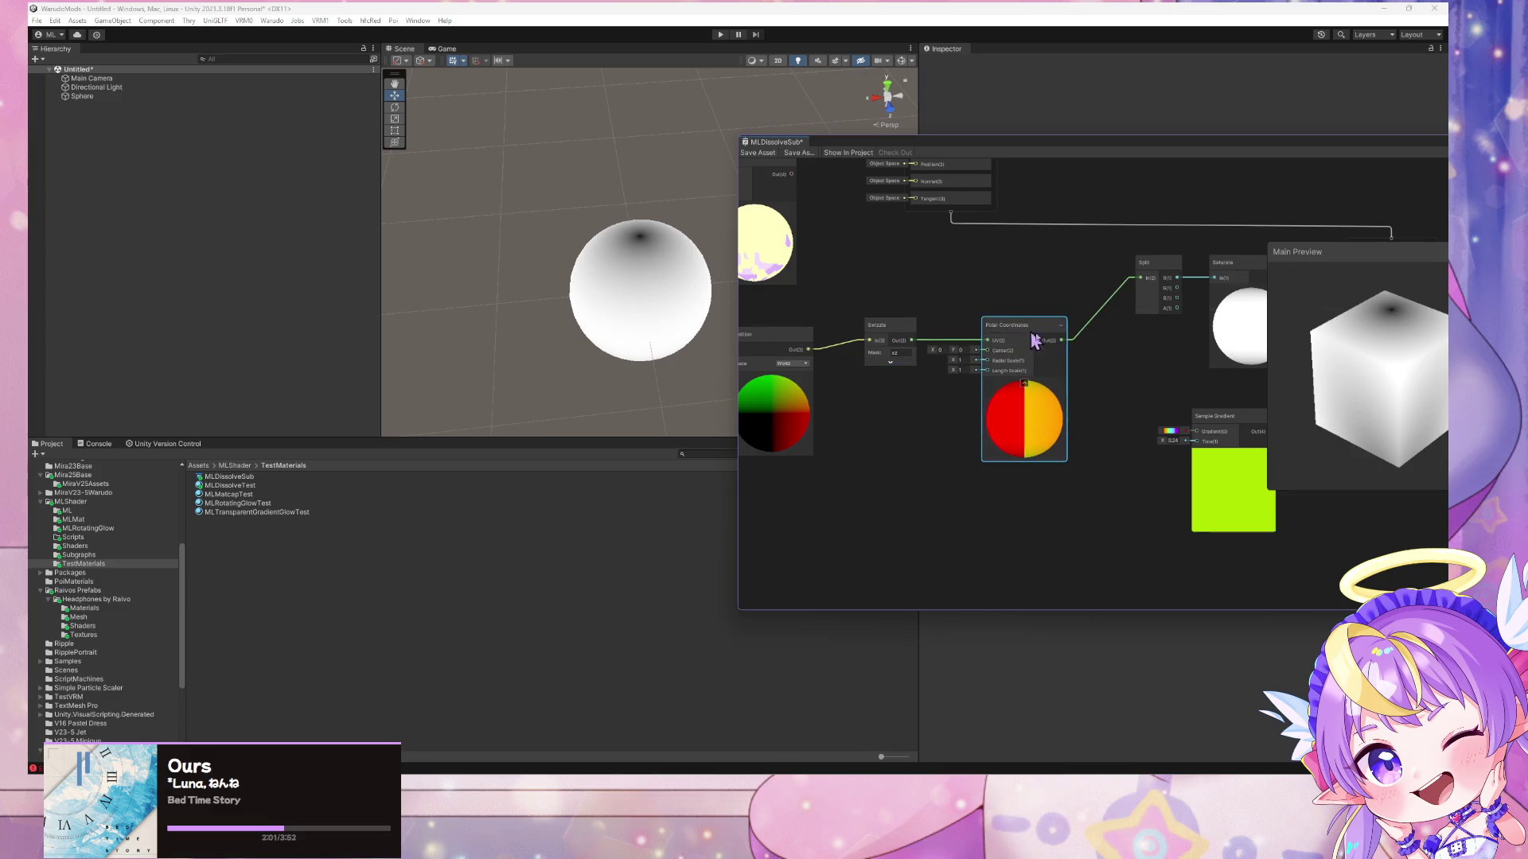
mouse_move(1108, 255)
left_mouse_down()
mouse_move(1194, 247)
mouse_move(1148, 254)
left_mouse_up()
left_click(1032, 262)
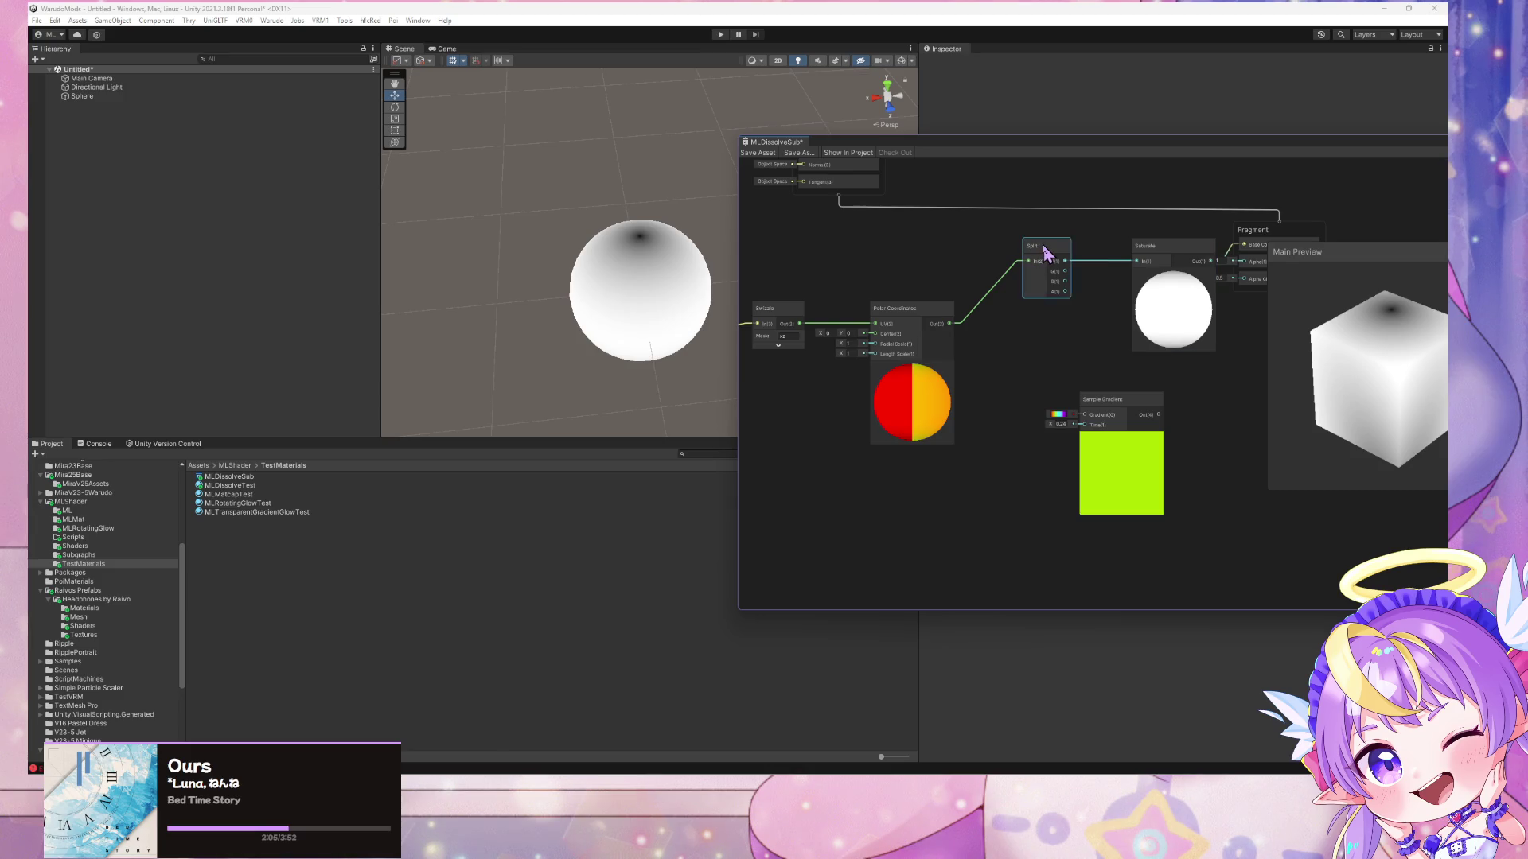
key("Delete")
left_click(796, 312)
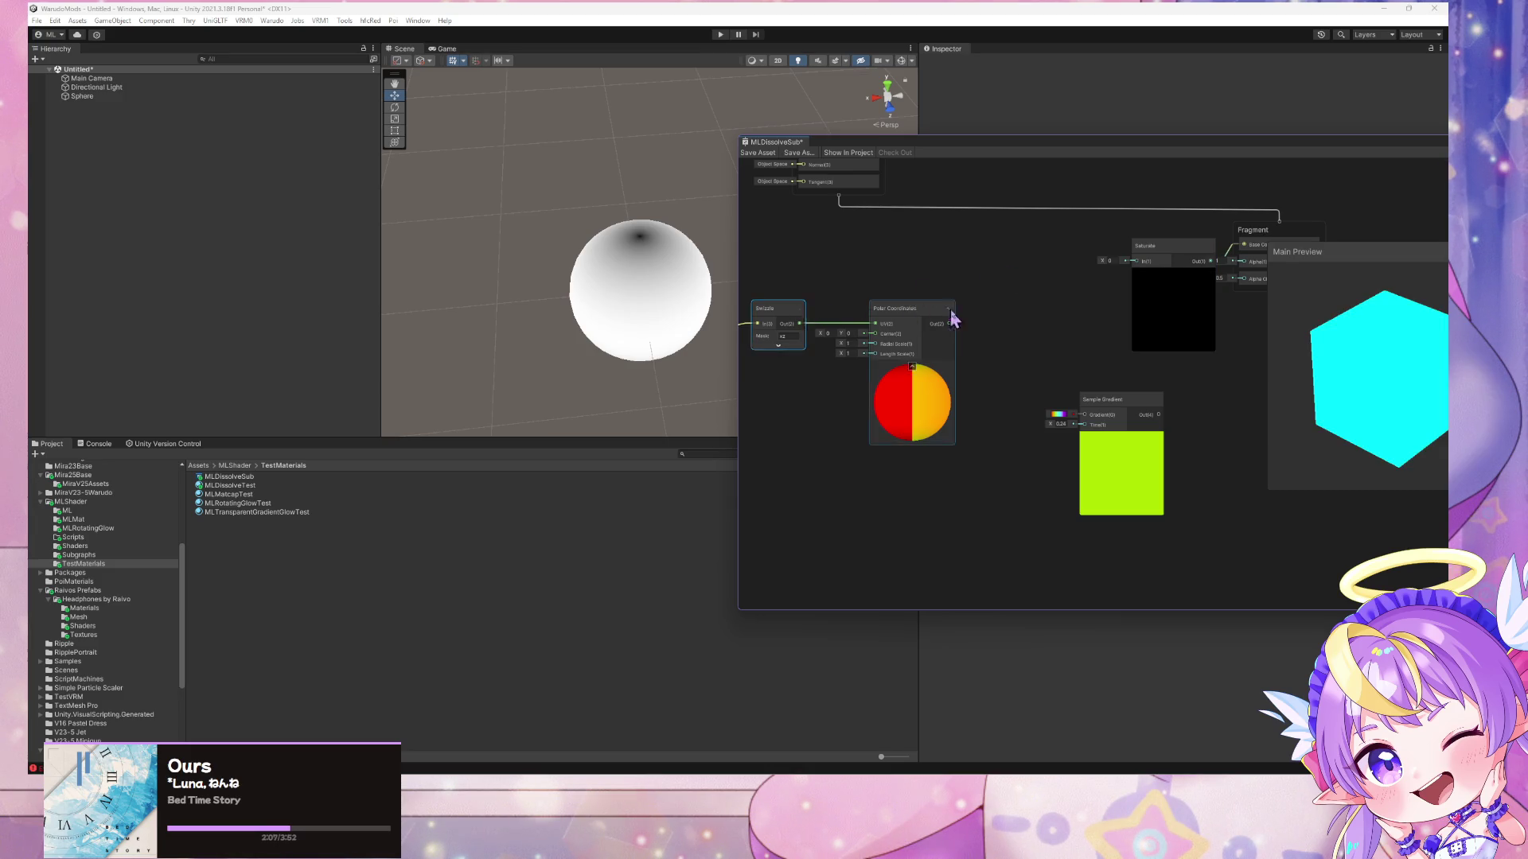
- Duplicate the Swizzle and wire it from Polar Coordinates into Saturate
key("ctrl+d")
left_click_drag(979, 312, 1004, 317)
left_click(1023, 318)
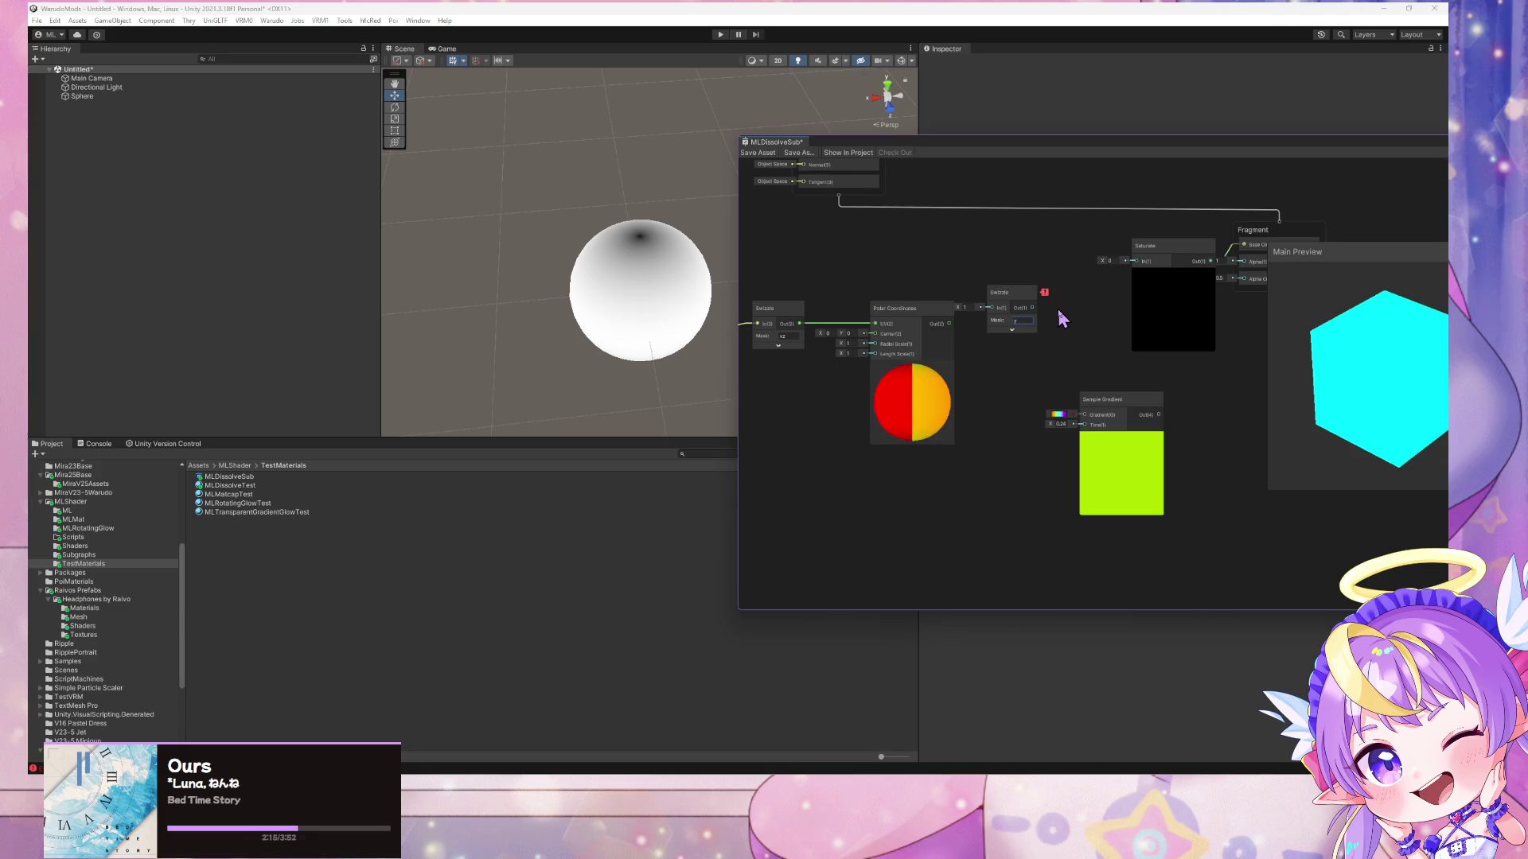
left_click_drag(949, 323, 1135, 259)
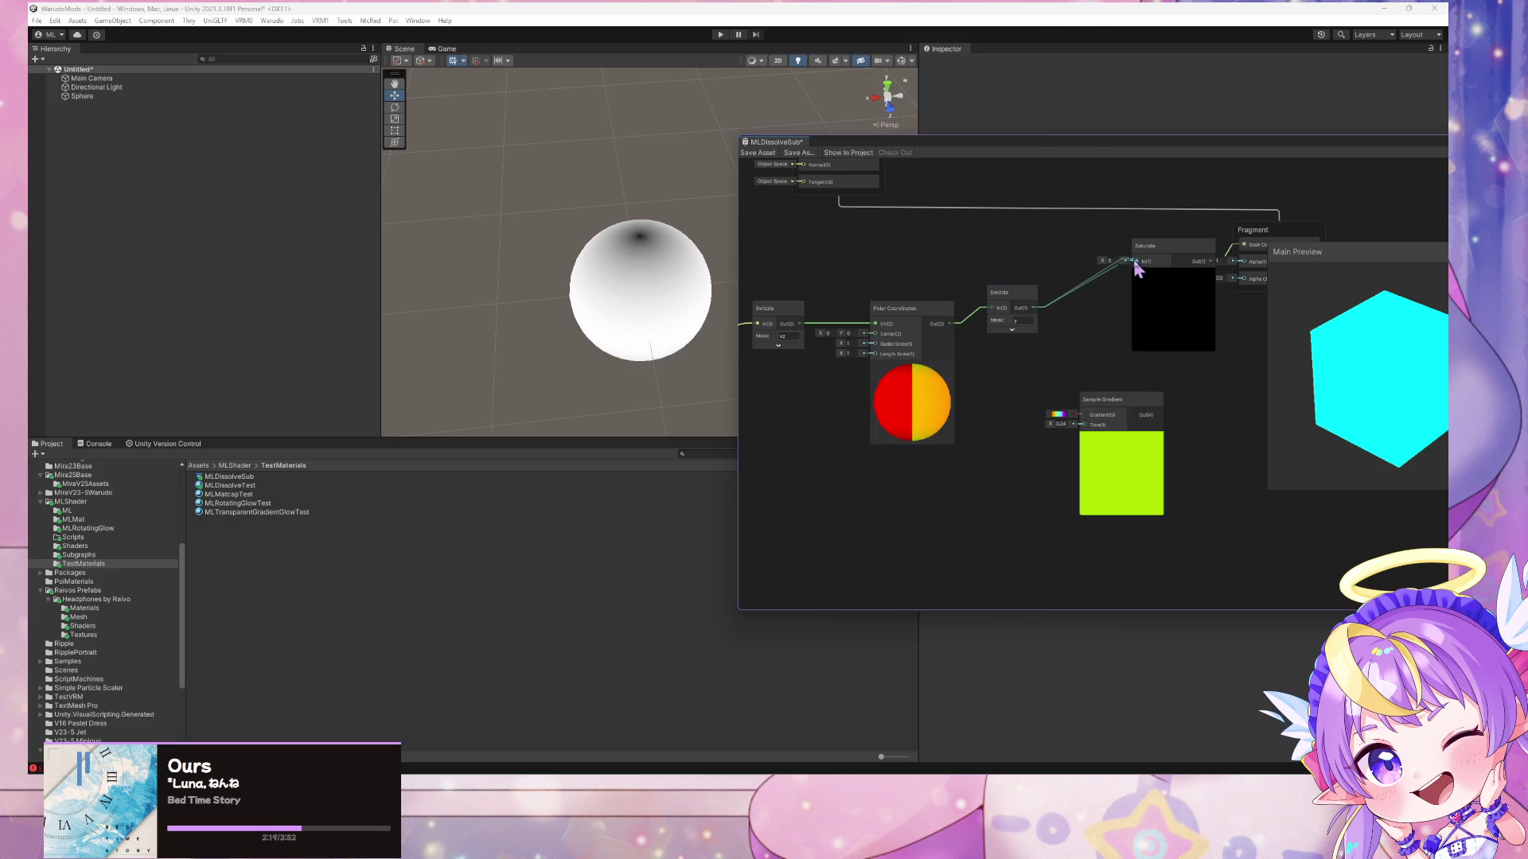
left_click(1183, 259)
- Wire the new Swizzle output to Fragment and delete Saturate so the gradient colours the cube
mouse_move(1311, 299)
left_mouse_down()
mouse_move(1351, 351)
mouse_move(1244, 286)
mouse_move(1228, 384)
mouse_move(1098, 313)
left_mouse_up()
mouse_move(987, 382)
left_mouse_down()
mouse_move(1235, 389)
mouse_move(1045, 432)
left_mouse_up()
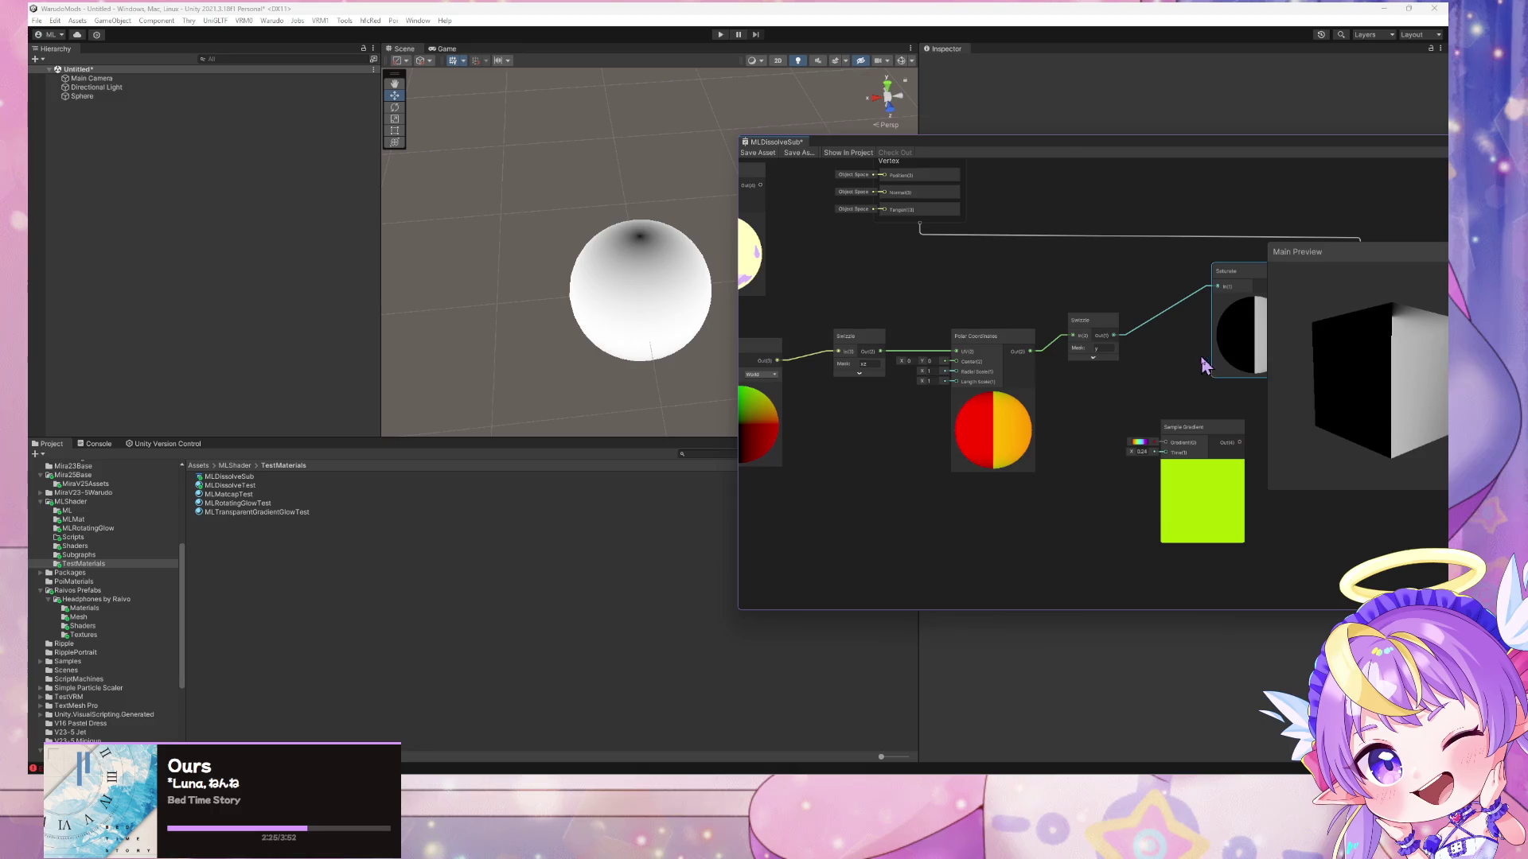
left_click_drag(1205, 365, 1098, 415)
mouse_move(1363, 387)
left_mouse_down()
mouse_move(1336, 342)
mouse_move(1313, 374)
left_mouse_up()
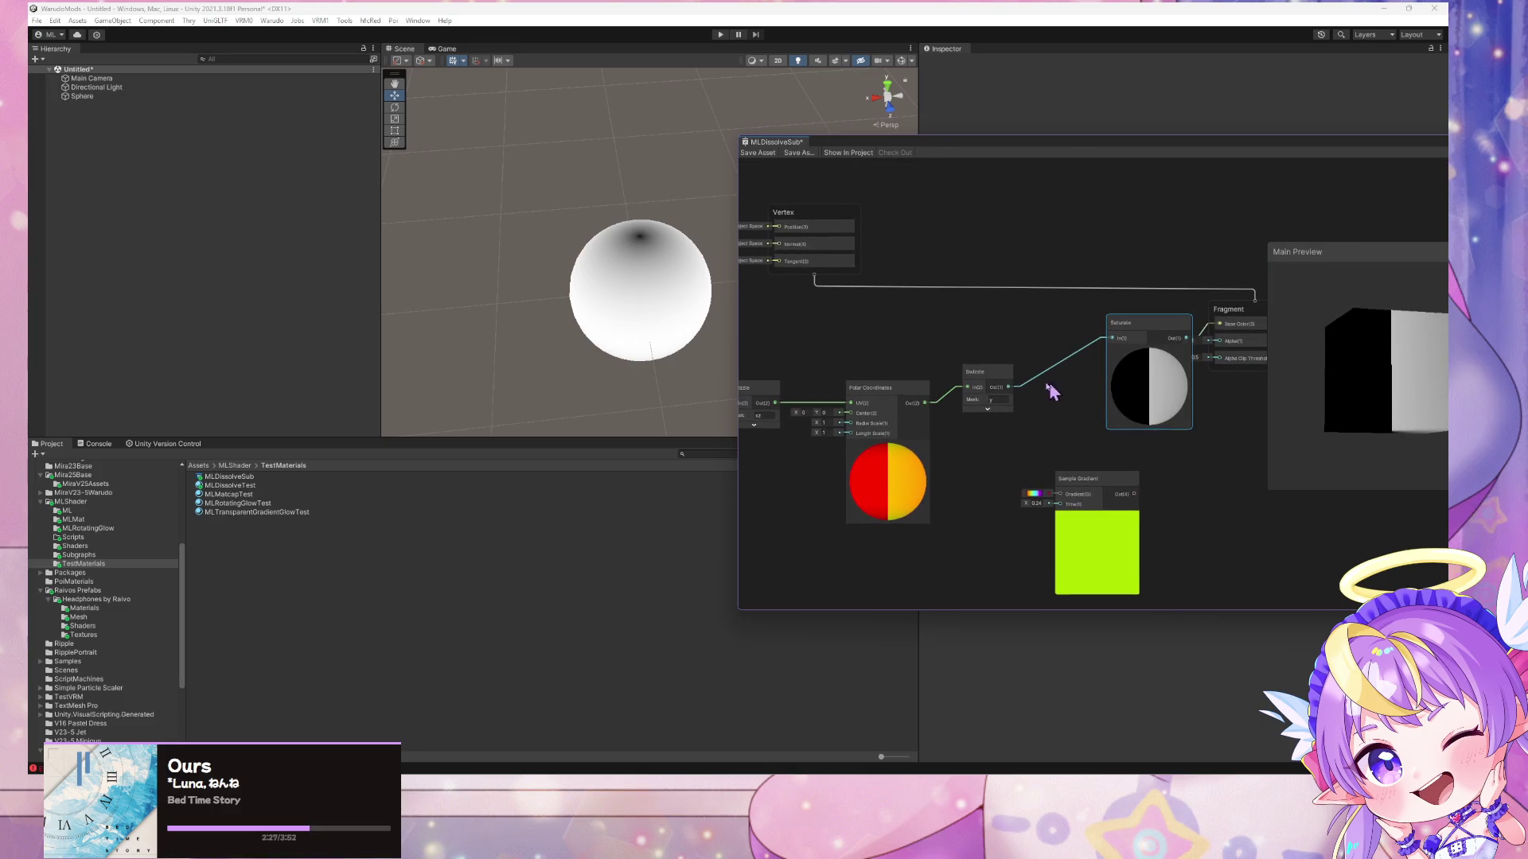
mouse_move(1009, 386)
left_mouse_down()
mouse_move(1214, 338)
mouse_move(1046, 495)
mouse_move(1058, 503)
mouse_move(1146, 354)
mouse_move(1219, 324)
left_mouse_up()
key("Delete")
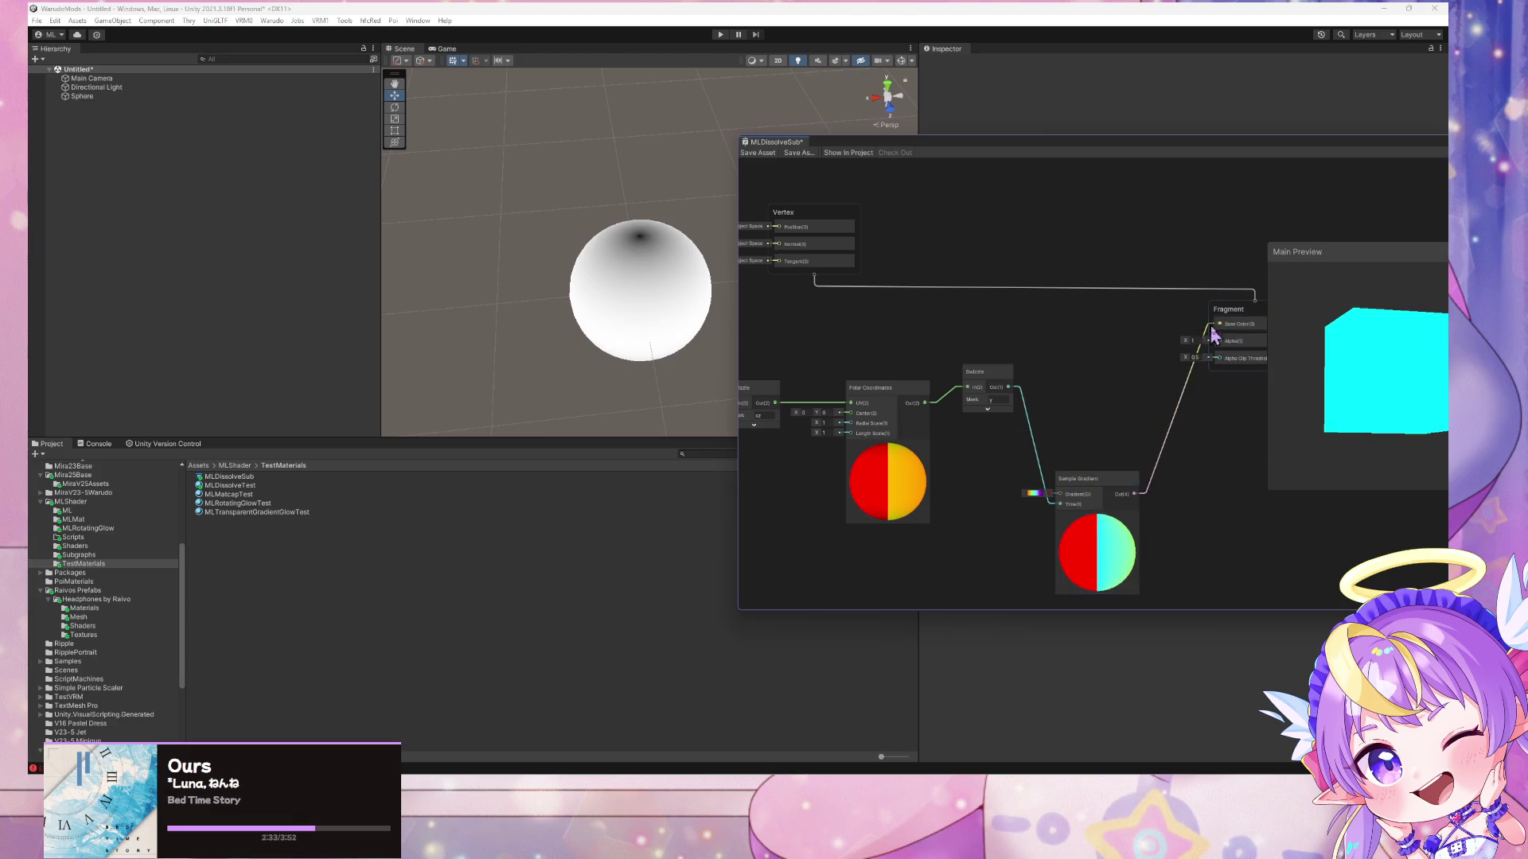
- Rotate the preview cube to inspect the seam and move the shader graph window aside
mouse_move(1377, 351)
left_mouse_down()
mouse_move(1363, 437)
mouse_move(1344, 374)
left_mouse_up()
mouse_move(1131, 354)
left_mouse_down()
mouse_move(1193, 374)
mouse_move(1234, 413)
mouse_move(1164, 322)
left_mouse_up()
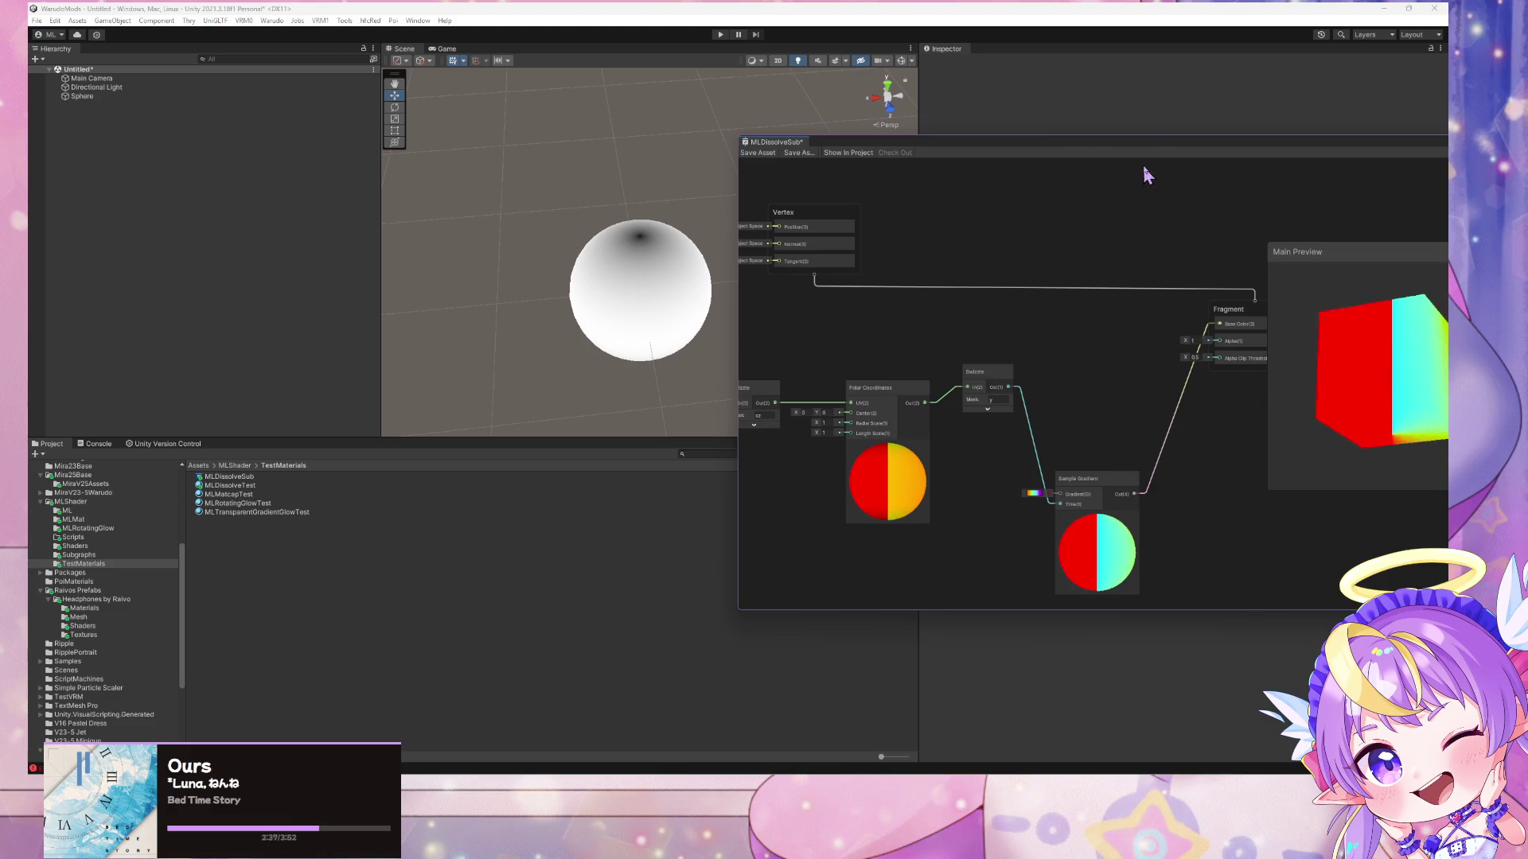
left_click_drag(1070, 144, 740, 109)
mouse_move(1098, 323)
left_mouse_down()
mouse_move(1085, 393)
mouse_move(1097, 442)
mouse_move(1136, 344)
mouse_move(1194, 337)
mouse_move(1162, 287)
mouse_move(1061, 376)
mouse_move(982, 350)
mouse_move(939, 395)
mouse_move(969, 475)
mouse_move(1048, 416)
mouse_move(1023, 323)
mouse_move(1066, 491)
mouse_move(1009, 464)
mouse_move(1071, 457)
mouse_move(1050, 460)
left_mouse_up()
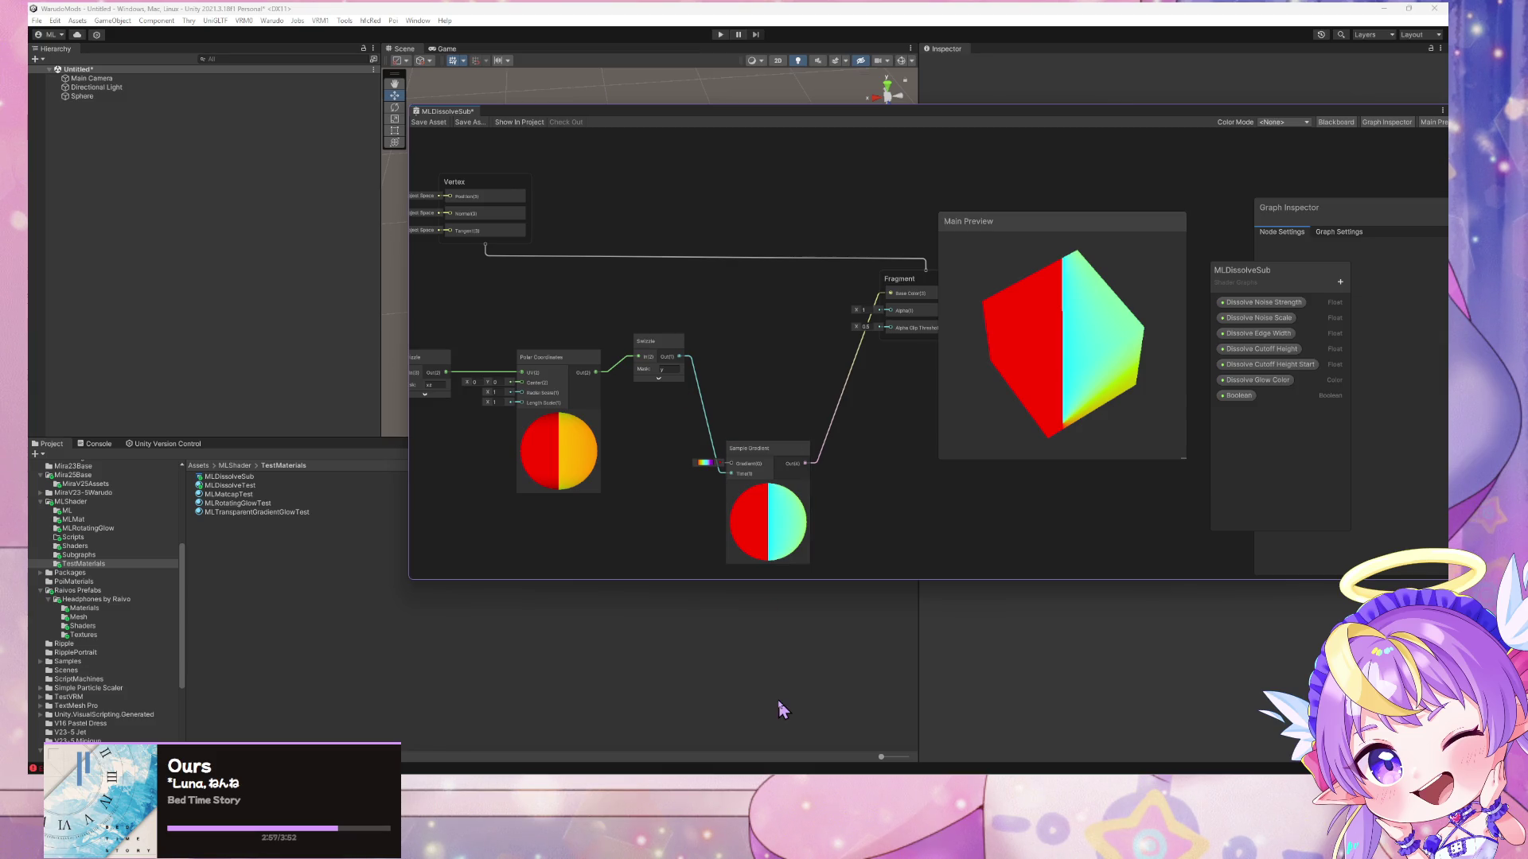
- Switch to the browser and review the Whirlpool Shader Breakdown article
mouse_move(676, 783)
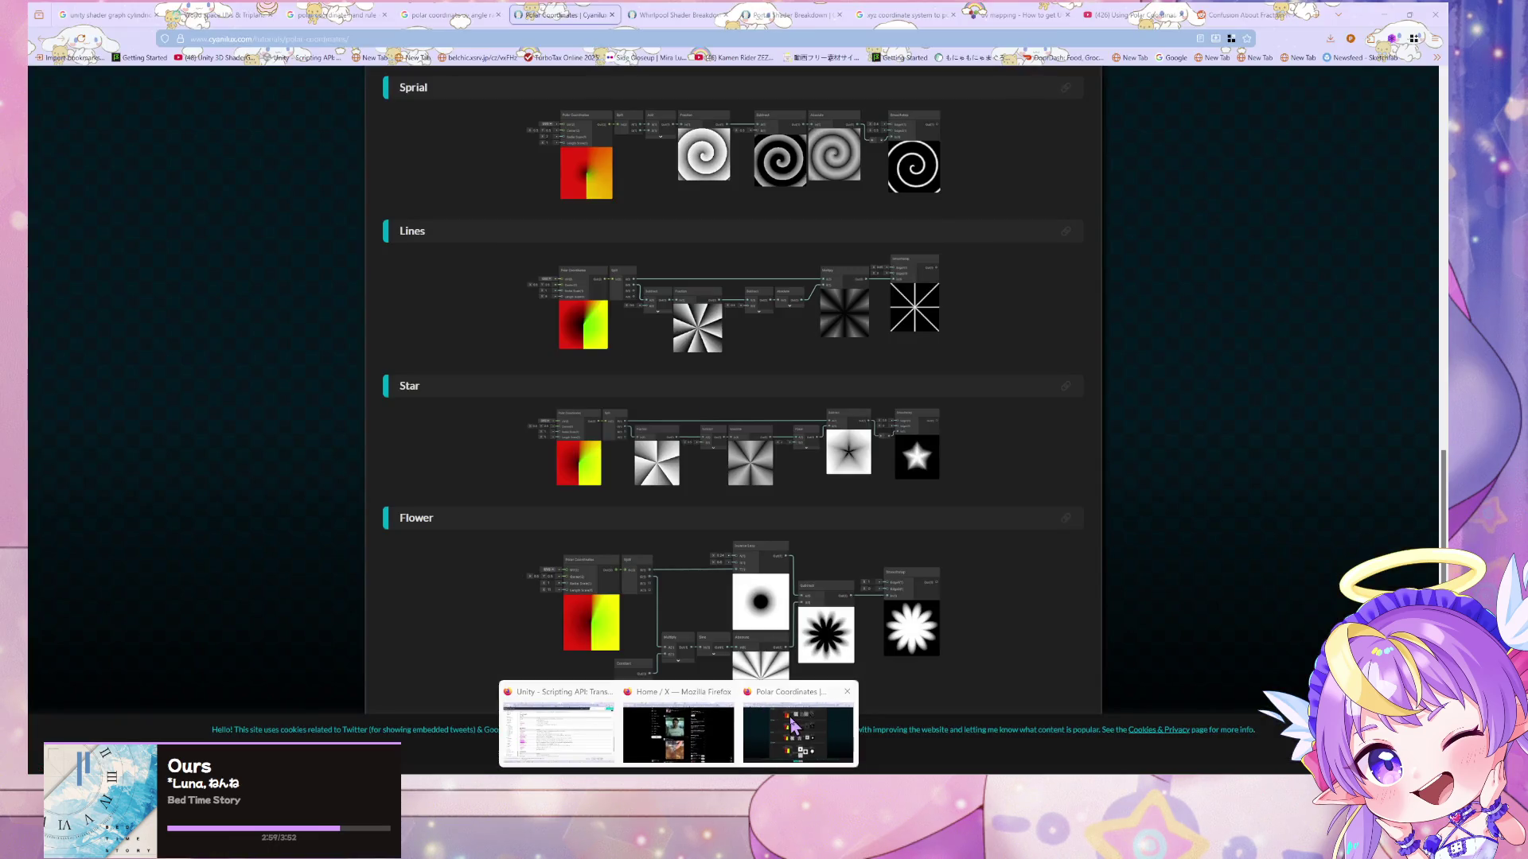
left_click(573, 728)
left_click(681, 14)
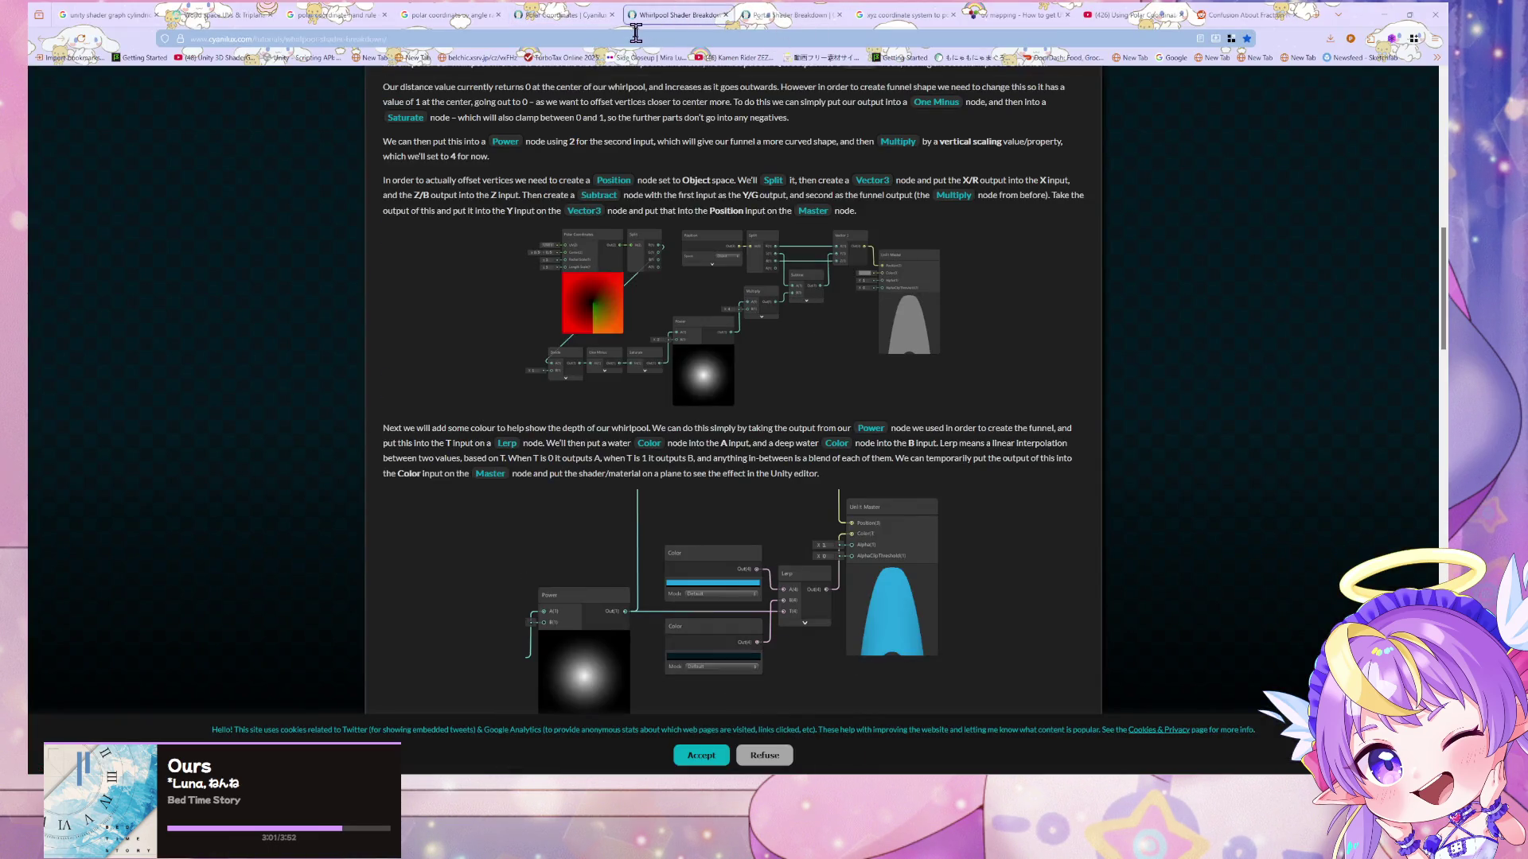
left_click(636, 33)
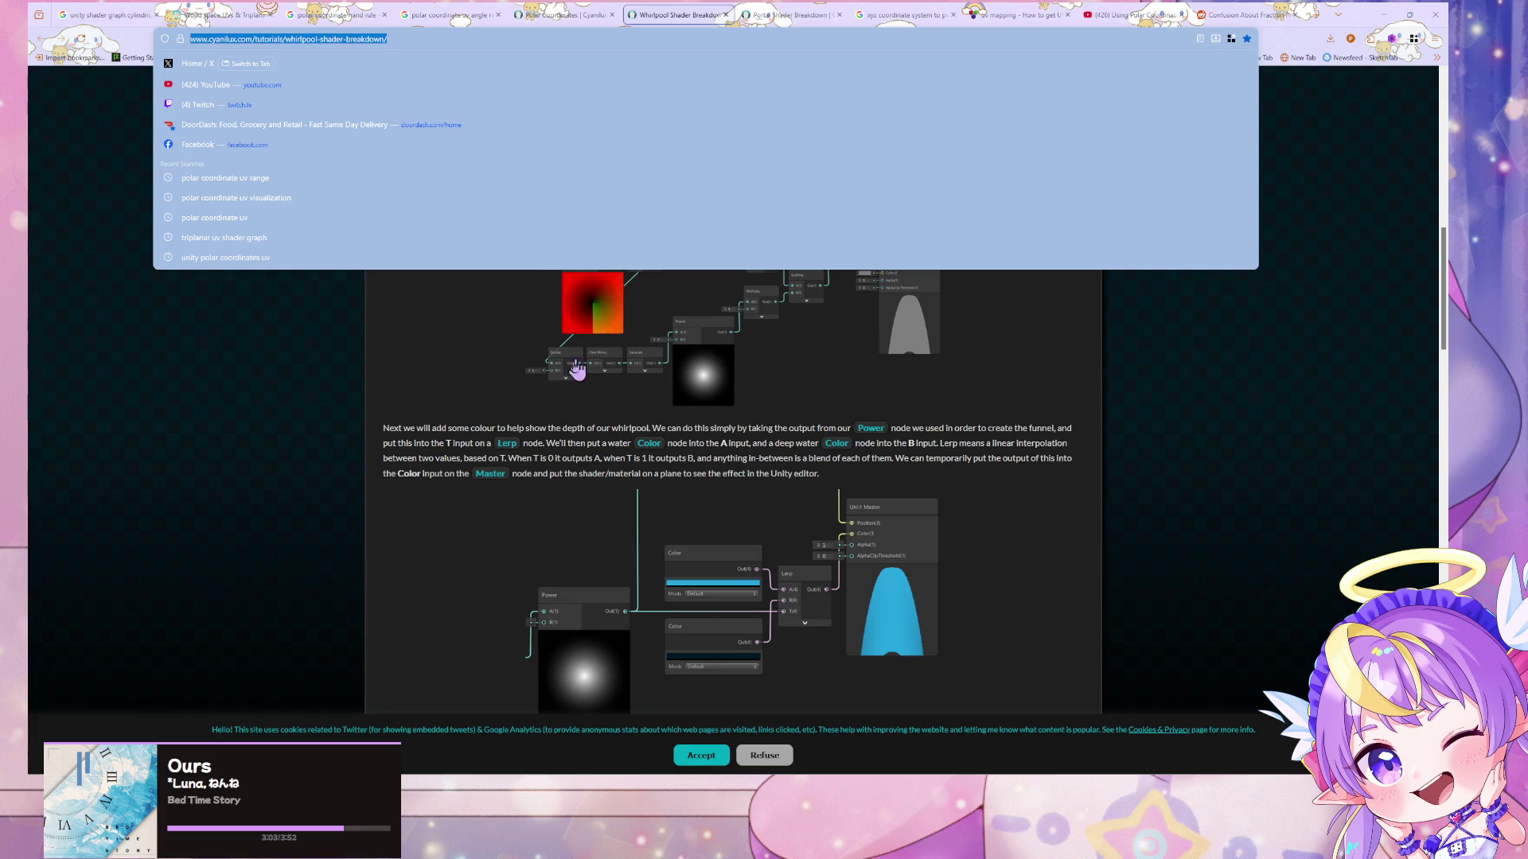
left_click(508, 365)
scroll(508, 364, "up", 10)
scroll(311, 235, "down", 6)
scroll(314, 237, "up", 6)
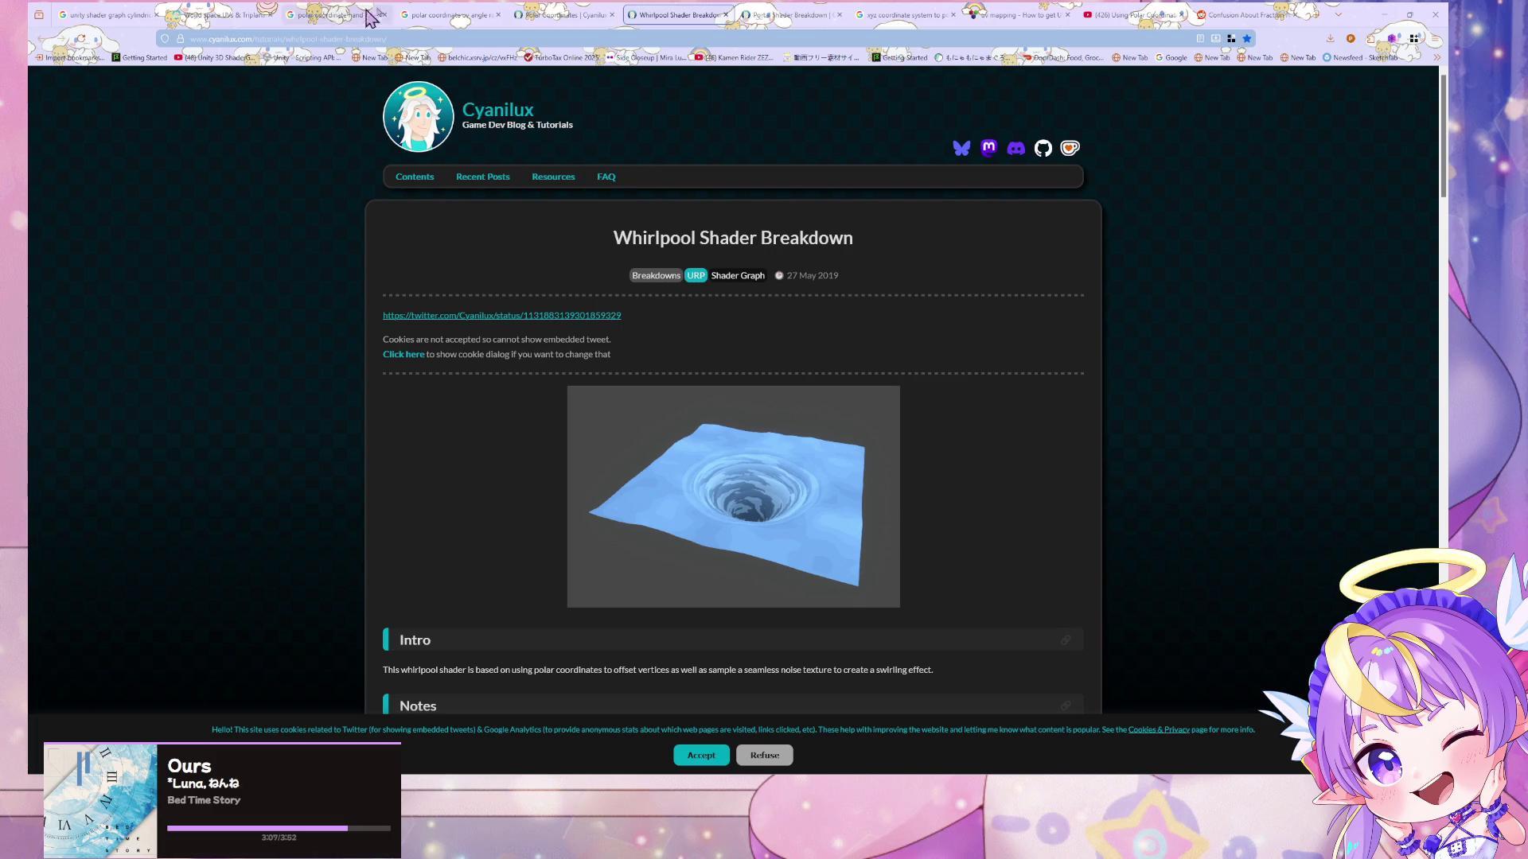
- Read the Polar Coordinates article's Split explanation, then return to Unity
left_click(561, 14)
scroll(549, 219, "up", 10)
scroll(561, 209, "up", 5)
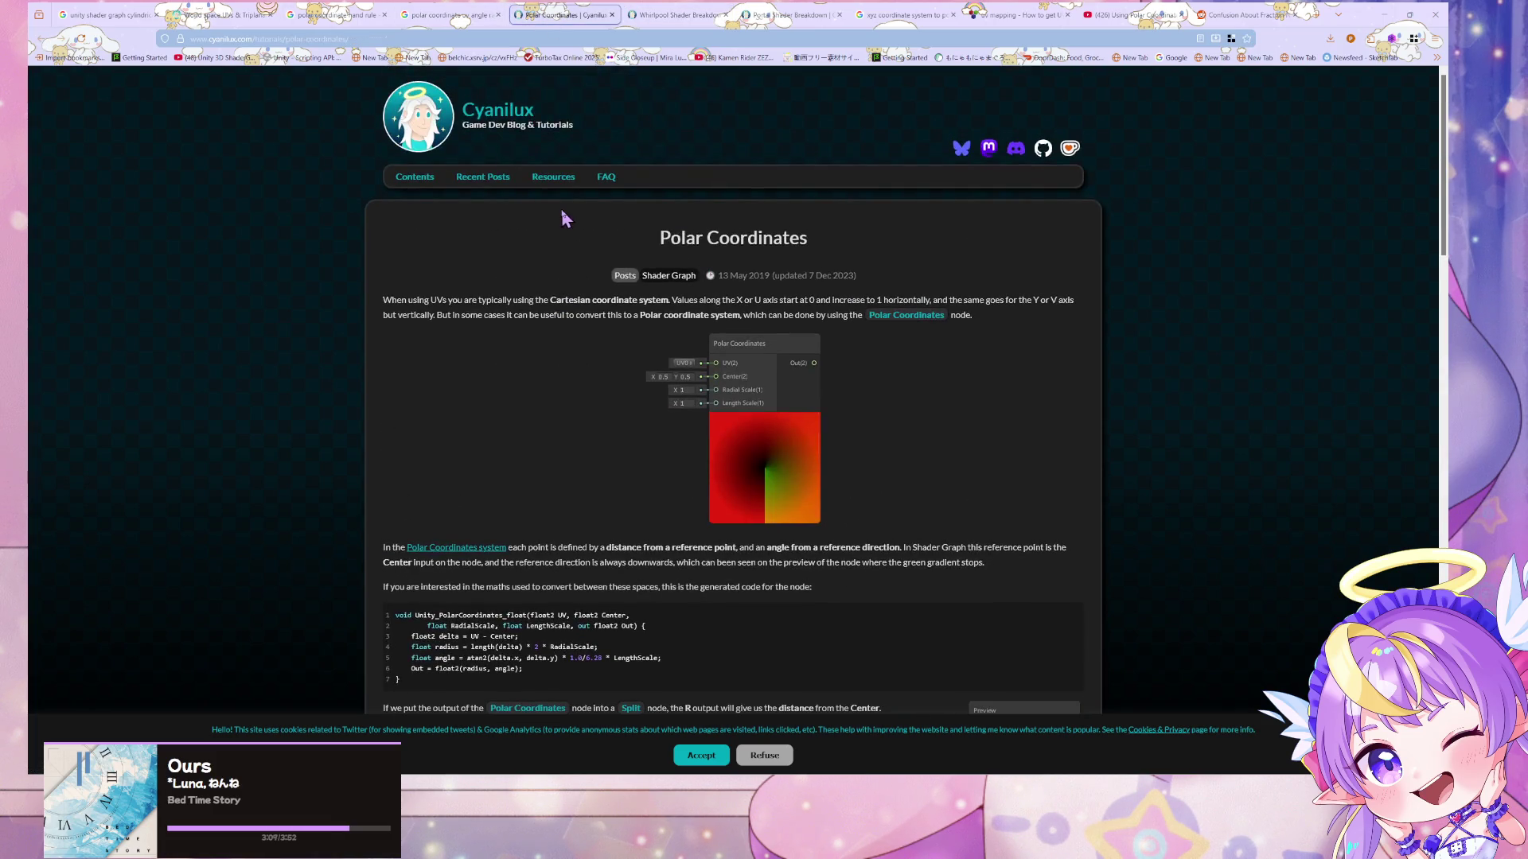
scroll(562, 217, "down", 6)
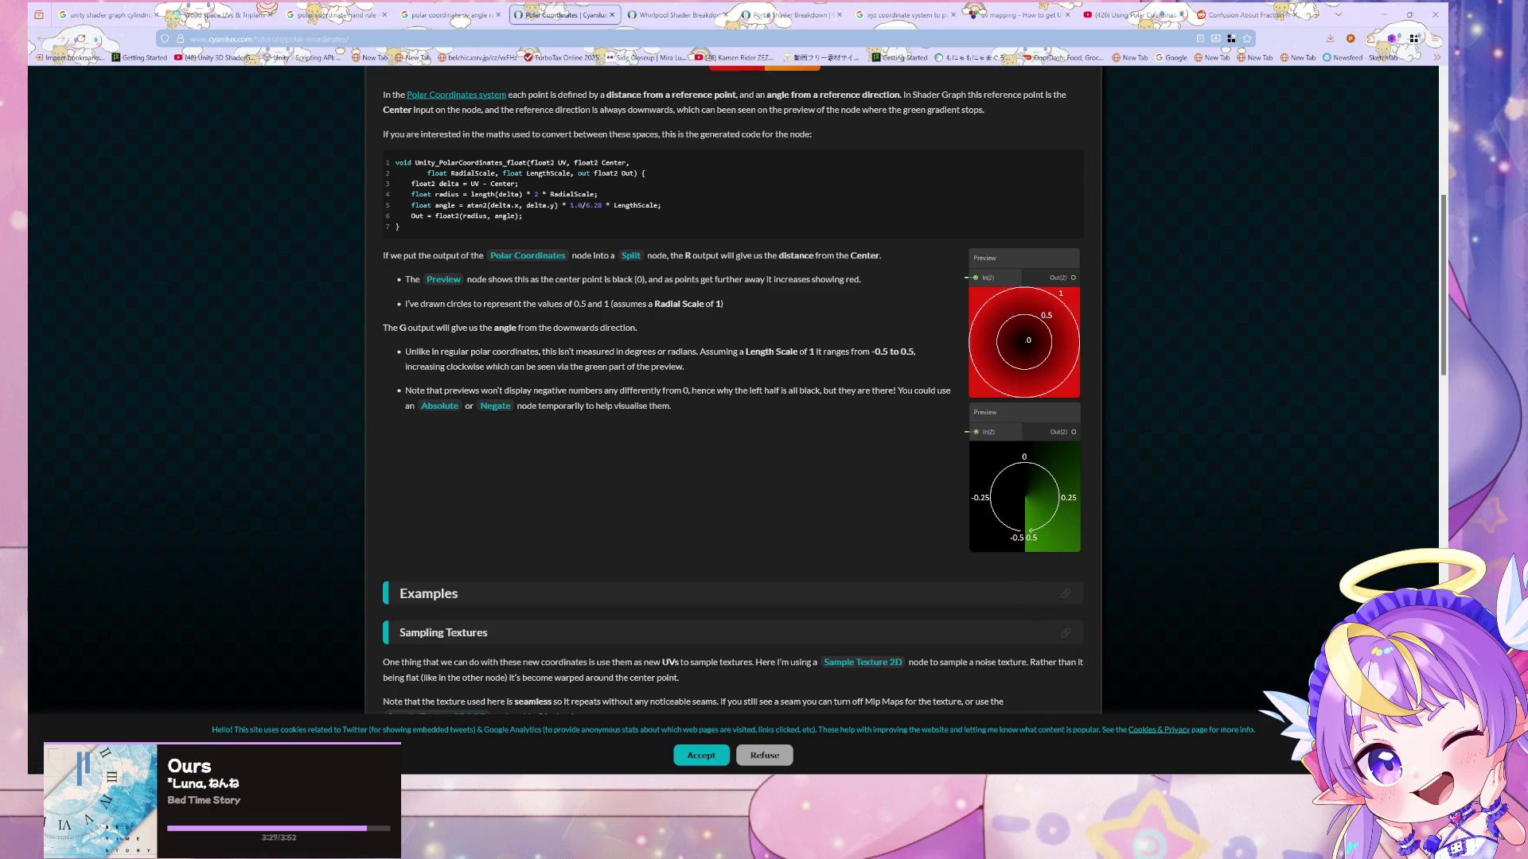
key("alt+Tab")
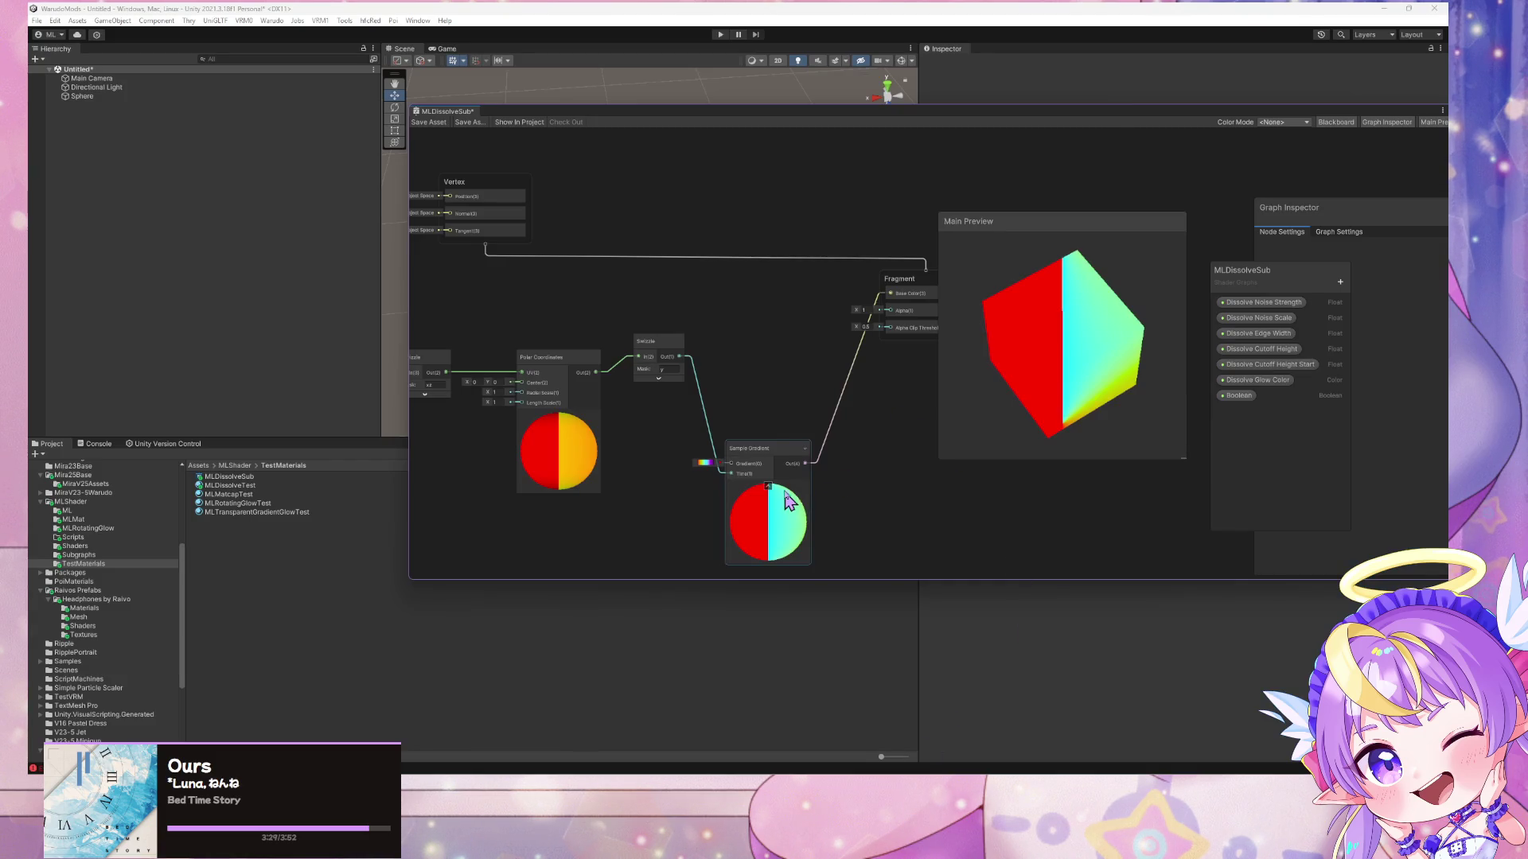
- Delete the Swizzle-to-Sample Gradient connection and add a Remap node
left_click_drag(771, 455, 838, 458)
left_click(726, 398)
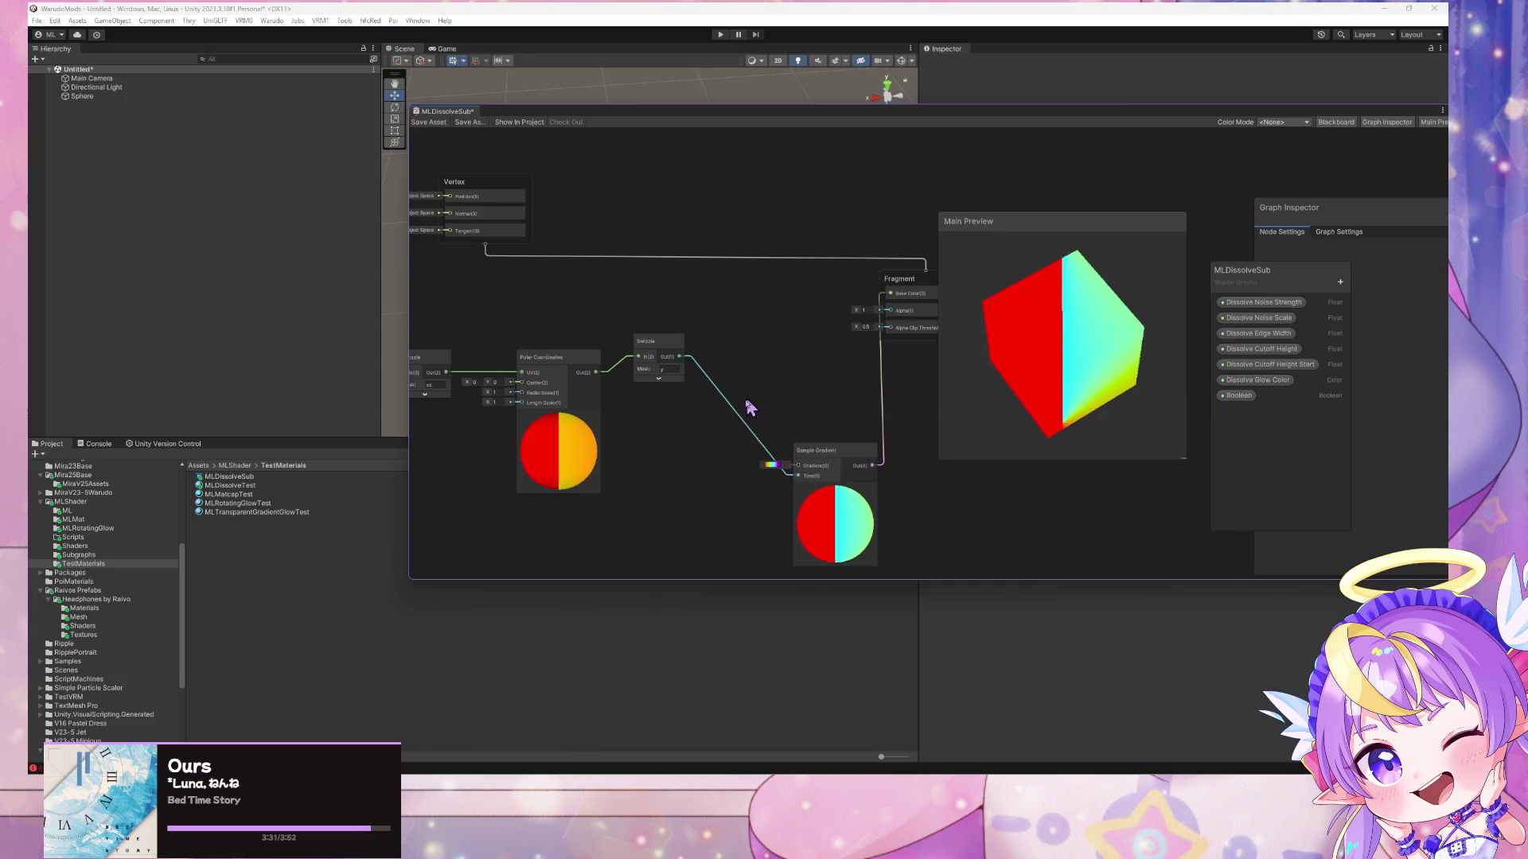
key("Delete")
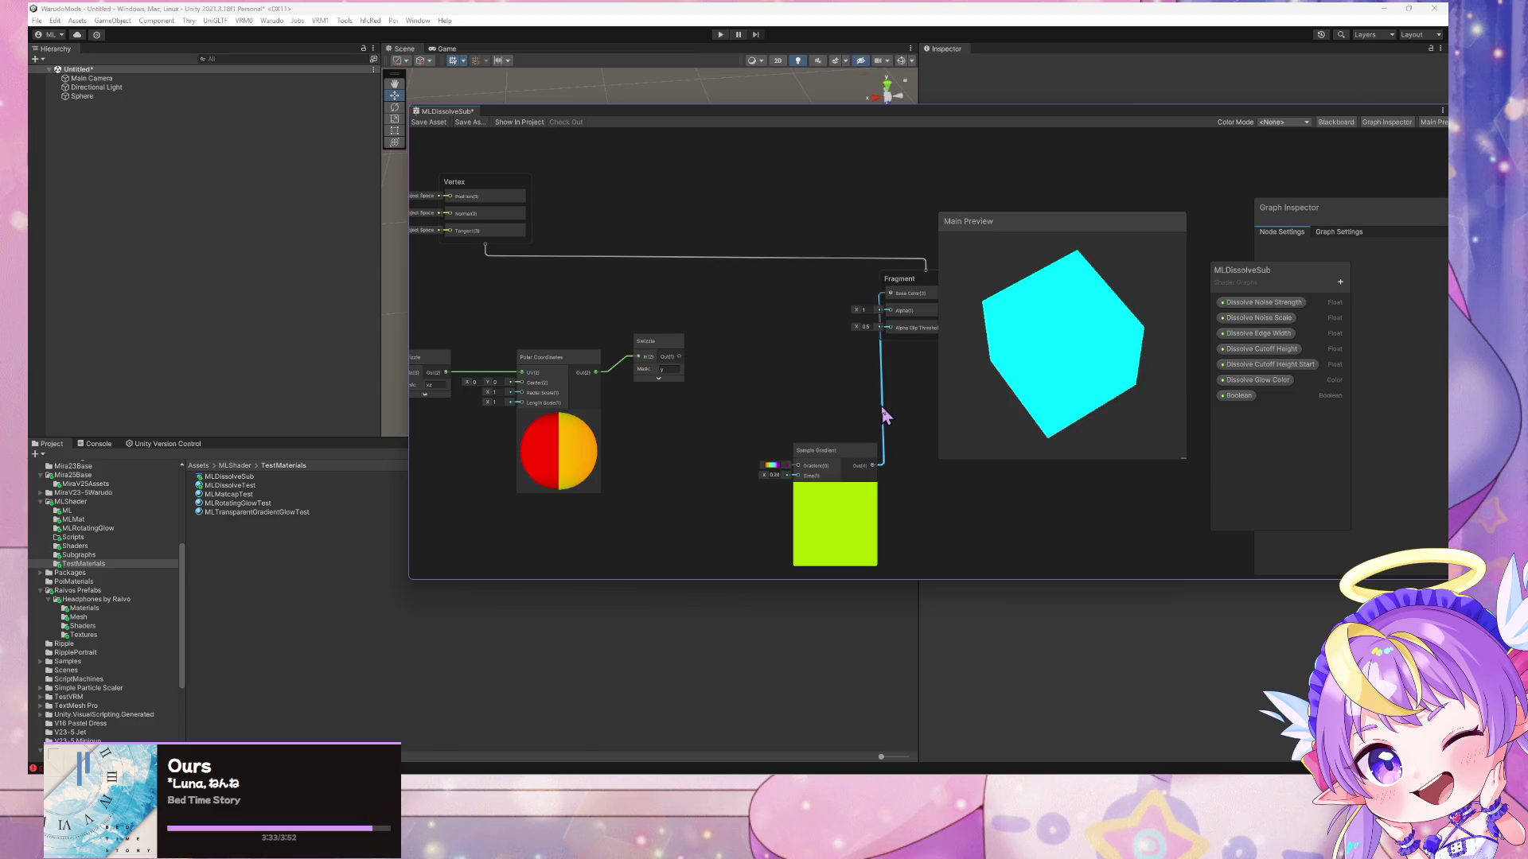
key("space")
type("rem")
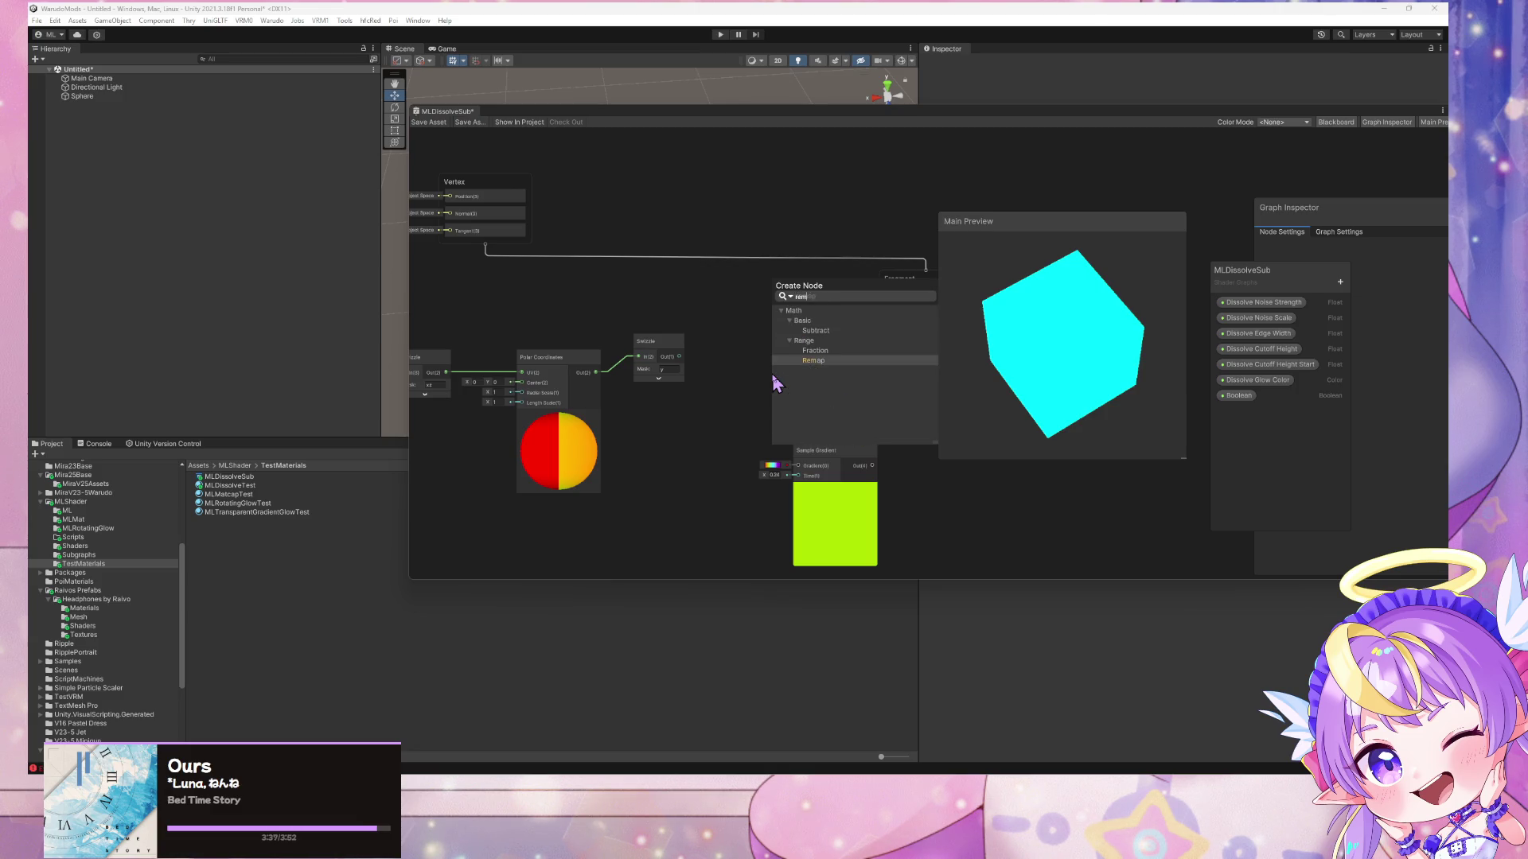
key("Return")
- Set Remap from -0.5–0.5 to 0–1, feed it the Swizzle, and route the gradient to Base Color
left_click(729, 418)
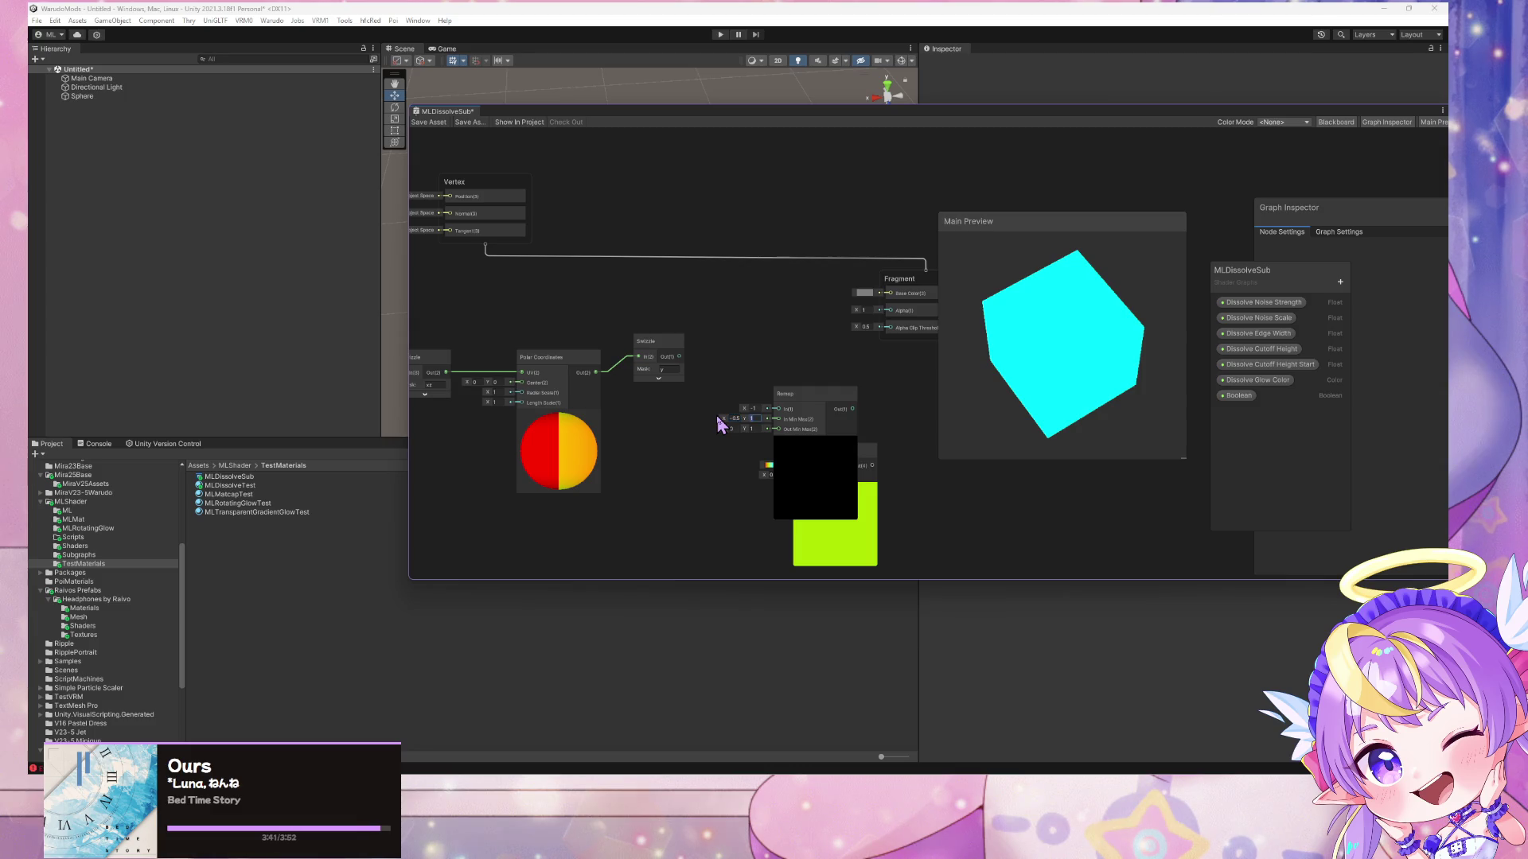
mouse_move(679, 356)
left_mouse_down()
mouse_move(777, 408)
mouse_move(747, 407)
mouse_move(799, 475)
mouse_move(889, 312)
left_mouse_up()
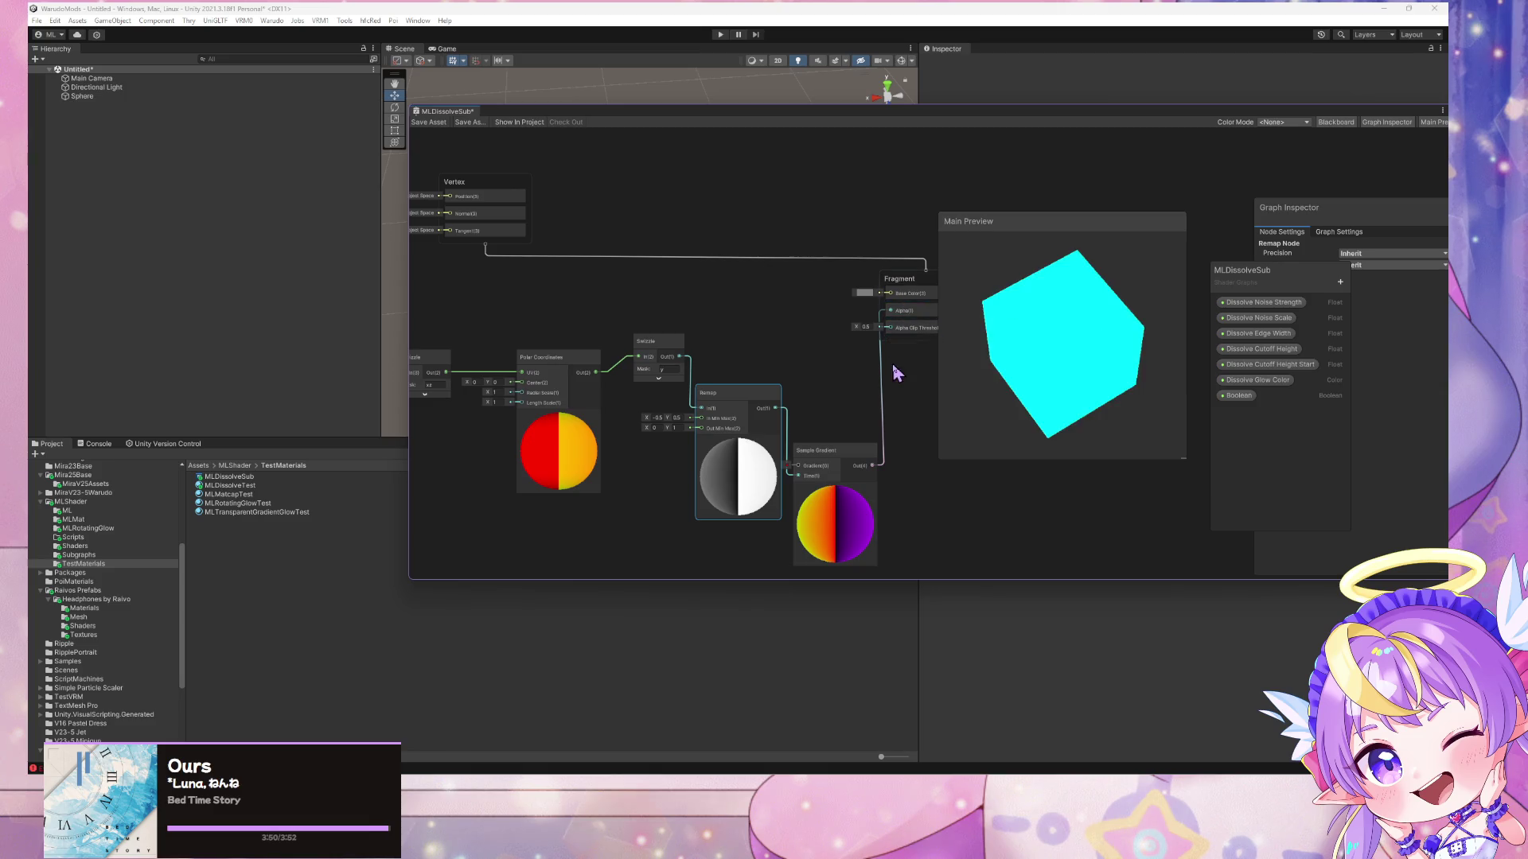
mouse_move(877, 464)
left_mouse_down()
mouse_move(904, 307)
mouse_move(893, 293)
left_mouse_up()
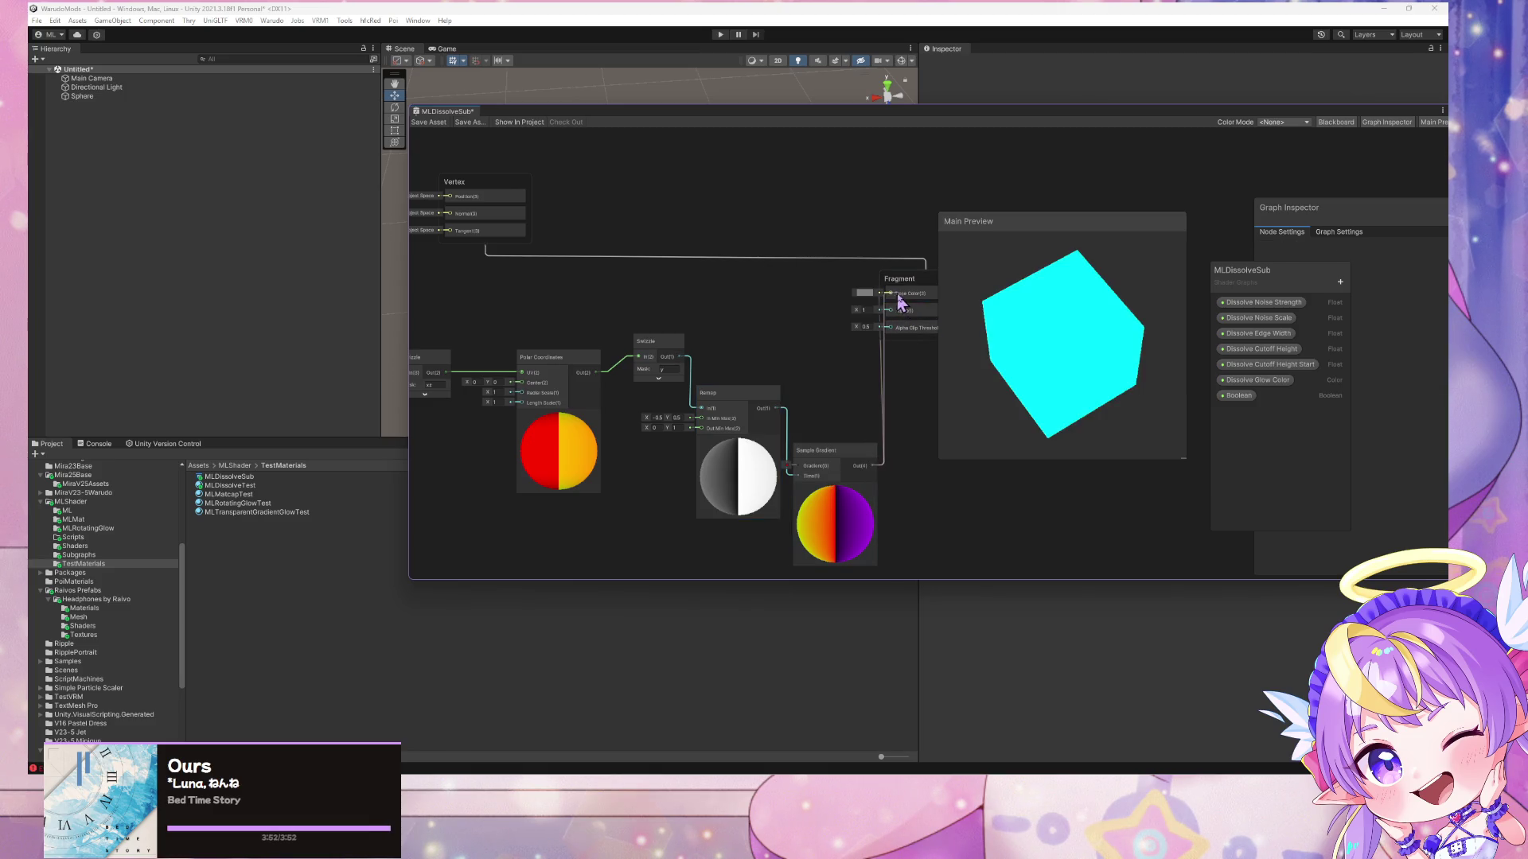
mouse_move(1086, 356)
left_mouse_down()
mouse_move(1006, 283)
mouse_move(1105, 293)
mouse_move(1050, 346)
left_mouse_up()
- Rearrange the Remap, Swizzle and Sample Gradient nodes into a tidier layout
mouse_move(754, 390)
left_mouse_down()
mouse_move(784, 313)
mouse_move(802, 321)
left_mouse_up()
left_click_drag(652, 358, 644, 333)
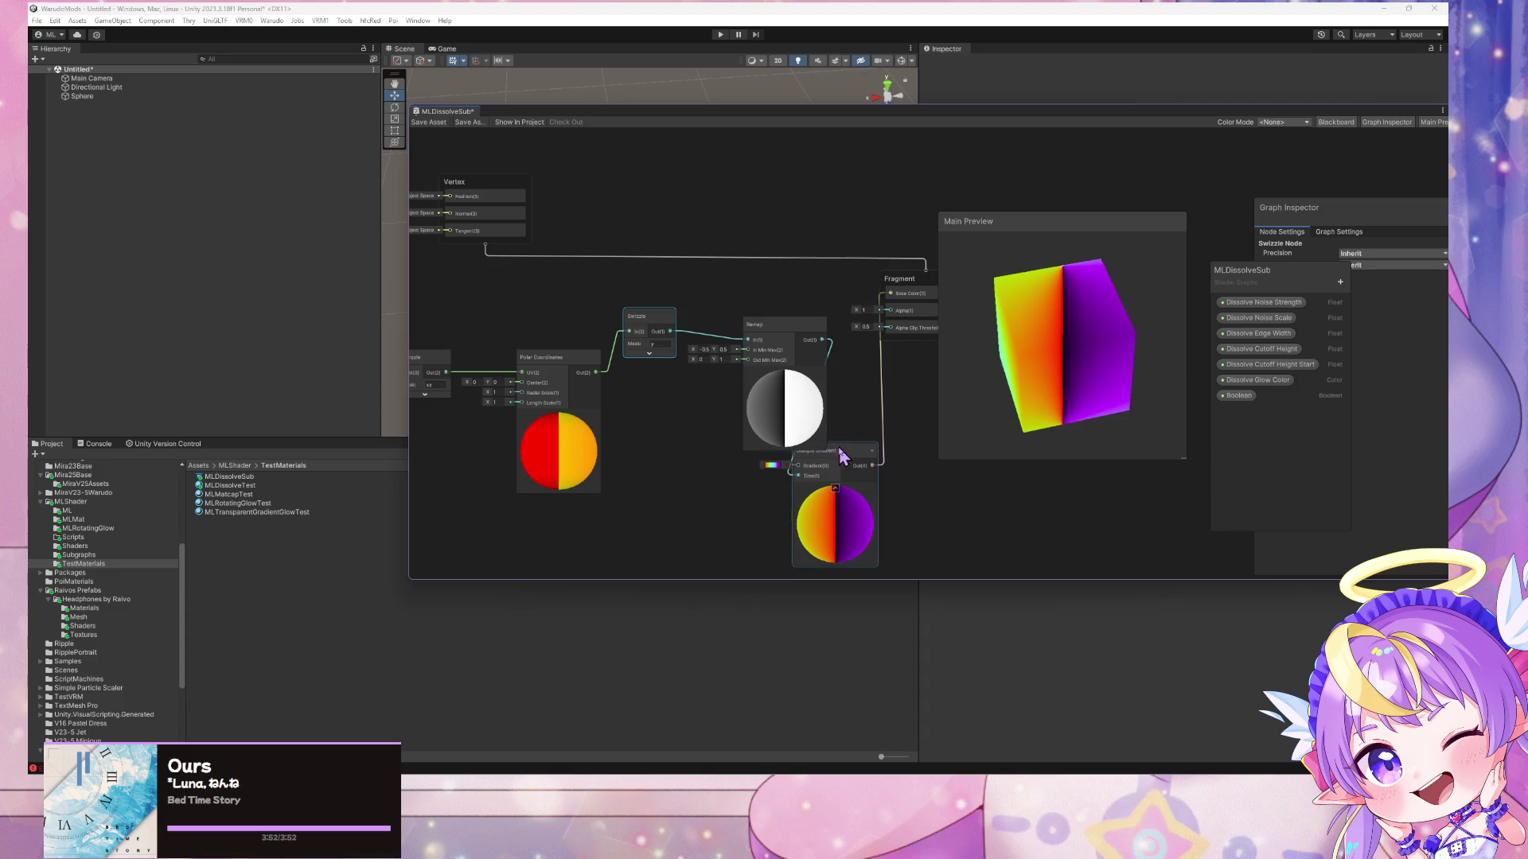
left_click_drag(835, 452, 912, 440)
mouse_move(778, 322)
left_mouse_down()
mouse_move(732, 446)
mouse_move(771, 330)
left_mouse_up()
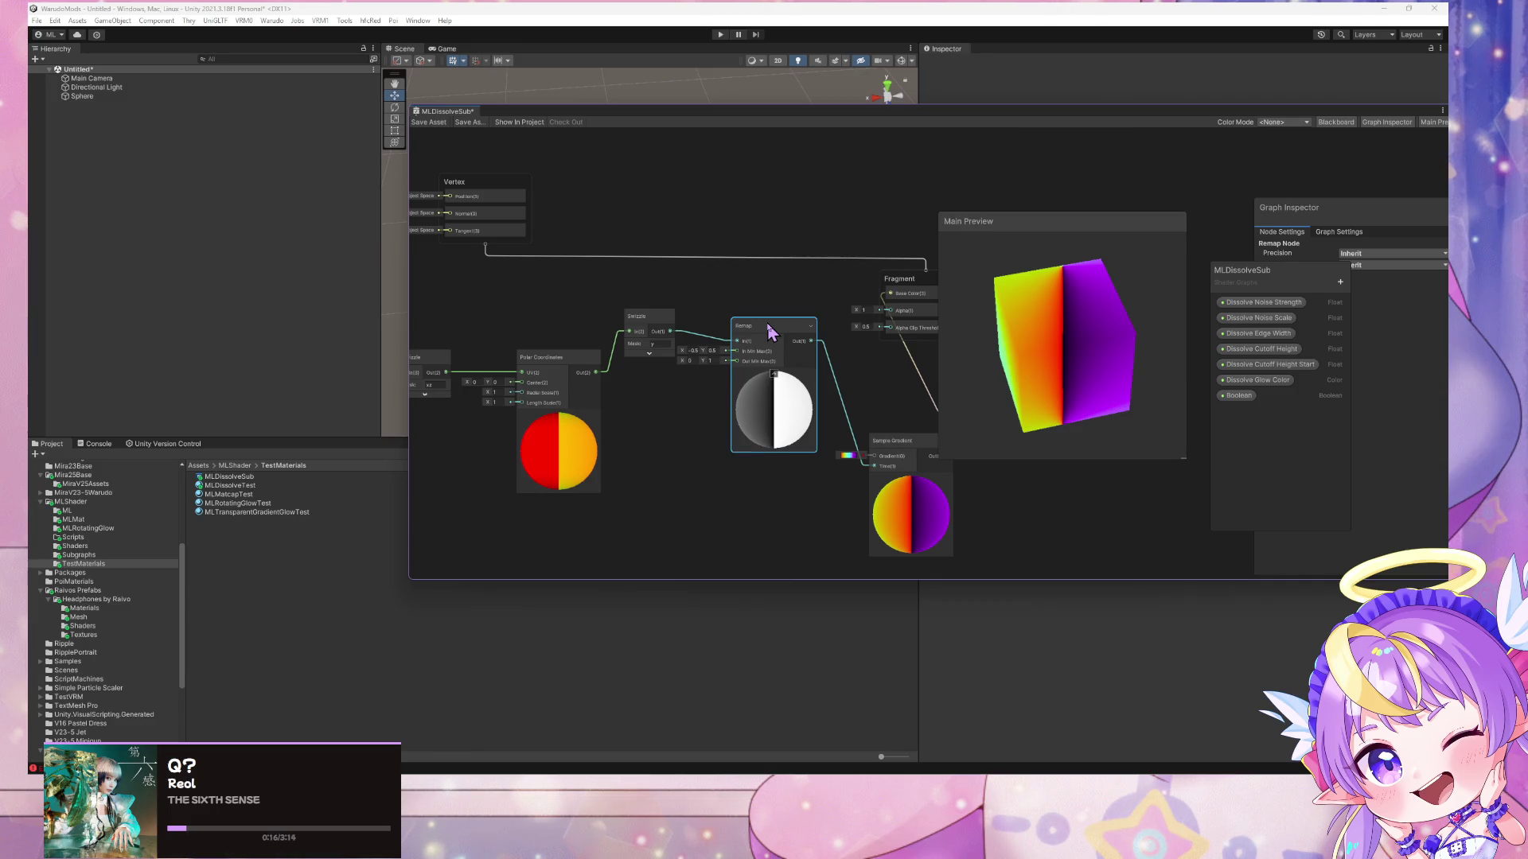
- Remove the Remap-to-Sample Gradient connection, then switch to the Polar Coordinates article
mouse_move(832, 313)
left_mouse_down()
mouse_move(777, 286)
mouse_move(930, 276)
left_mouse_up()
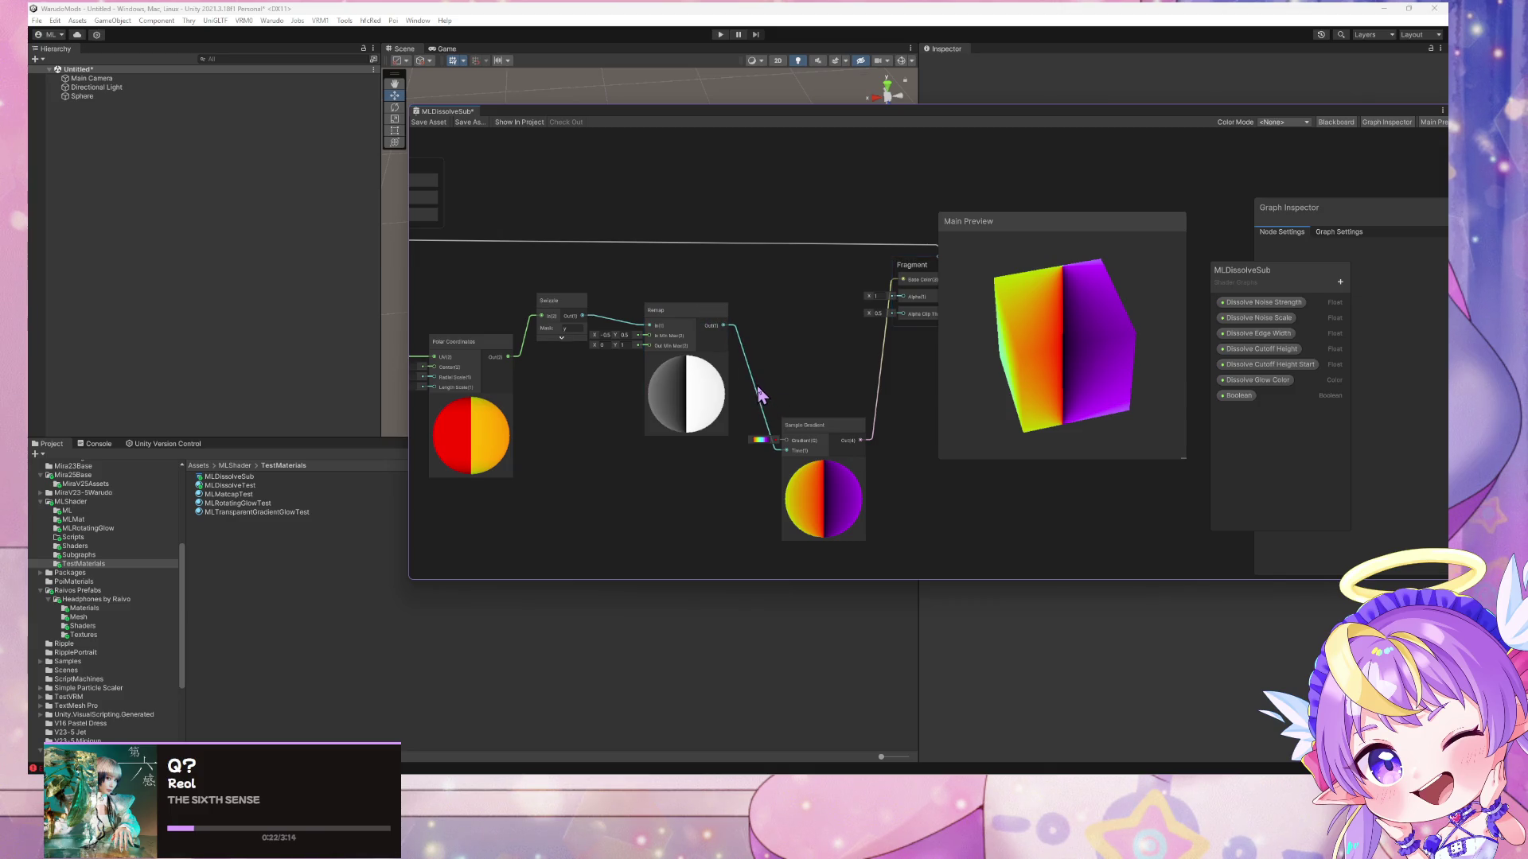
key("Delete")
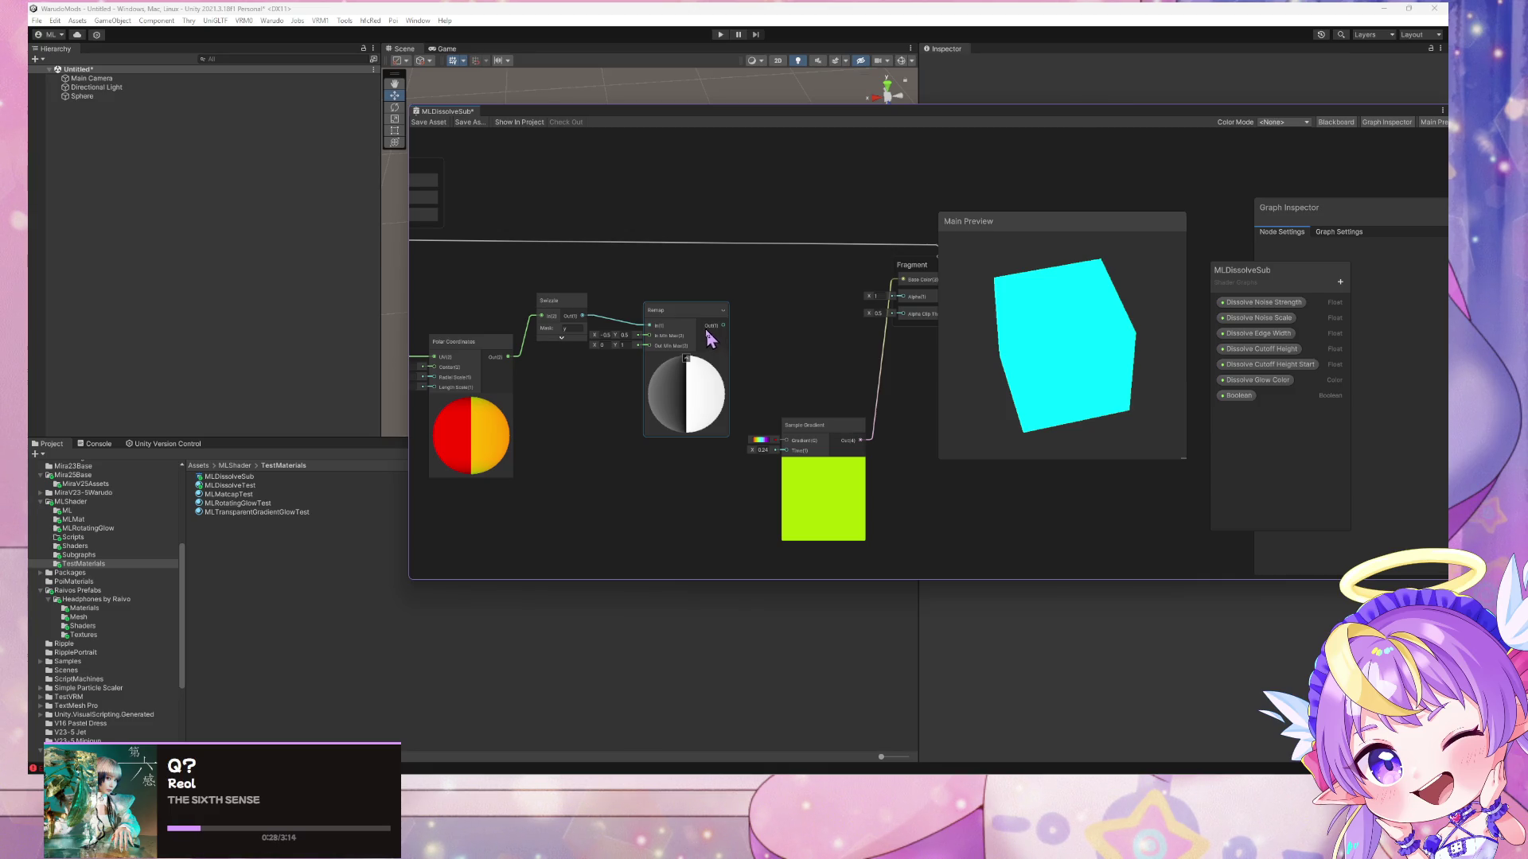
mouse_move(607, 412)
left_mouse_down()
mouse_move(668, 402)
mouse_move(646, 419)
left_mouse_up()
mouse_move(673, 771)
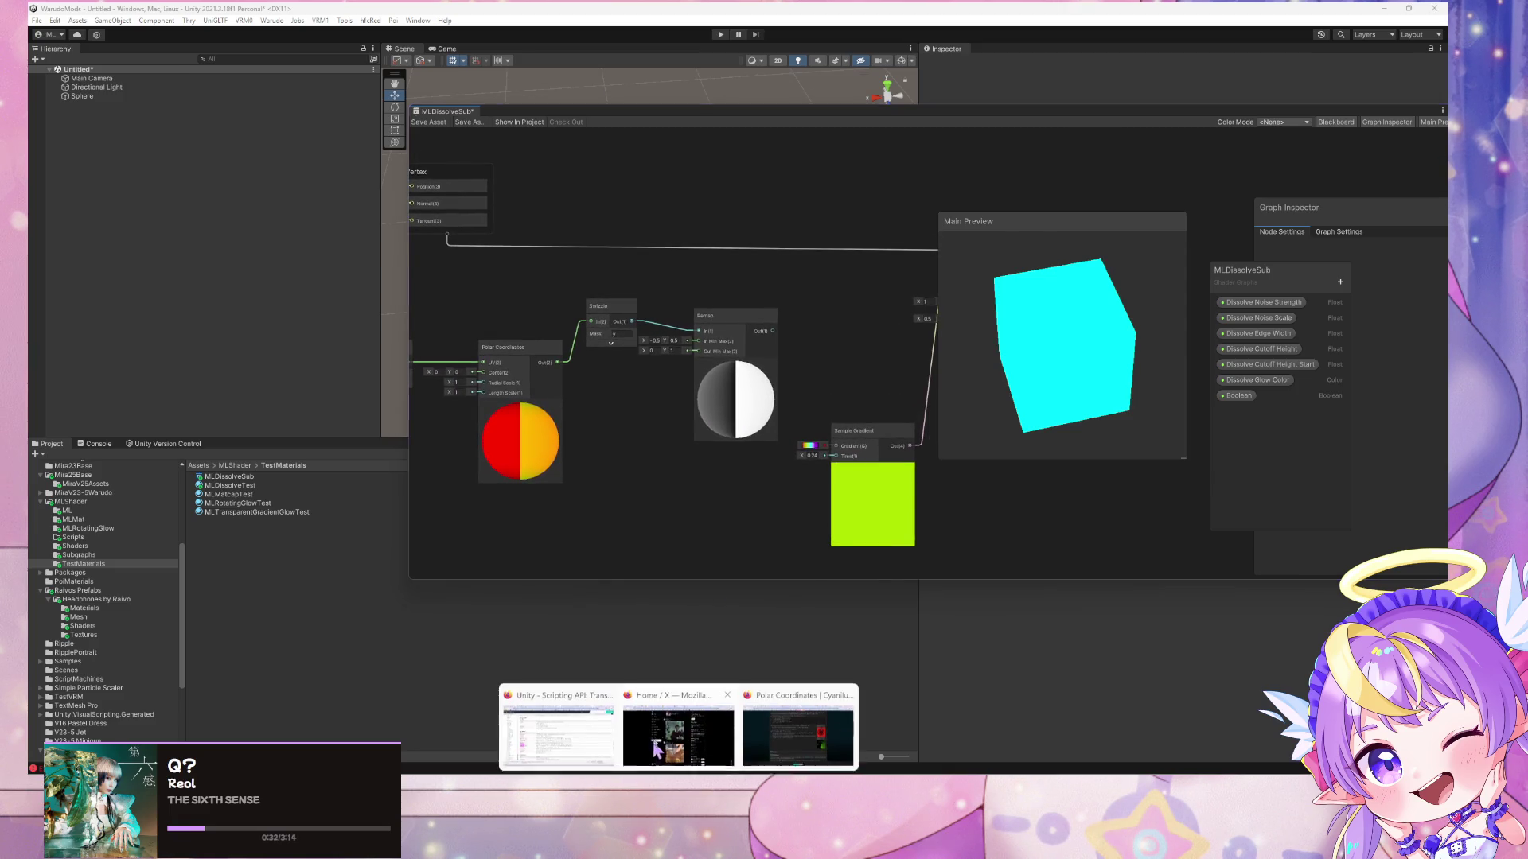
left_click(786, 718)
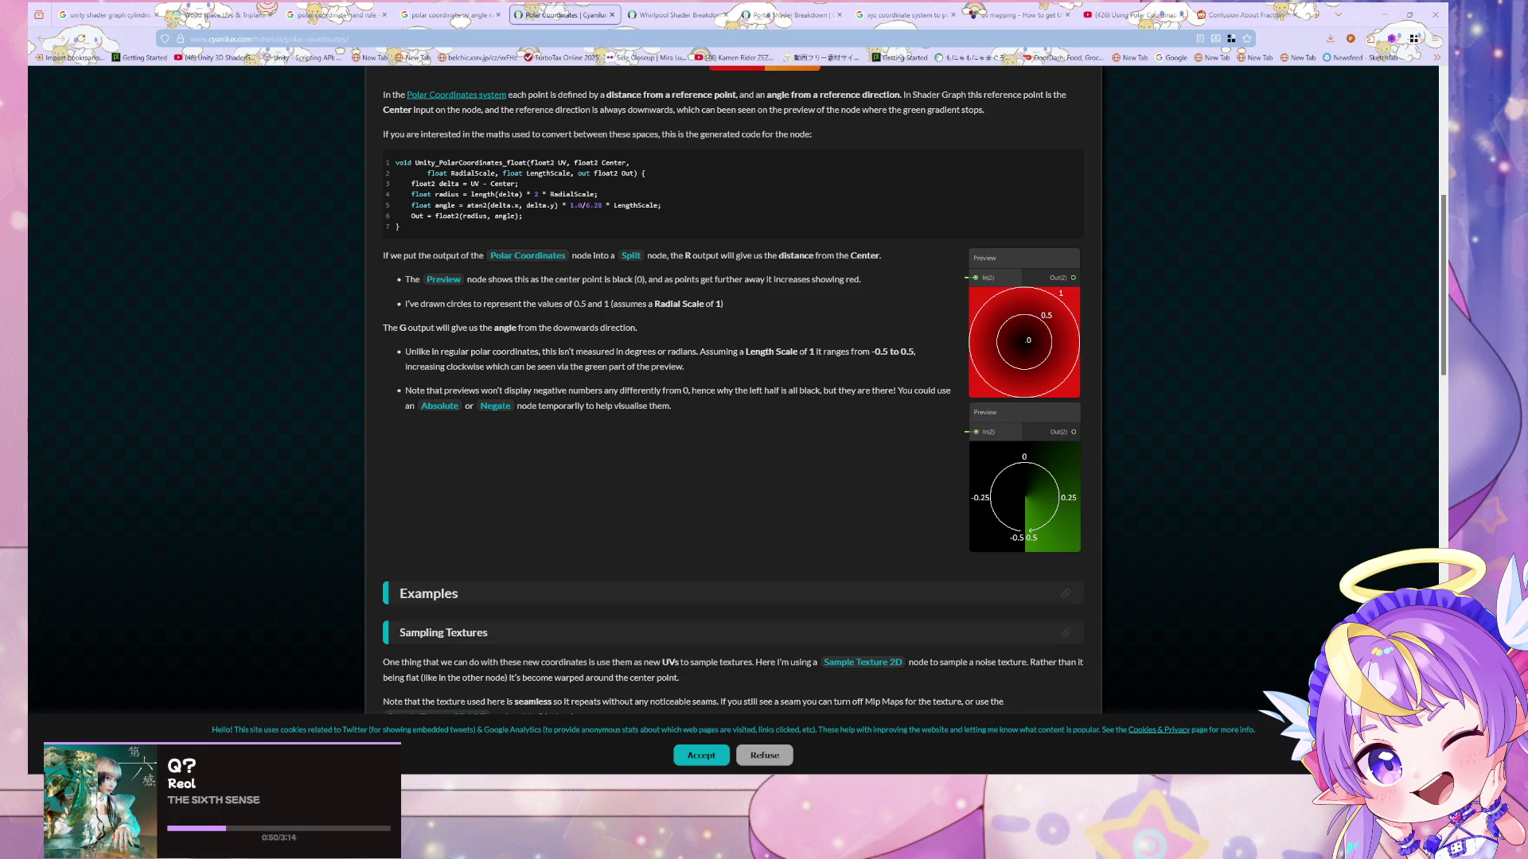
- Switch from the Cyanilux article back to Unity's Shader Graph
left_click(868, 716)
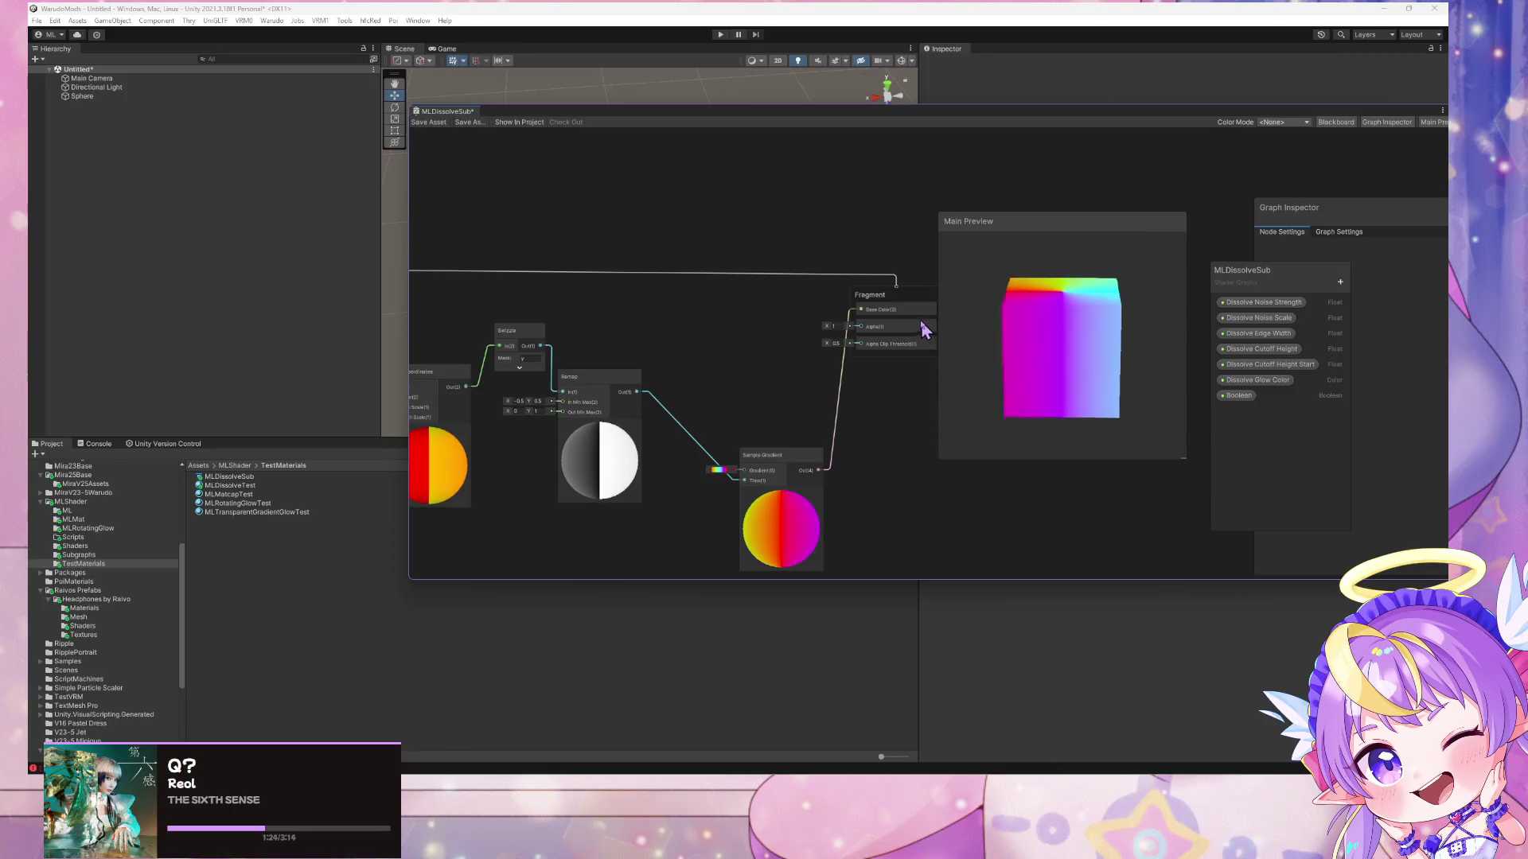
- Select and frame the Scene sphere, raising it along Y to about 0.131
left_click_drag(628, 112, 966, 215)
left_click(633, 285)
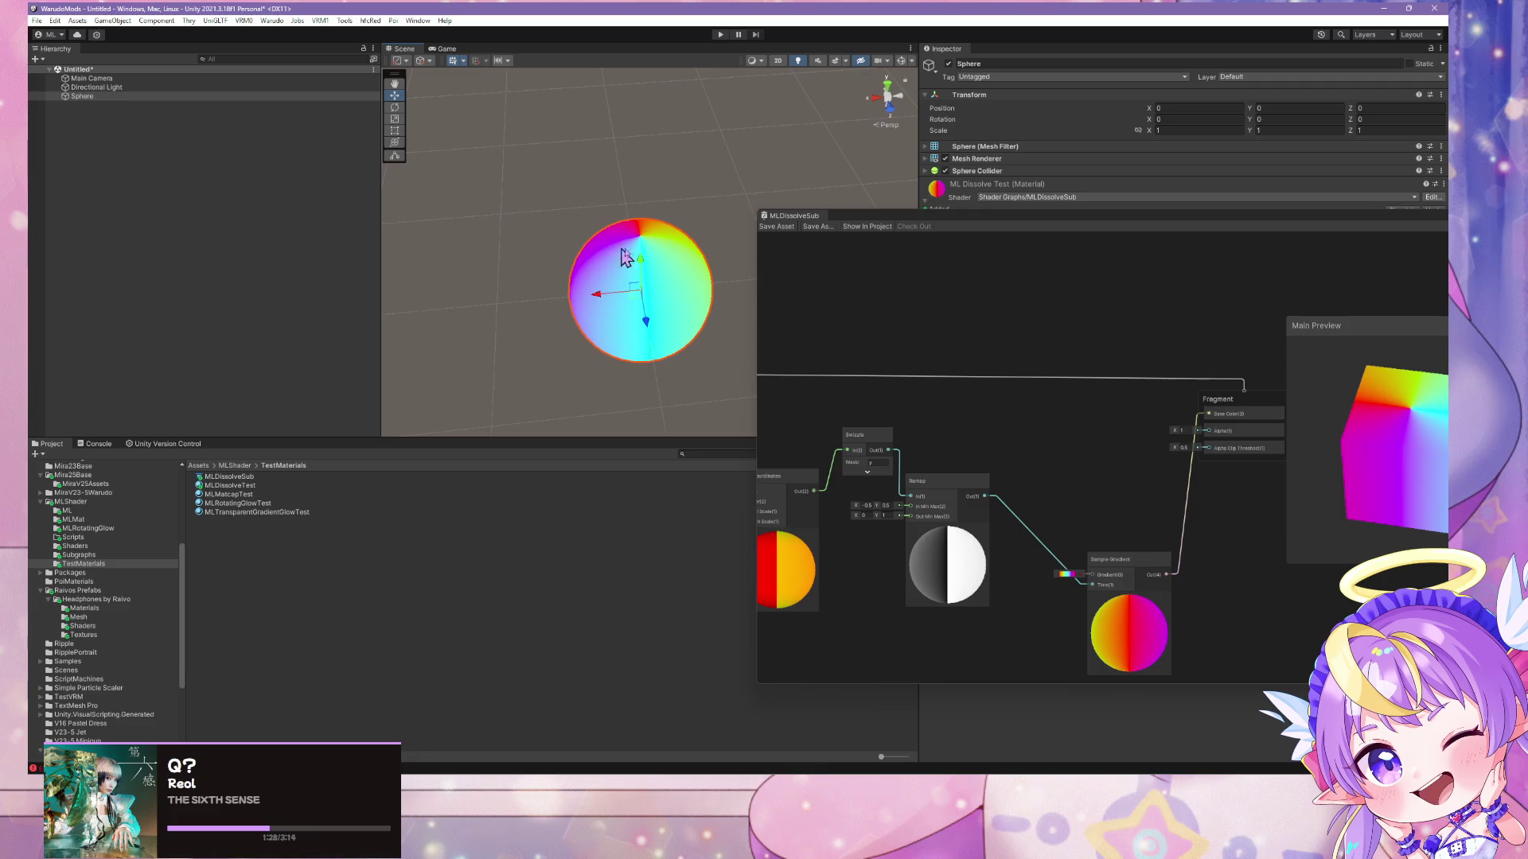
mouse_move(634, 292)
left_mouse_down()
mouse_move(580, 273)
mouse_move(693, 246)
mouse_move(579, 286)
mouse_move(682, 273)
mouse_move(680, 251)
mouse_move(676, 275)
left_mouse_up()
key("f")
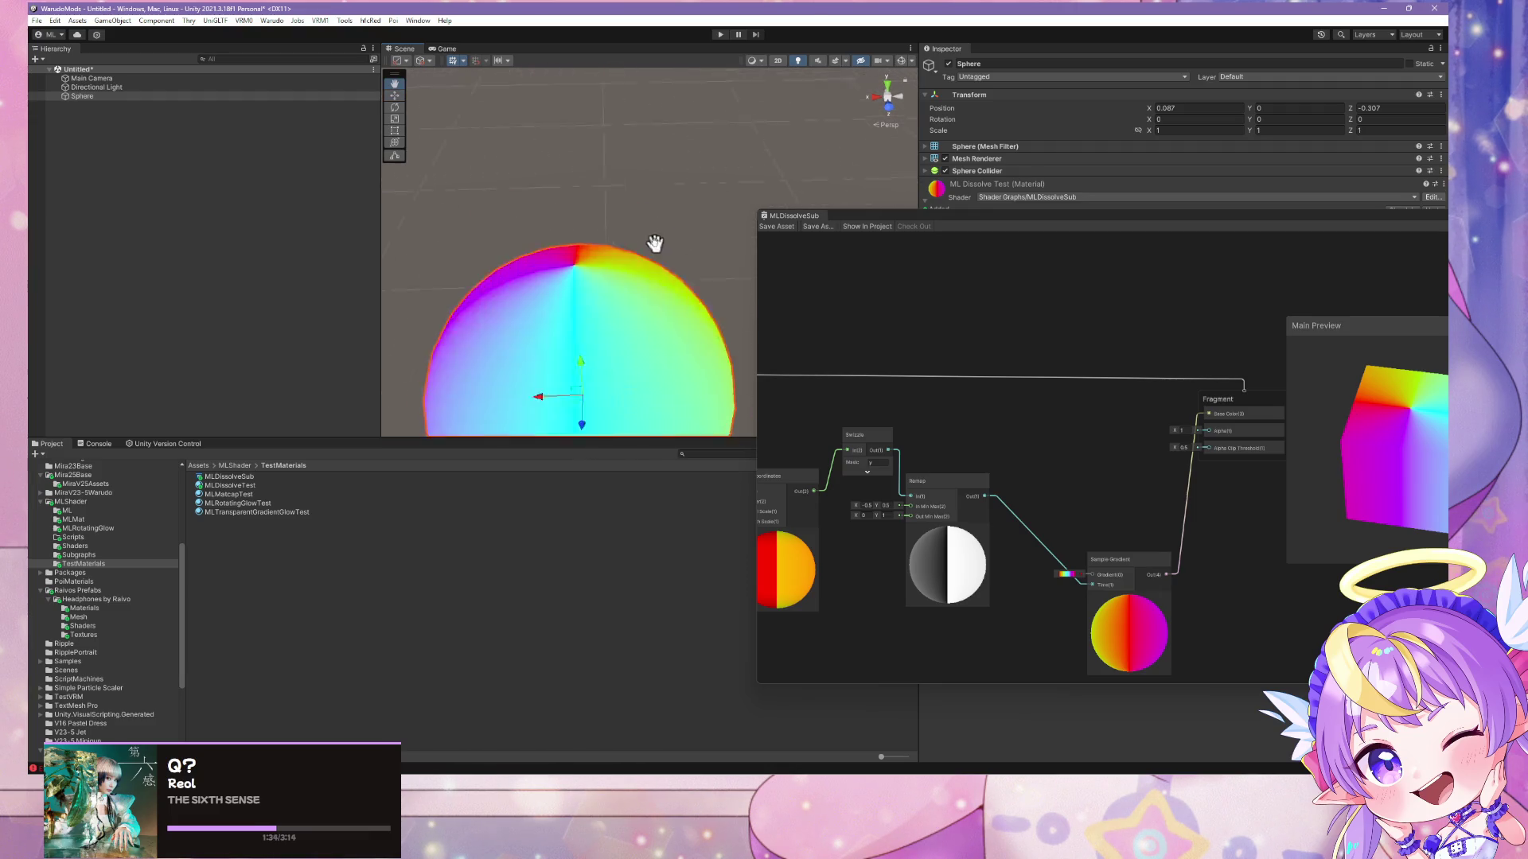
mouse_move(571, 253)
left_mouse_down()
mouse_move(604, 136)
mouse_move(651, 297)
mouse_move(634, 208)
left_mouse_up()
- Zoom and pan the graph to bring the Vertex nodes back into view
scroll(629, 205, "down", 5)
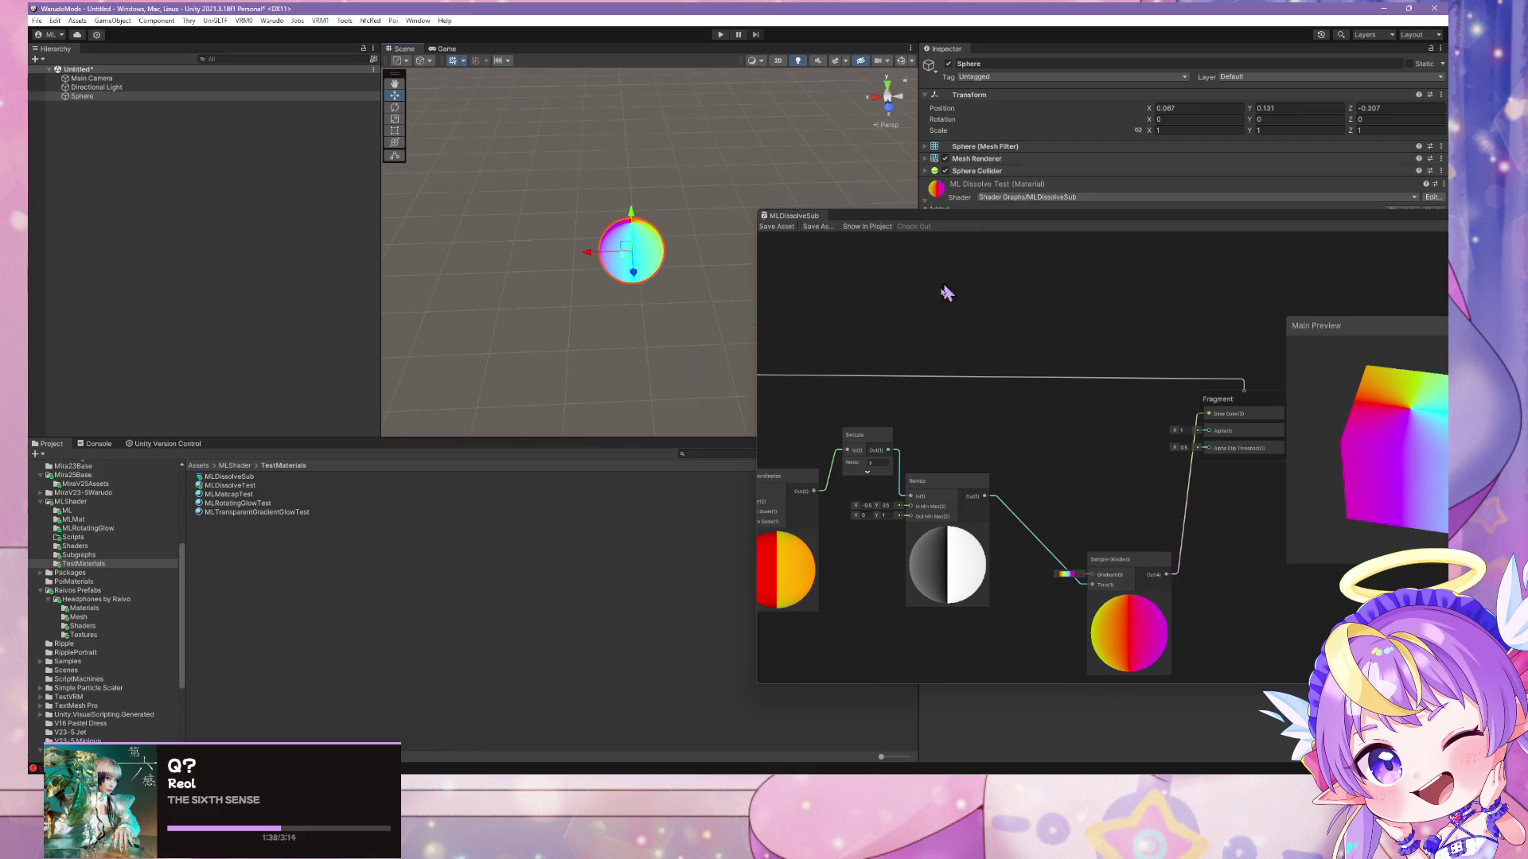
scroll(945, 293, "down", 3)
scroll(986, 300, "up", 2)
scroll(1009, 295, "up", 1)
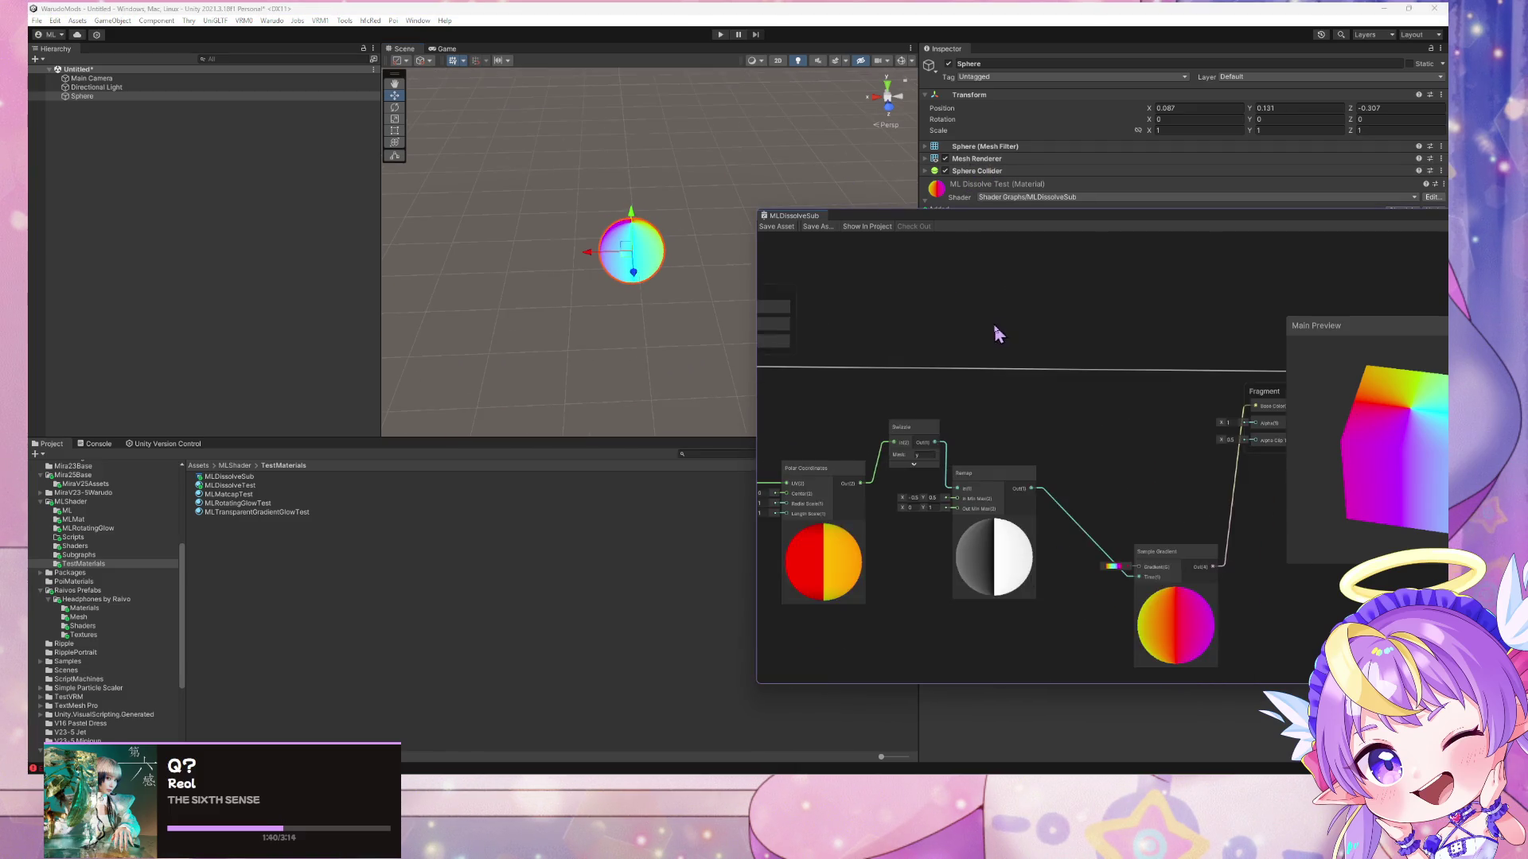
left_click_drag(1000, 331, 1203, 307)
left_click_drag(967, 362, 906, 344)
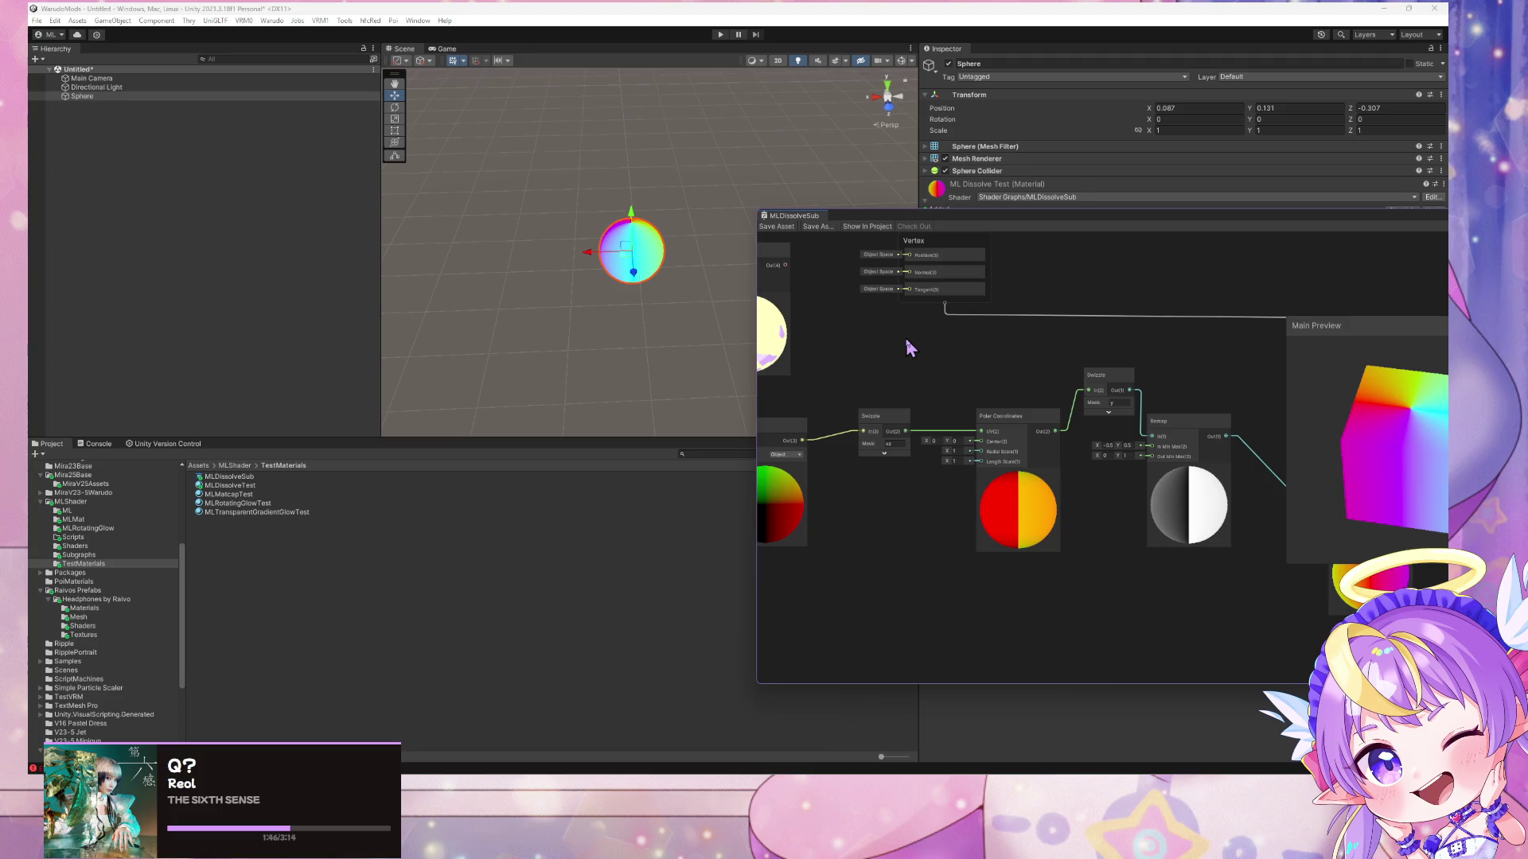
- Reposition the Shader Graph window and switch the main preview to a capsule mesh
mouse_move(986, 228)
left_mouse_down()
mouse_move(702, 436)
mouse_move(708, 247)
left_mouse_up()
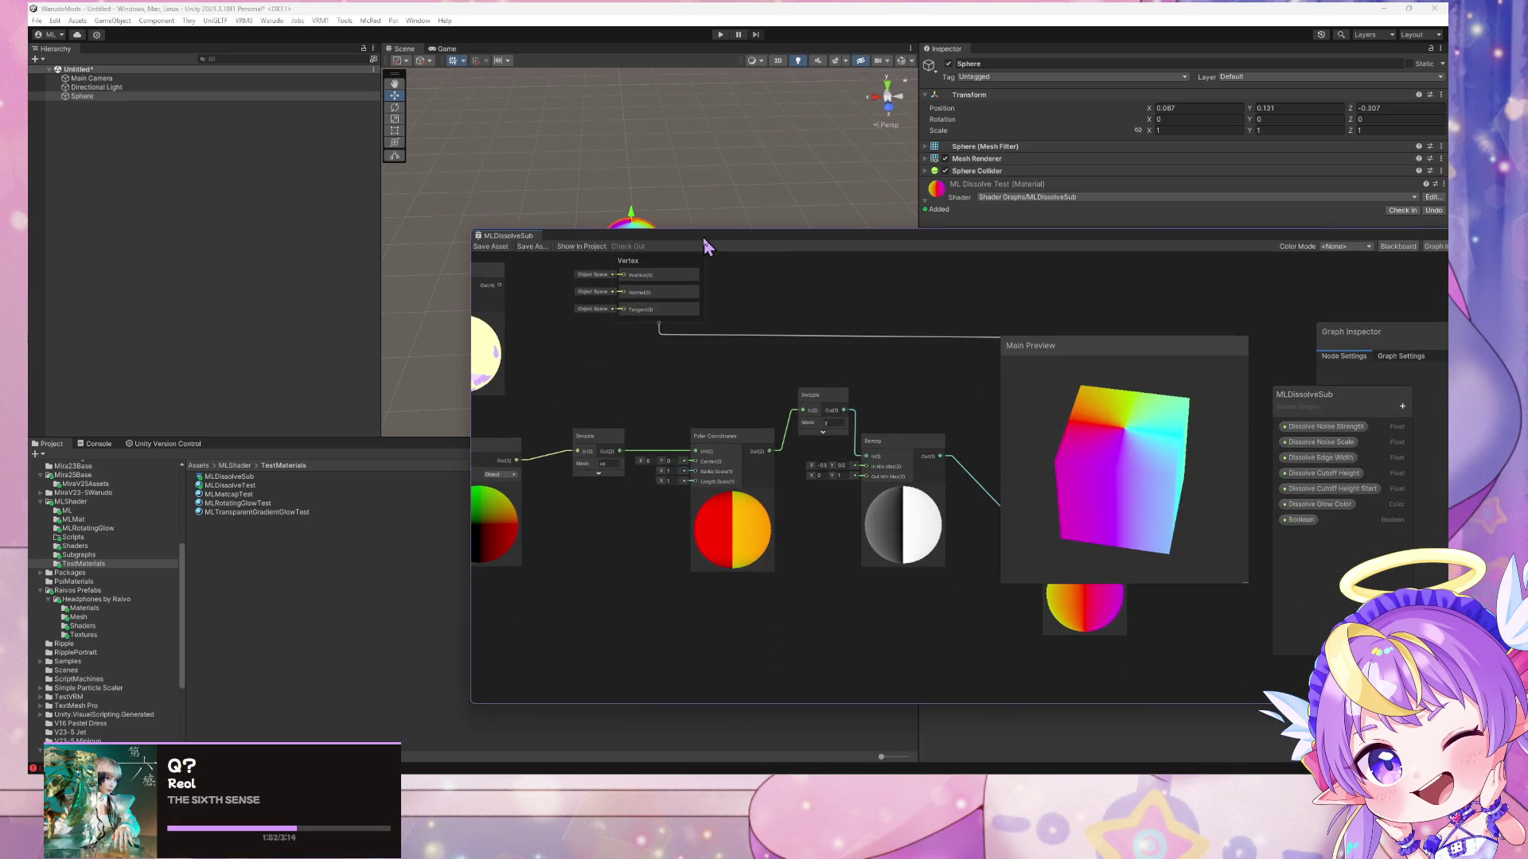
left_click_drag(703, 238, 666, 247)
left_click_drag(1031, 436, 990, 441)
right_click(1084, 449)
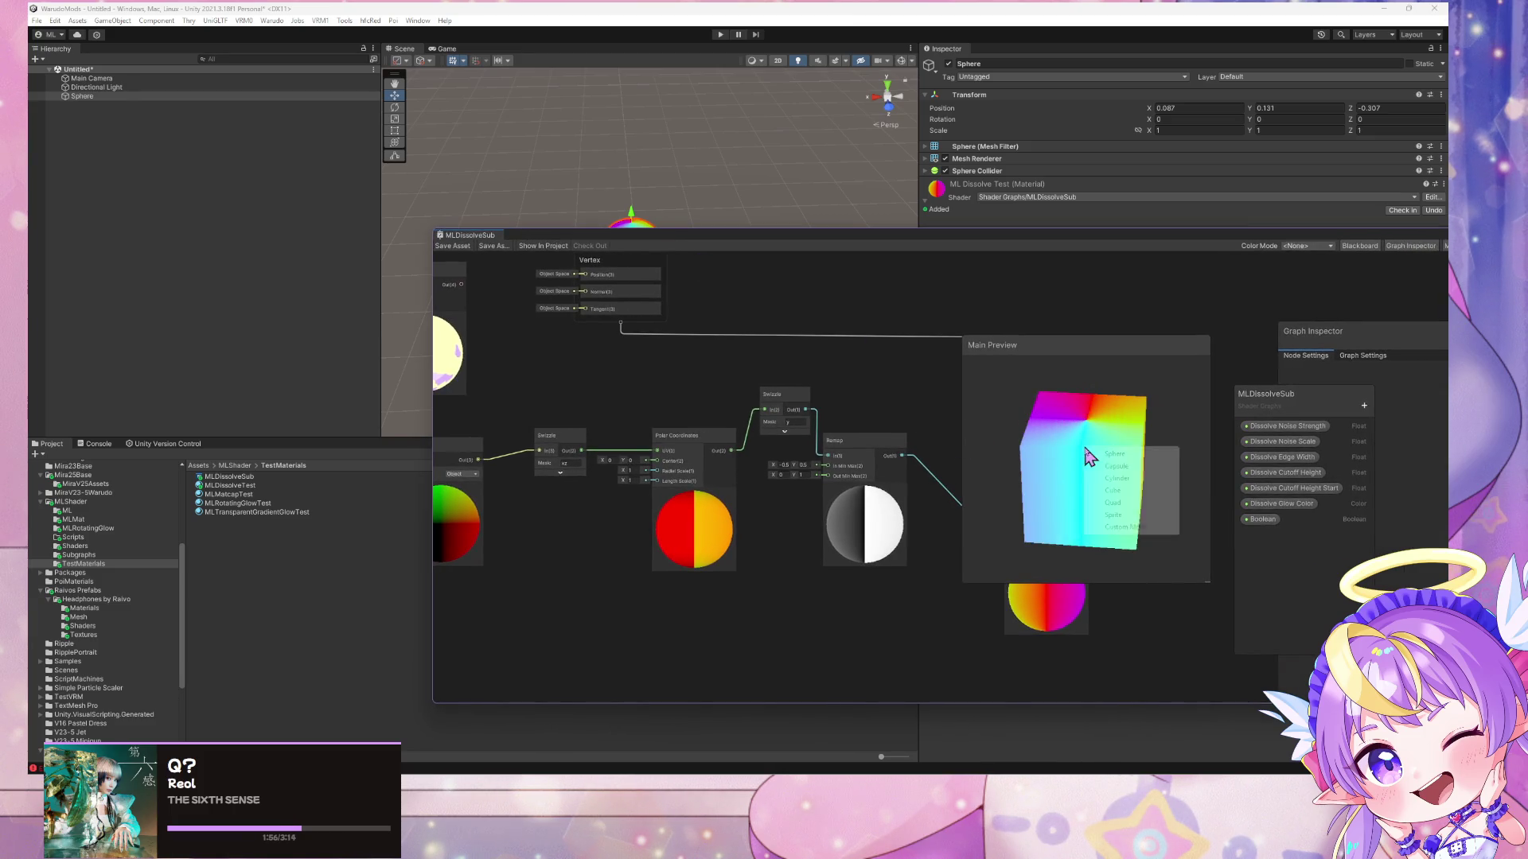
left_click(1118, 465)
mouse_move(1117, 464)
left_mouse_down()
mouse_move(1091, 556)
mouse_move(1074, 411)
mouse_move(1074, 479)
left_mouse_up()
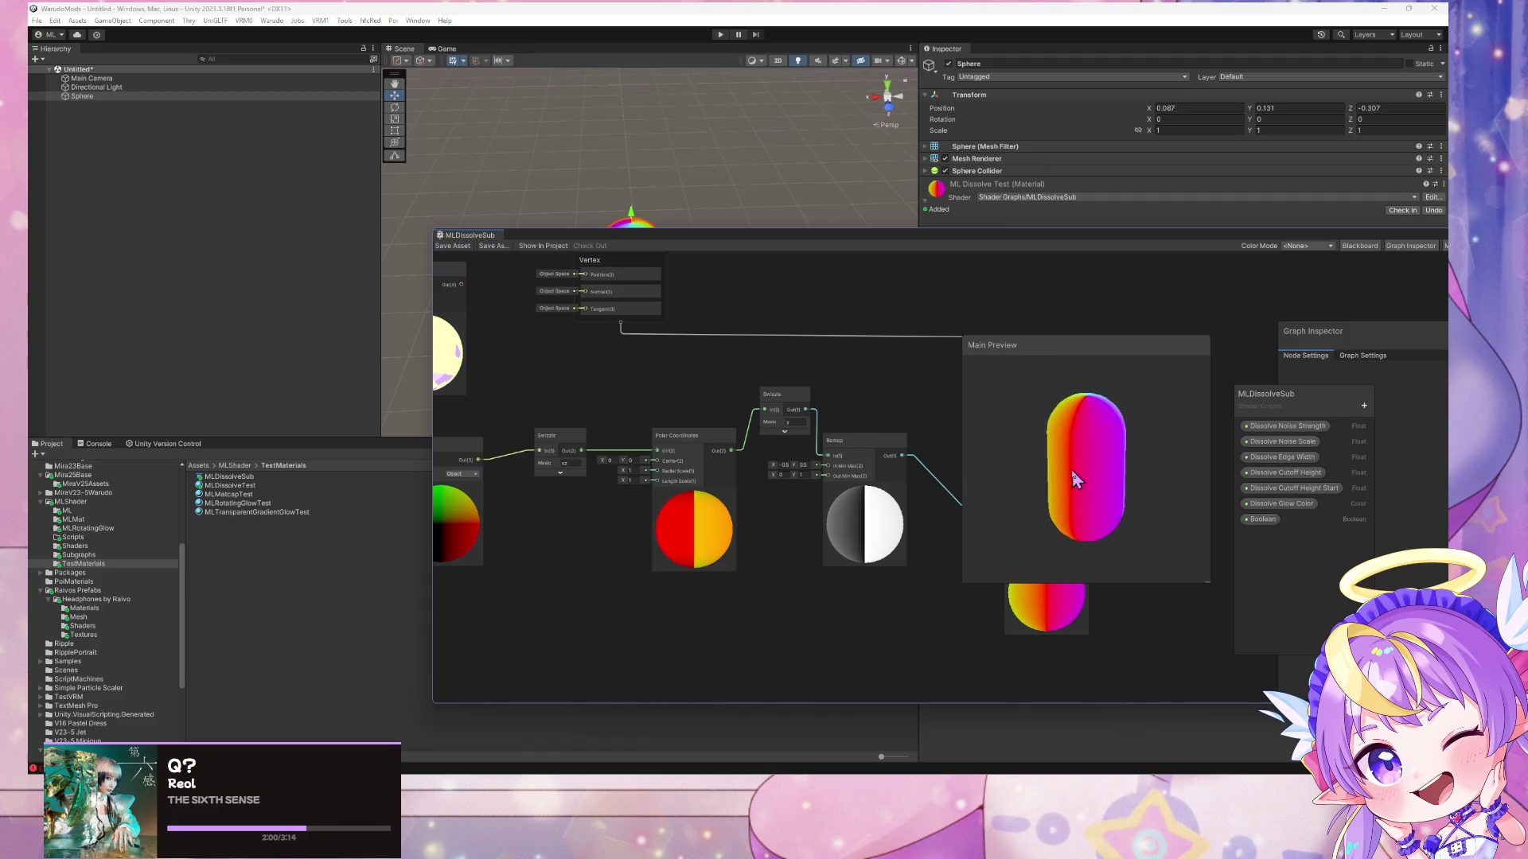
- Move the Position node below the polar-coordinate chain
left_click_drag(916, 395, 772, 345)
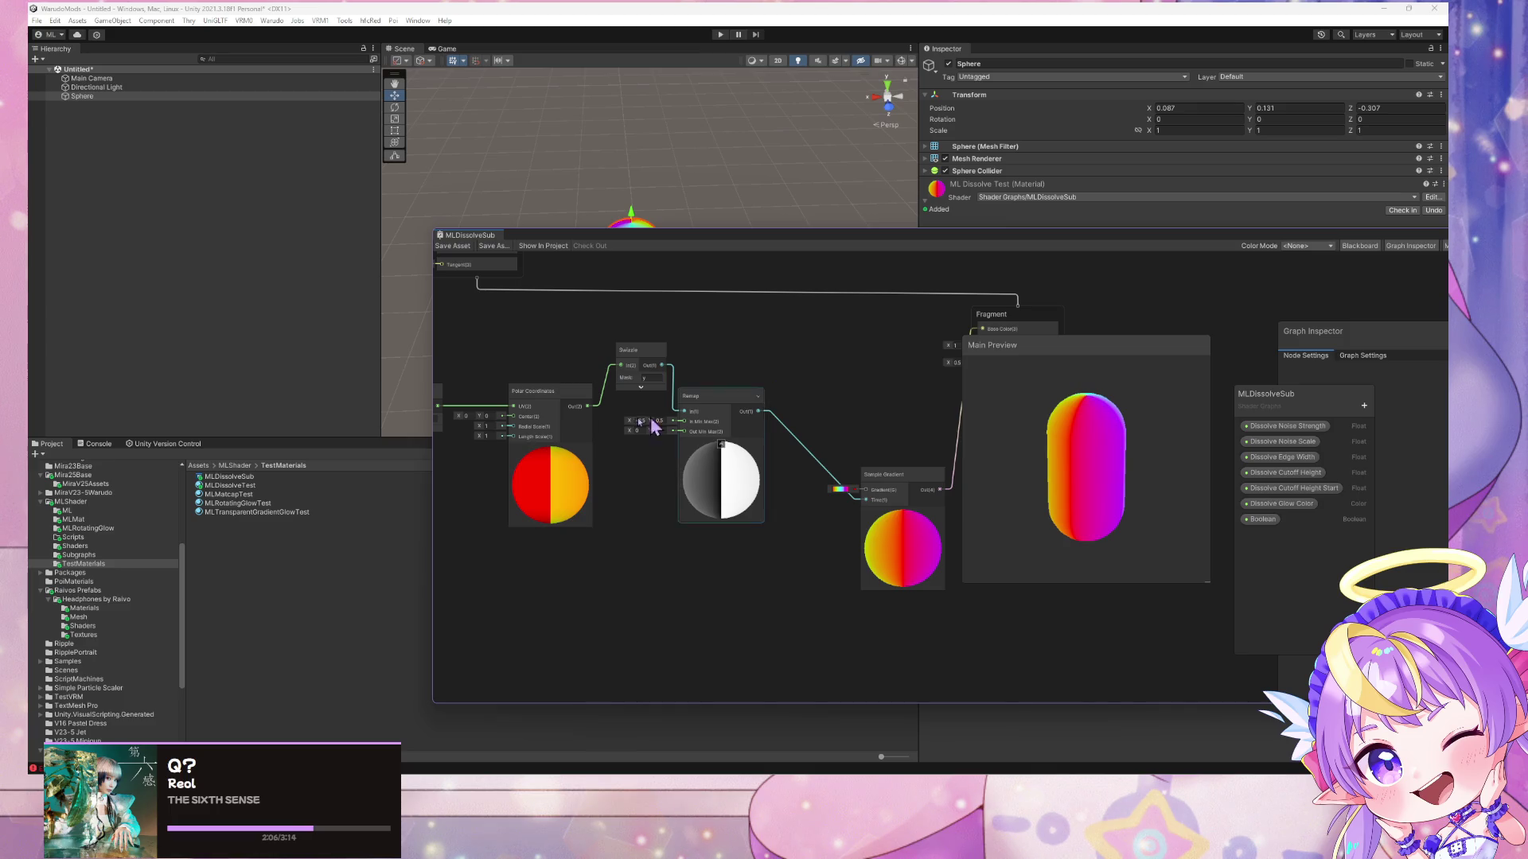
scroll(728, 385, "down", 5)
scroll(517, 401, "up", 4)
left_click_drag(485, 405, 626, 545)
- Duplicate the Swizzle node and place the copy below, fed by Position
left_click_drag(573, 392, 703, 418)
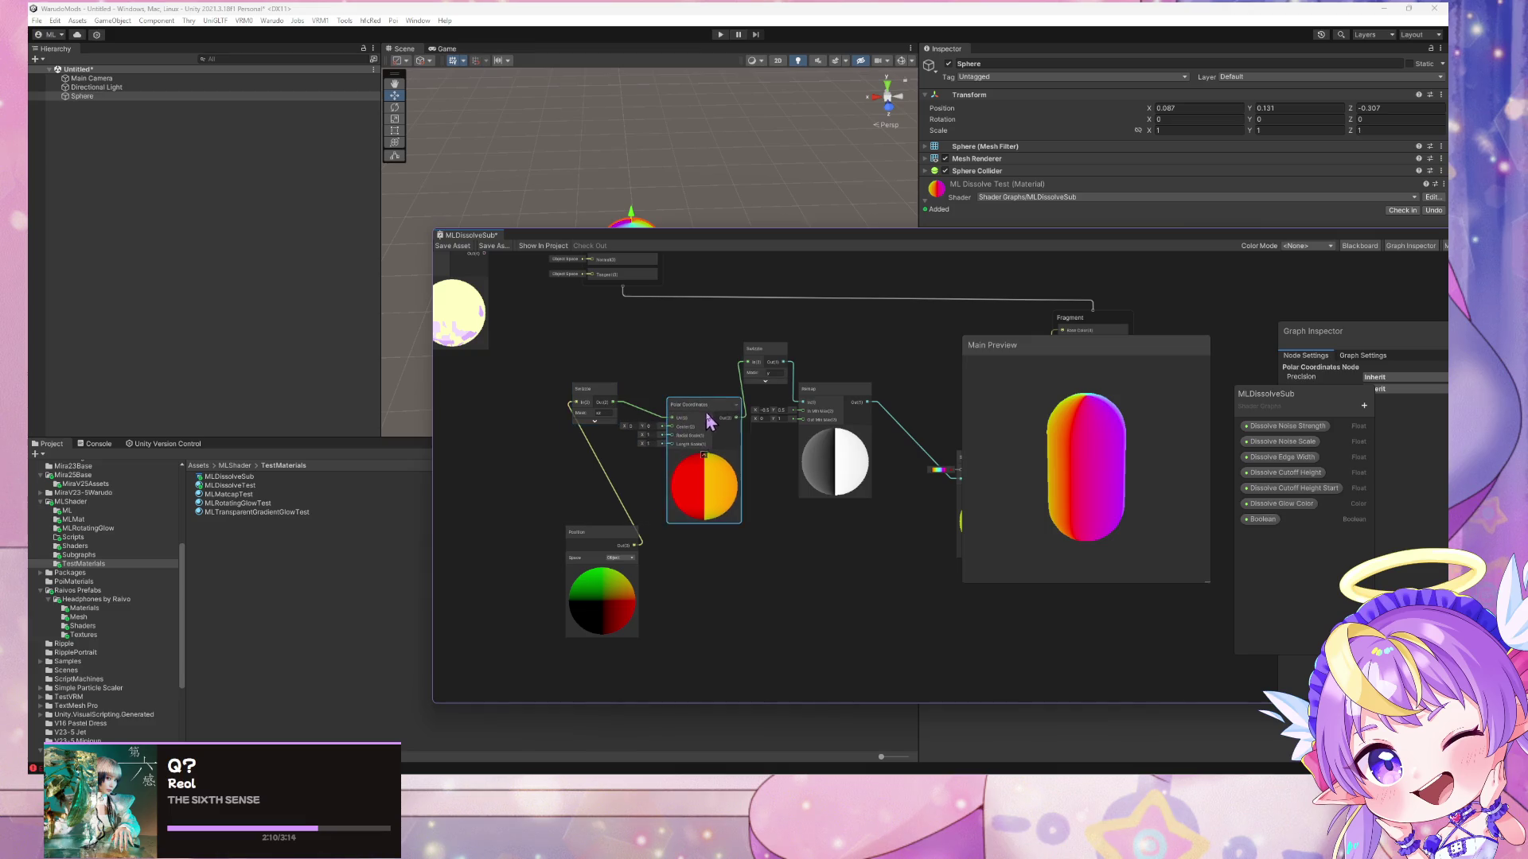
left_click(614, 402)
key("ctrl+d")
left_click_drag(633, 410, 764, 571)
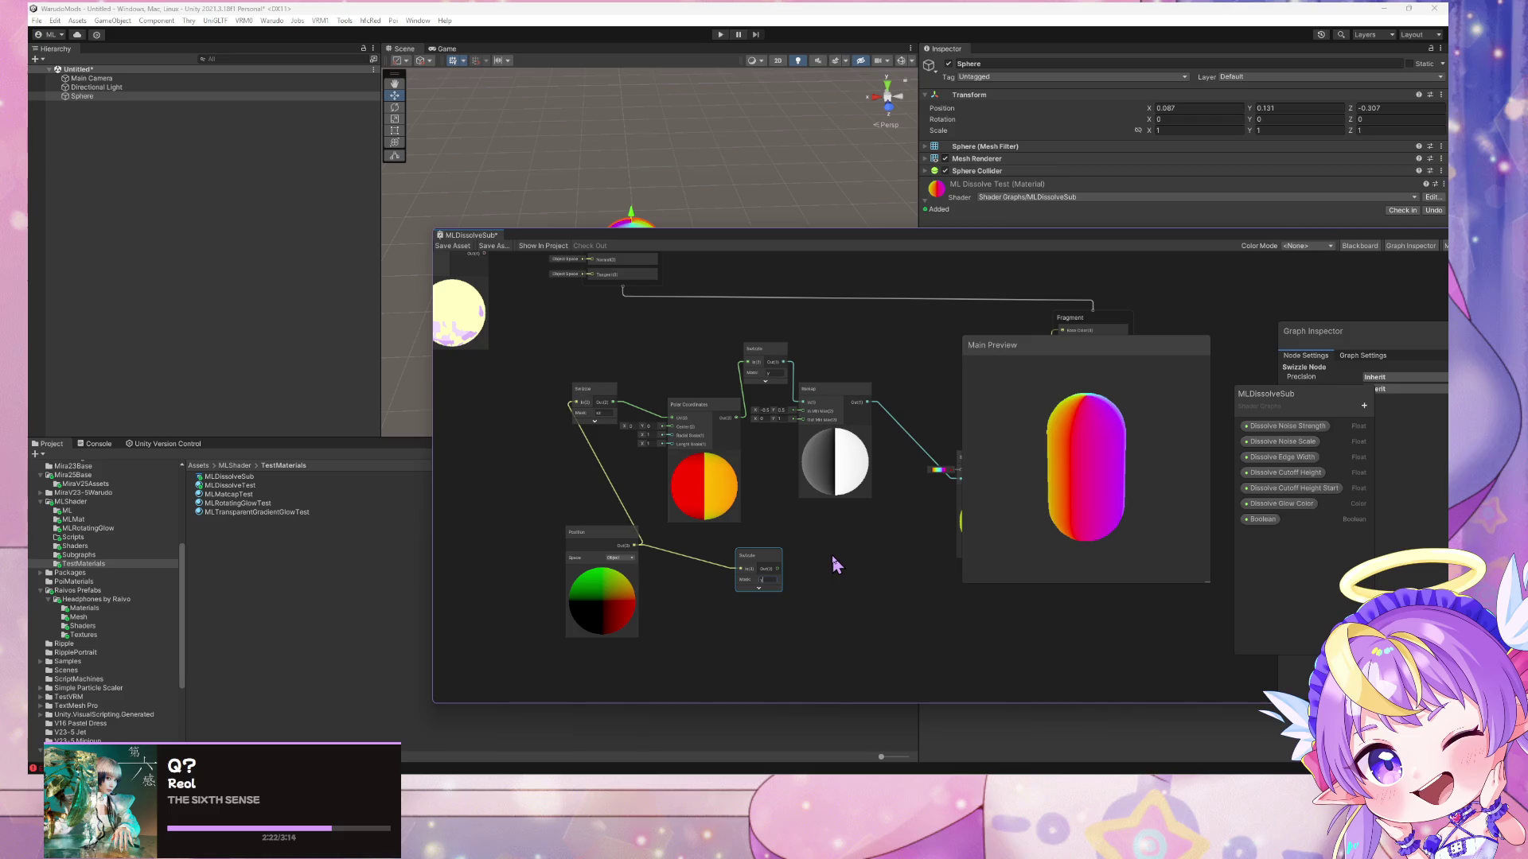
- Shift Remap, Sample Gradient and the lower Swizzle right to tidy the layout
left_click_drag(876, 520, 789, 519)
left_click_drag(699, 382, 719, 398)
left_click_drag(845, 451, 867, 457)
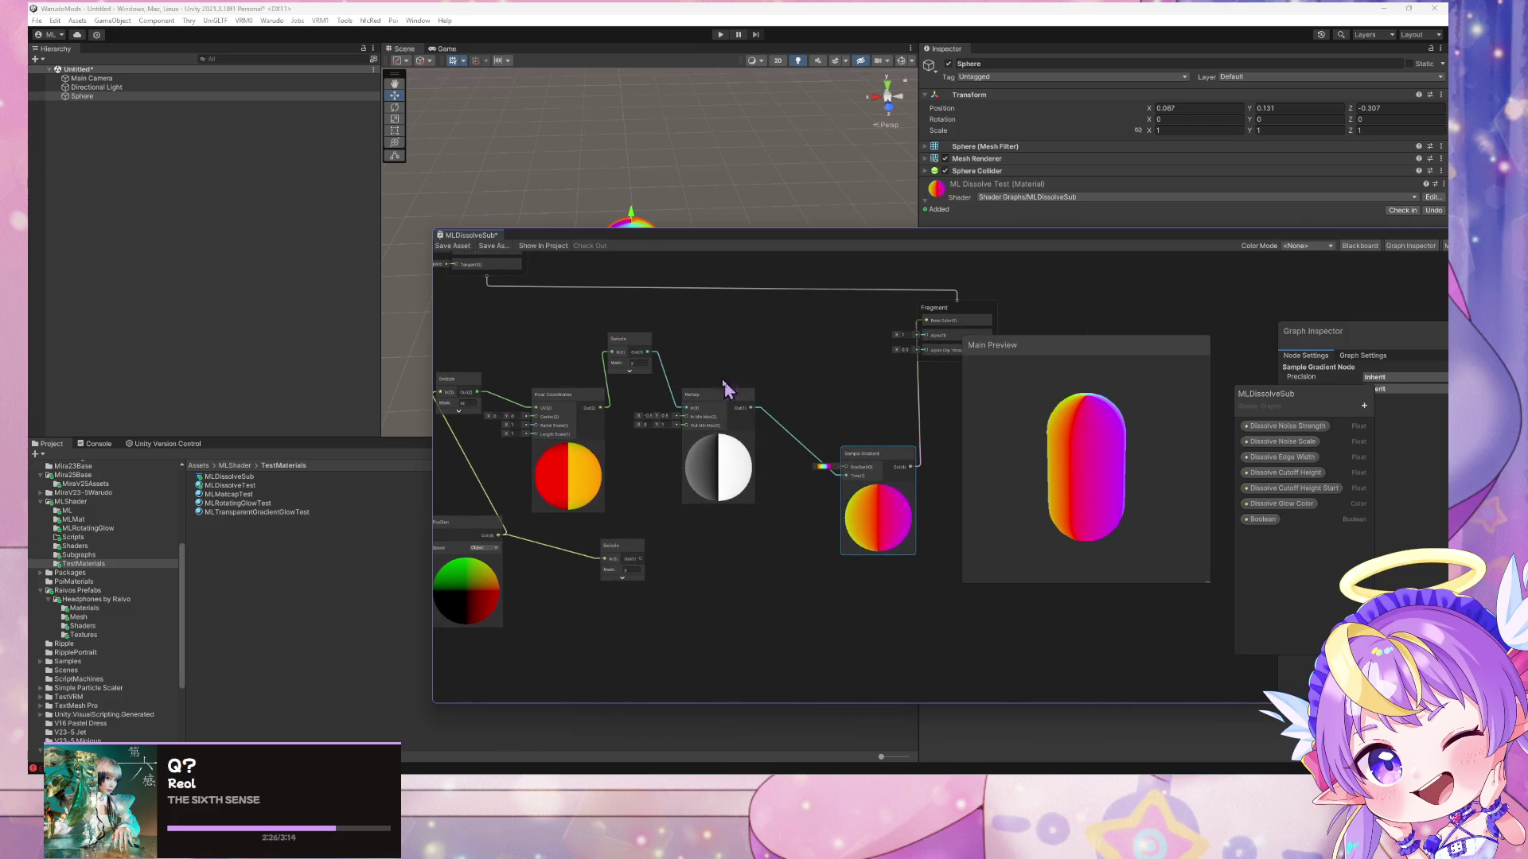
left_click_drag(706, 392, 718, 403)
left_click_drag(631, 554, 722, 565)
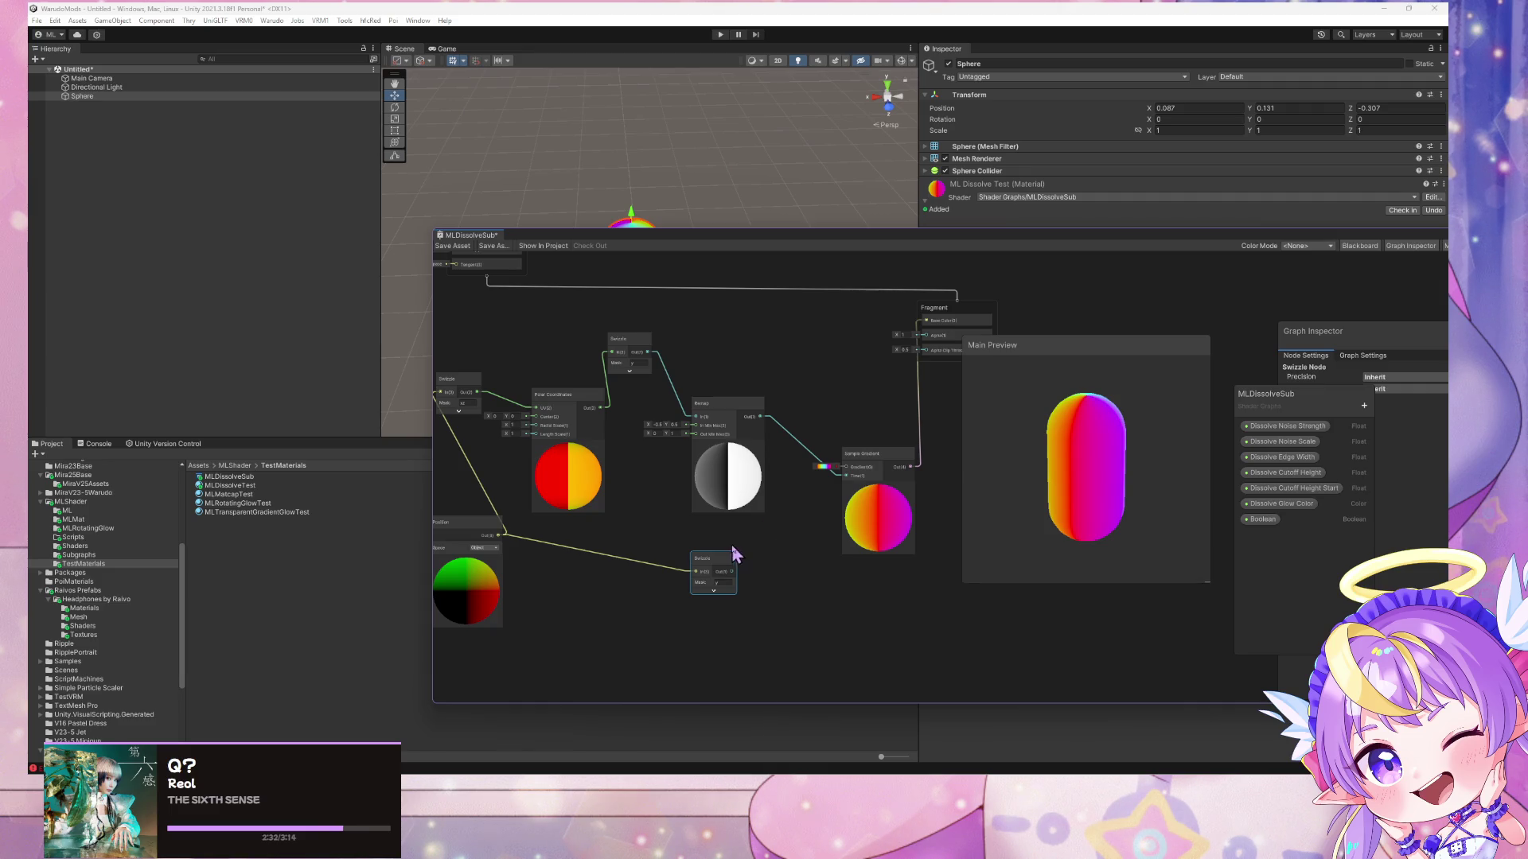
mouse_move(624, 528)
left_mouse_down()
mouse_move(732, 541)
mouse_move(771, 523)
mouse_move(694, 517)
left_mouse_up()
left_click_drag(870, 579, 772, 545)
- Add a Vector 2 node and feed the Remap output into its X
key("space")
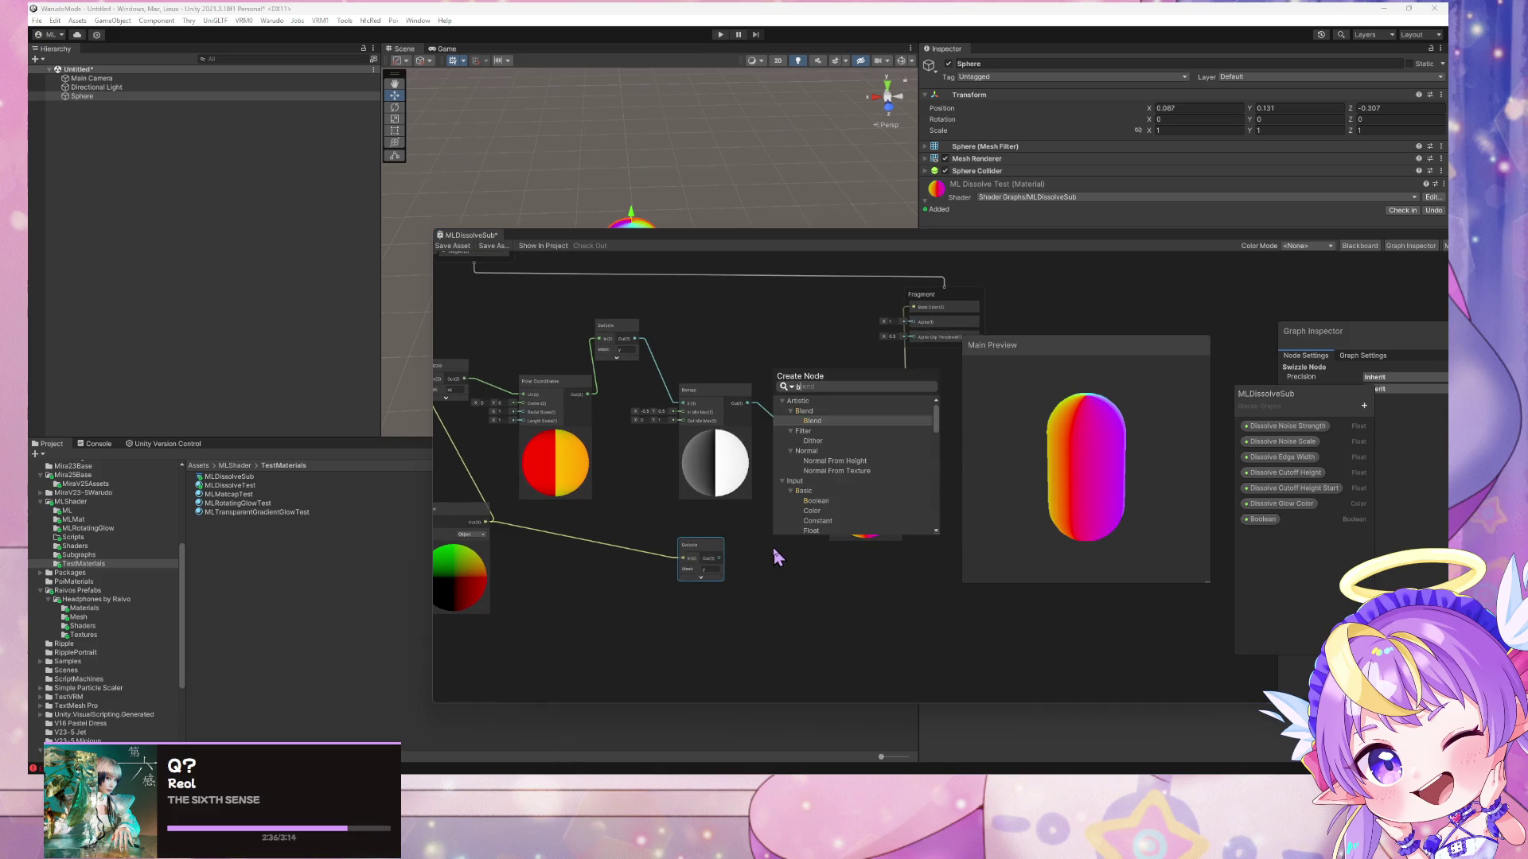
type("vecto")
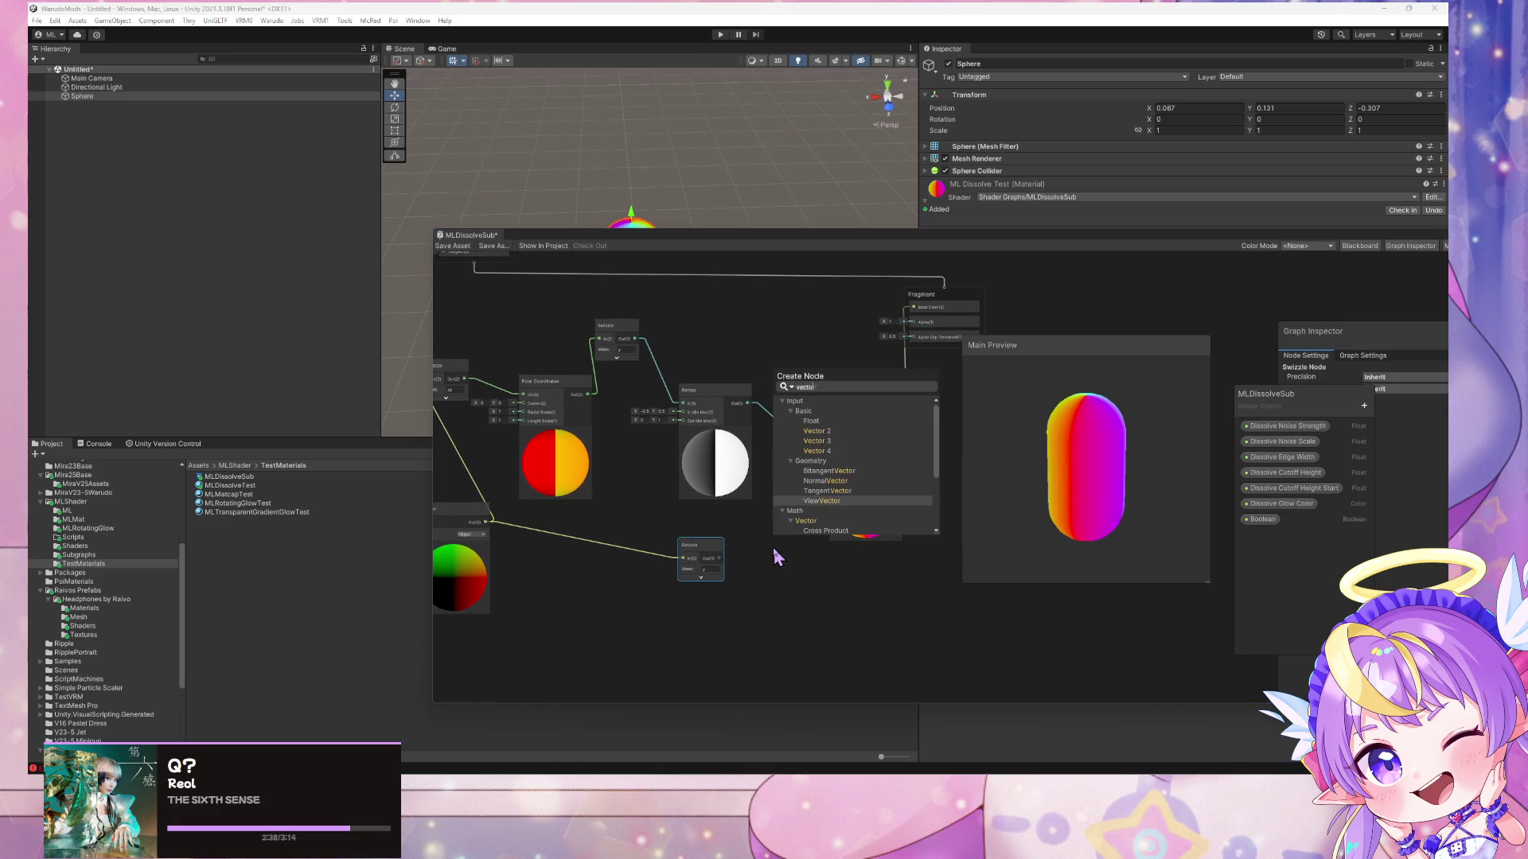
key("Up")
key("Up")
key("Up")
key("Return")
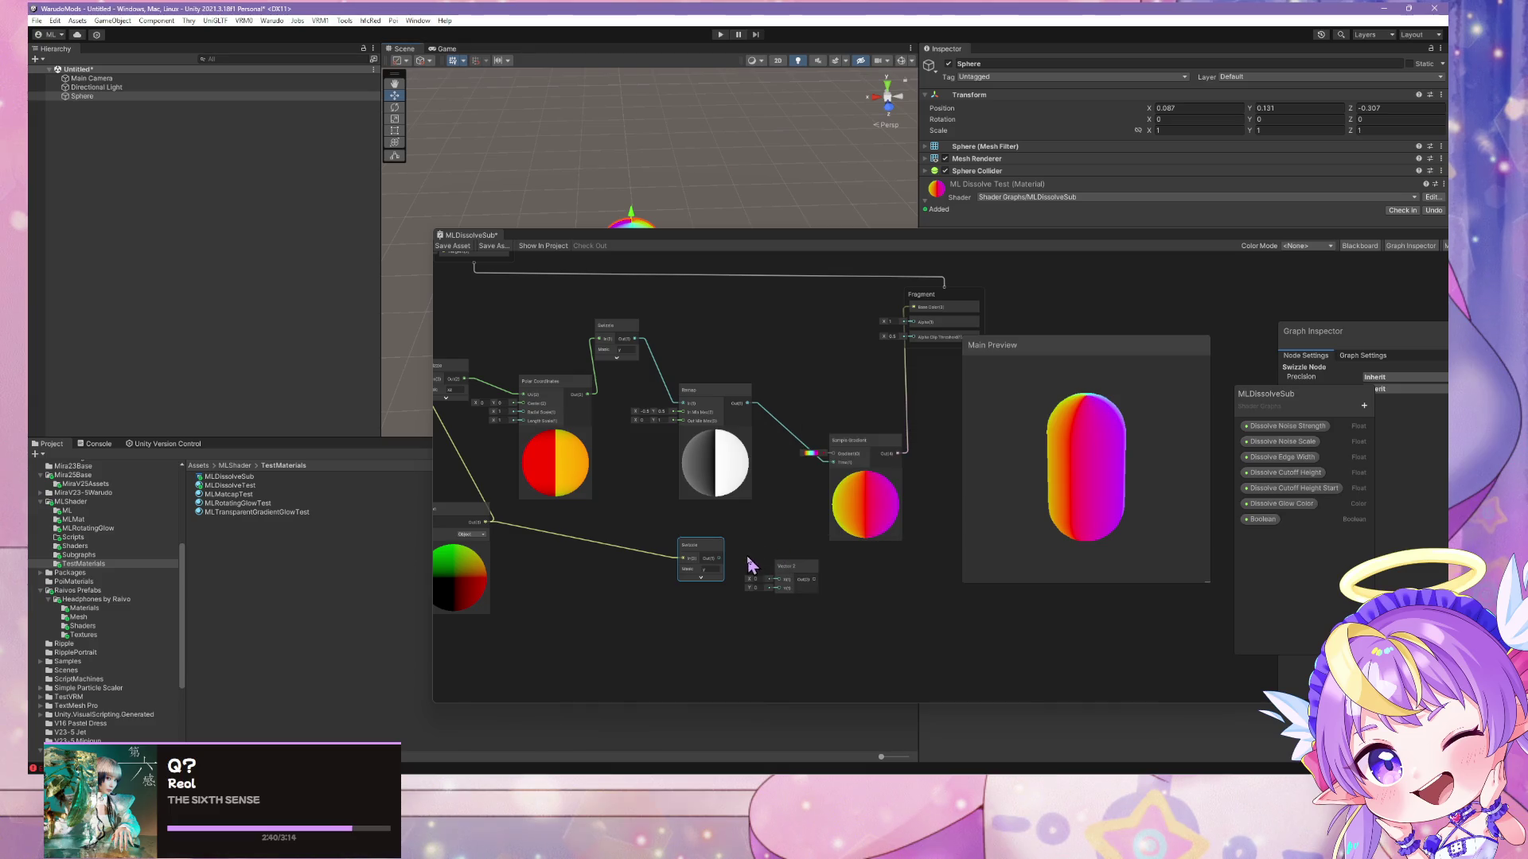
left_click_drag(720, 560, 730, 573)
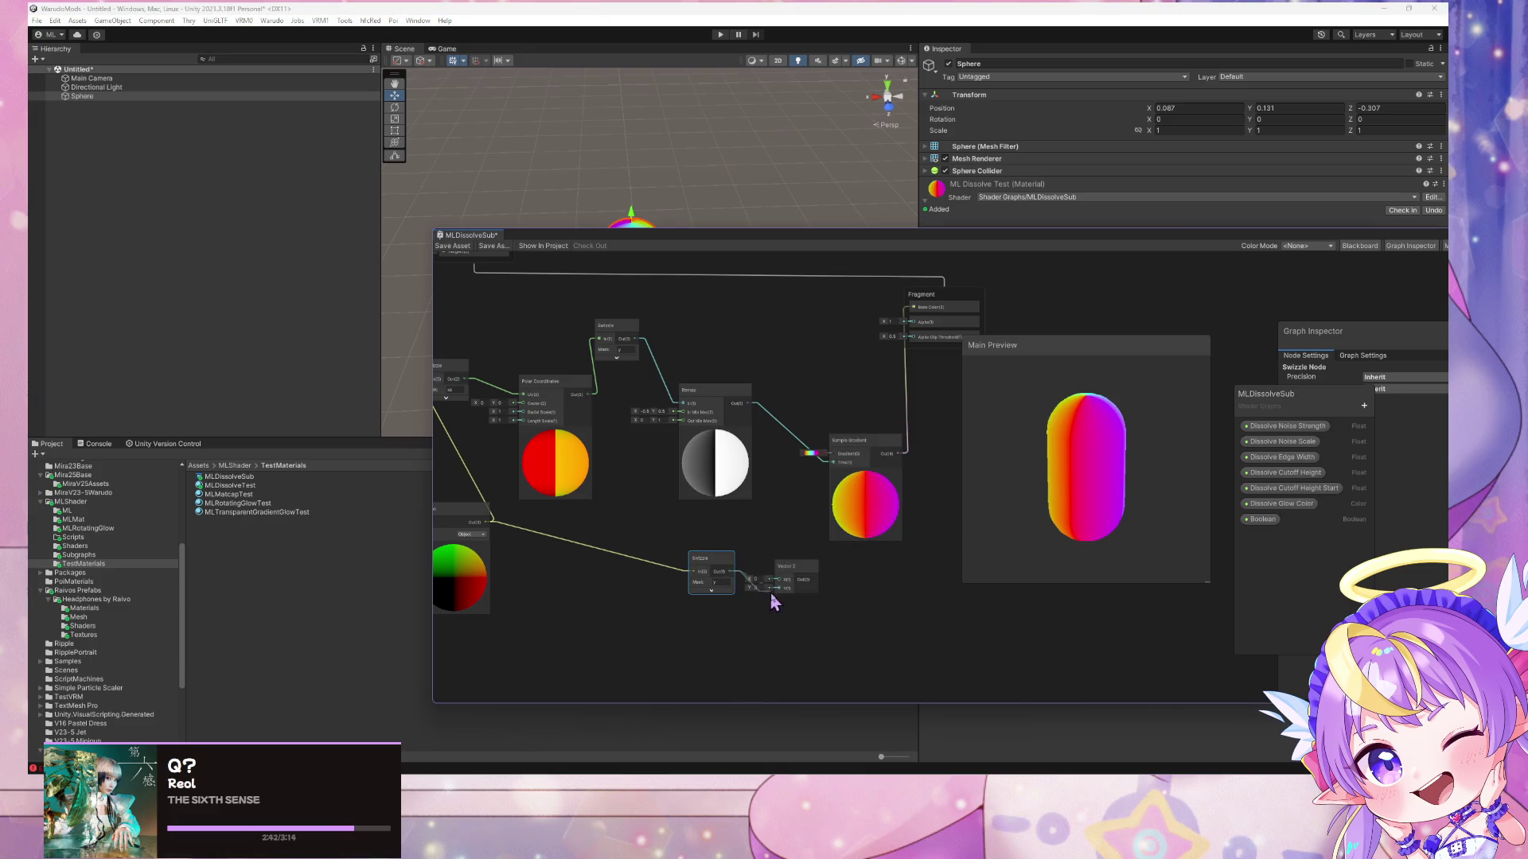
mouse_move(747, 403)
left_mouse_down()
mouse_move(785, 487)
mouse_move(779, 579)
left_mouse_up()
- Add a Simple Noise node with the Vector 2 connected to its UV
key("space")
type("noise")
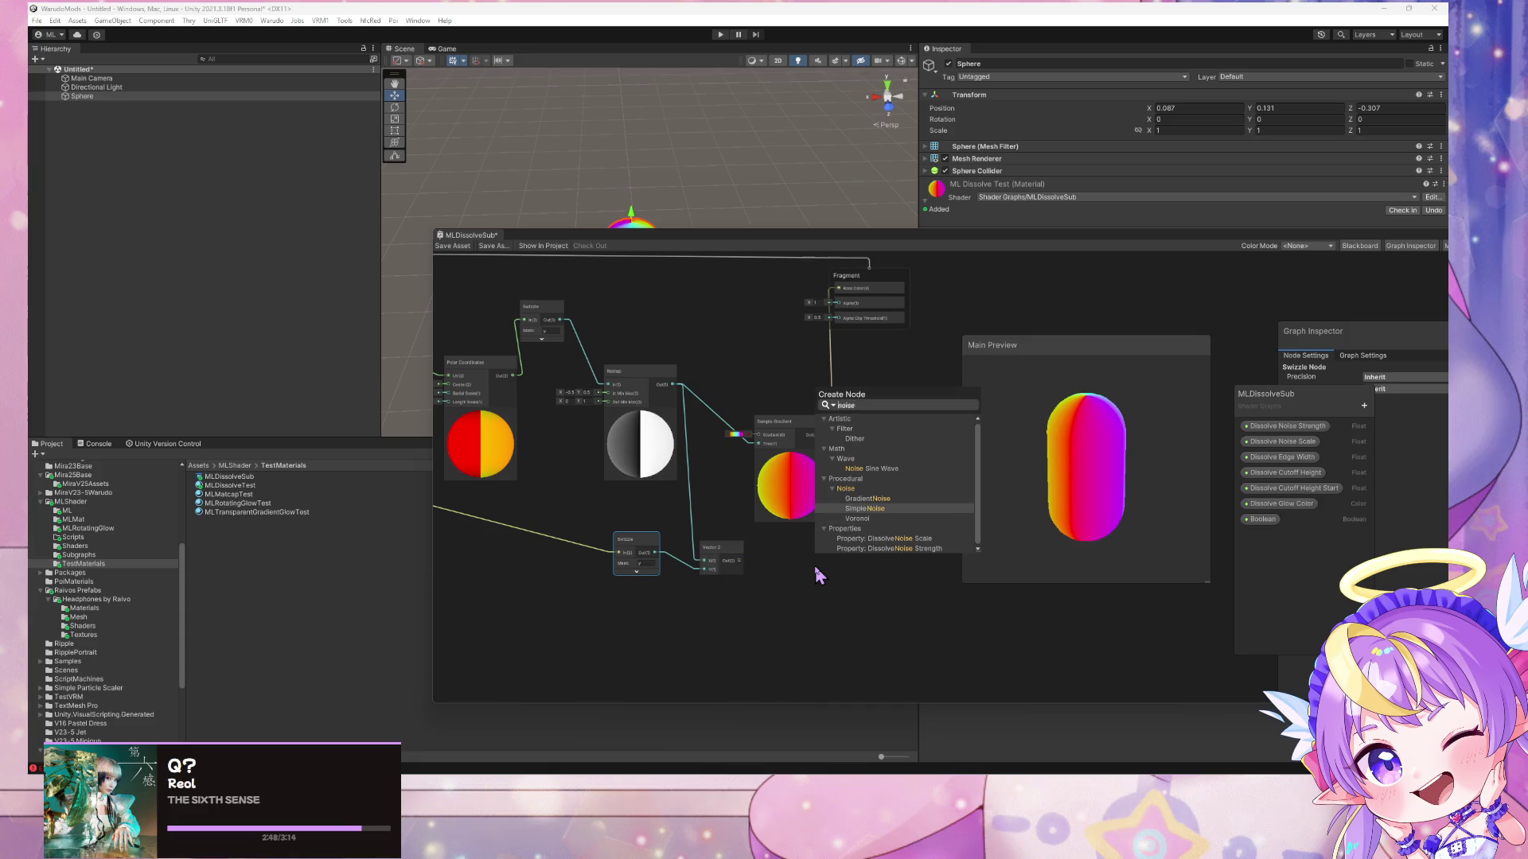
key("Return")
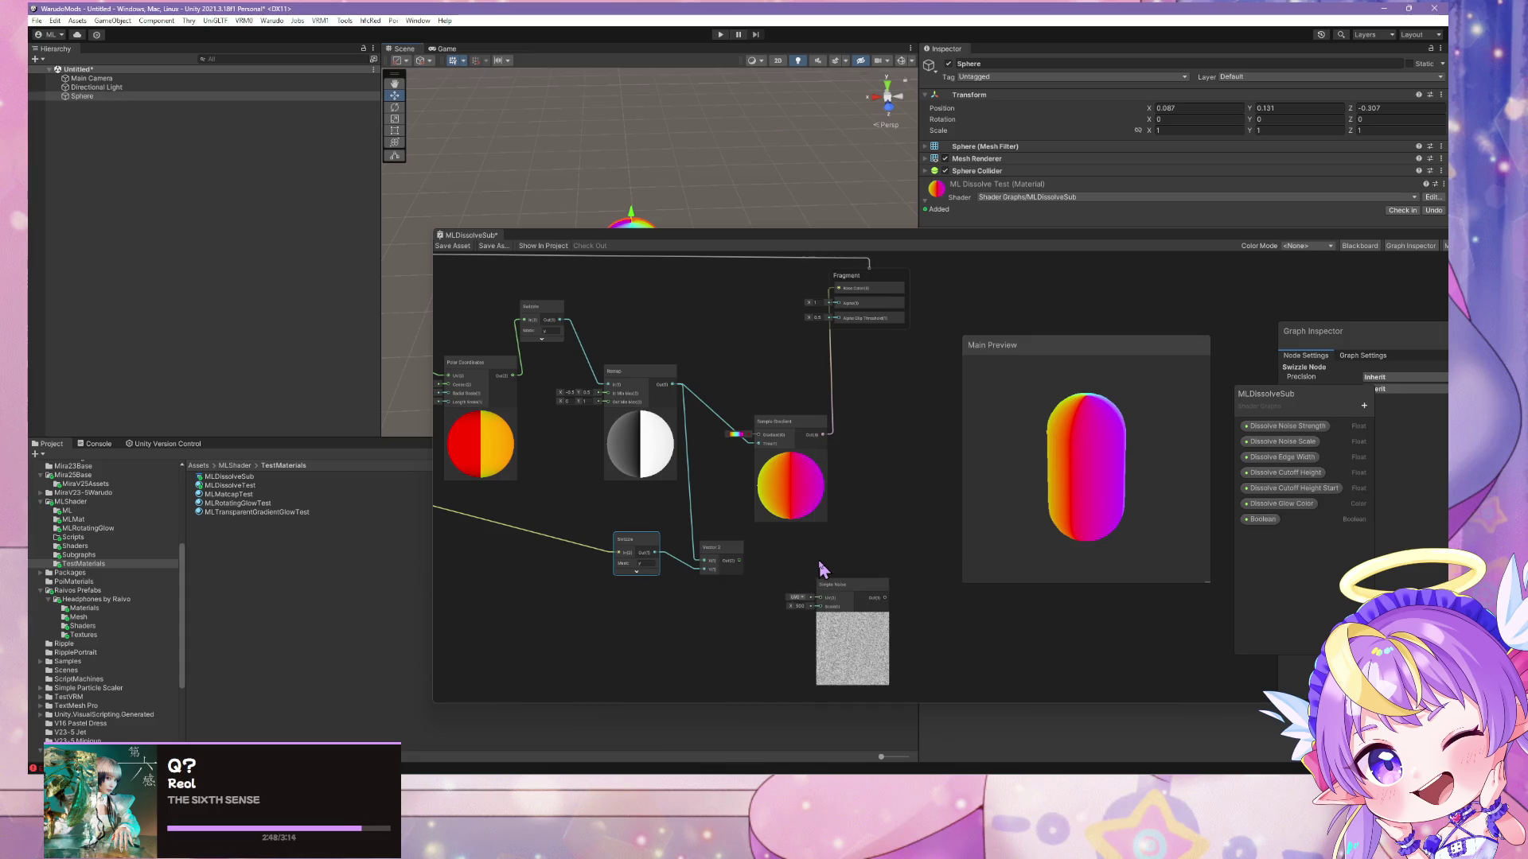
left_click_drag(739, 560, 794, 591)
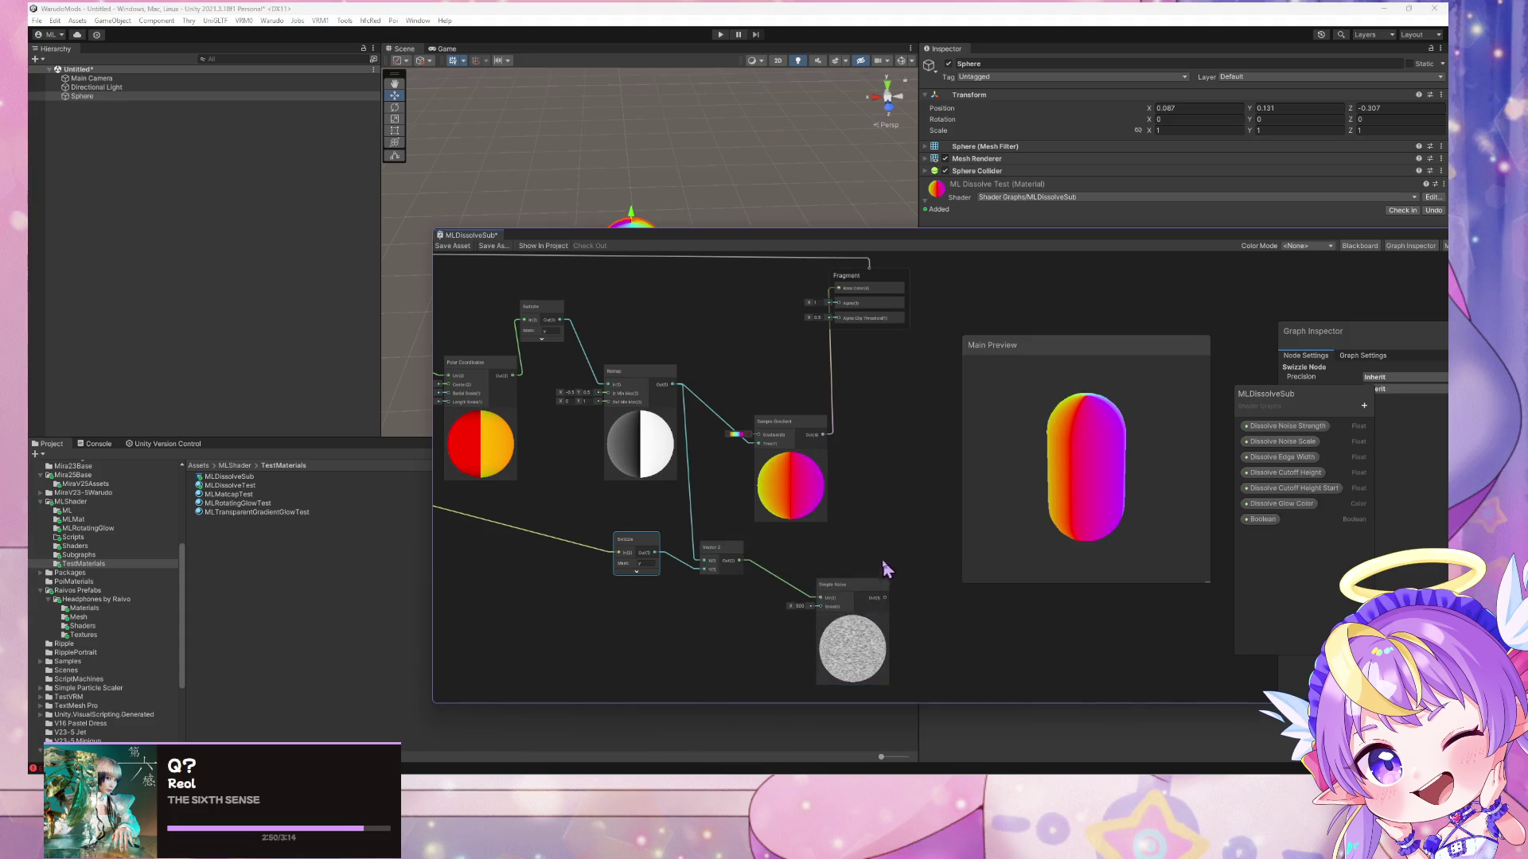
scroll(875, 572, "up", 3)
scroll(812, 566, "down", 2)
mouse_move(811, 566)
left_mouse_down()
mouse_move(784, 536)
mouse_move(703, 673)
mouse_move(736, 286)
mouse_move(746, 327)
left_mouse_up()
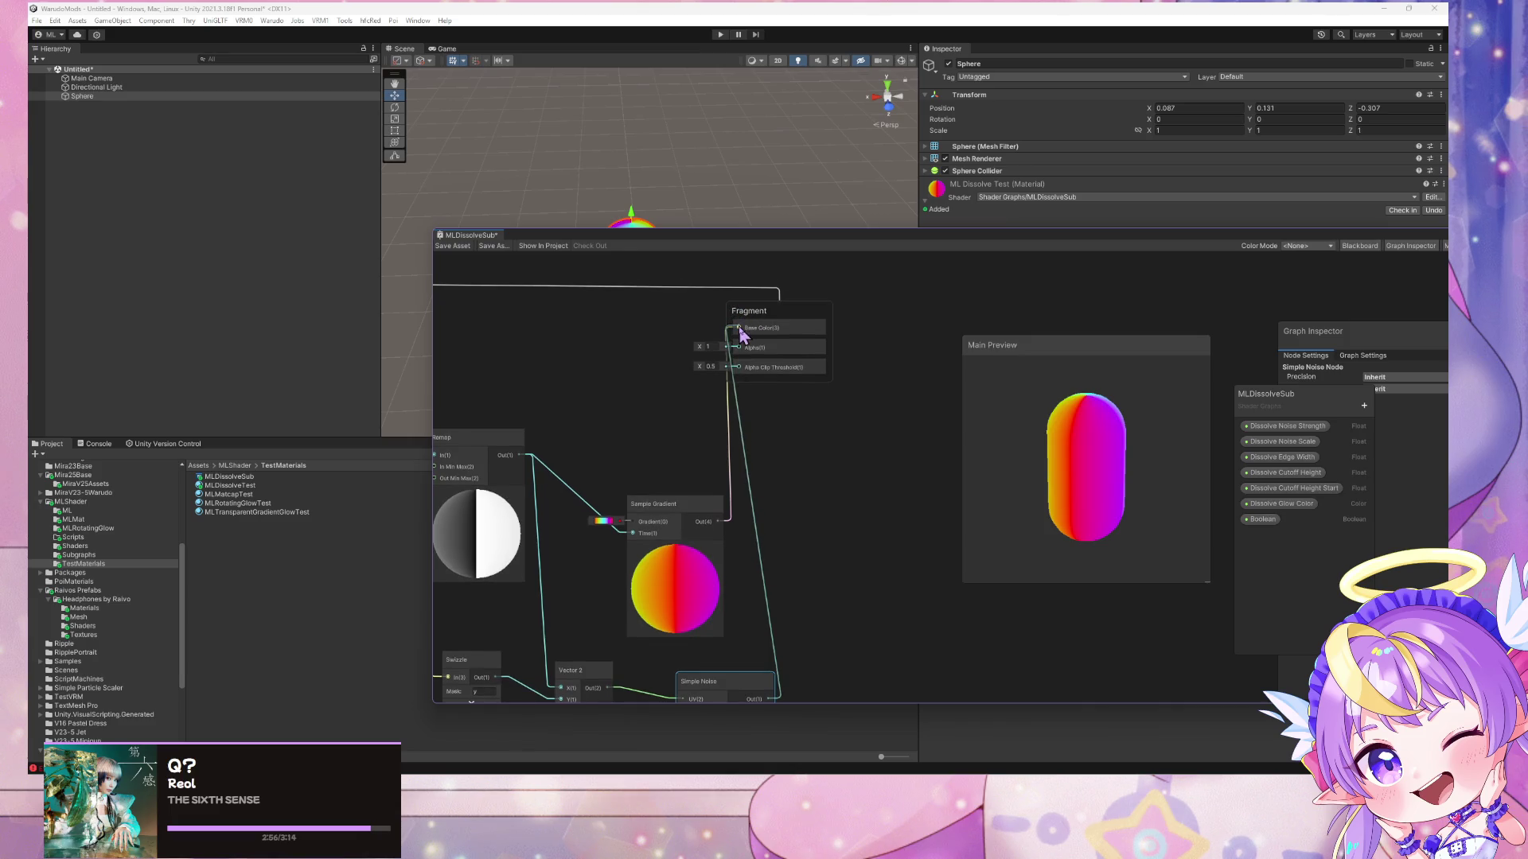
- Drive Base Color with Simple Noise and delete the Sample Gradient node
left_click(694, 510)
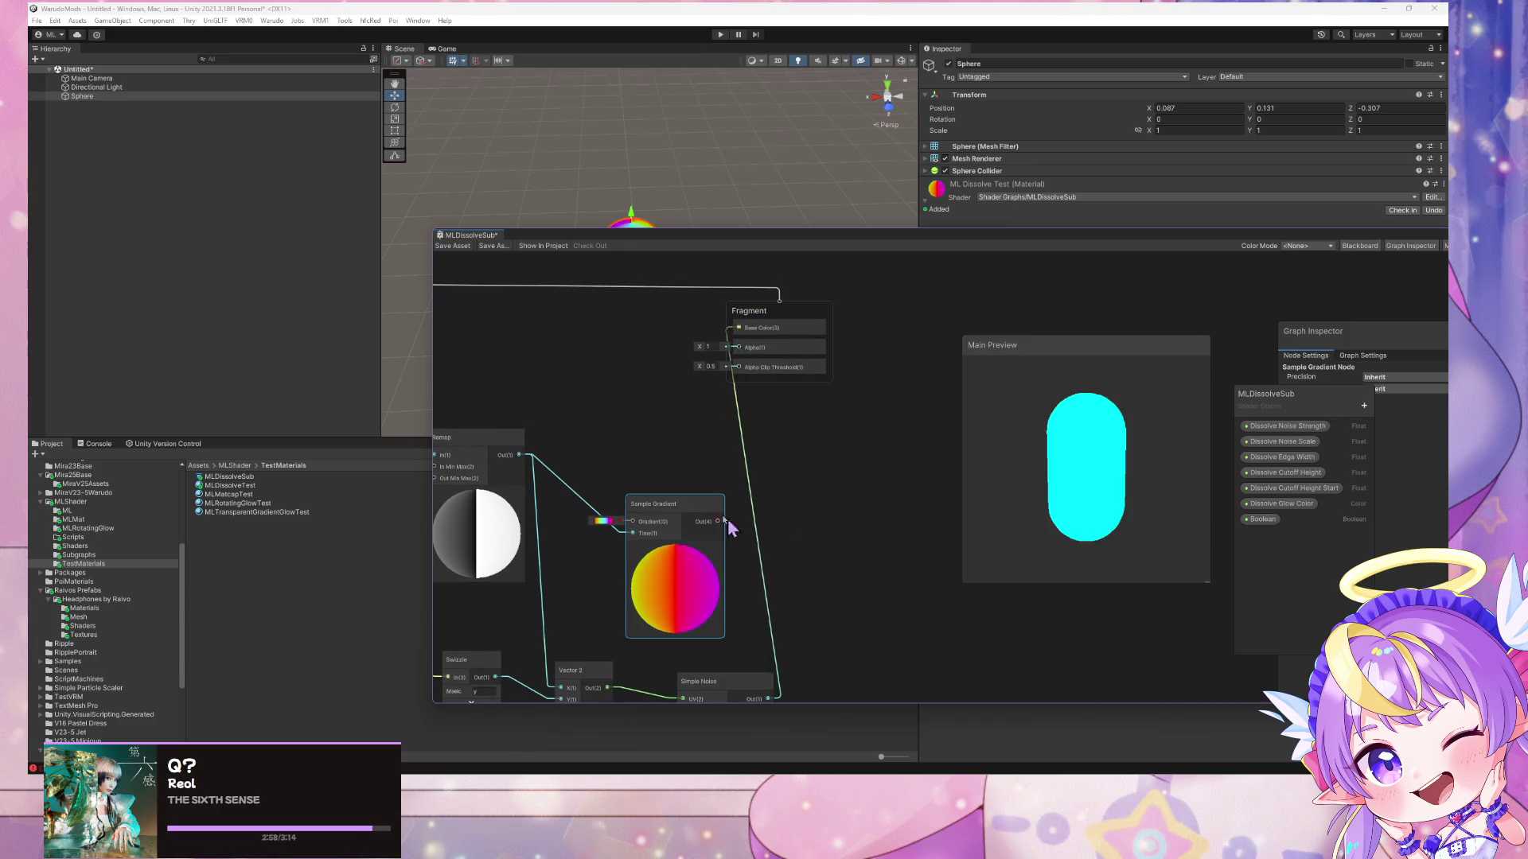
key("Delete")
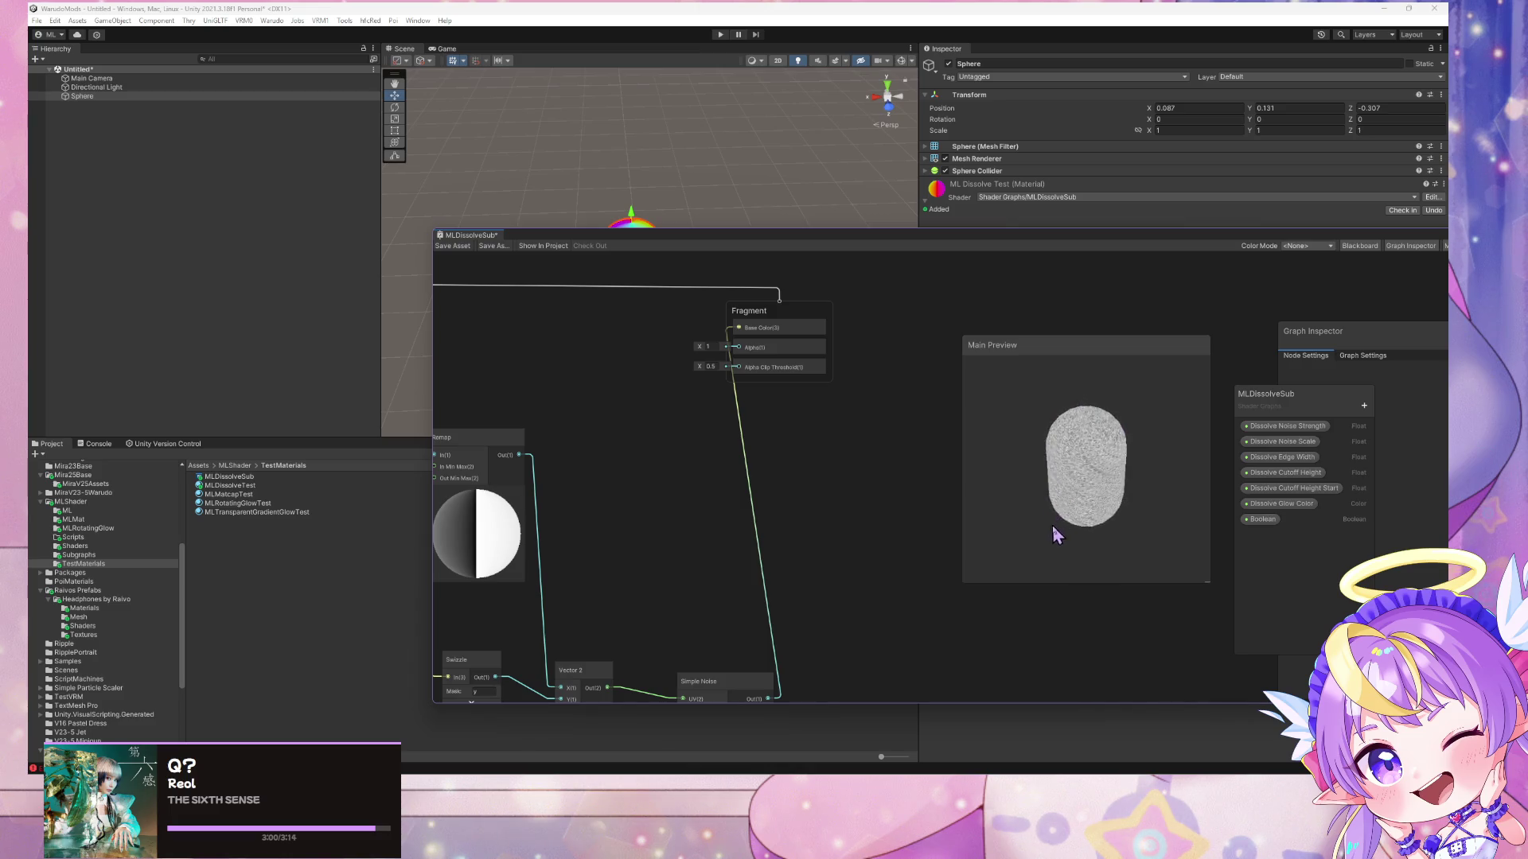
scroll(1096, 471, "up", 3)
mouse_move(1110, 471)
left_mouse_down()
mouse_move(1010, 536)
mouse_move(928, 519)
mouse_move(1067, 497)
left_mouse_up()
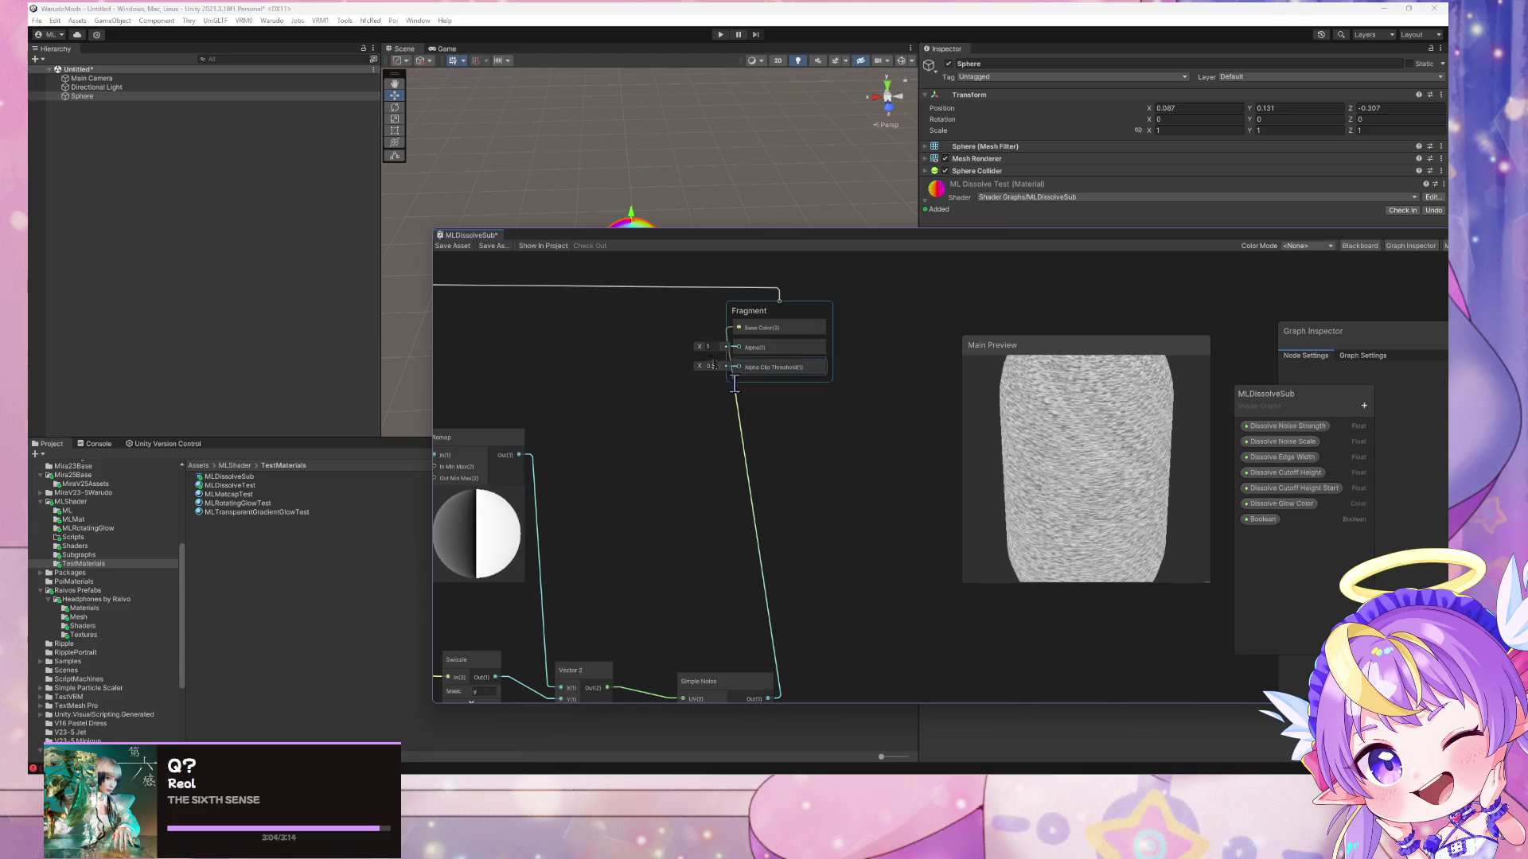
scroll(724, 486, "down", 5)
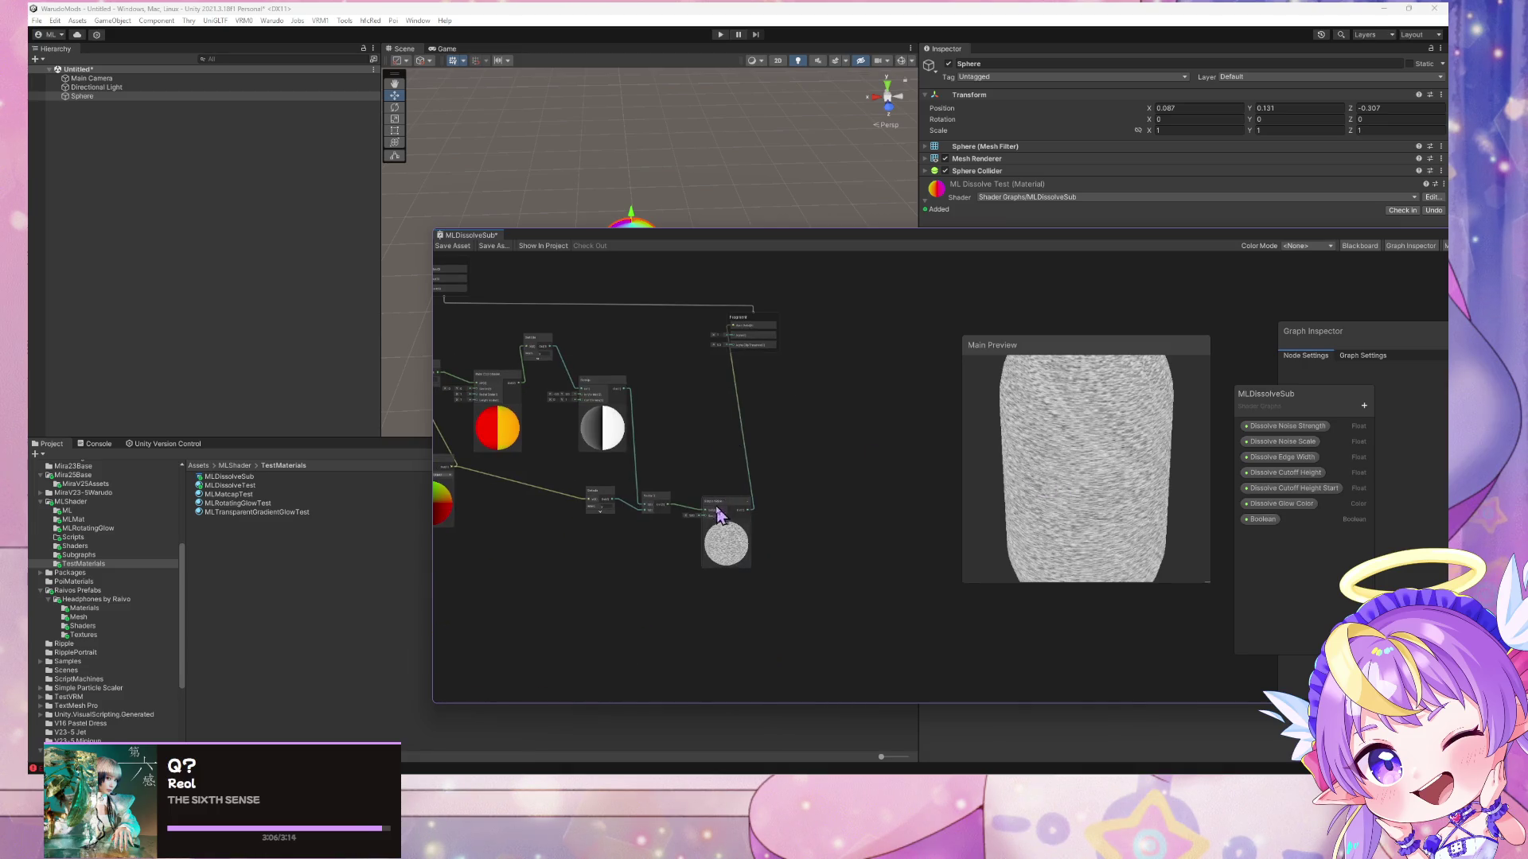
- Lower the Simple Noise scale to 36, then go back to the Polar Coordinates article
left_click(719, 511)
scroll(706, 514, "up", 5)
mouse_move(634, 518)
left_mouse_down()
mouse_move(253, 474)
mouse_move(366, 482)
left_mouse_up()
scroll(596, 437, "down", 4)
scroll(557, 469, "up", 2)
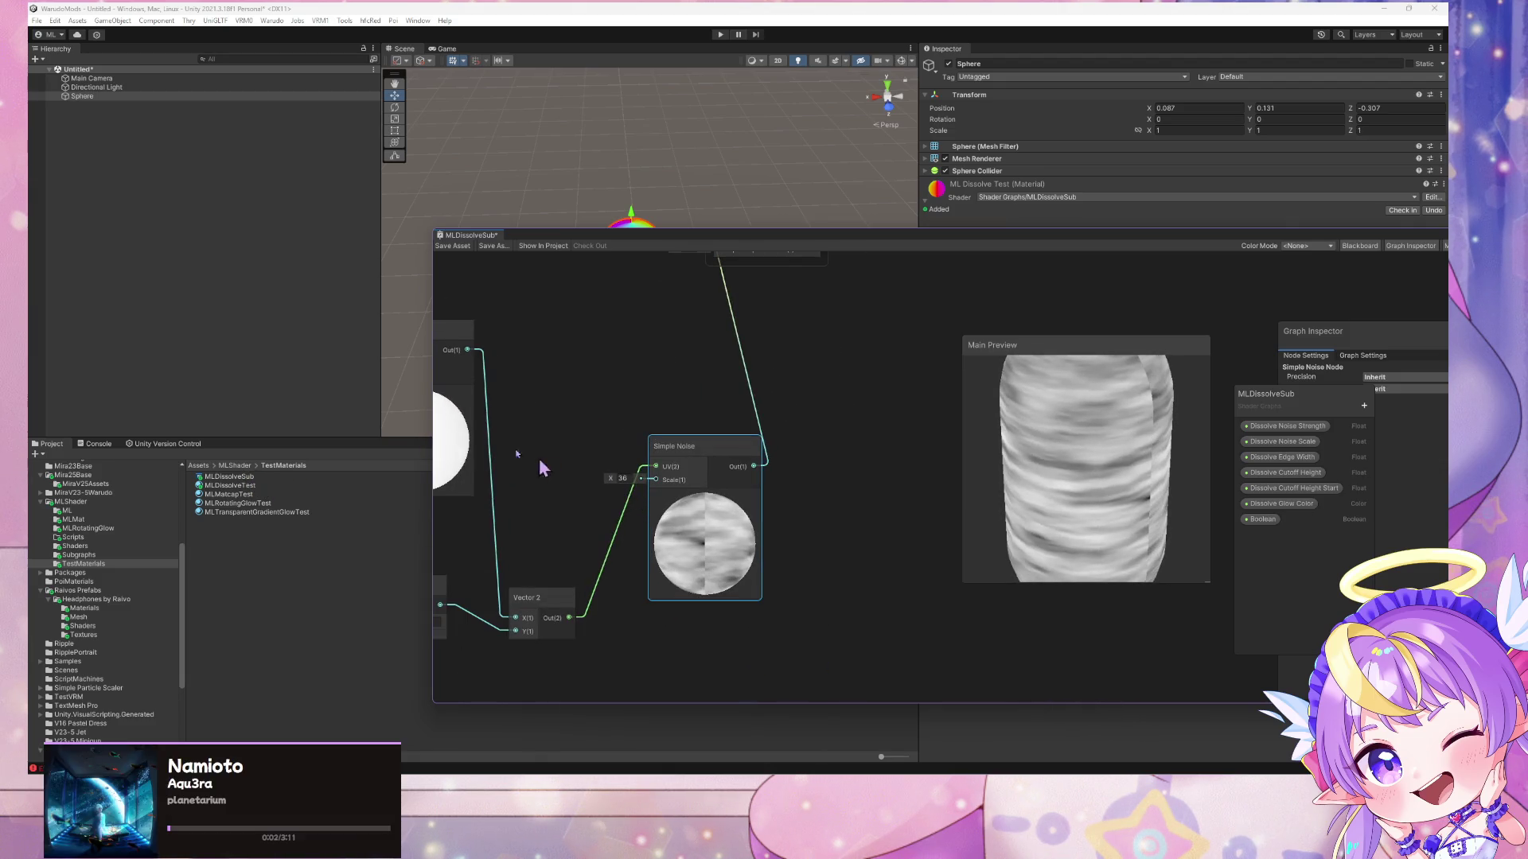
left_click_drag(539, 468, 700, 478)
left_click_drag(652, 421, 767, 424)
mouse_move(1090, 563)
left_mouse_down()
mouse_move(927, 580)
mouse_move(995, 477)
mouse_move(939, 637)
left_mouse_up()
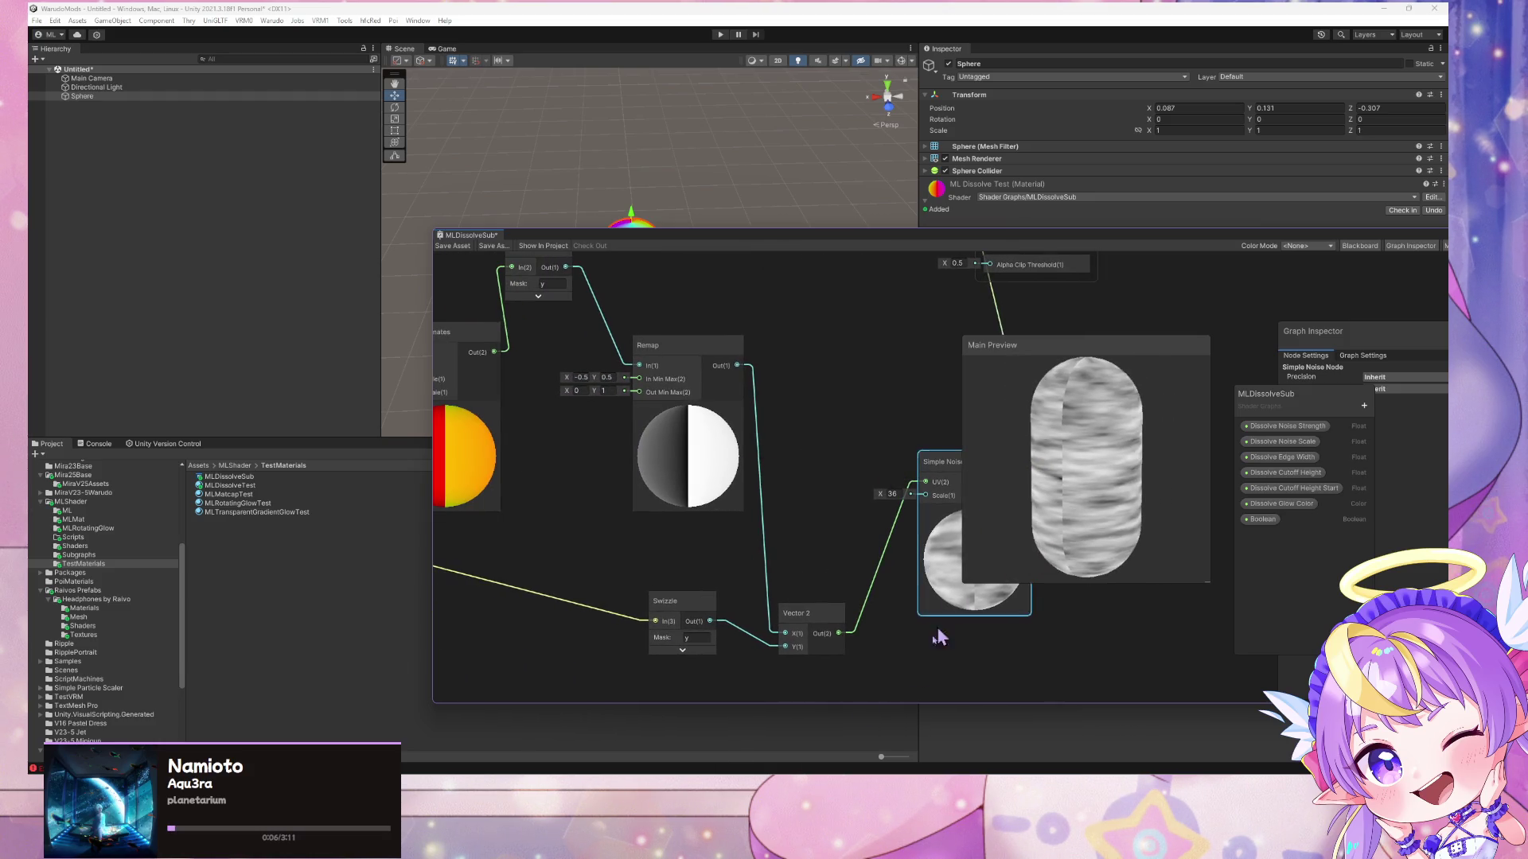
mouse_move(676, 768)
left_click(804, 755)
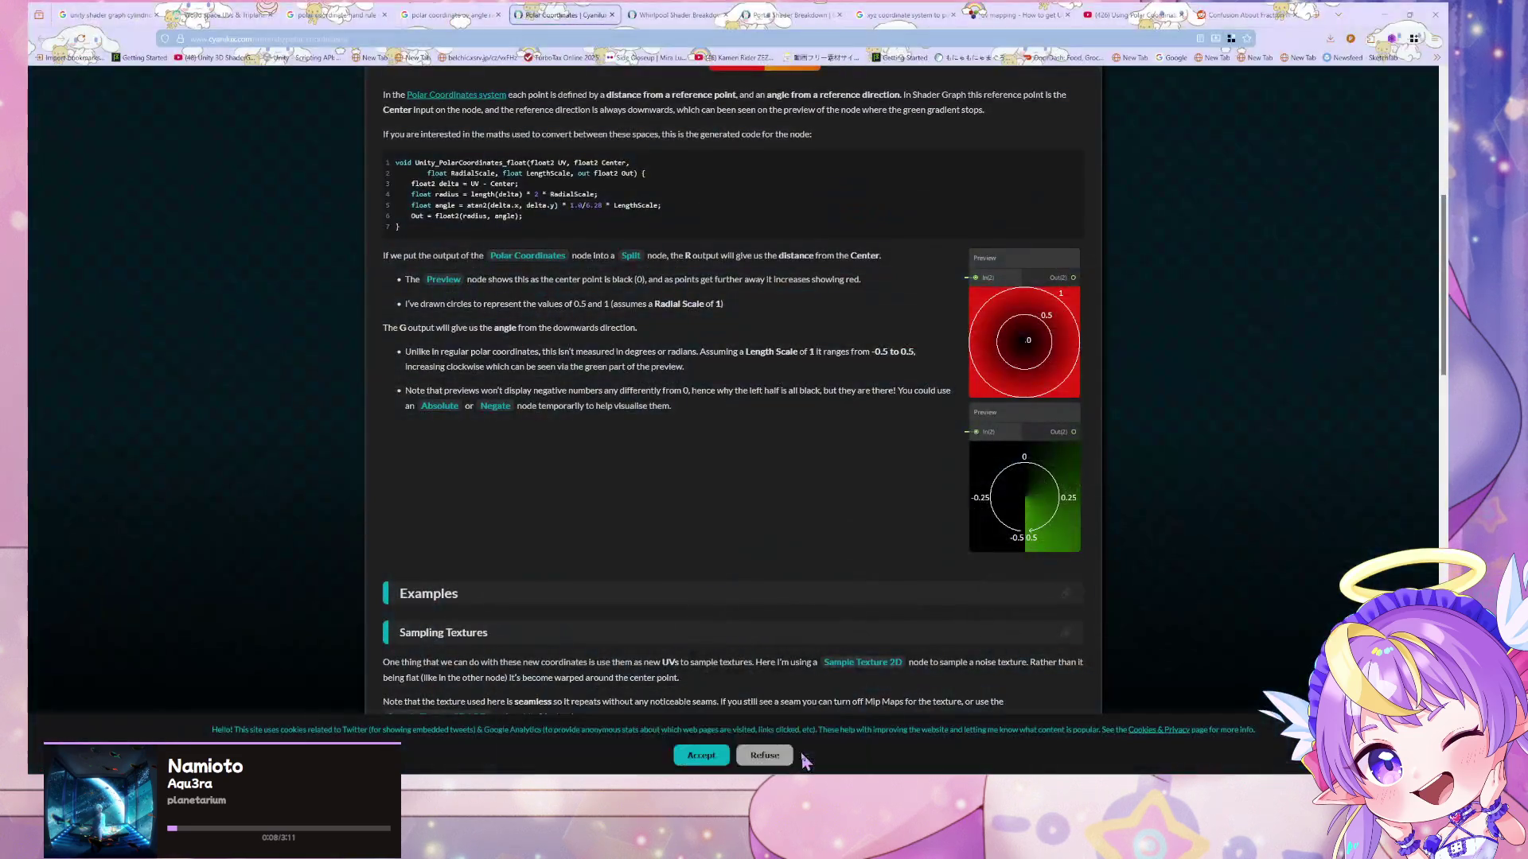
- Google 'polar coordinate uv smooth shader graph' and return to Unity
left_click(434, 39)
type("poiyomi.com/")
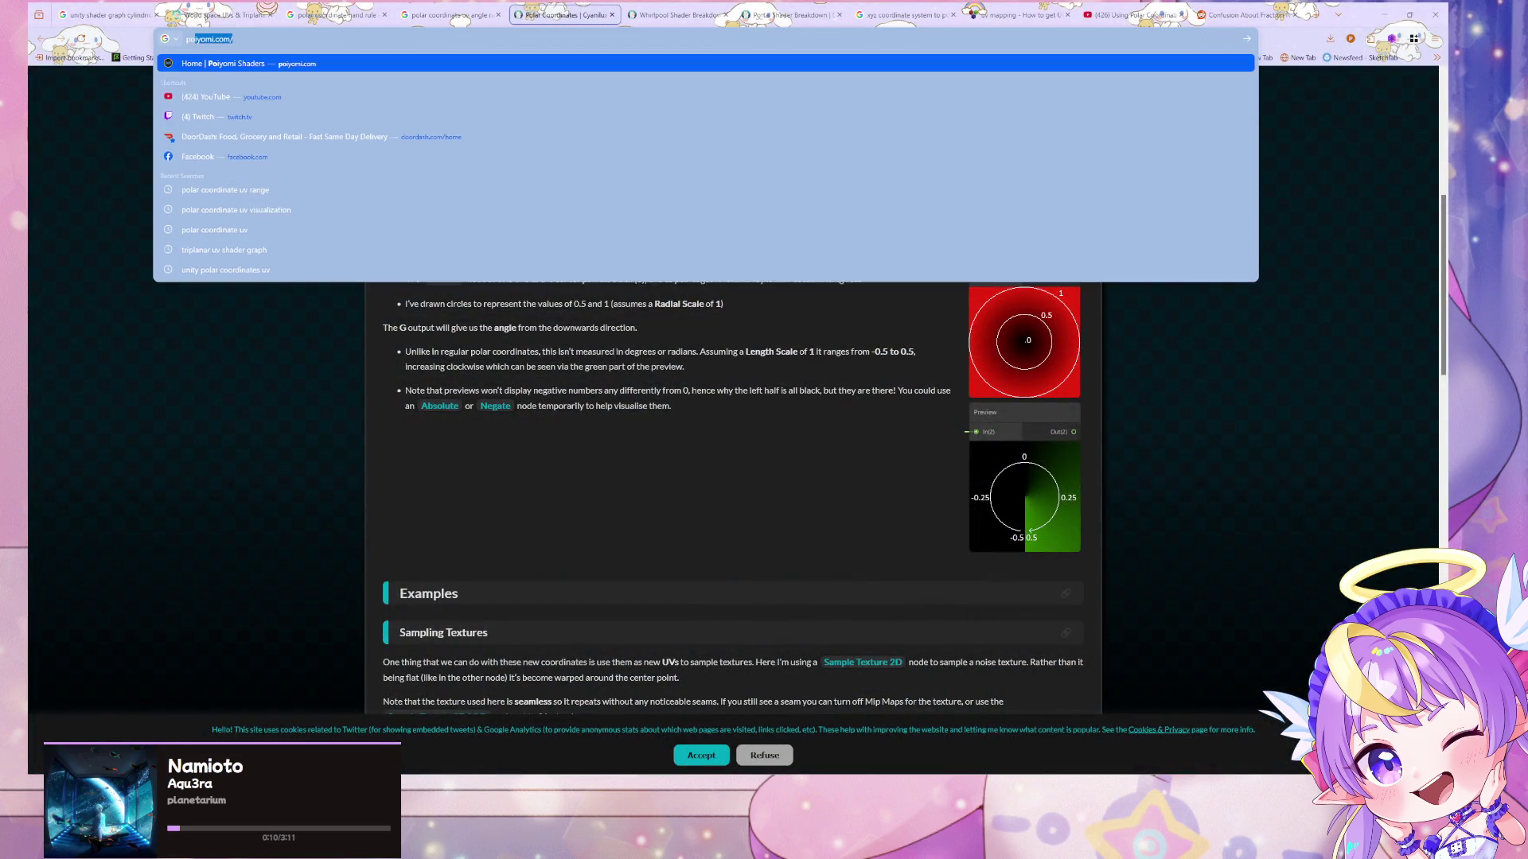
type("loar")
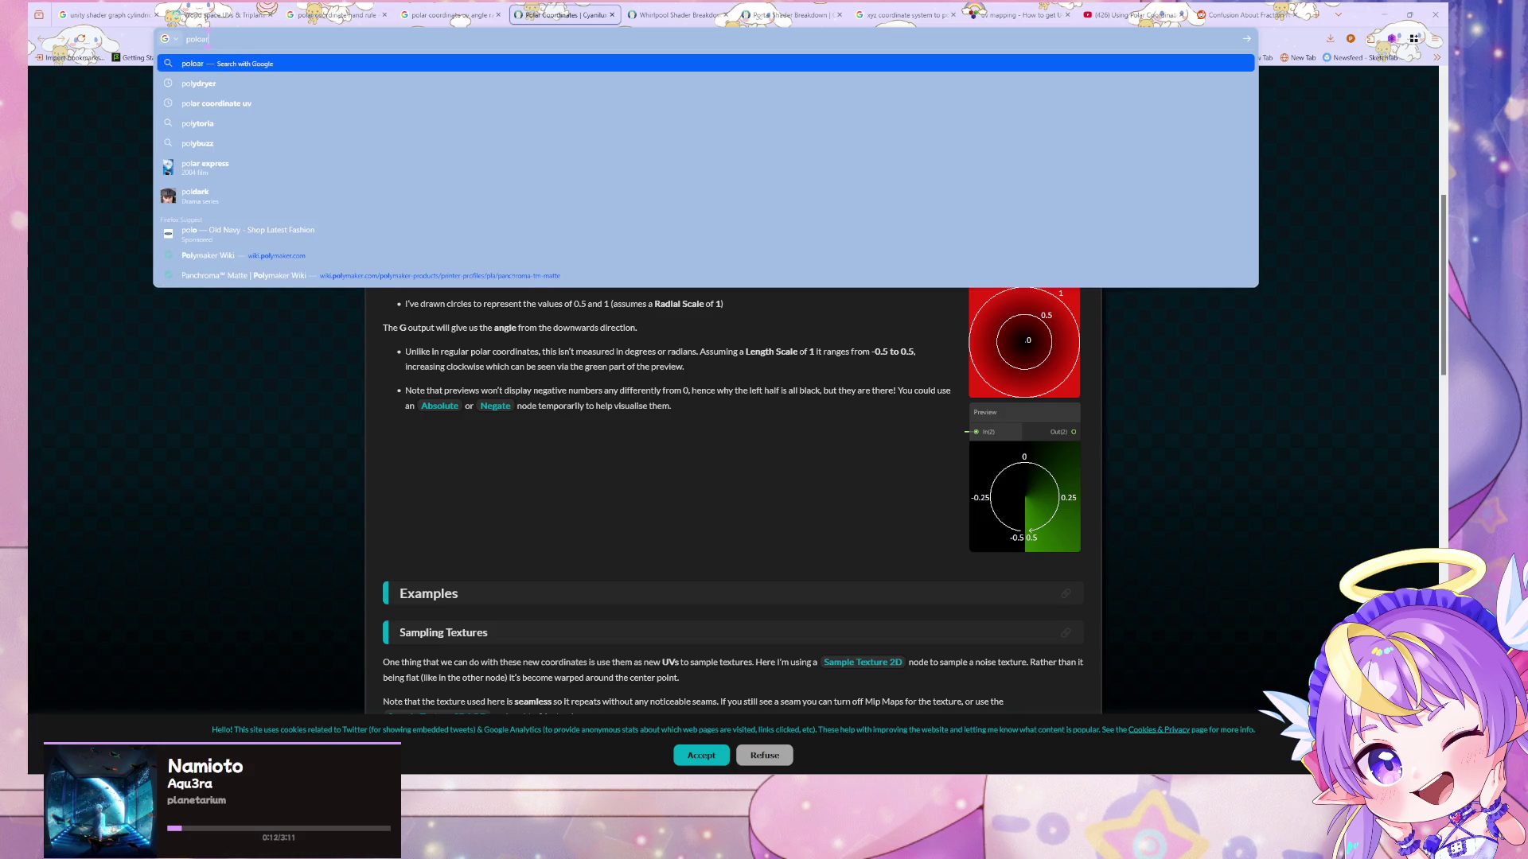
type(" coordin")
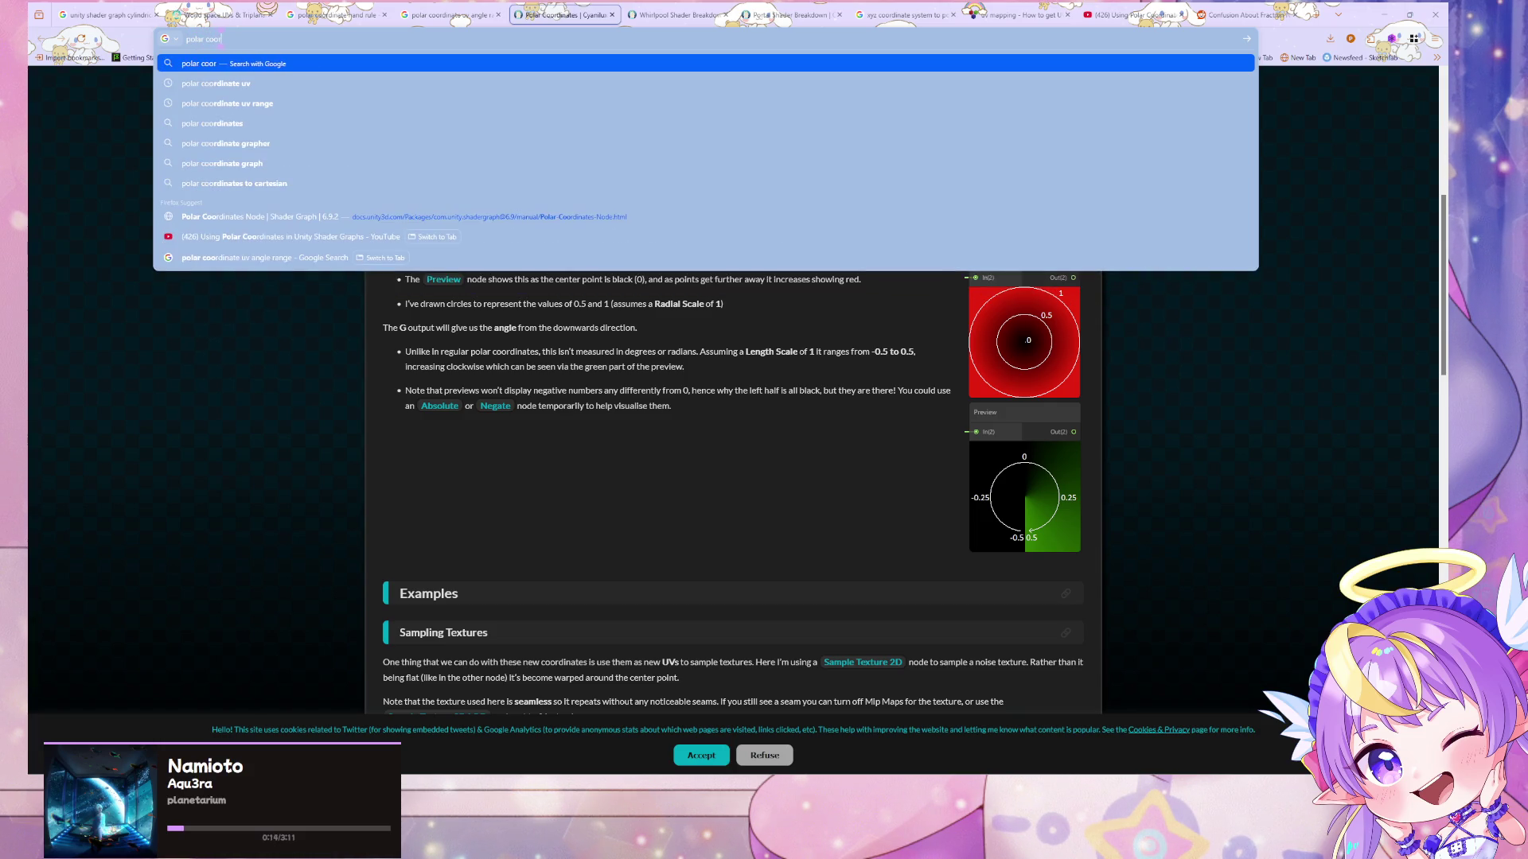
type("ate uv sm")
type("ooth shader")
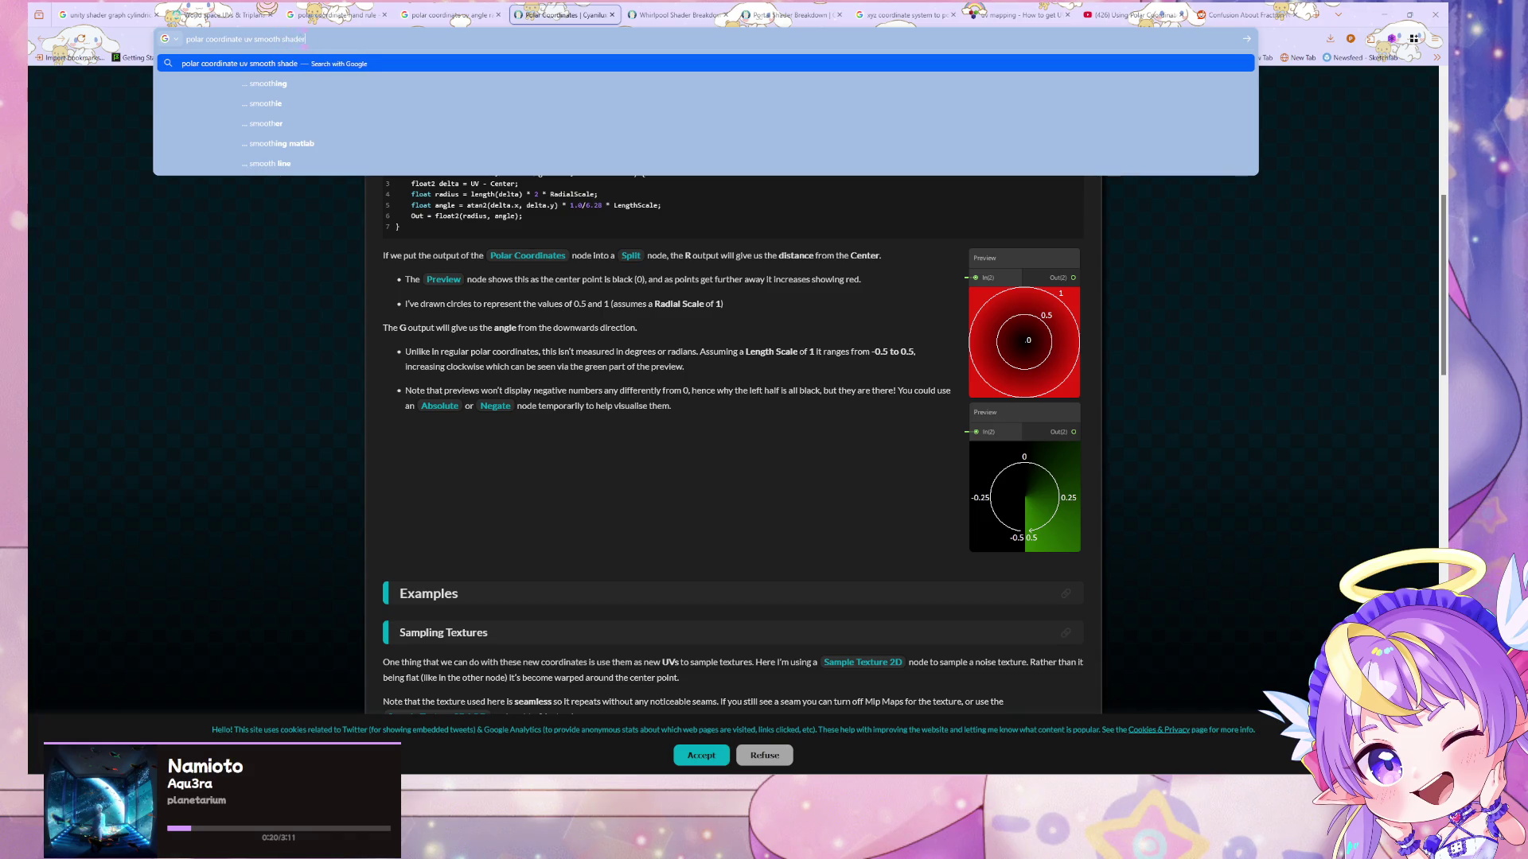
type("ph")
key("Return")
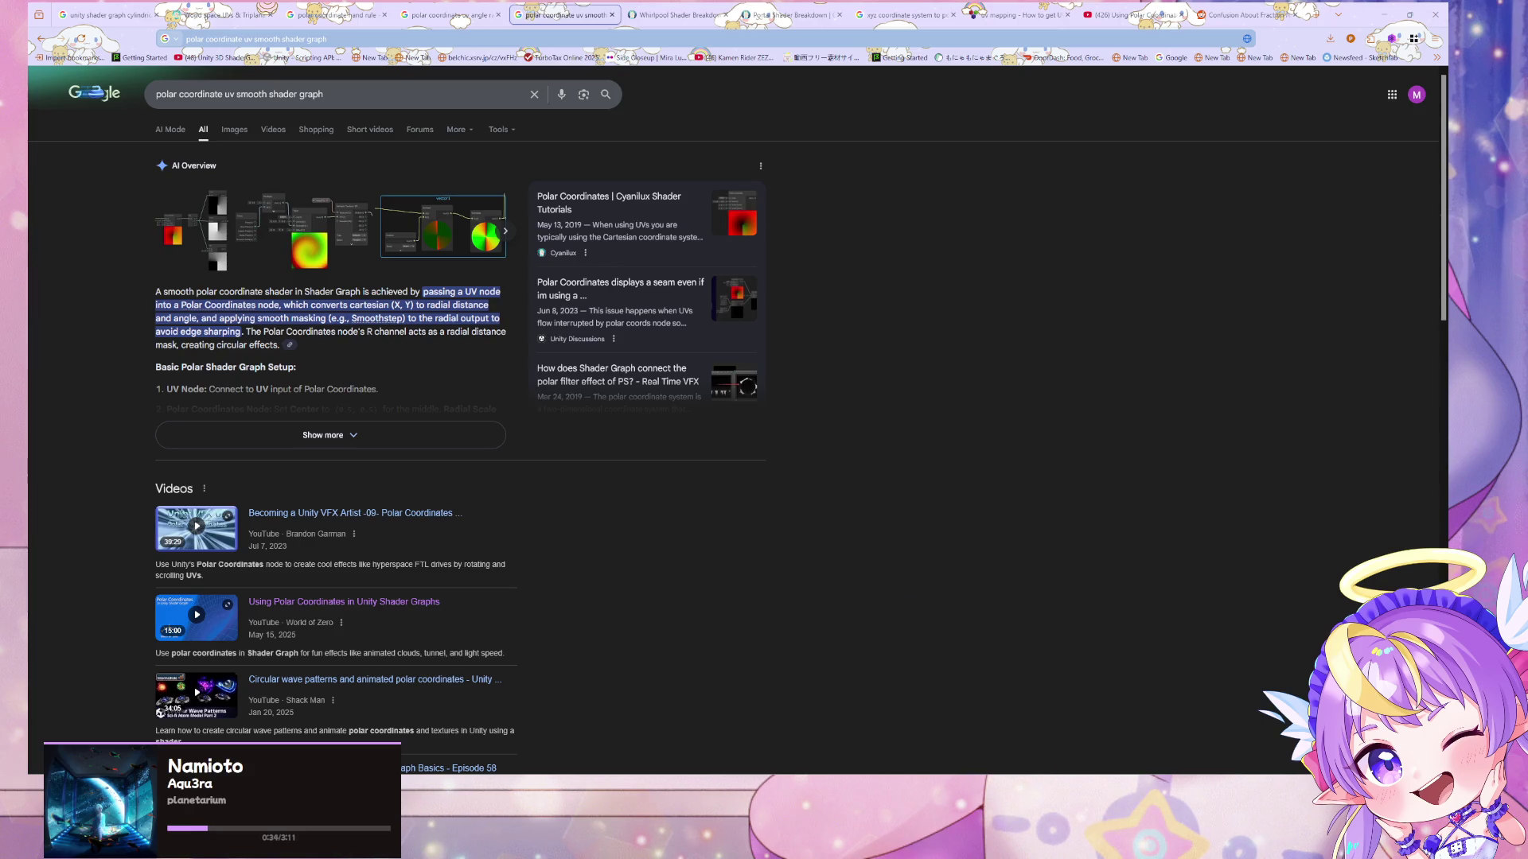
scroll(867, 631, "down", 9)
key("alt+Tab")
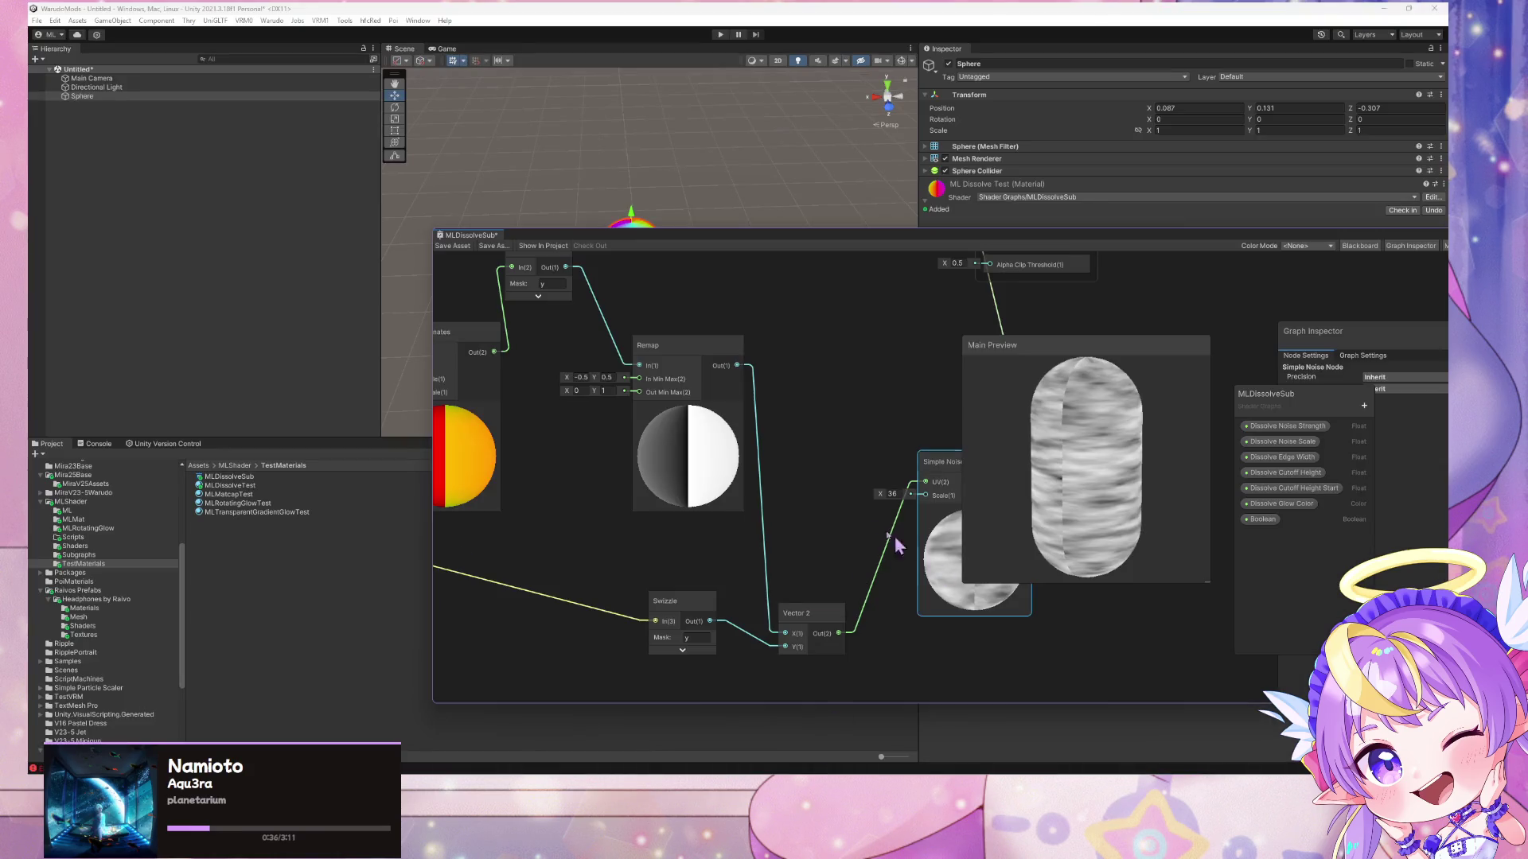
- Try a Smoothstep node on the Remap output, with Edge2 1.9 and input 0.99
left_click_drag(791, 461, 838, 517)
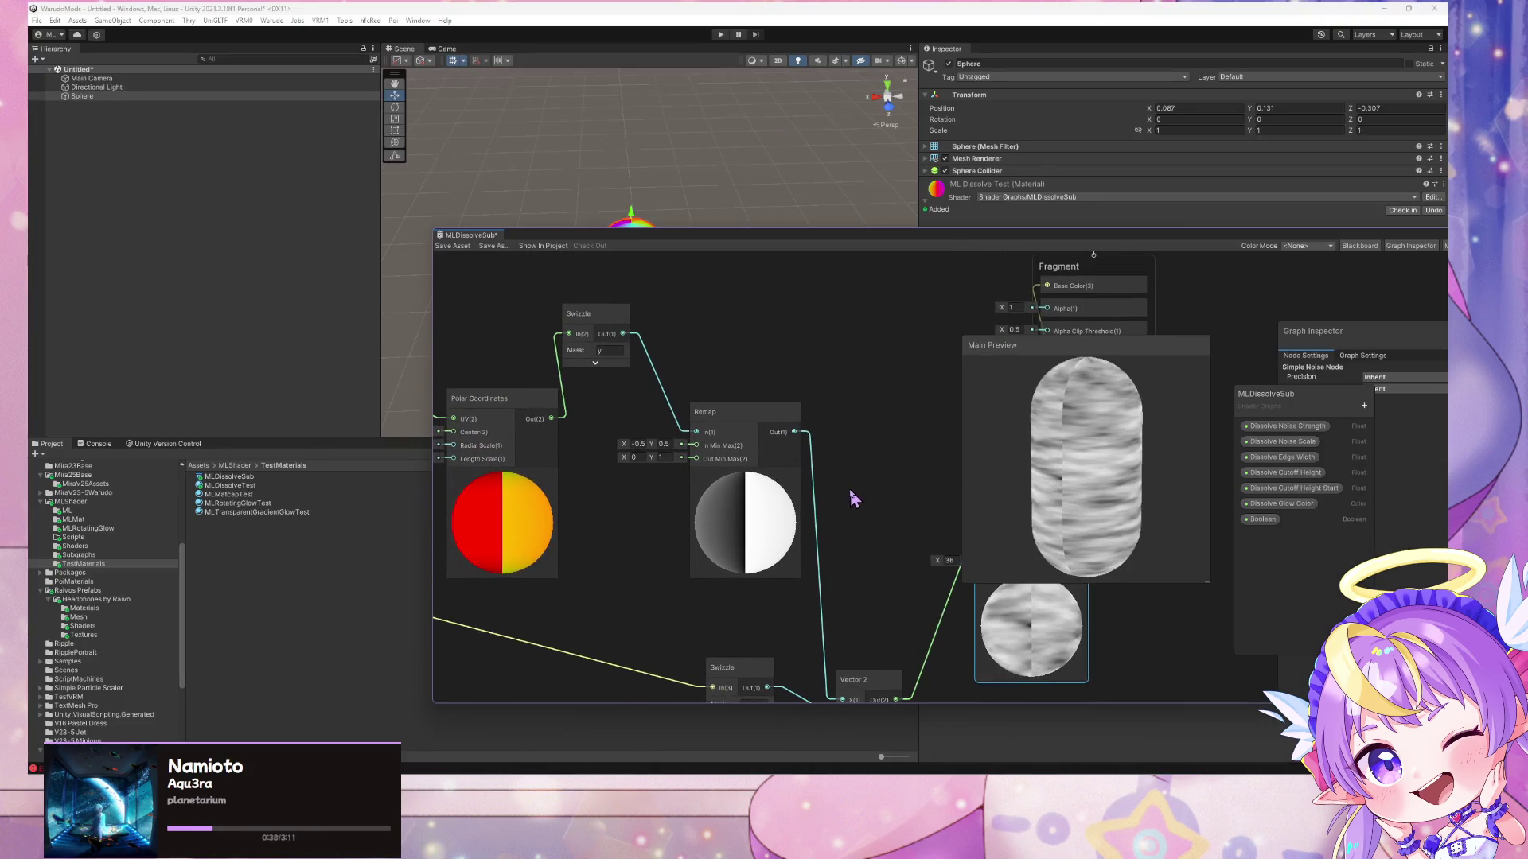
scroll(843, 477, "down", 2)
key("space")
type("smoo")
key("Return")
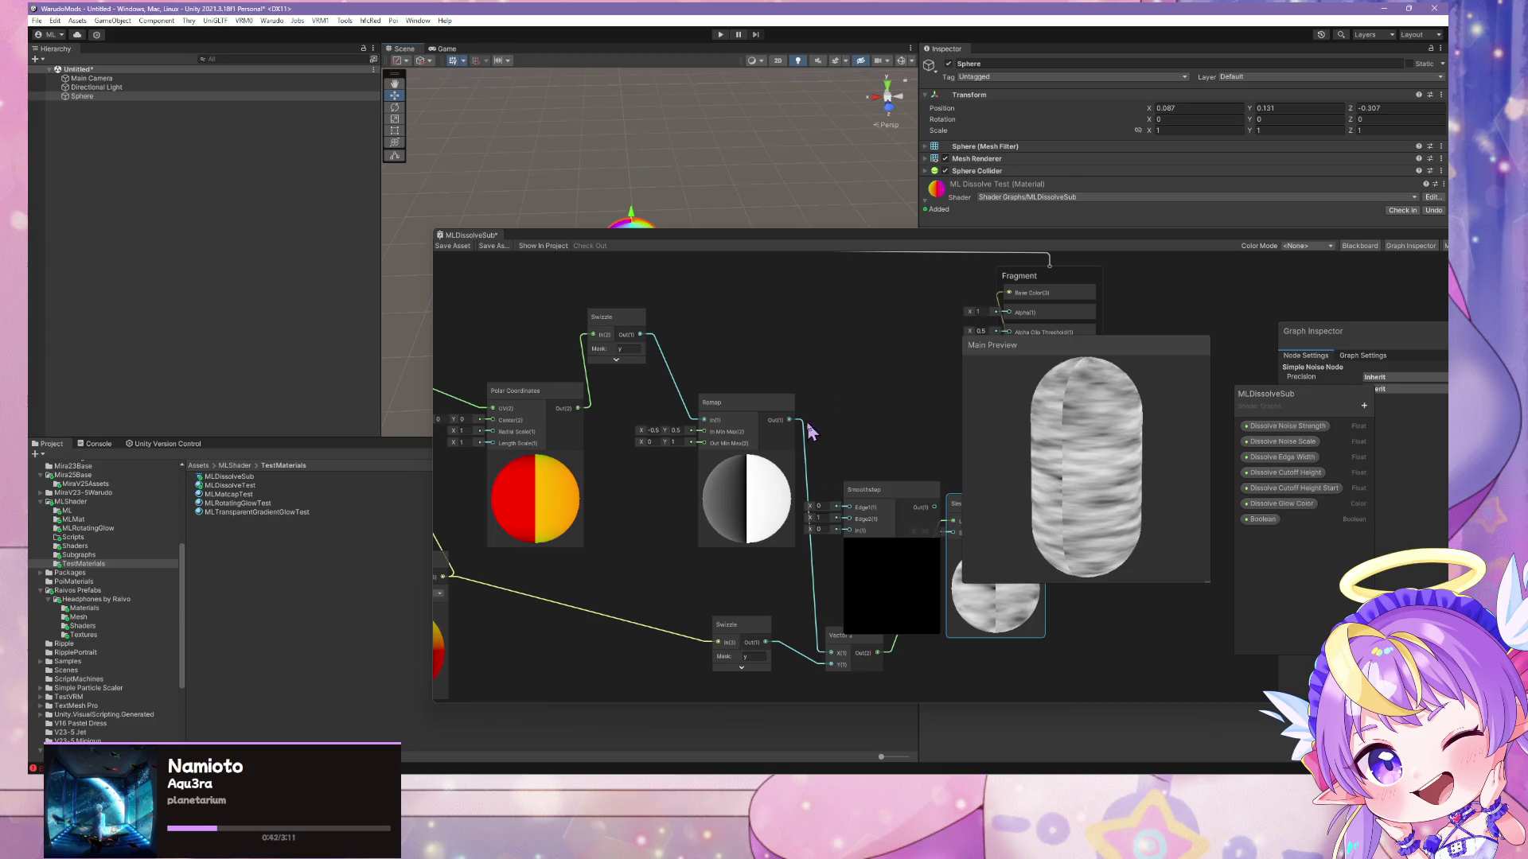
mouse_move(790, 419)
left_mouse_down()
mouse_move(850, 530)
mouse_move(871, 461)
mouse_move(891, 503)
mouse_move(842, 654)
mouse_move(832, 619)
left_mouse_up()
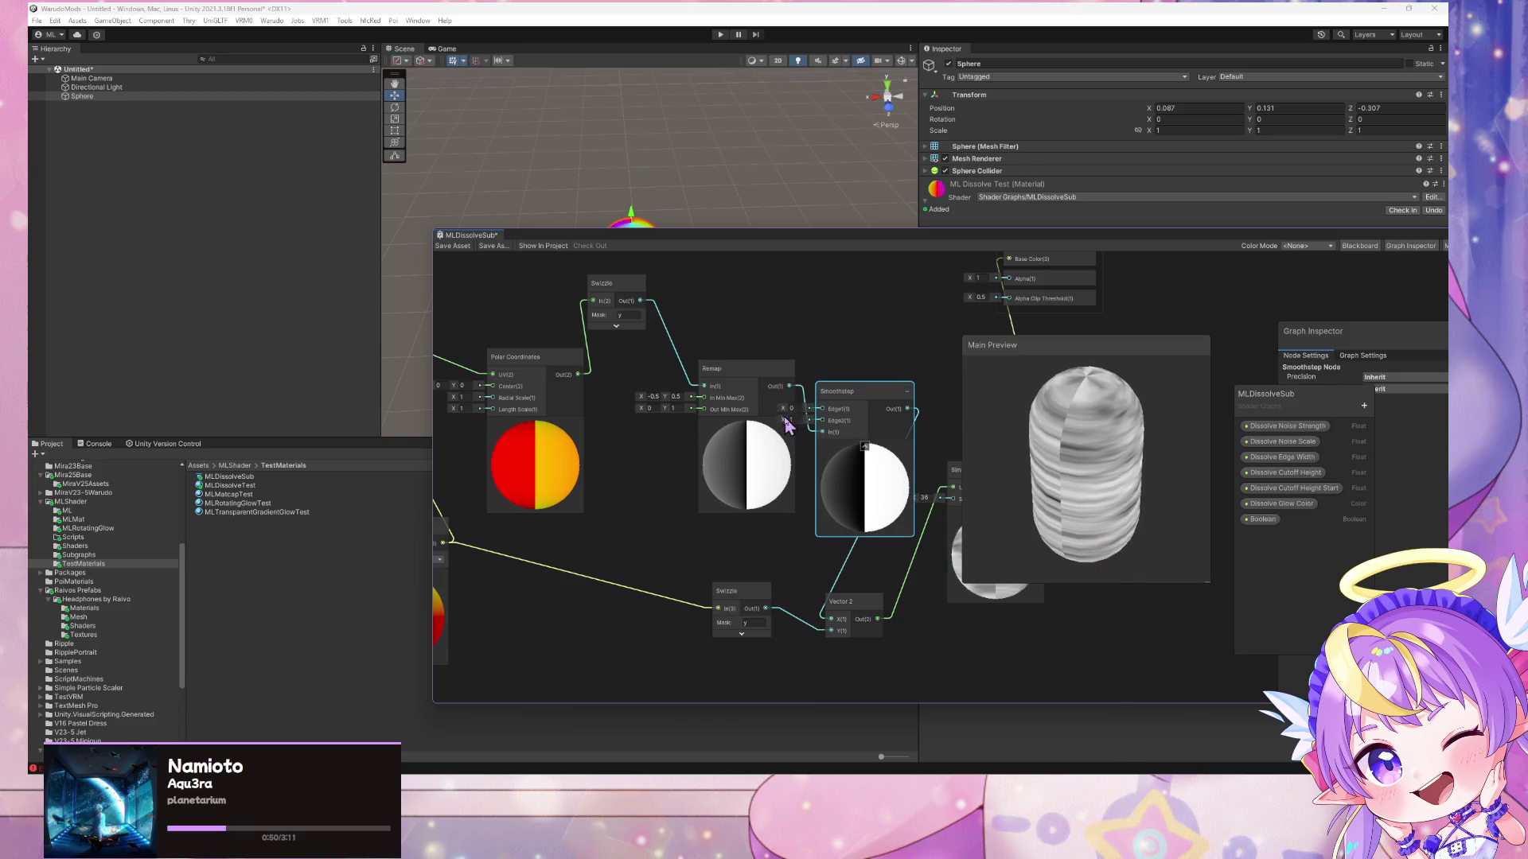
mouse_move(787, 422)
left_mouse_down()
mouse_move(804, 425)
mouse_move(781, 411)
mouse_move(761, 424)
mouse_move(805, 398)
mouse_move(822, 408)
left_mouse_up()
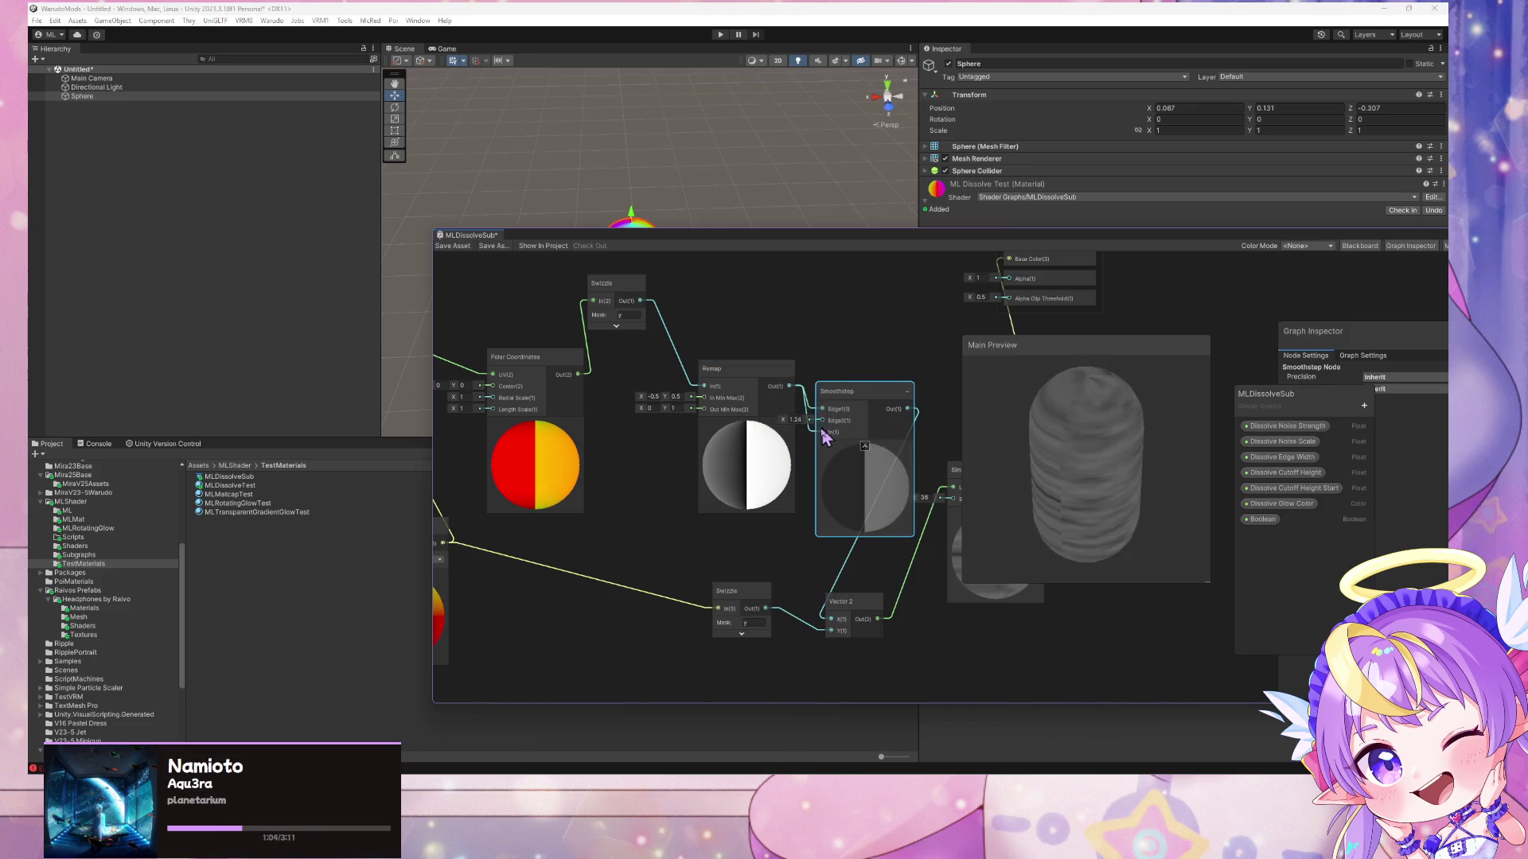
left_click(815, 440)
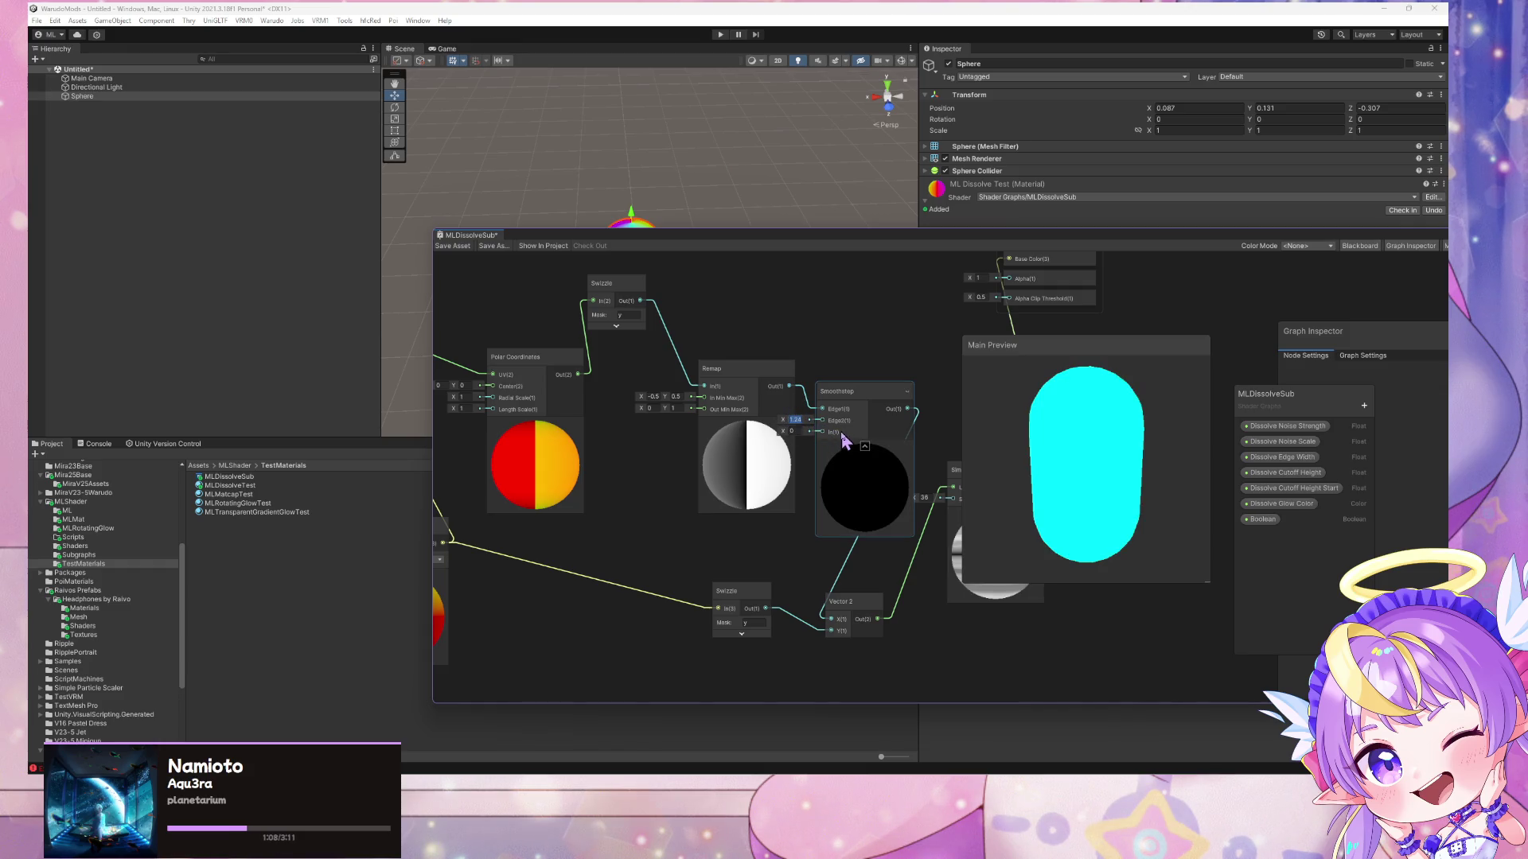
mouse_move(786, 436)
left_mouse_down()
mouse_move(805, 436)
mouse_move(789, 436)
mouse_move(759, 708)
left_mouse_up()
- Delete the Smoothstep and wire Remap's output straight into Vector 2's X
left_click(844, 391)
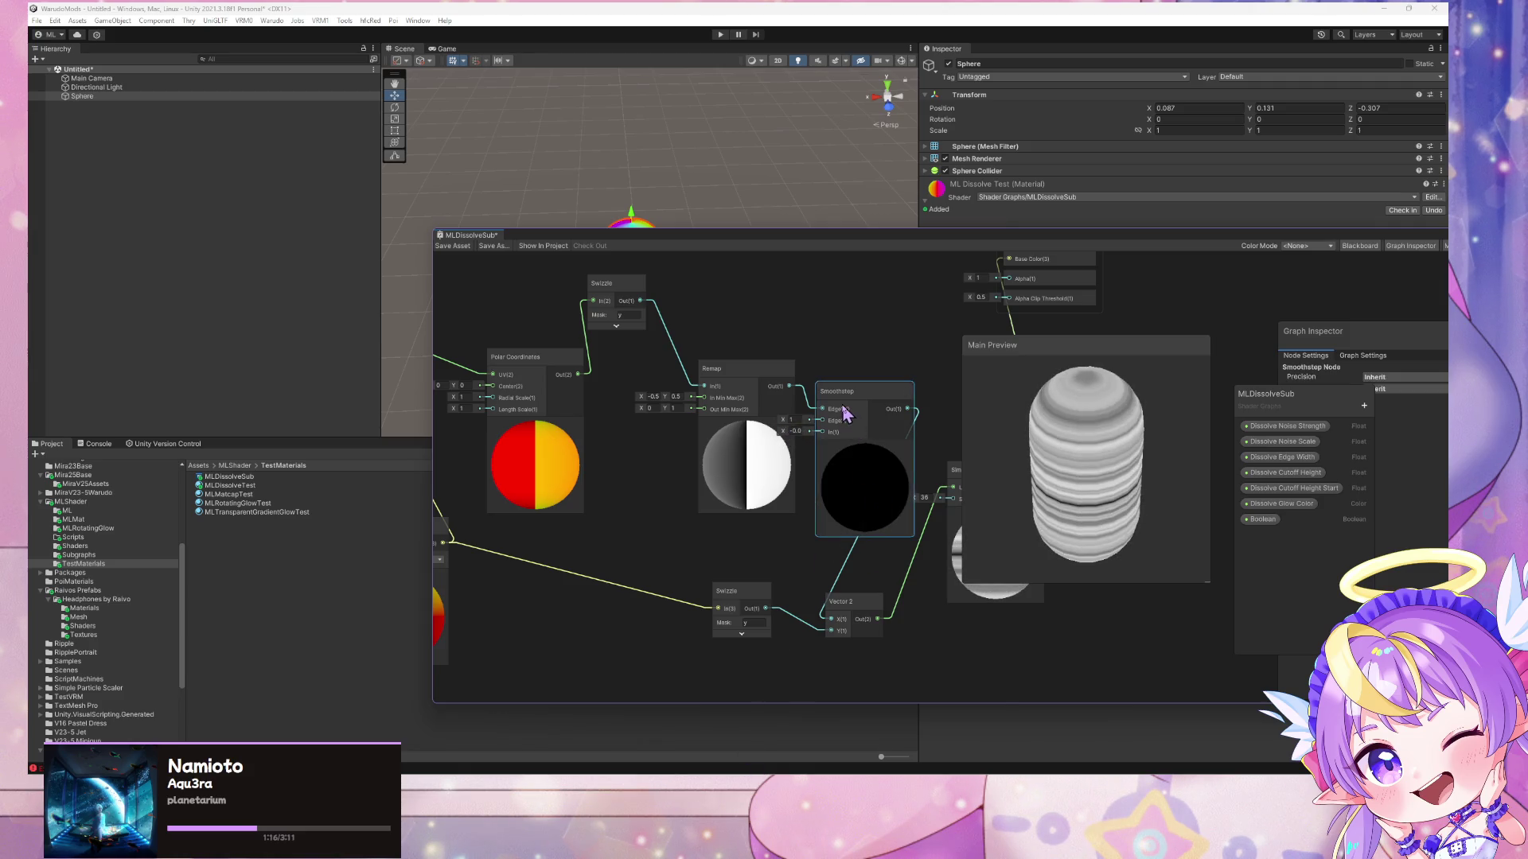
key("Delete")
left_click_drag(789, 387, 828, 618)
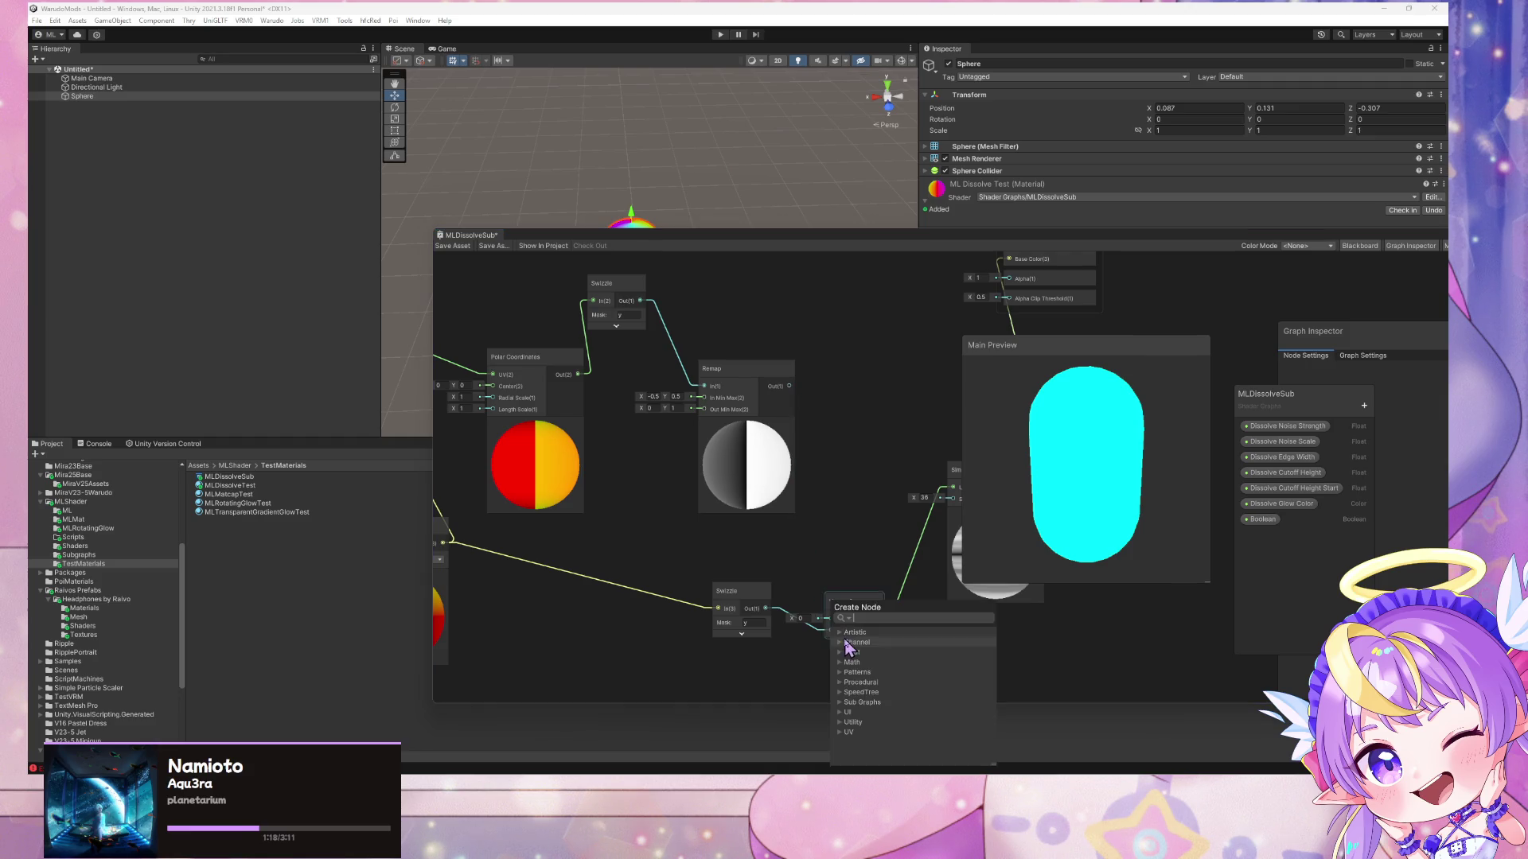
left_click(790, 398)
mouse_move(789, 387)
left_mouse_down()
mouse_move(832, 633)
mouse_move(831, 618)
left_mouse_up()
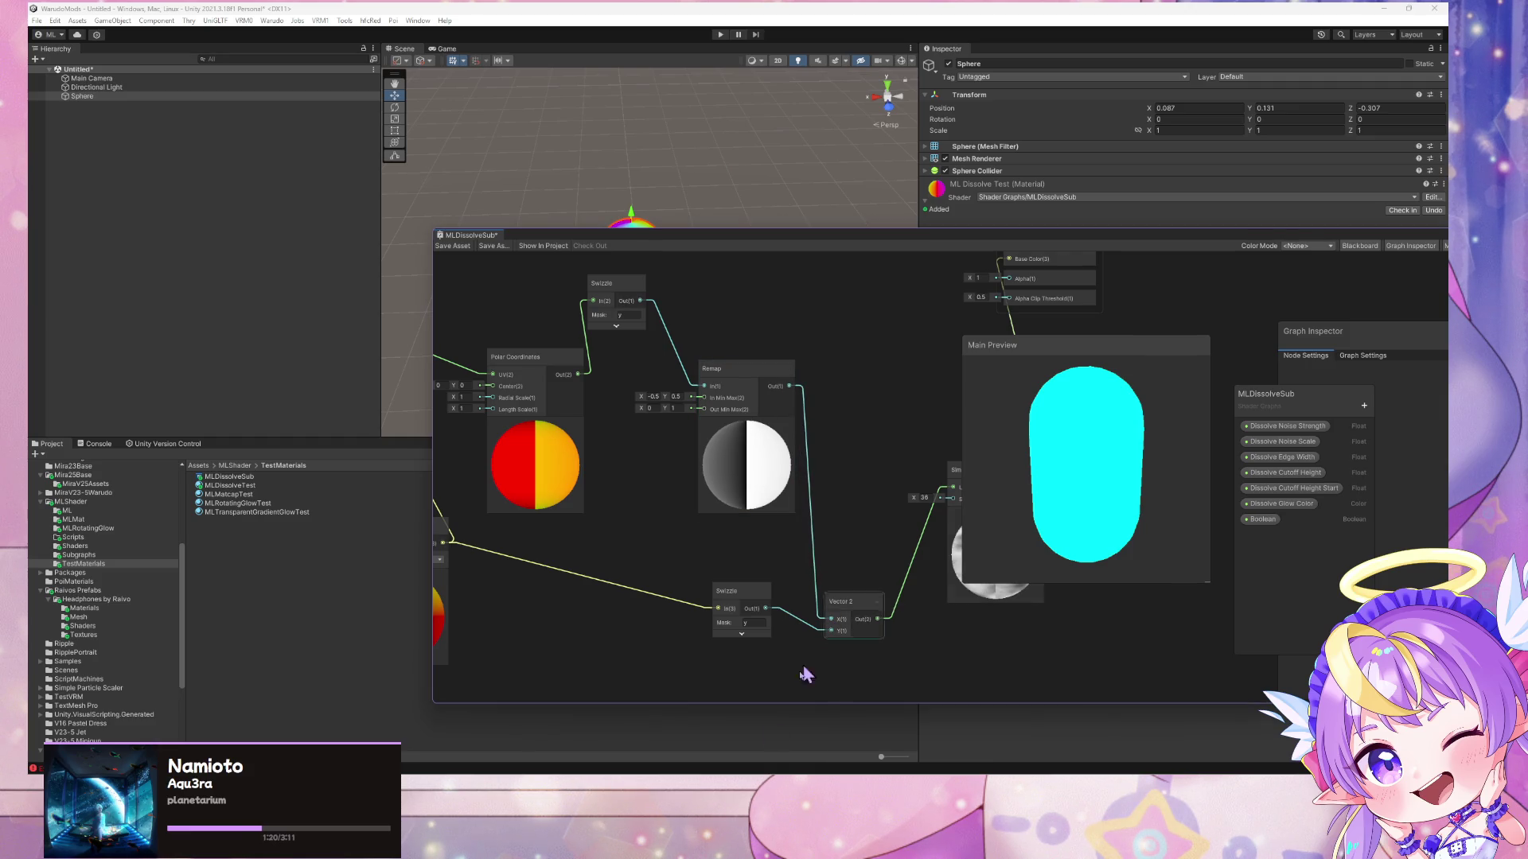
mouse_move(678, 773)
mouse_move(760, 752)
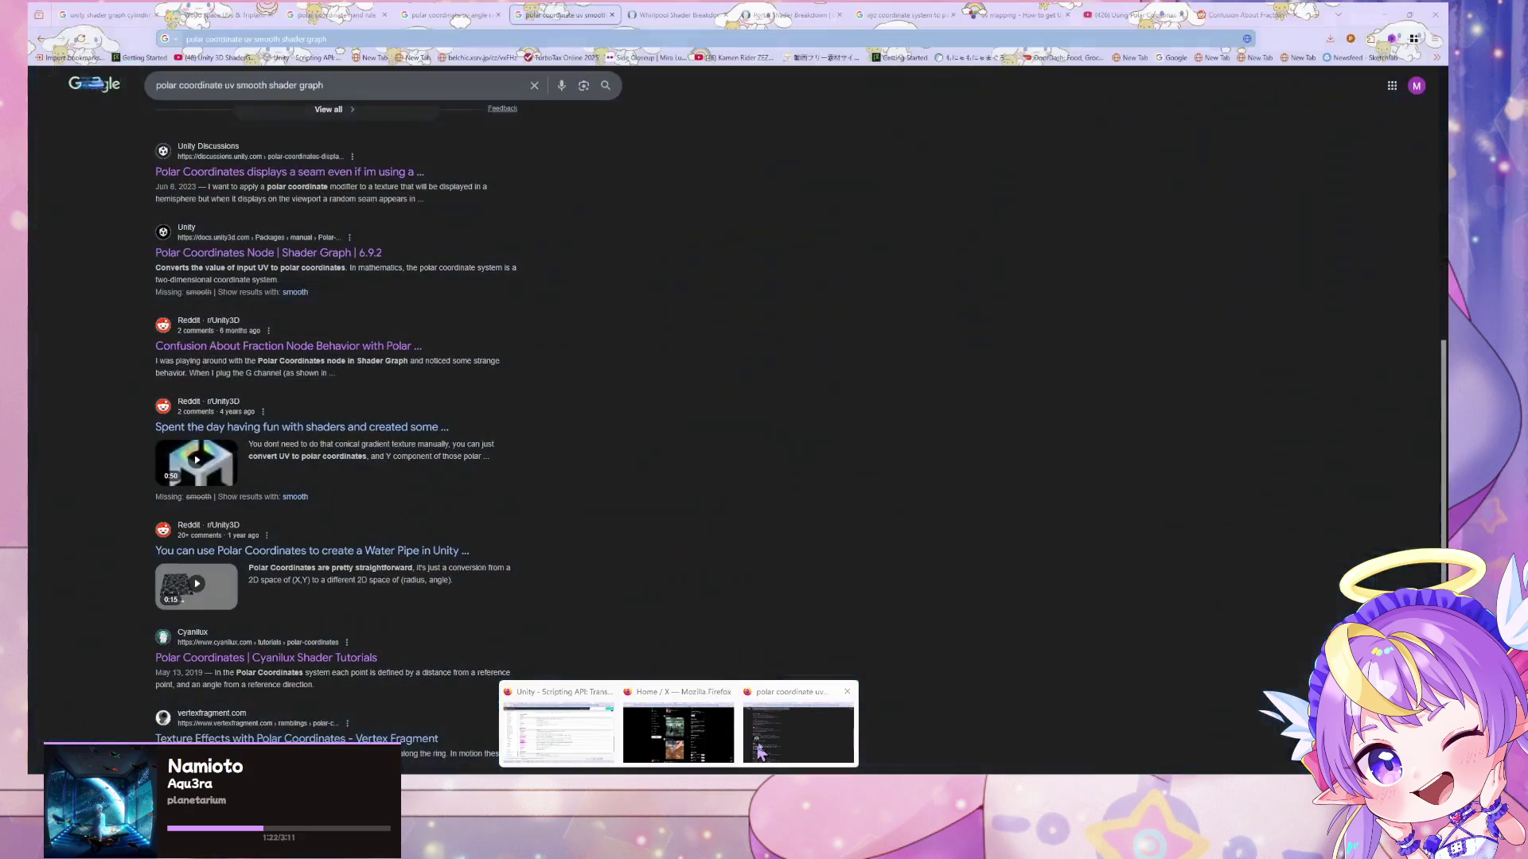
left_click(762, 750)
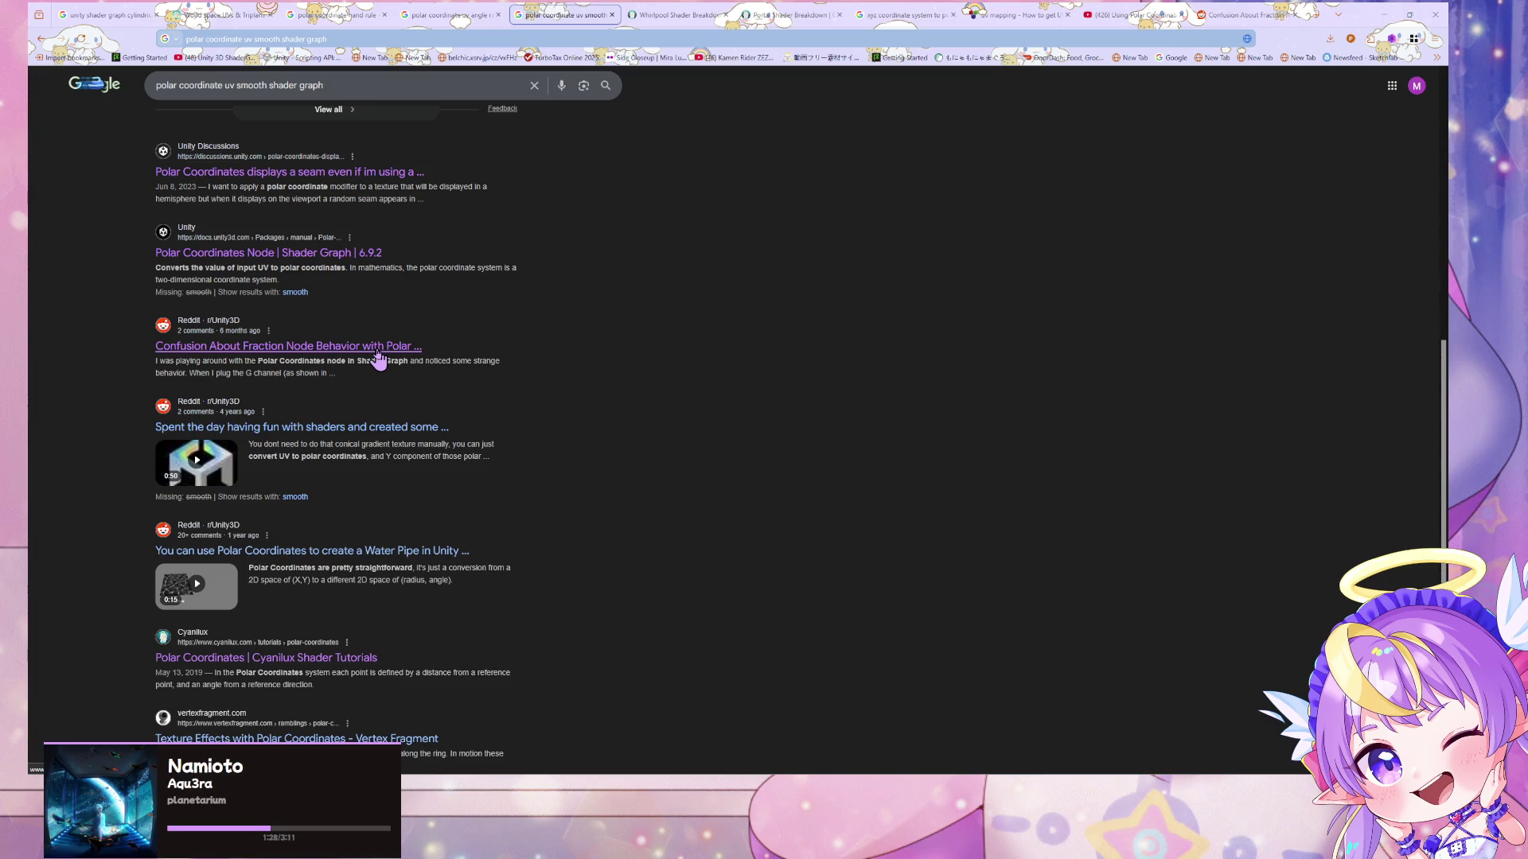
left_click(331, 346)
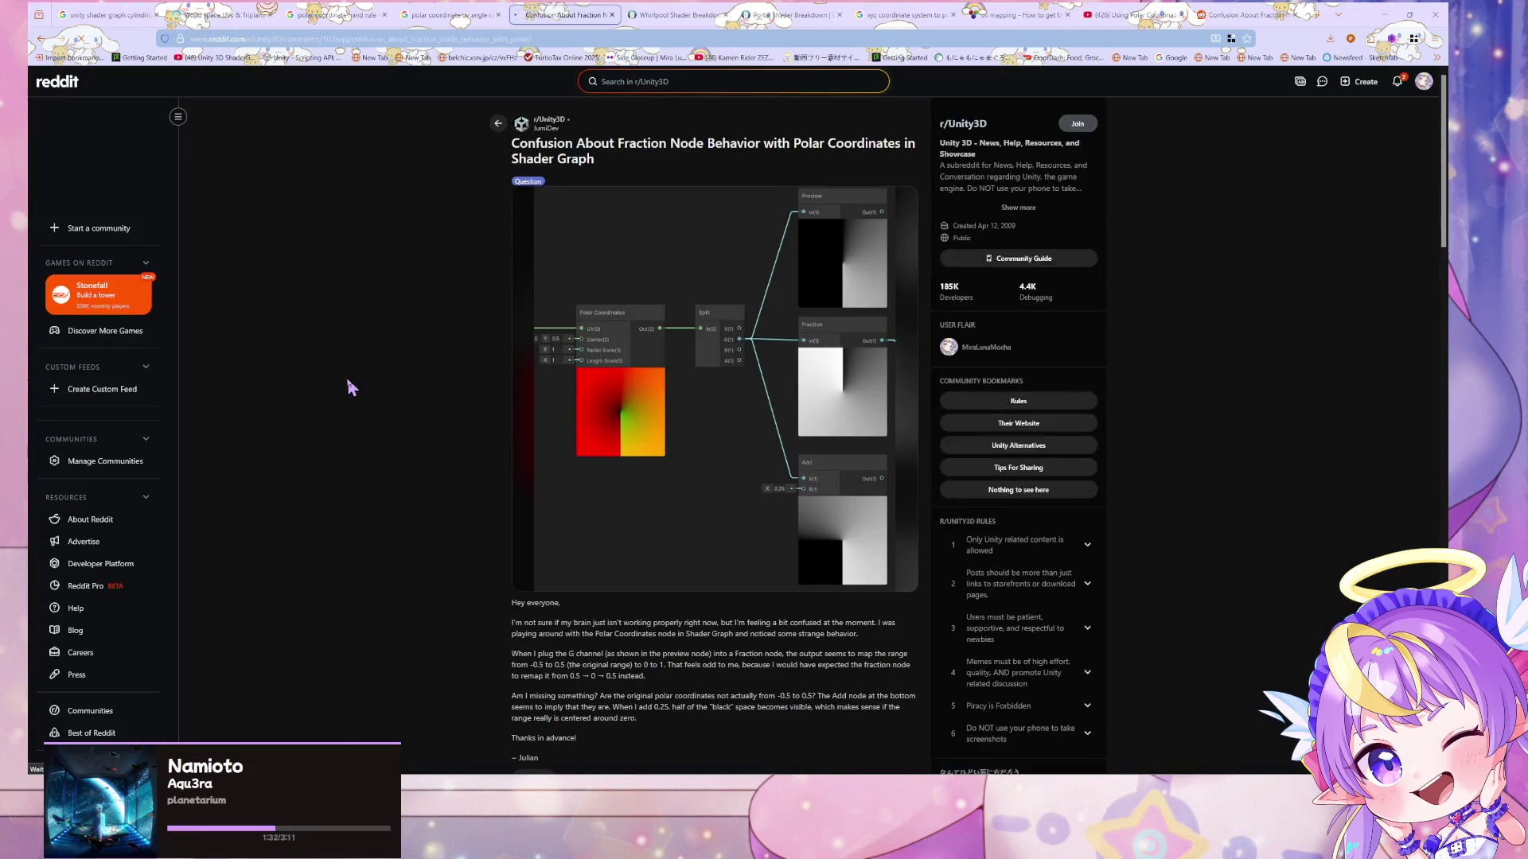
scroll(346, 379, "down", 6)
scroll(344, 389, "down", 2)
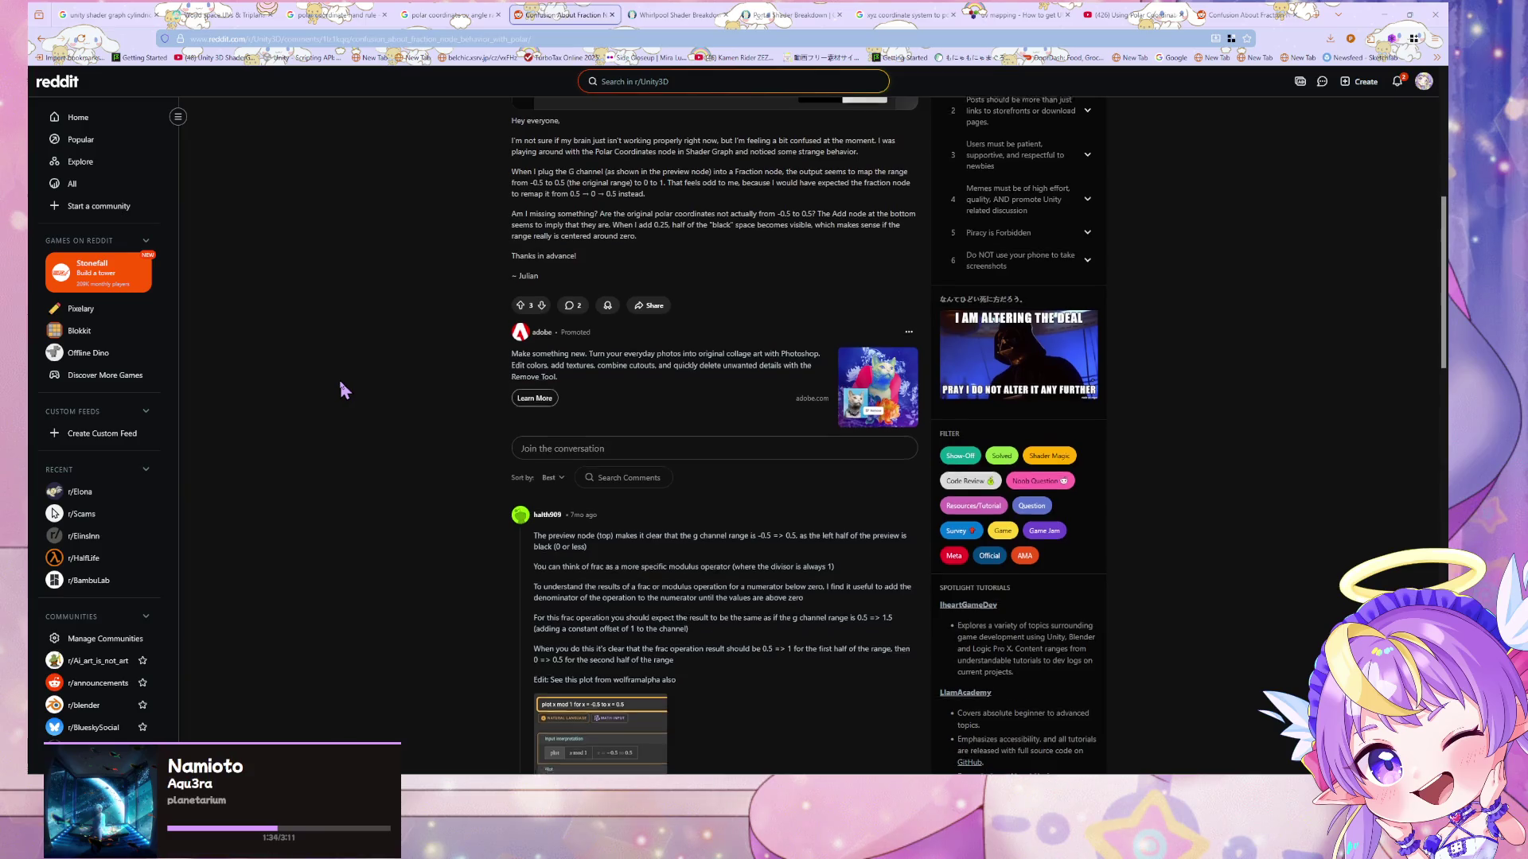
scroll(341, 390, "up", 7)
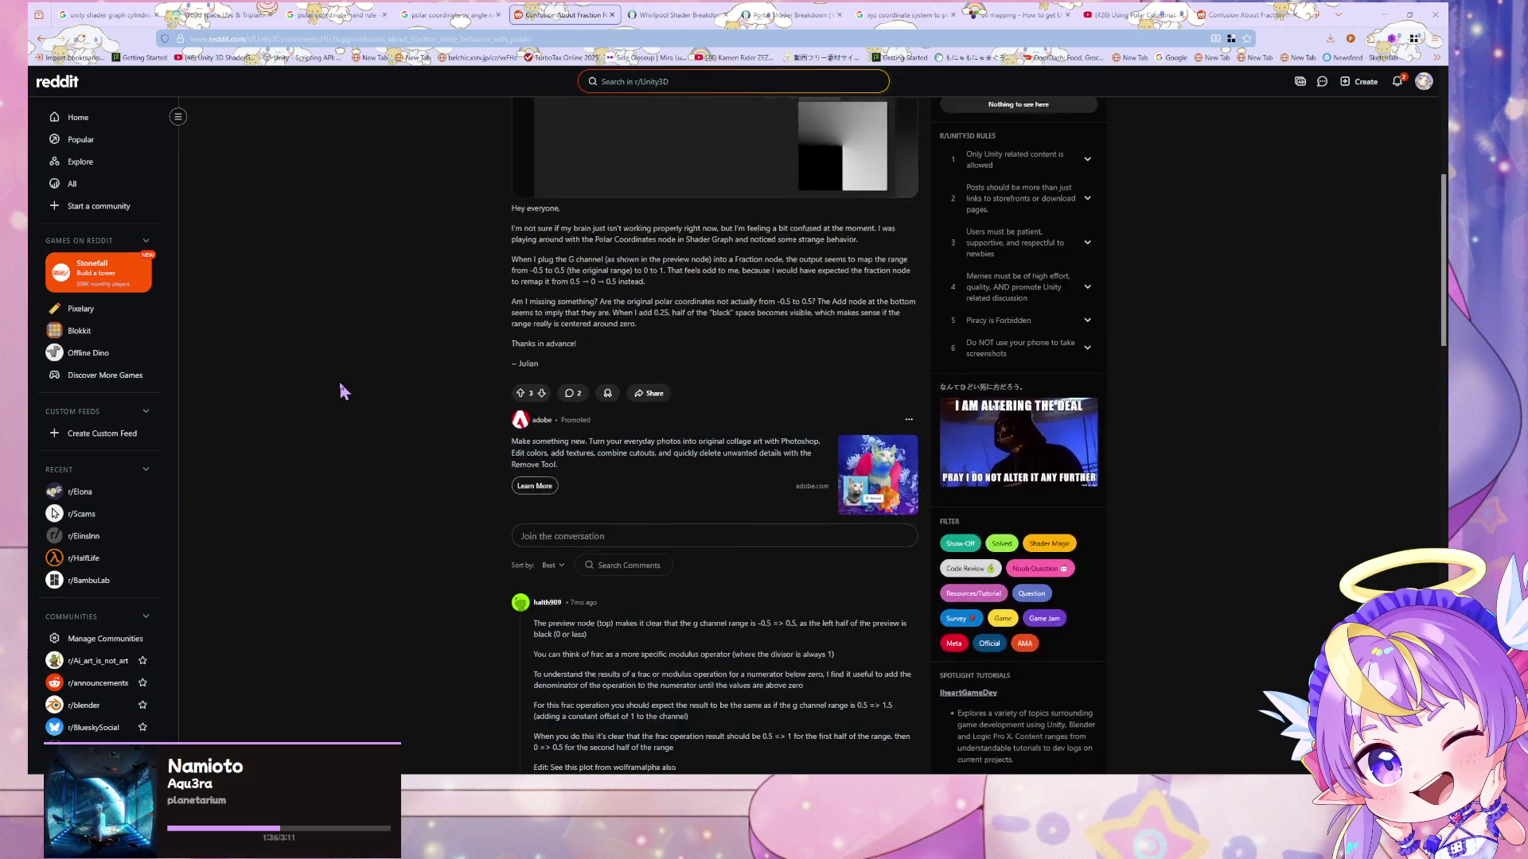
scroll(340, 393, "down", 6)
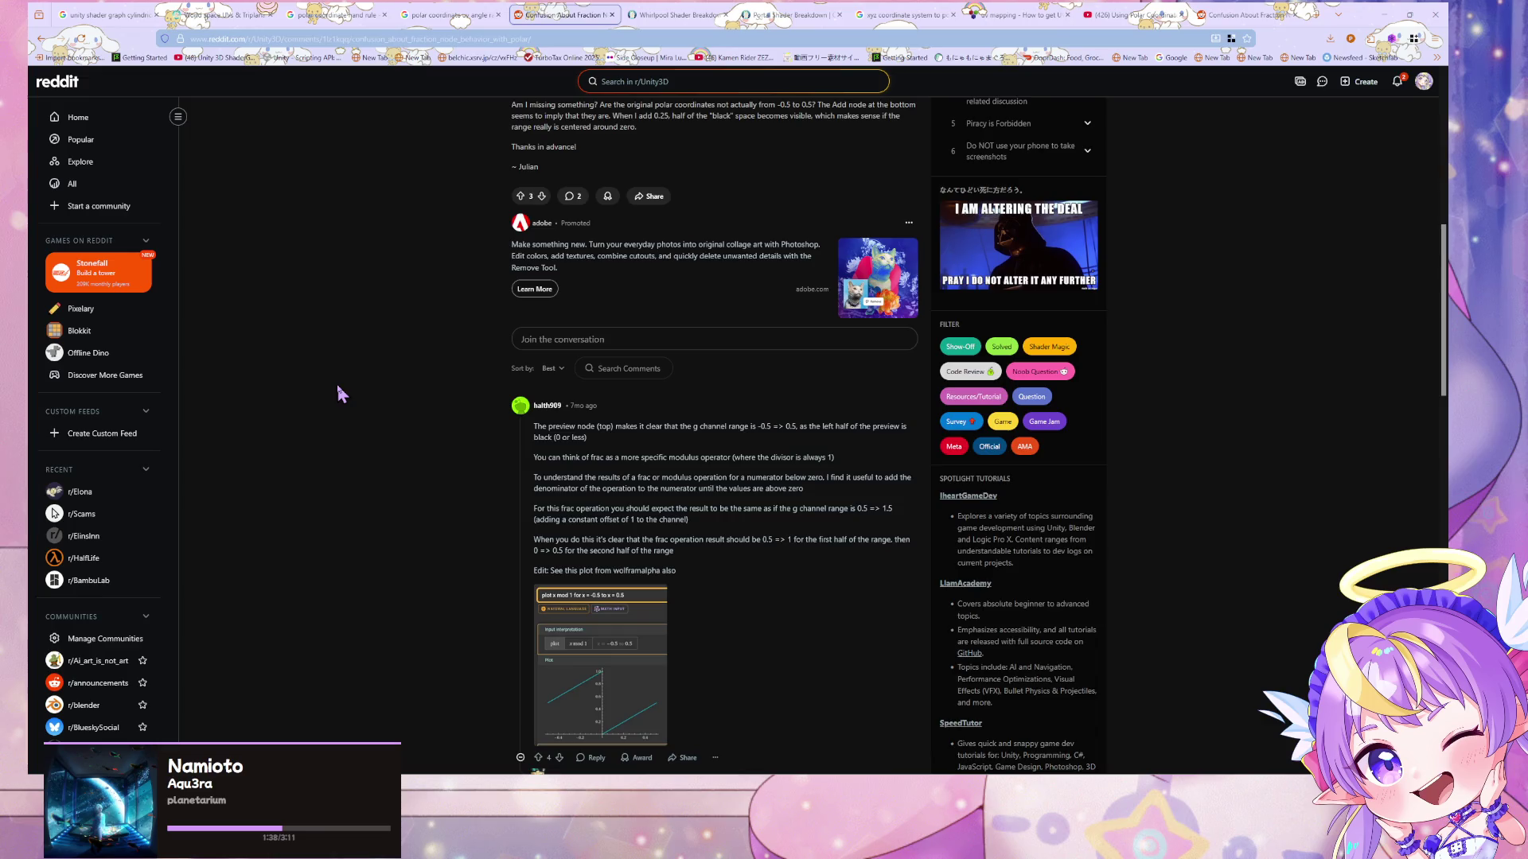
scroll(342, 394, "down", 5)
left_click(43, 40)
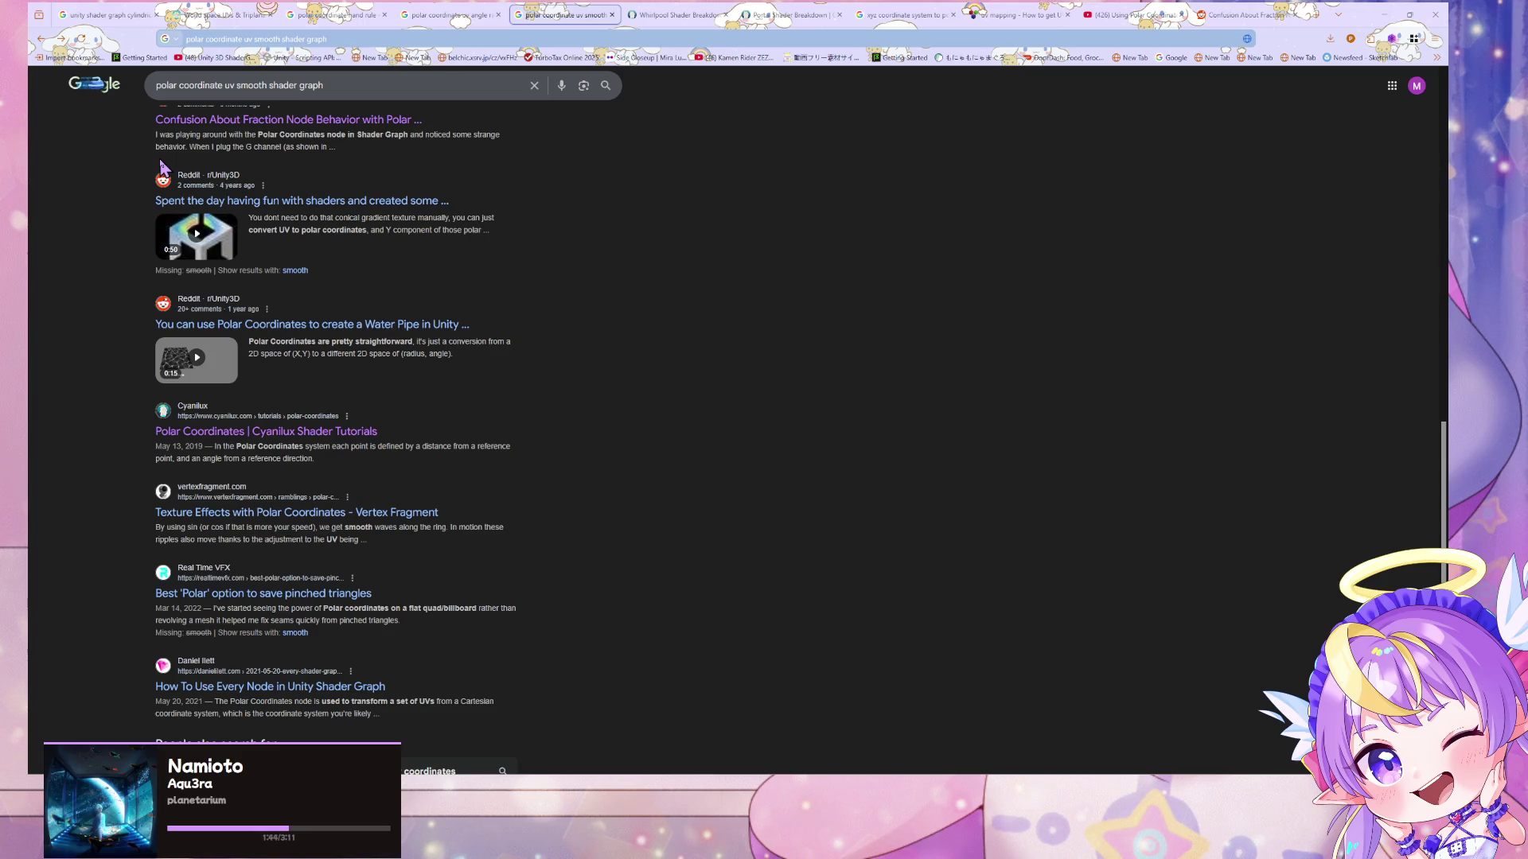
- From the Images tab, rerun the search with 'seams' added to the query
scroll(161, 168, "down", 3)
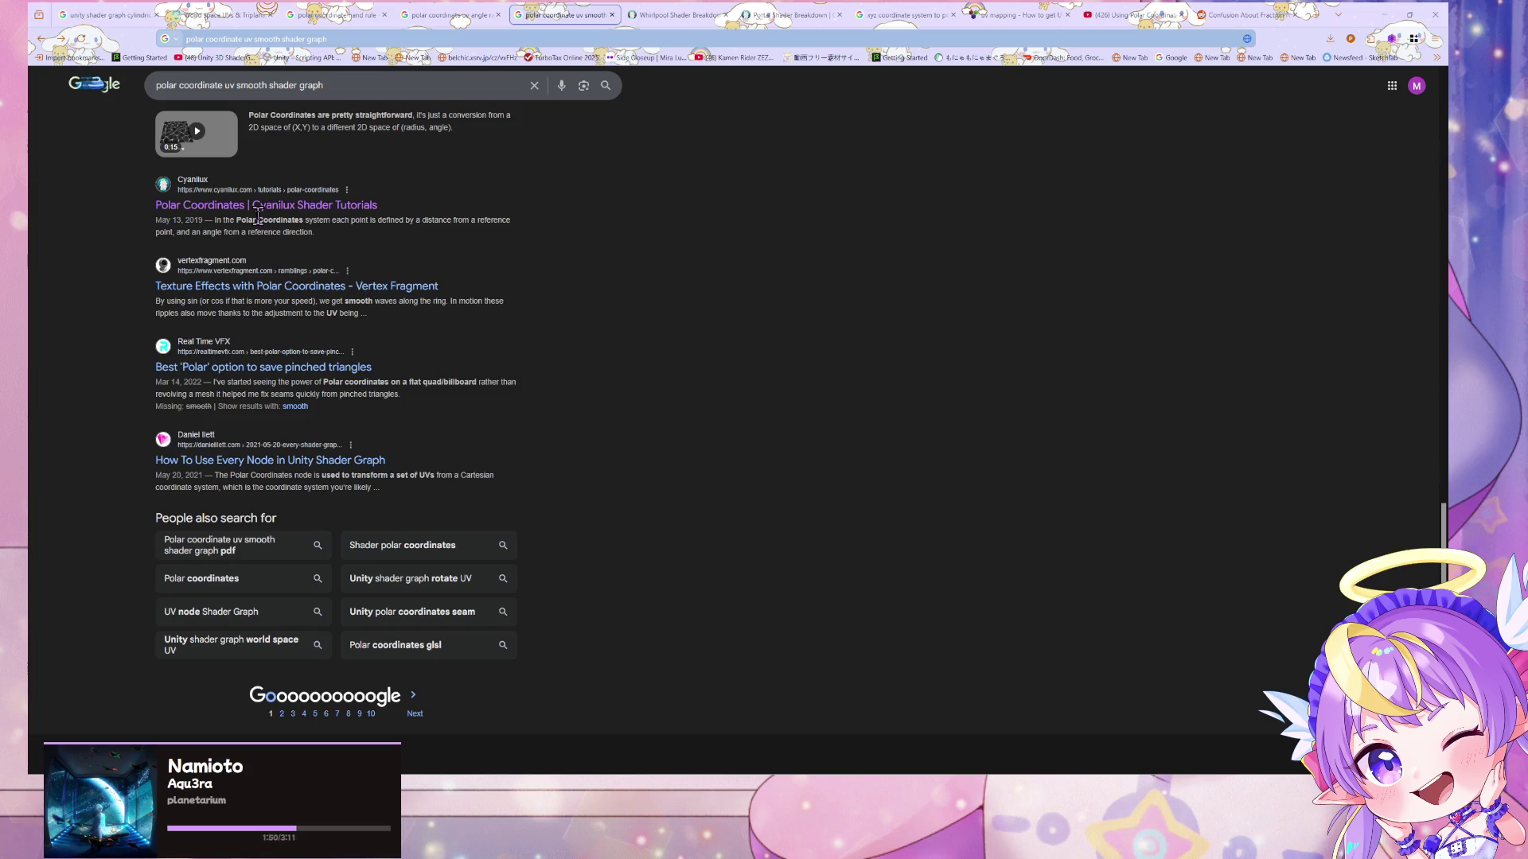
scroll(259, 215, "up", 15)
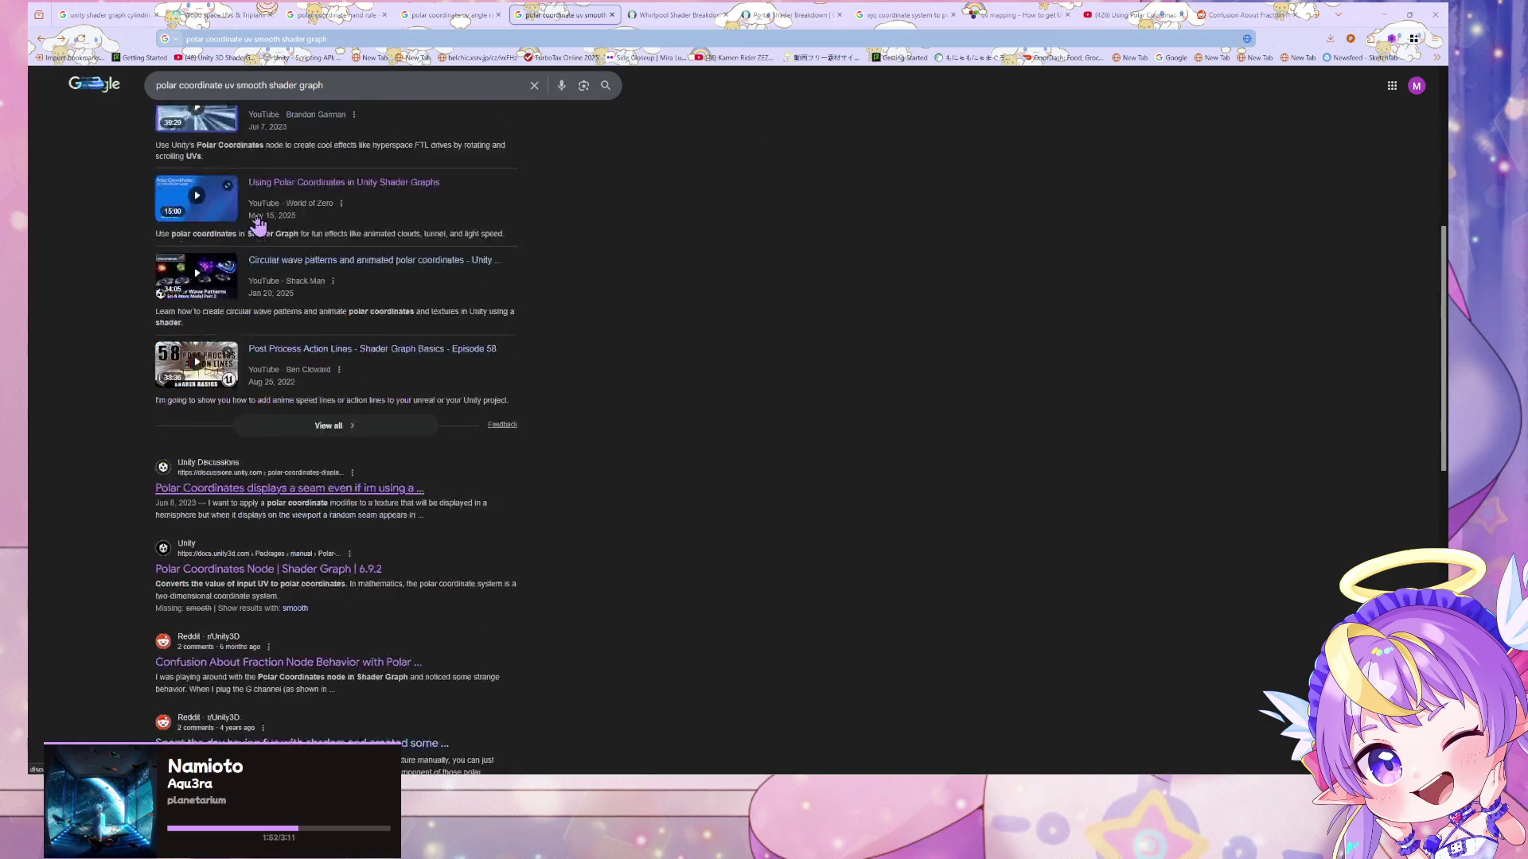
left_click(223, 137)
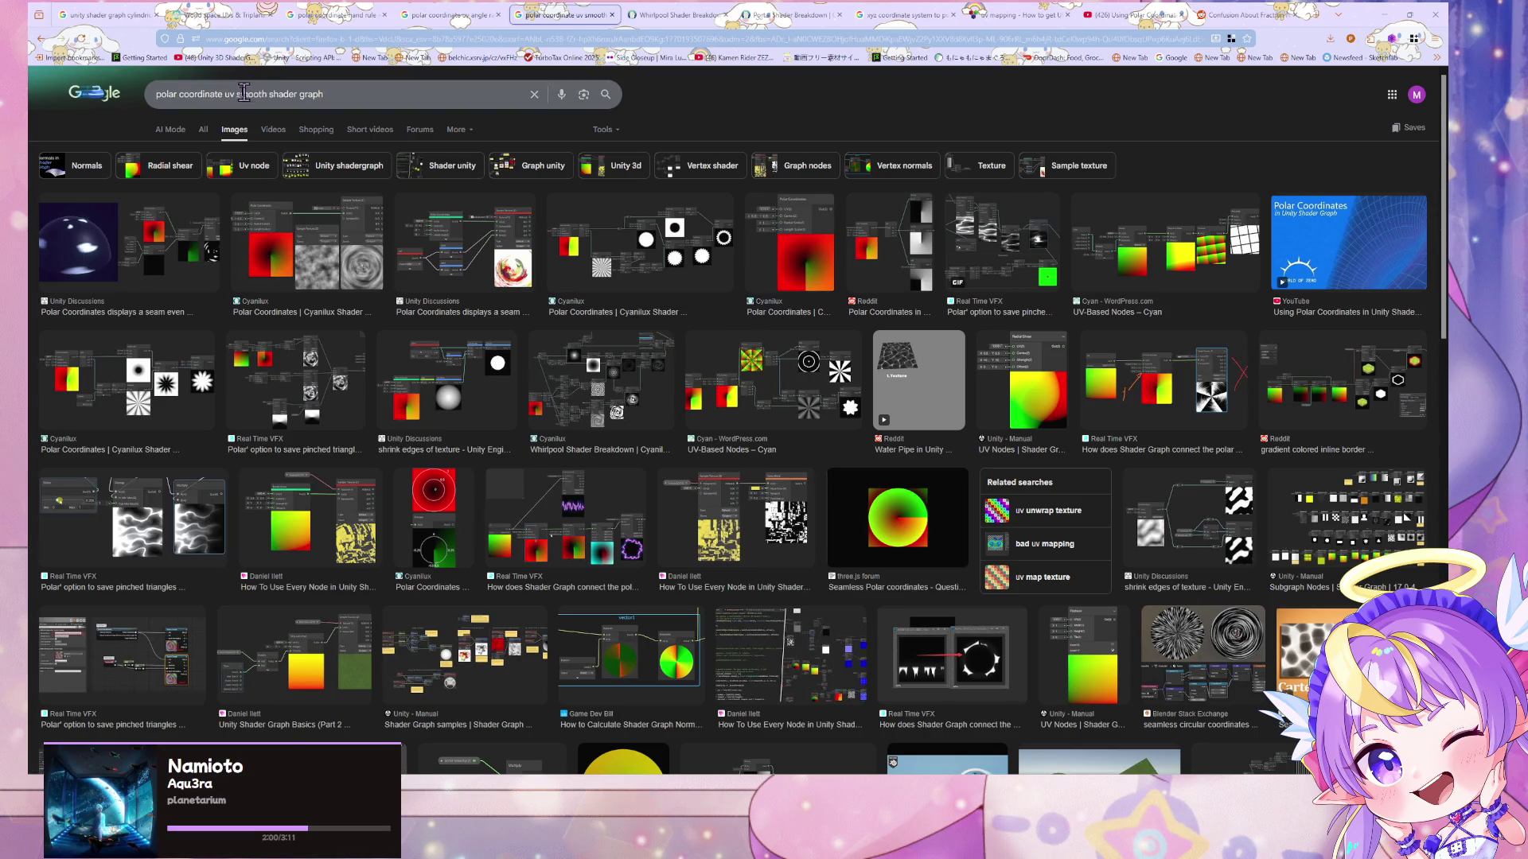
left_click(345, 97)
type("seams")
key("Return")
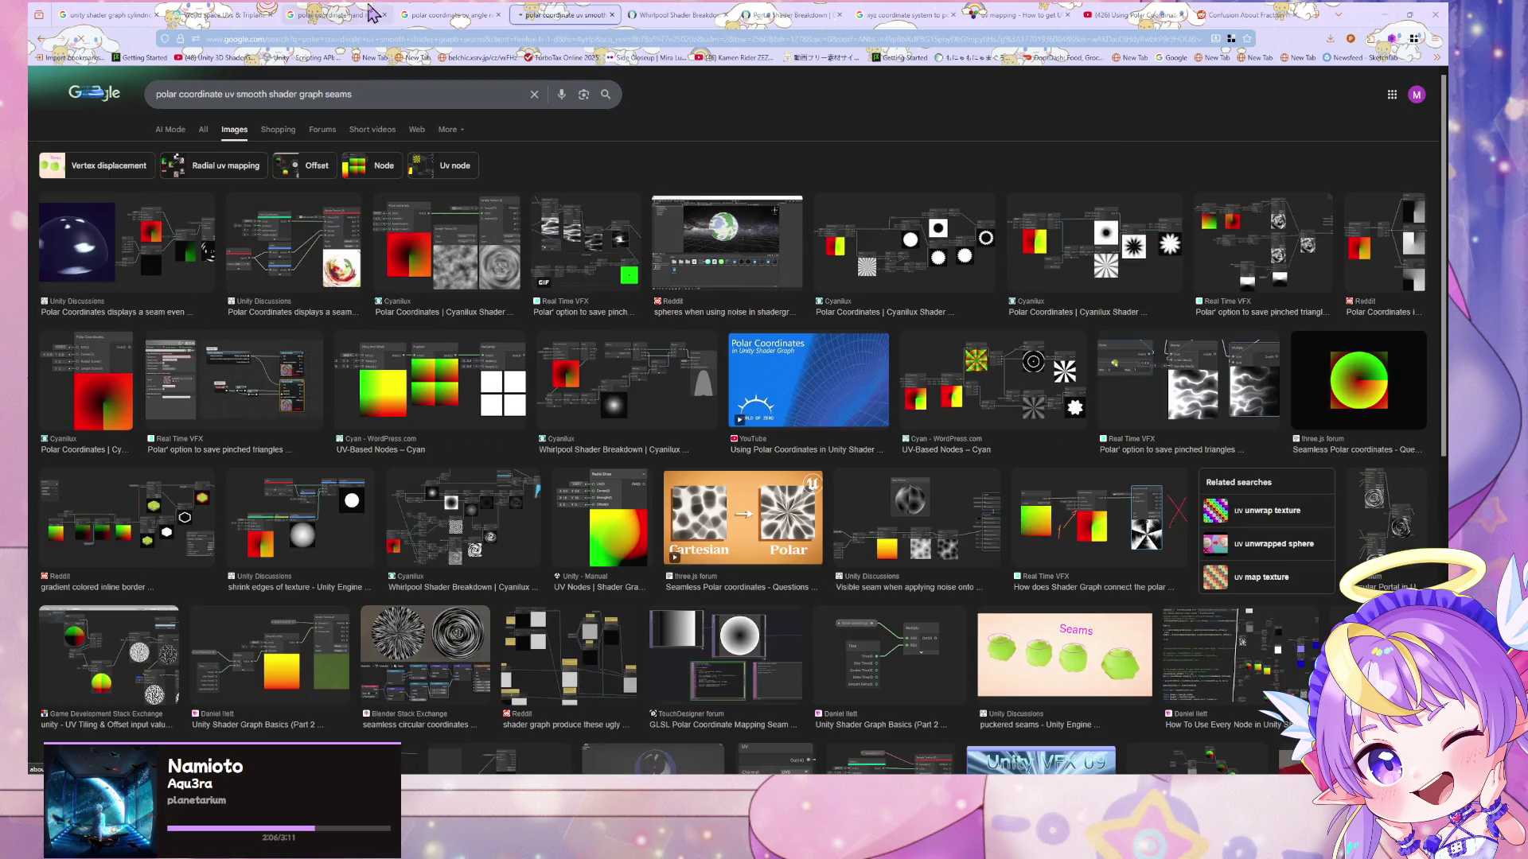
- Expand the full AI Overview under All results, then return to Unity
left_click(205, 132)
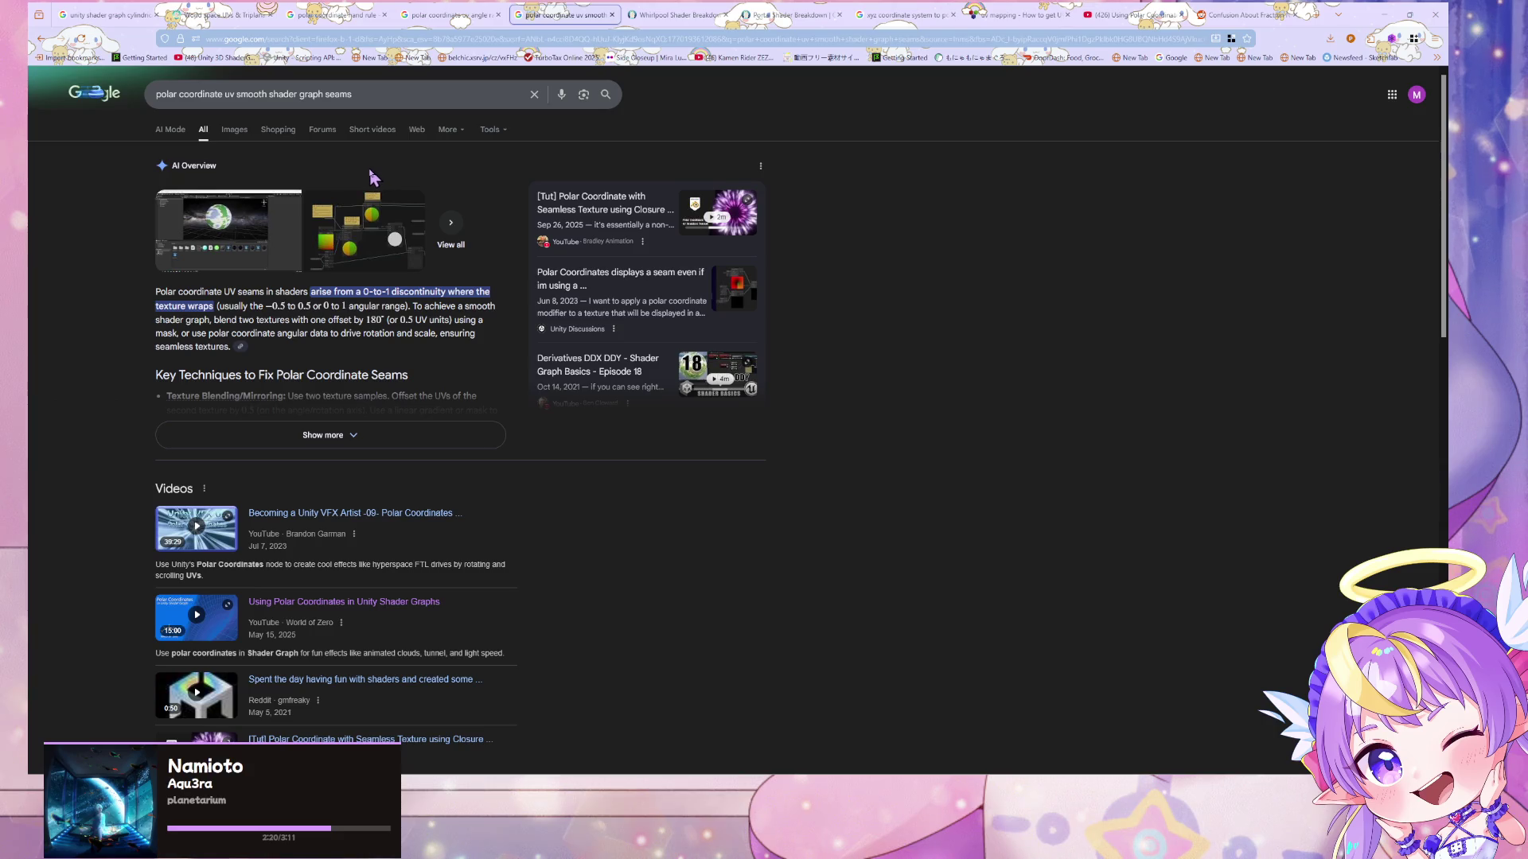
scroll(370, 177, "down", 3)
left_click(451, 312)
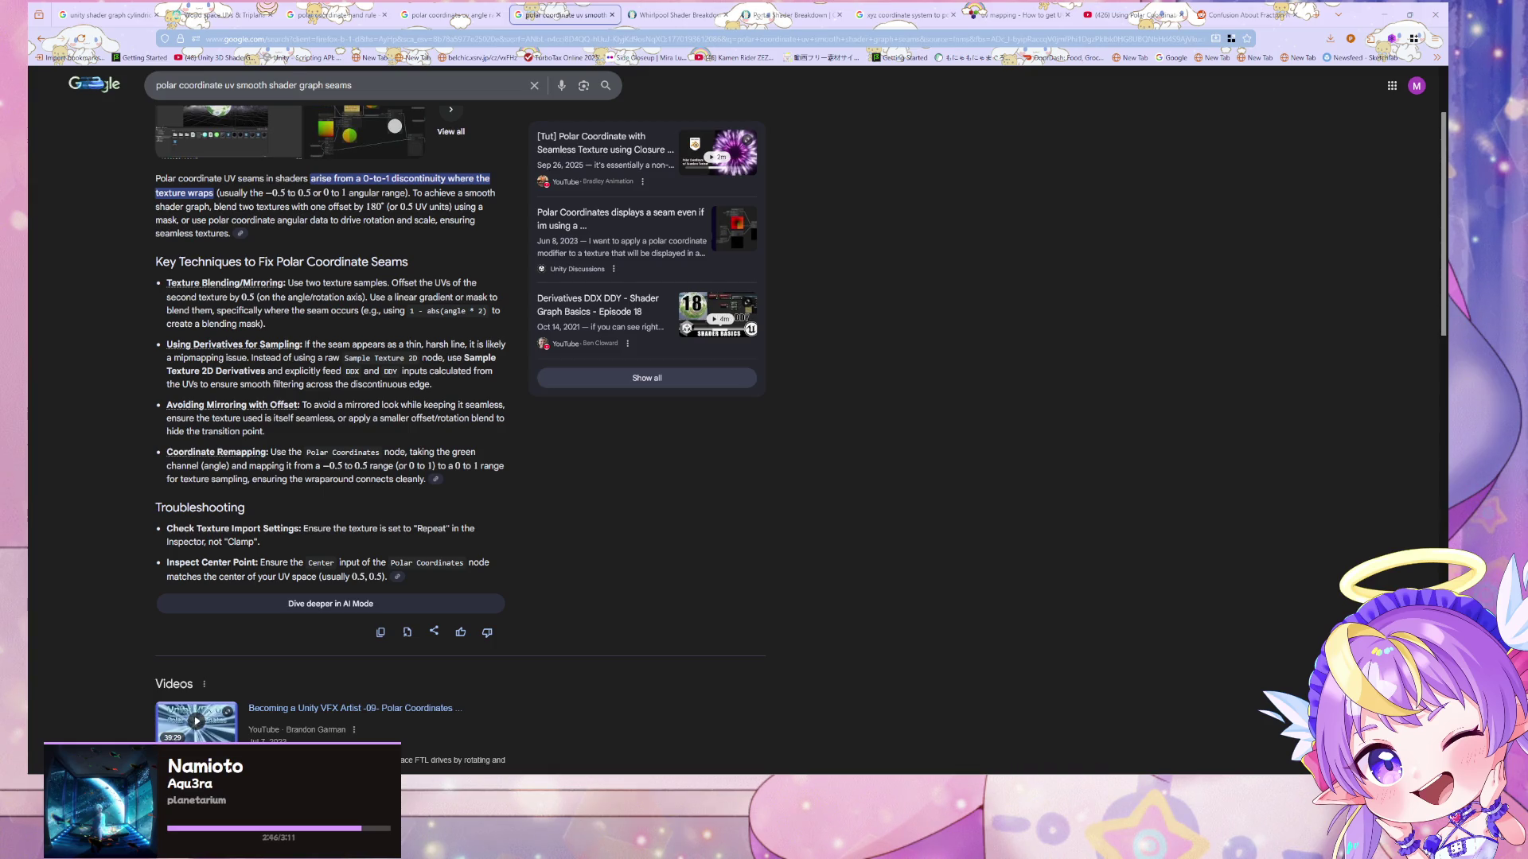
key("alt+Tab")
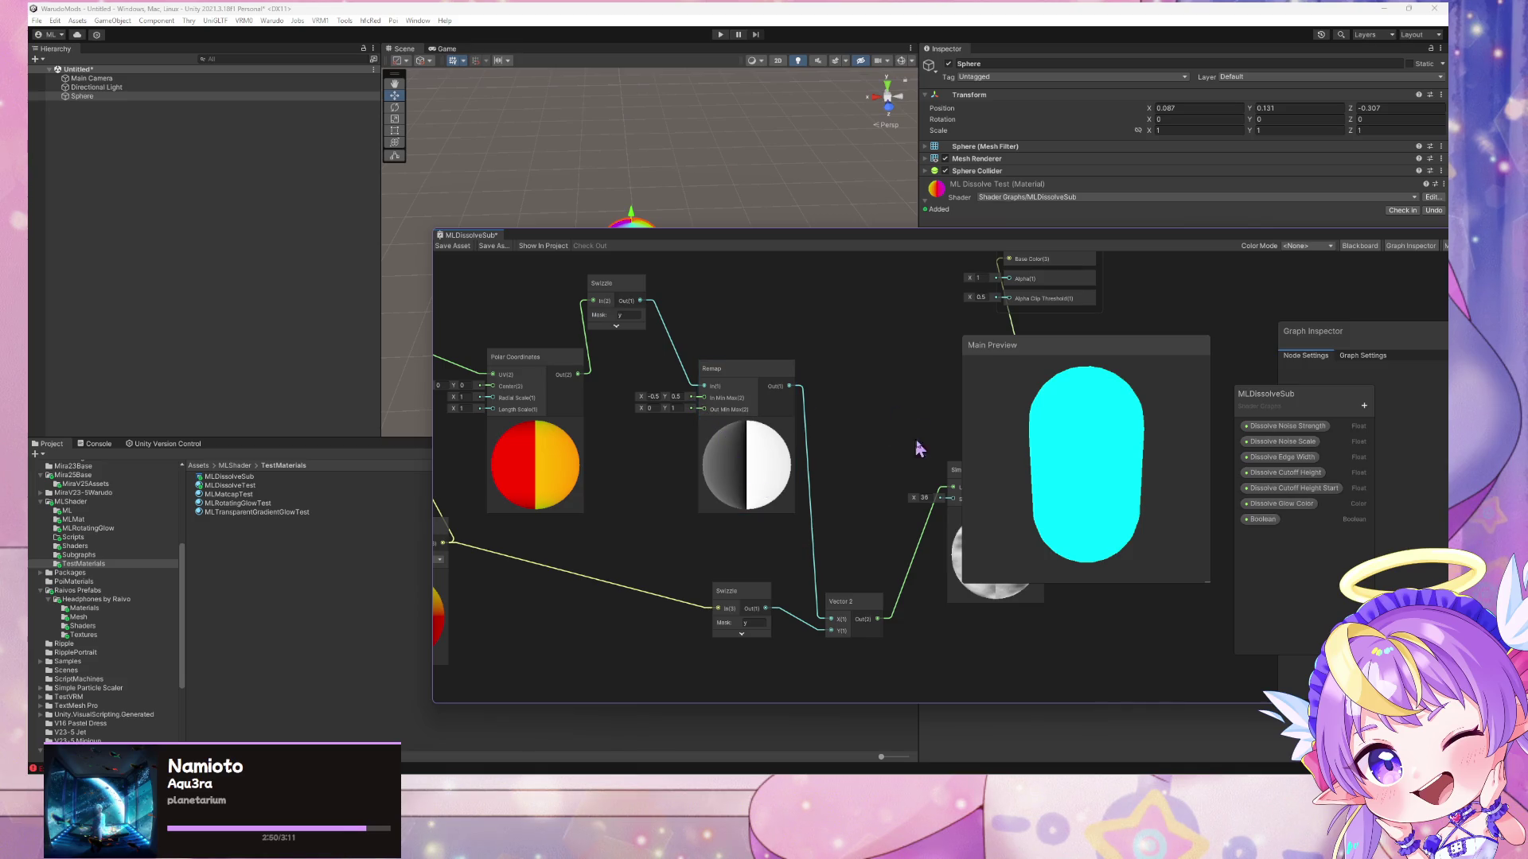
- Reposition Simple Noise and try Remap out minimum -0.3, then restore it to 0
left_click_drag(953, 469, 927, 455)
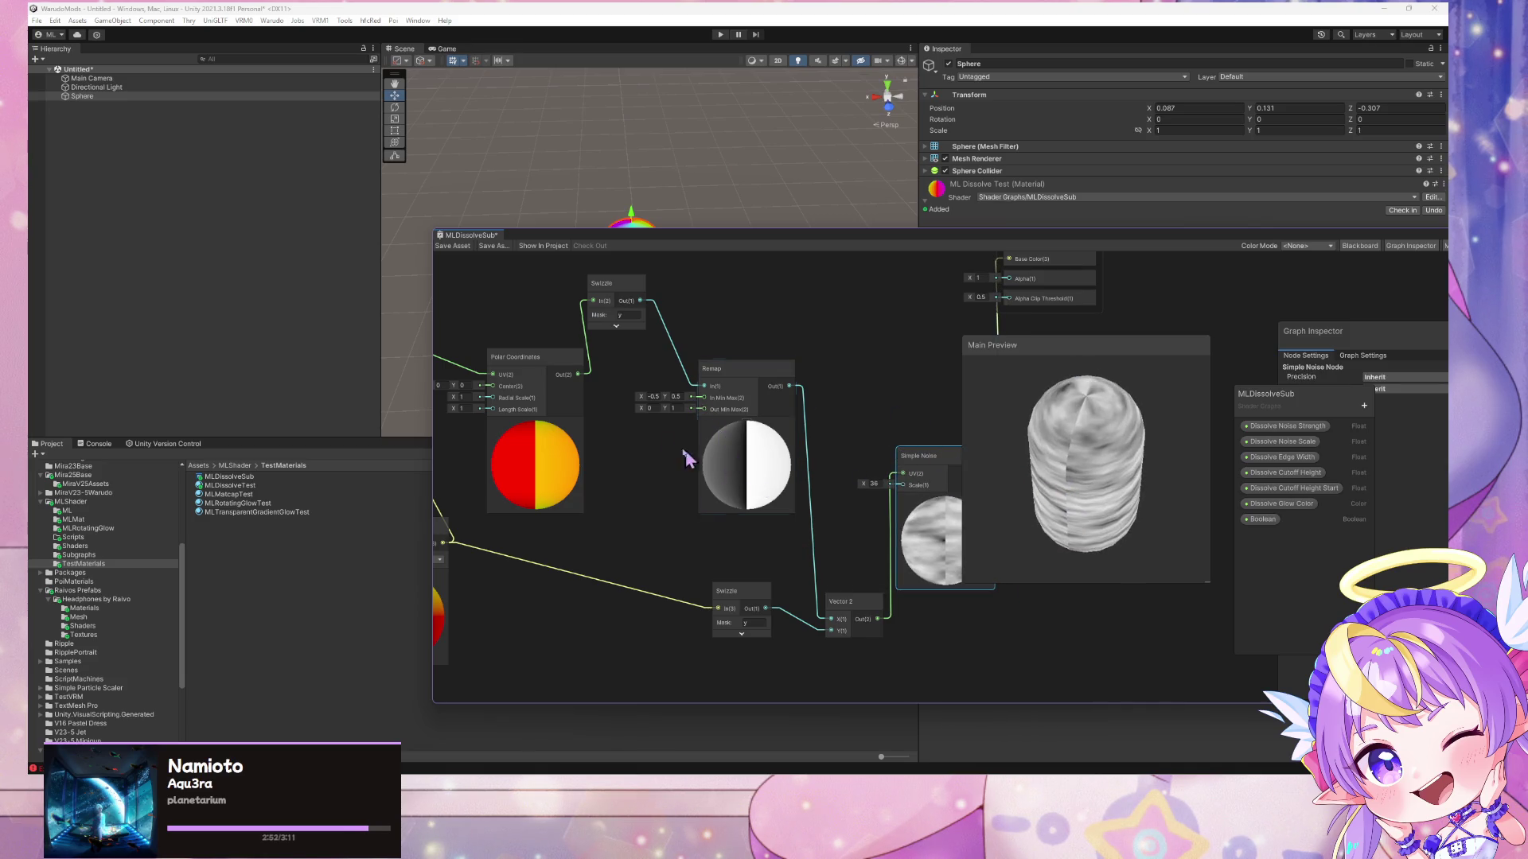
left_click(666, 411)
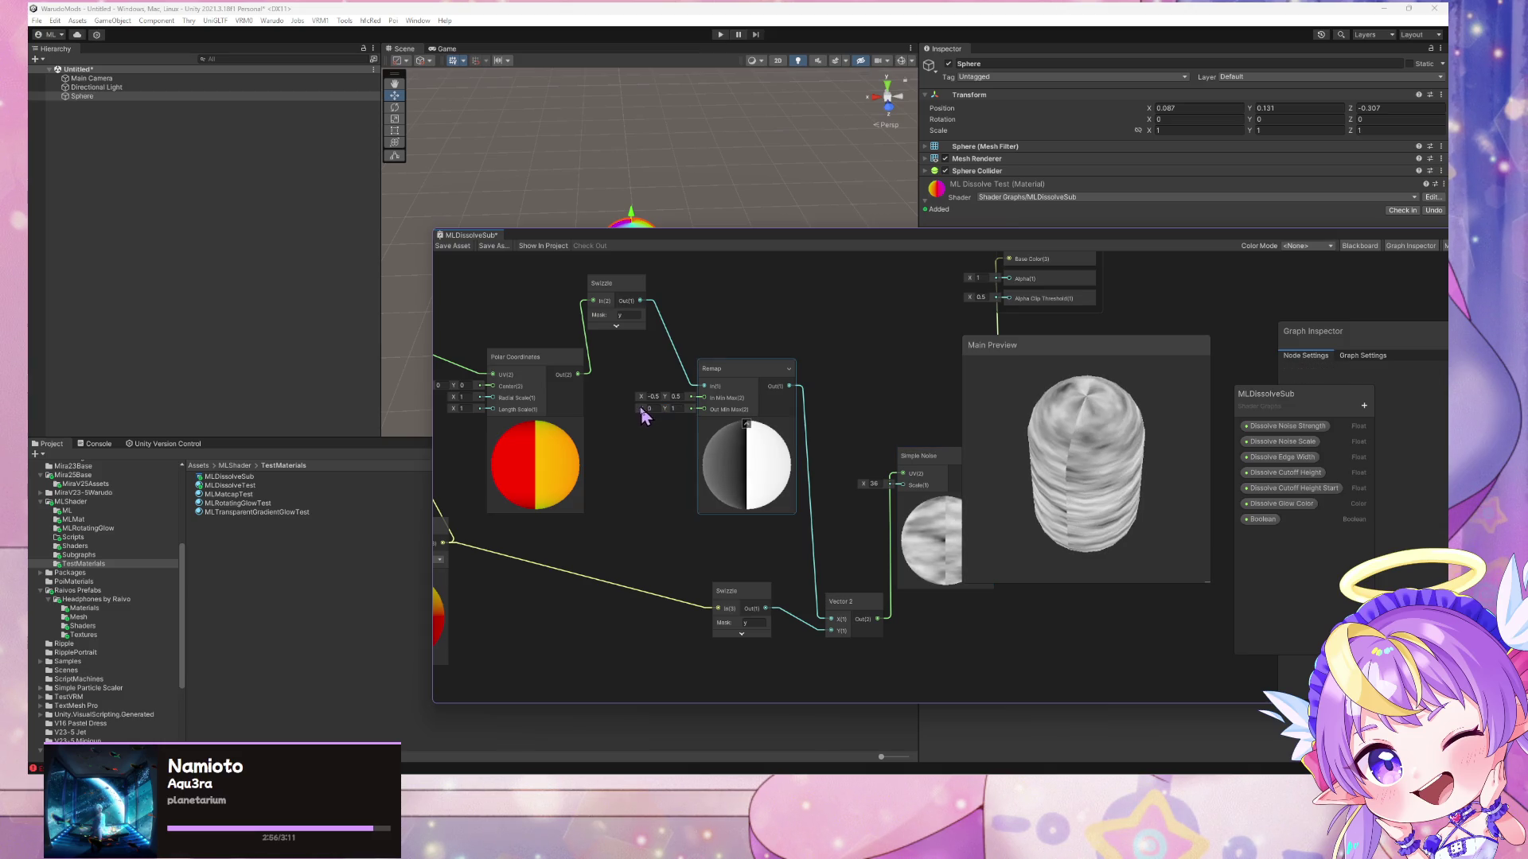
left_click_drag(641, 408, 648, 412)
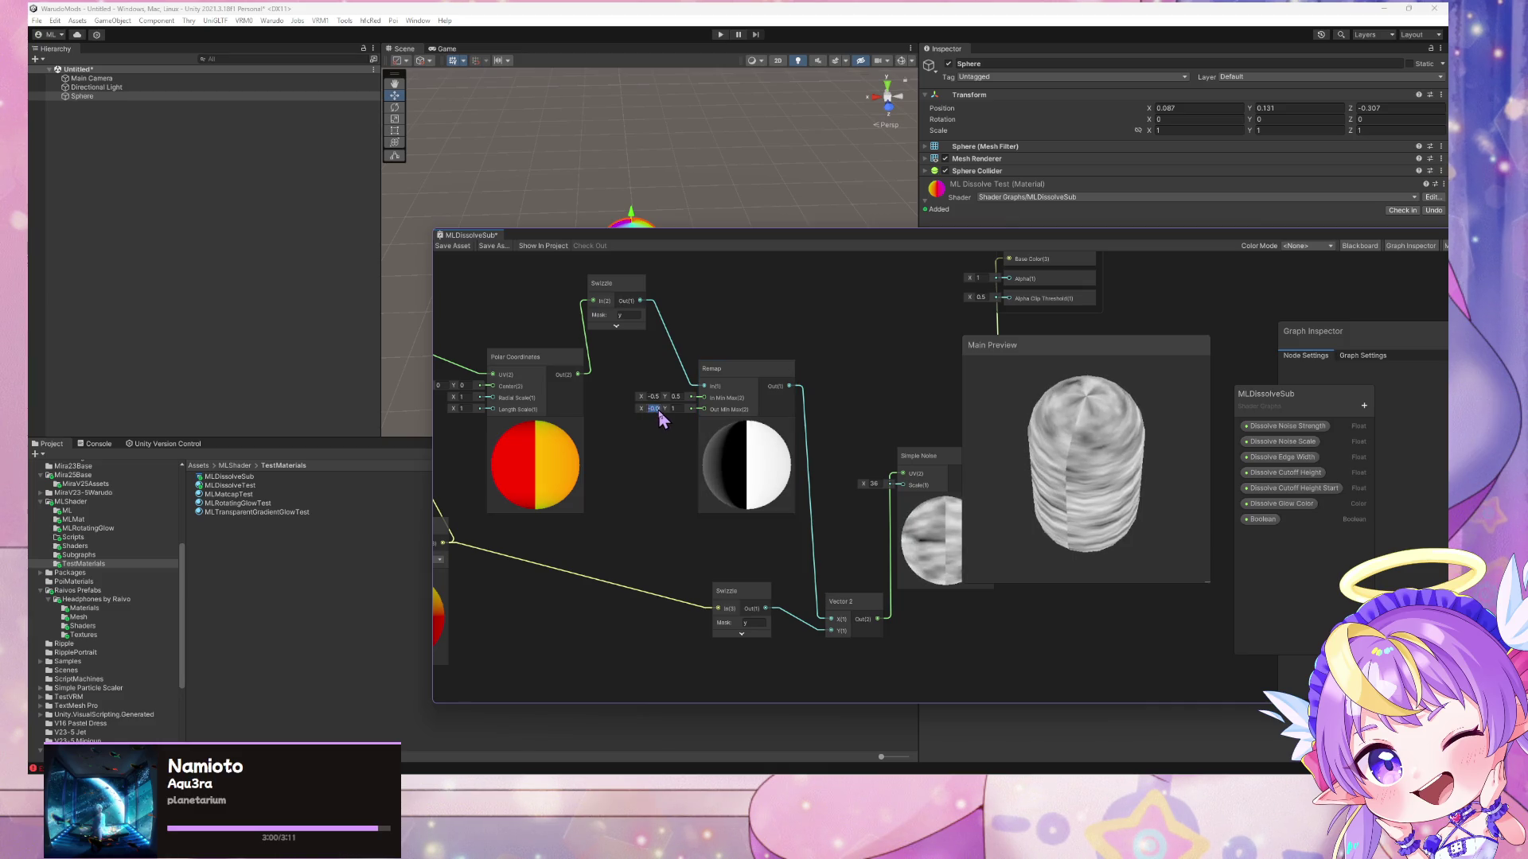
left_click(673, 408)
left_click_drag(1056, 483, 993, 396)
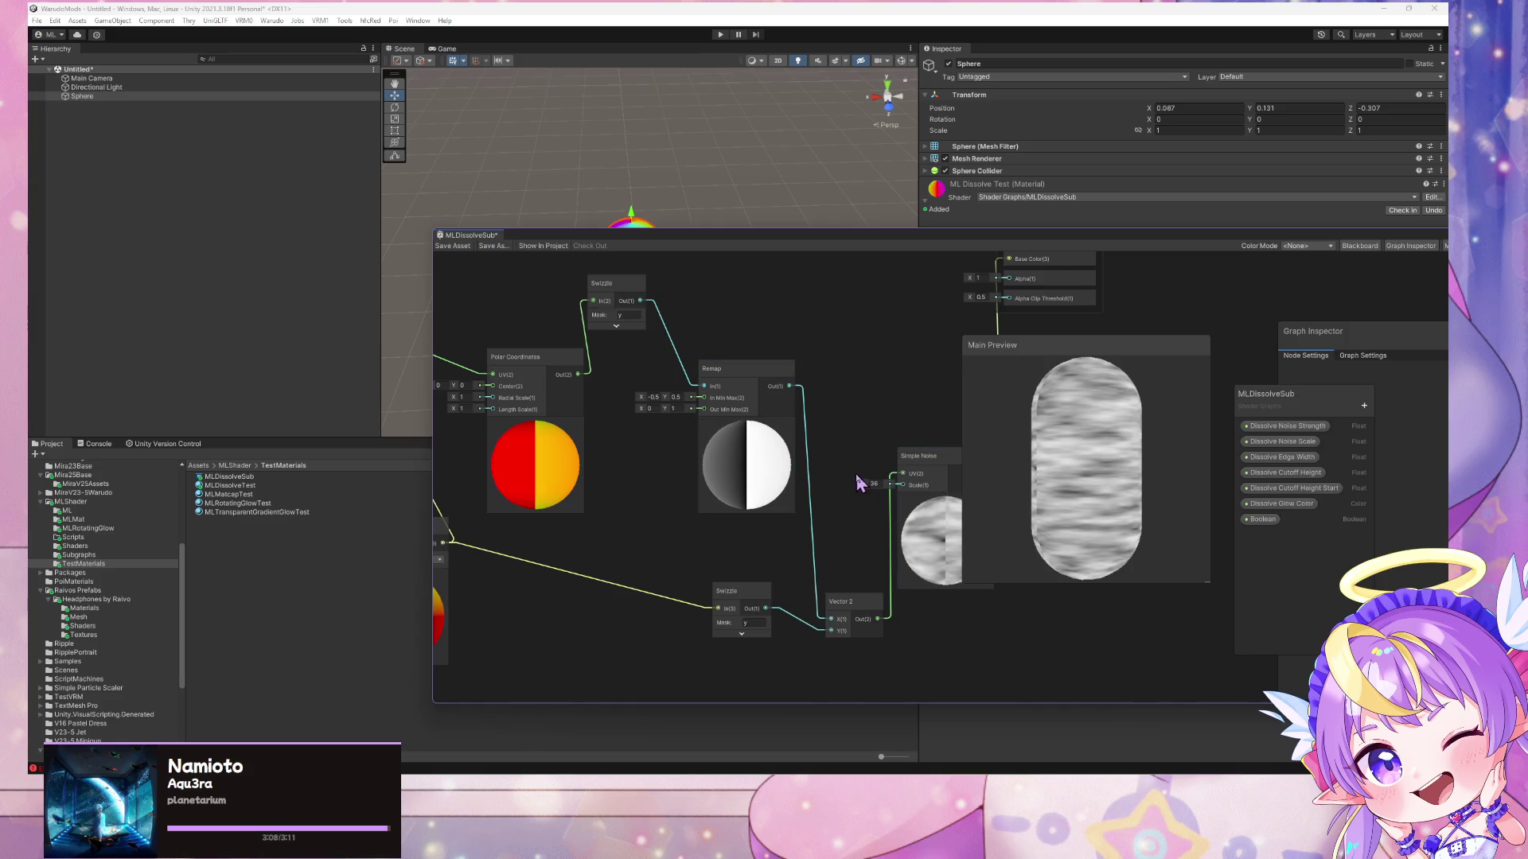
- Set Simple Noise scale to 28, inspect it on a rotated cube preview, then return to the seams search
mouse_move(865, 483)
left_mouse_down()
mouse_move(802, 486)
mouse_move(853, 479)
mouse_move(873, 500)
mouse_move(841, 494)
left_mouse_up()
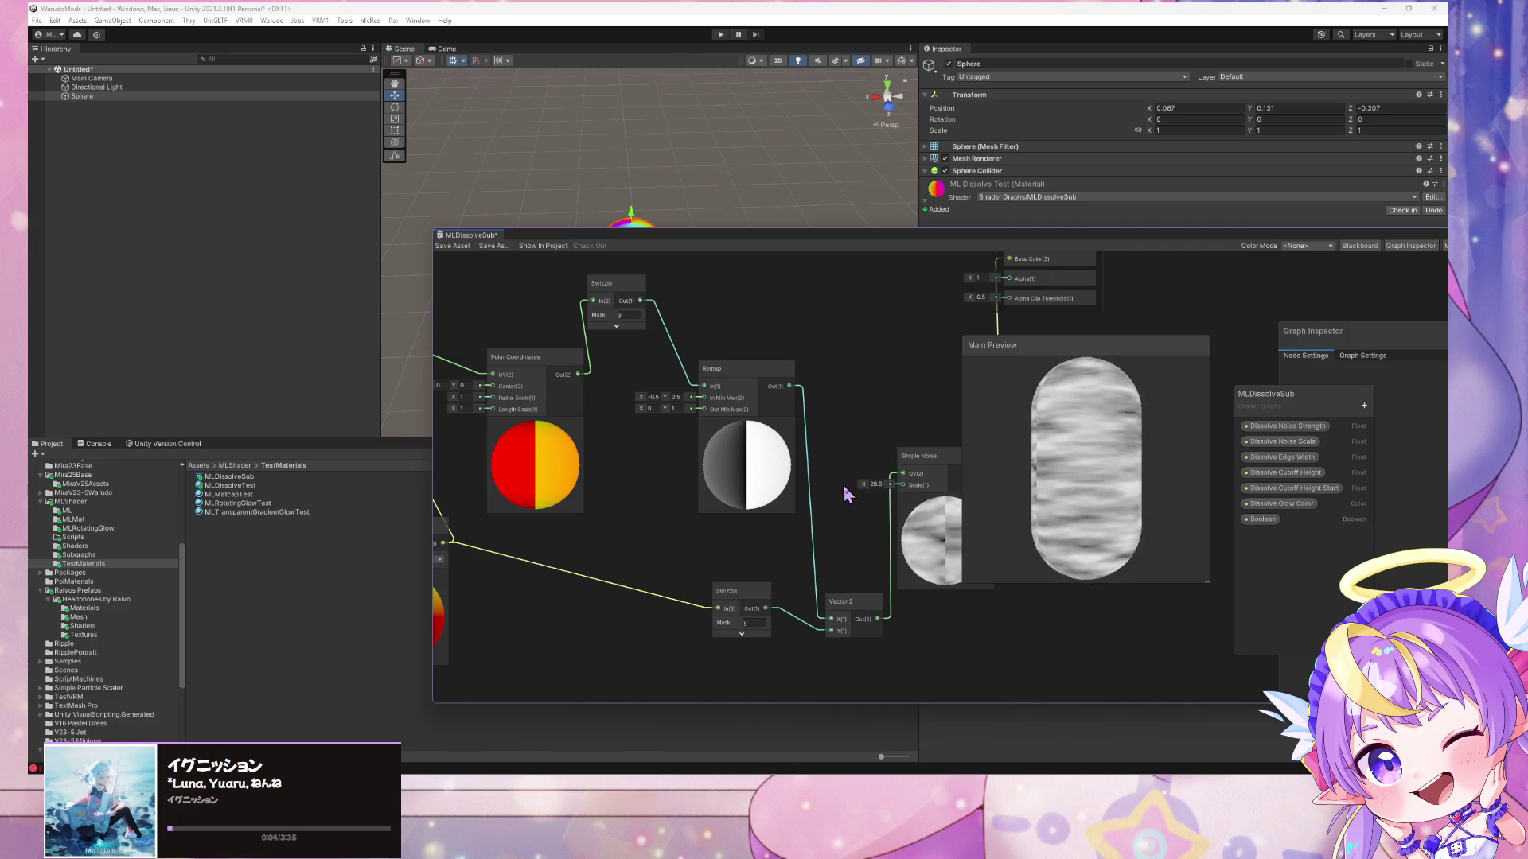
left_click_drag(1008, 476, 1057, 517)
right_click(1058, 513)
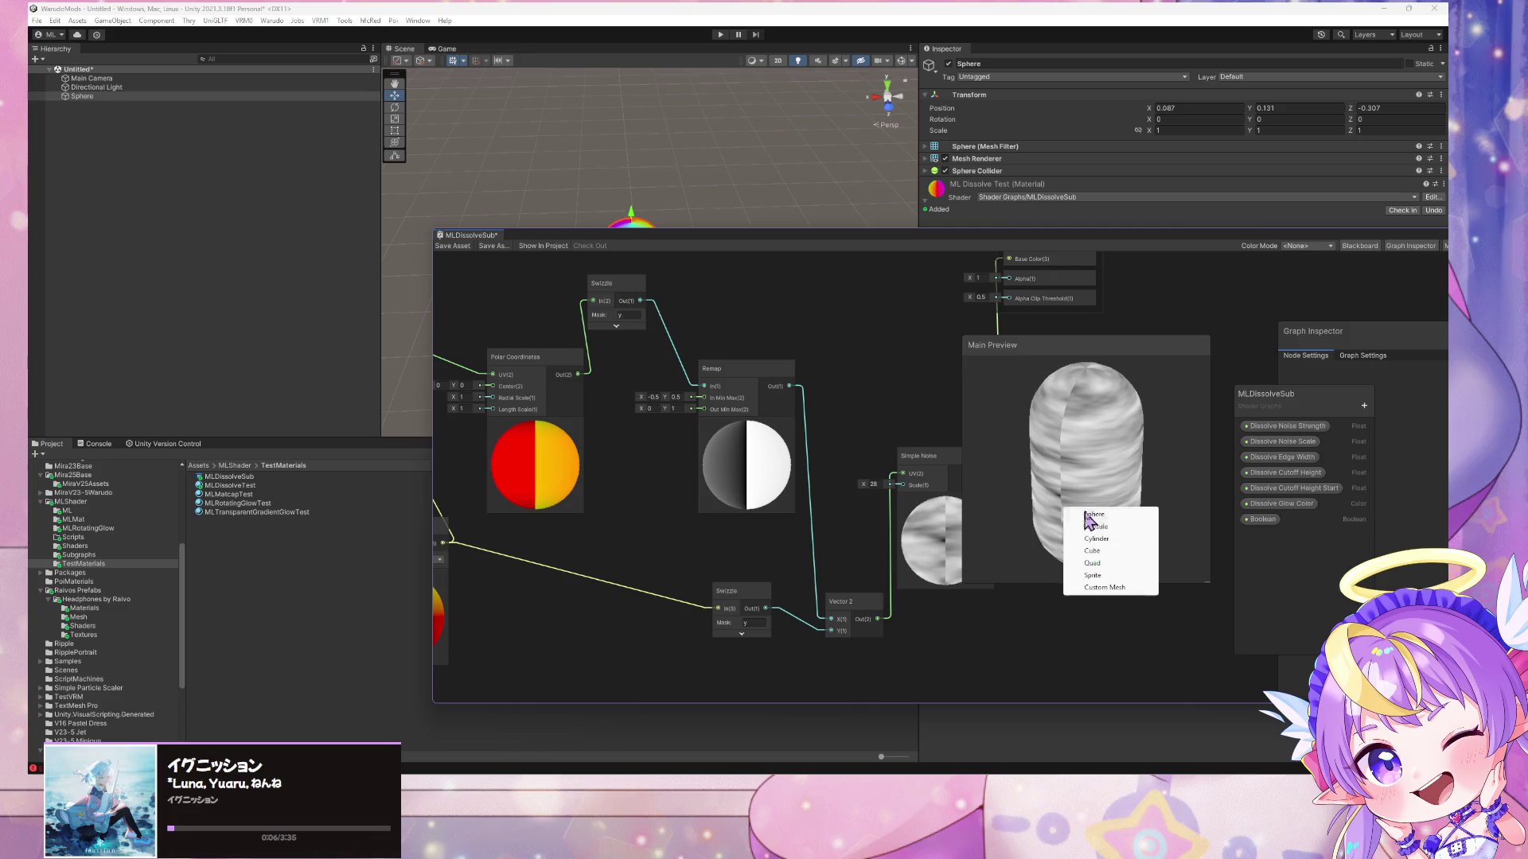
left_click(1118, 541)
right_click(1090, 506)
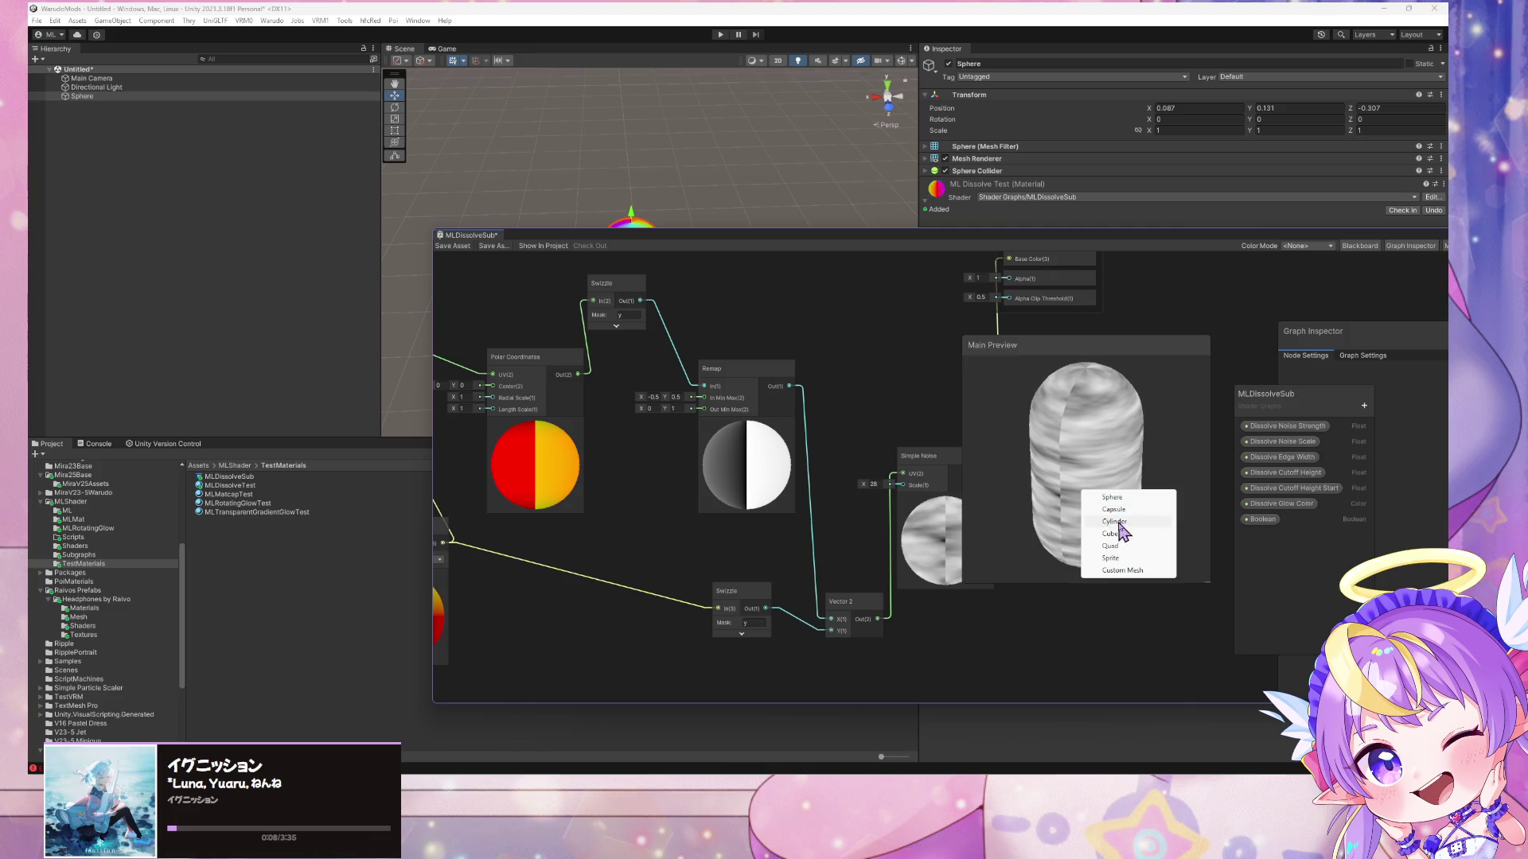
left_click(1115, 545)
mouse_move(1108, 509)
left_mouse_down()
mouse_move(1044, 587)
mouse_move(995, 530)
mouse_move(1061, 536)
mouse_move(1054, 516)
left_mouse_up()
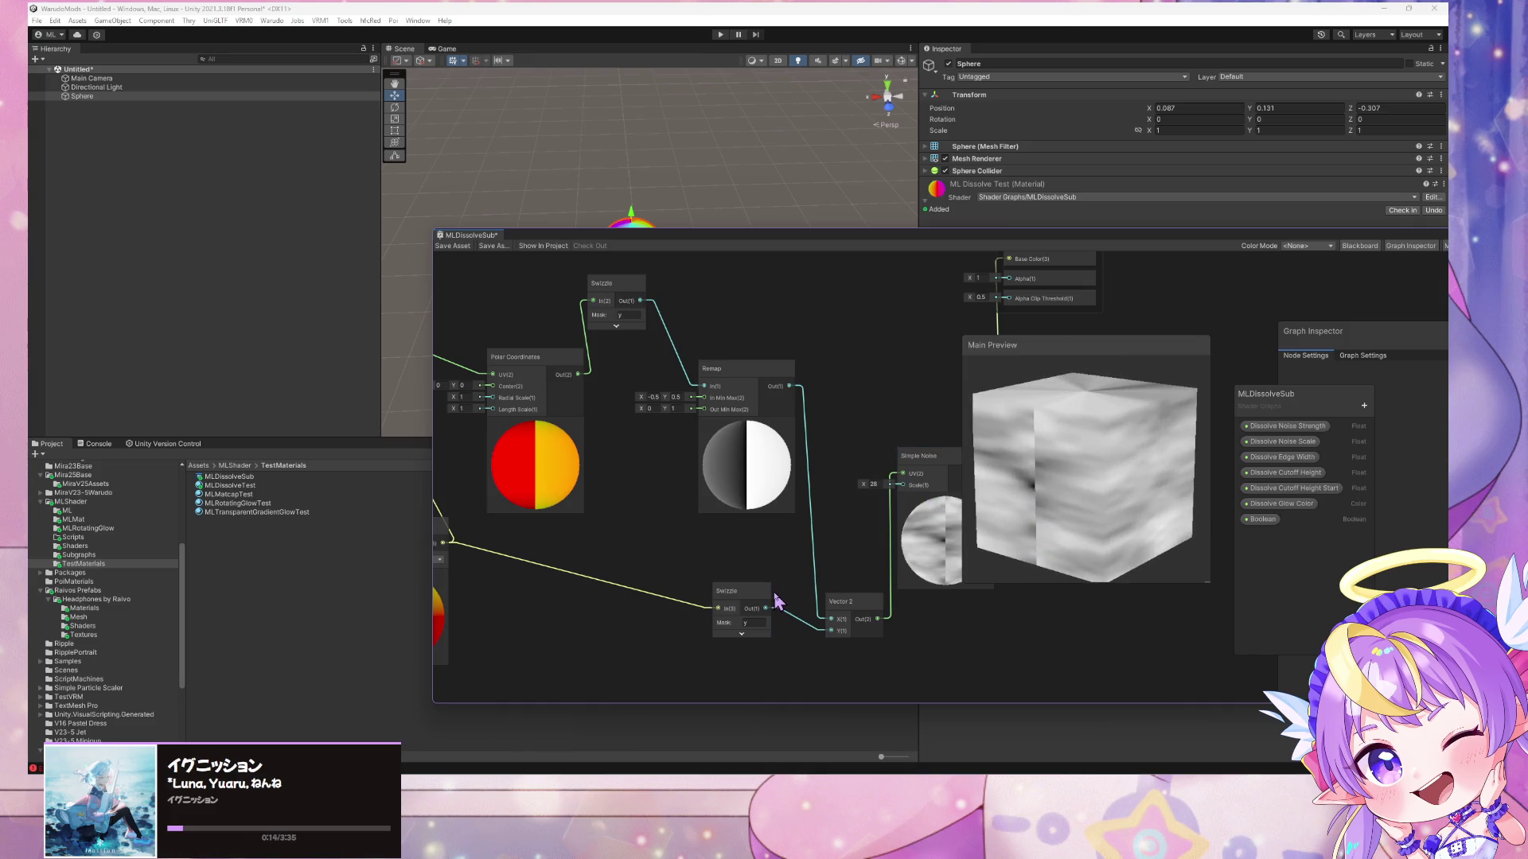
left_click(731, 769)
left_click(798, 728)
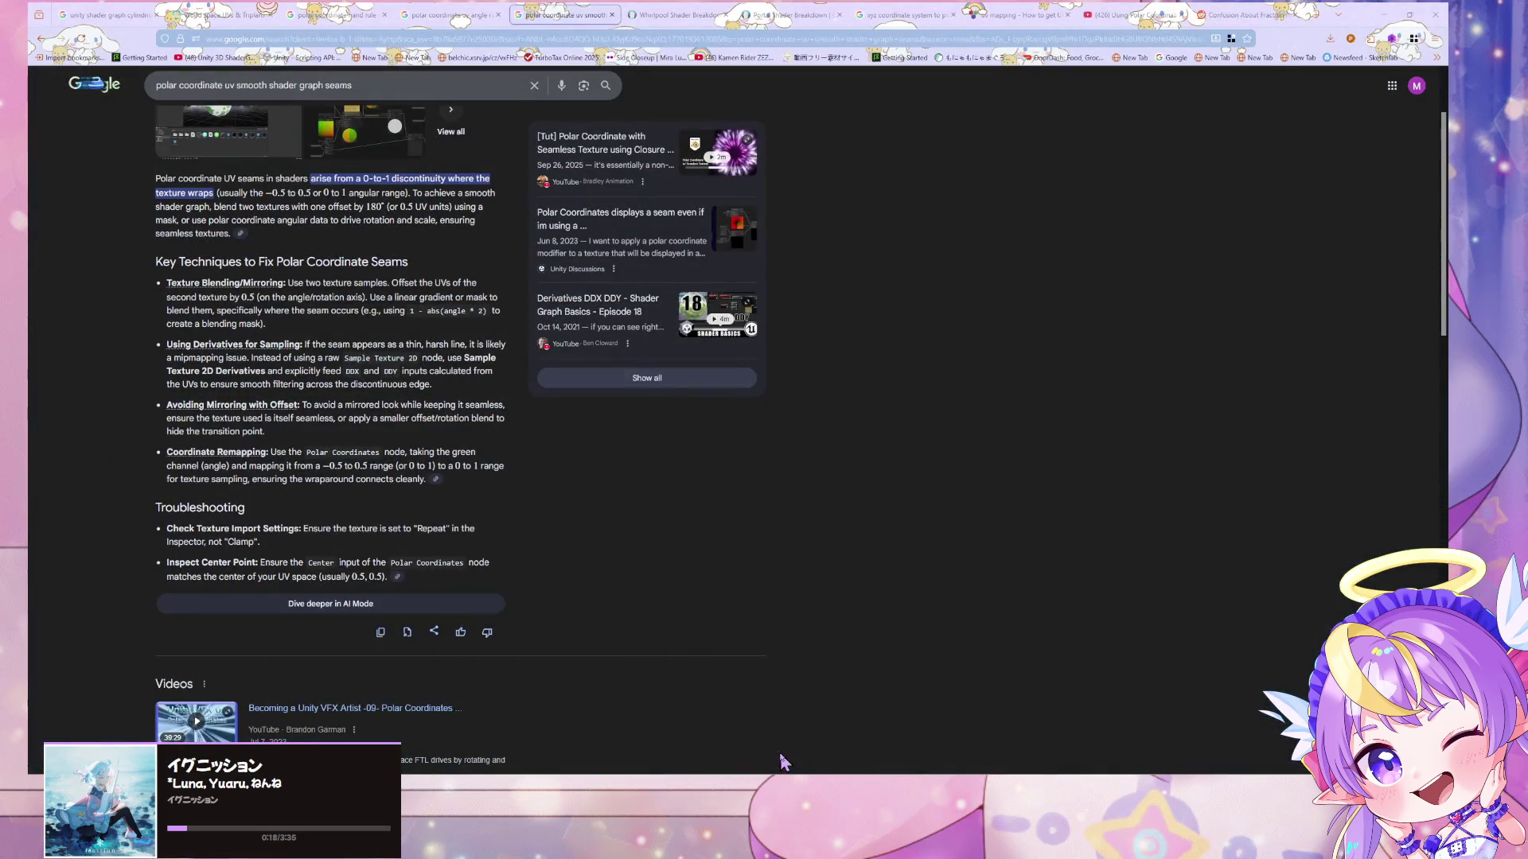
- Read the Reddit sphere-seams thread and its linked 3D noise nodes post, then rotate Unity's cube preview to its top
scroll(560, 571, "down", 5)
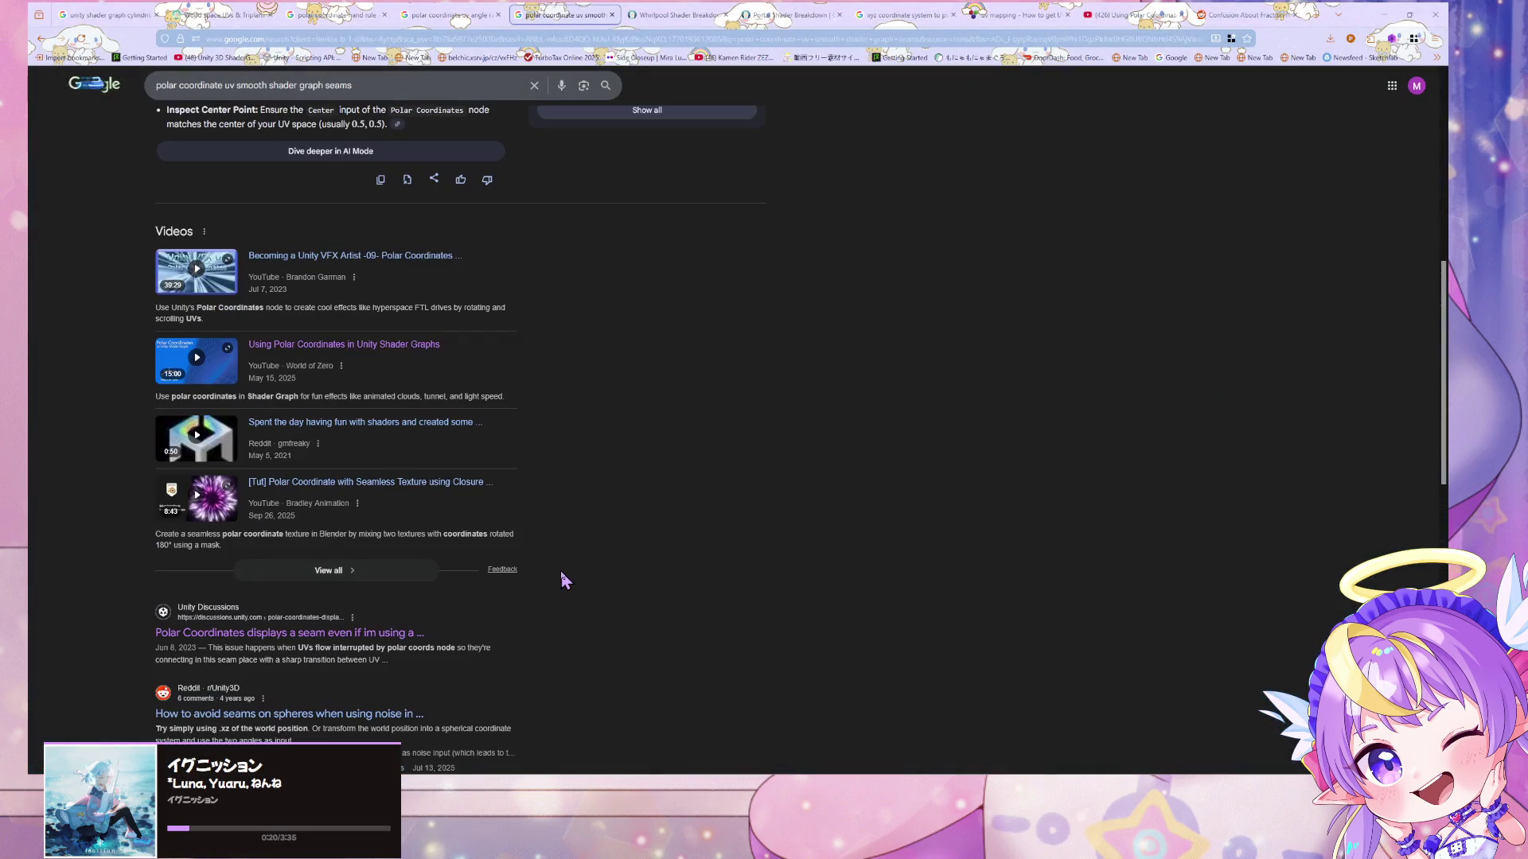
scroll(560, 571, "down", 1)
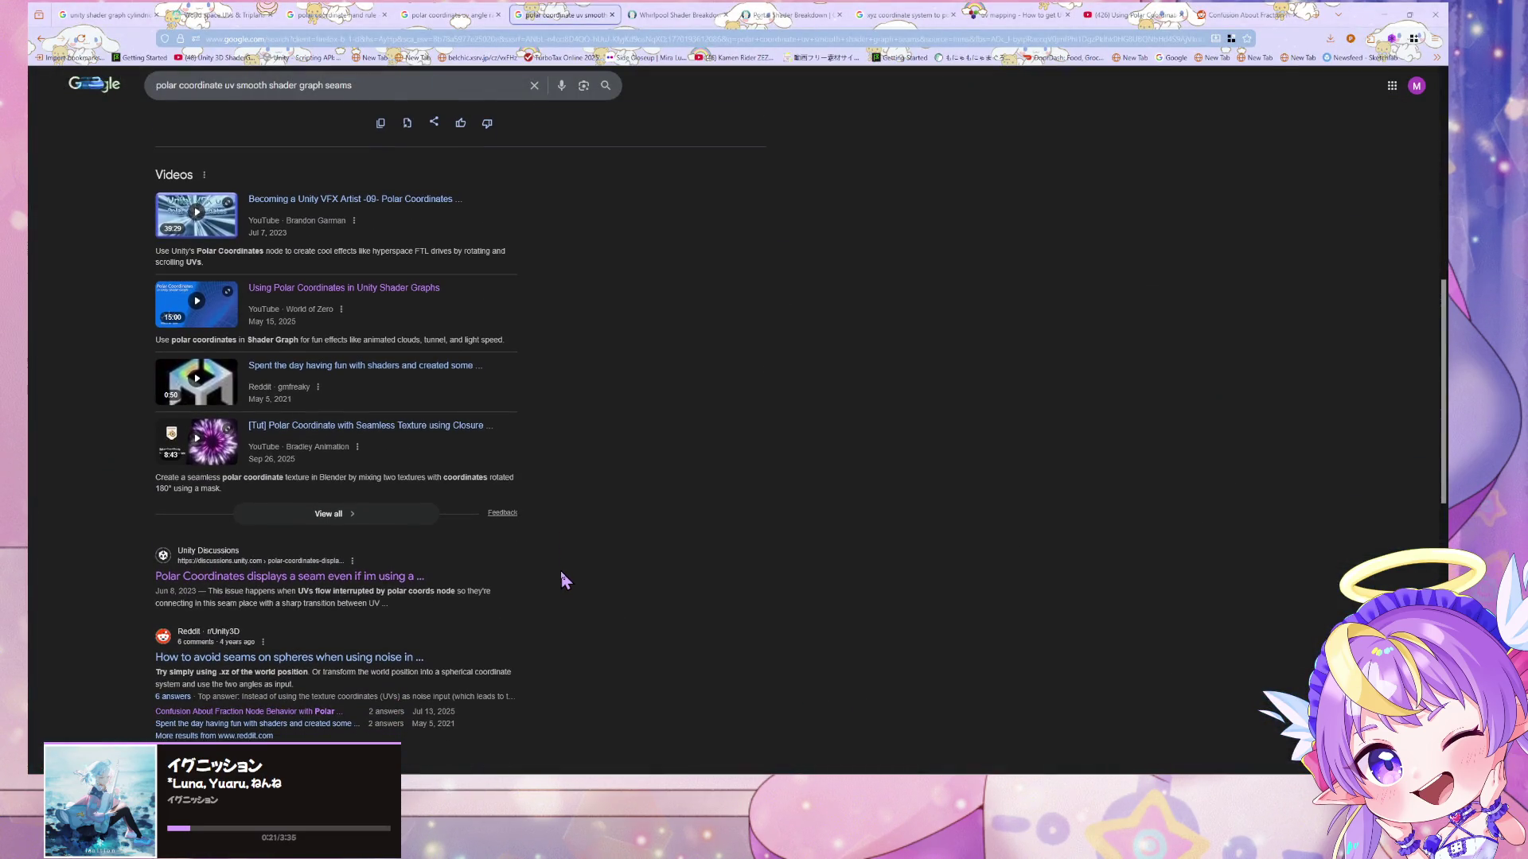
left_click(404, 660)
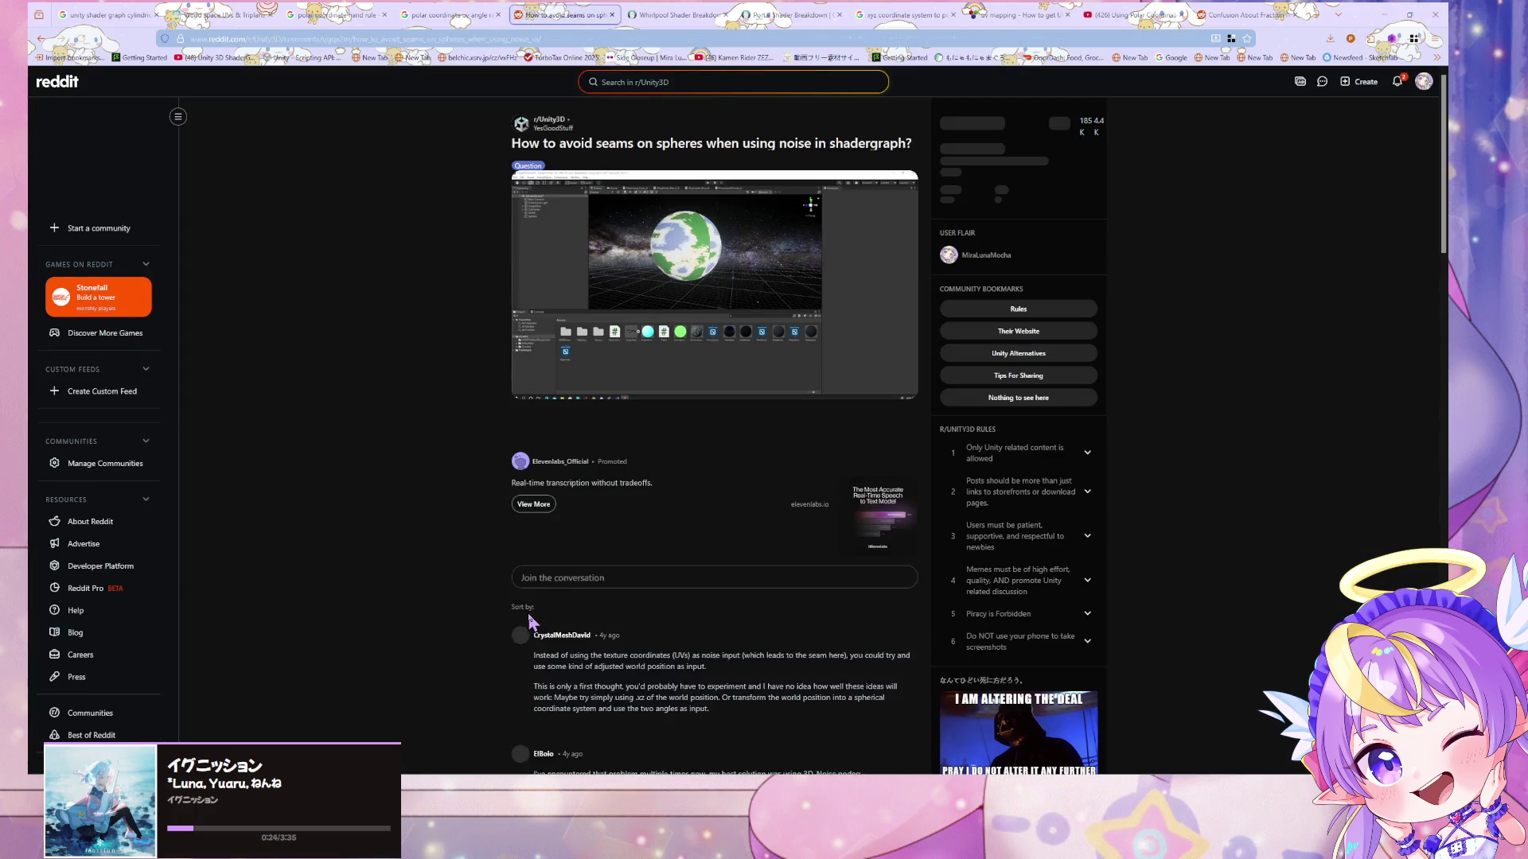
scroll(512, 619, "down", 4)
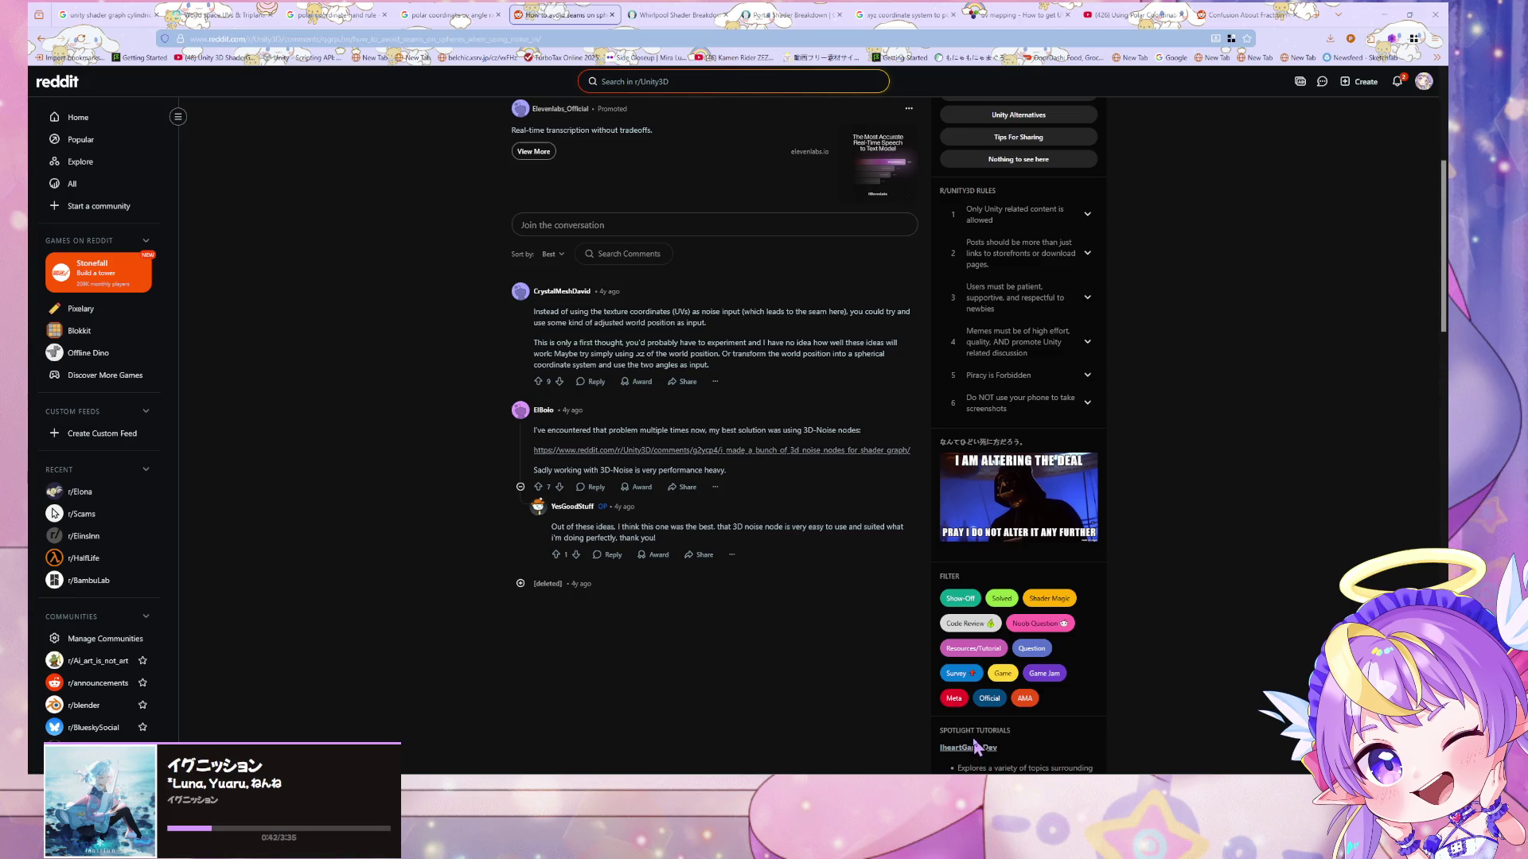
left_click(836, 450)
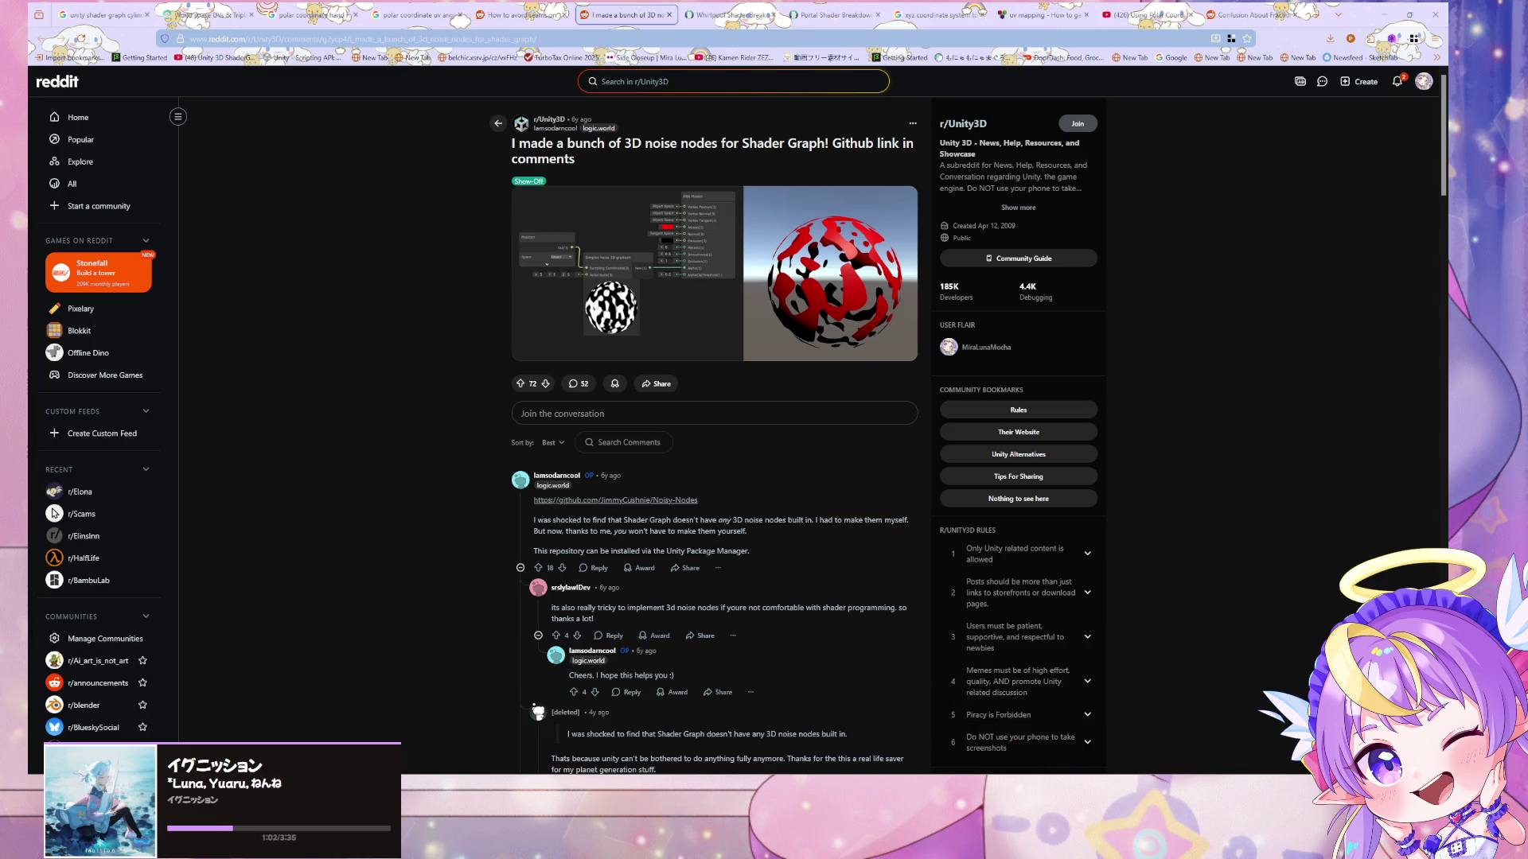
key("alt+Tab")
left_click_drag(1061, 521, 1064, 568)
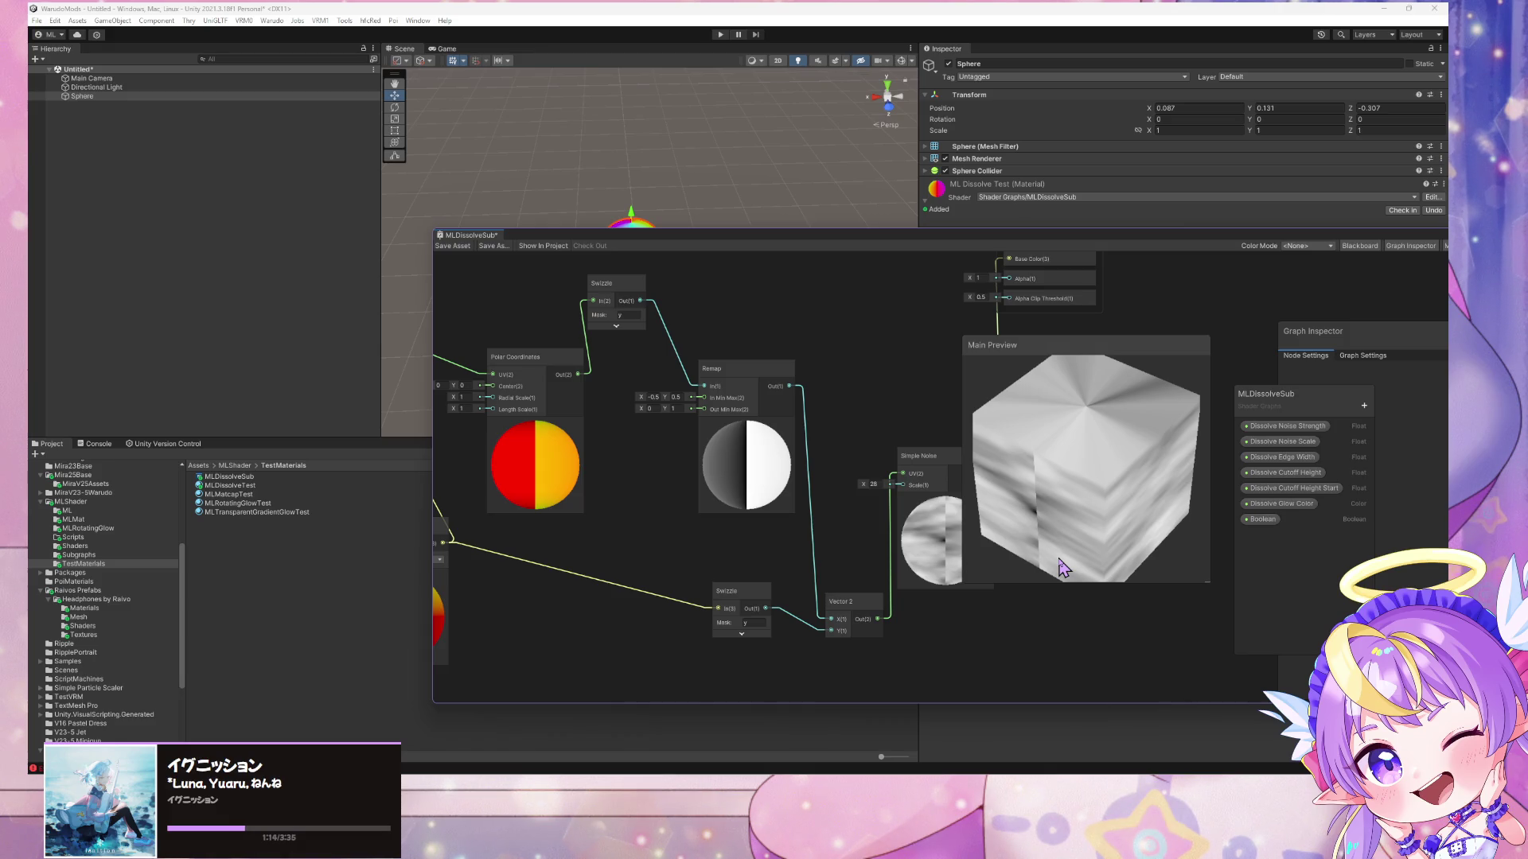
- Add a Hexagon Tiles node via node search 'hex' and place it clear of Simple Noise
scroll(867, 406, "up", 2)
scroll(792, 355, "down", 3)
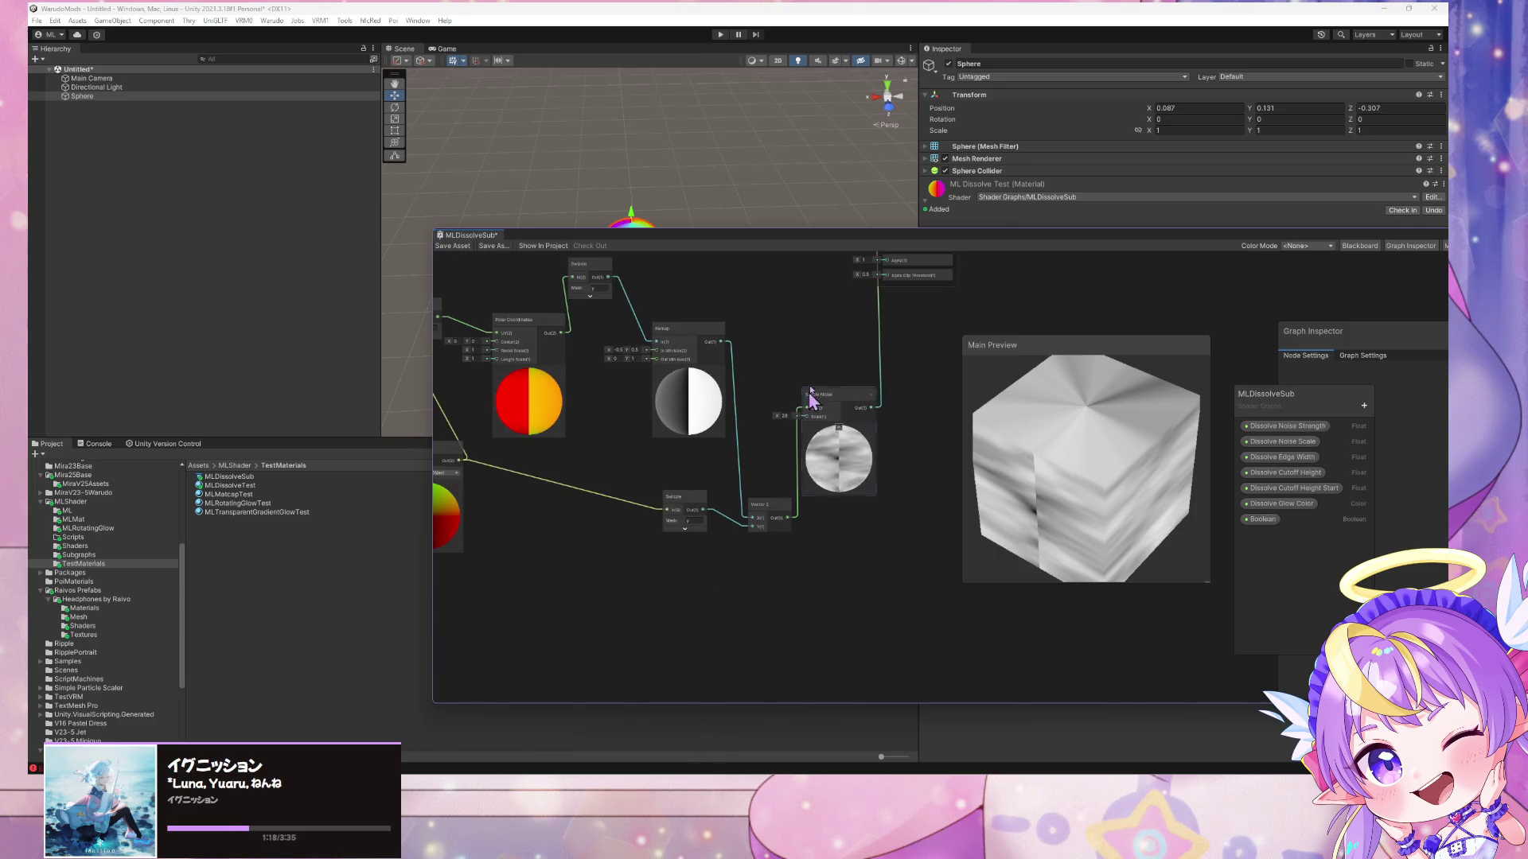
key("space")
type("hex")
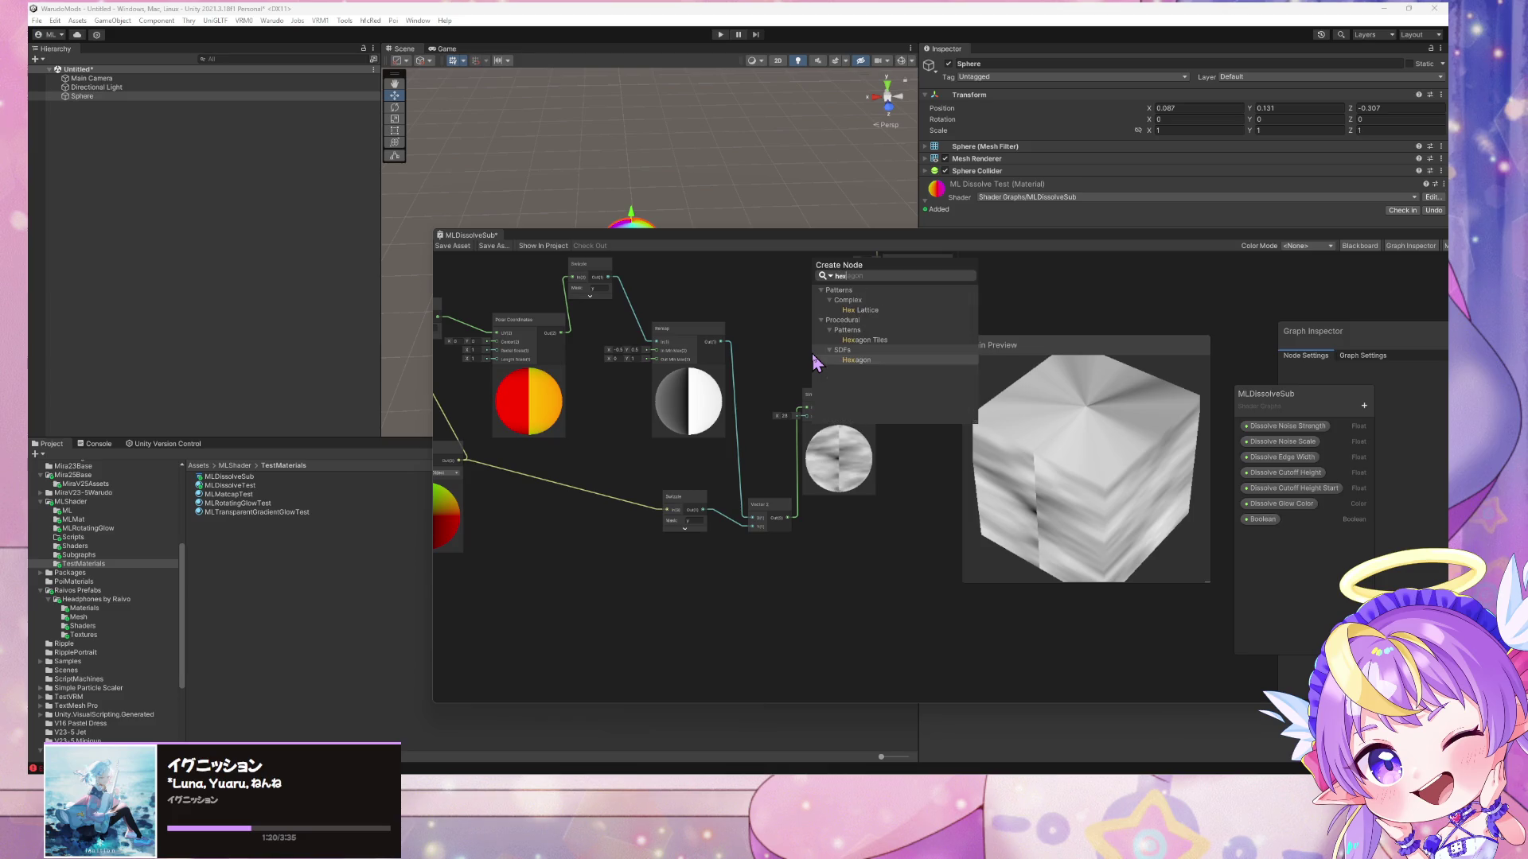
key("Up")
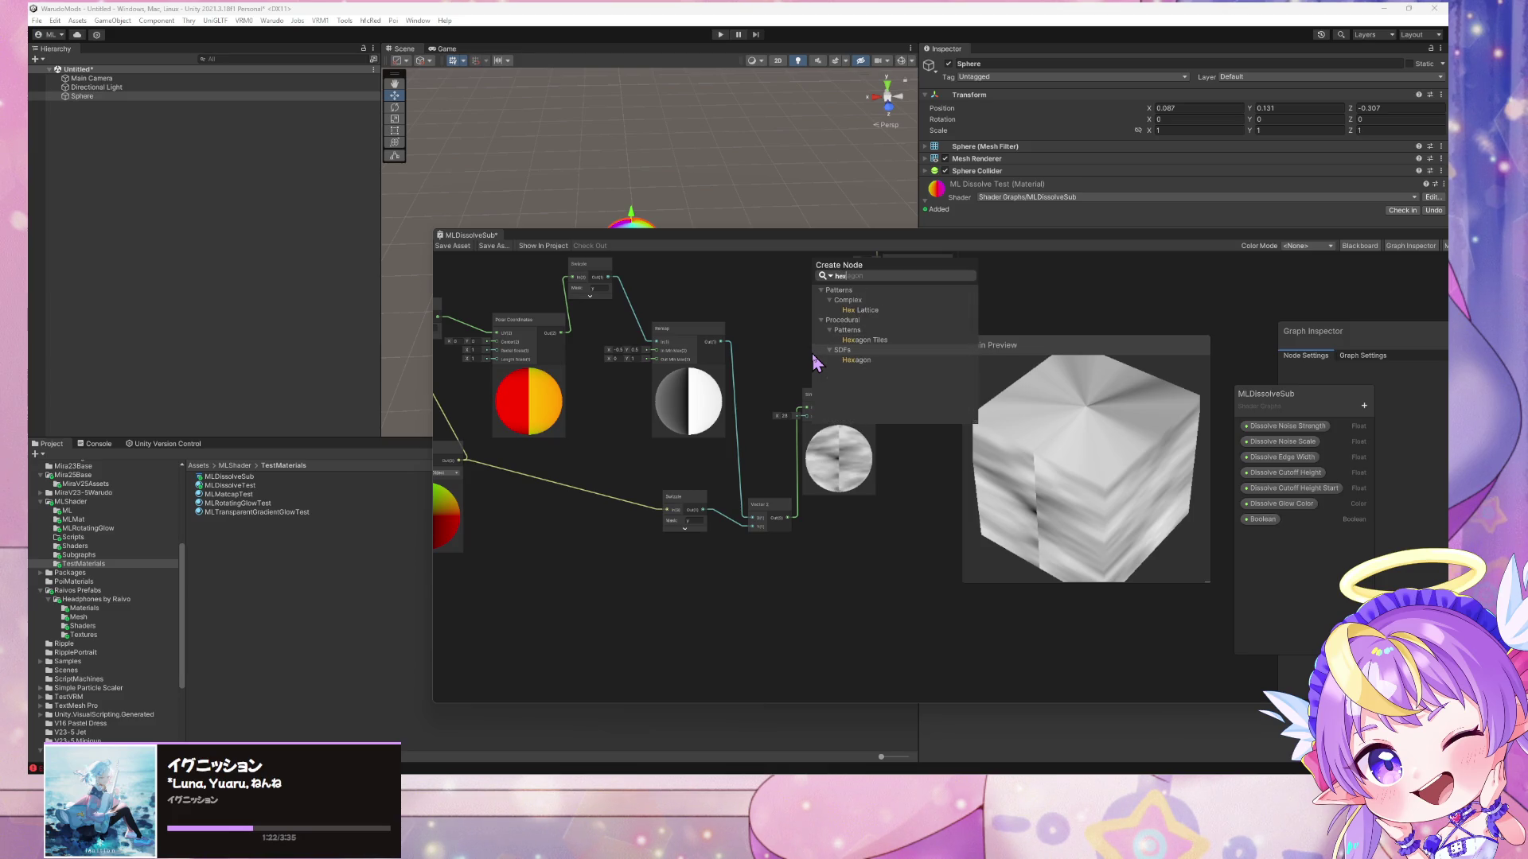
key("Return")
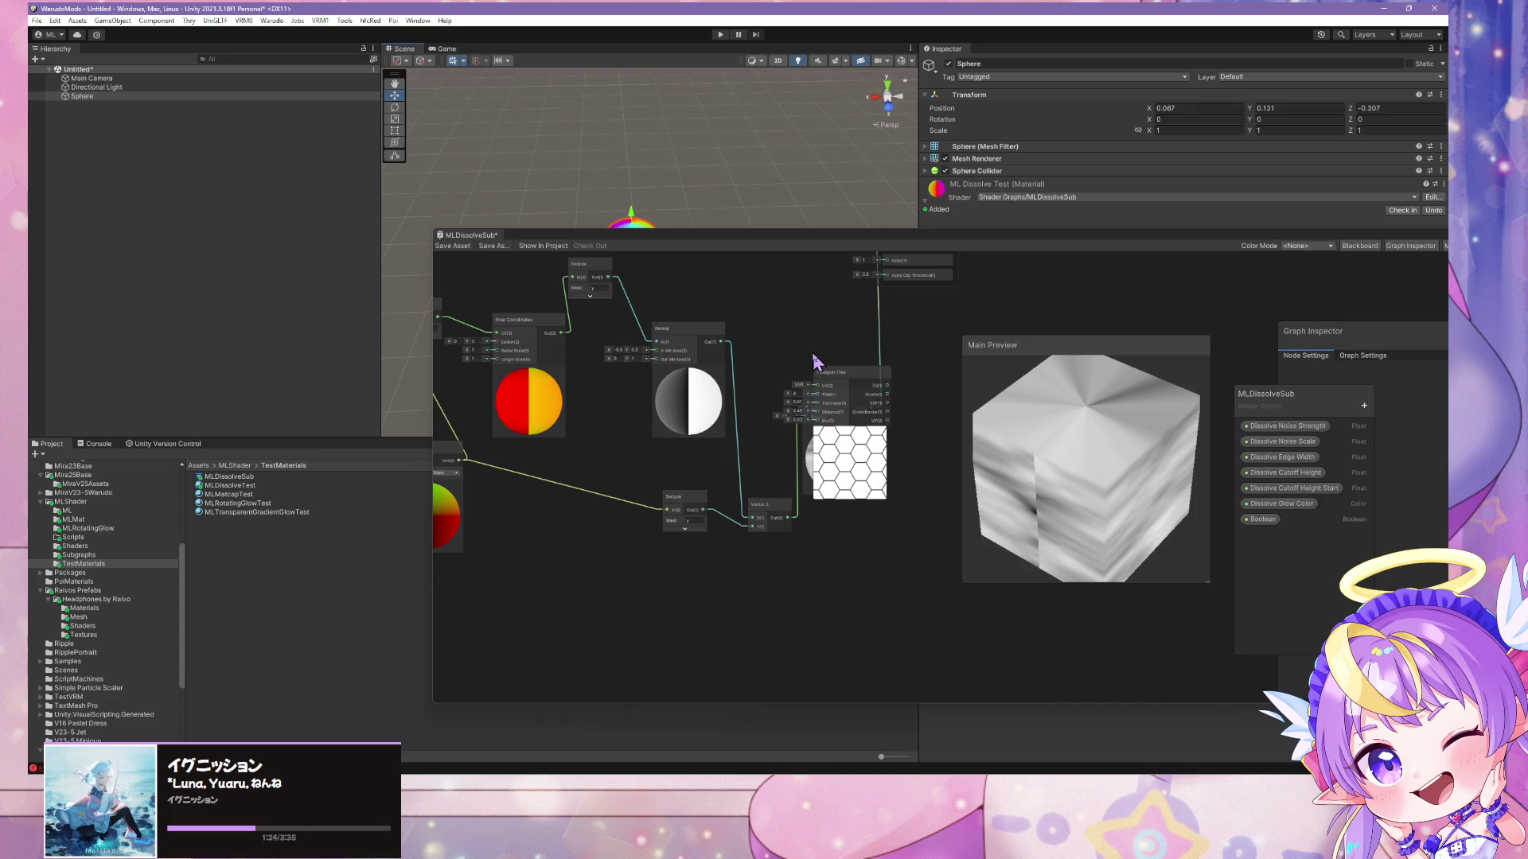
left_click_drag(831, 371, 875, 489)
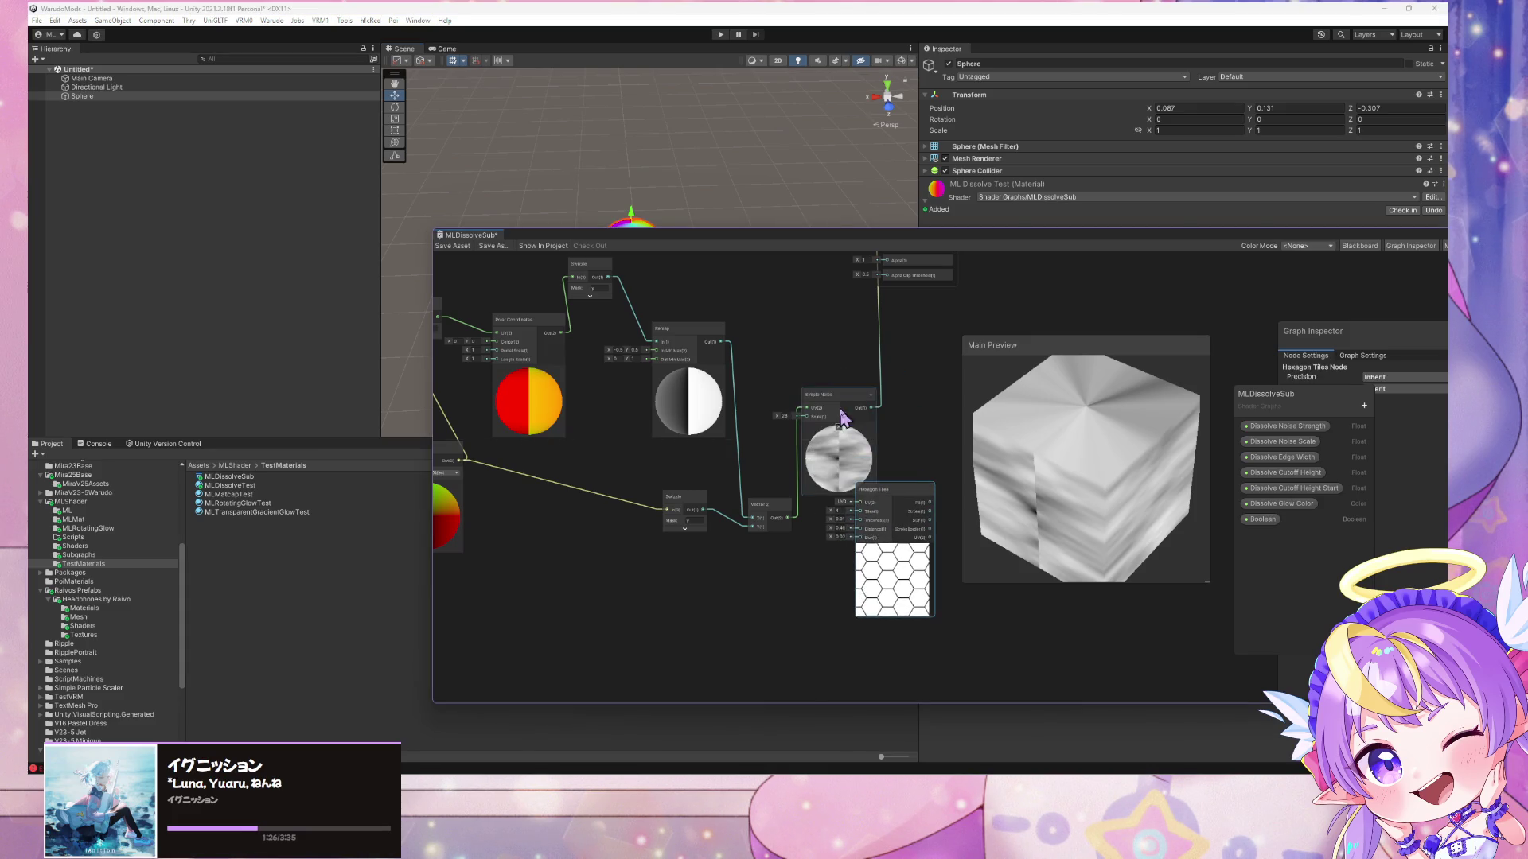
left_click_drag(842, 401, 838, 340)
mouse_move(880, 494)
left_mouse_down()
mouse_move(856, 468)
mouse_move(903, 477)
mouse_move(786, 563)
mouse_move(771, 374)
mouse_move(748, 343)
left_mouse_up()
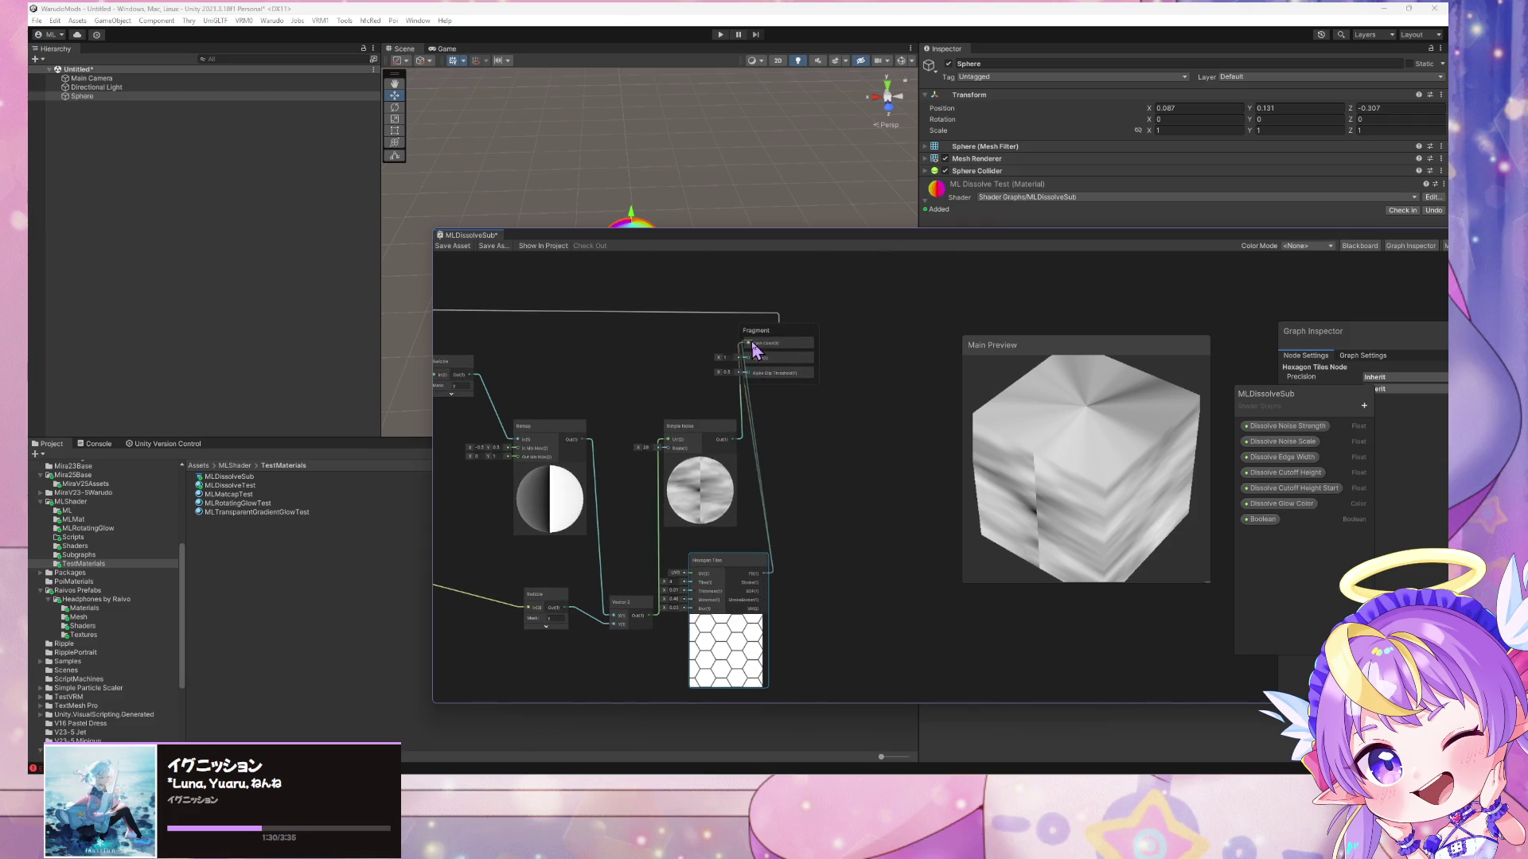
- Connect Hexagon Tiles output to Fragment Base Color and feed it the Vector 2 UVs
left_click_drag(1050, 498, 1084, 462)
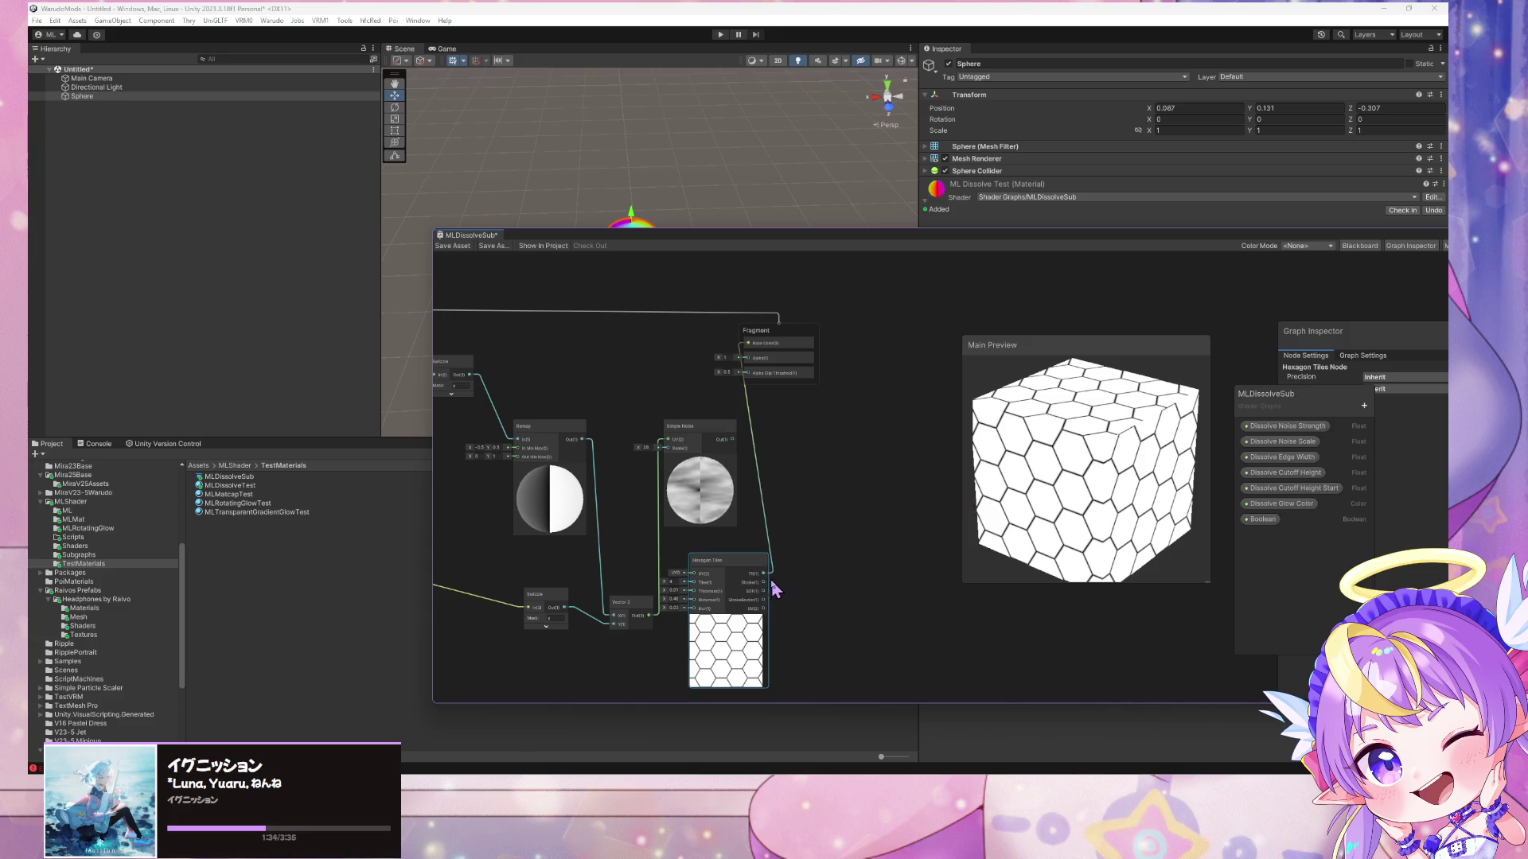
left_click_drag(729, 561, 764, 555)
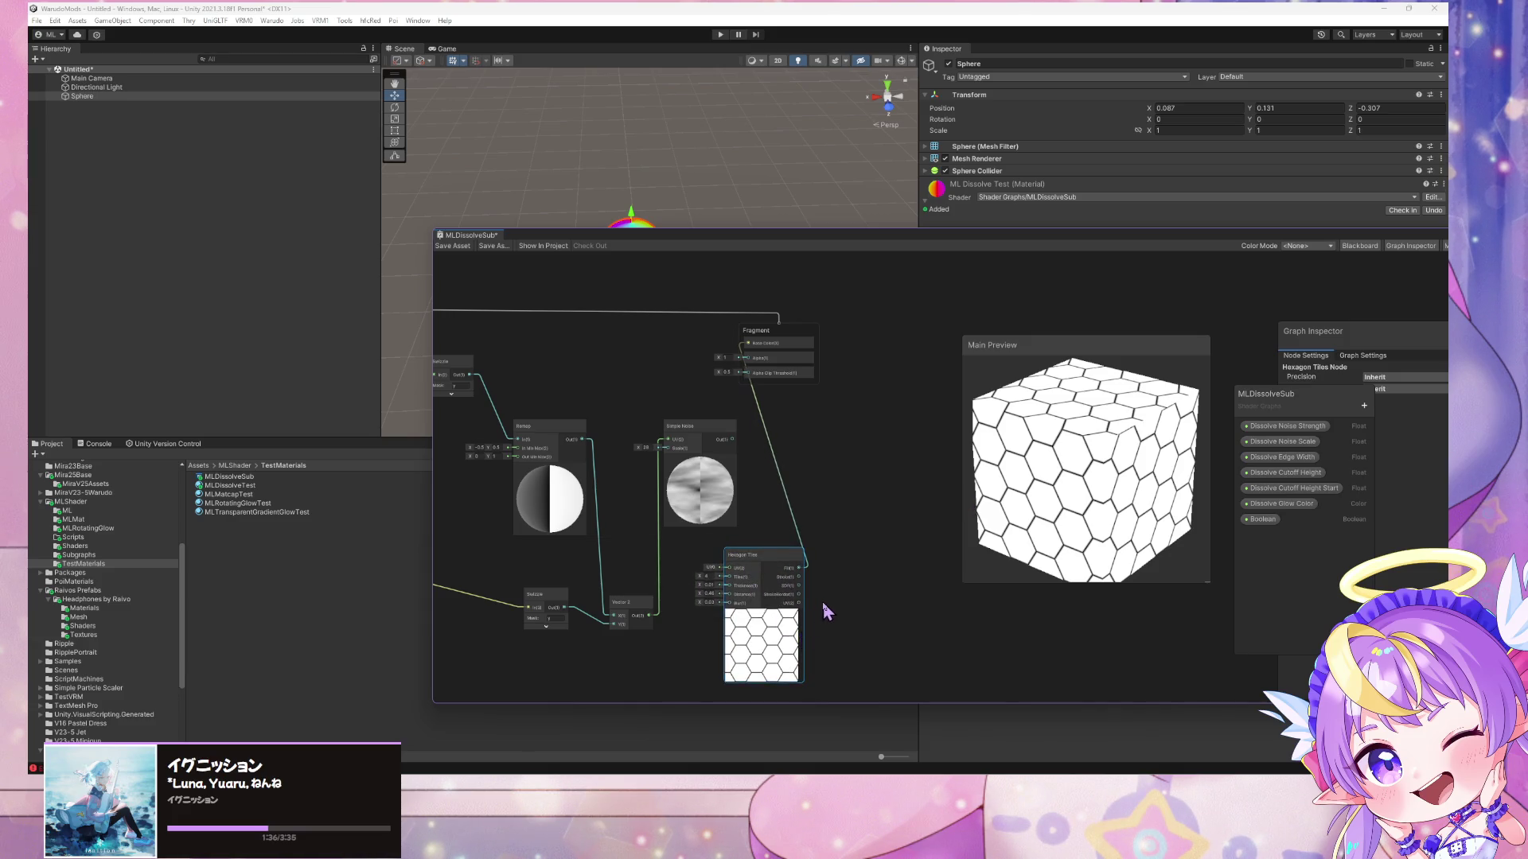
scroll(821, 605, "up", 3)
left_click_drag(570, 624, 681, 551)
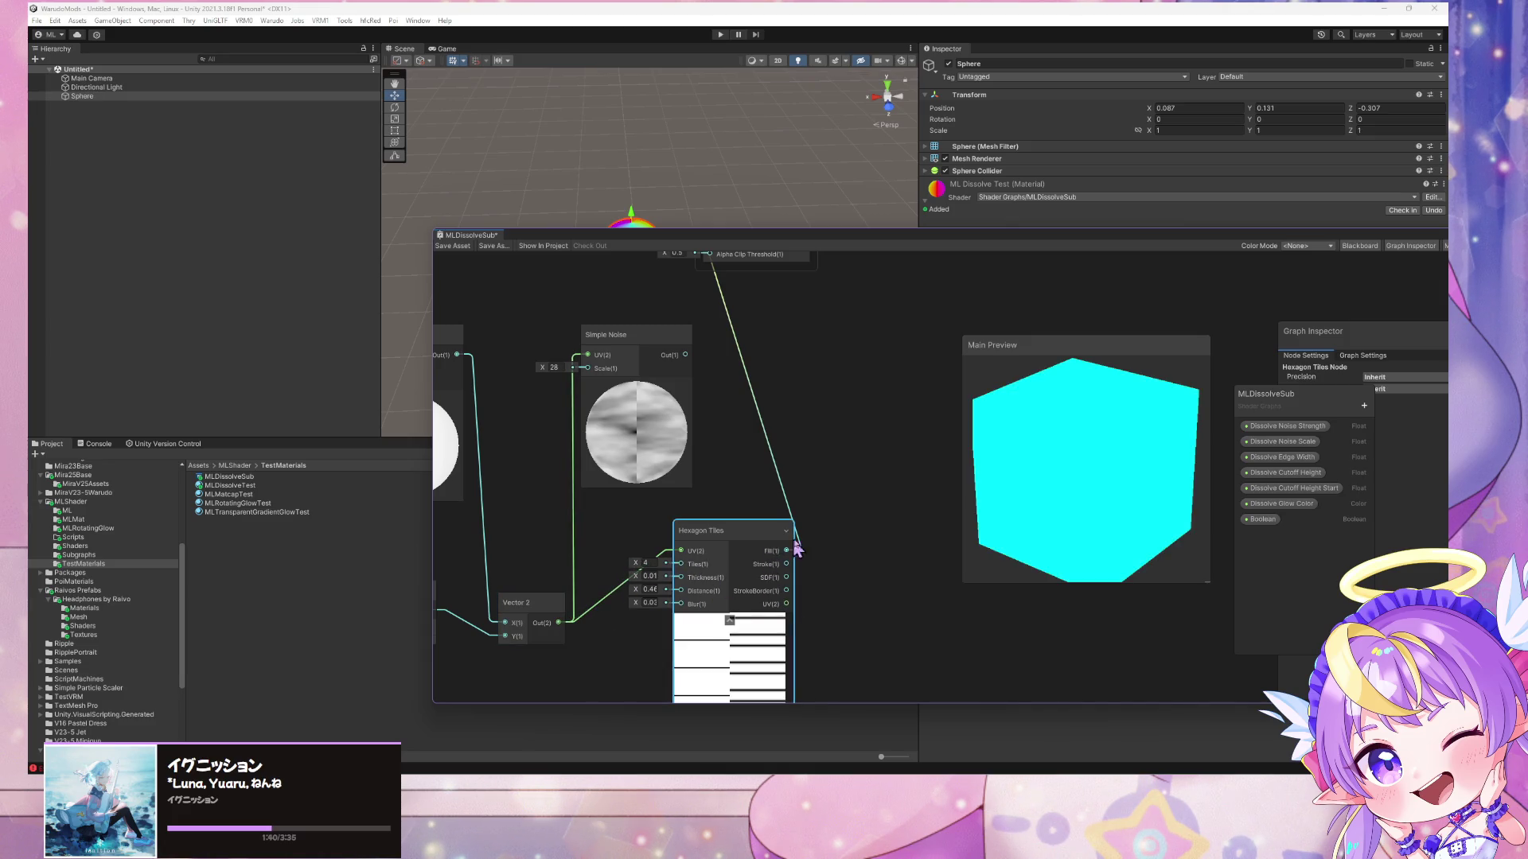
scroll(859, 549, "down", 2)
mouse_move(1067, 488)
left_mouse_down()
mouse_move(999, 518)
mouse_move(1071, 465)
mouse_move(1082, 525)
mouse_move(1058, 497)
left_mouse_up()
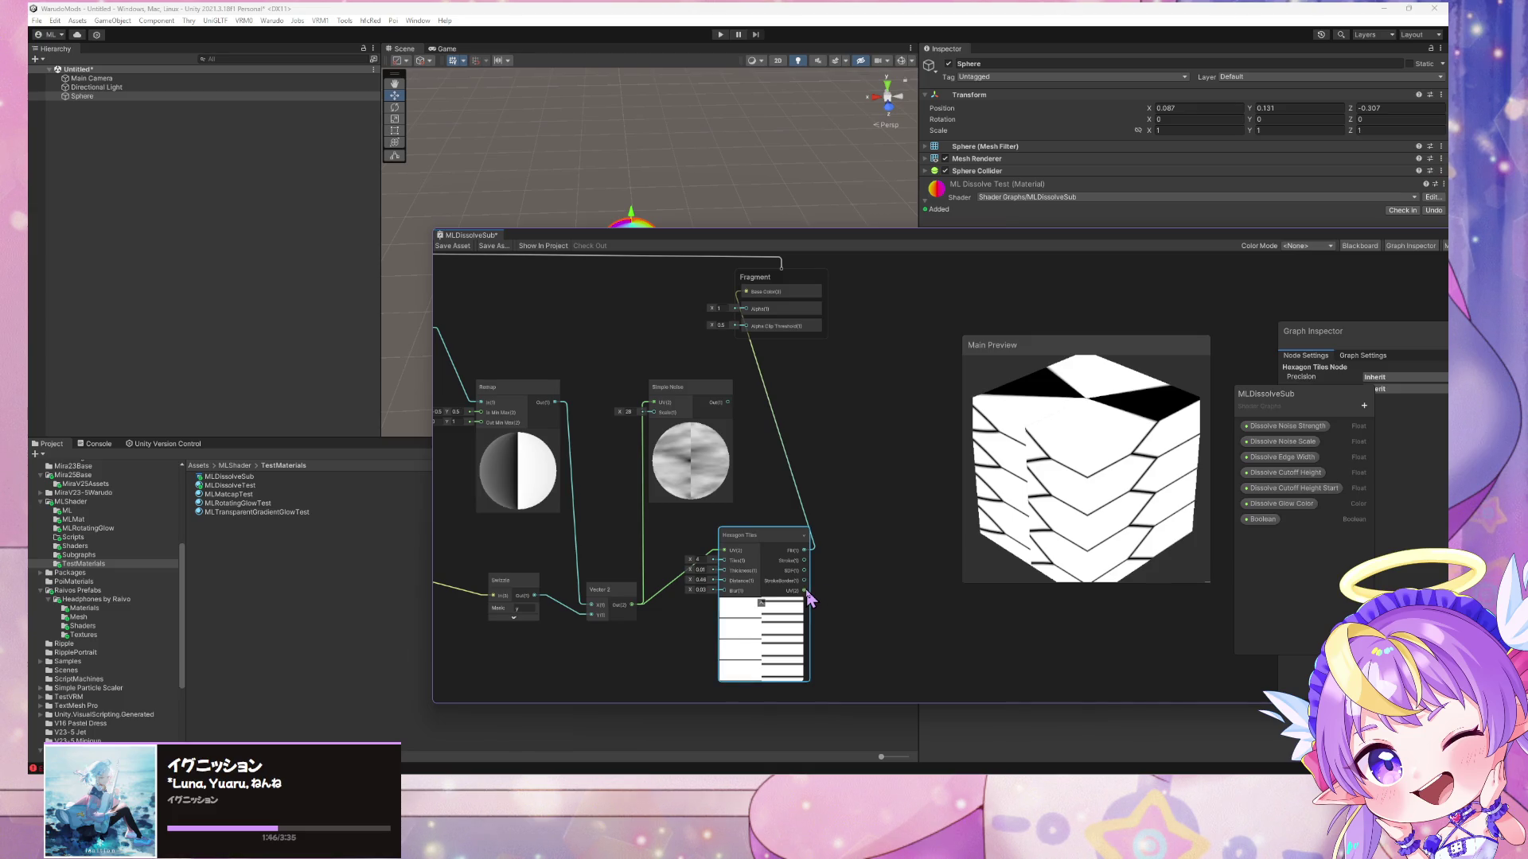
key("space")
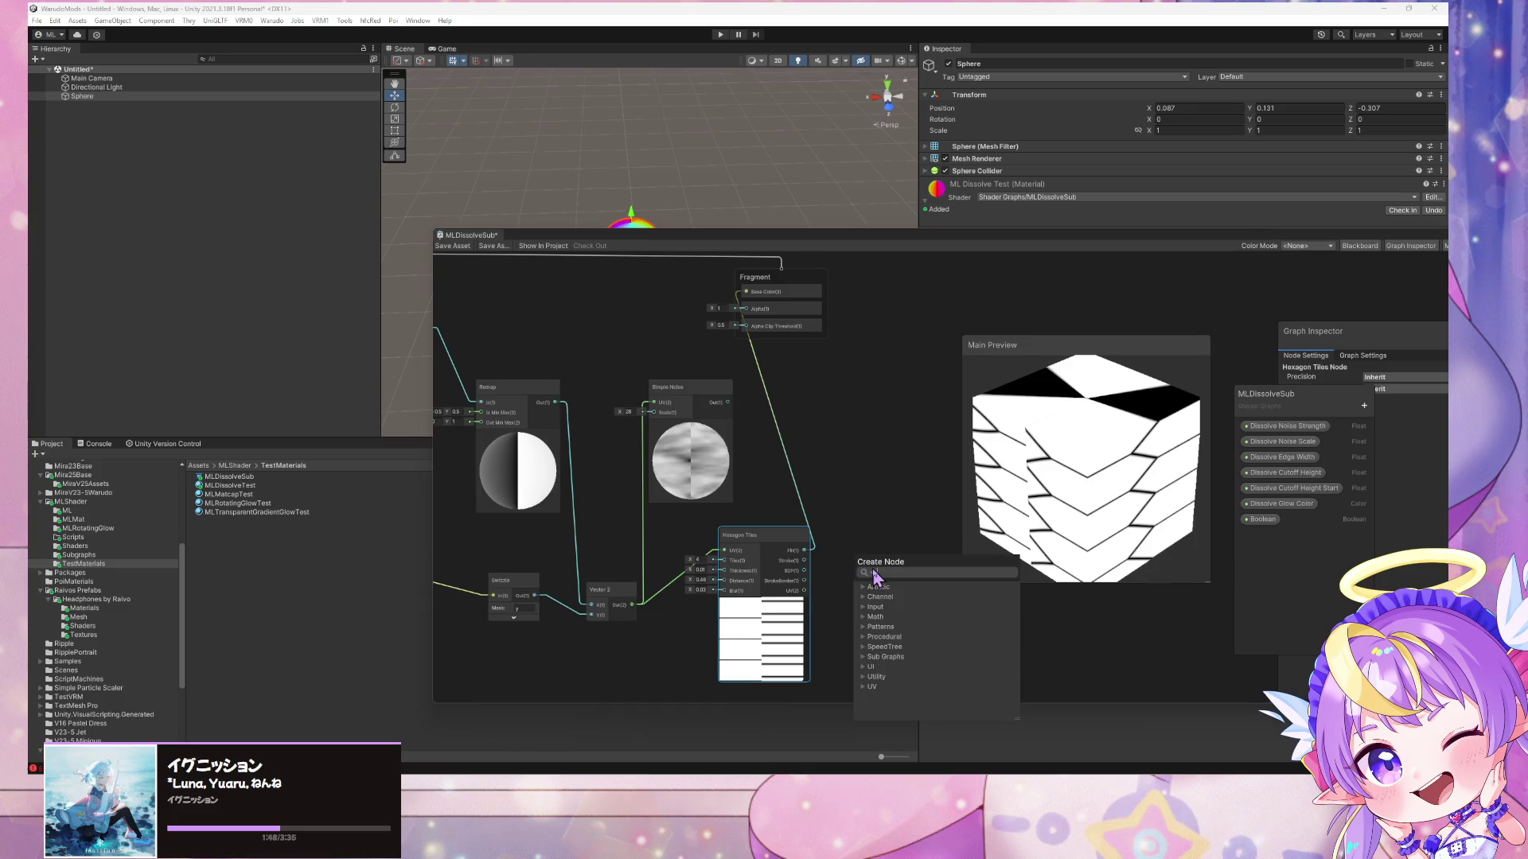
- Add a Preview node on the Hexagon Tiles UV and remove the Vector 2 to UV link
type("previ")
key("Return")
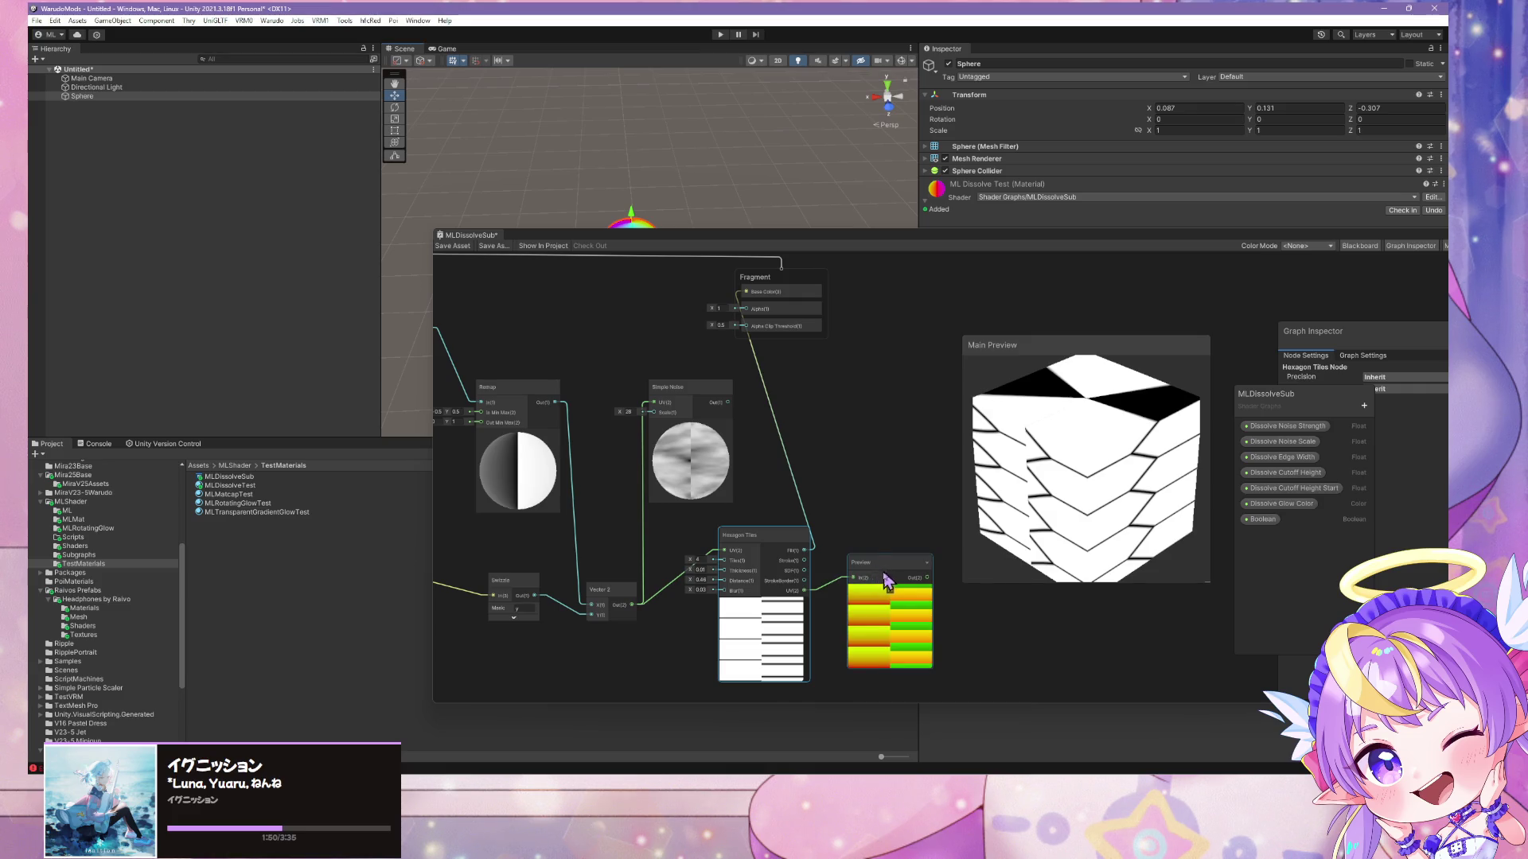
left_click(673, 586)
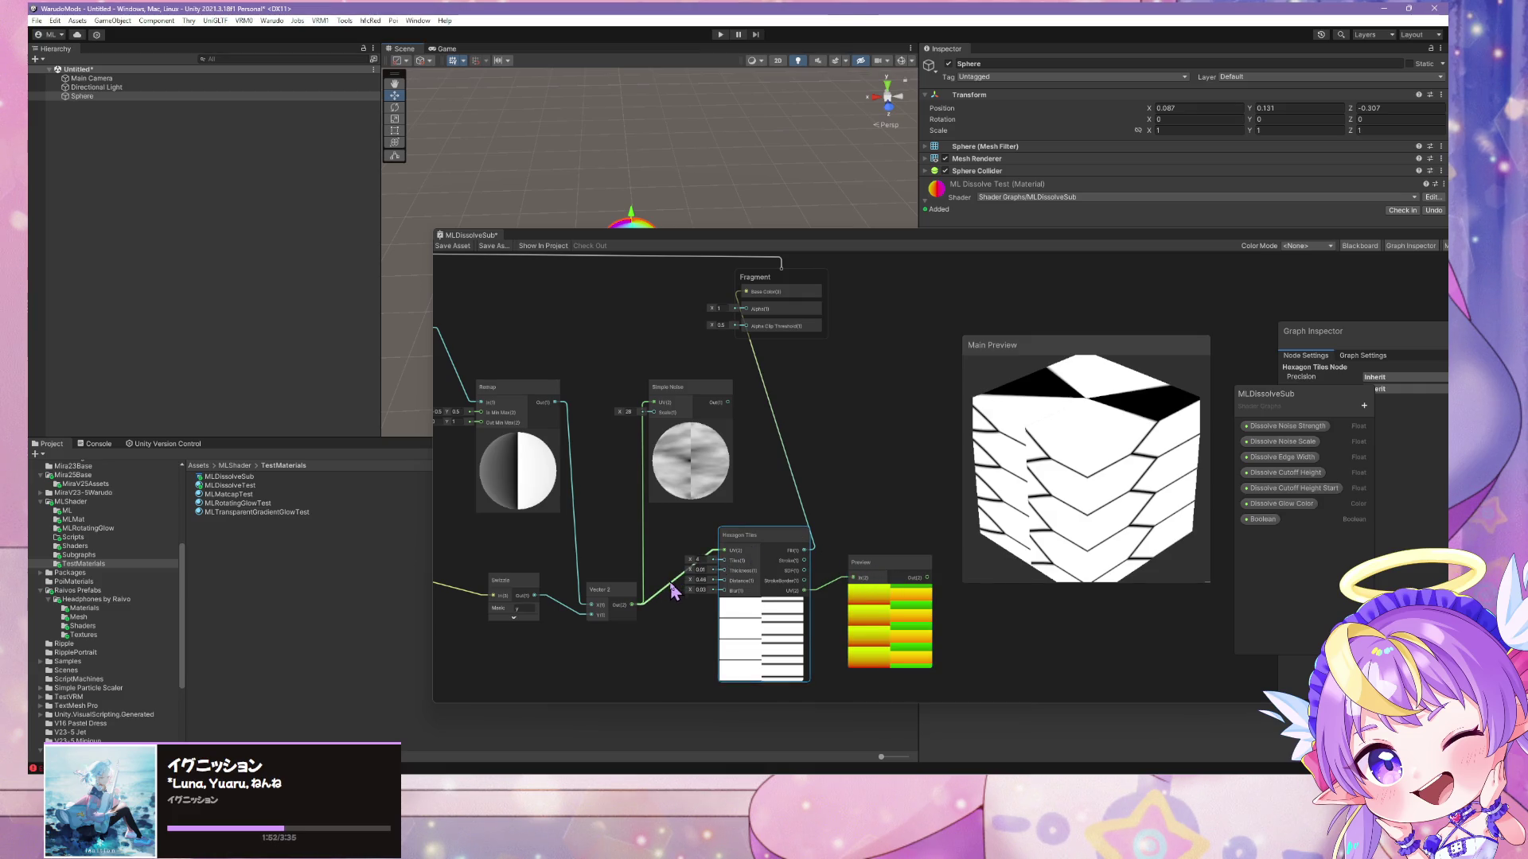
key("Delete")
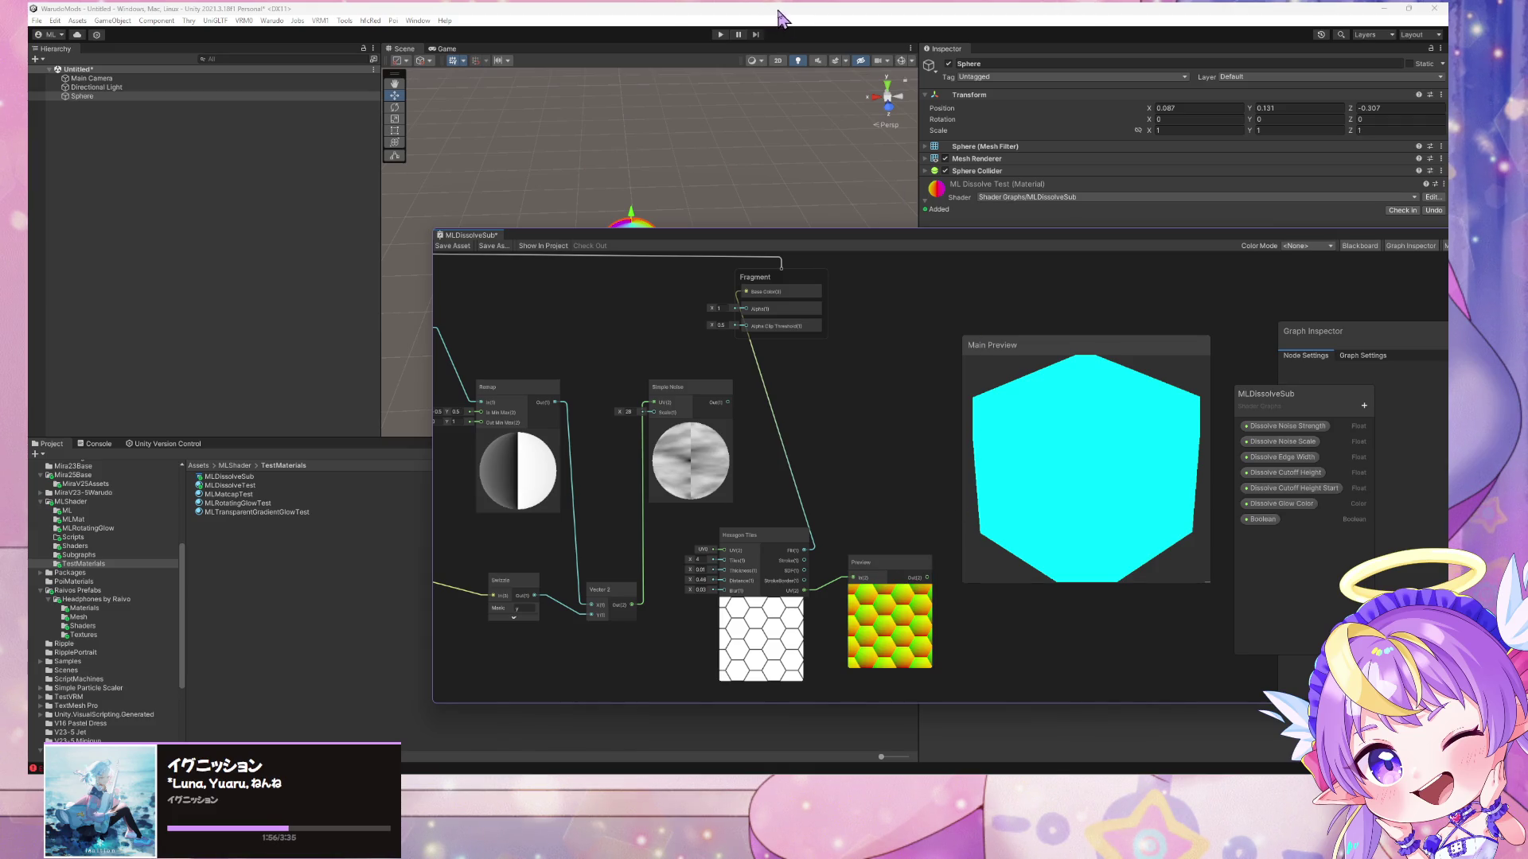
left_click_drag(917, 561, 898, 498)
left_click_drag(915, 437, 822, 417)
scroll(820, 418, "up", 1)
left_click_drag(797, 480, 808, 471)
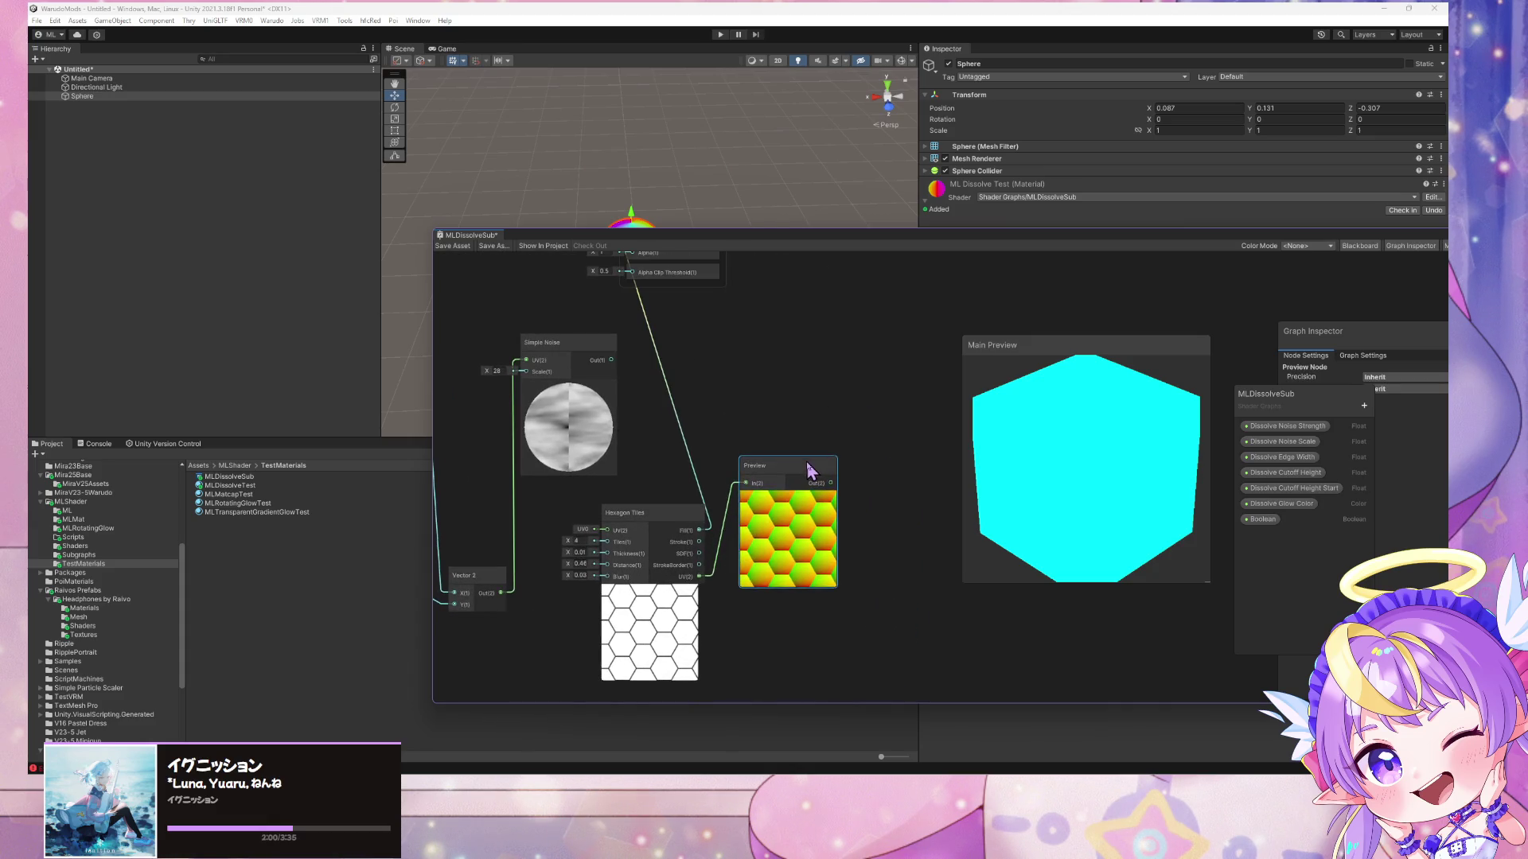
left_click(870, 464)
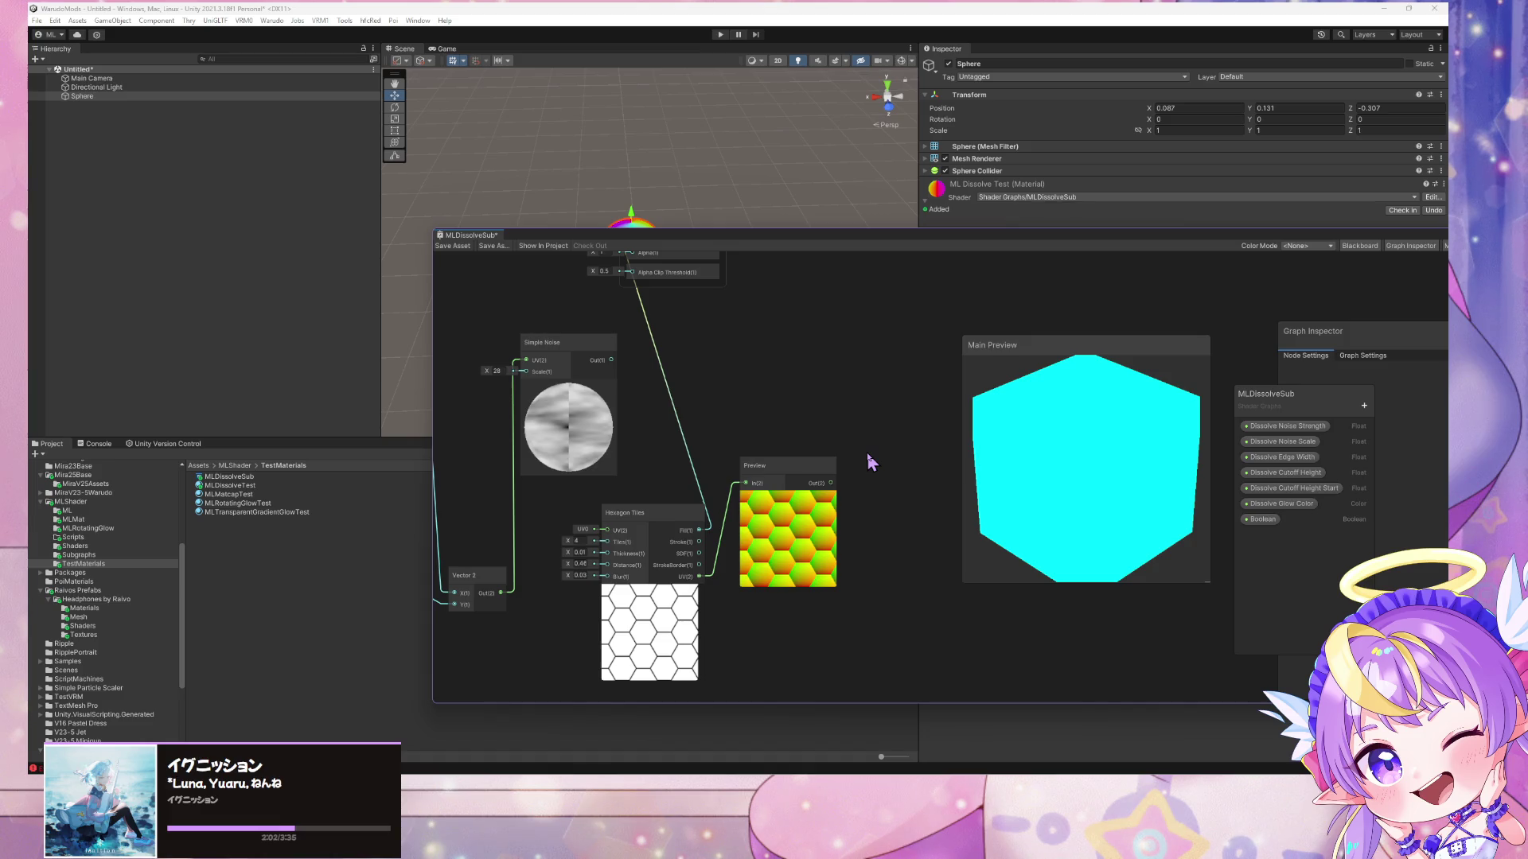
- Add a RoundedStar node fed by the Preview output and view the star pattern on the cube
key("space")
type("star")
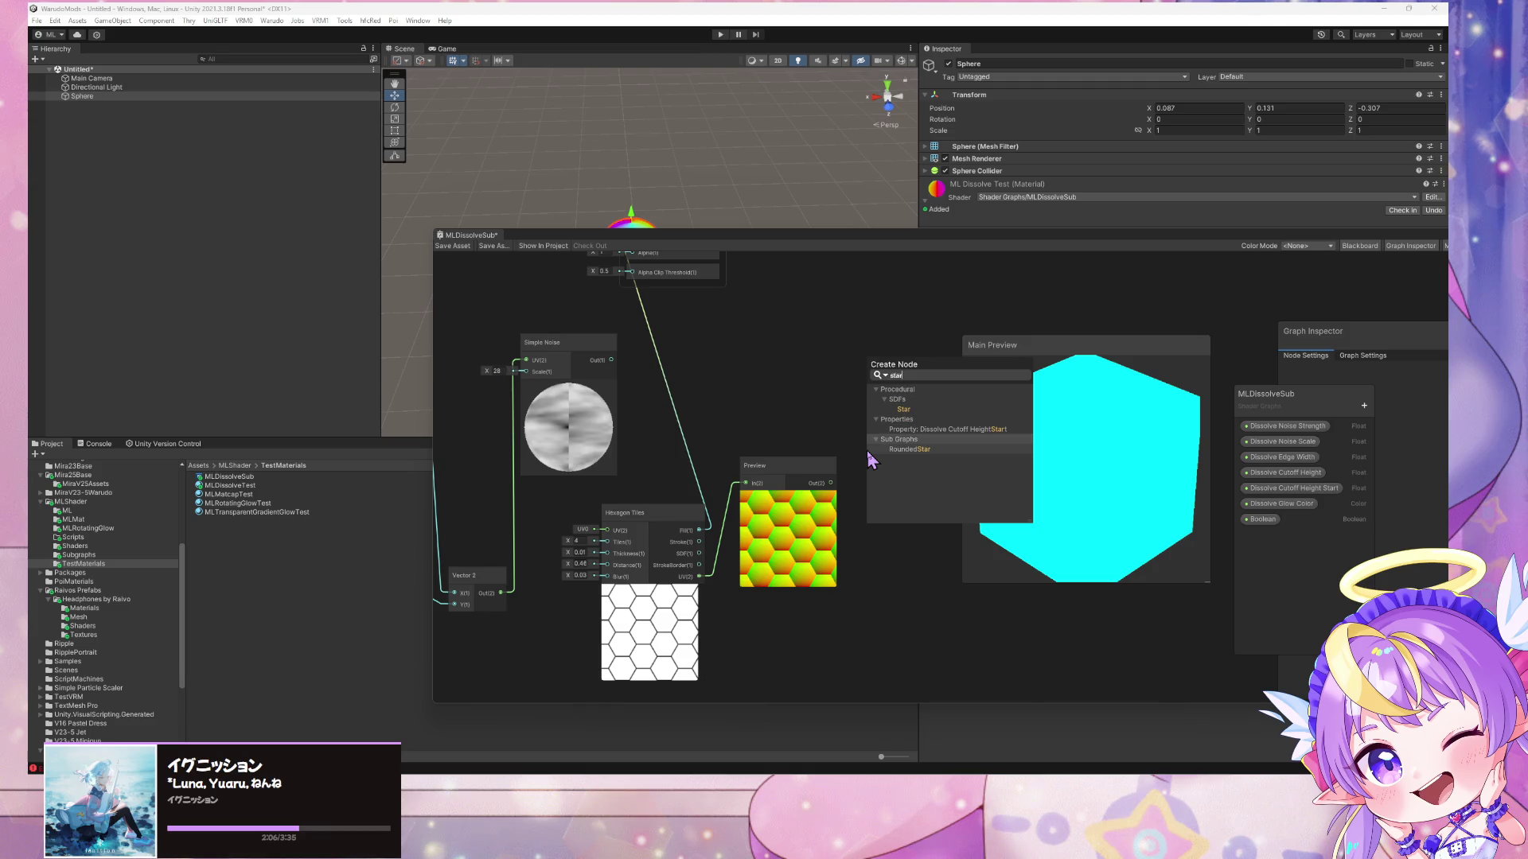
left_click(874, 449)
left_click_drag(839, 487, 874, 491)
left_click_drag(927, 597, 905, 596)
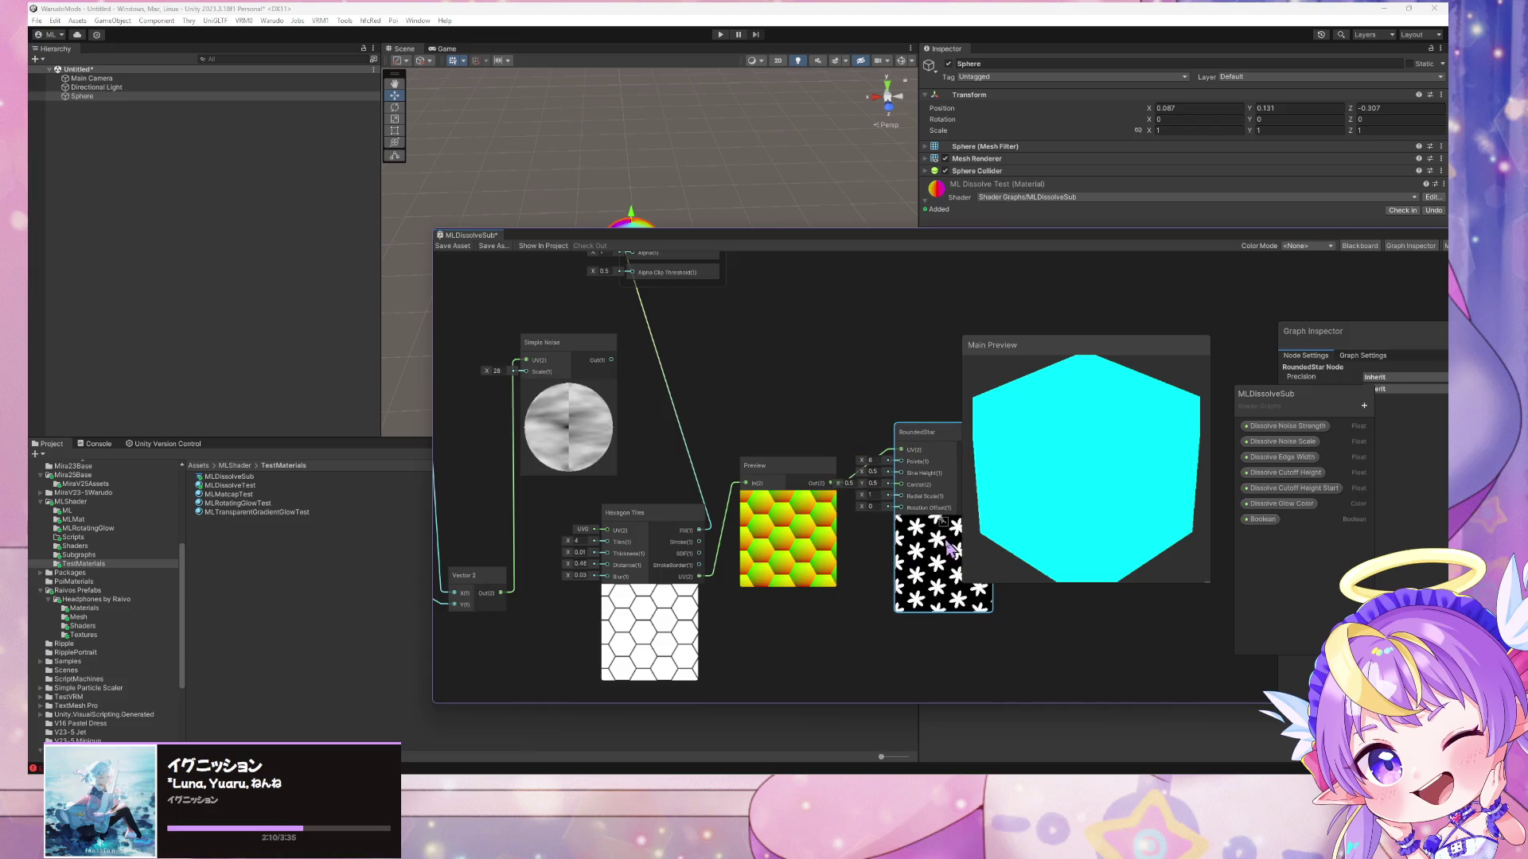
left_click_drag(846, 415, 756, 408)
scroll(779, 421, "up", 3)
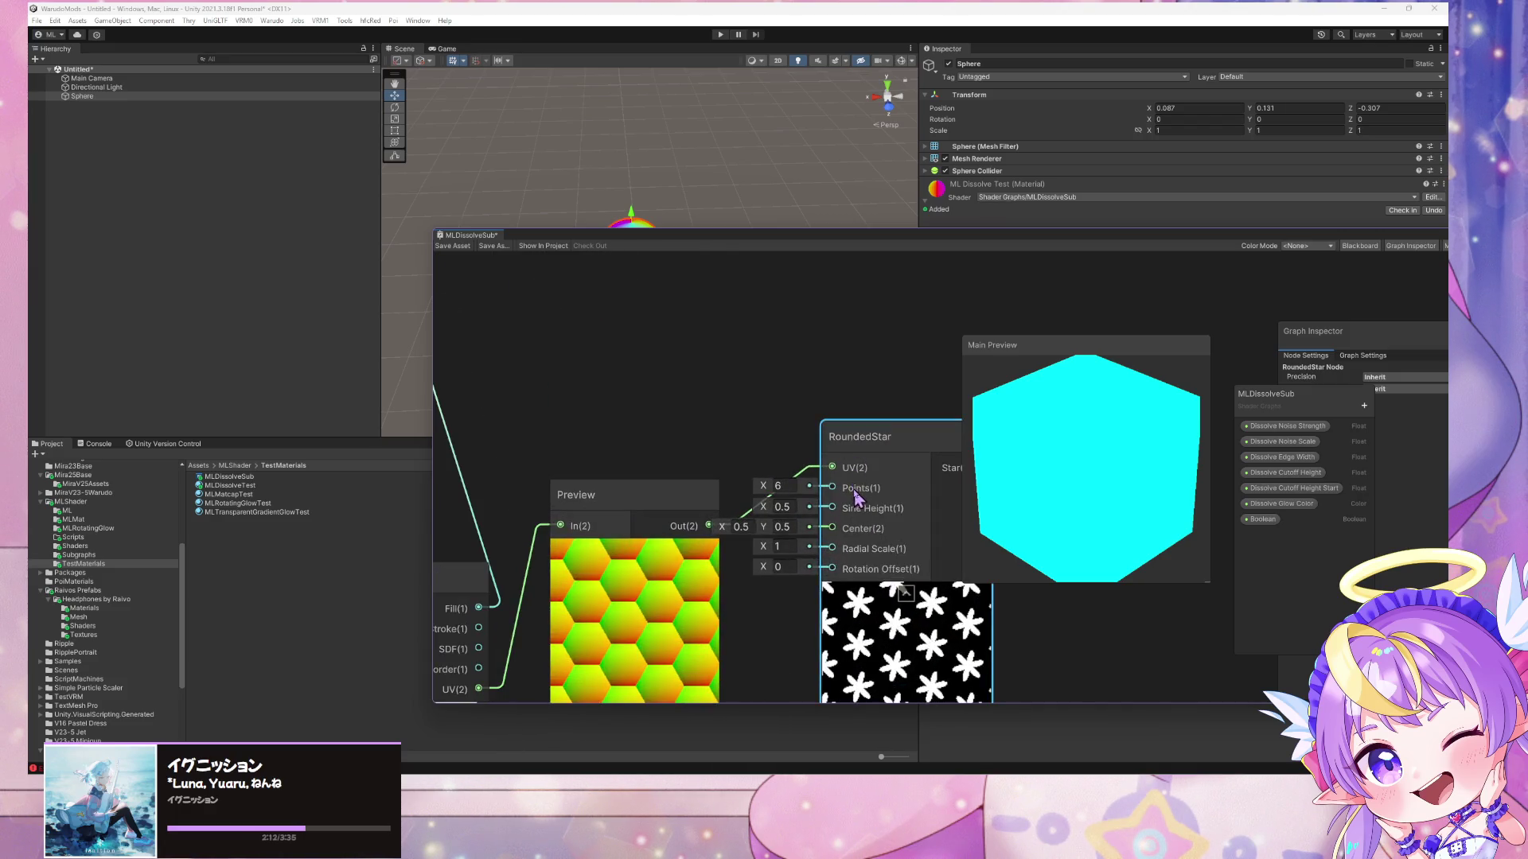
scroll(764, 458, "down", 5)
mouse_move(823, 496)
left_mouse_down()
mouse_move(796, 428)
mouse_move(636, 377)
left_mouse_up()
left_click_drag(1087, 460, 986, 471)
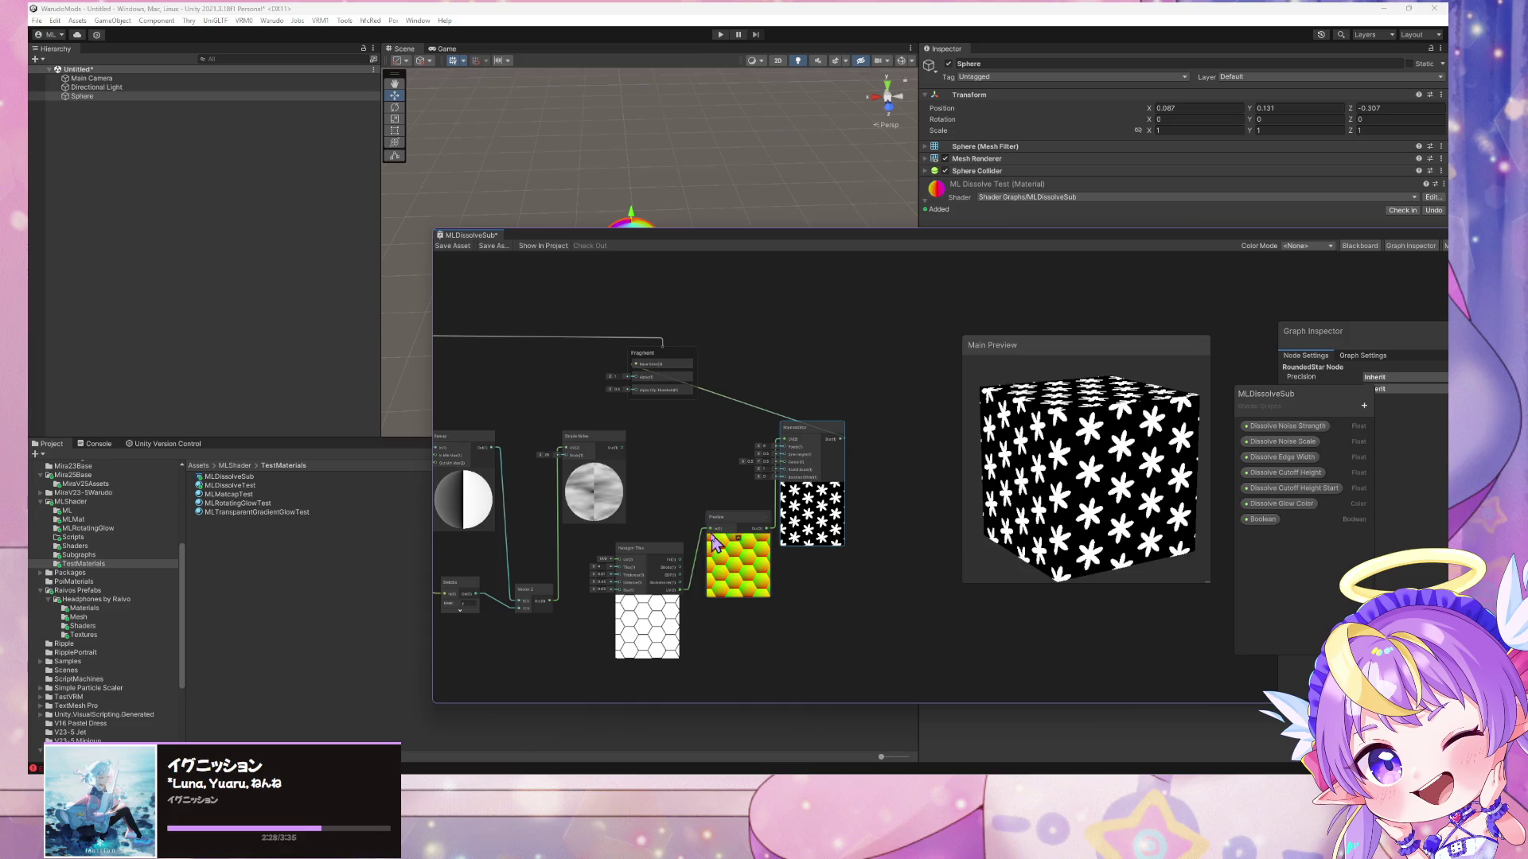
- Reconnect Simple Noise to Base Color and delete the Preview, Rounded Star and Hexagon Tiles nodes
left_click_drag(629, 447, 636, 363)
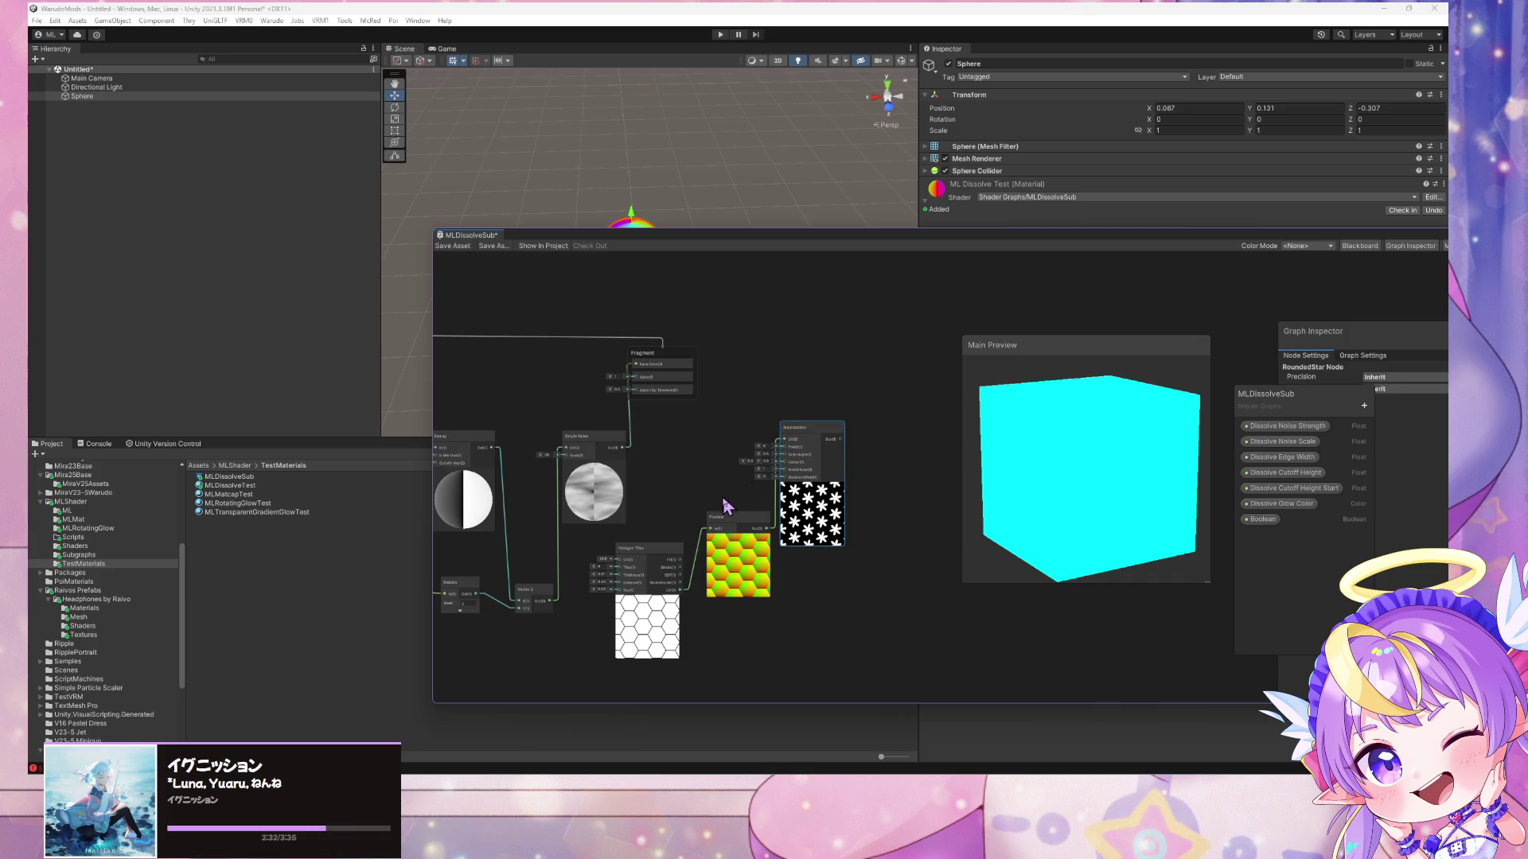
key("Delete")
left_click(720, 517)
key("Delete")
left_click(656, 548)
key("Delete")
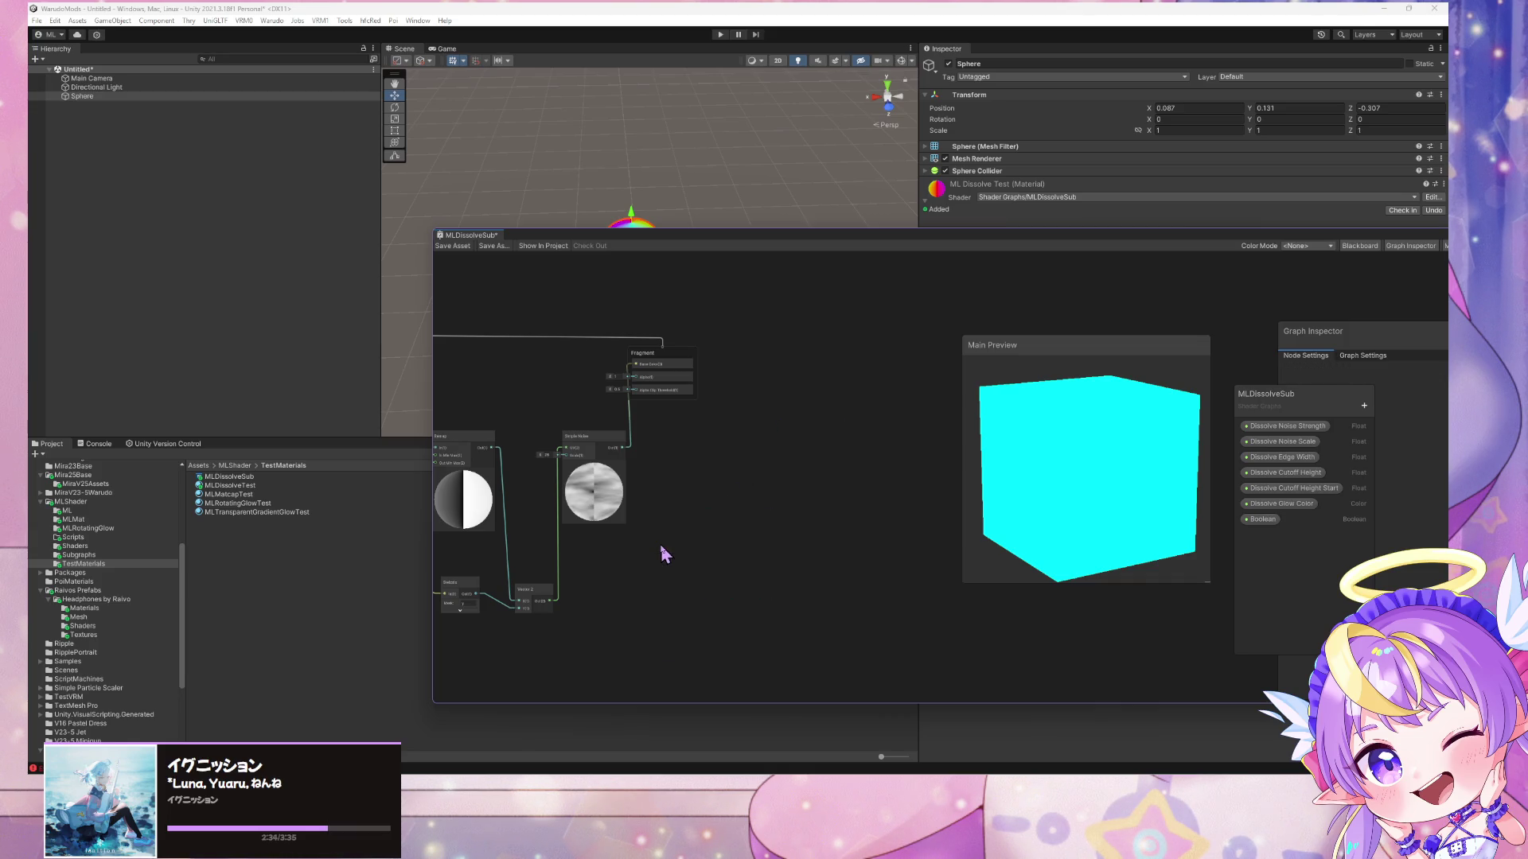
- Inspect the noise seams on the cube, then switch the Main Preview mesh to a sphere
mouse_move(1024, 486)
left_mouse_down()
mouse_move(1049, 518)
mouse_move(1067, 467)
mouse_move(1028, 513)
mouse_move(1064, 452)
mouse_move(1018, 537)
left_mouse_up()
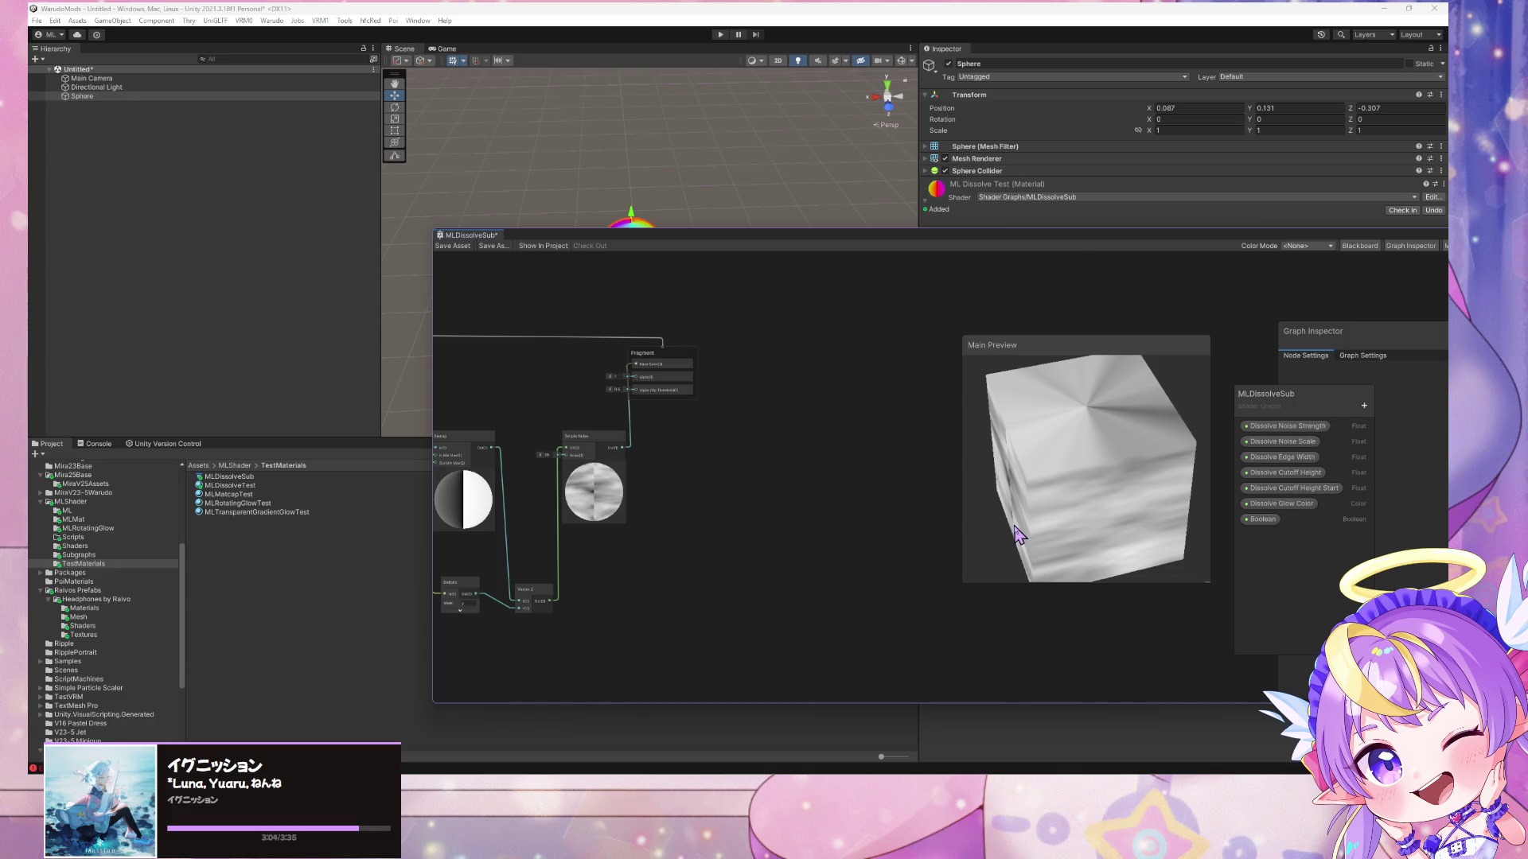
left_click_drag(894, 452, 1160, 426)
right_click(1160, 426)
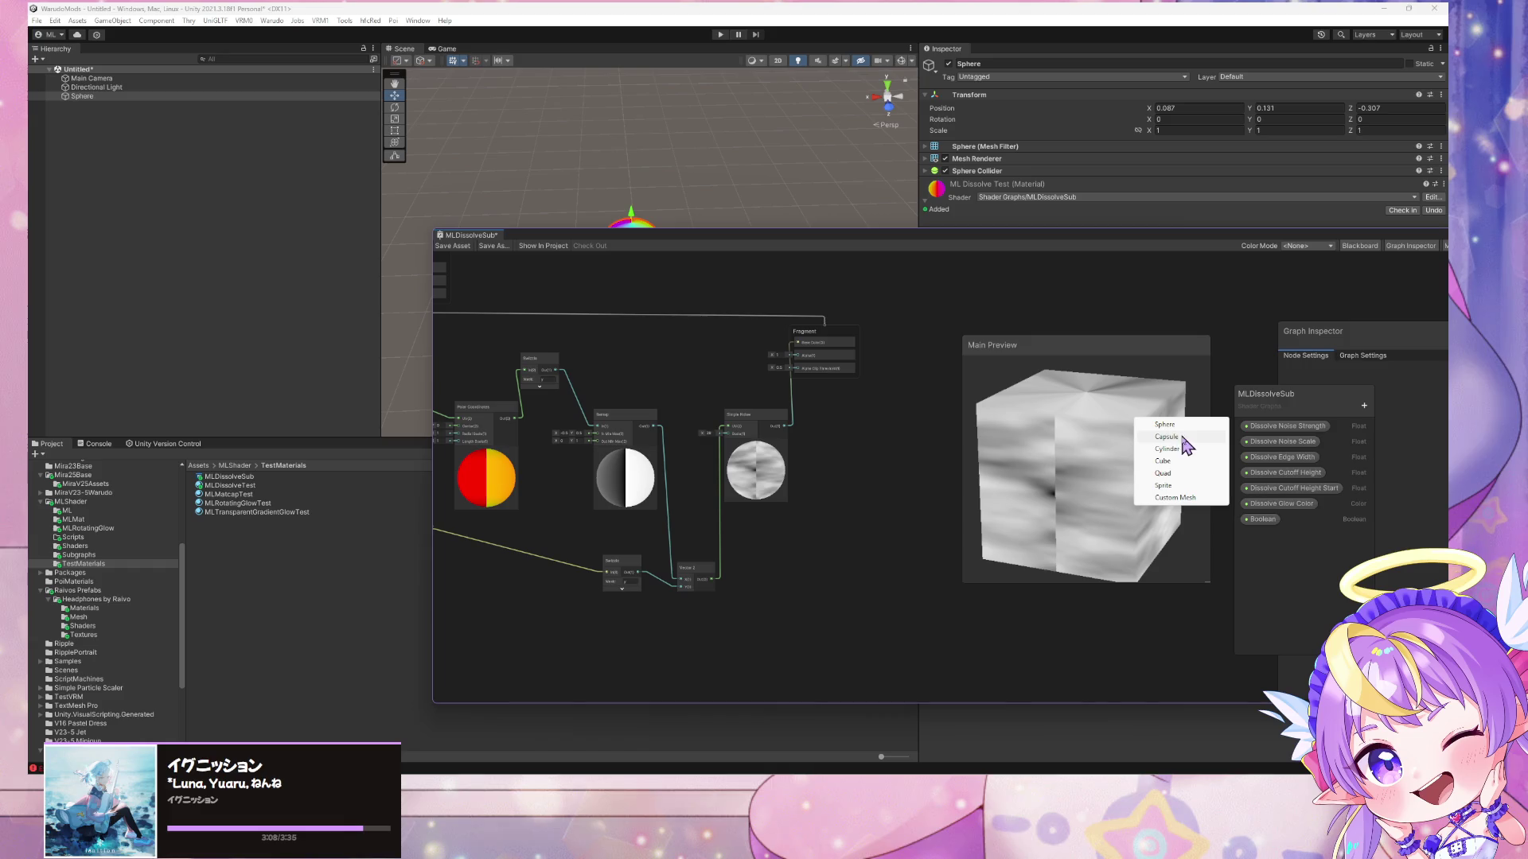
left_click(1163, 428)
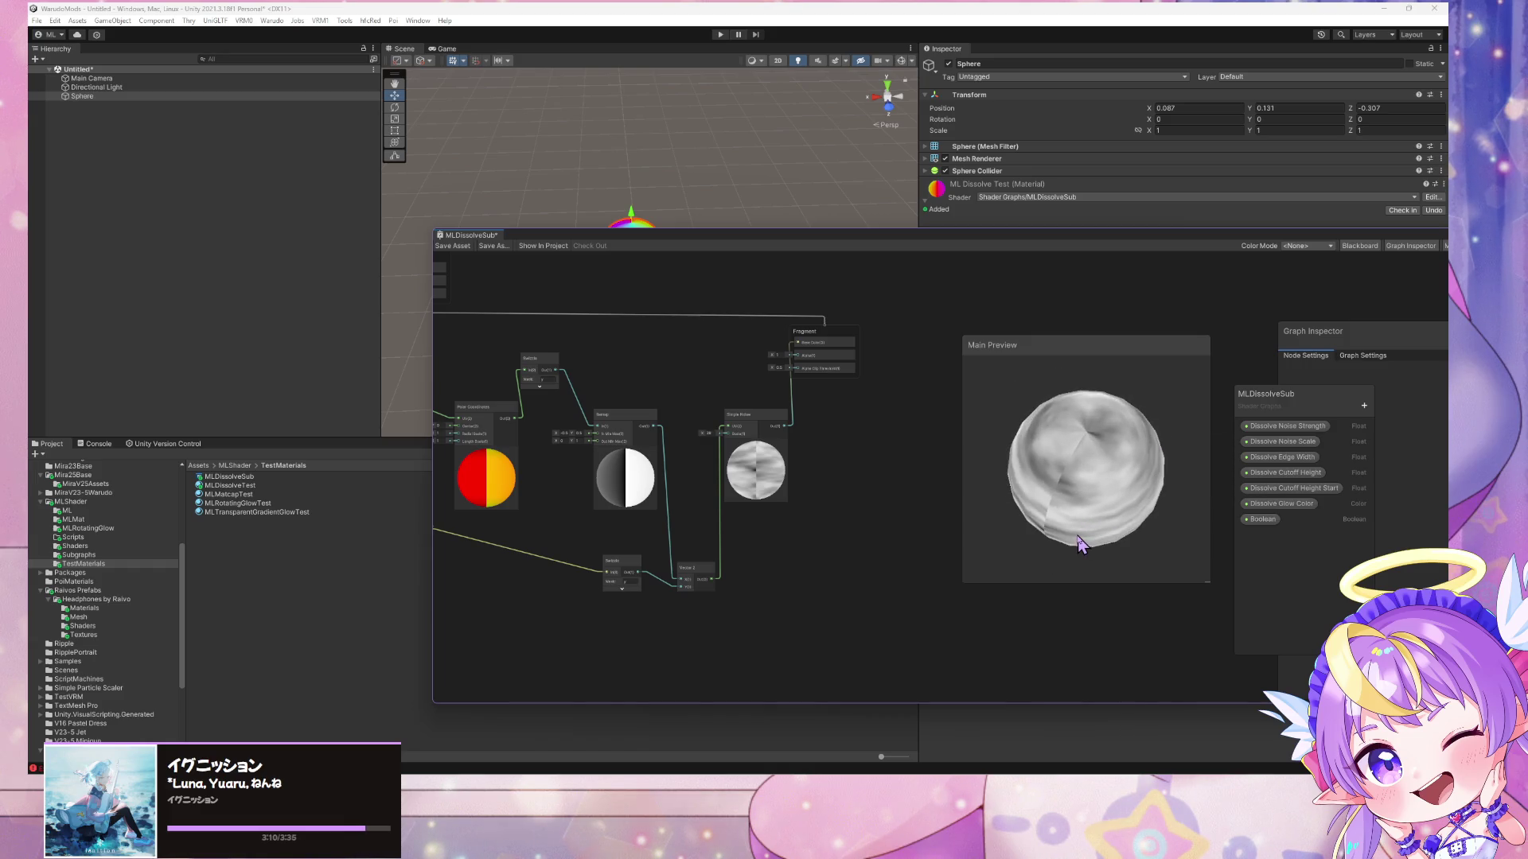
- Move the Position node further left of the Swizzle feeding Polar Coordinates
left_click_drag(639, 503, 803, 460)
scroll(804, 460, "up", 2)
left_click_drag(495, 513, 450, 477)
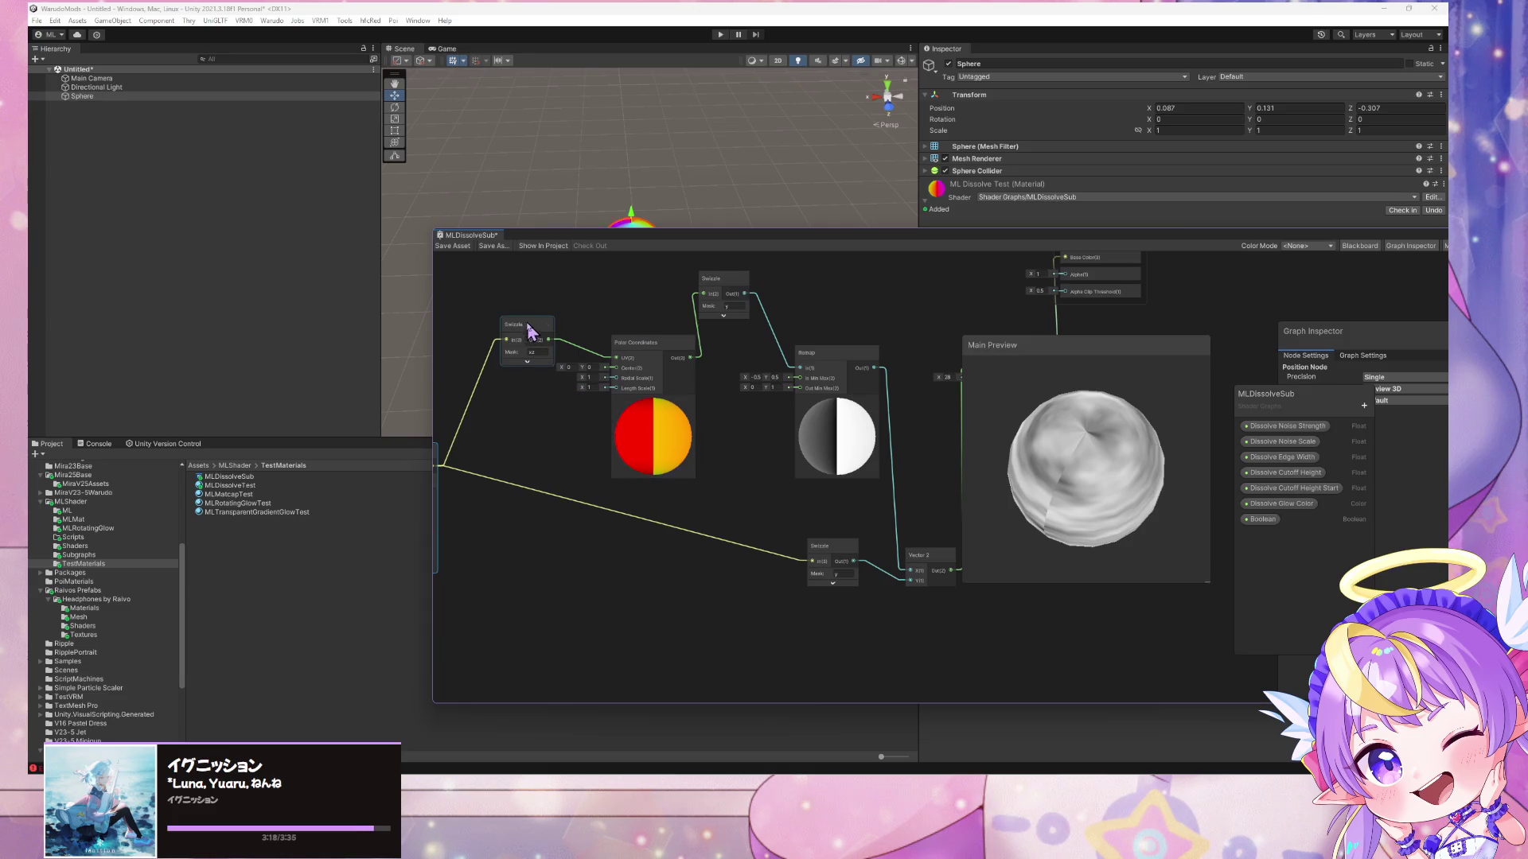
scroll(625, 387, "down", 1)
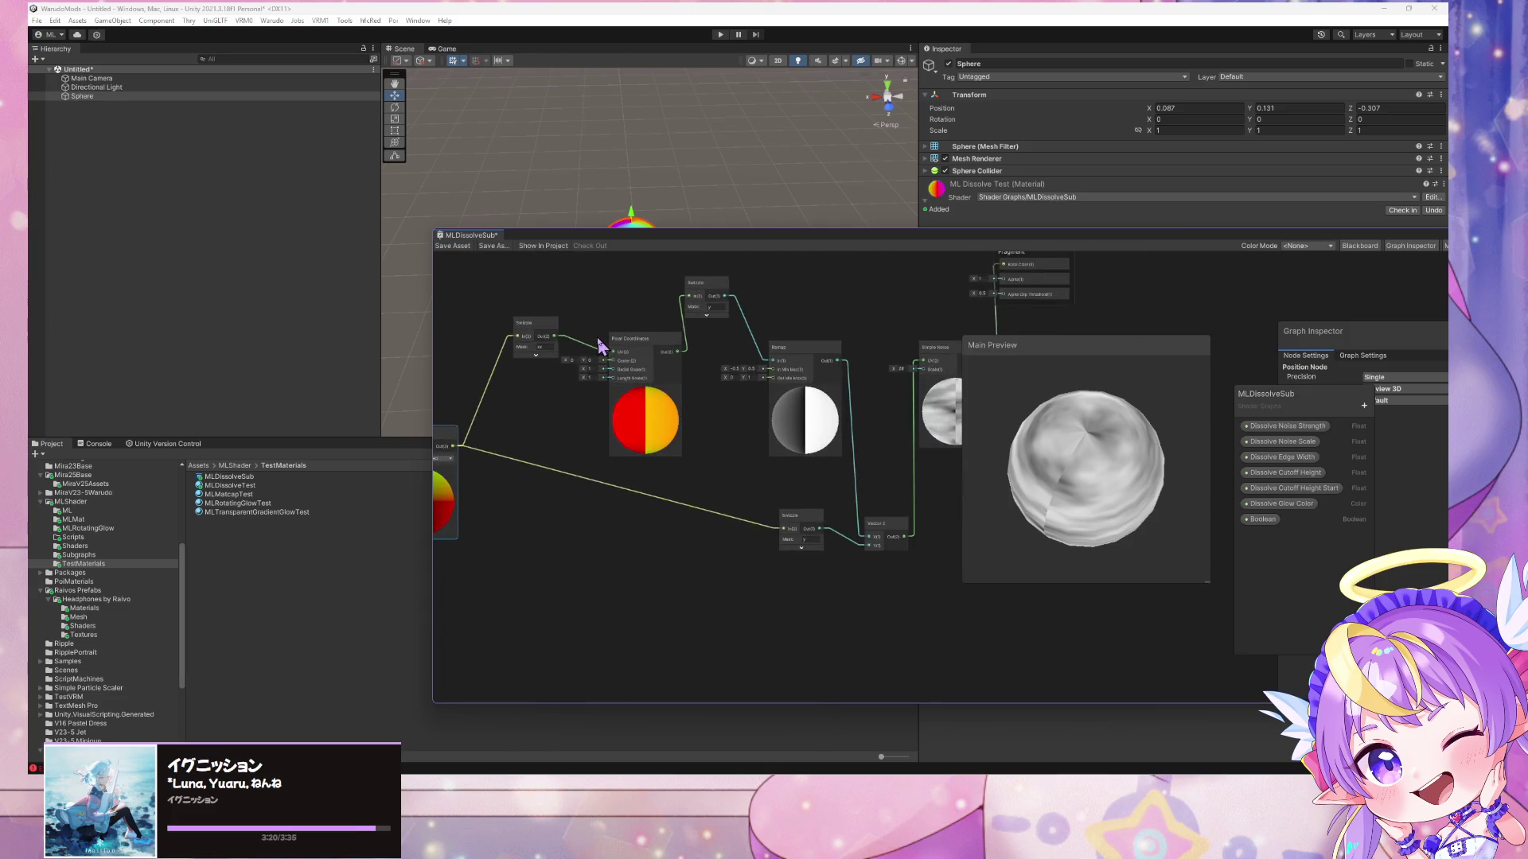
- Select the Swizzle–Polar Coordinates–Swizzle–Remap chain, delete the lower Swizzle, and paste a copy below
left_click_drag(511, 277, 822, 471)
left_click_drag(672, 590, 705, 479)
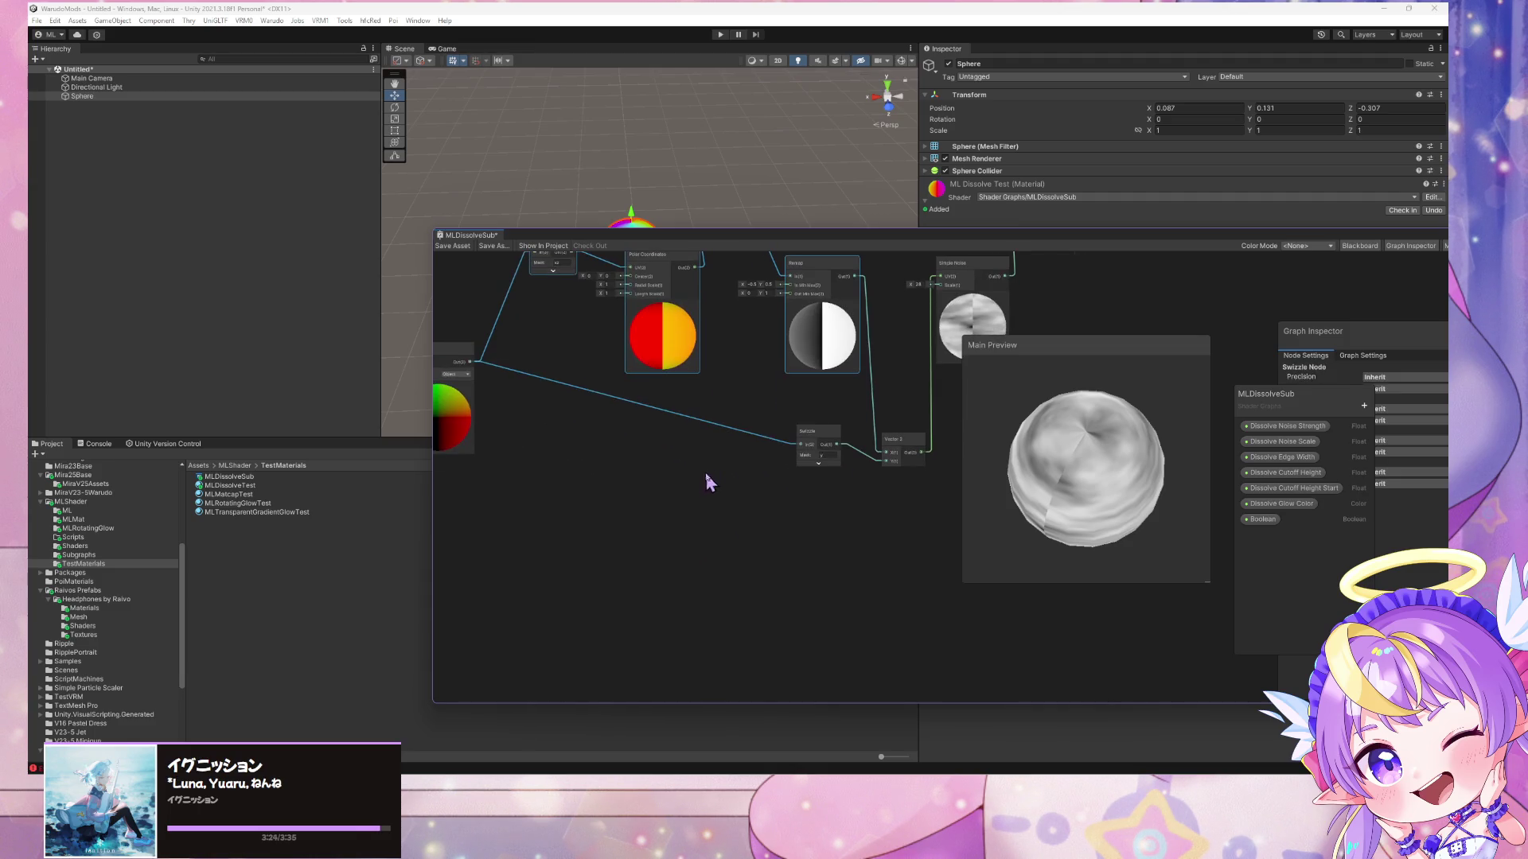
left_click(818, 438)
key("Delete")
key("ctrl+v")
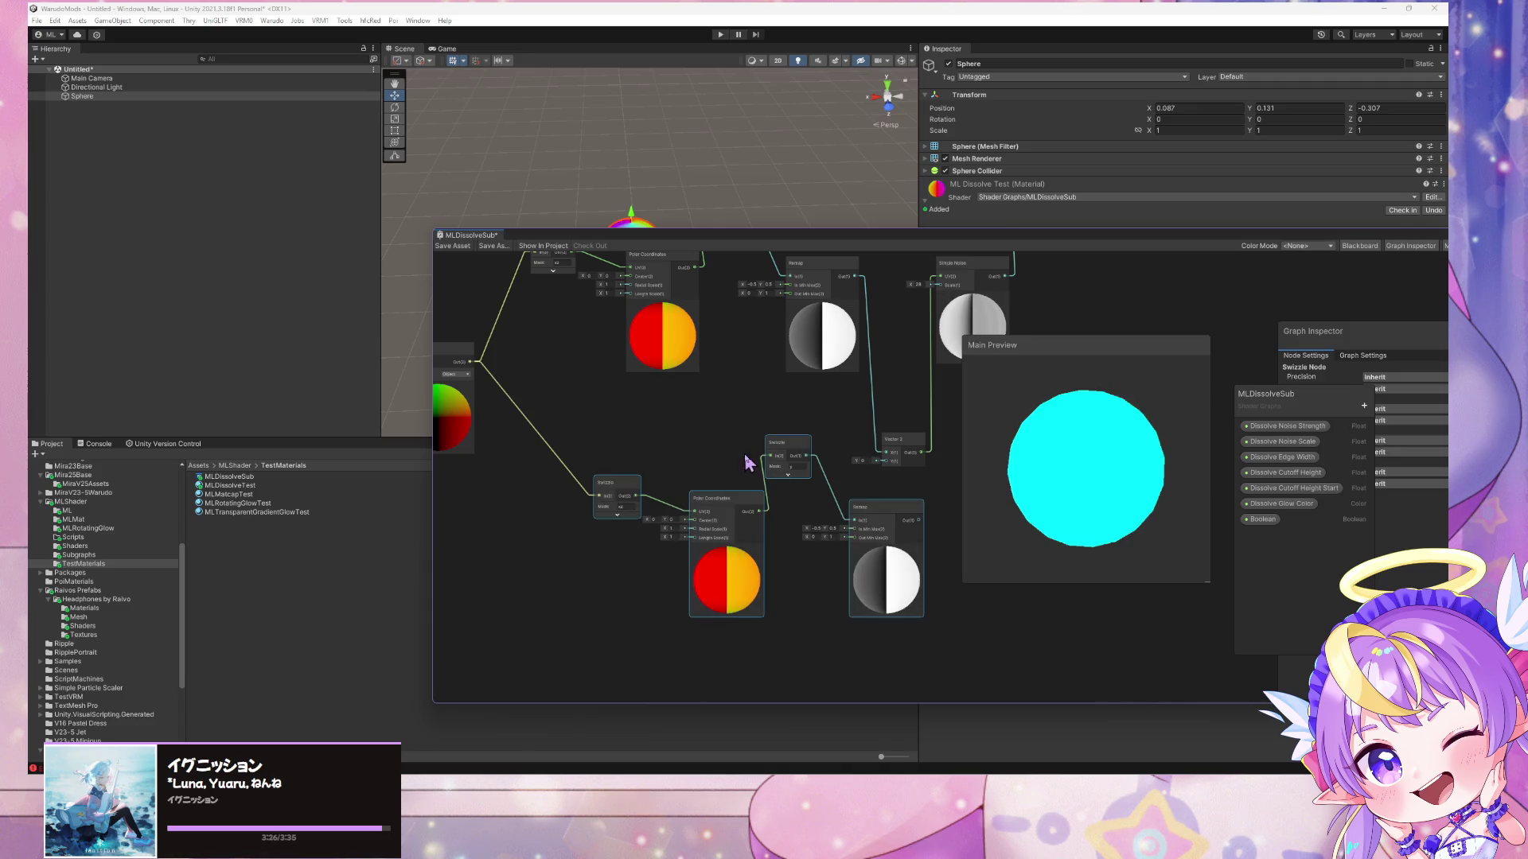
mouse_move(893, 518)
left_mouse_down()
mouse_move(796, 493)
mouse_move(836, 505)
mouse_move(886, 461)
left_mouse_up()
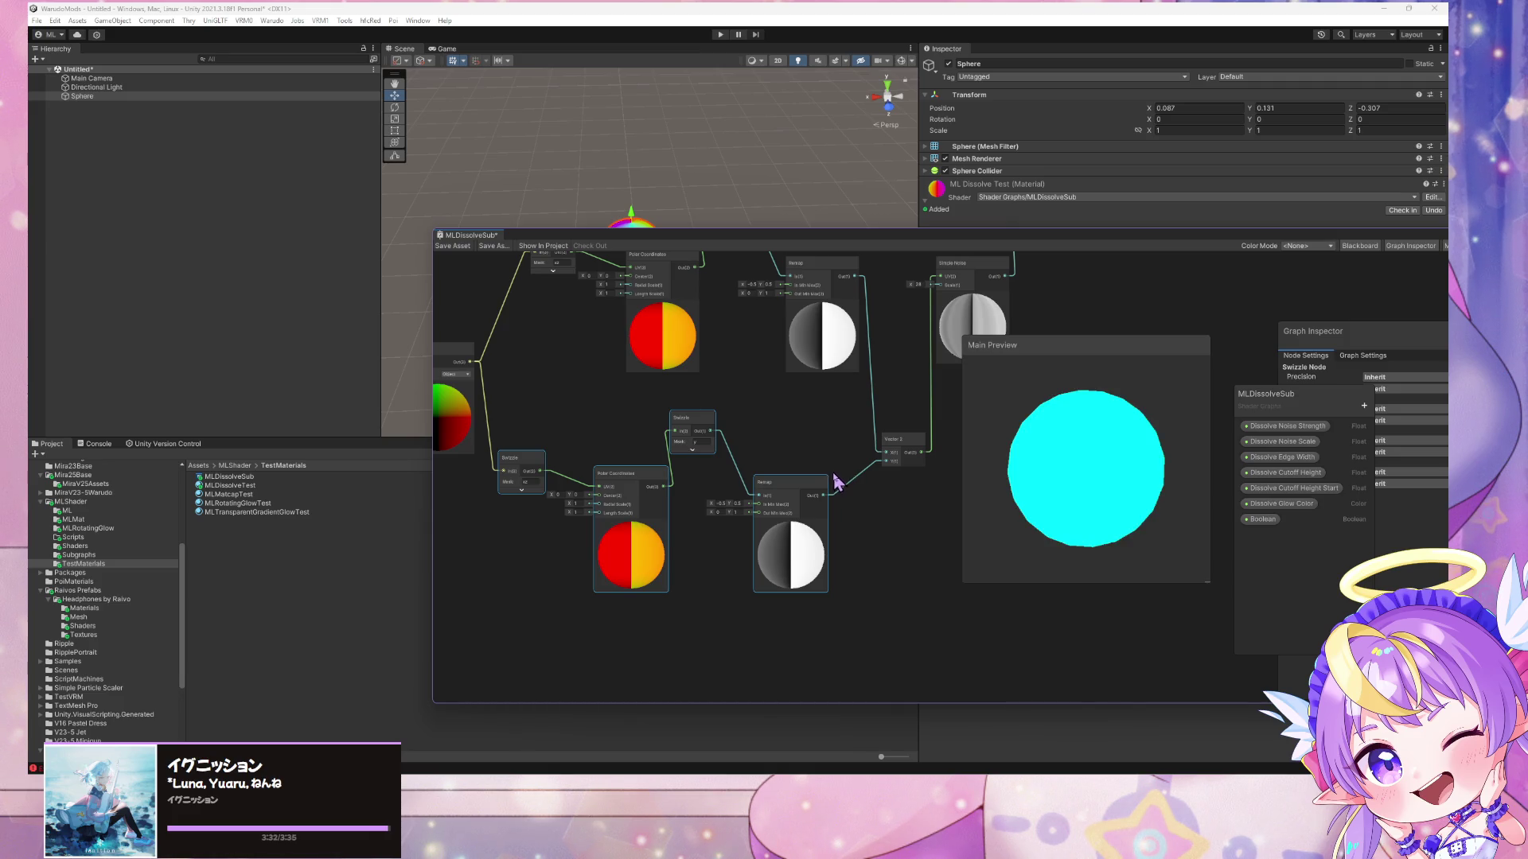
- Align the copied Remap and Swizzle nodes and check the sphere preview's seam
left_click(780, 485)
left_click_drag(779, 485, 794, 487)
left_click(534, 487)
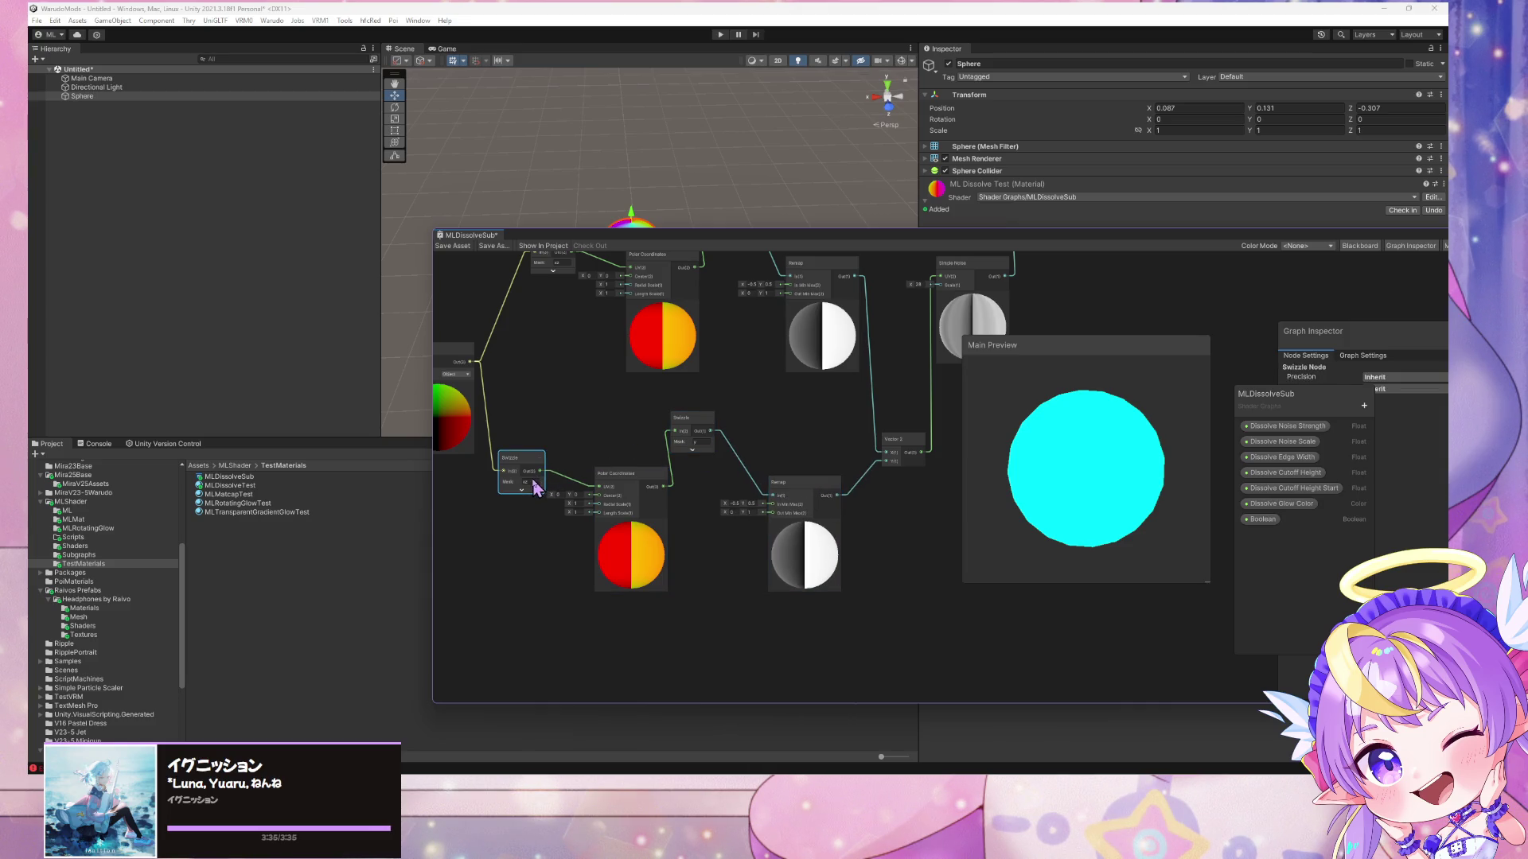
left_click_drag(534, 487, 525, 489)
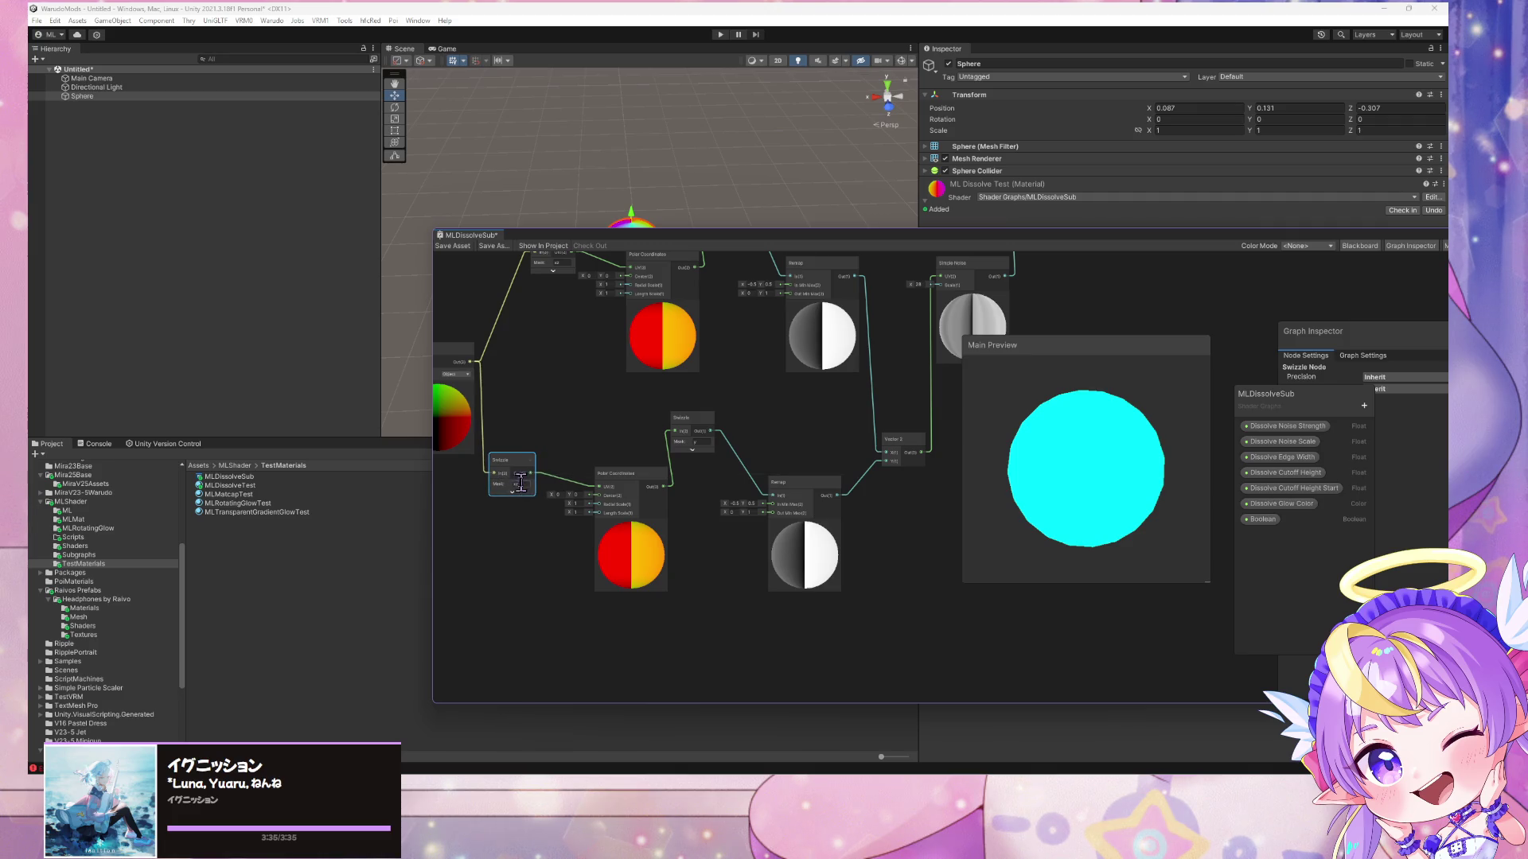
mouse_move(994, 479)
left_mouse_down()
mouse_move(1013, 518)
mouse_move(1076, 418)
left_mouse_up()
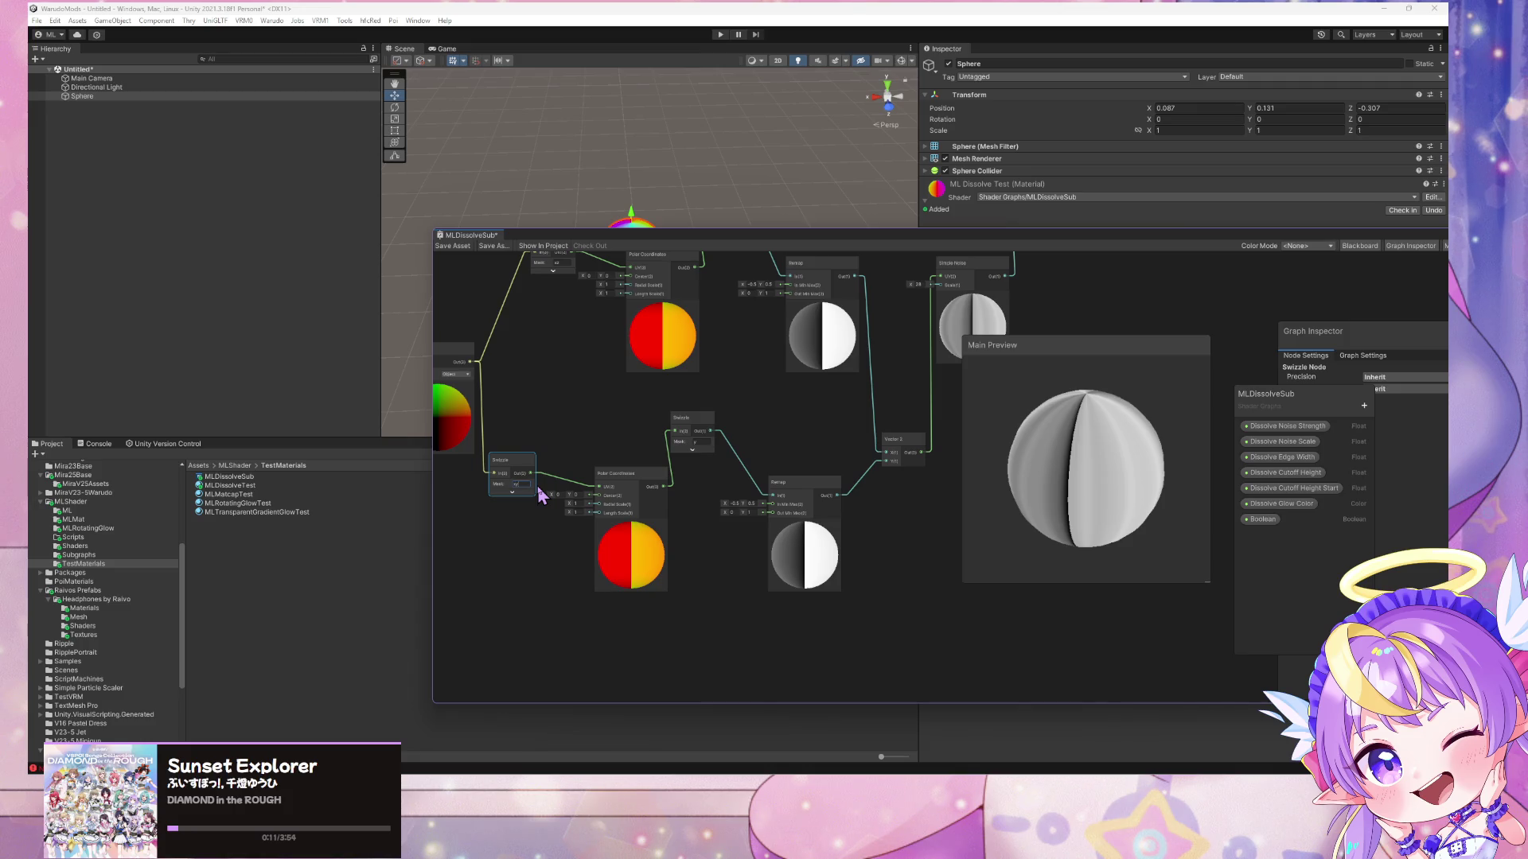
left_click_drag(528, 433, 542, 523)
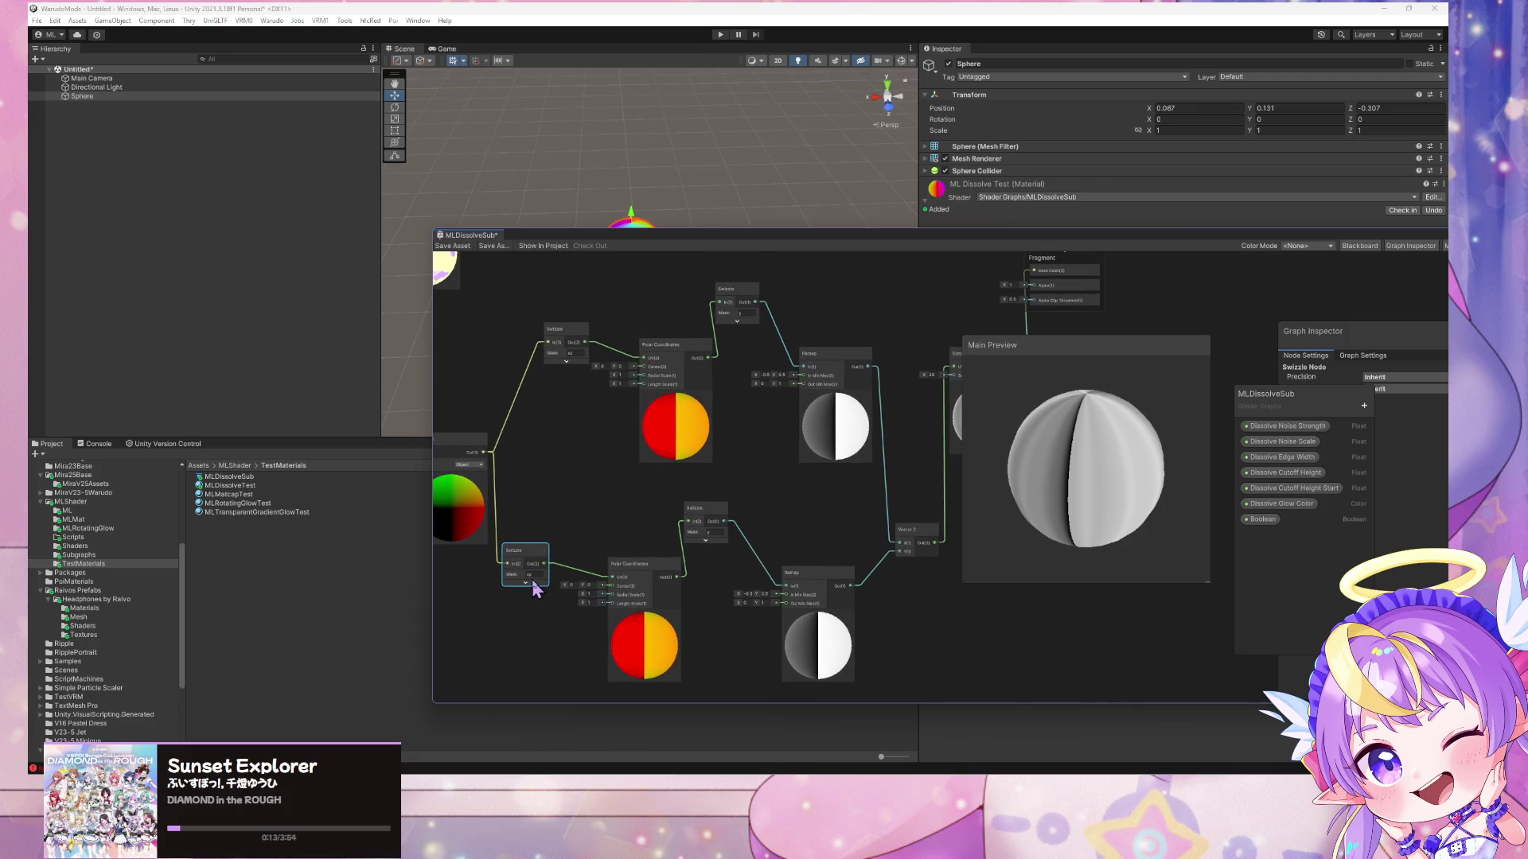
- Wire the lower polar-coordinate branch into the X input of the Vector 2 node
left_click_drag(1019, 498, 772, 538)
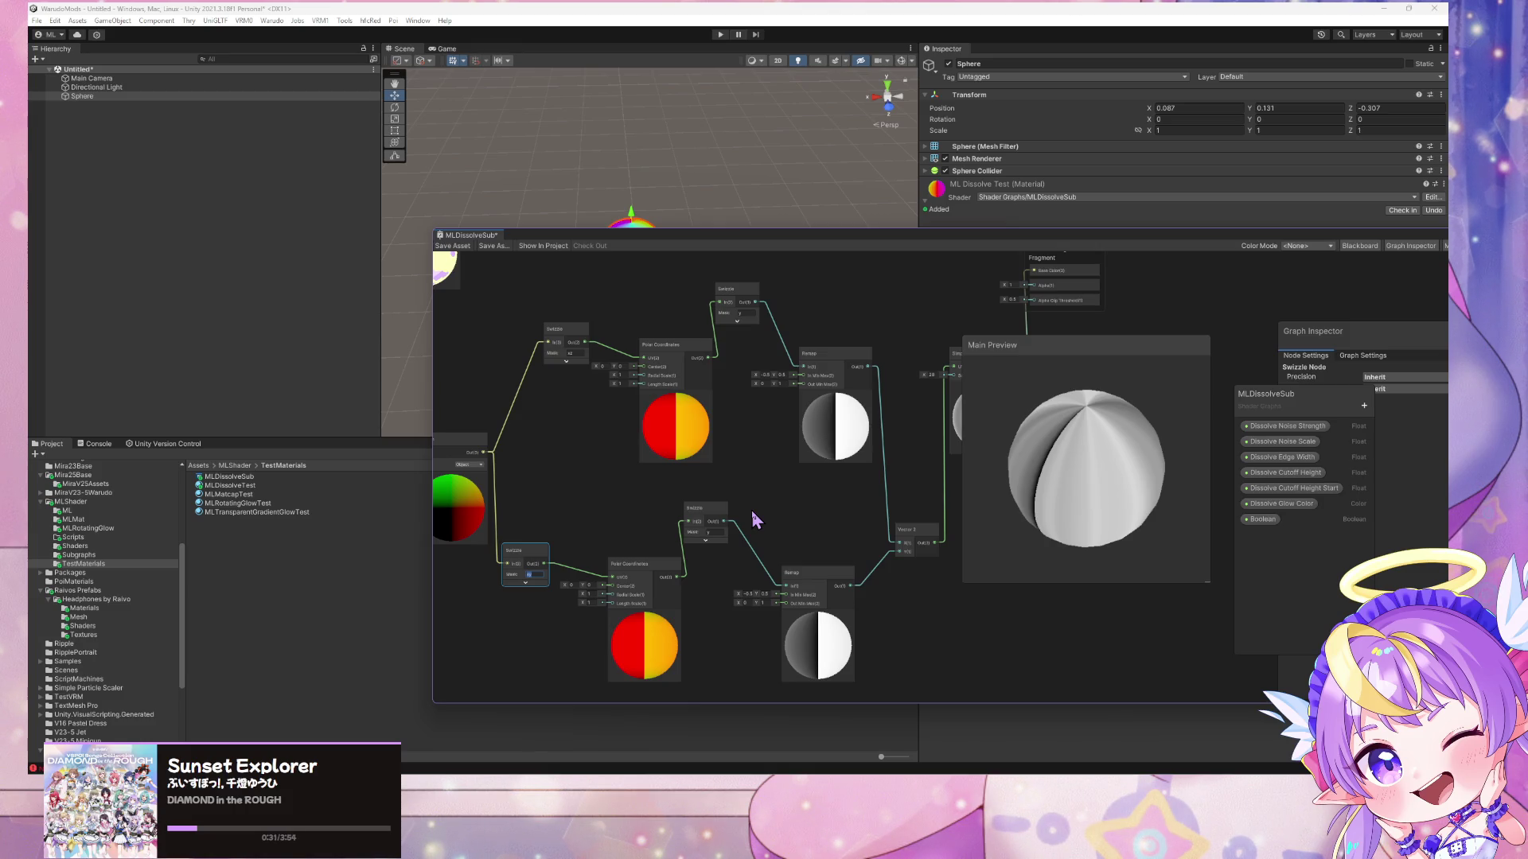
left_click_drag(724, 522, 899, 543)
key("space")
key("Escape")
key("space")
key("Escape")
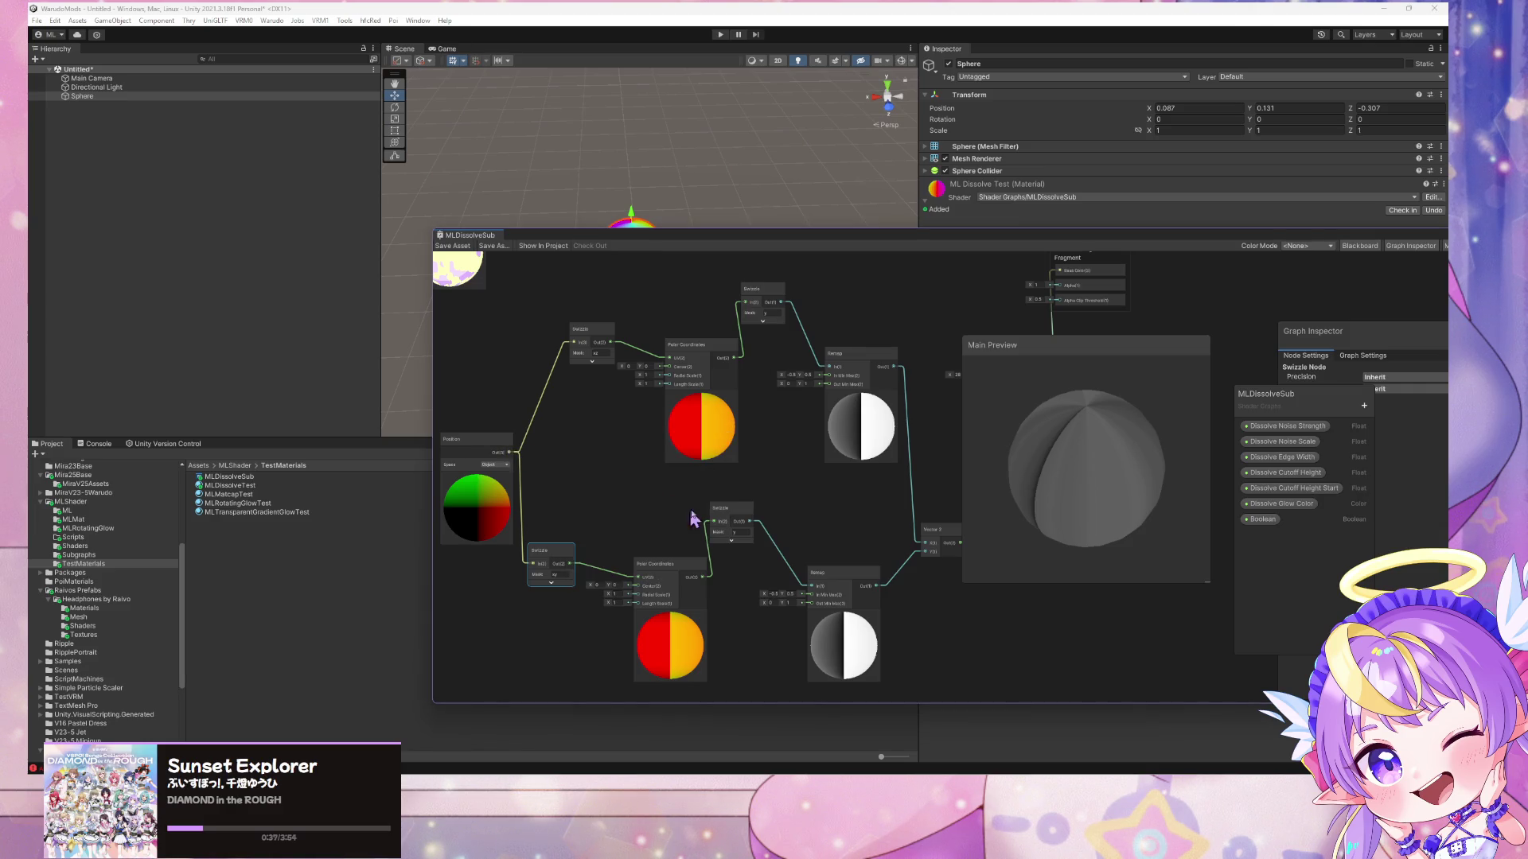
key("space")
key("Escape")
key("space")
key("Escape")
key("space")
key("Escape")
key("space")
key("Escape")
key("space")
key("Escape")
key("space")
key("Escape")
key("space")
key("Escape")
key("space")
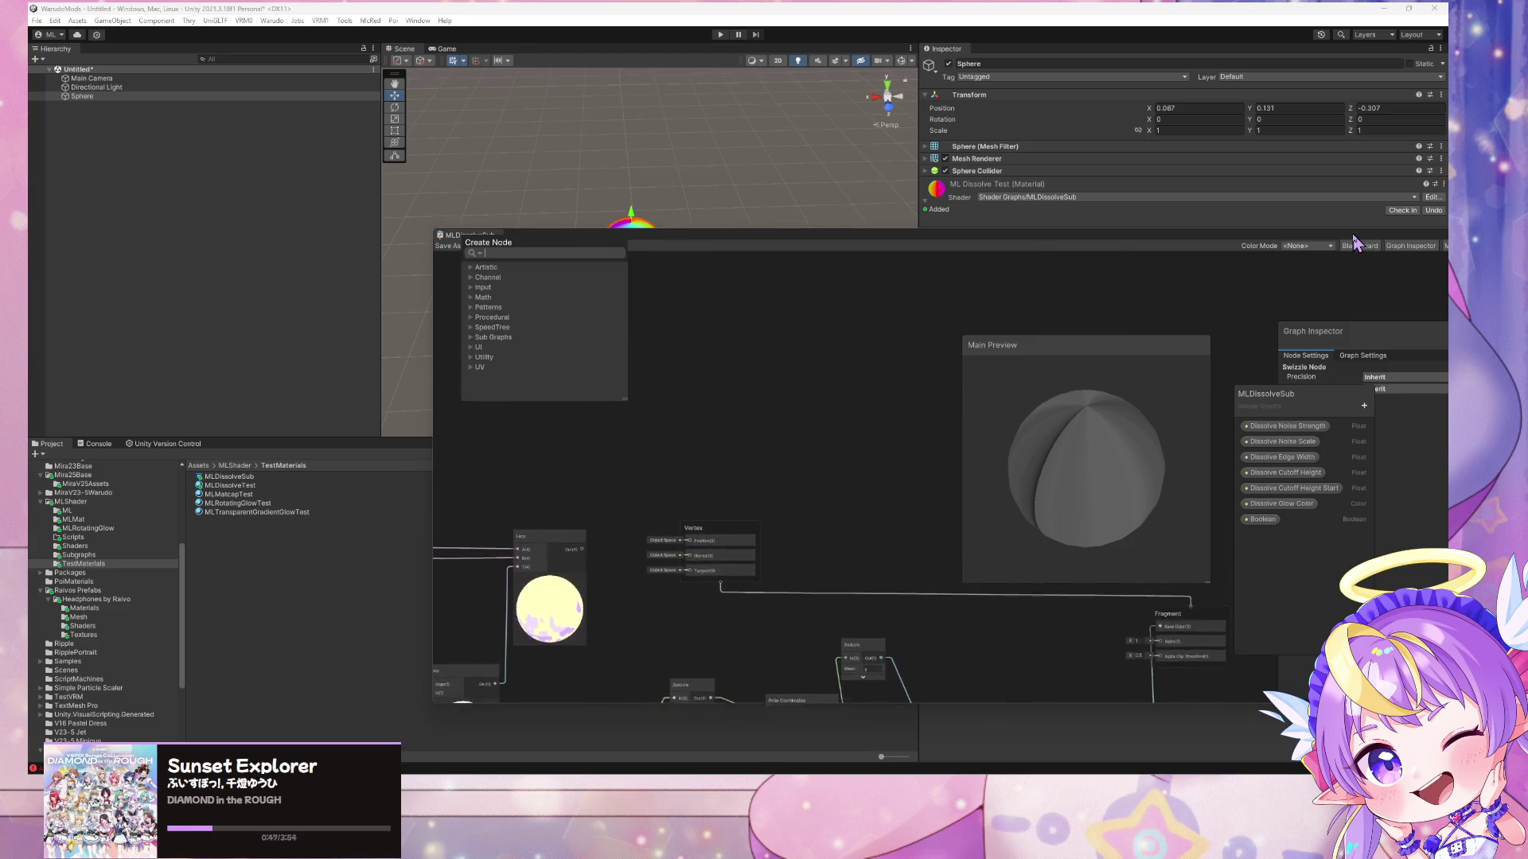
- Dismiss the repeatedly opened node search window
key("Escape")
key("space")
key("Escape")
key("space")
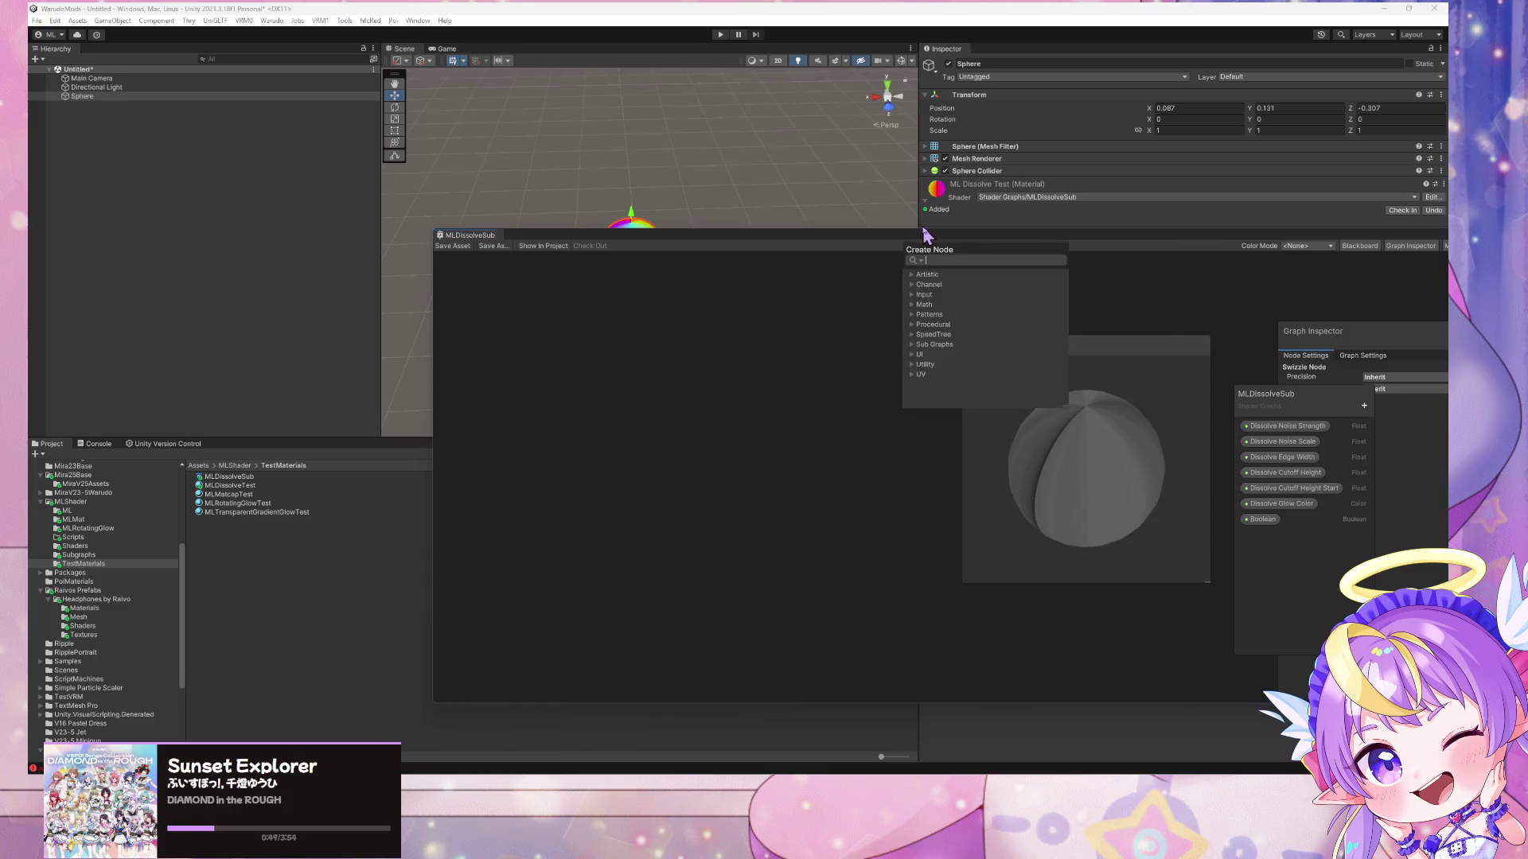
key("Escape")
key("space")
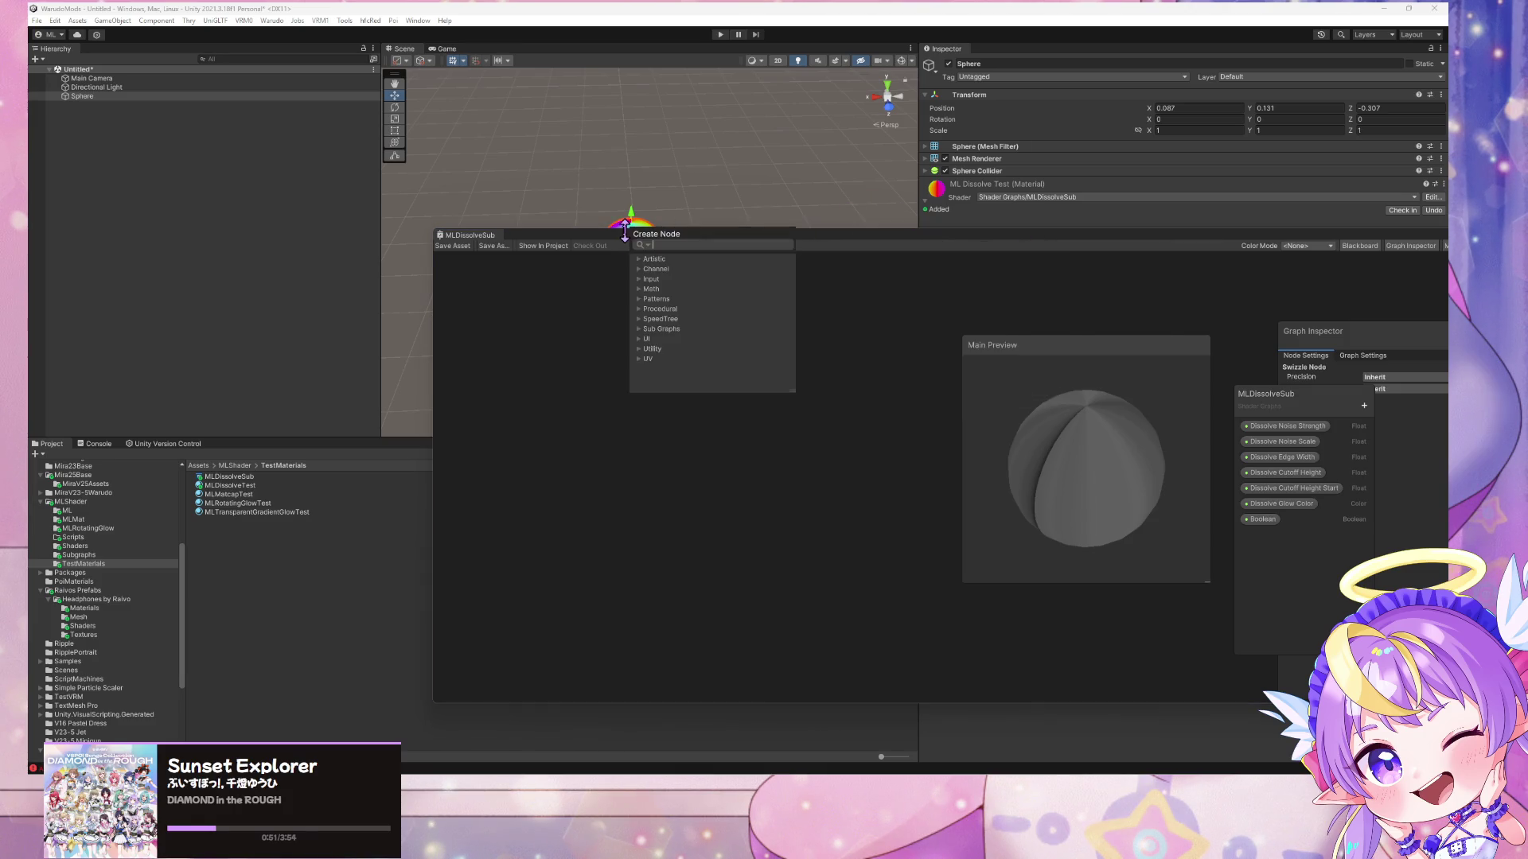
key("Escape")
left_click(581, 84)
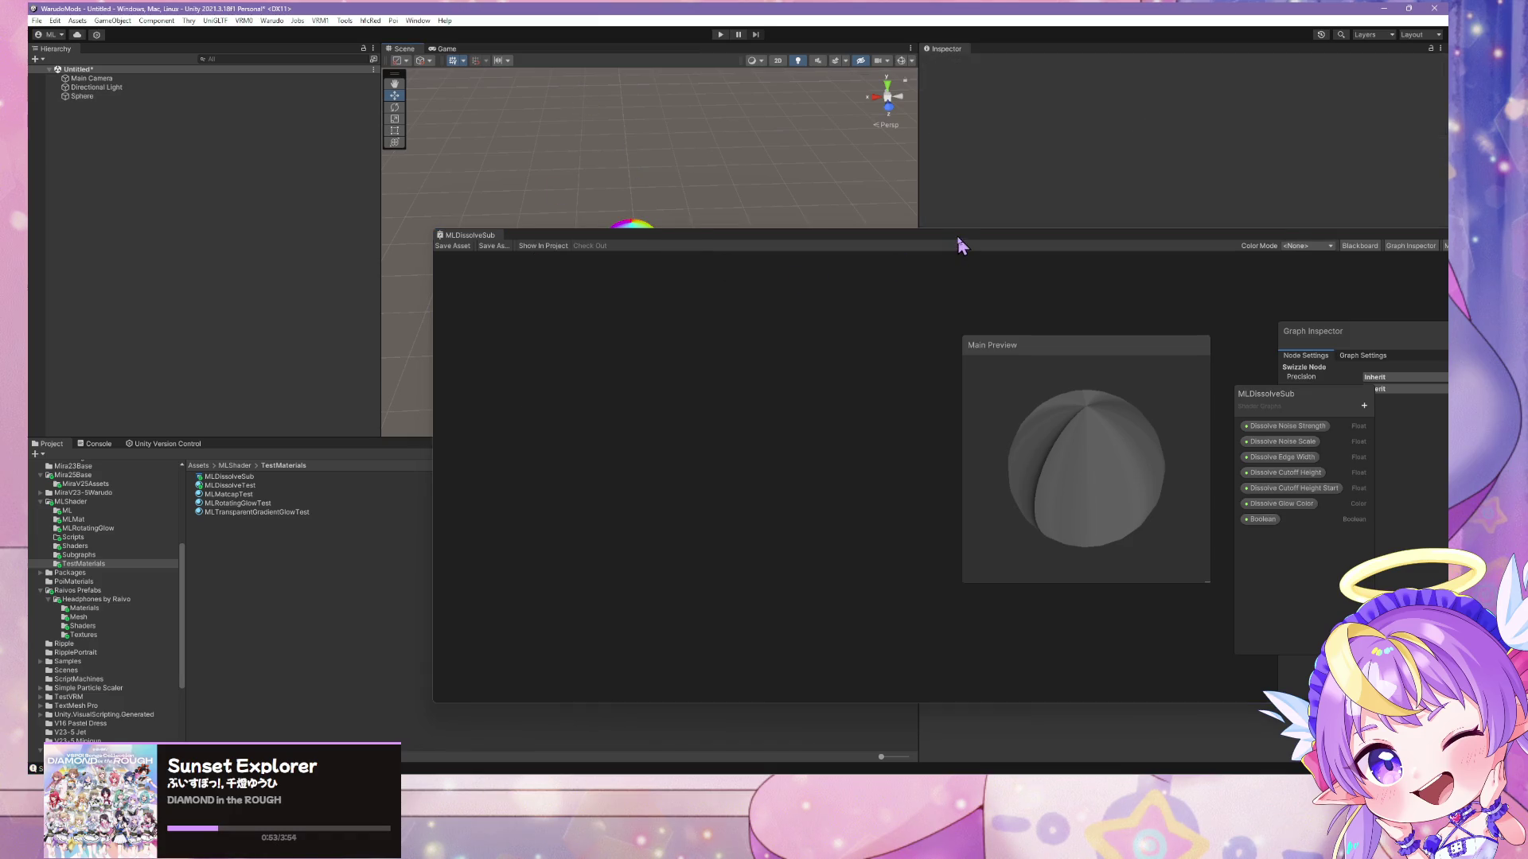
- Move the Shader Graph window left and up
left_click_drag(962, 239, 685, 228)
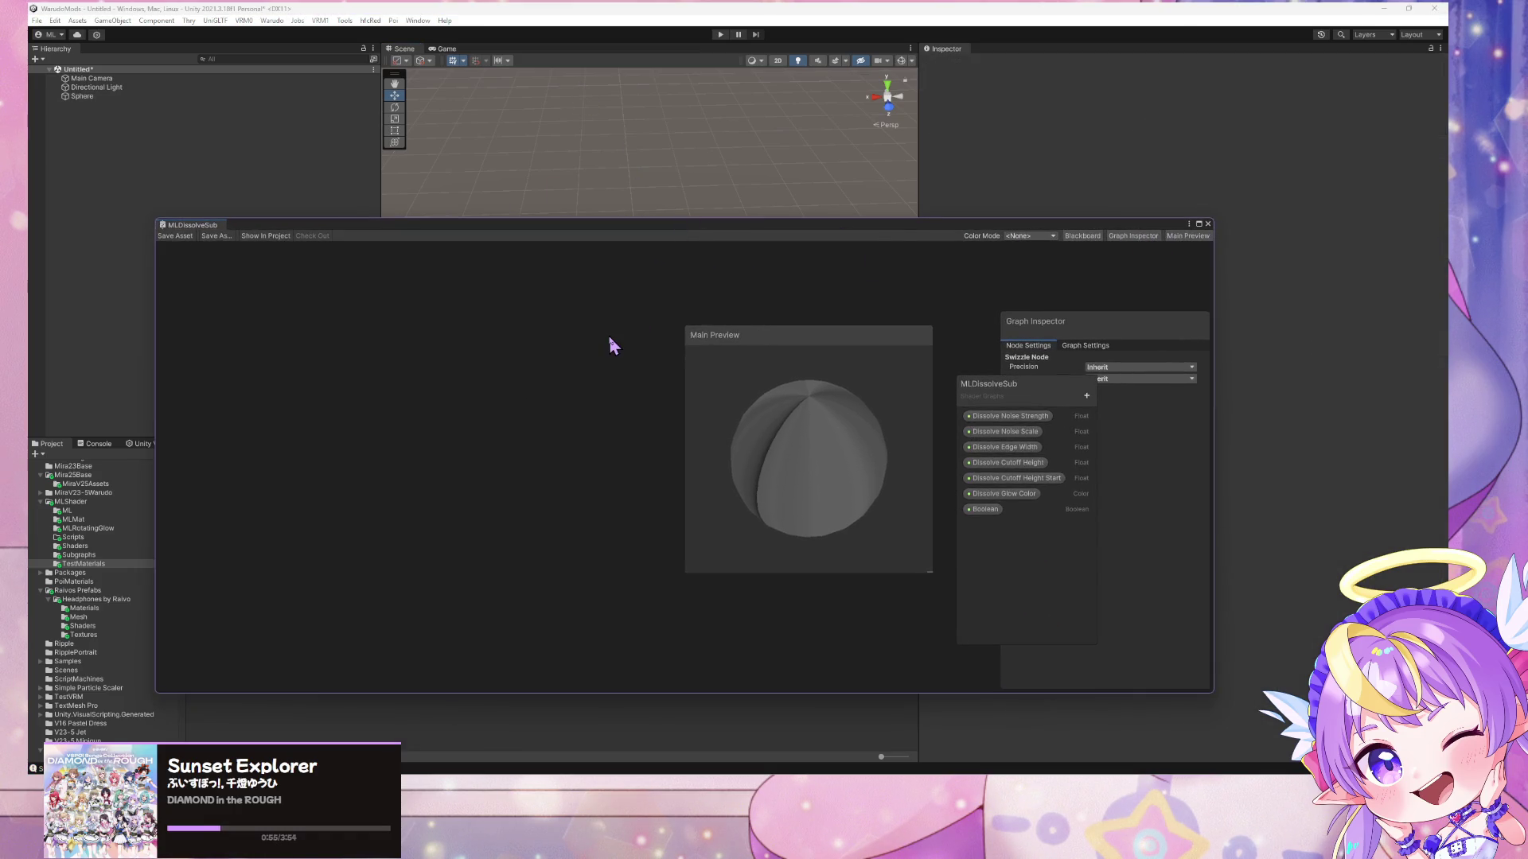
scroll(593, 477, "up", 4)
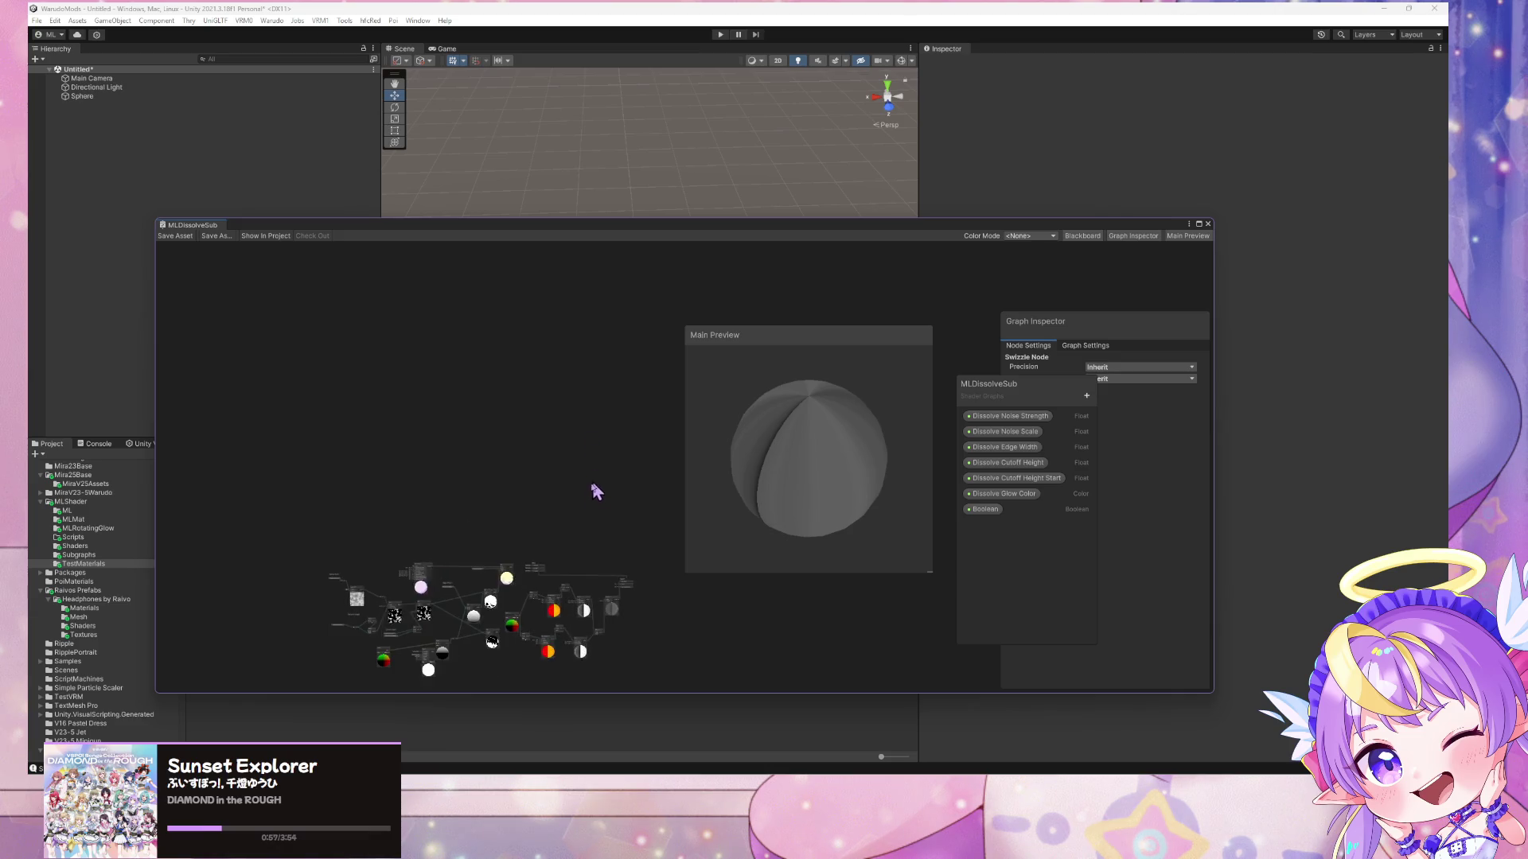
scroll(570, 426, "up", 8)
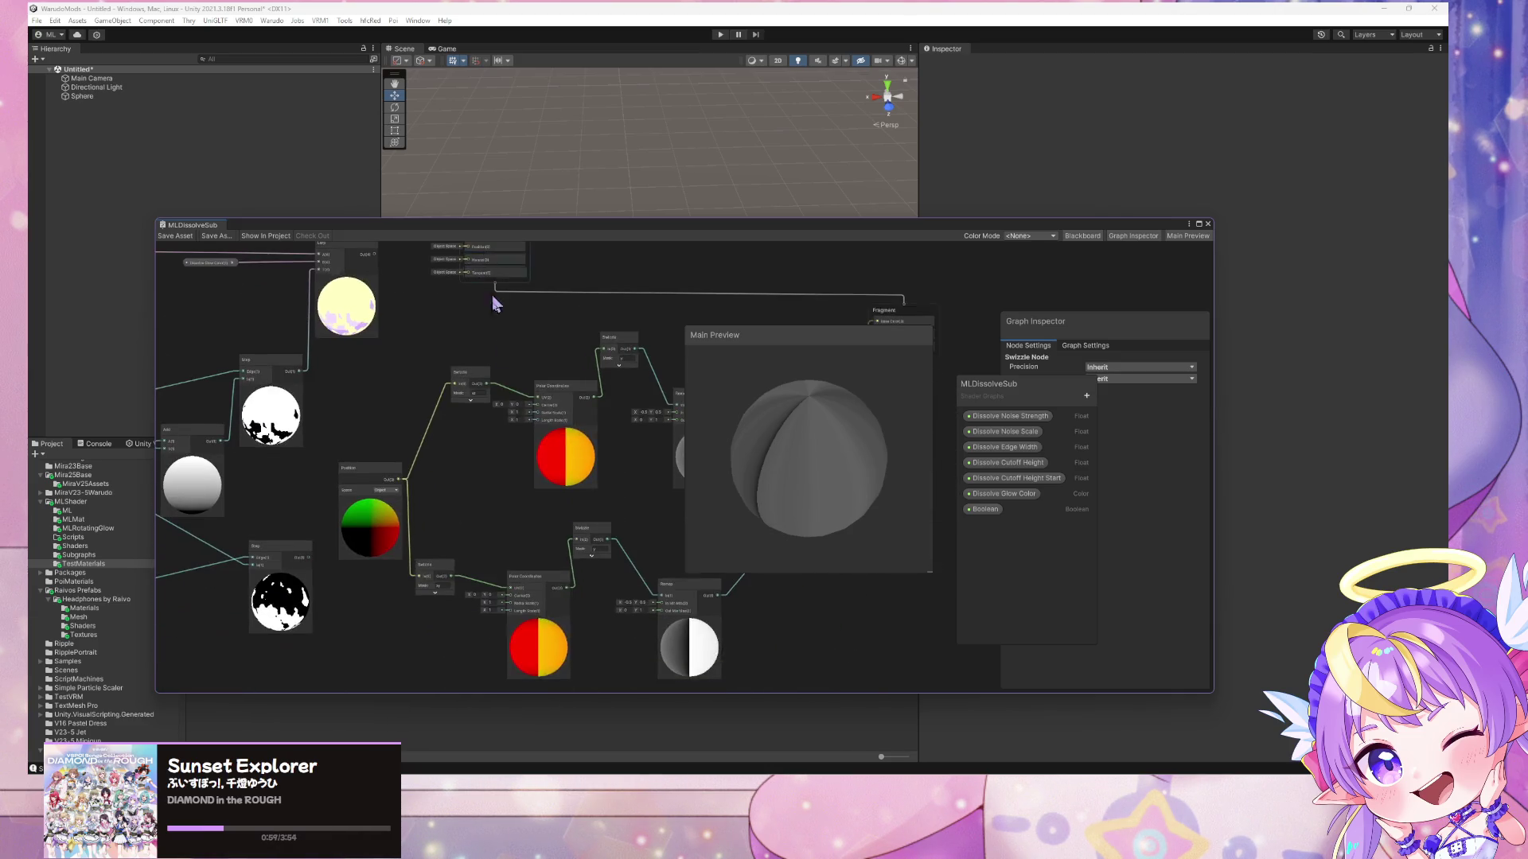
scroll(505, 448, "up", 3)
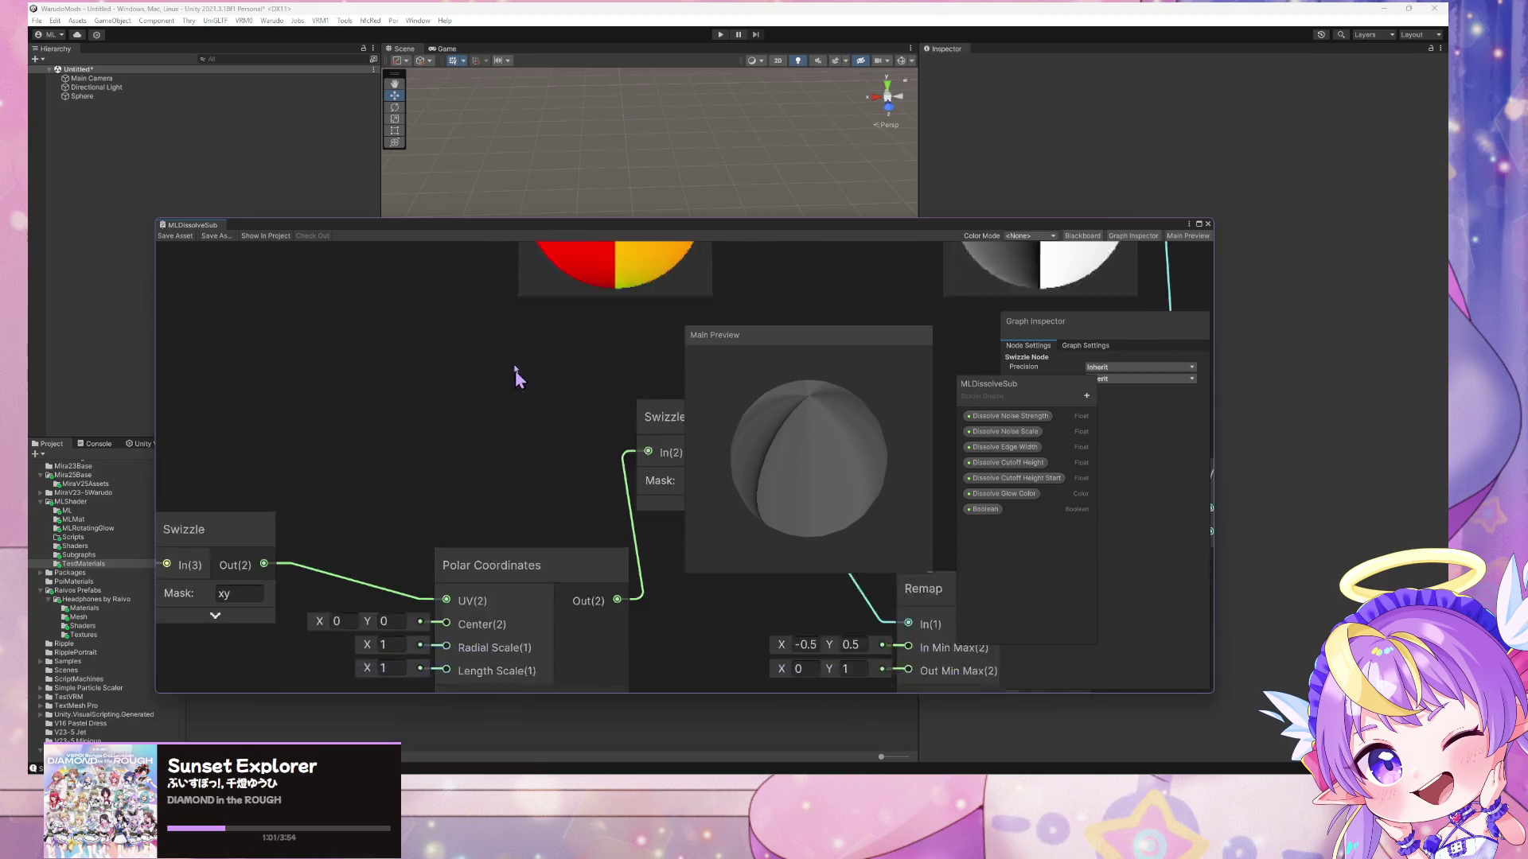
scroll(504, 329, "down", 5)
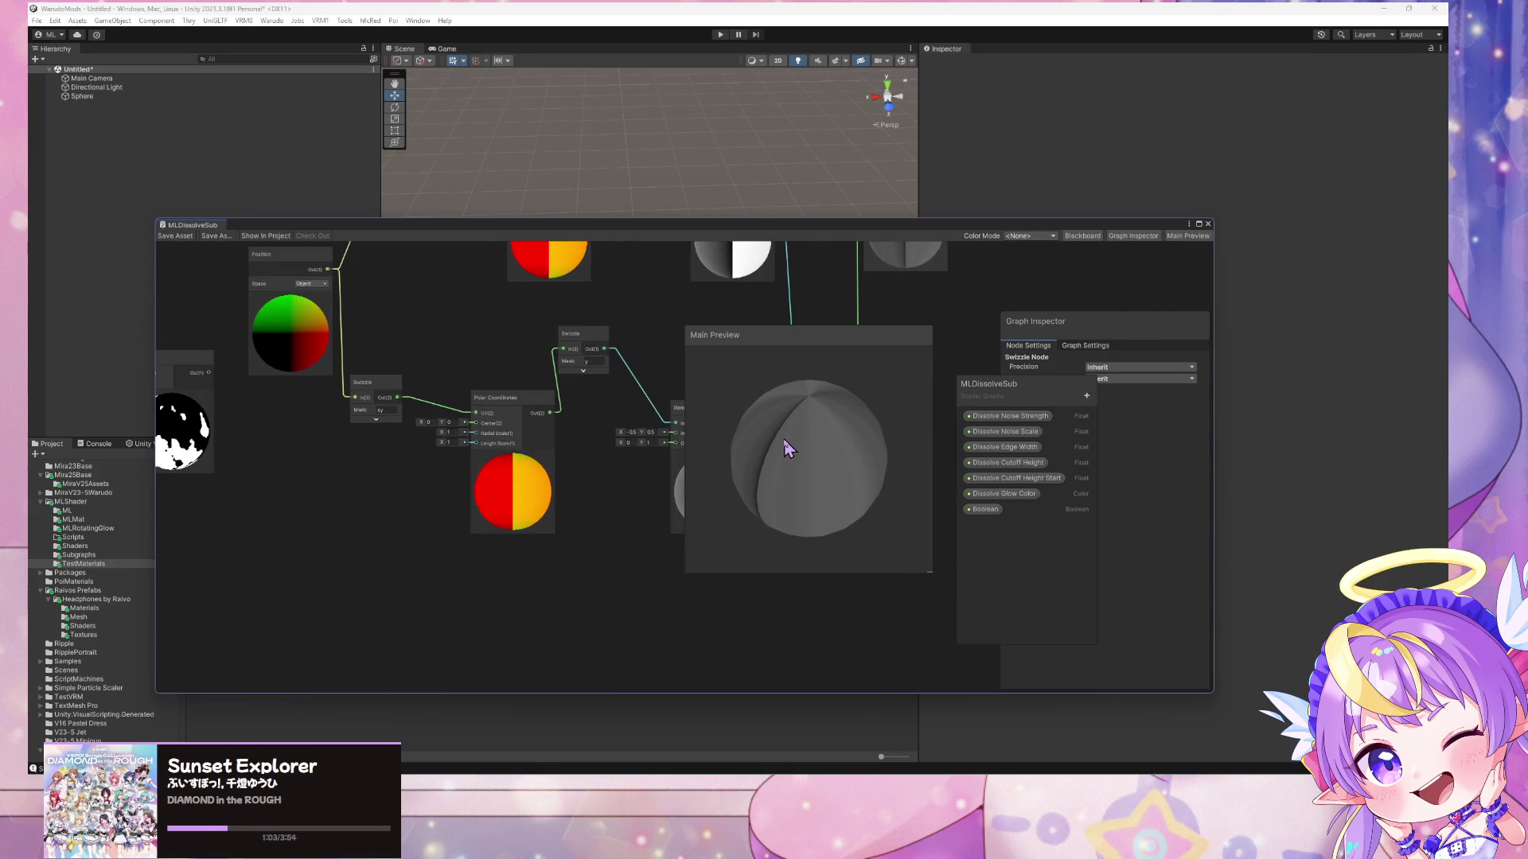
- Check the Main Preview mesh options, then open MLDissolveSub from the Project window
right_click(737, 438)
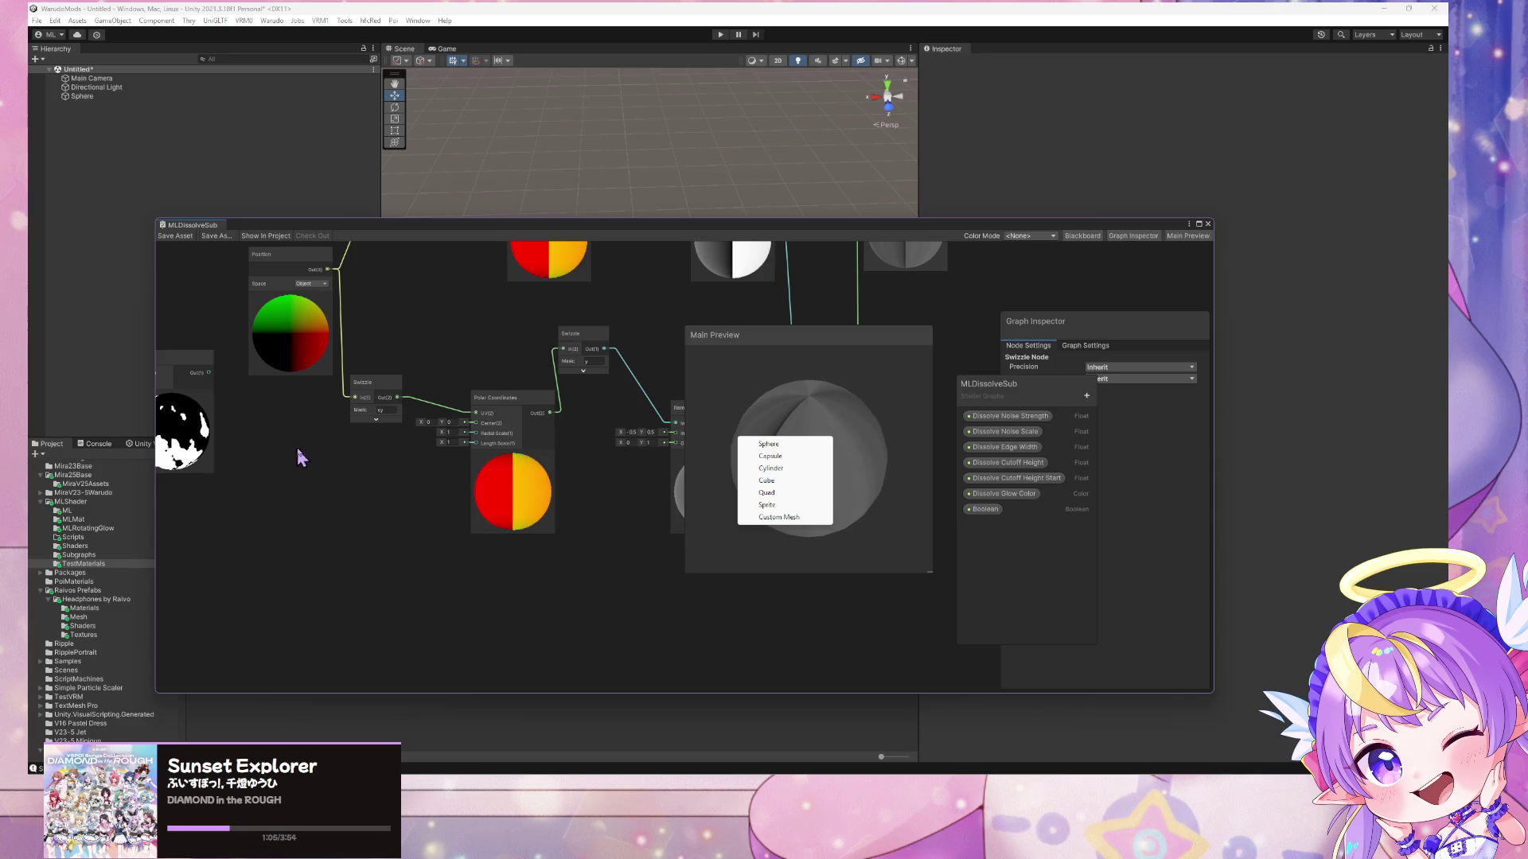
left_click(576, 532)
right_click(828, 454)
left_click(866, 477)
right_click(816, 474)
left_click(1243, 219)
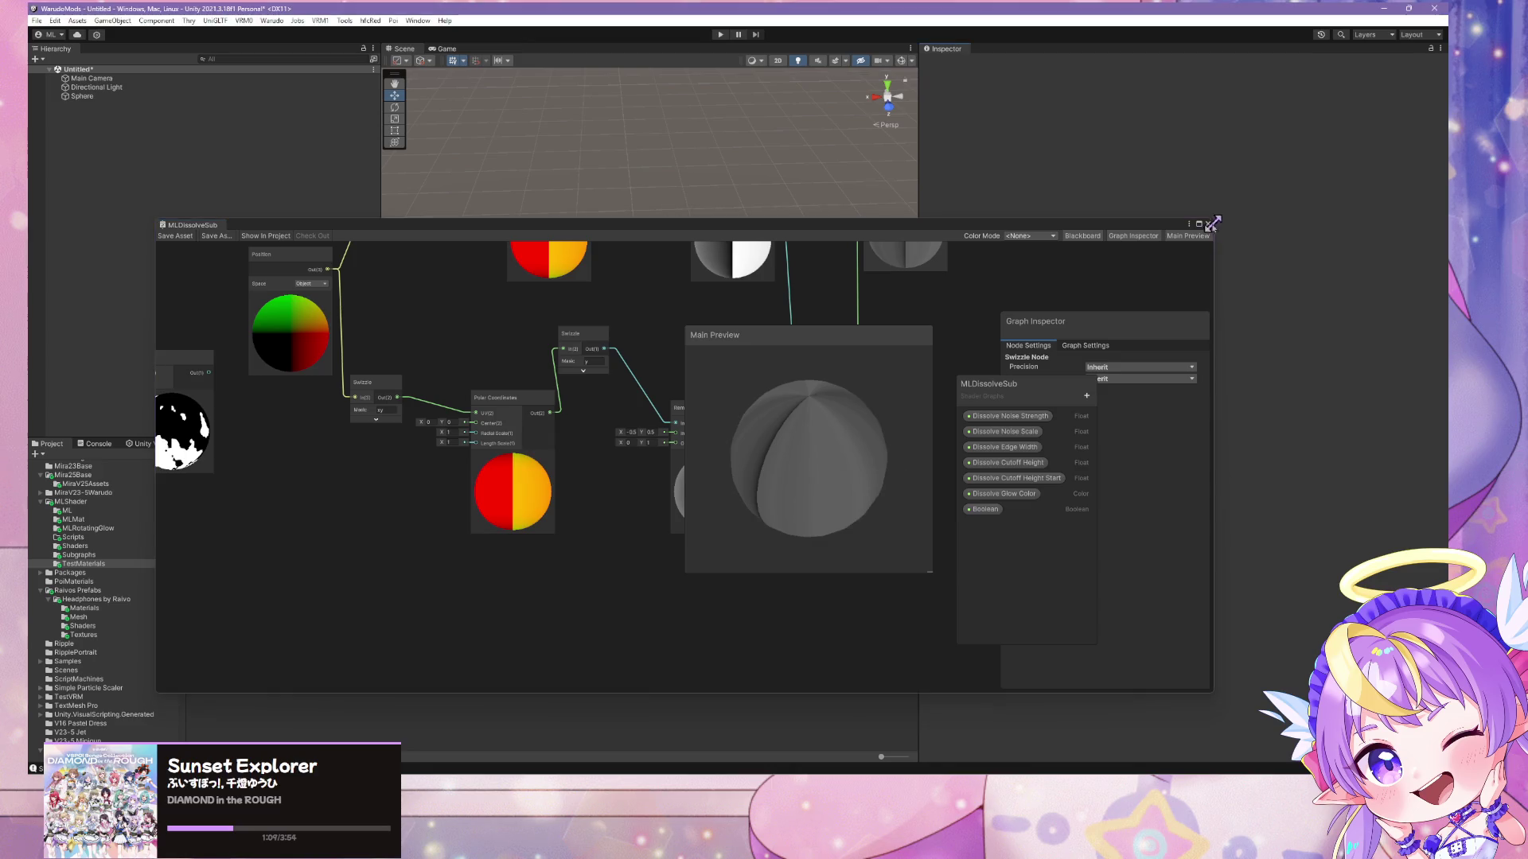
left_click(1180, 274)
double_click(282, 478)
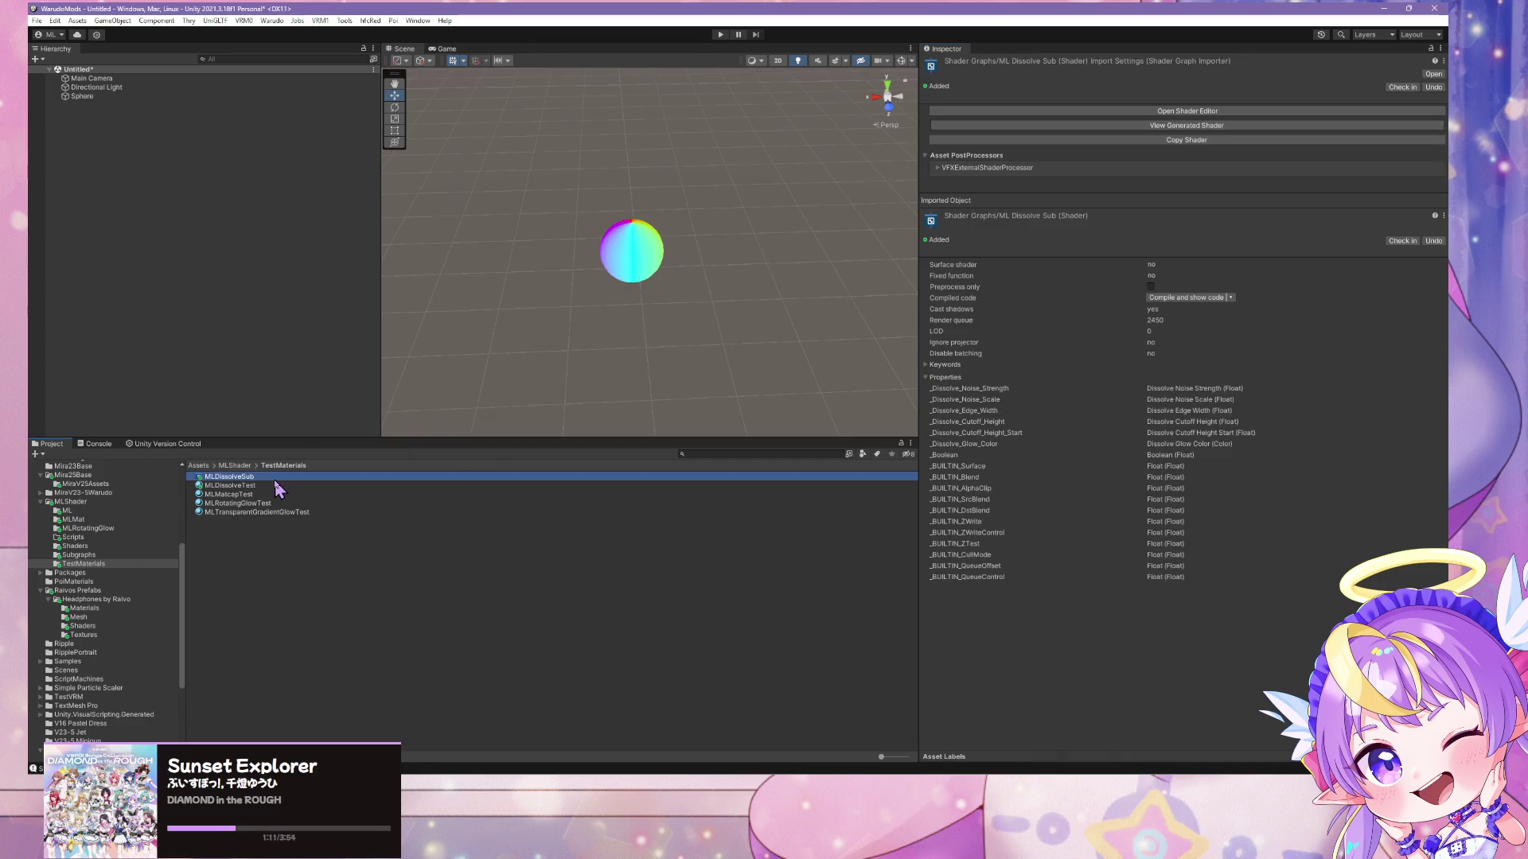
- Float MLDissolveSub in a wider, taller window with Graph Inspector at right and Main Preview below
mouse_move(495, 48)
left_mouse_down()
mouse_move(512, 160)
mouse_move(560, 217)
mouse_move(589, 213)
left_mouse_up()
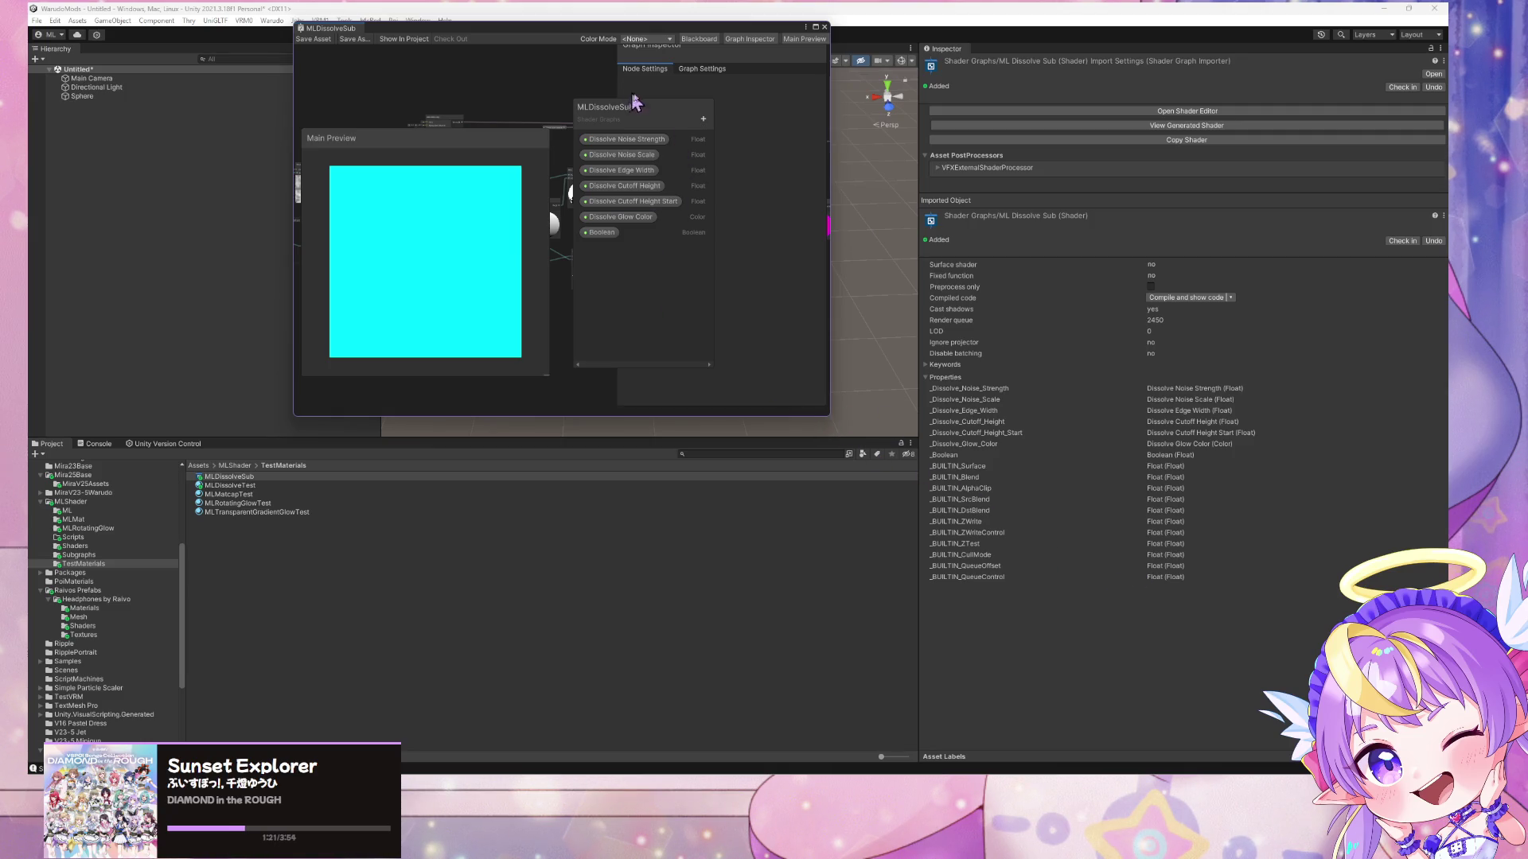
left_click_drag(829, 135, 1252, 129)
left_click_drag(883, 415, 905, 690)
left_click_drag(729, 54, 1149, 178)
left_click_drag(879, 136, 867, 269)
scroll(857, 191, "up", 8)
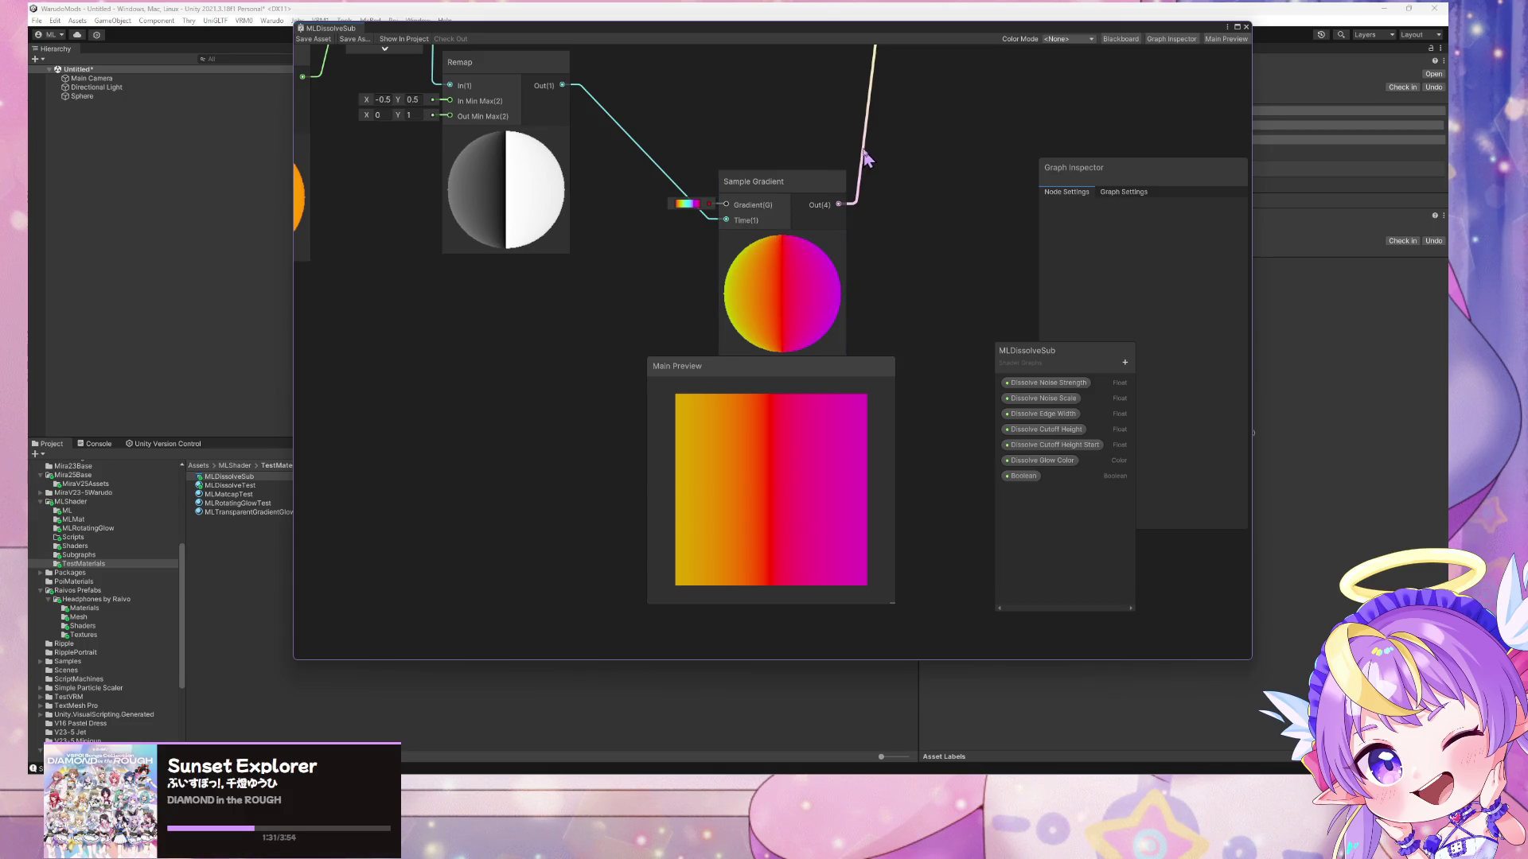
scroll(771, 249, "down", 4)
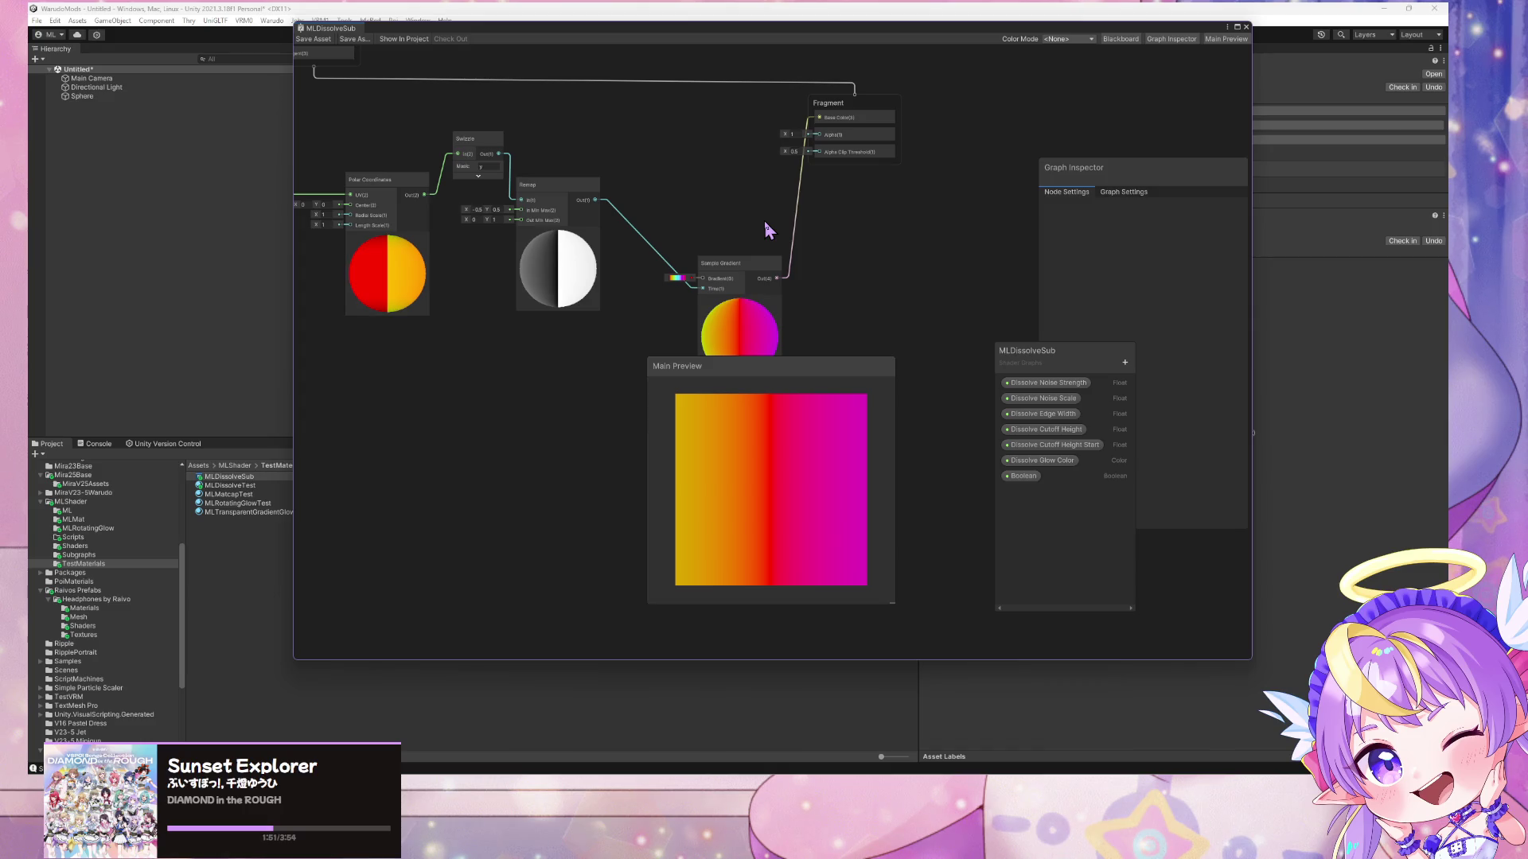
left_click_drag(504, 237, 764, 254)
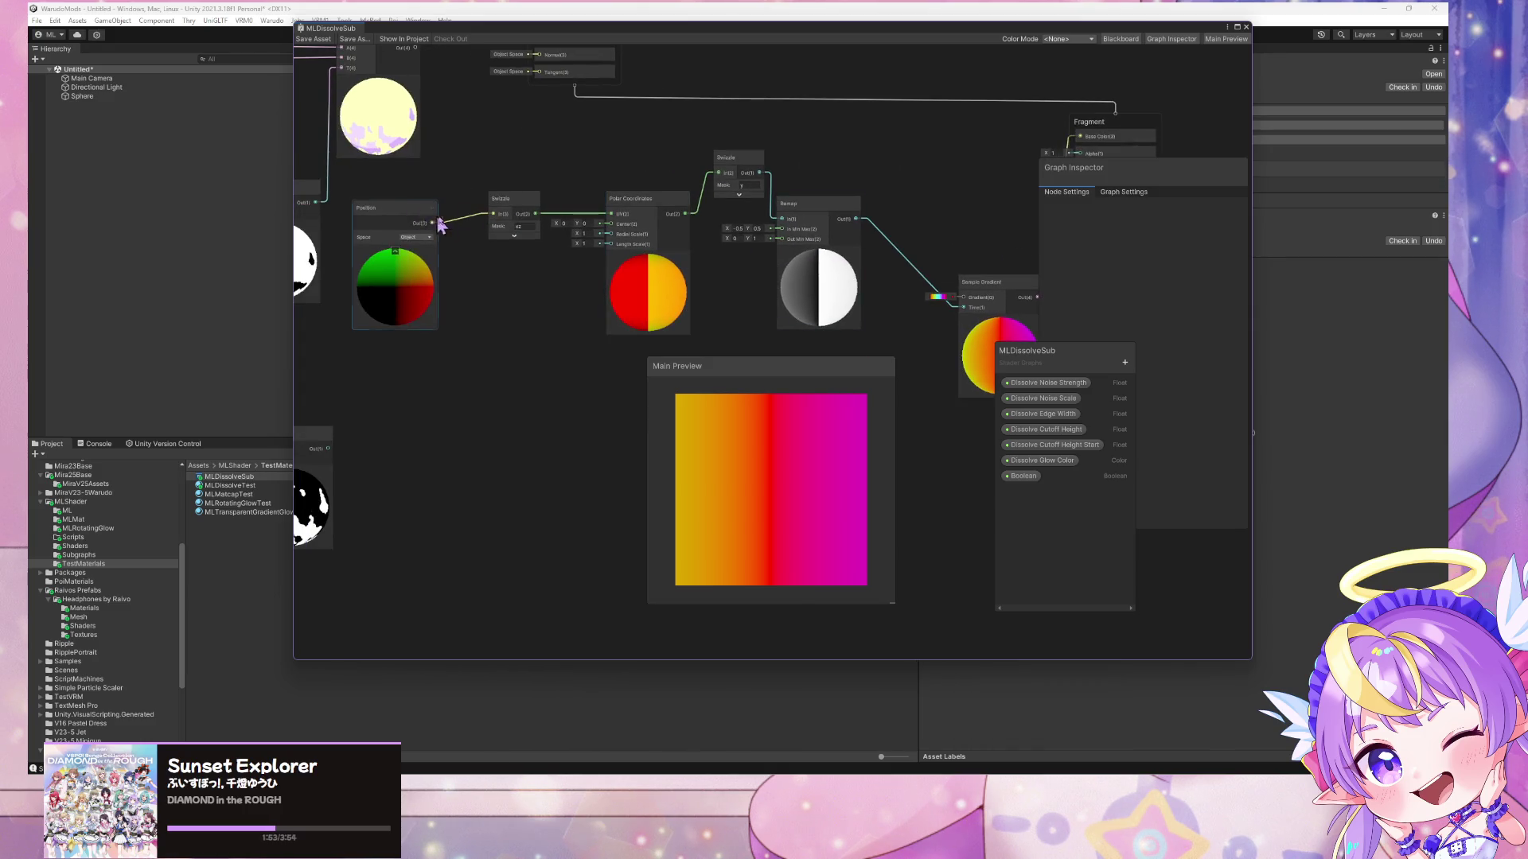
left_click_drag(446, 225, 628, 237)
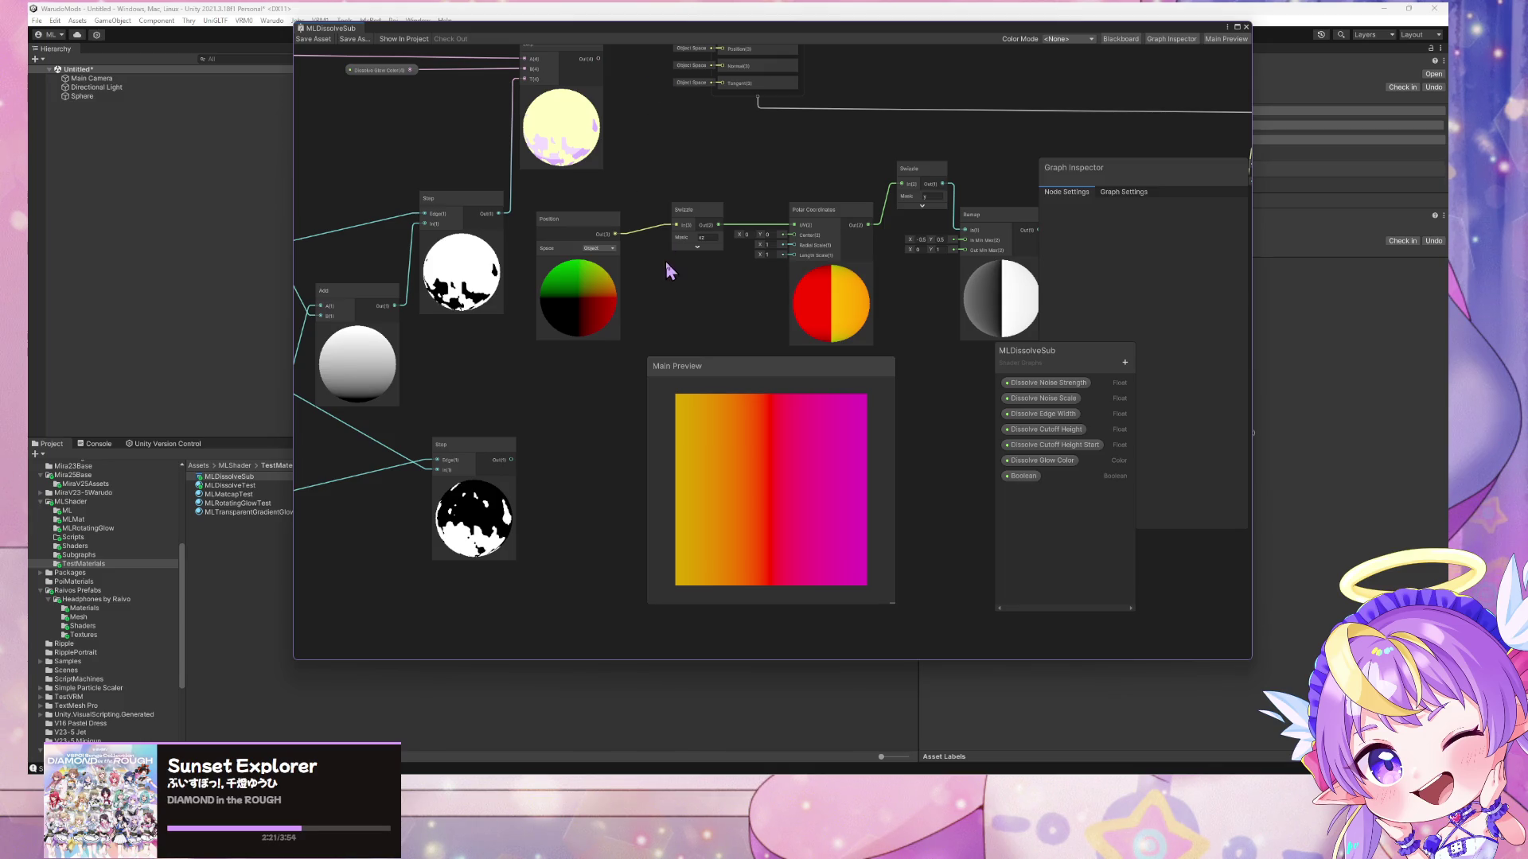
- Raise the sphere axis sketch and draw a red parallelogram with an ellipse and short vertical stroke inside
left_click(1066, 766)
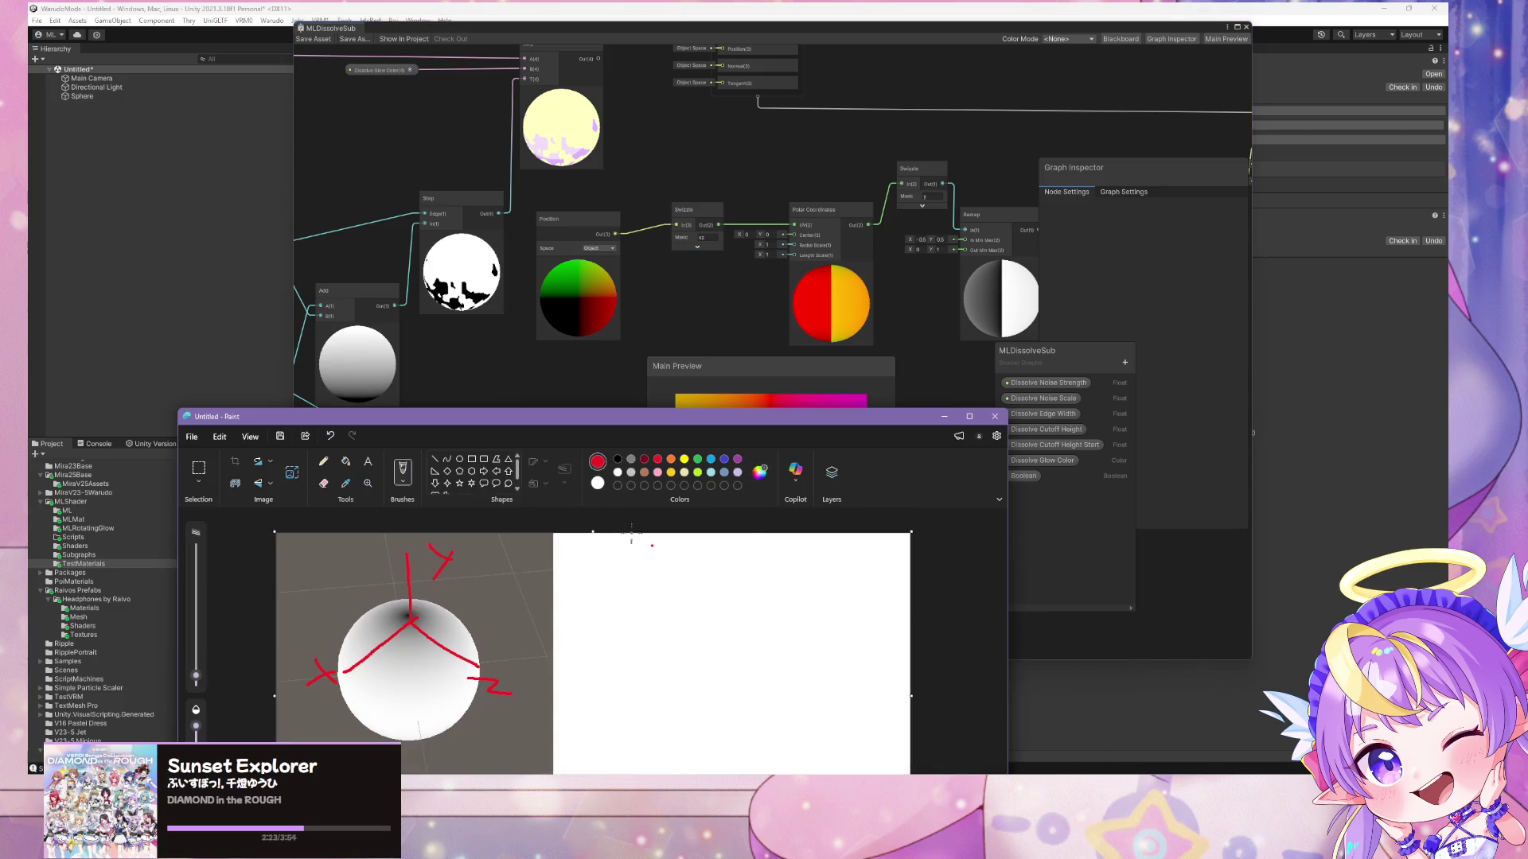
left_click_drag(720, 438, 923, 183)
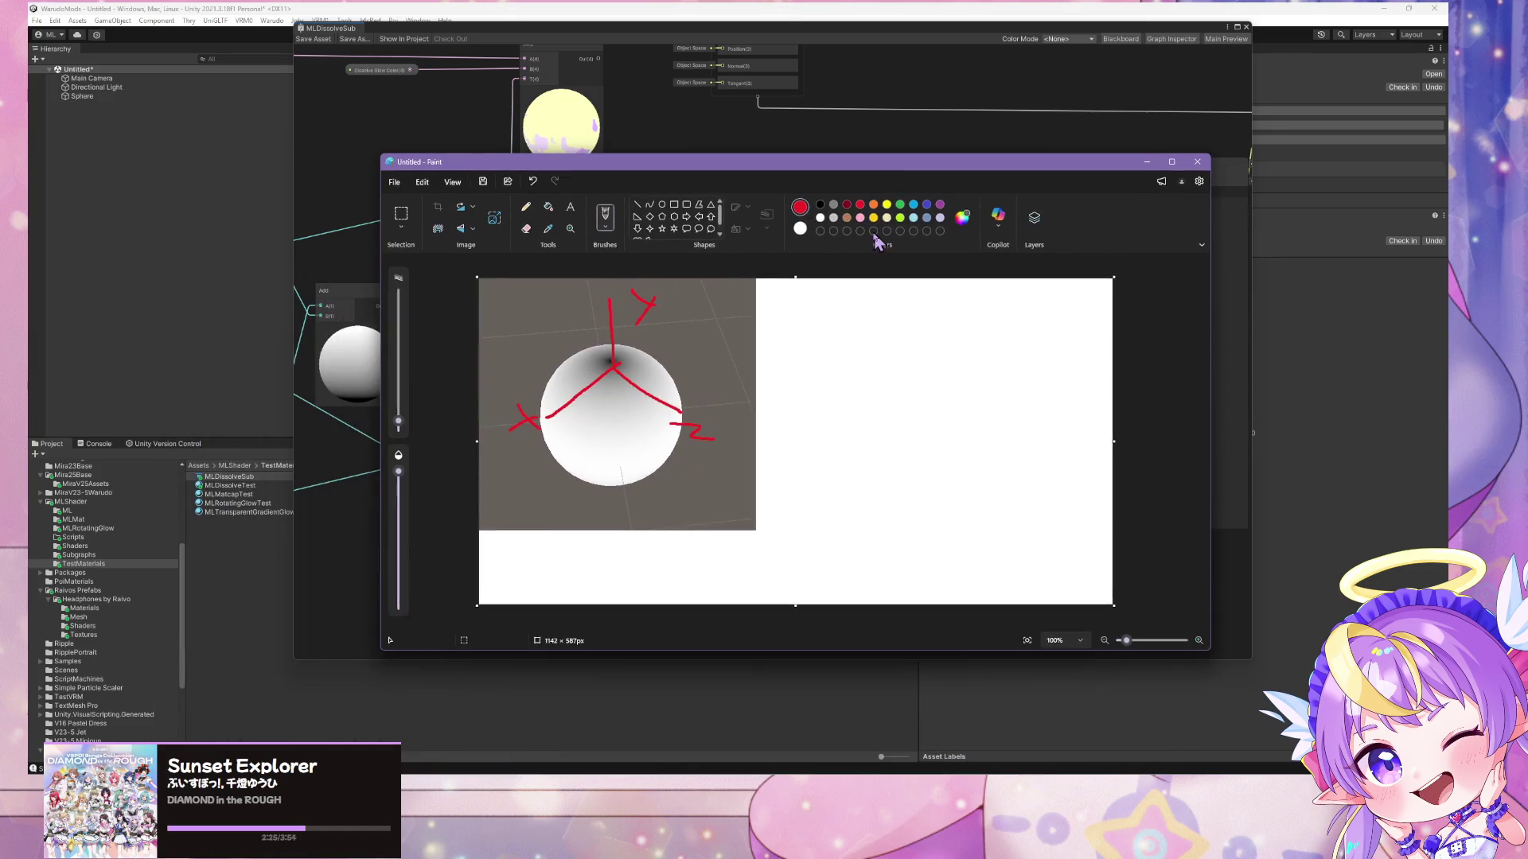
mouse_move(788, 369)
left_mouse_down()
mouse_move(861, 309)
mouse_move(998, 317)
mouse_move(923, 372)
left_mouse_up()
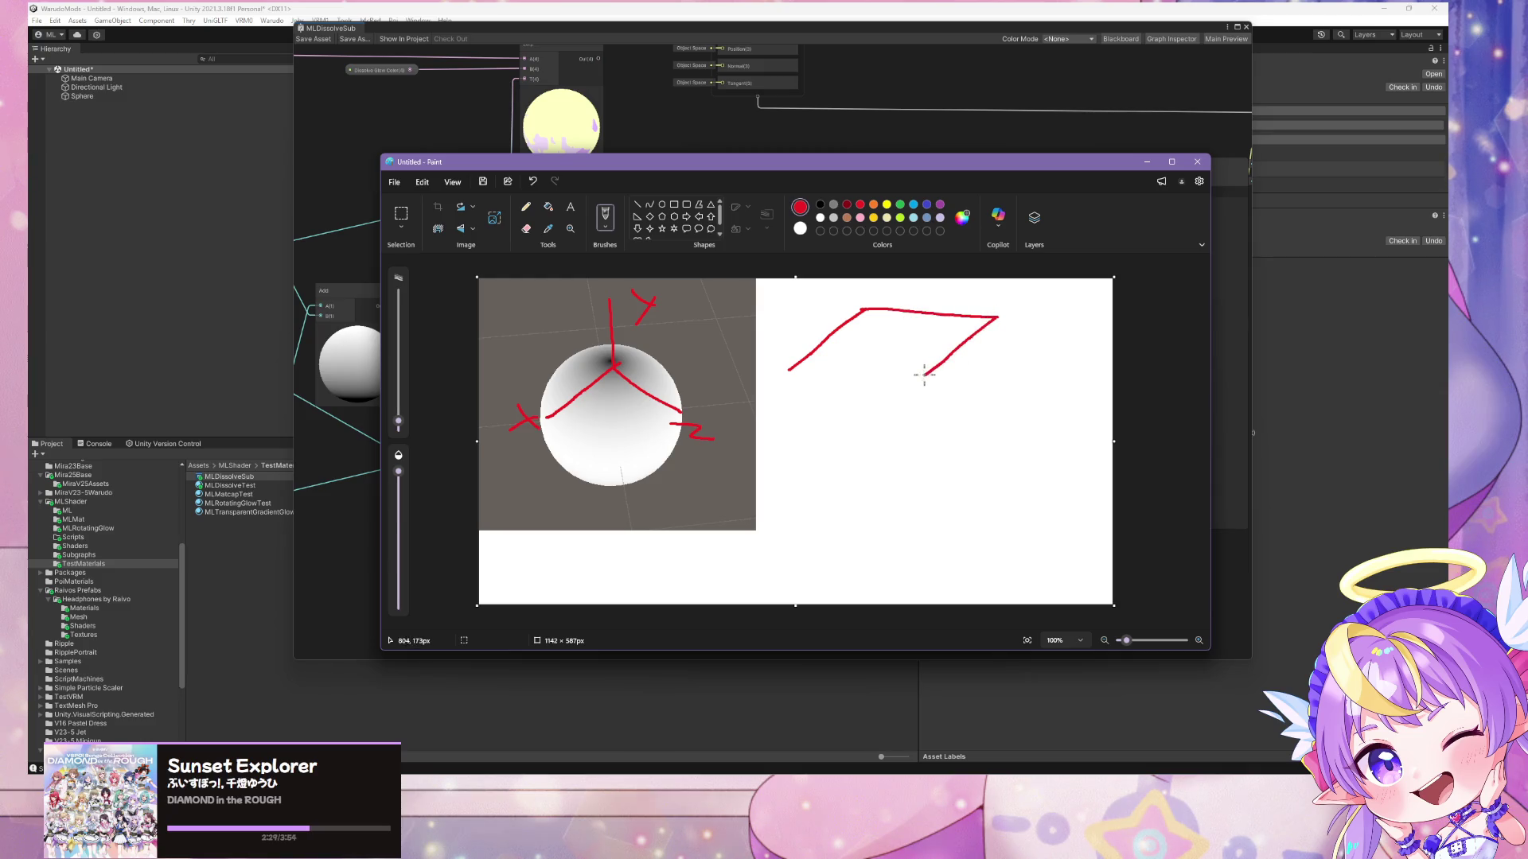
left_click_drag(794, 370, 923, 372)
mouse_move(870, 315)
left_mouse_down()
mouse_move(849, 341)
mouse_move(898, 368)
mouse_move(966, 338)
mouse_move(898, 304)
mouse_move(897, 331)
left_mouse_up()
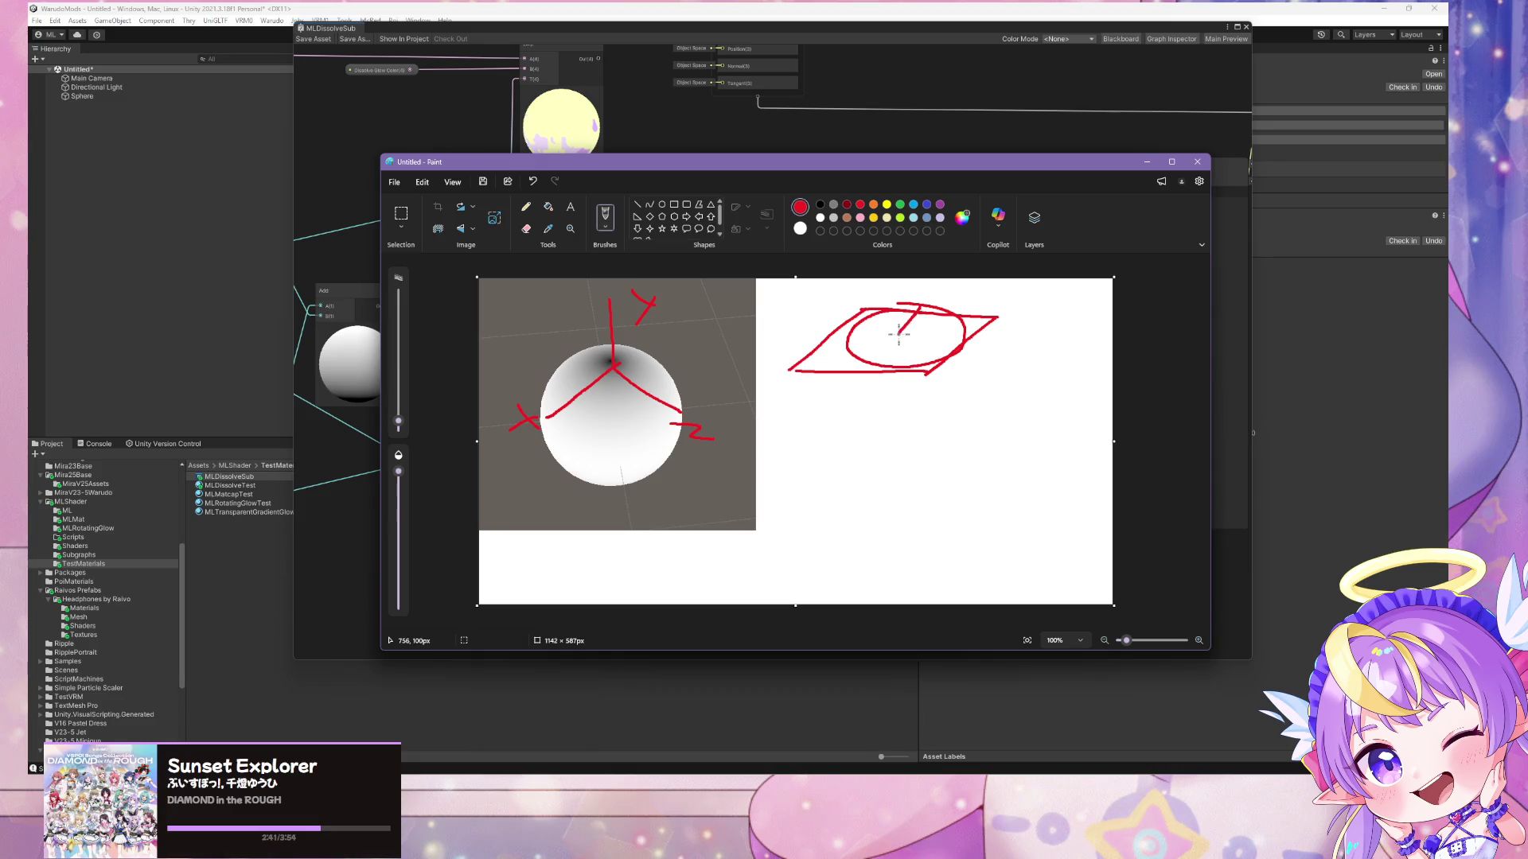
left_click_drag(893, 339, 888, 355)
- In the browser, skim the Portal and Whirlpool Shader Breakdown articles
mouse_move(702, 756)
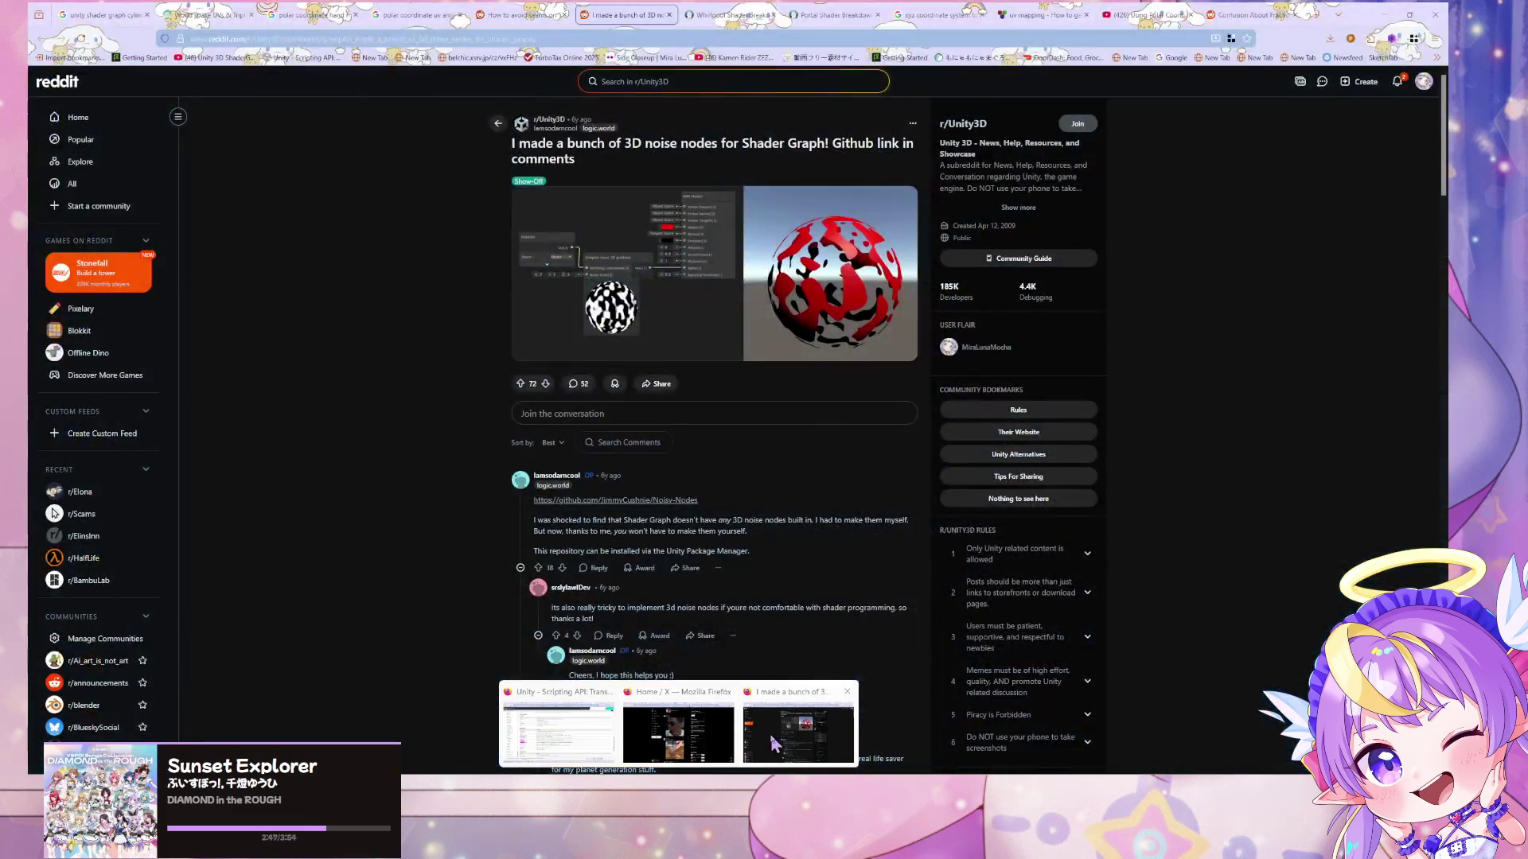
left_click(772, 744)
left_click(789, 15)
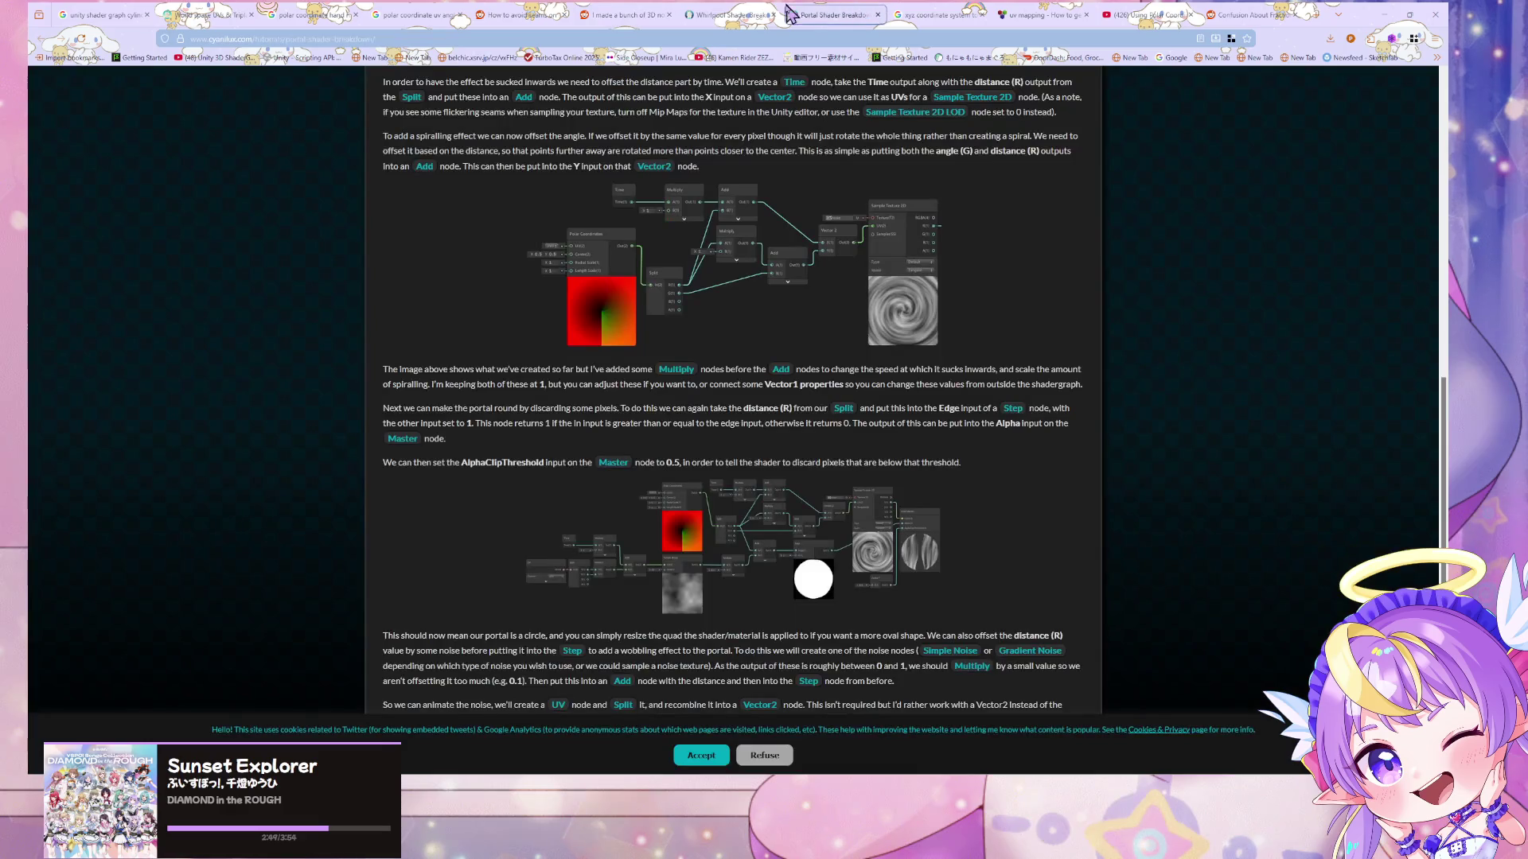
key("Home")
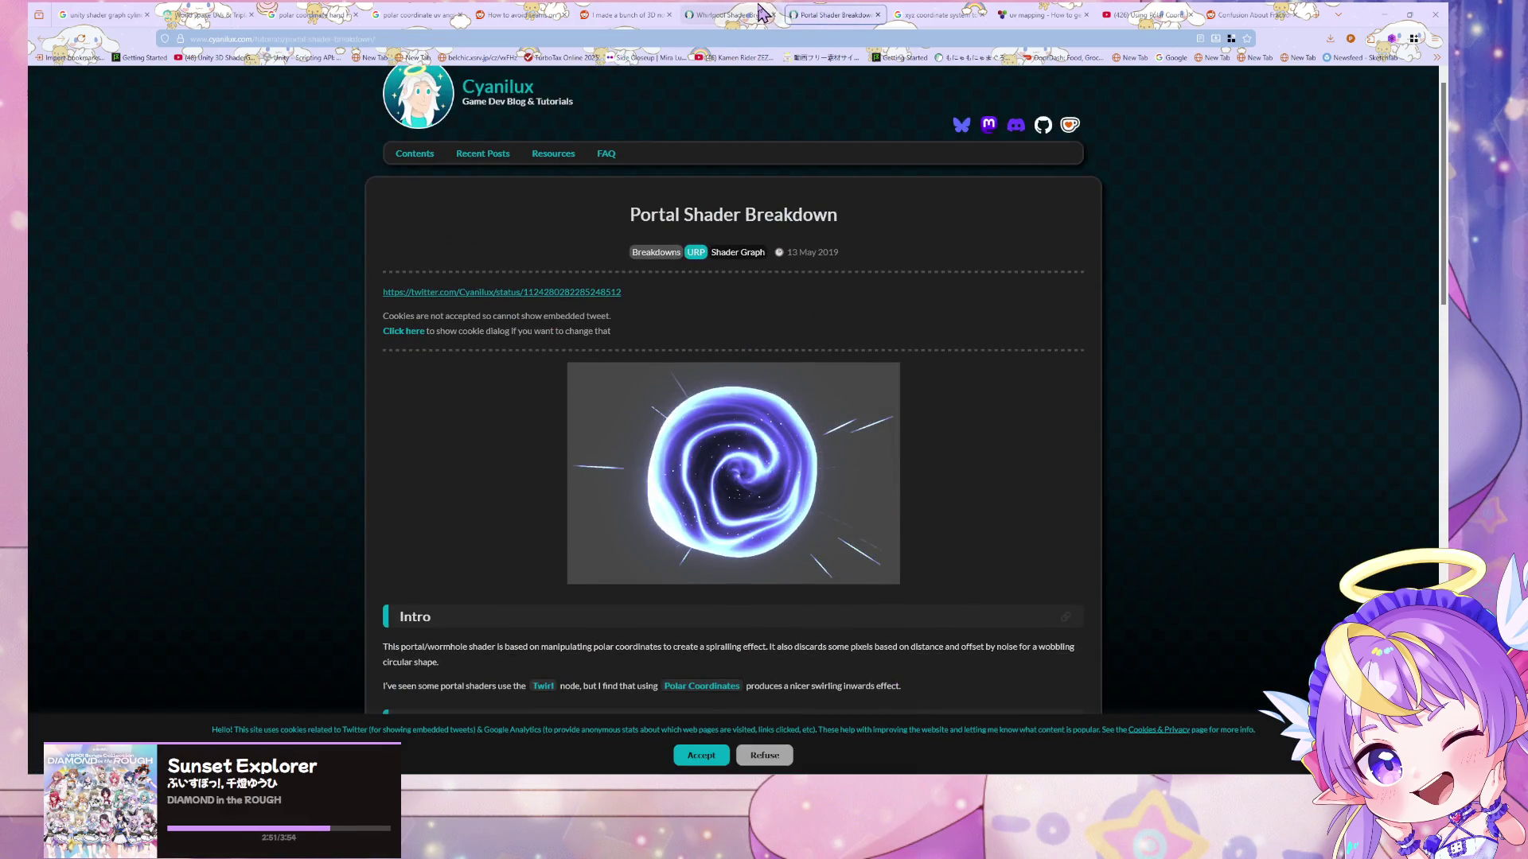
left_click(759, 10)
scroll(804, 255, "down", 5)
scroll(794, 205, "up", 5)
key("ctrl+Tab")
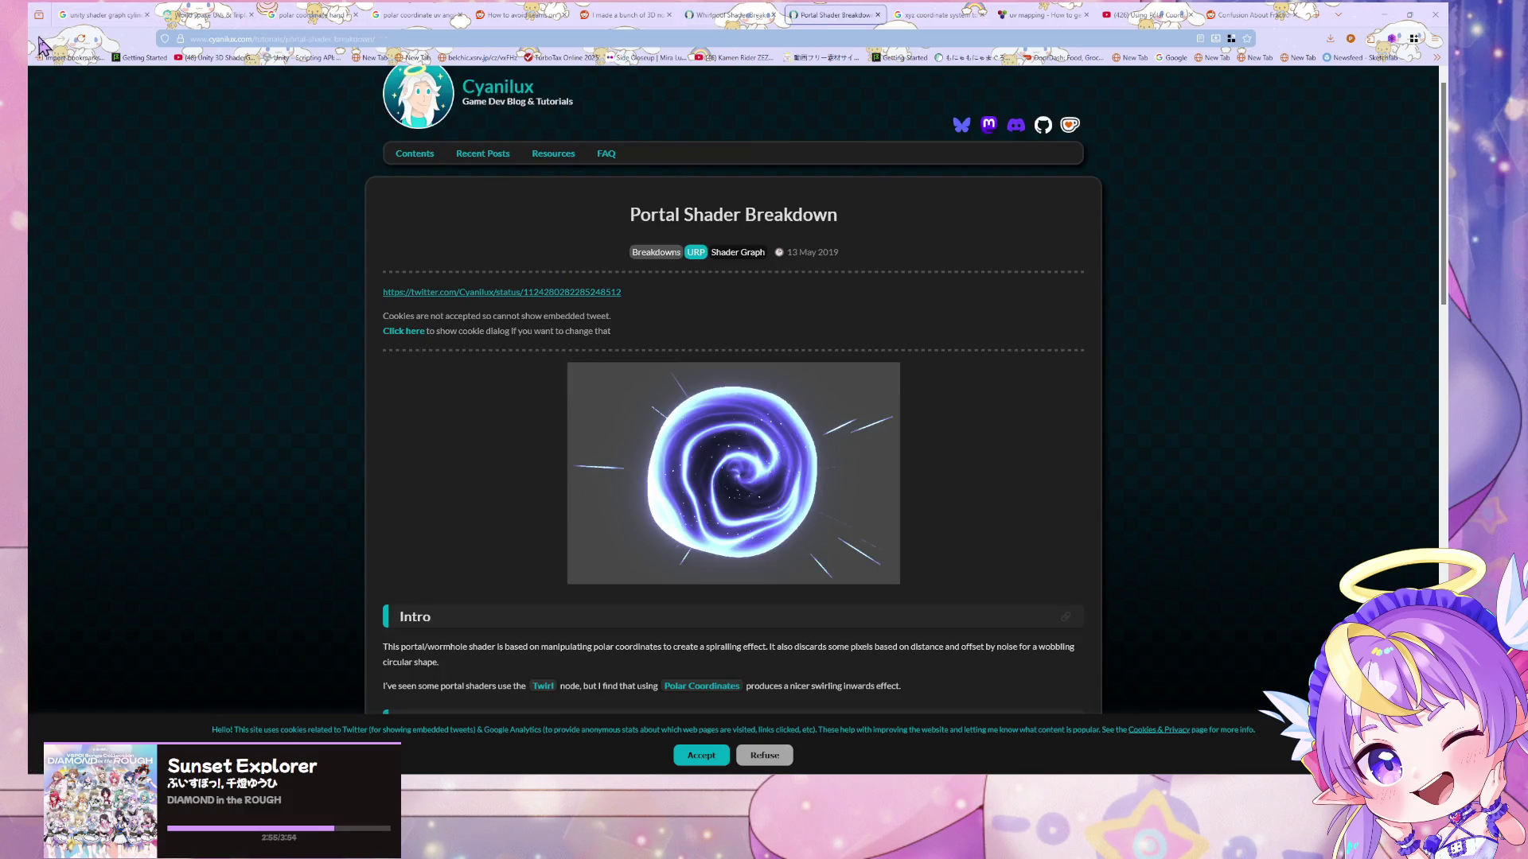
- Glance at the Reddit thread, then scroll through the Portal Shader Breakdown again
left_click(625, 14)
left_click(728, 14)
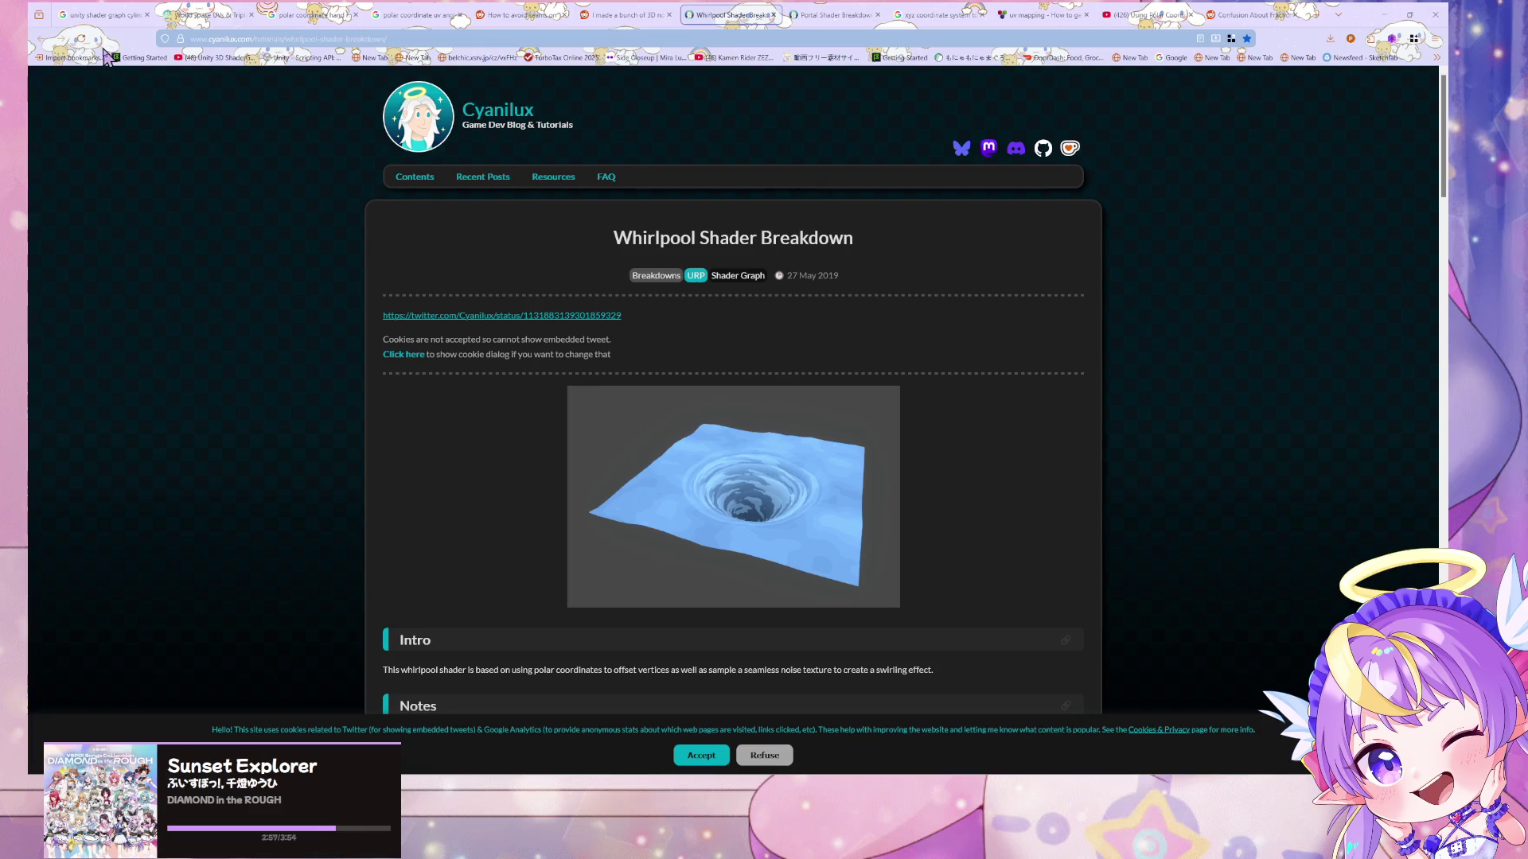
left_click(813, 15)
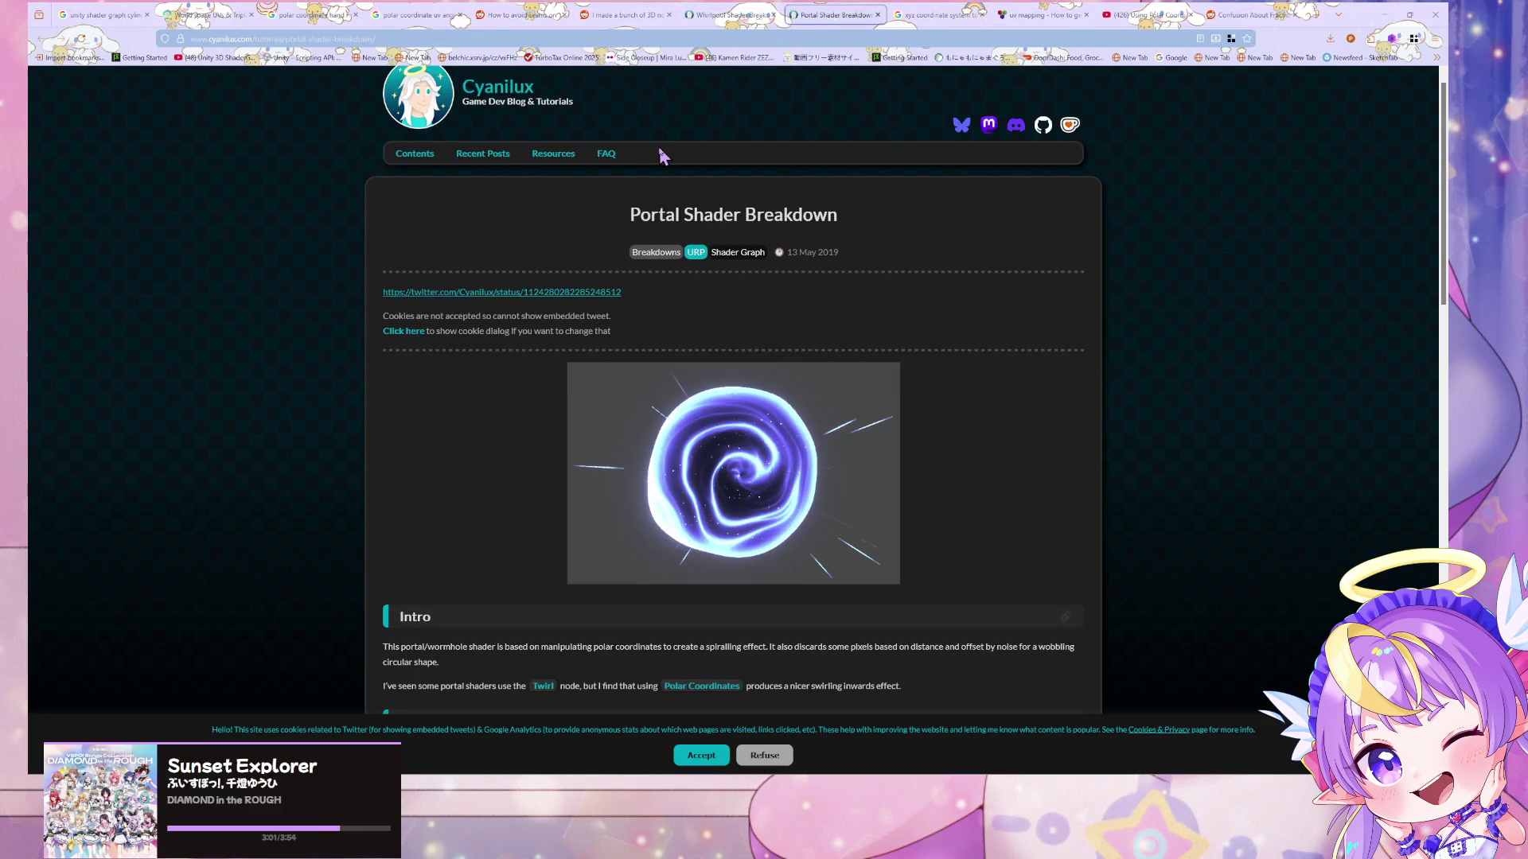
scroll(673, 143, "down", 5)
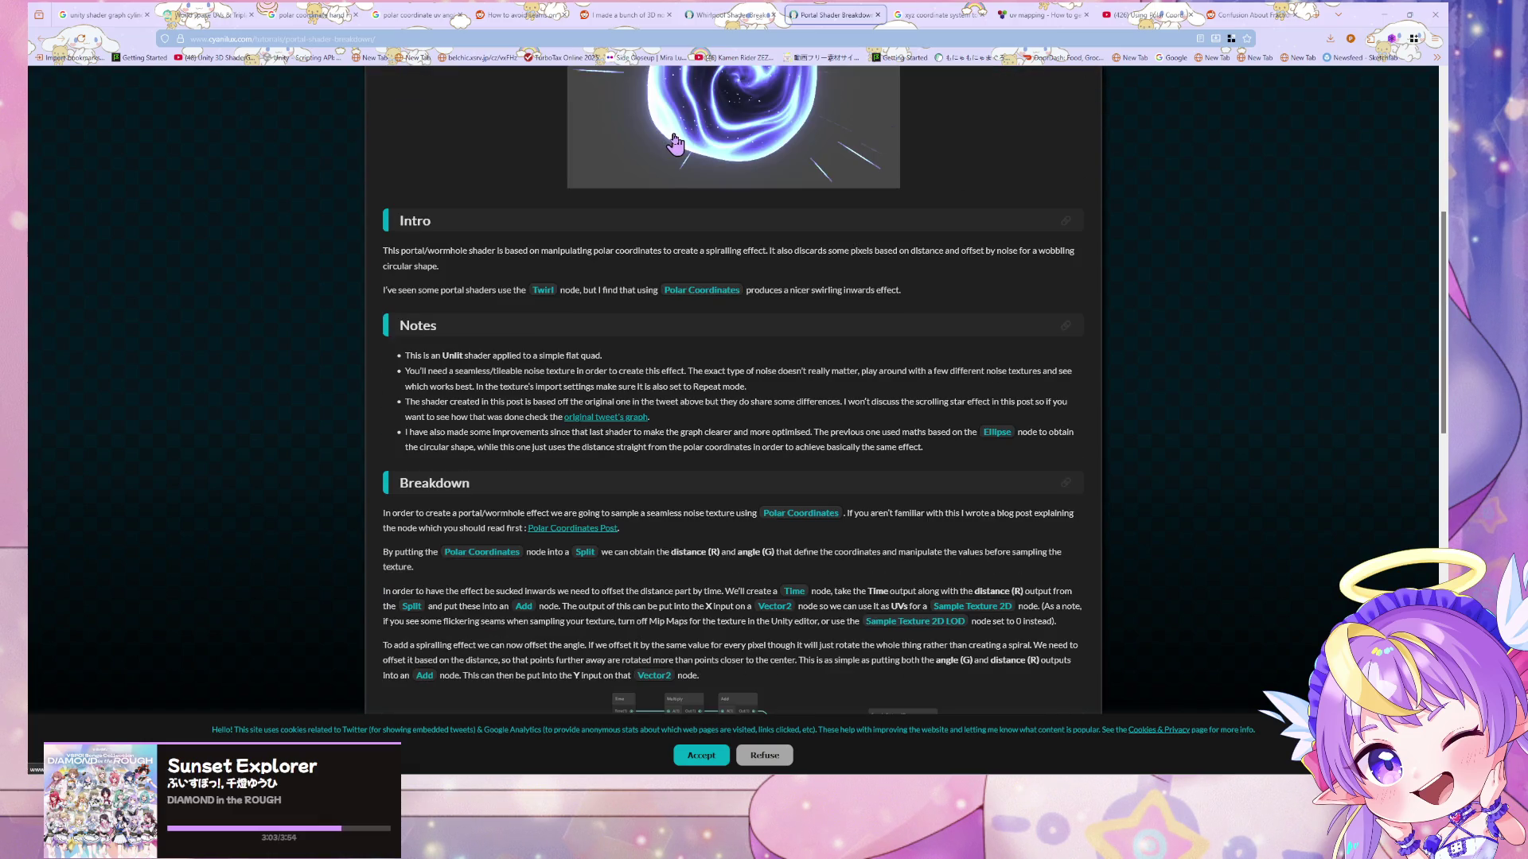
scroll(682, 273, "down", 15)
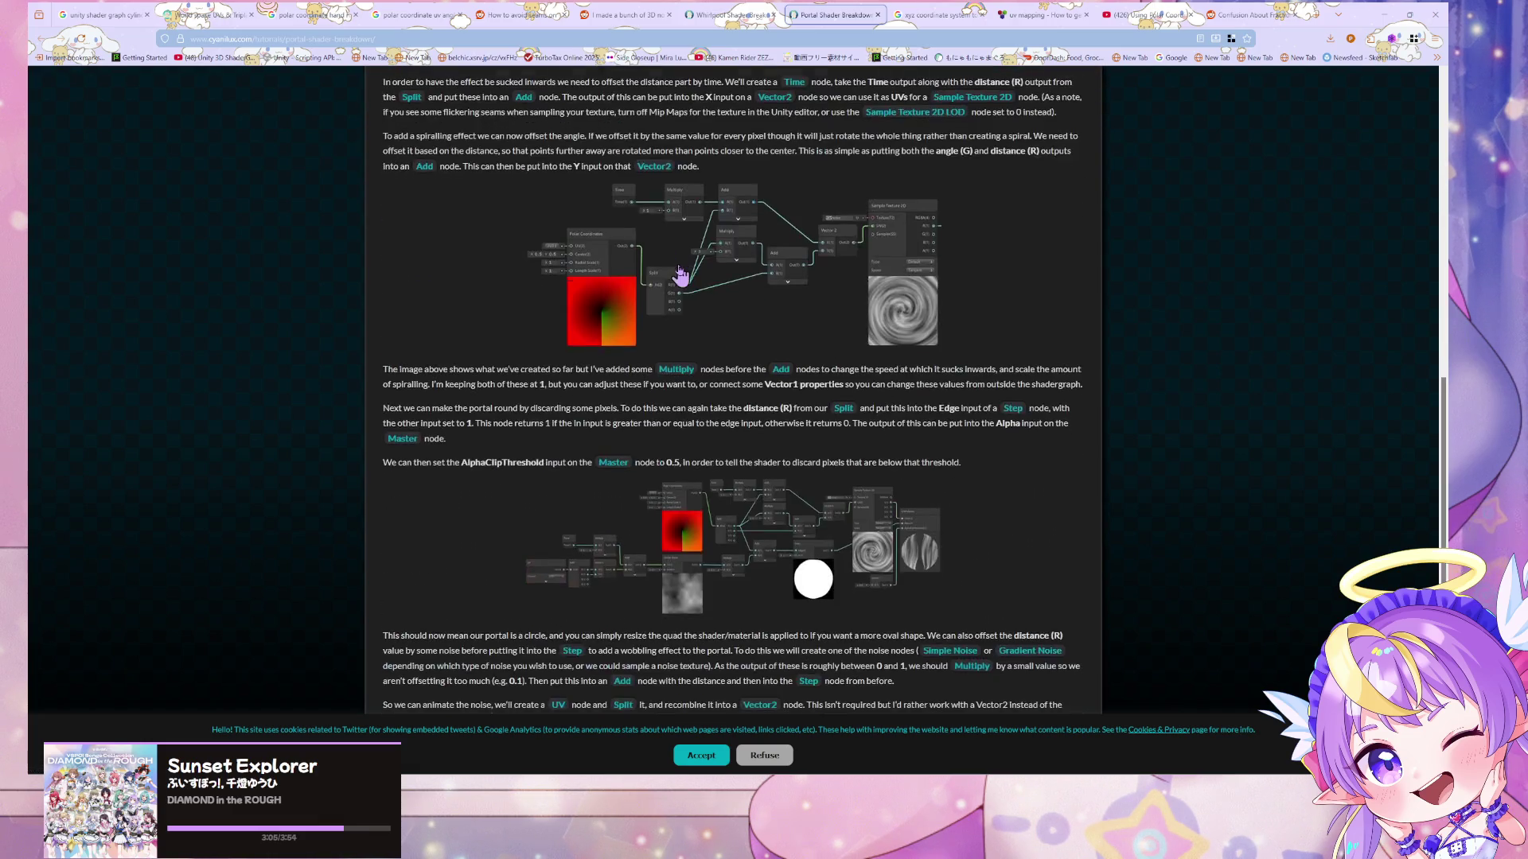
scroll(682, 273, "up", 1)
scroll(680, 265, "down", 1)
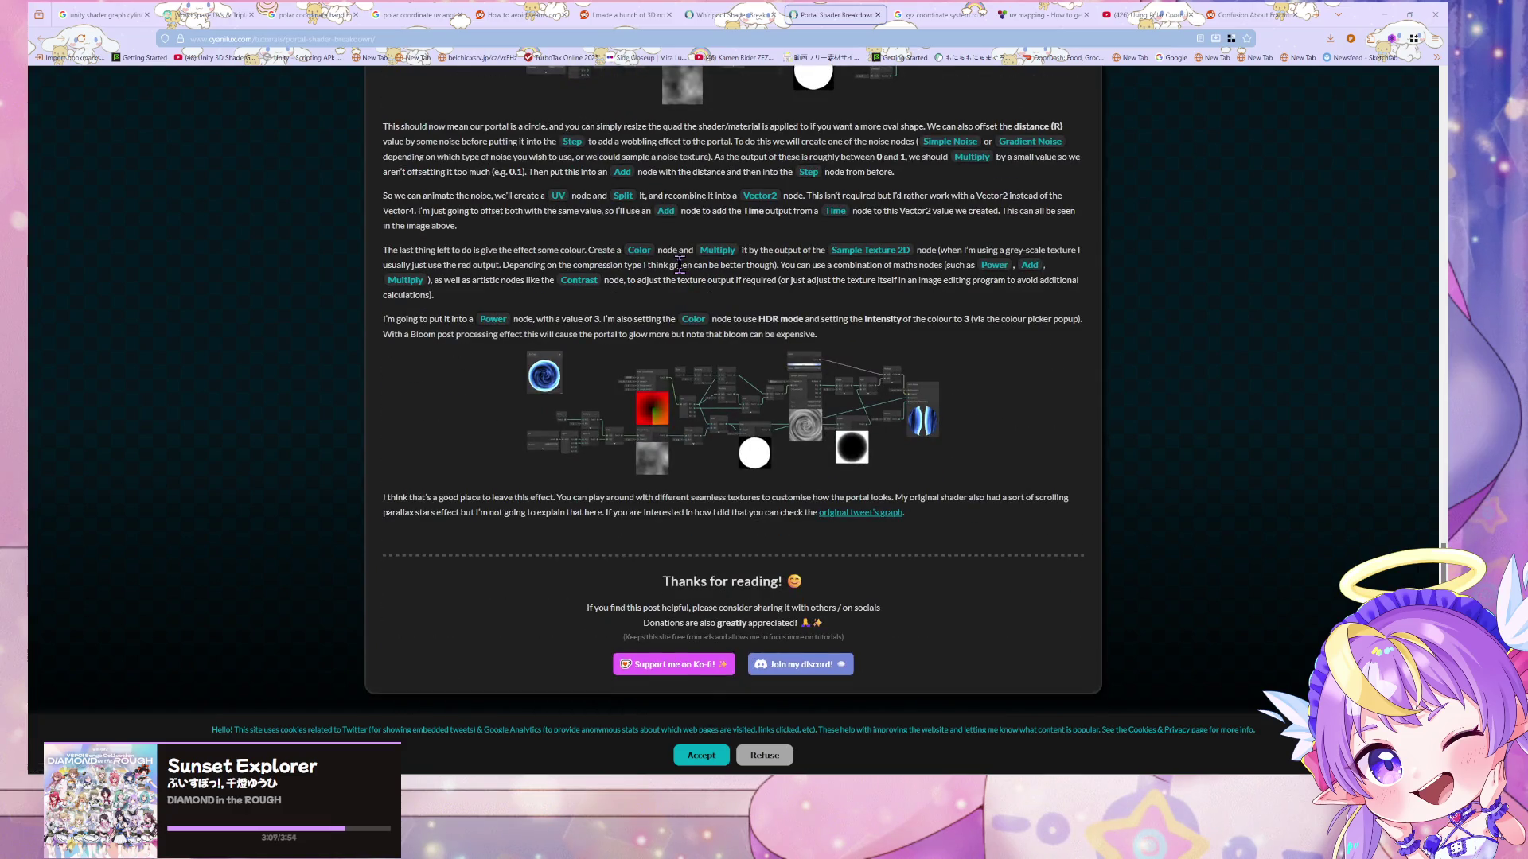
scroll(681, 265, "up", 12)
- Search 'polar coo' to open the Cyanilux Polar Coordinates tutorial, then return to Unity's cube preview
left_click(585, 35)
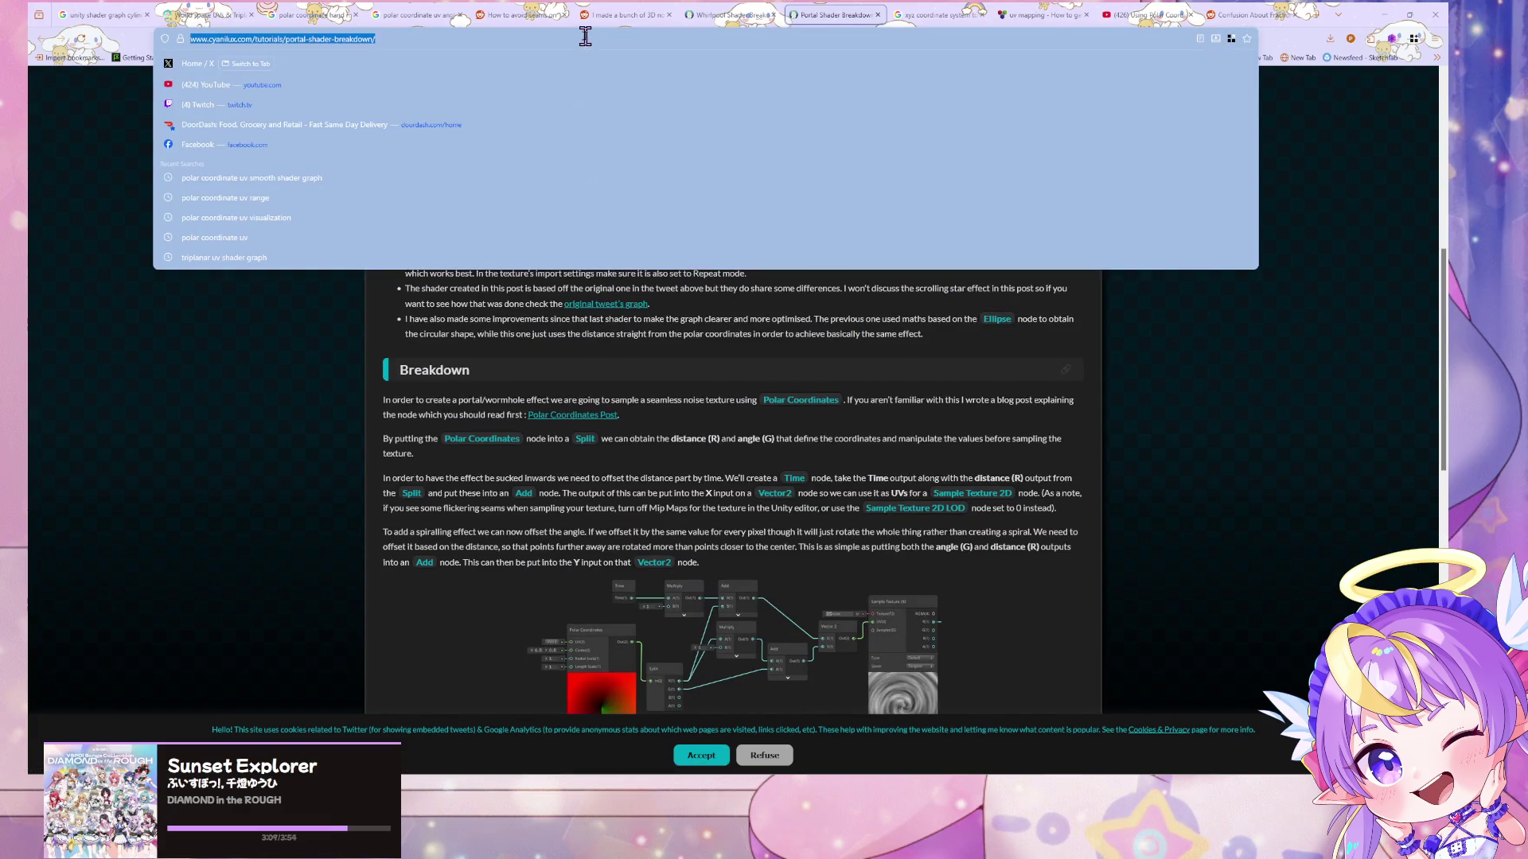
type("polar coo")
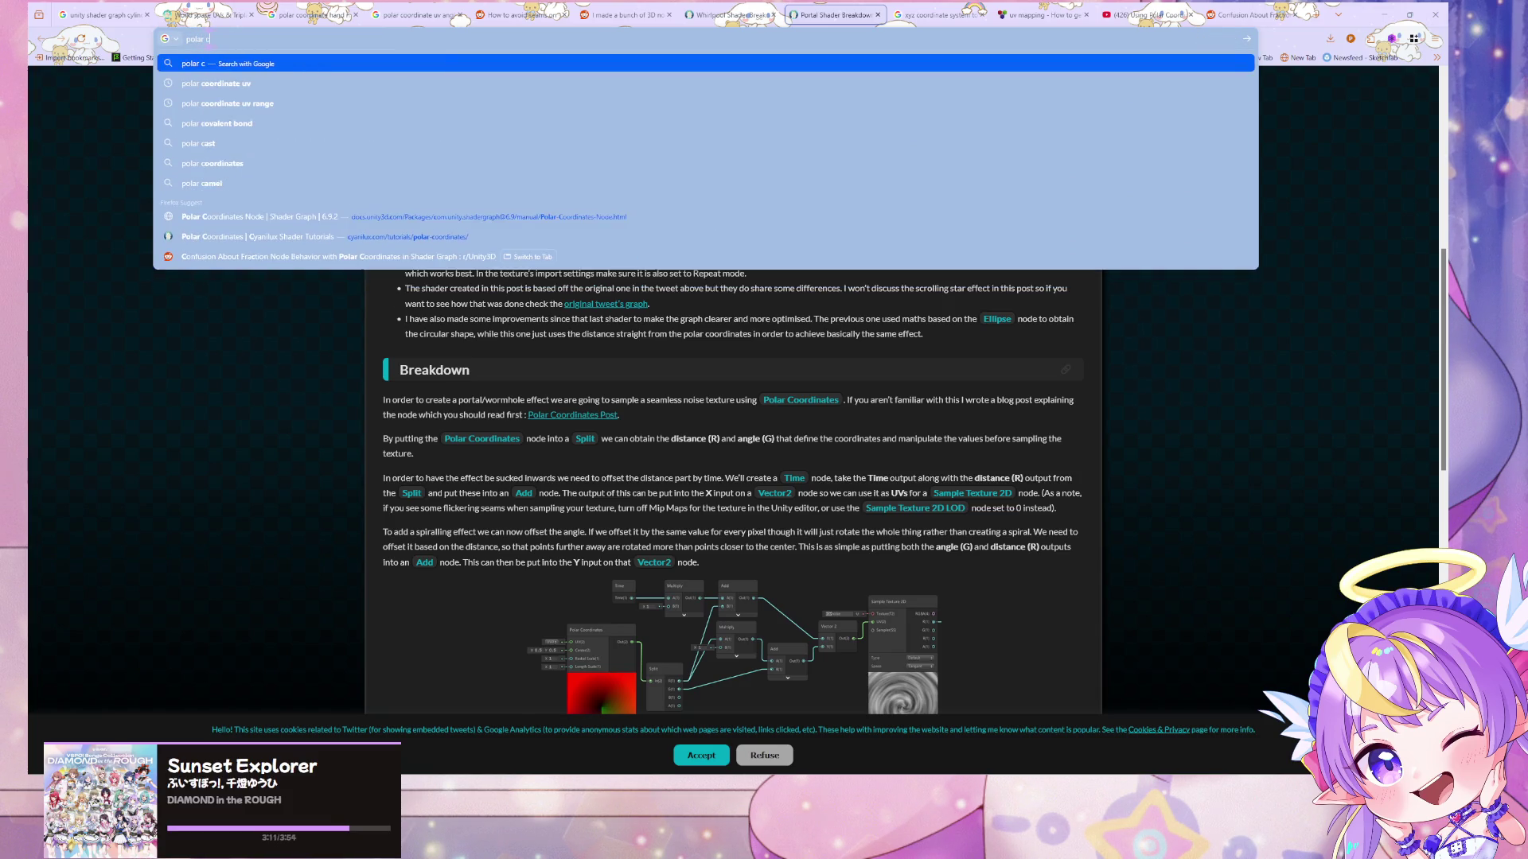
left_click(518, 237)
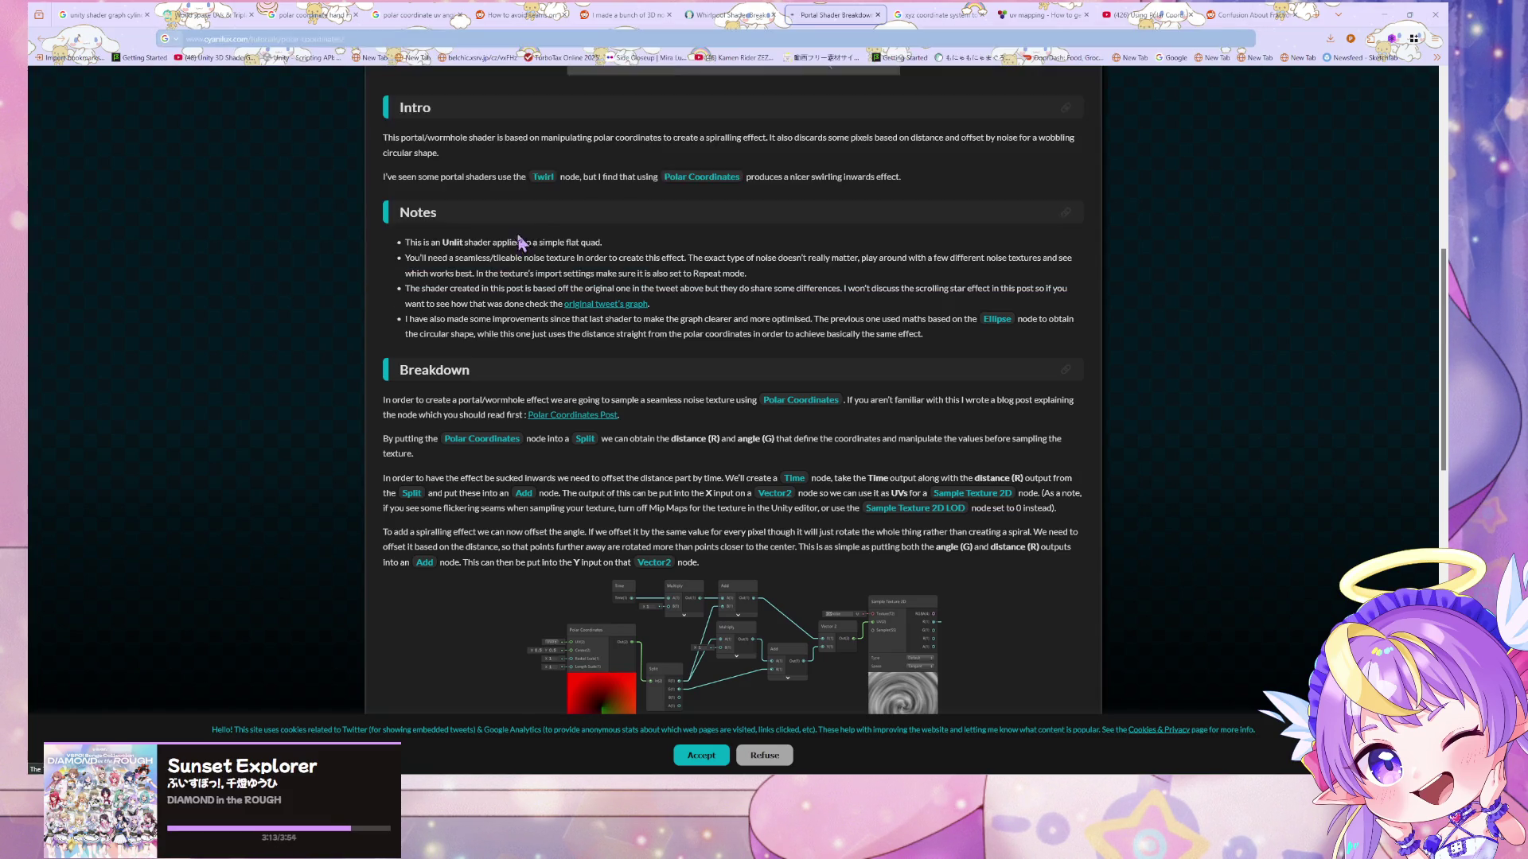
scroll(633, 186, "down", 4)
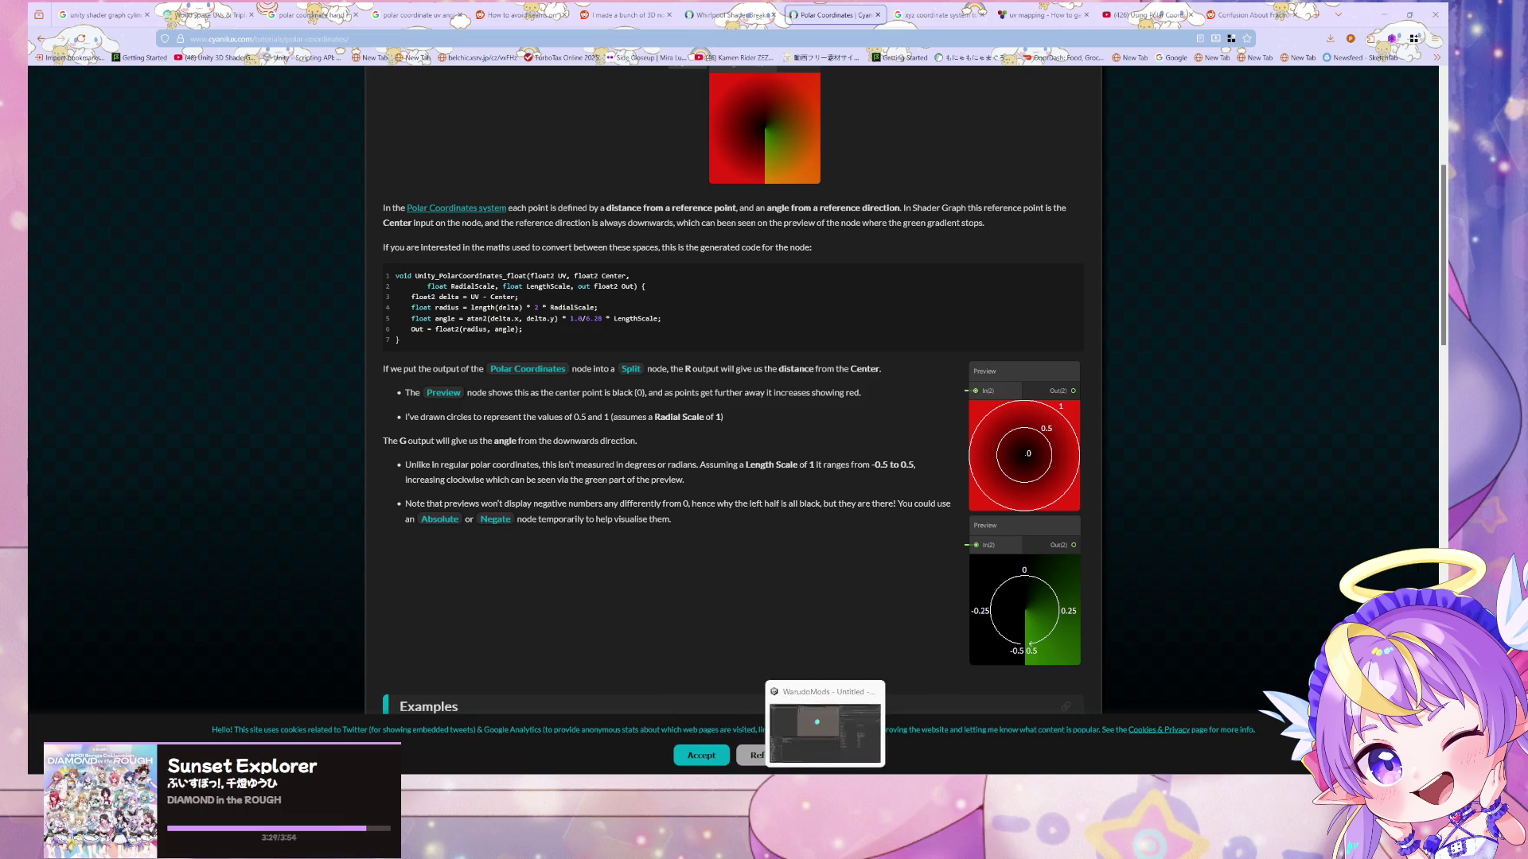
left_click(820, 736)
scroll(579, 470, "down", 2)
mouse_move(744, 398)
left_mouse_down()
mouse_move(686, 386)
mouse_move(756, 402)
mouse_move(759, 374)
mouse_move(951, 397)
left_mouse_up()
- Delete the second Swizzle, the Remap and the Sample Gradient nodes
mouse_move(878, 312)
left_mouse_down()
mouse_move(706, 321)
mouse_move(645, 343)
mouse_move(694, 363)
left_mouse_up()
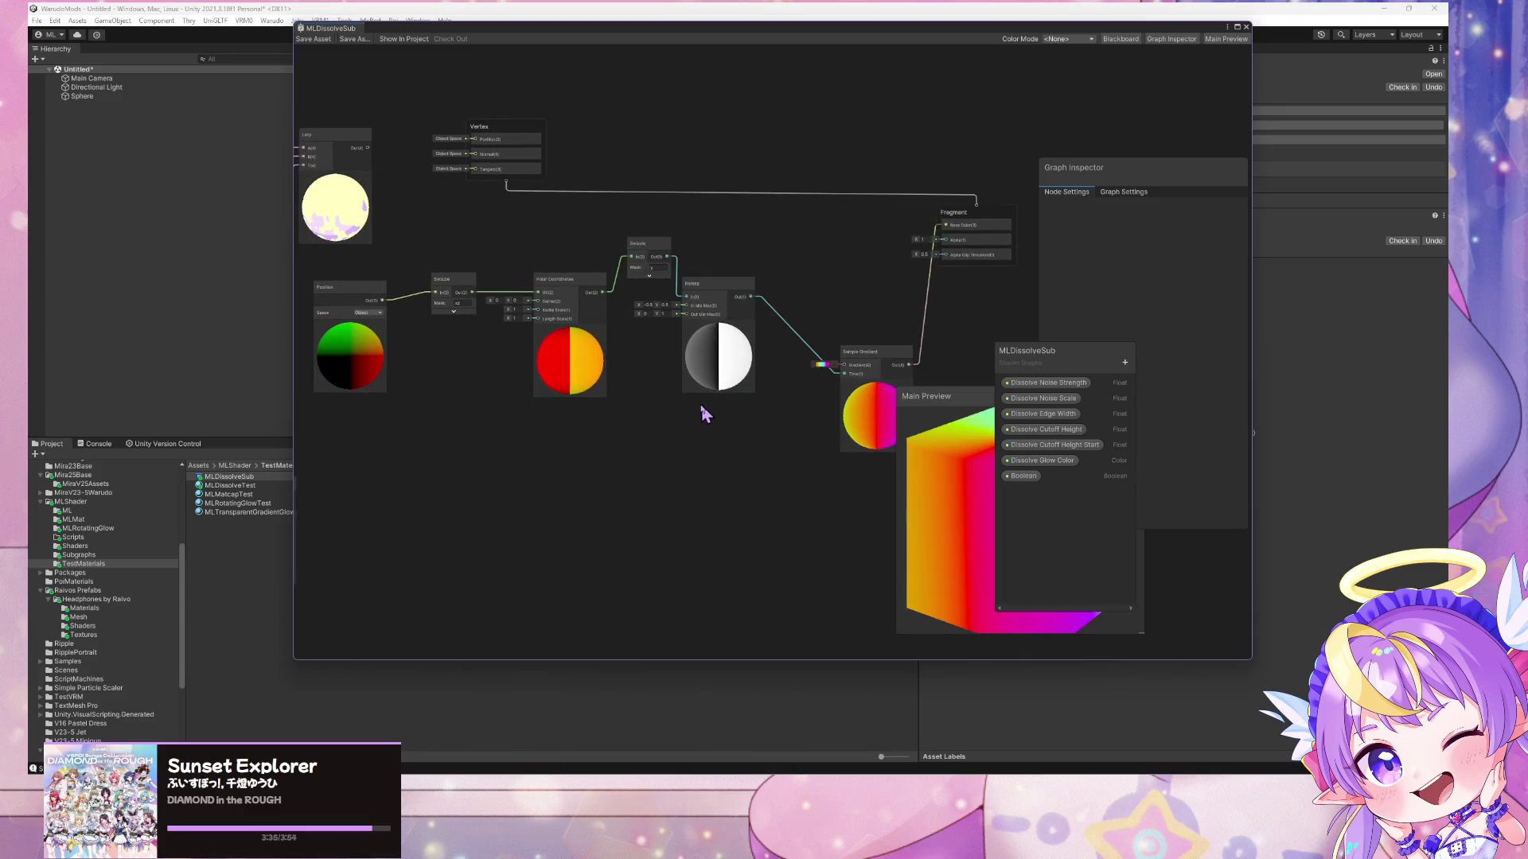
left_click_drag(450, 282, 437, 283)
left_click(647, 253)
key("Delete")
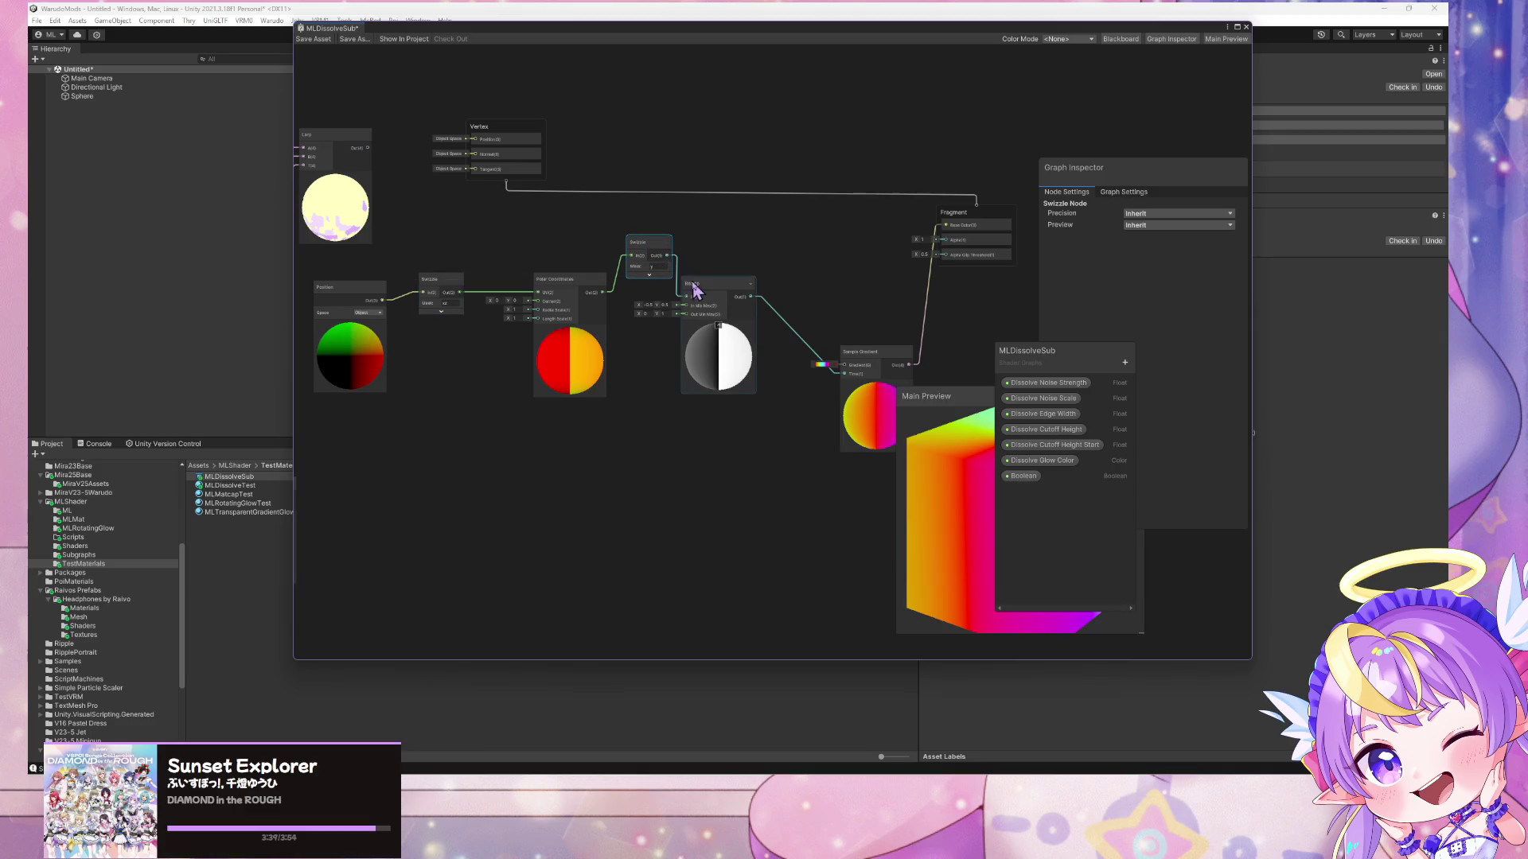
left_click(708, 295)
key("Delete")
left_click(856, 350)
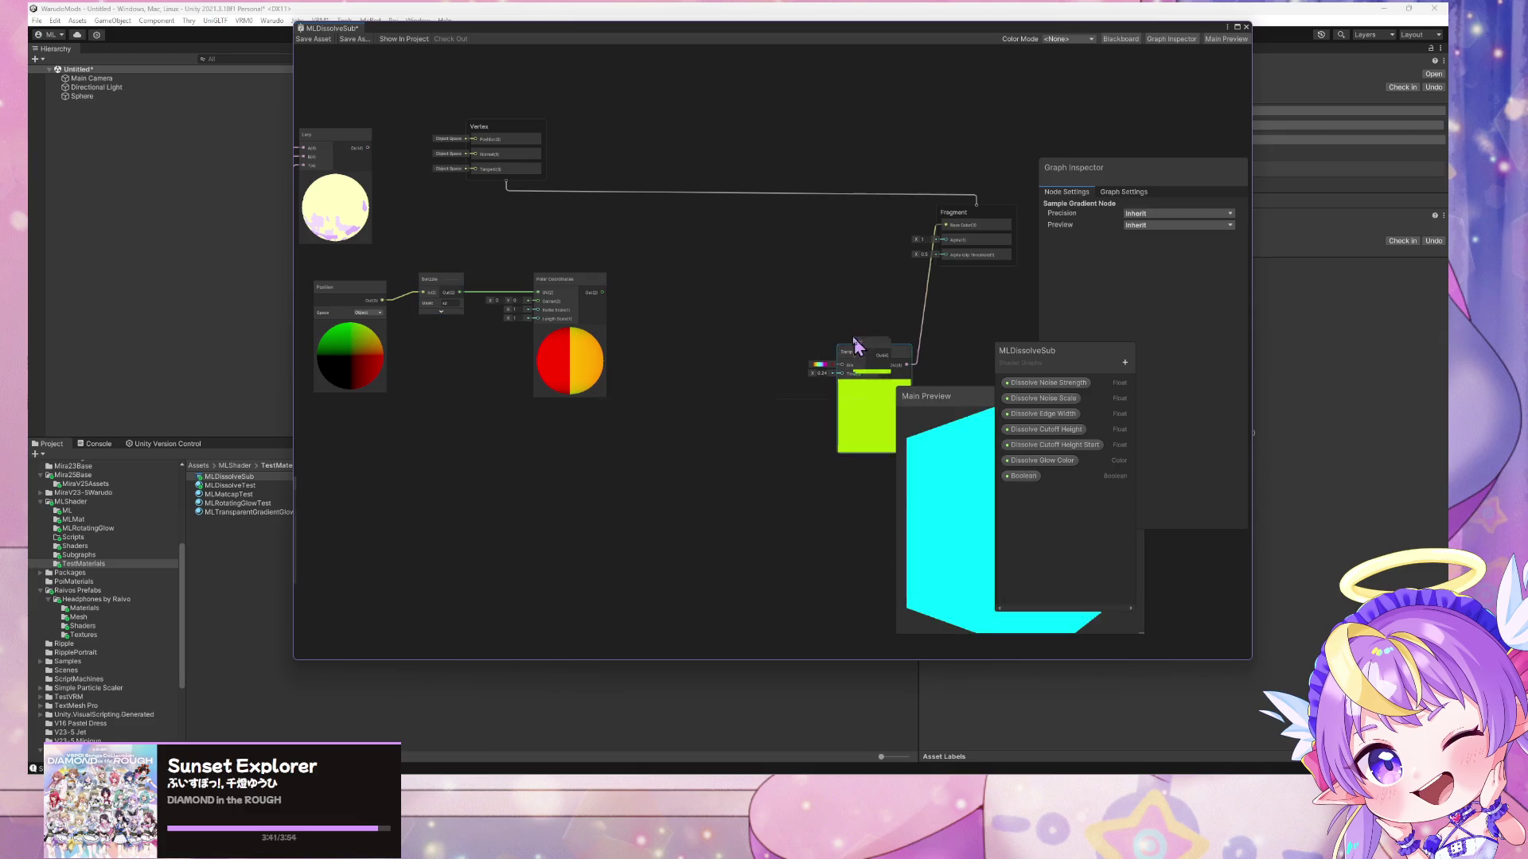
key("Delete")
- Add a Split node fed by the Polar Coordinates output
key("space")
type("spli")
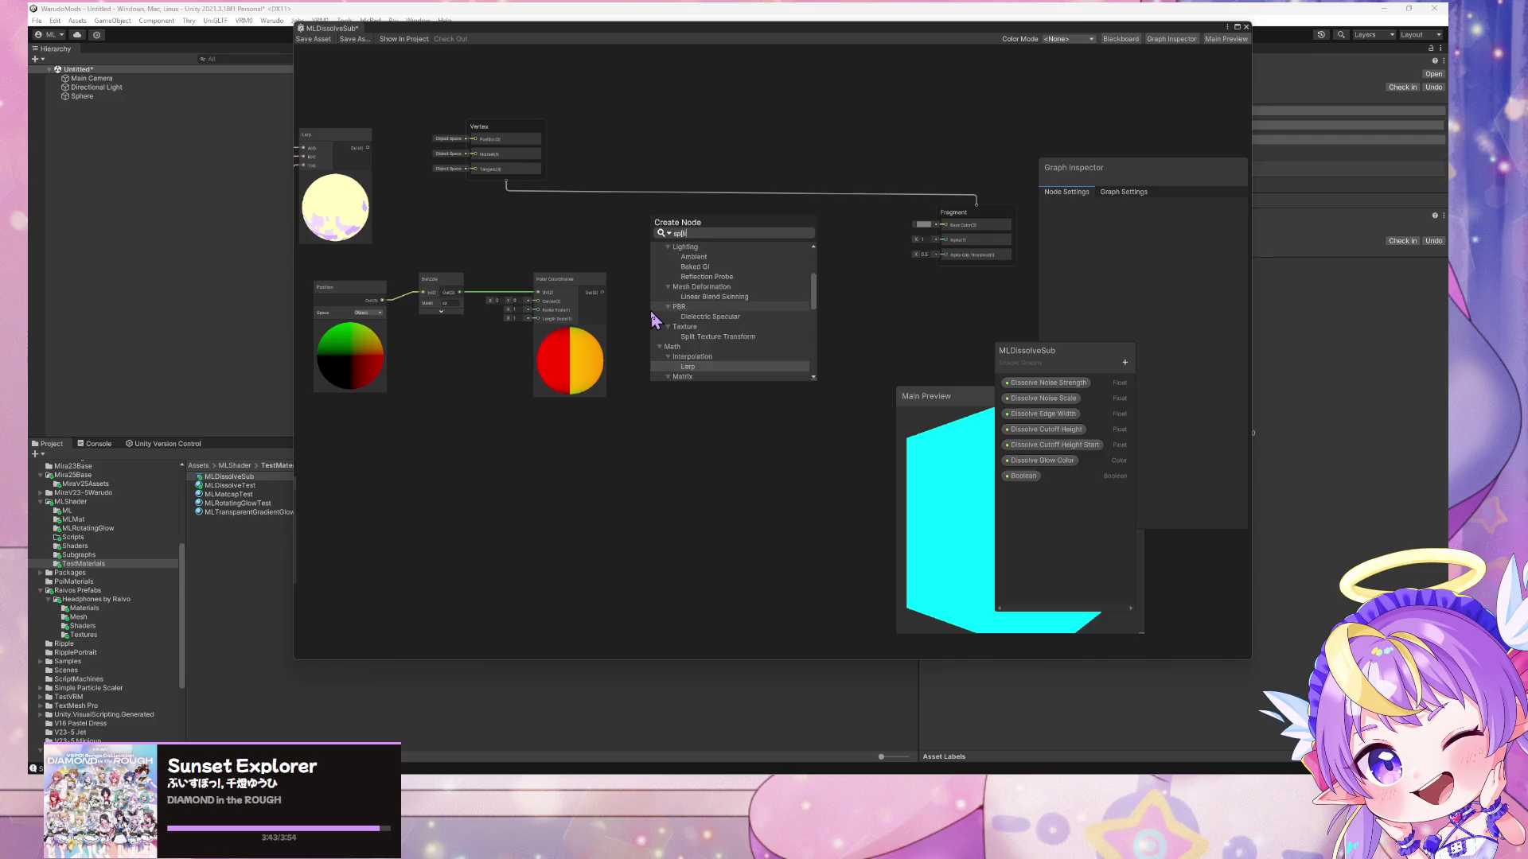
key("BackSpace")
key("BackSpace")
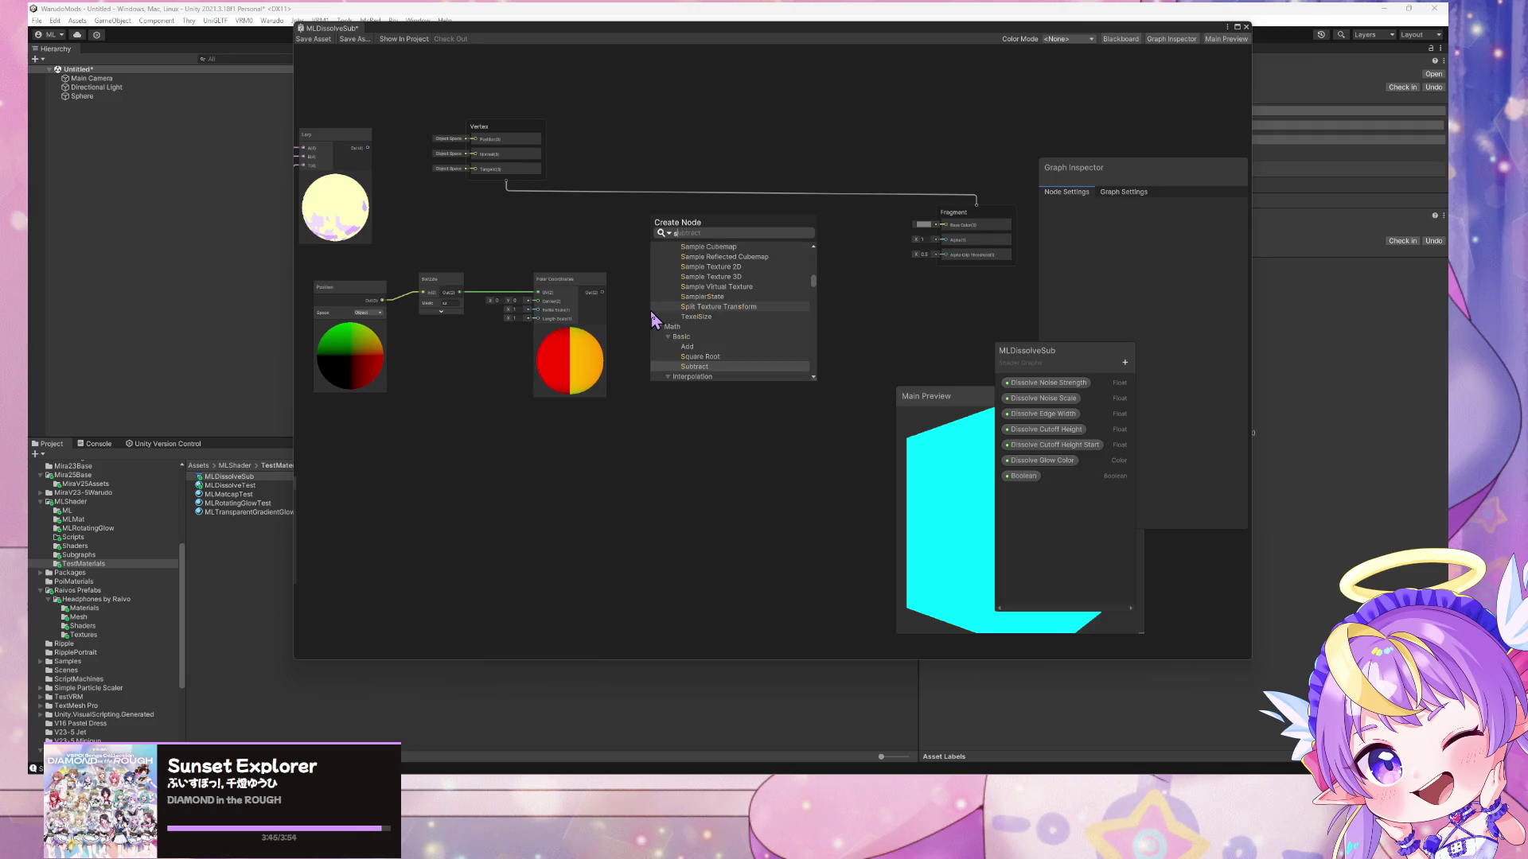
type("plit")
key("Return")
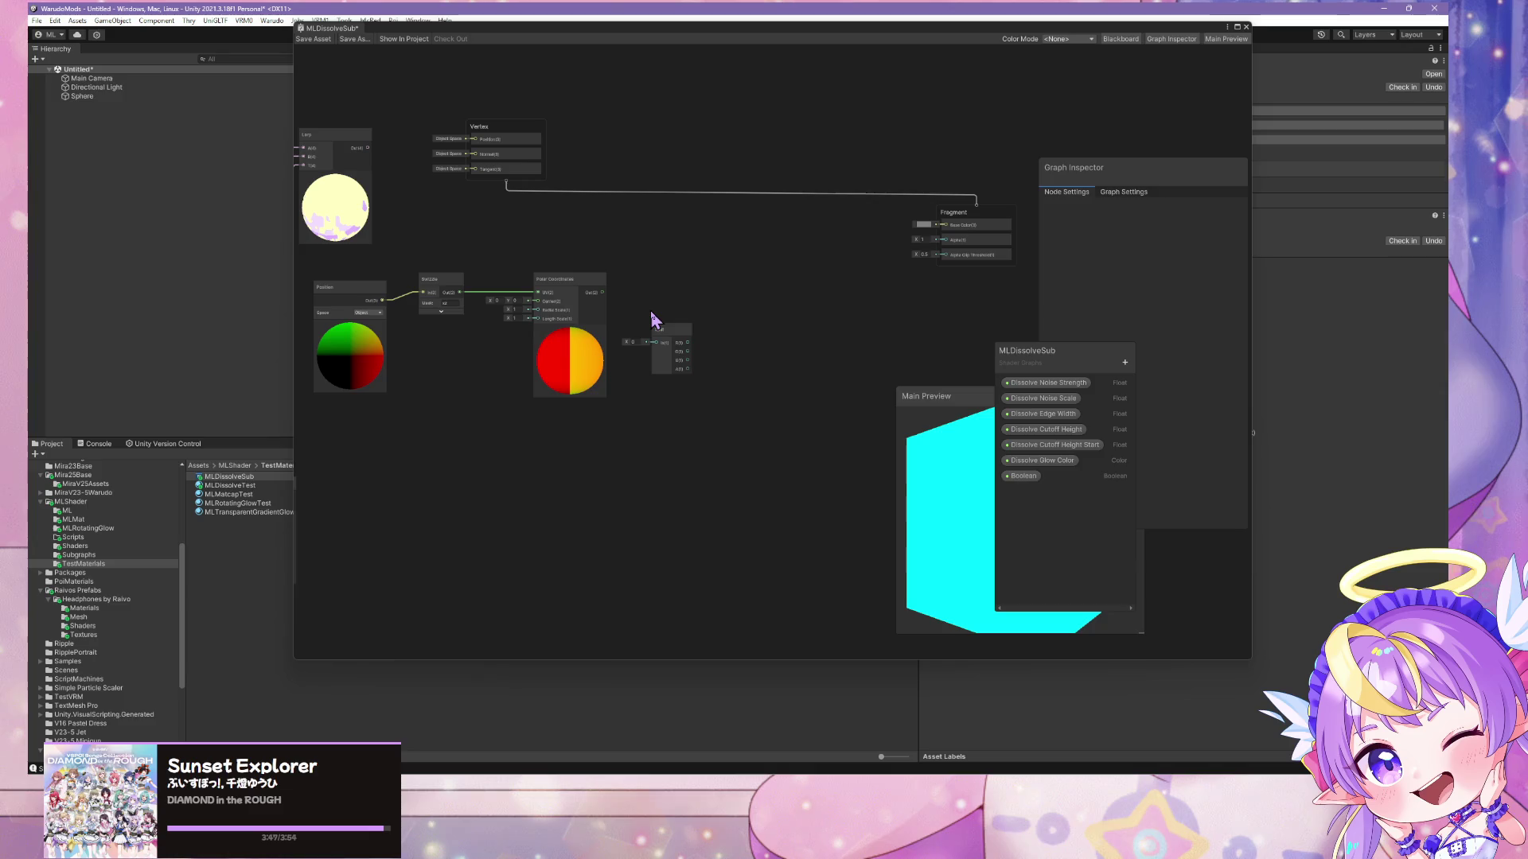
left_click_drag(603, 292, 656, 342)
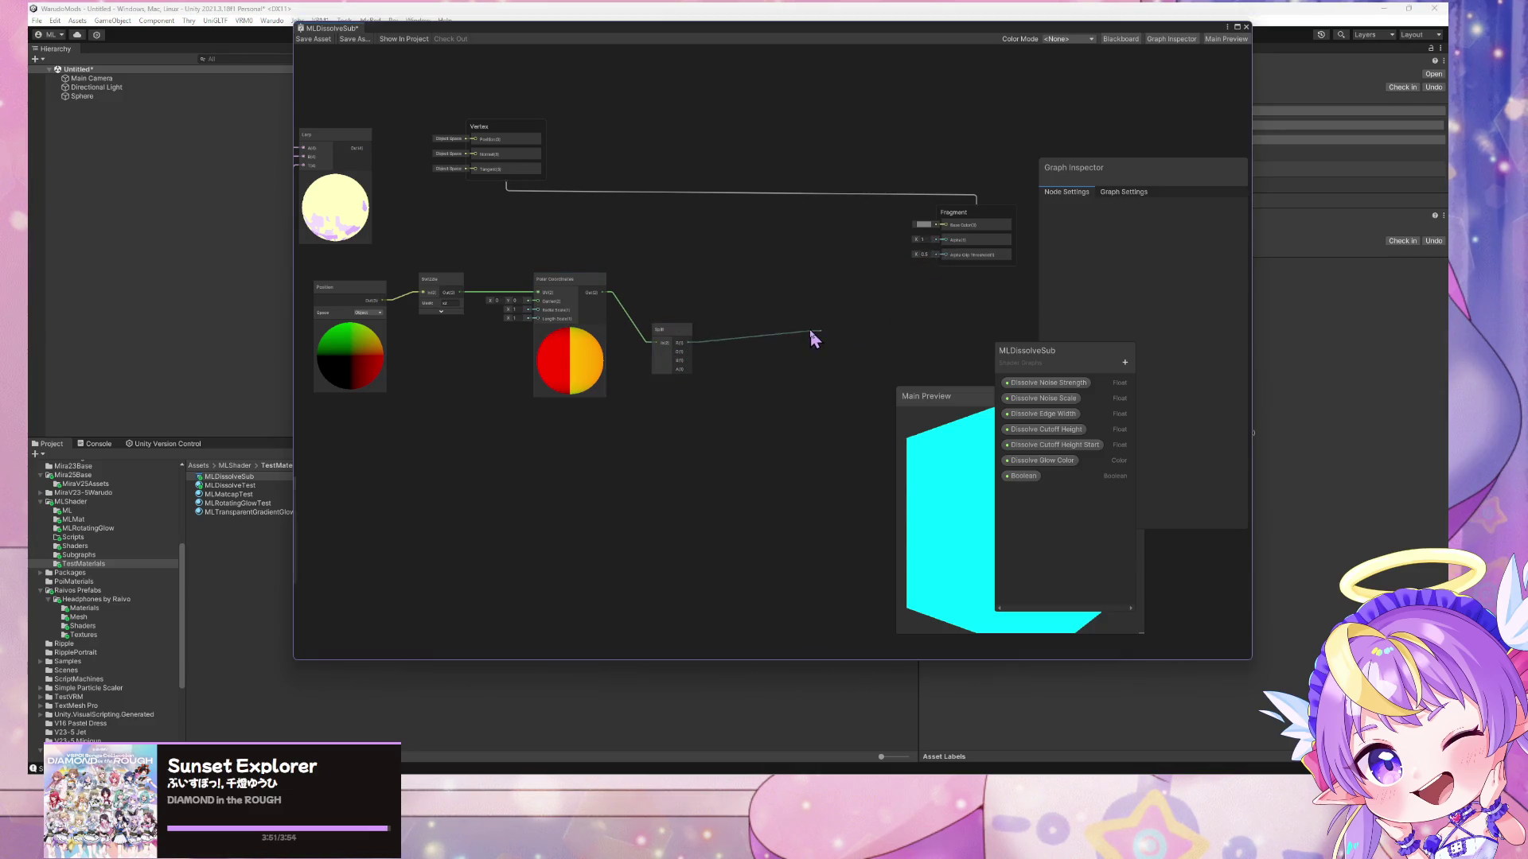
- Add a Remap node with input max 0.5, wired from the Split R output
key("space")
type("remap")
key("Return")
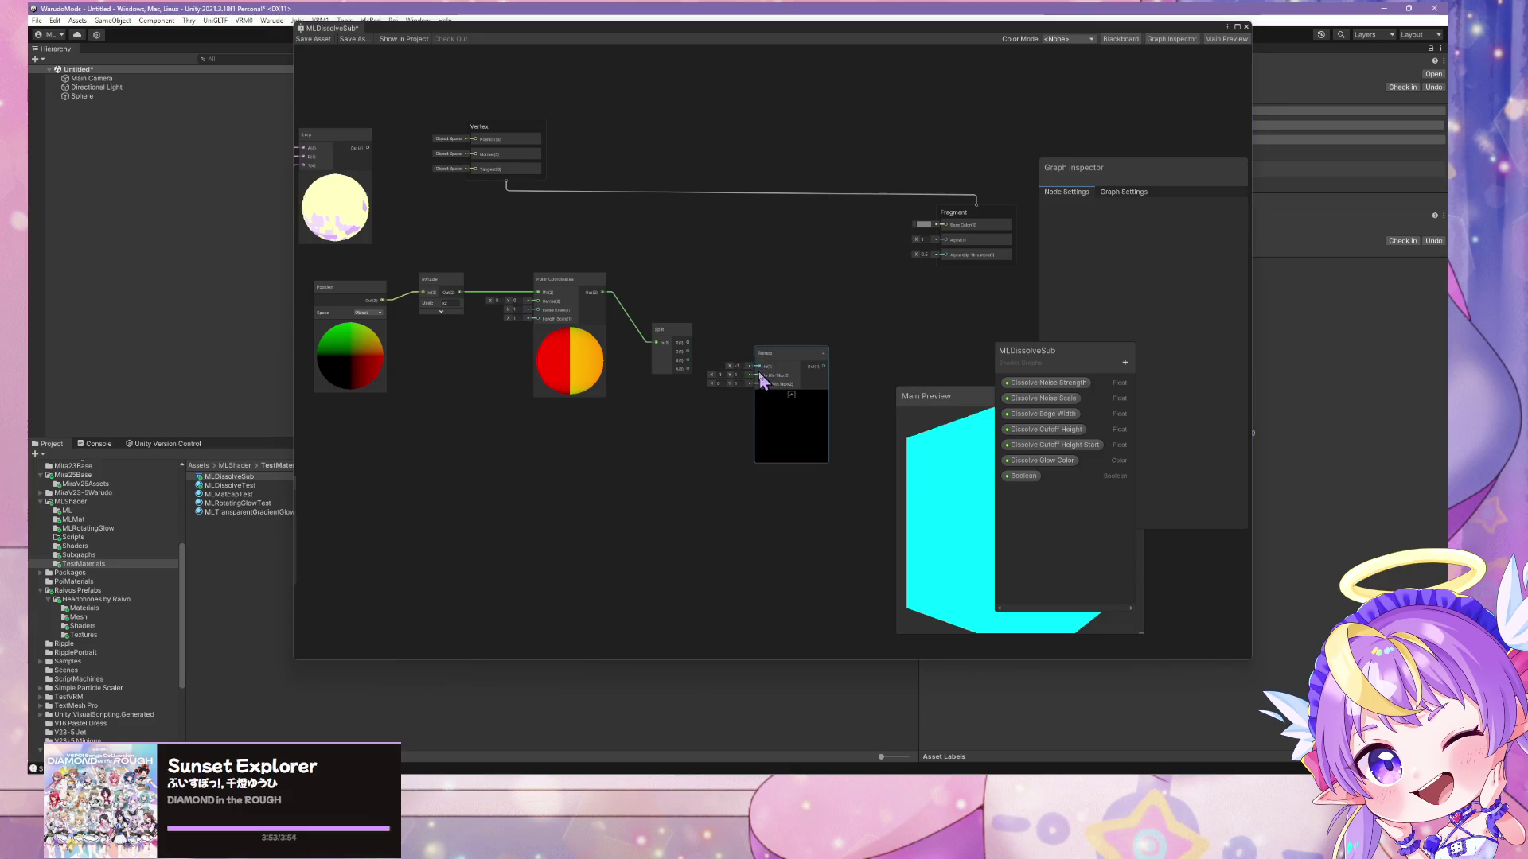
left_click(719, 375)
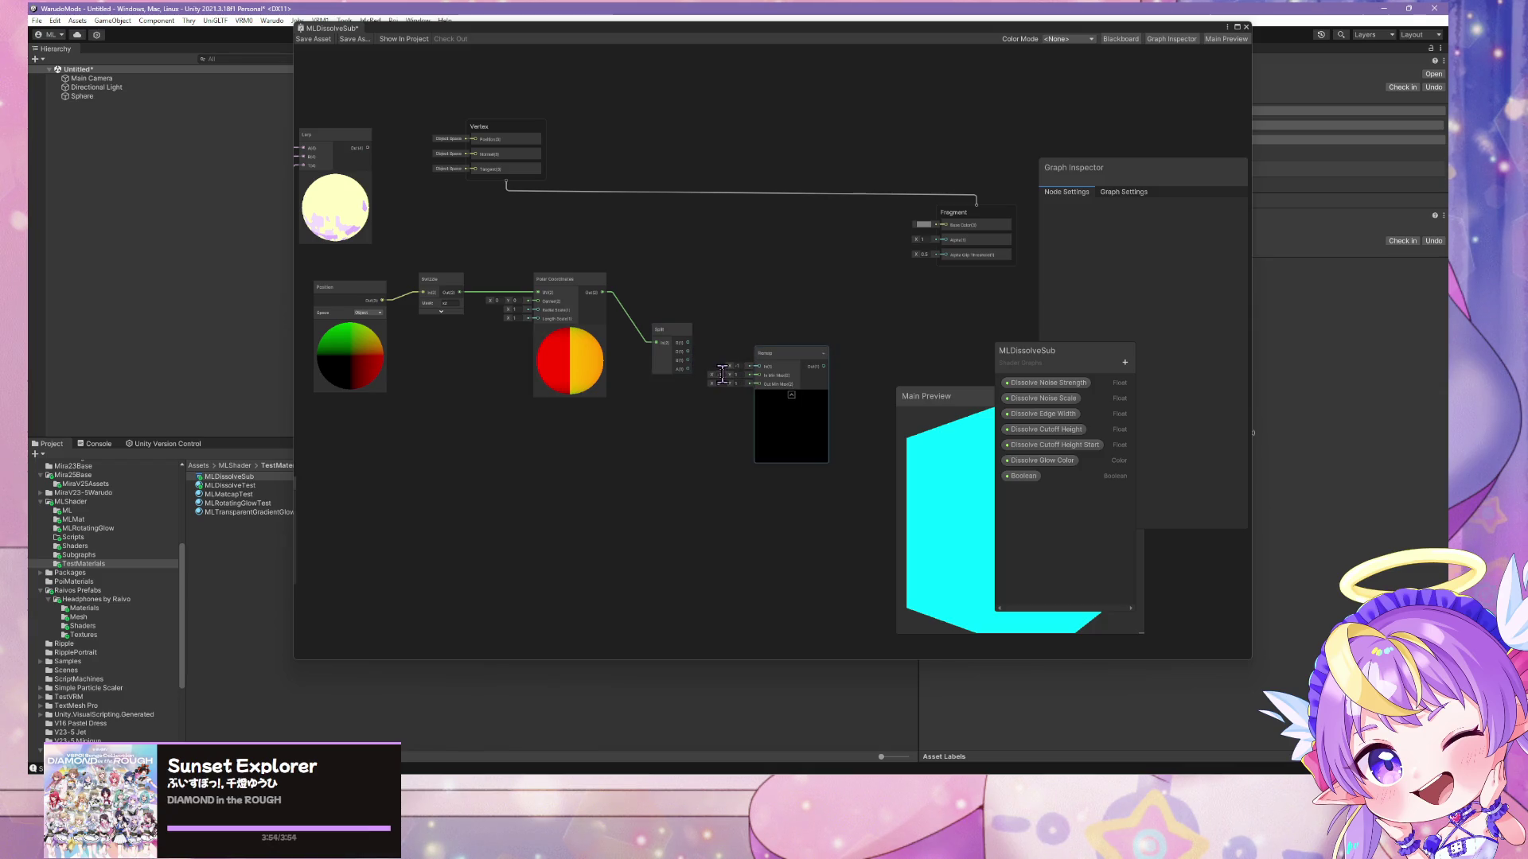
type("0.5")
mouse_move(688, 343)
left_mouse_down()
mouse_move(752, 388)
mouse_move(945, 226)
left_mouse_up()
- Duplicate the Polar Coordinates node below the original and disconnect the copy's input
mouse_move(984, 479)
left_mouse_down()
mouse_move(904, 563)
mouse_move(948, 403)
mouse_move(843, 212)
mouse_move(879, 171)
left_mouse_up()
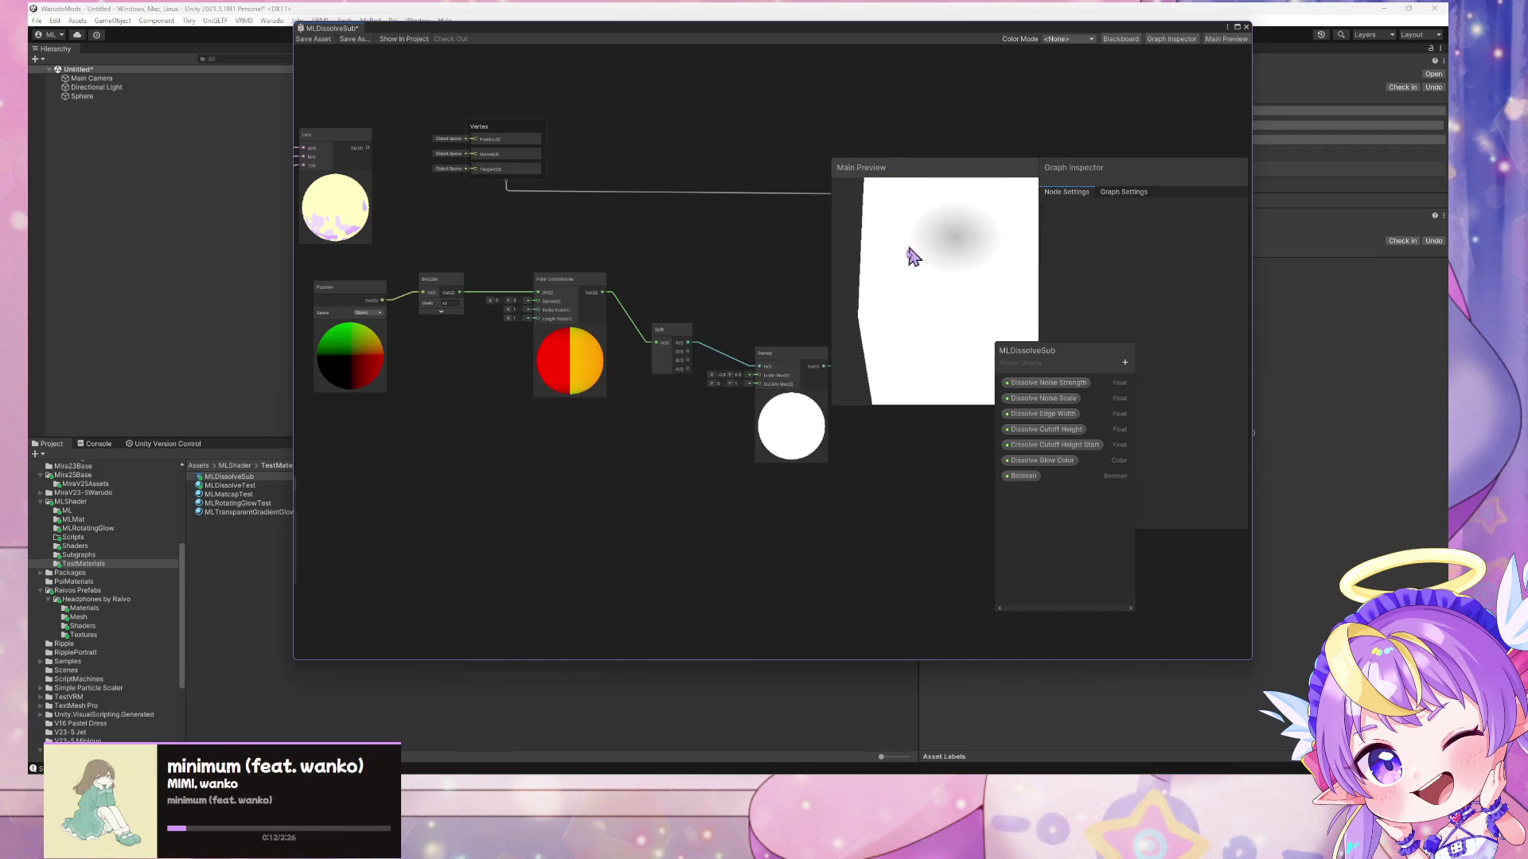
mouse_move(873, 293)
left_mouse_down()
mouse_move(925, 259)
mouse_move(895, 275)
mouse_move(795, 238)
mouse_move(771, 263)
left_mouse_up()
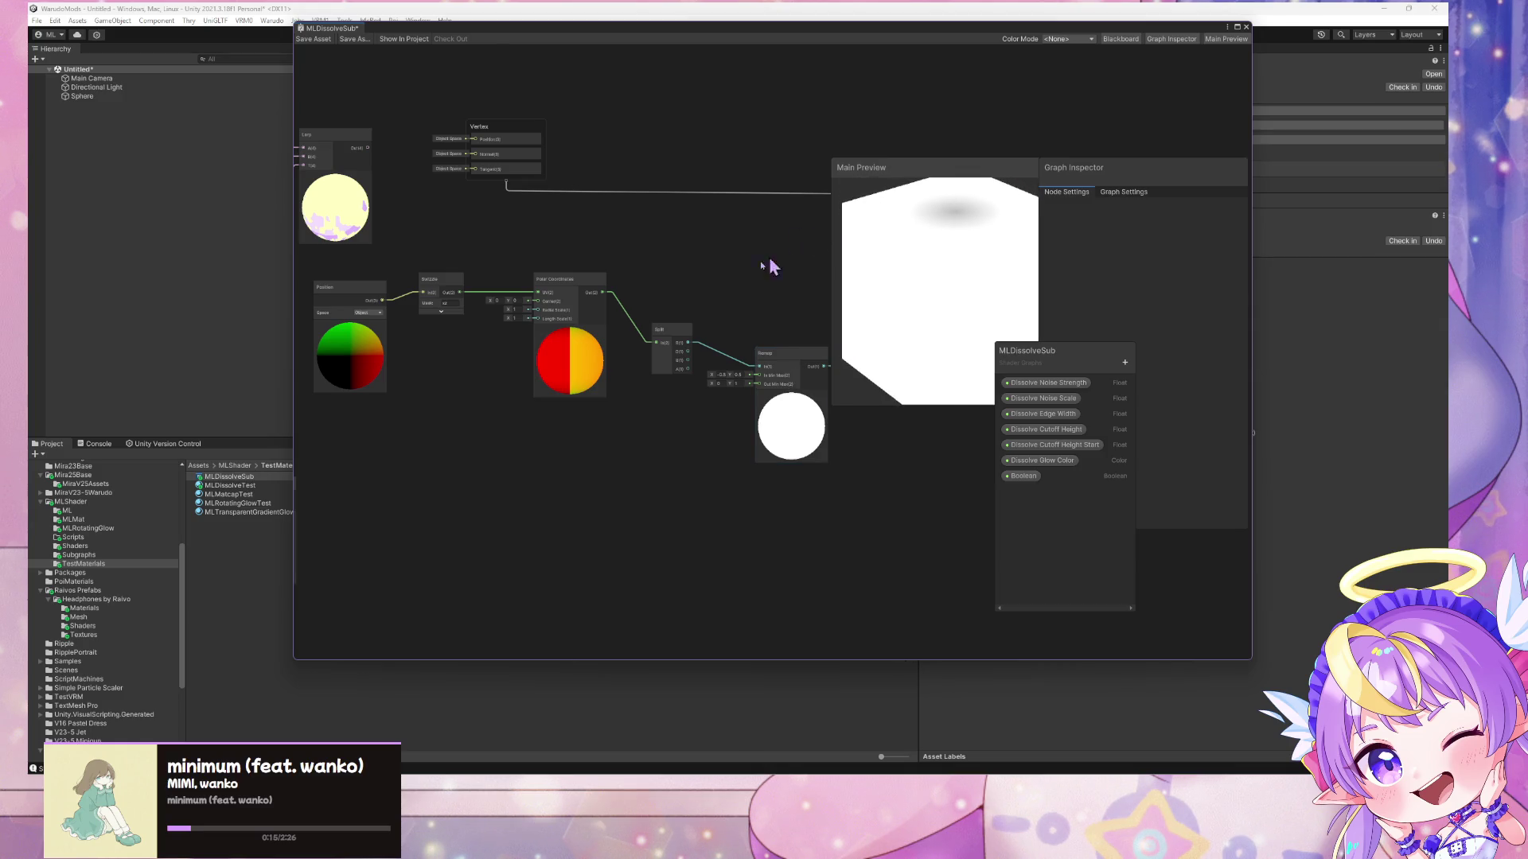
left_click(556, 288)
key("ctrl+d")
left_click_drag(565, 296, 553, 433)
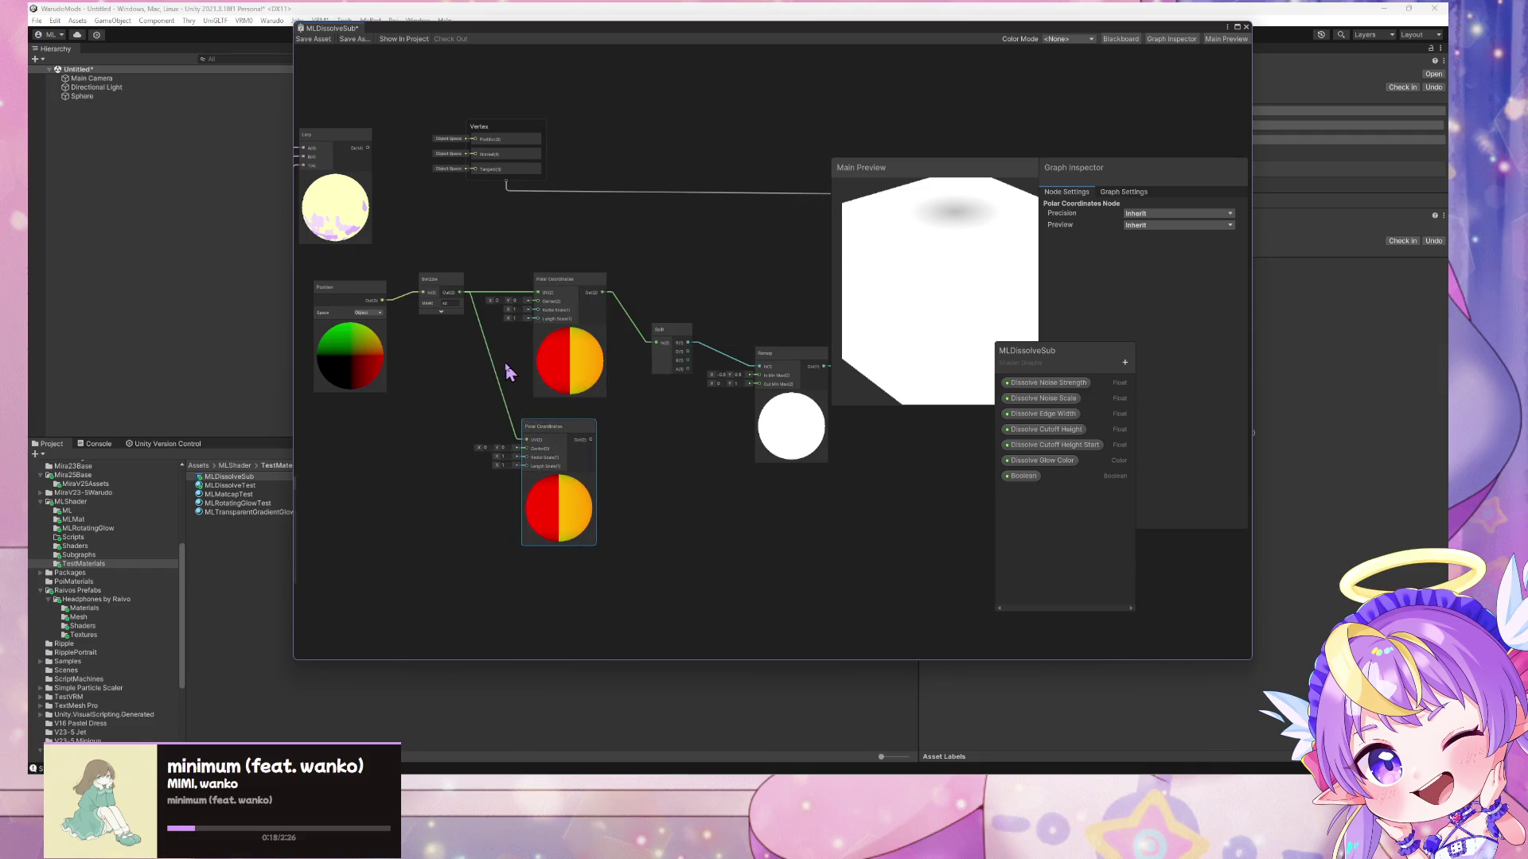
left_click(502, 374)
key("Delete")
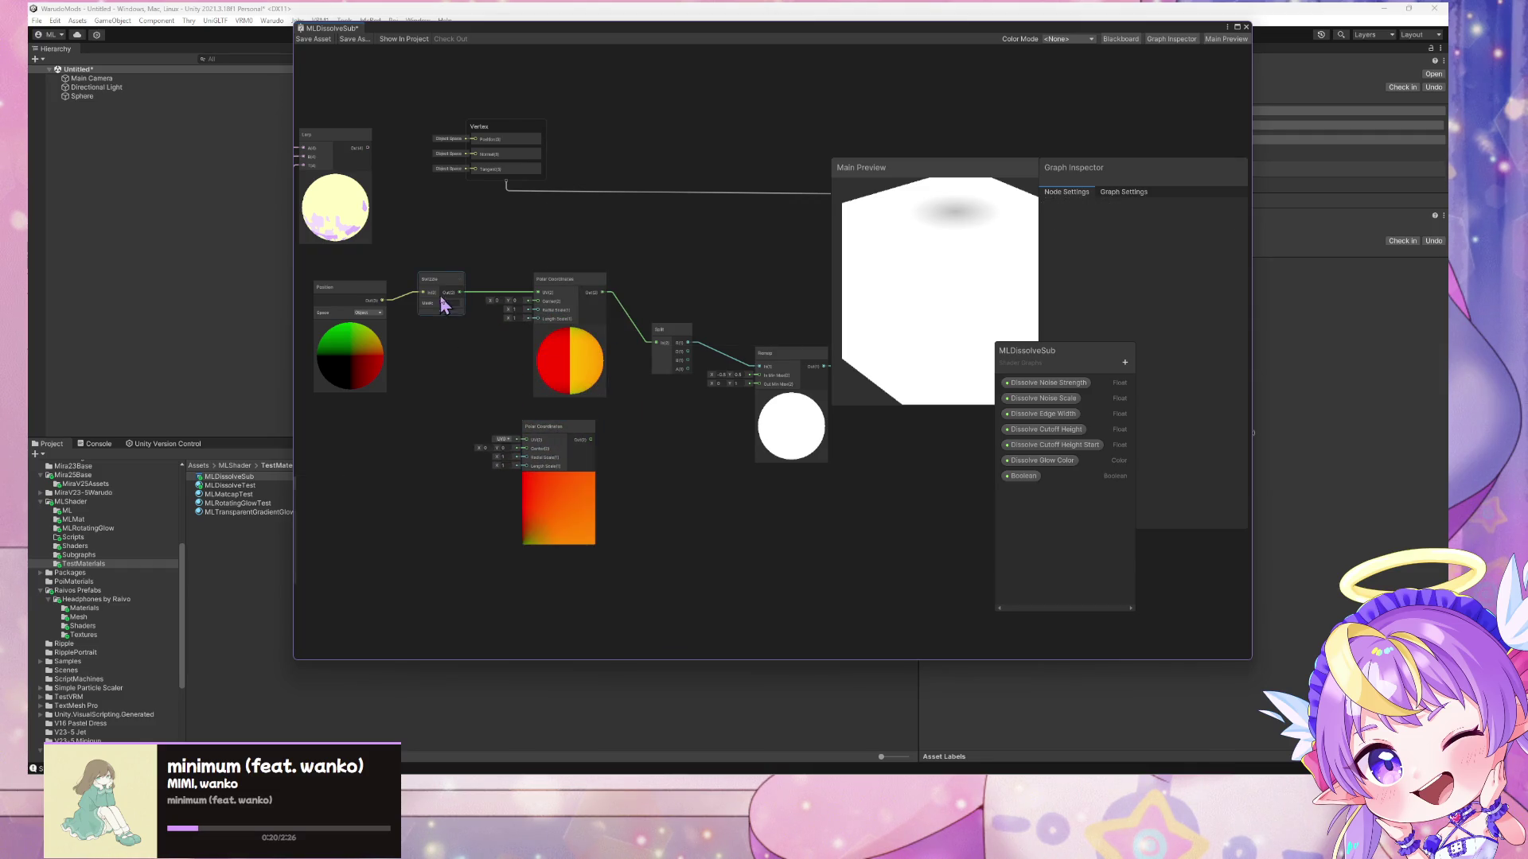
- Duplicate the Swizzle below, feed it from Position, and set its mask to xy
left_click(444, 305)
key("ctrl+d")
mouse_move(501, 302)
left_mouse_down()
mouse_move(447, 409)
mouse_move(524, 439)
left_mouse_up()
left_click(464, 430)
type("yz")
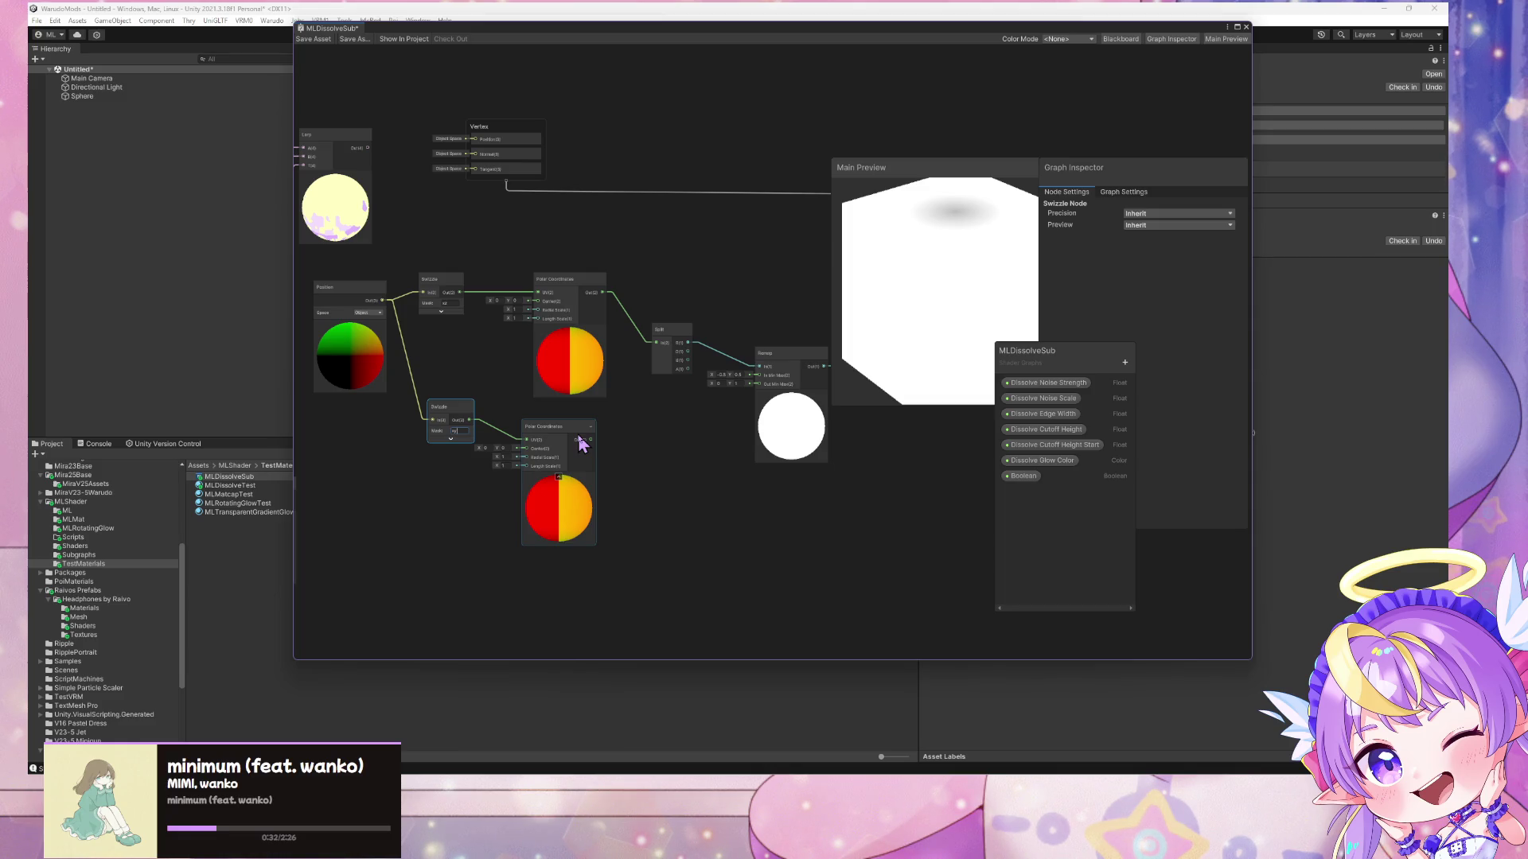
key("Return")
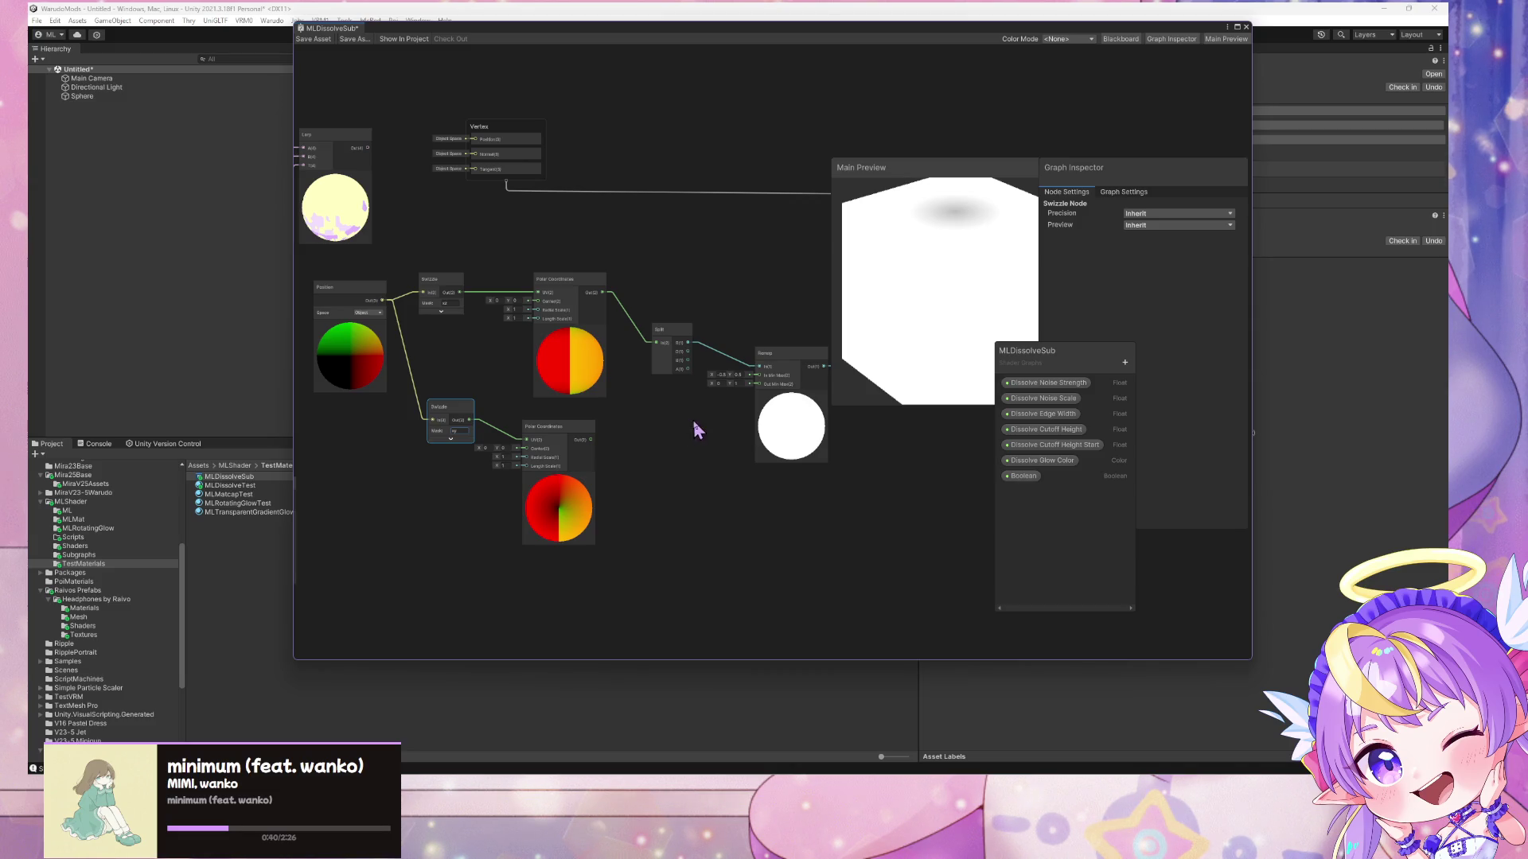
left_click_drag(694, 420, 654, 429)
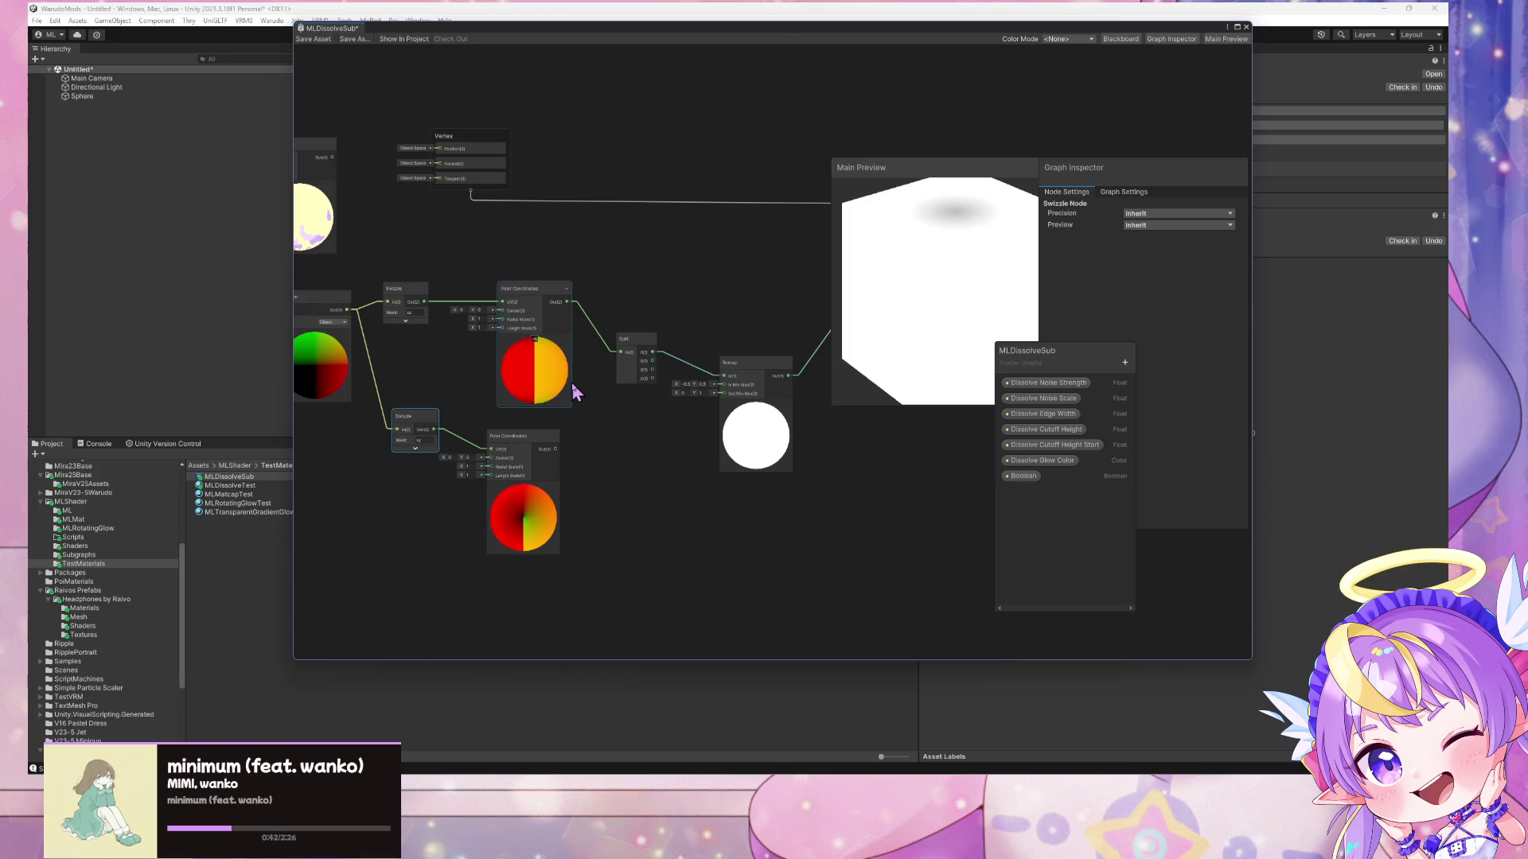
- Delete the Split node and create a Swizzle node in its place
left_click_drag(571, 388, 560, 383)
left_click(641, 358)
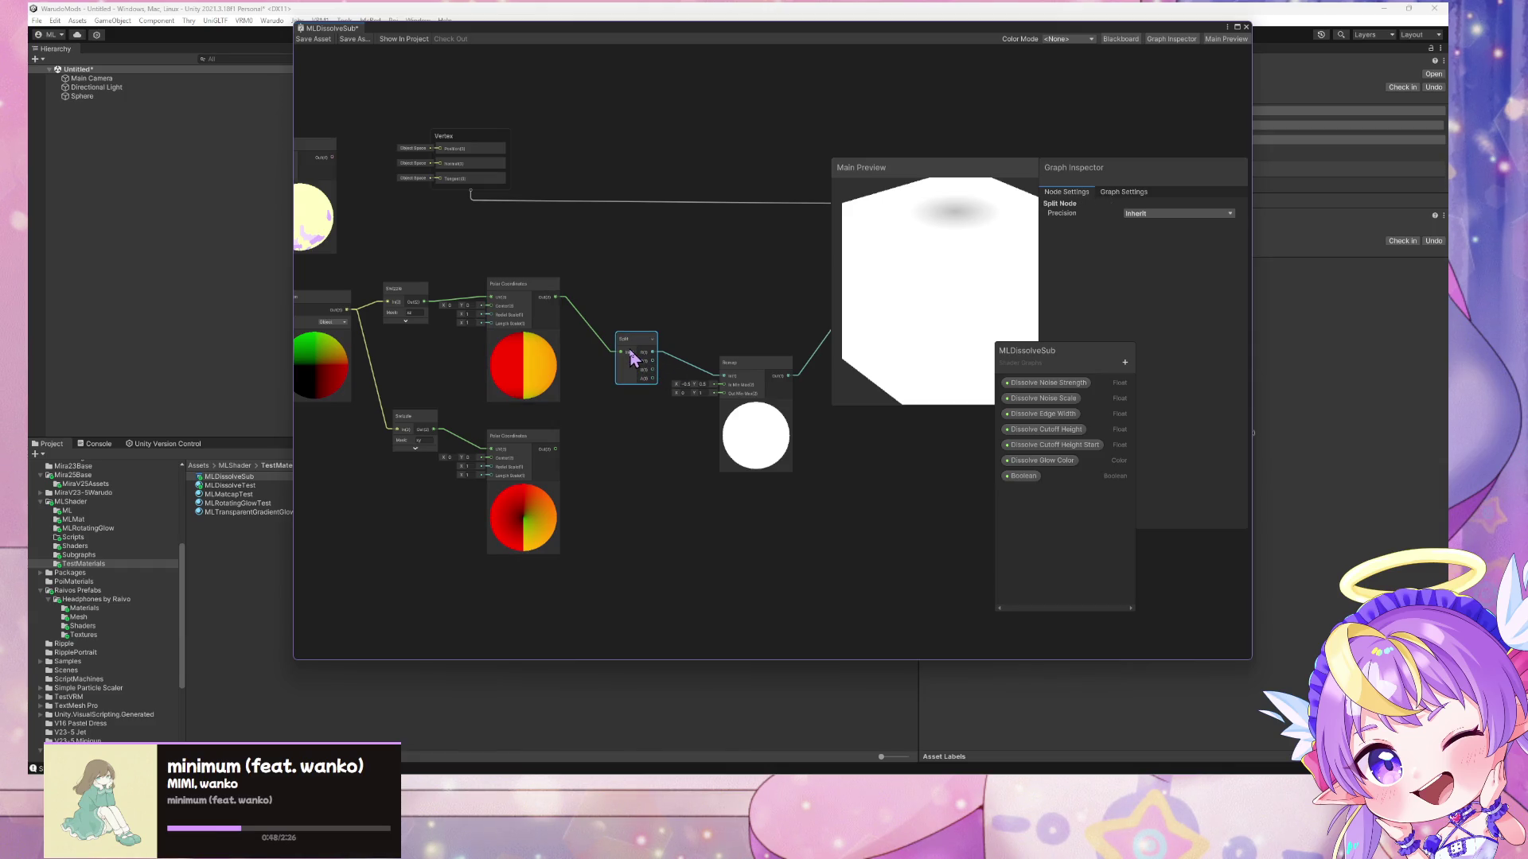
key("Delete")
key("space")
type("swizzle")
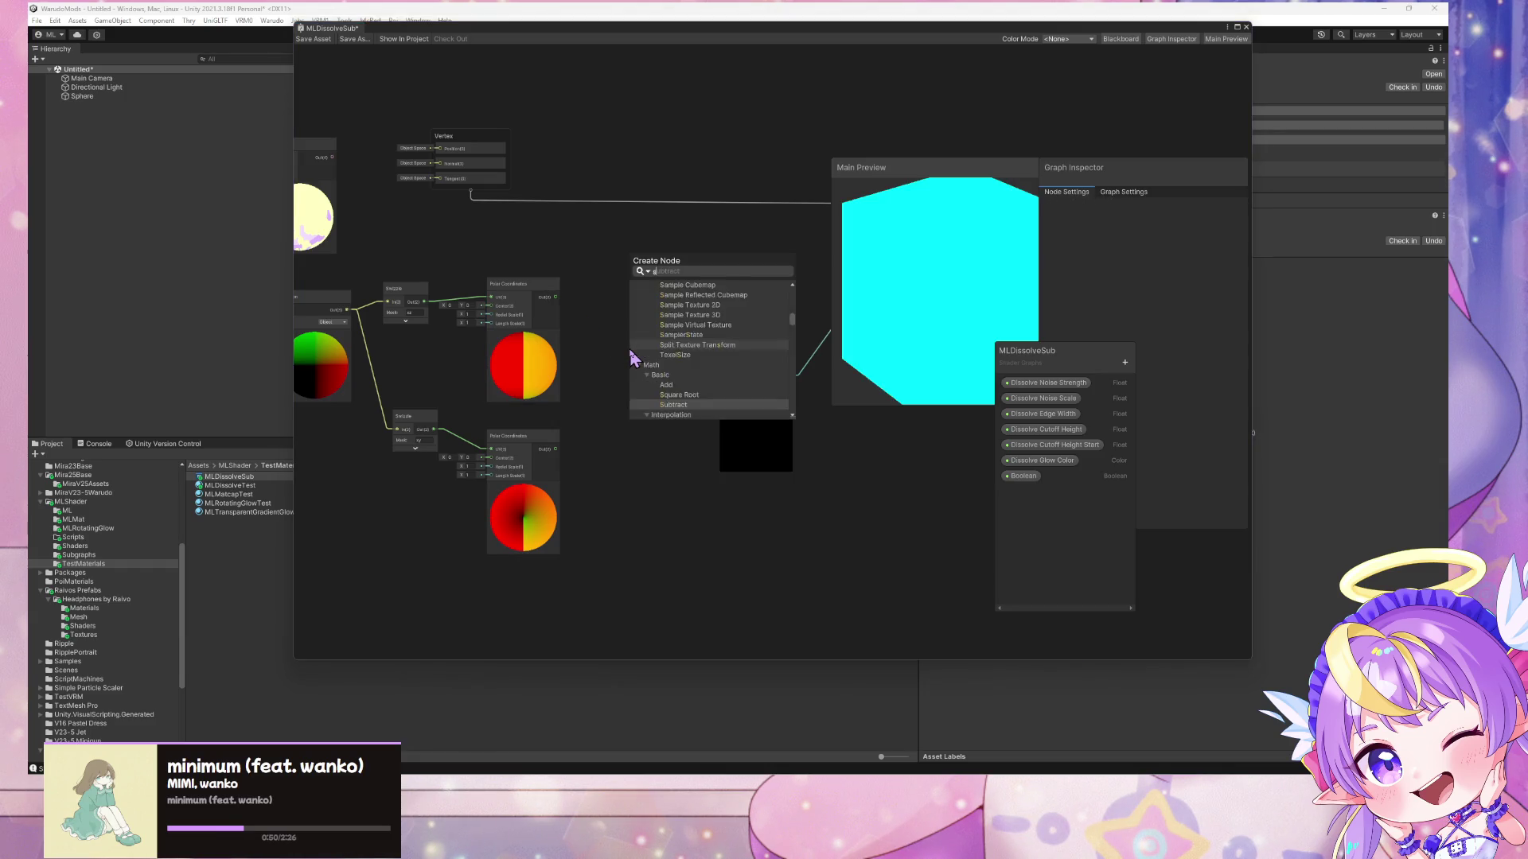
key("Return")
- Wire the new Swizzle between the upper Polar Coordinates output and Remap
left_click(672, 386)
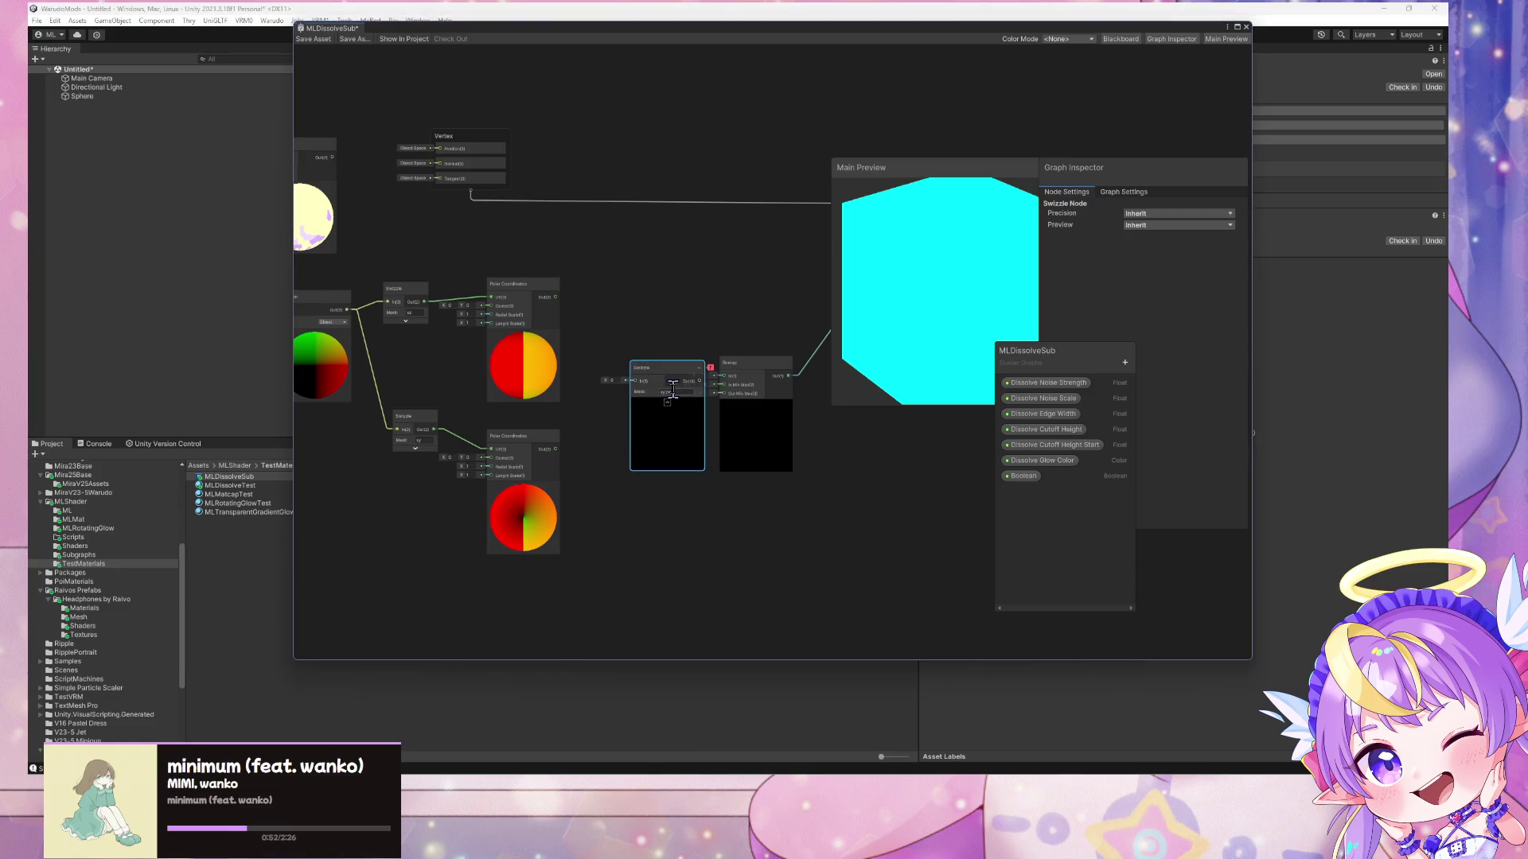
left_click_drag(670, 378, 641, 342)
mouse_move(555, 297)
left_mouse_down()
mouse_move(608, 347)
mouse_move(723, 376)
left_mouse_up()
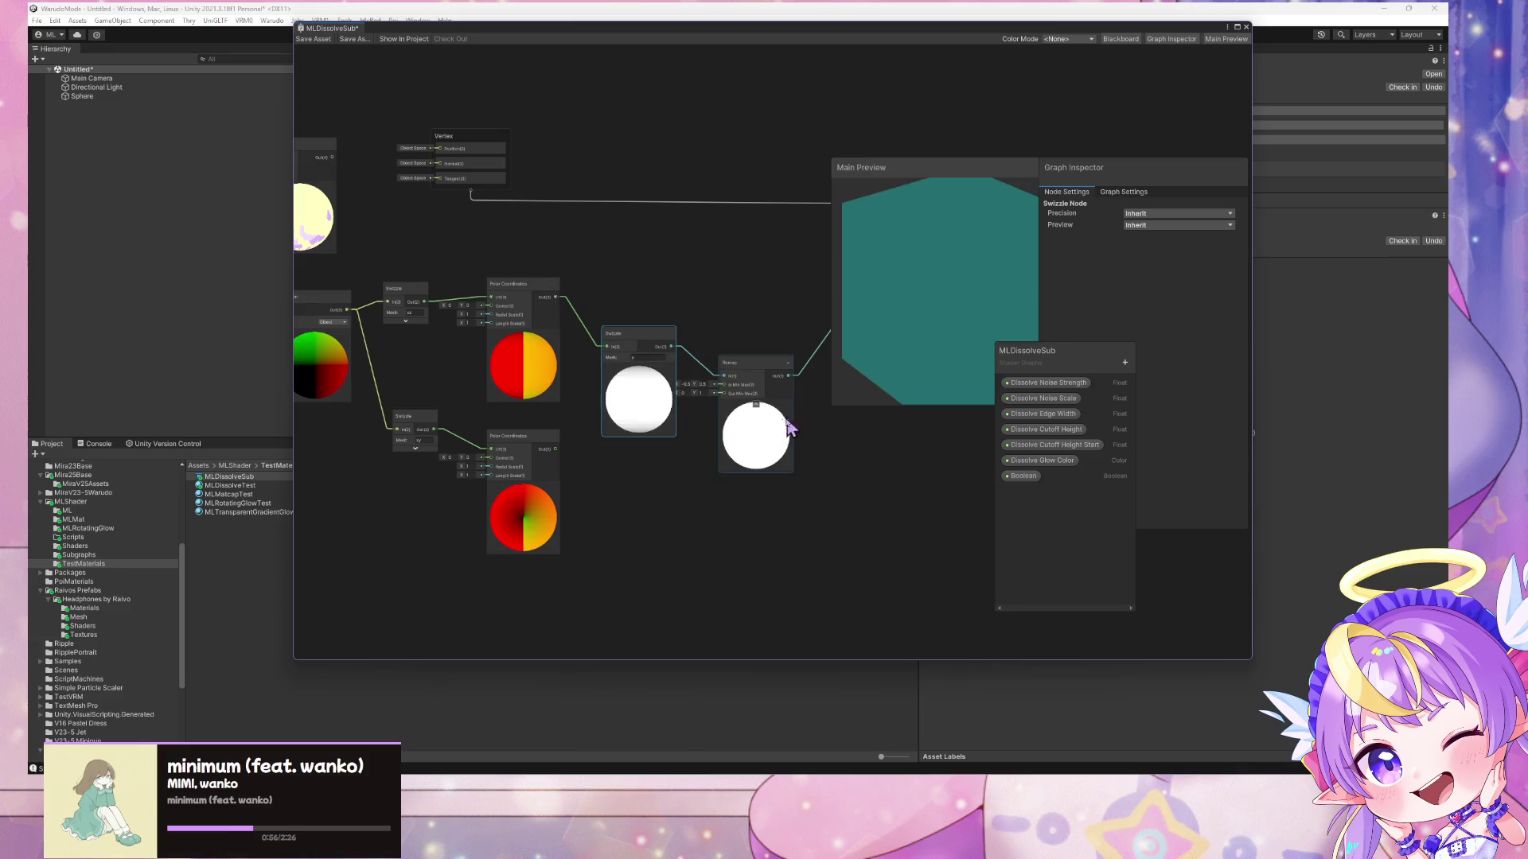
left_click_drag(769, 431, 767, 444)
mouse_move(969, 328)
left_mouse_down()
mouse_move(934, 358)
mouse_move(1000, 300)
mouse_move(986, 311)
left_mouse_up()
- Duplicate the Swizzle and feed the lower Polar Coordinates output into the copy
left_click(638, 344)
key("ctrl+d")
left_click_drag(685, 374, 661, 460)
mouse_move(555, 449)
left_mouse_down()
mouse_move(670, 483)
mouse_move(722, 389)
left_mouse_up()
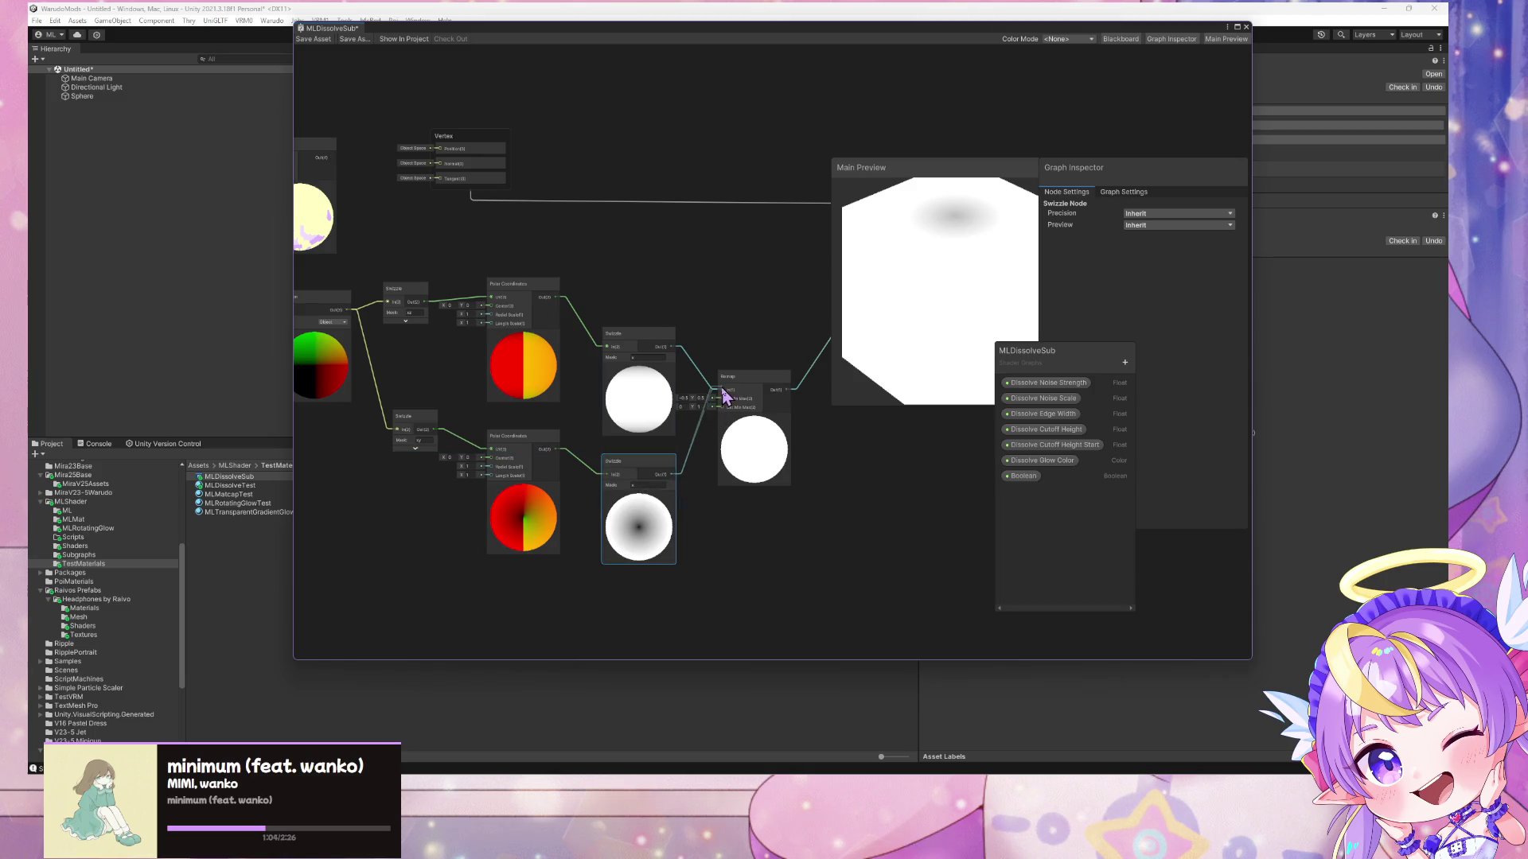
left_click_drag(932, 323, 937, 327)
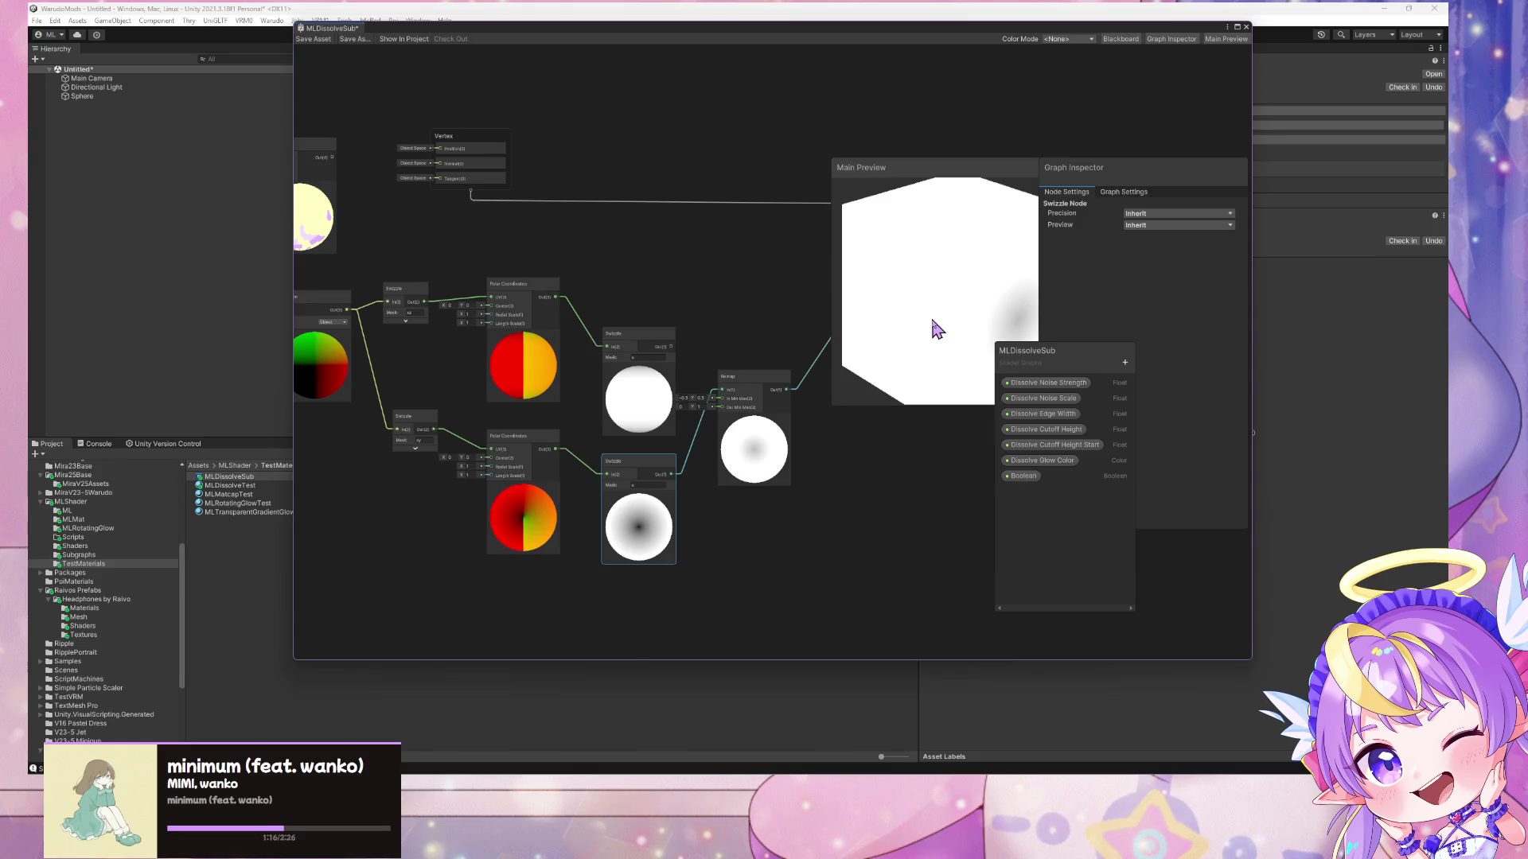
- Set the lower Swizzle's mask to y
left_click(641, 485)
type("y")
key("Return")
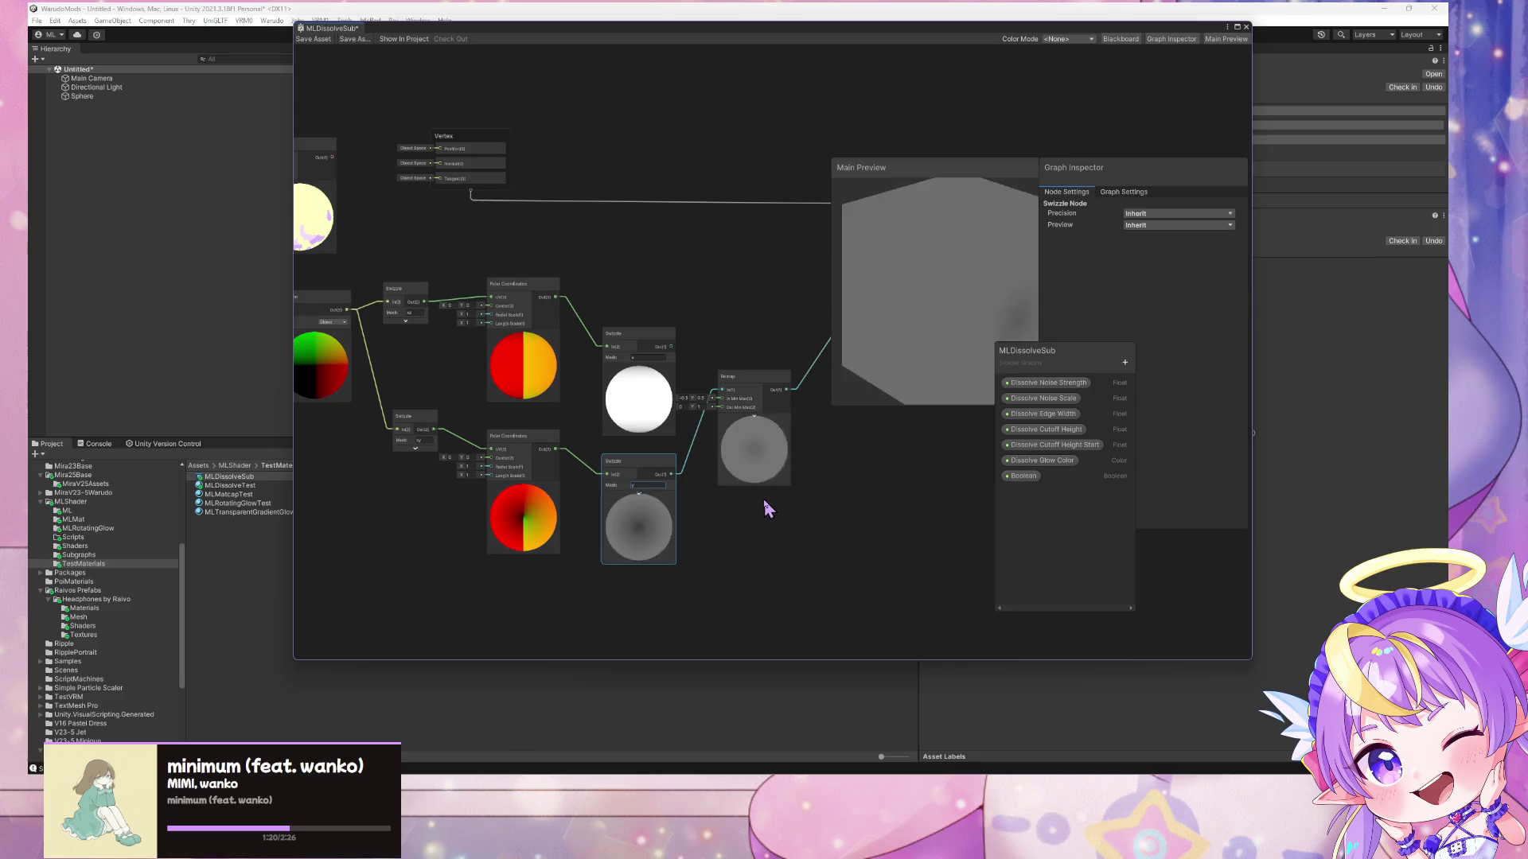
mouse_move(989, 317)
left_mouse_down()
mouse_move(945, 317)
mouse_move(981, 309)
mouse_move(924, 297)
mouse_move(789, 295)
mouse_move(979, 290)
mouse_move(849, 270)
mouse_move(990, 288)
left_mouse_up()
scroll(980, 299, "up", 3)
scroll(989, 288, "down", 4)
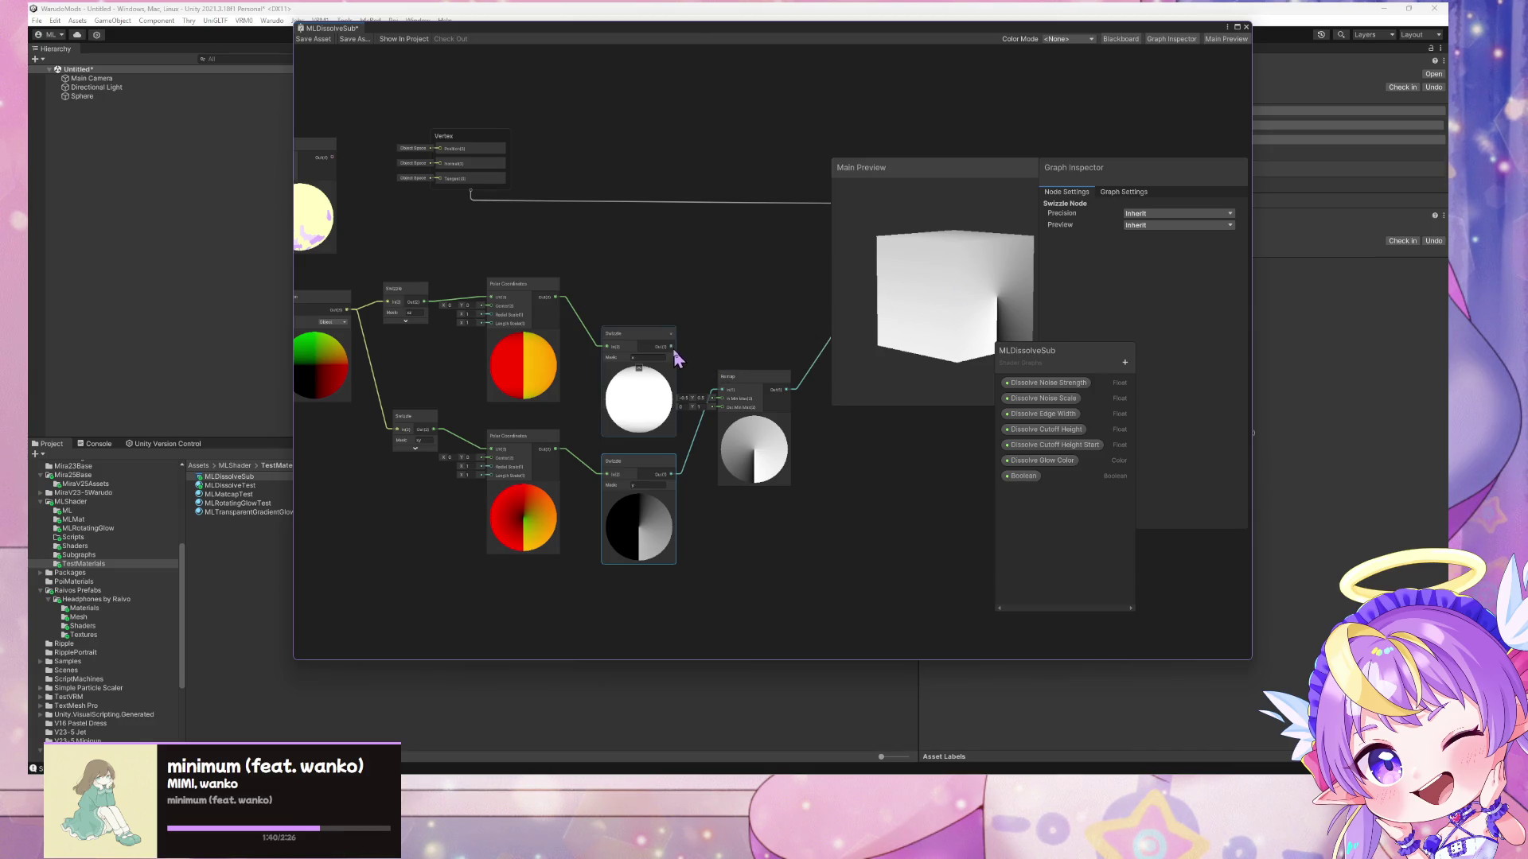
- Connect the upper Swizzle output to Remap and set its mask to y
left_click_drag(673, 350, 721, 390)
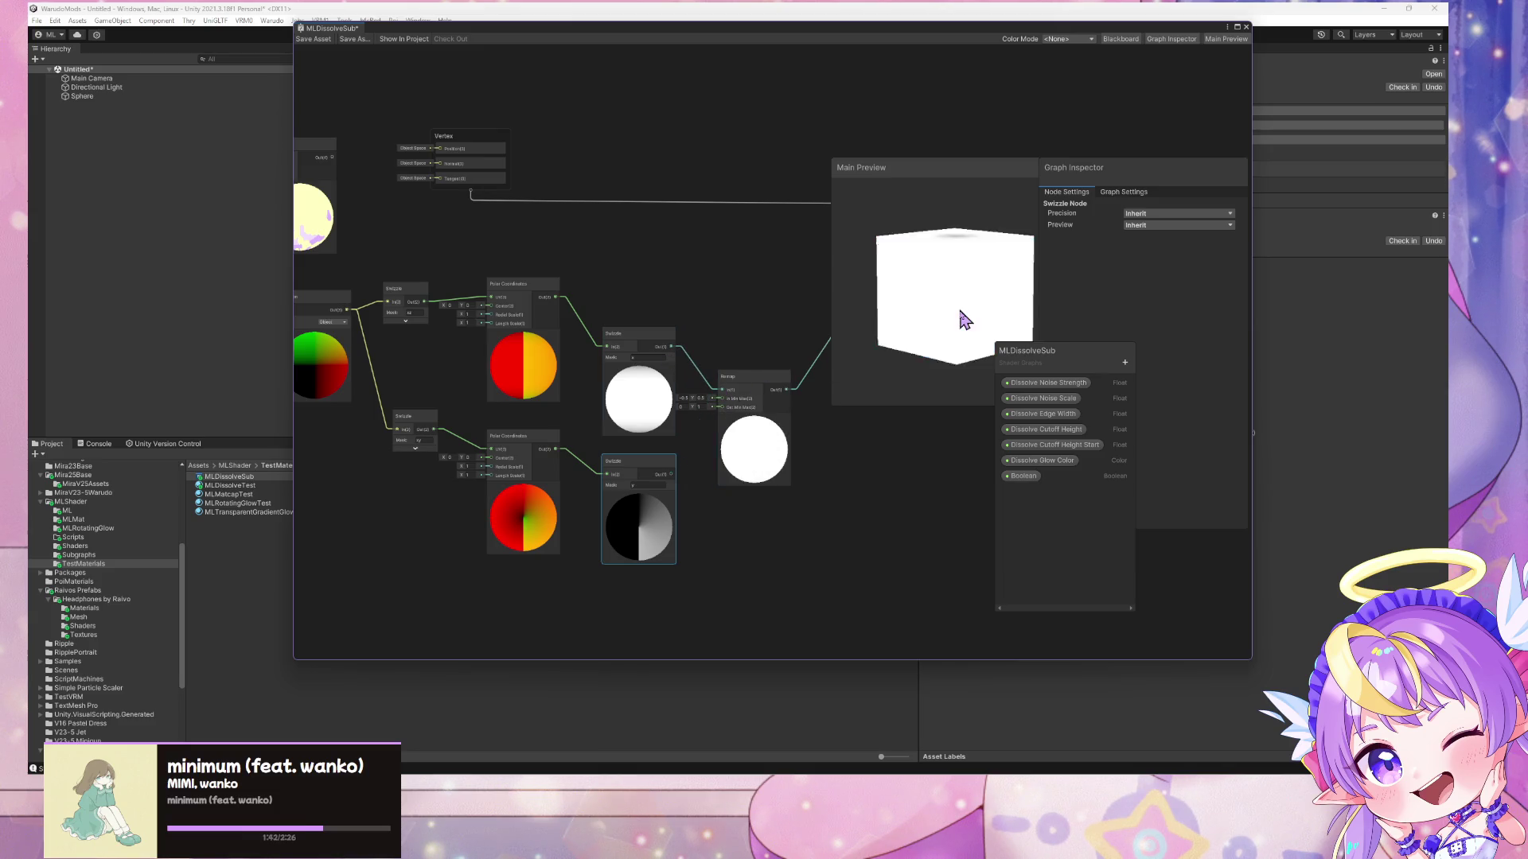
left_click_drag(965, 324, 956, 366)
scroll(780, 317, "up", 4)
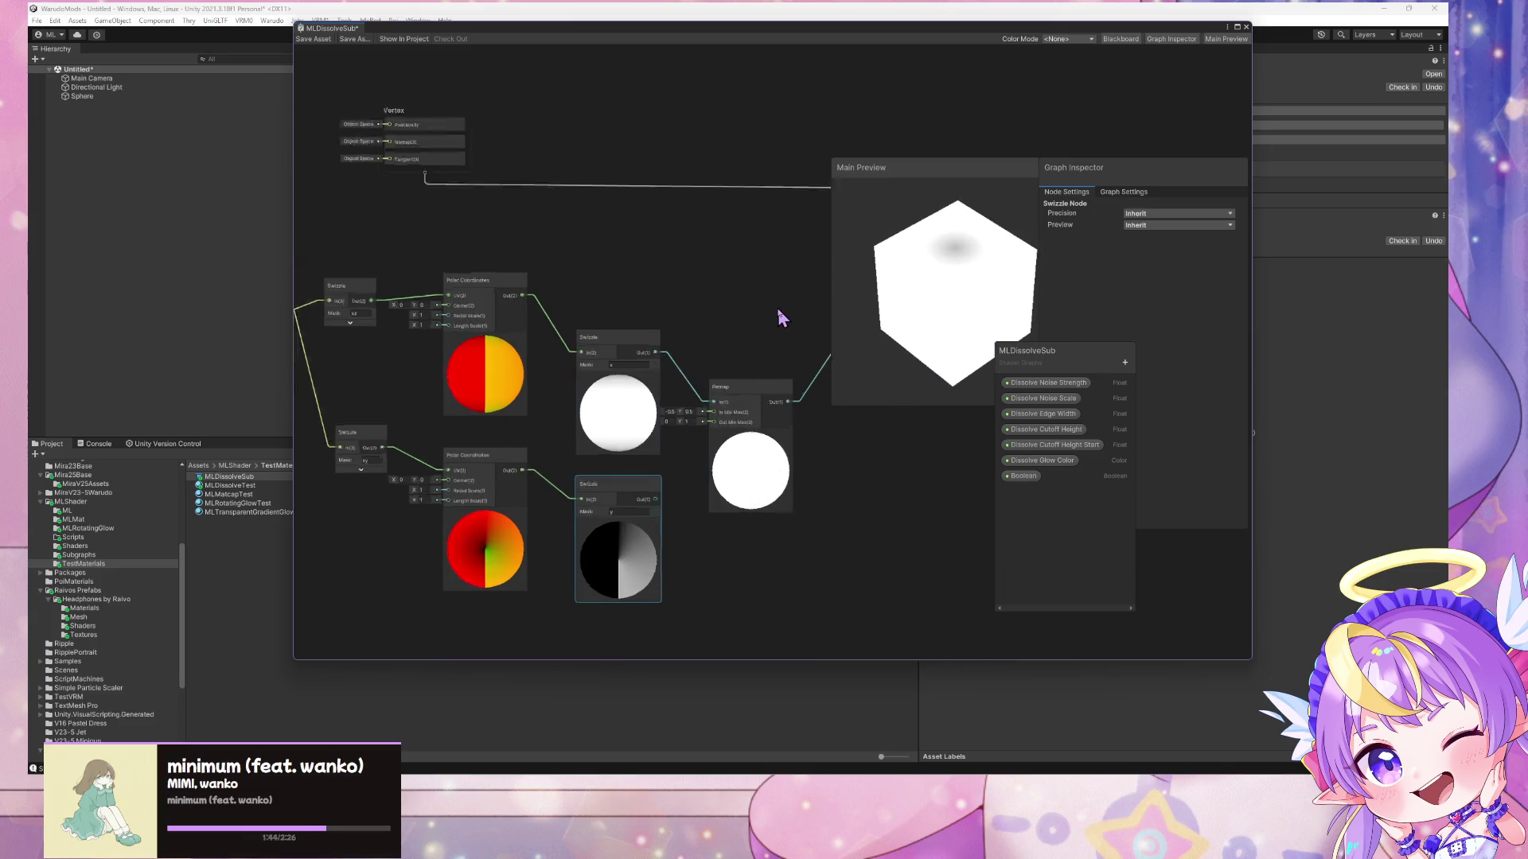
scroll(780, 317, "down", 3)
left_click(635, 364)
left_click(601, 373)
type("y")
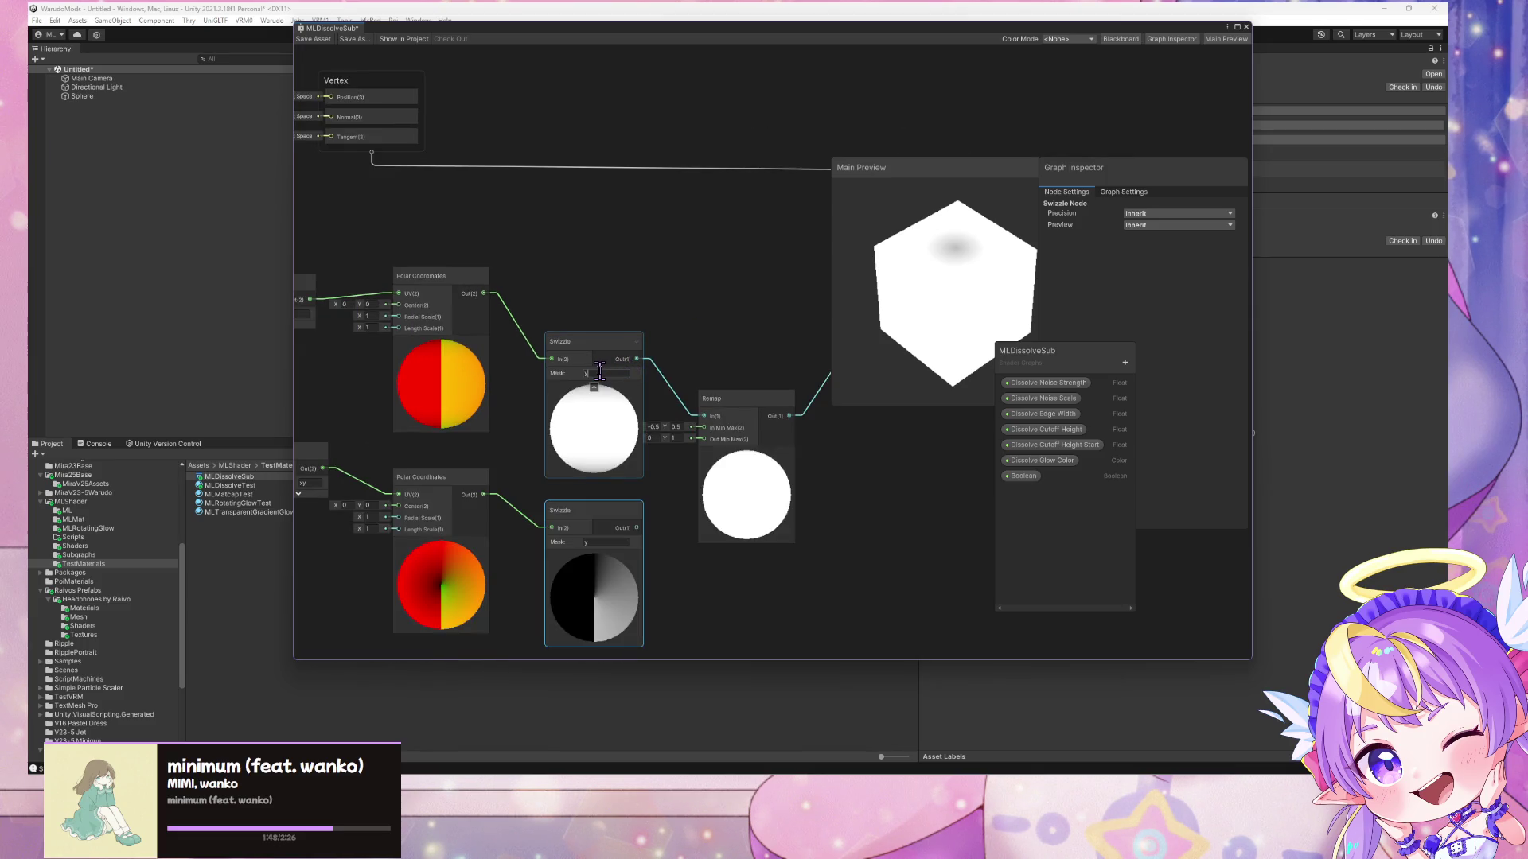
left_click(880, 307)
- Orbit the preview cube to inspect the seam and move the preview window up-left
mouse_move(957, 293)
left_mouse_down()
mouse_move(966, 283)
mouse_move(928, 262)
mouse_move(958, 281)
left_mouse_up()
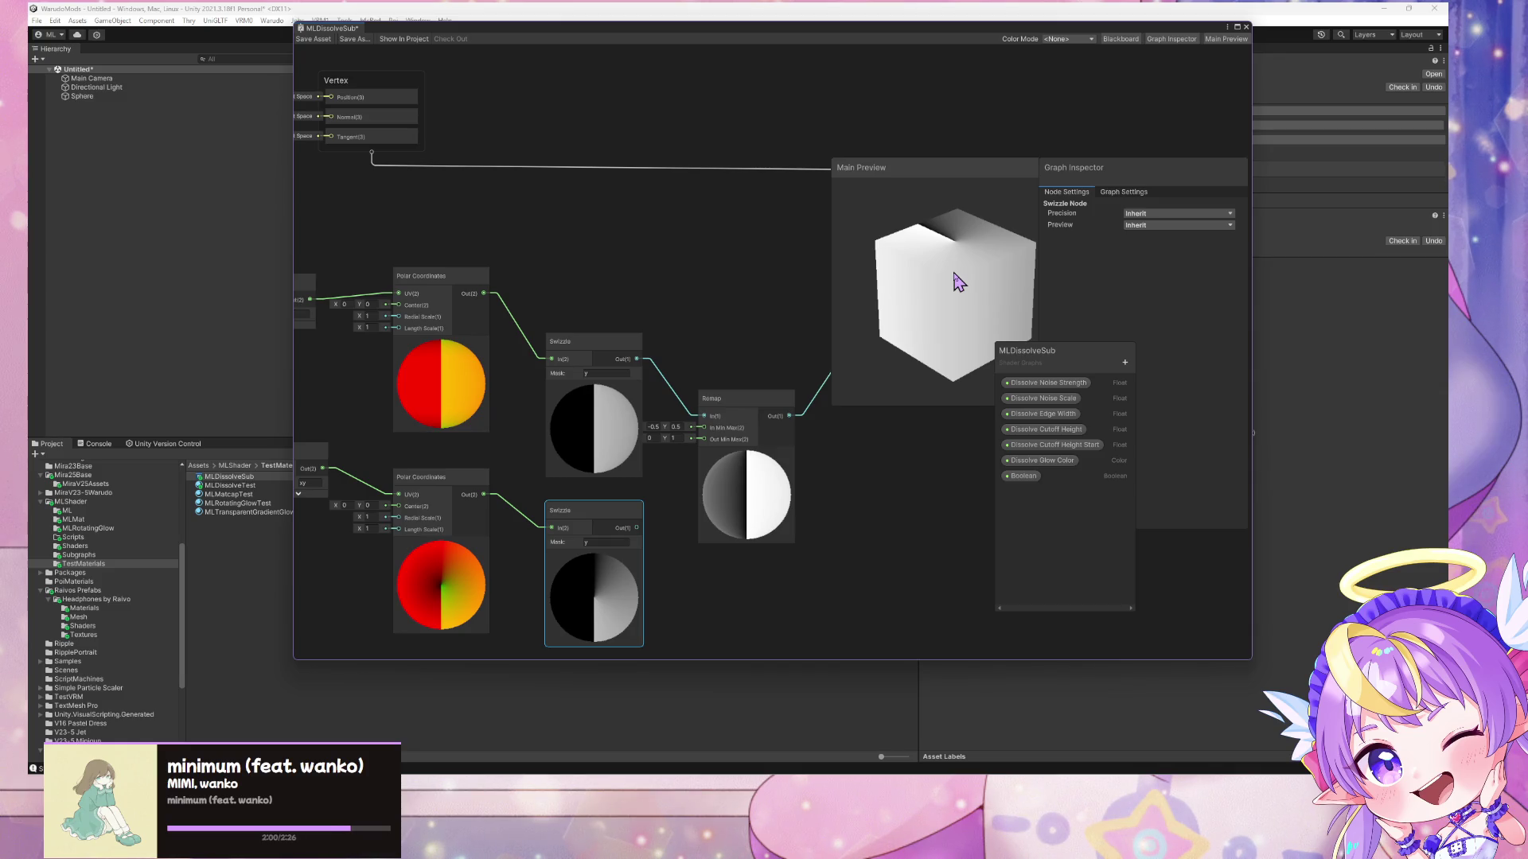
left_click_drag(973, 273, 972, 300)
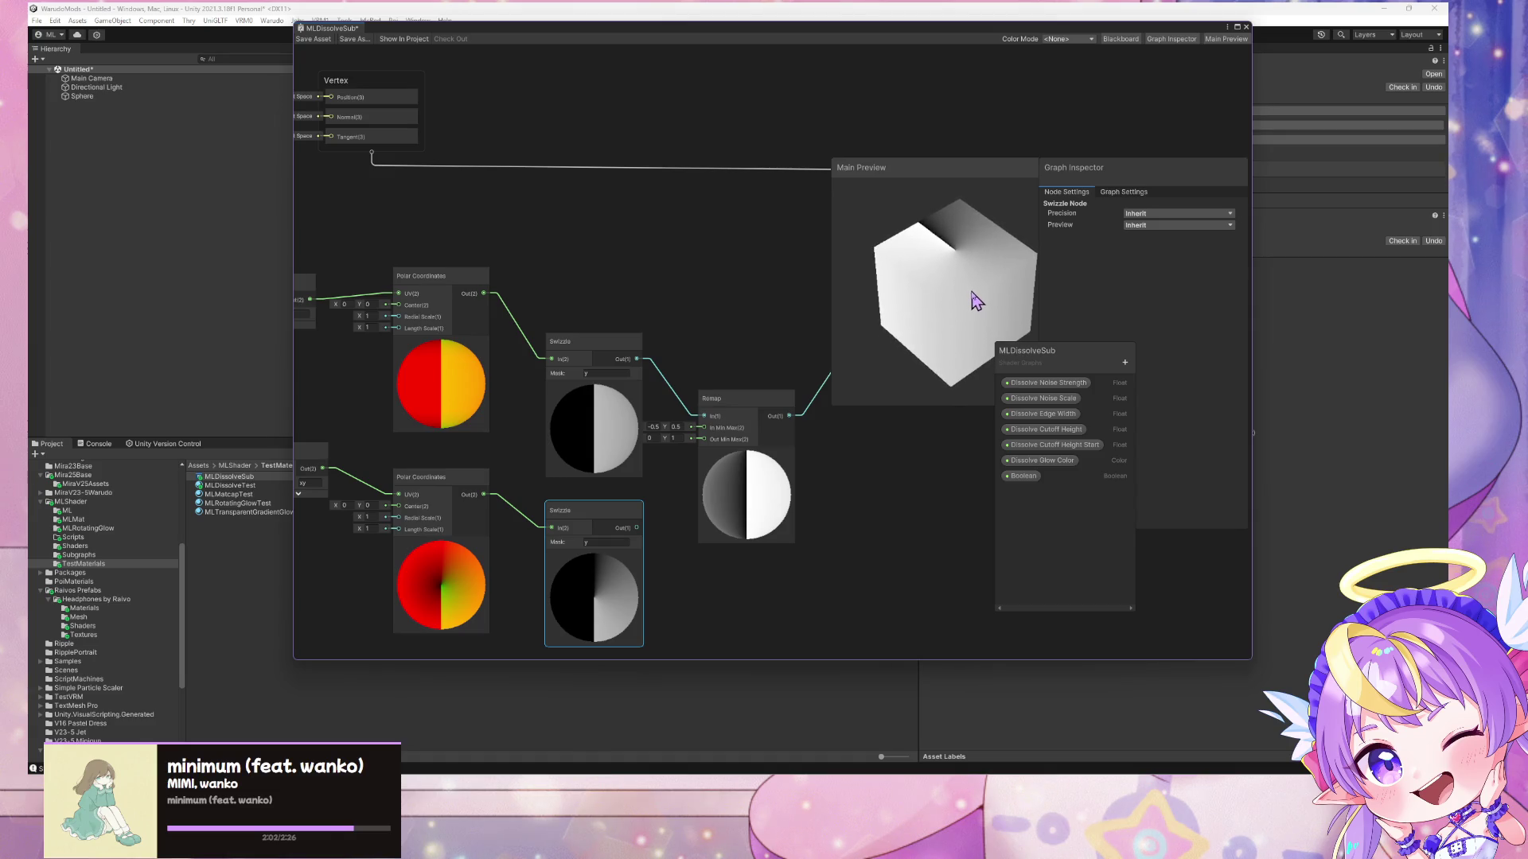
left_click_drag(974, 170, 821, 91)
left_click_drag(820, 143, 832, 150)
- Try the Main Preview on a sphere, then switch it back to a cube
right_click(827, 170)
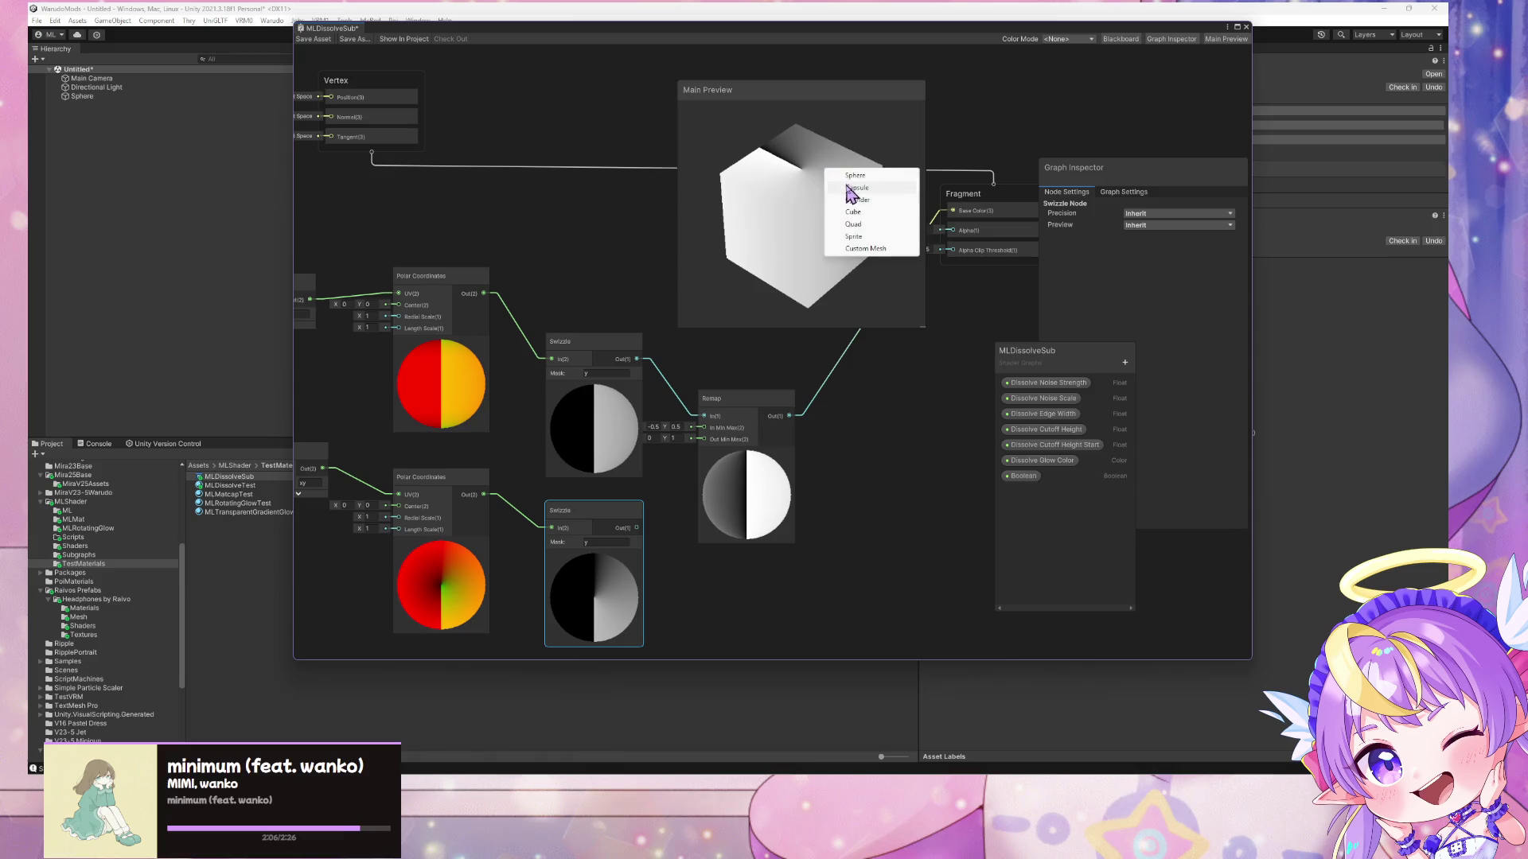
left_click(852, 177)
mouse_move(839, 212)
left_mouse_down()
mouse_move(822, 307)
mouse_move(806, 254)
mouse_move(784, 308)
mouse_move(628, 303)
mouse_move(850, 233)
mouse_move(831, 233)
mouse_move(838, 204)
mouse_move(847, 216)
left_mouse_up()
right_click(805, 255)
left_click(853, 296)
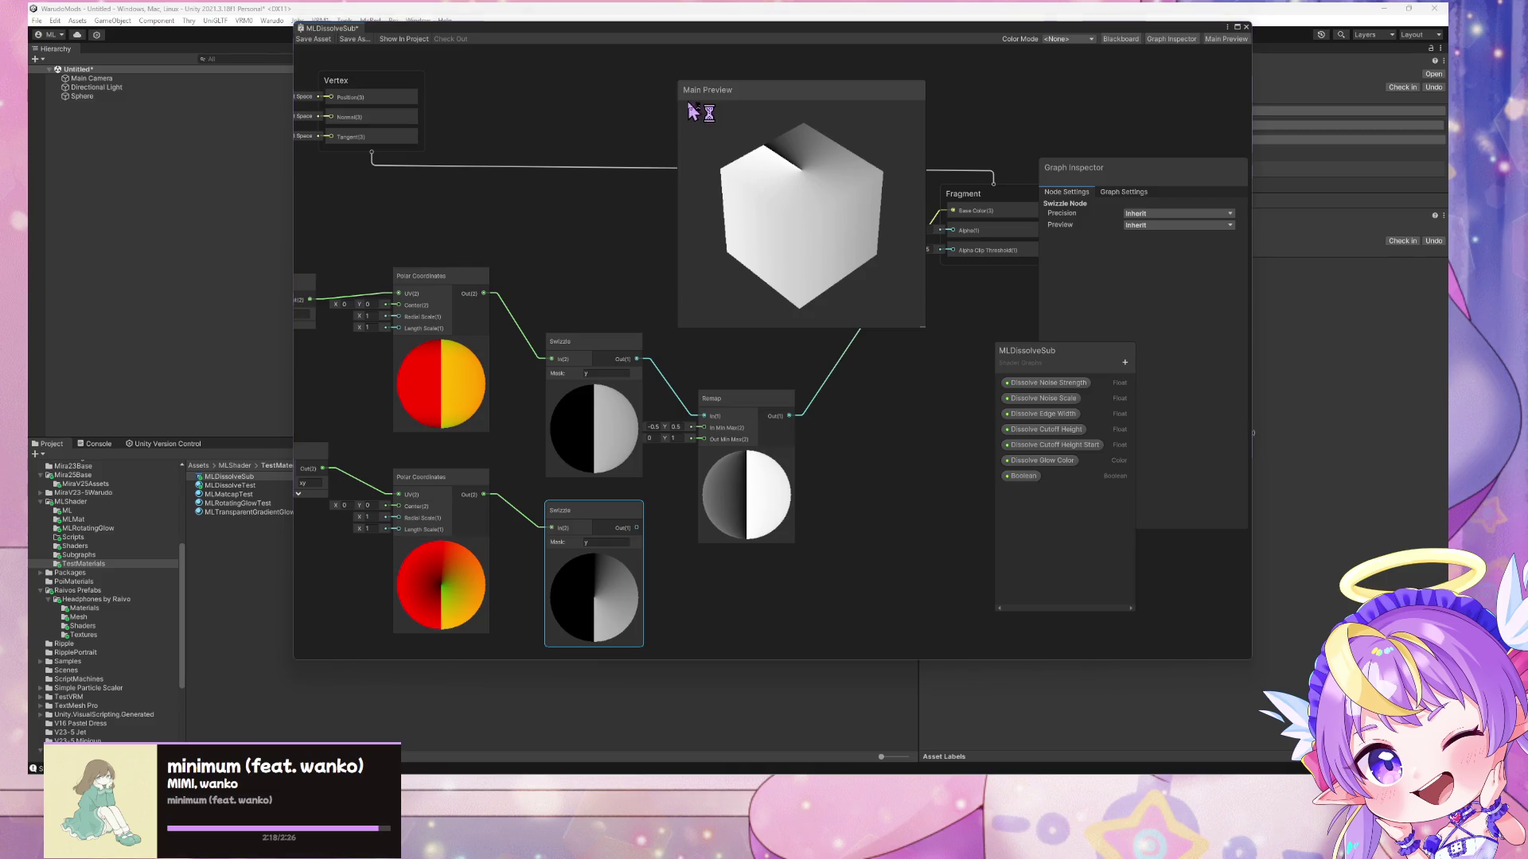
- Snip the preview cube and paste it into Paint
key("super+shift+s")
mouse_move(682, 99)
left_mouse_down()
mouse_move(856, 235)
mouse_move(915, 326)
left_mouse_up()
key("alt+Tab")
left_click(938, 528)
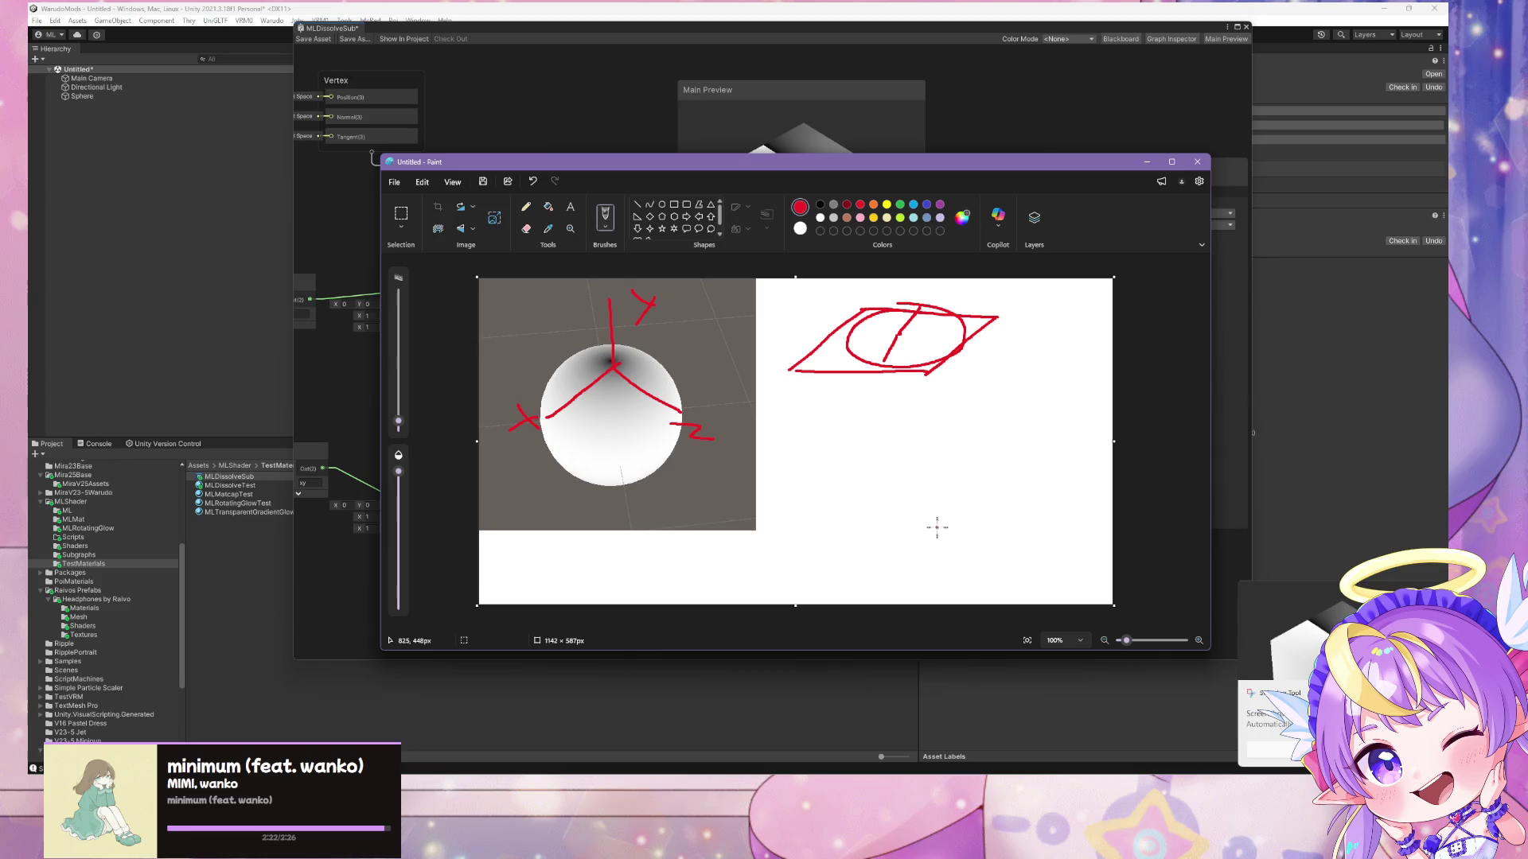
key("ctrl+v")
- Route the lower Swizzle into Remap, snip the updated cube, and paste it into Paint
left_click(758, 143)
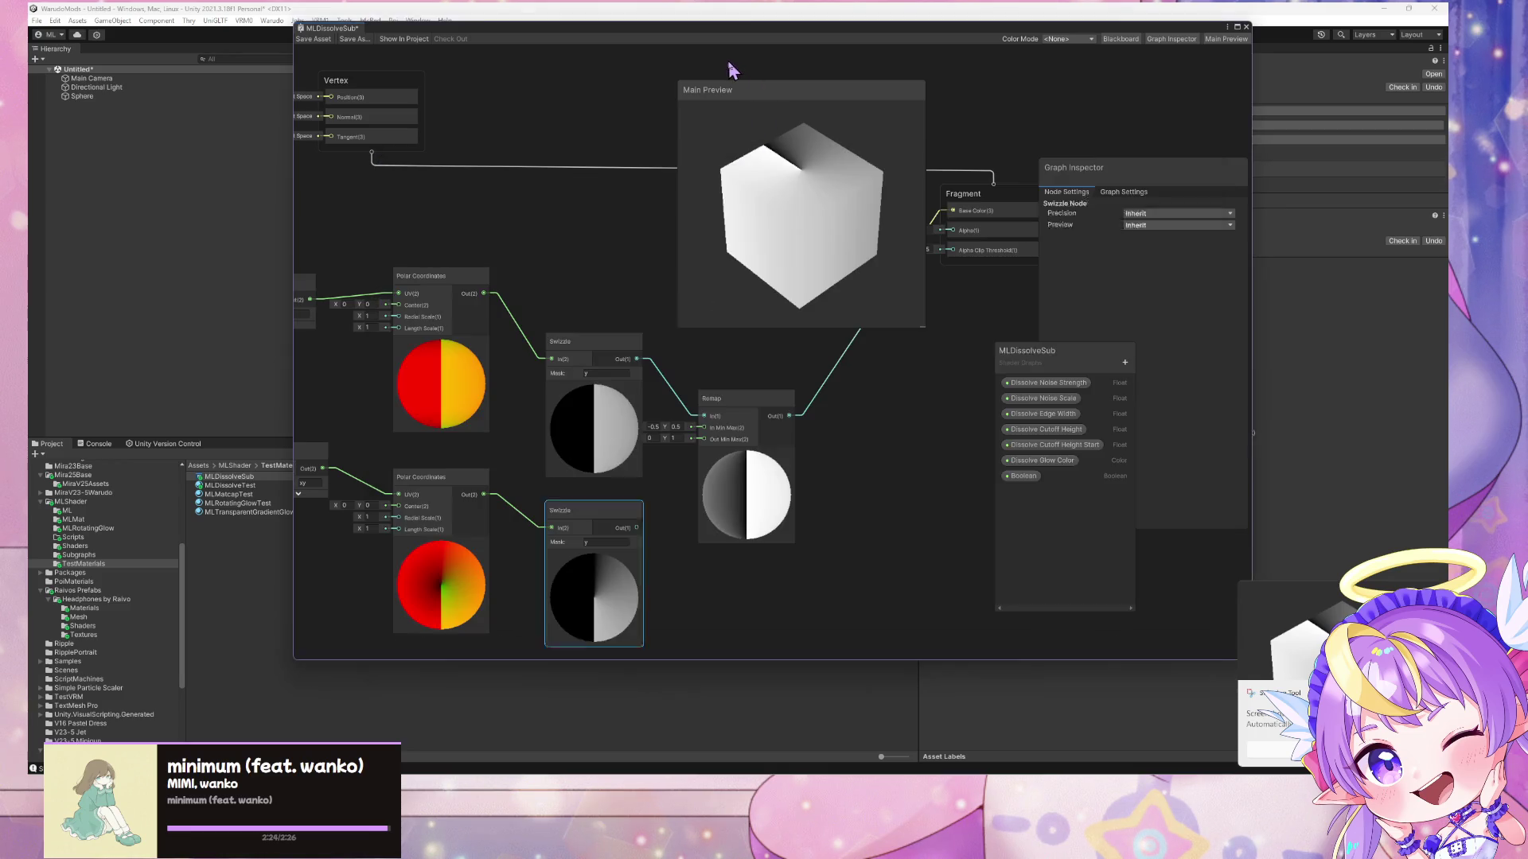
left_click_drag(638, 528, 703, 416)
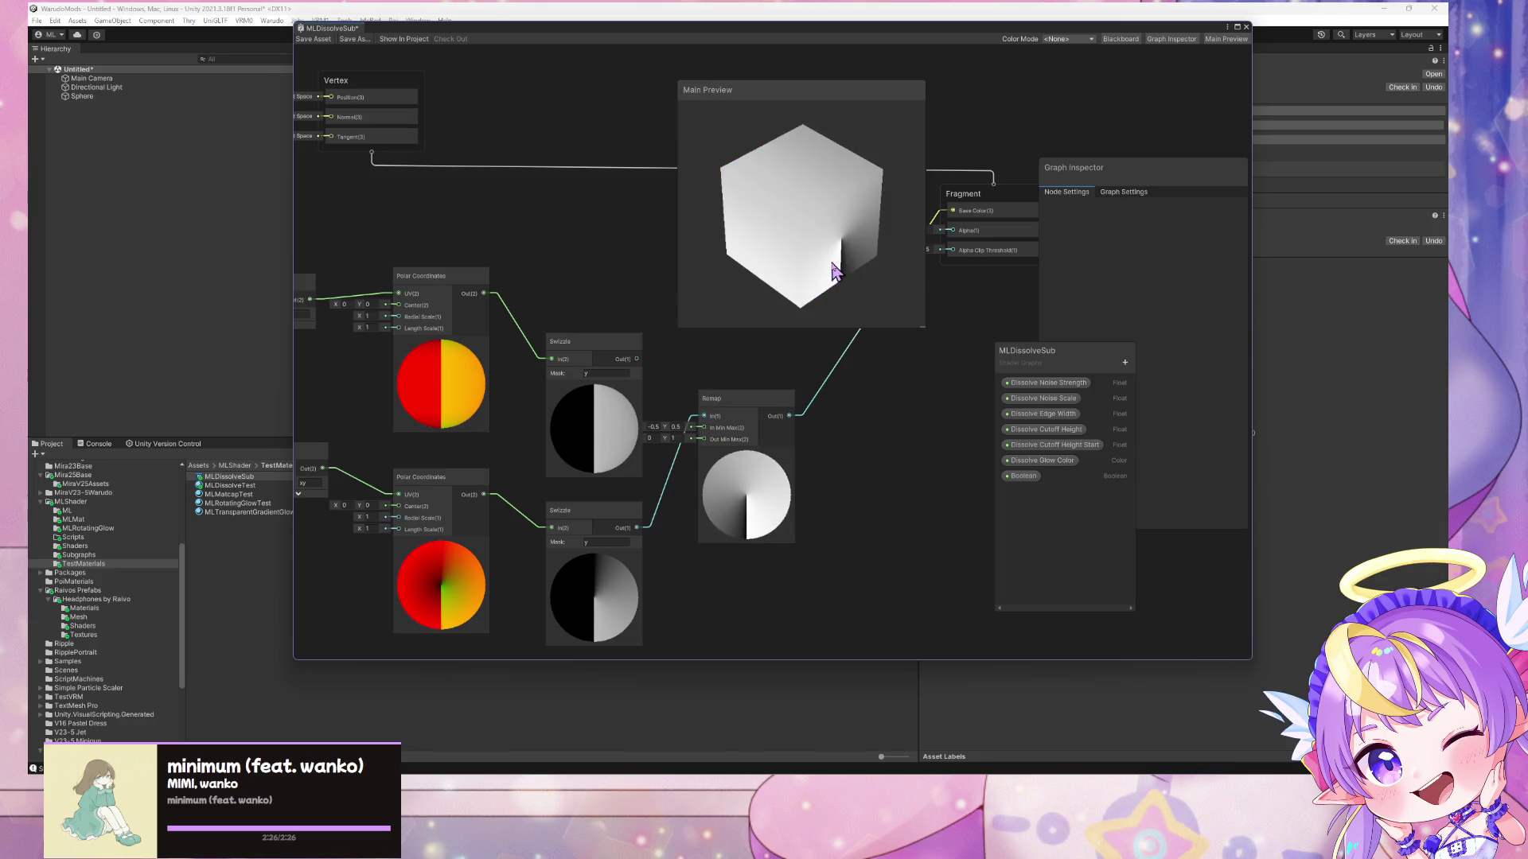
key("super+shift+s")
left_click_drag(678, 102, 915, 330)
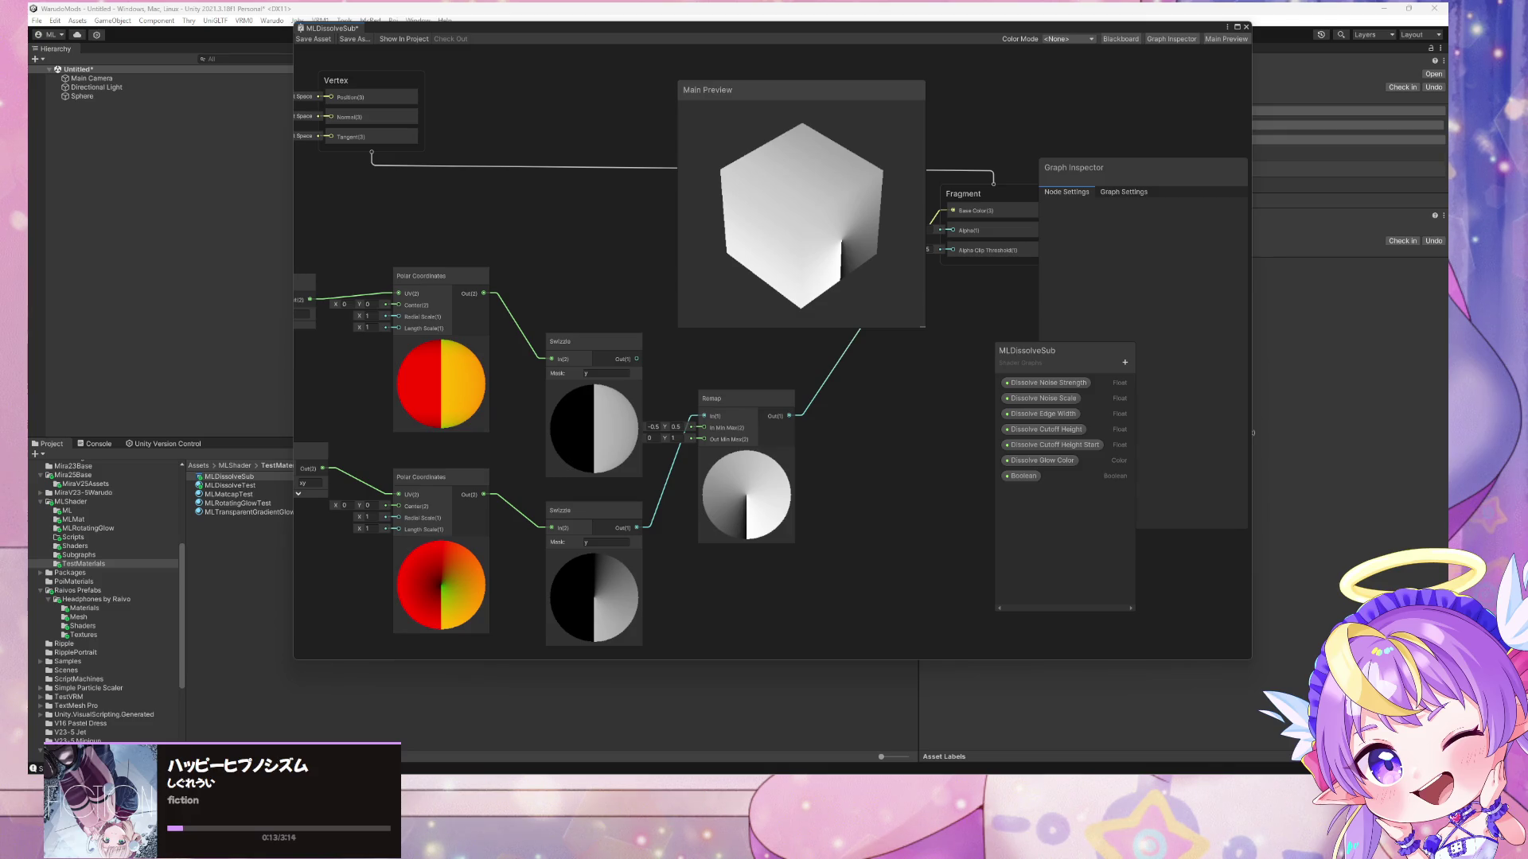
key("alt+Tab")
key("ctrl+v")
- Place the second capture beside the first and pick the freehand brush
left_click_drag(633, 398, 894, 398)
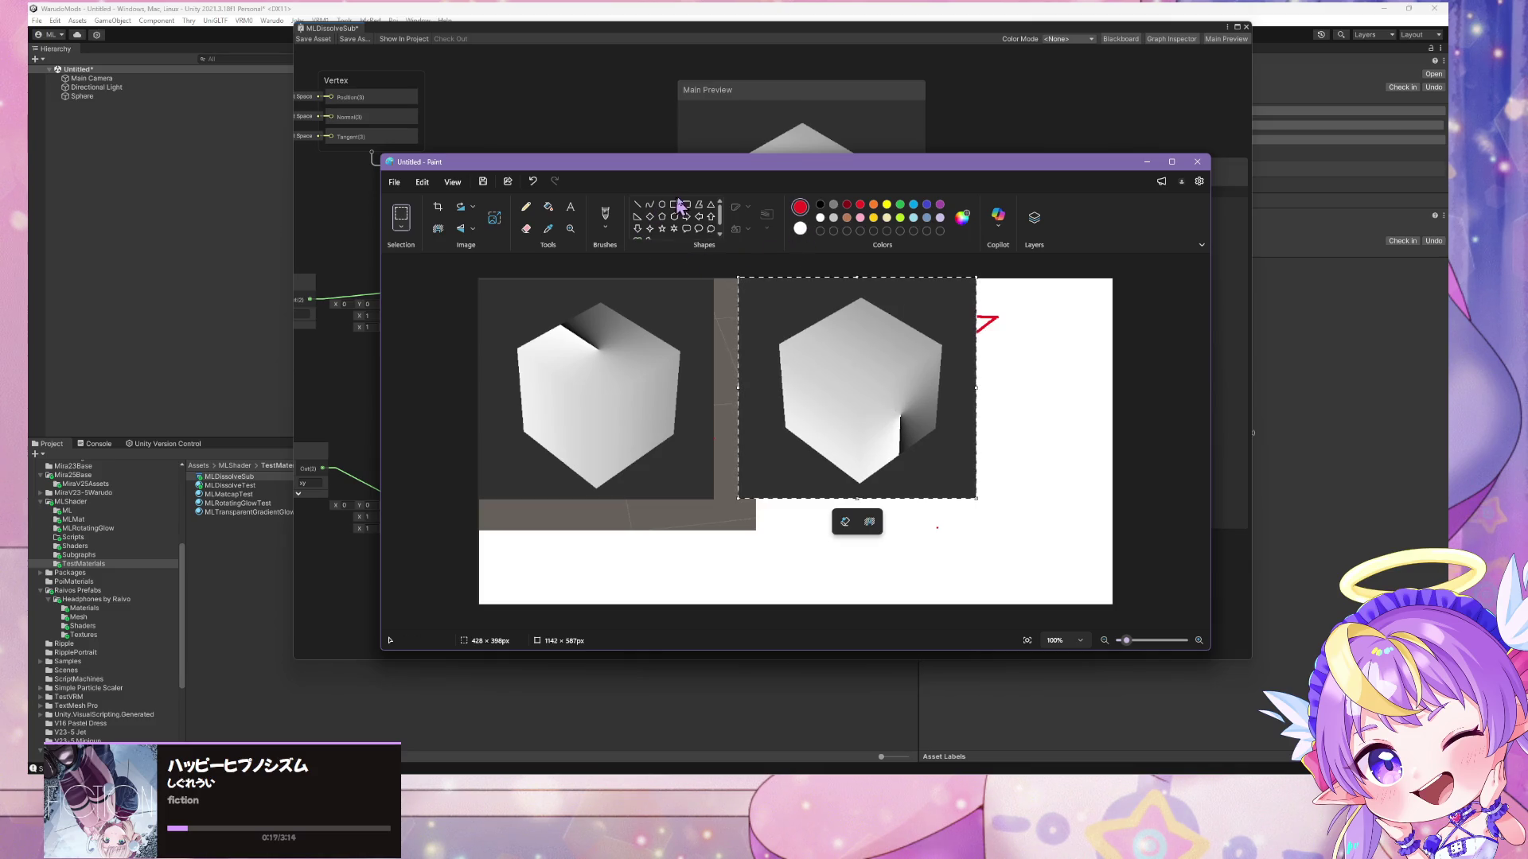
left_click(605, 213)
mouse_move(681, 167)
left_mouse_down()
mouse_move(1132, 193)
mouse_move(979, 188)
left_mouse_up()
left_click_drag(513, 238, 744, 206)
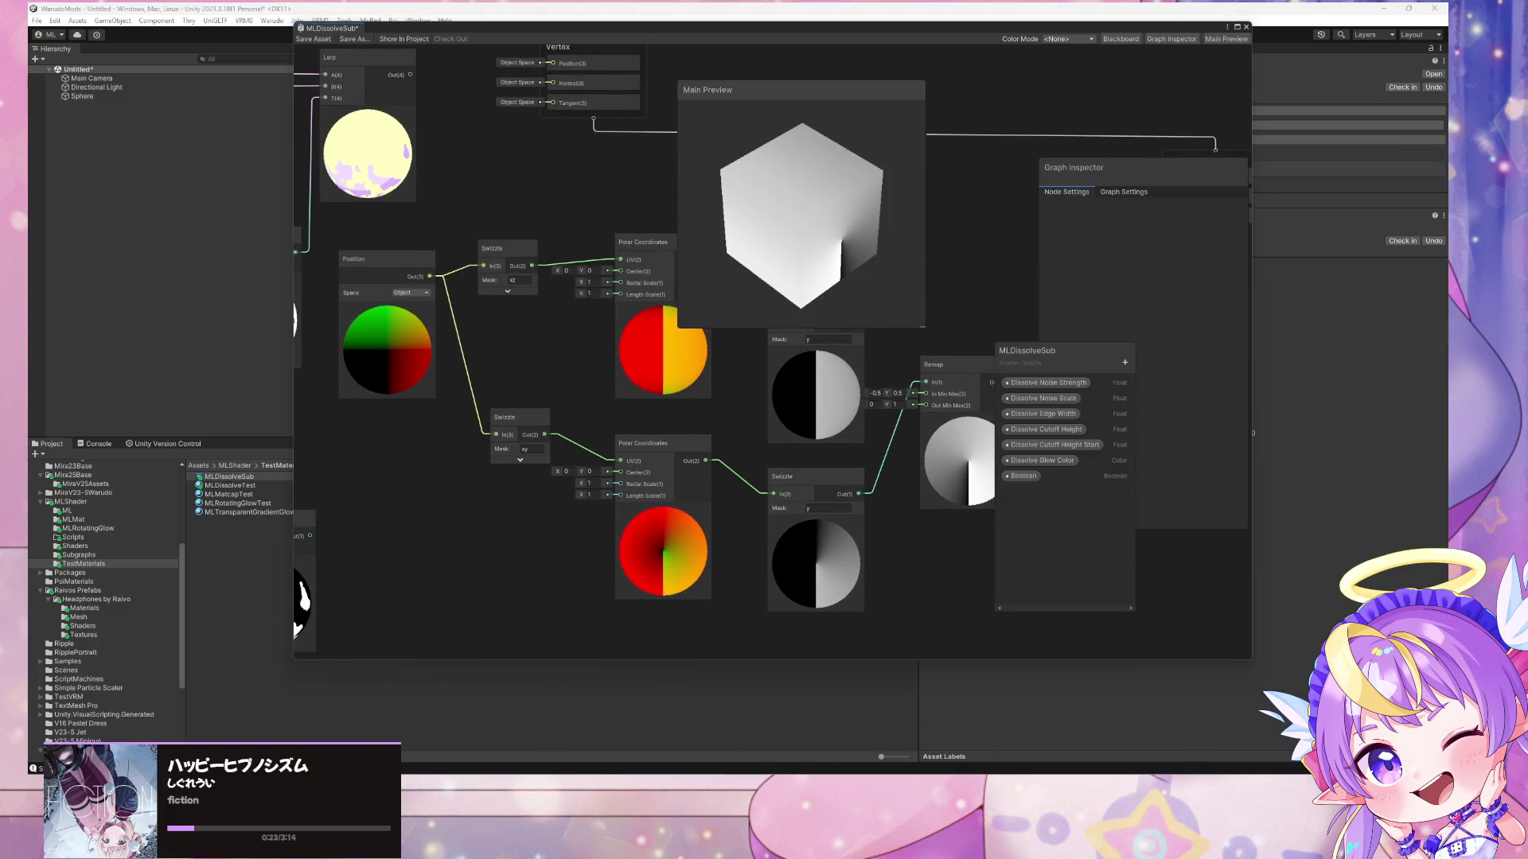
key("alt+Tab")
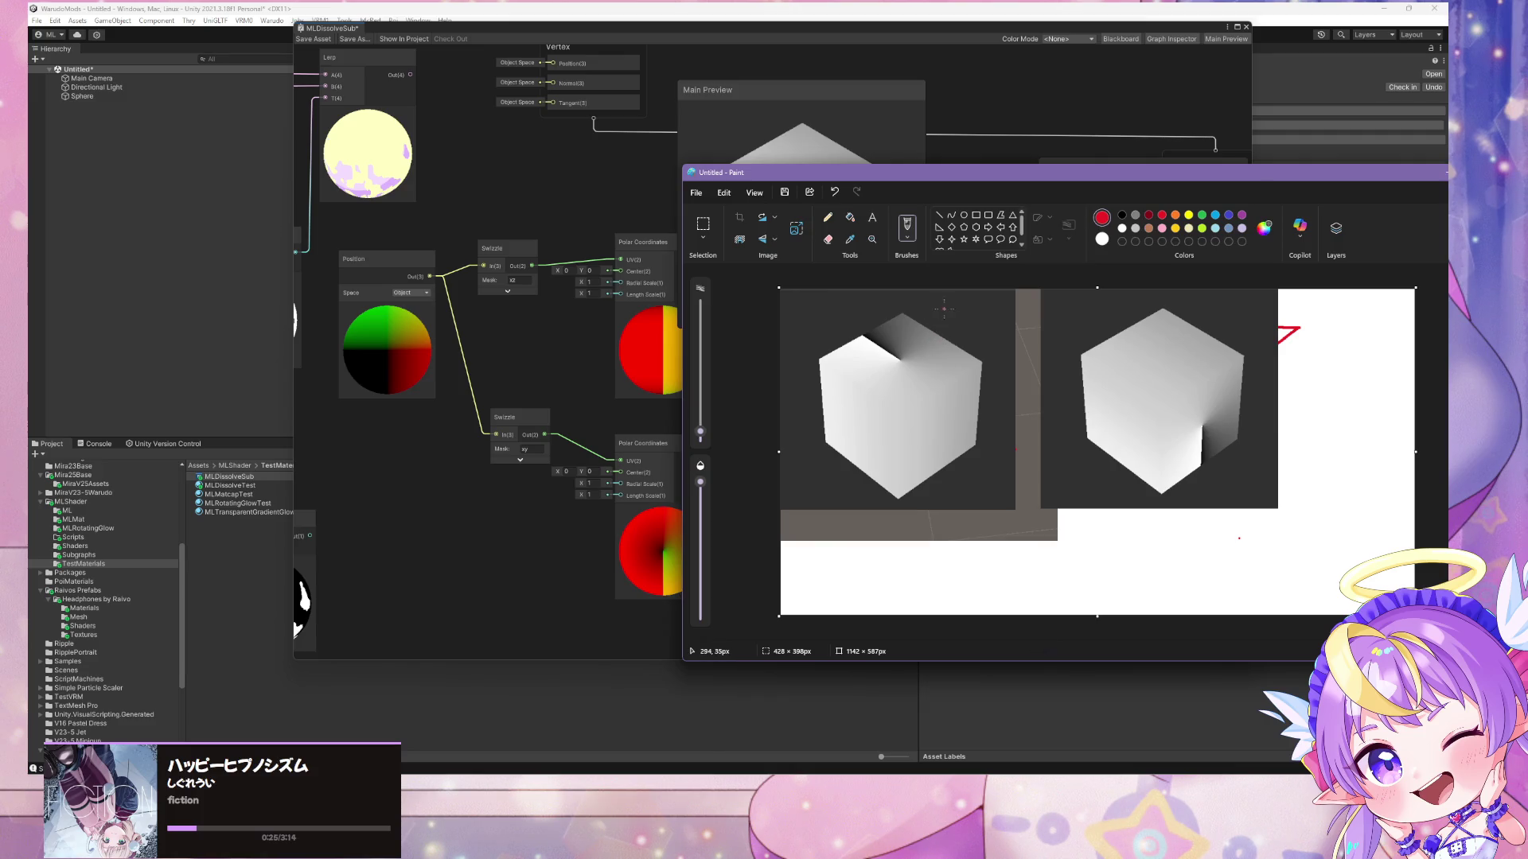
- Label the cubes XZ and XY in red and mark 1 at the left cube's top corner
mouse_move(937, 303)
left_mouse_down()
mouse_move(960, 320)
mouse_move(937, 320)
mouse_move(991, 320)
left_mouse_up()
left_click_drag(1218, 303, 1236, 316)
left_click_drag(1235, 303, 1252, 324)
left_click_drag(855, 341, 859, 350)
key("ctrl+z")
left_click_drag(857, 338, 858, 349)
- Draw arcs around each cube's seam with arrowheads and 0.5 values
mouse_move(903, 336)
left_mouse_down()
mouse_move(932, 368)
mouse_move(907, 390)
mouse_move(873, 388)
mouse_move(871, 359)
mouse_move(858, 366)
mouse_move(881, 373)
mouse_move(857, 366)
mouse_move(964, 396)
left_mouse_up()
left_click(960, 392)
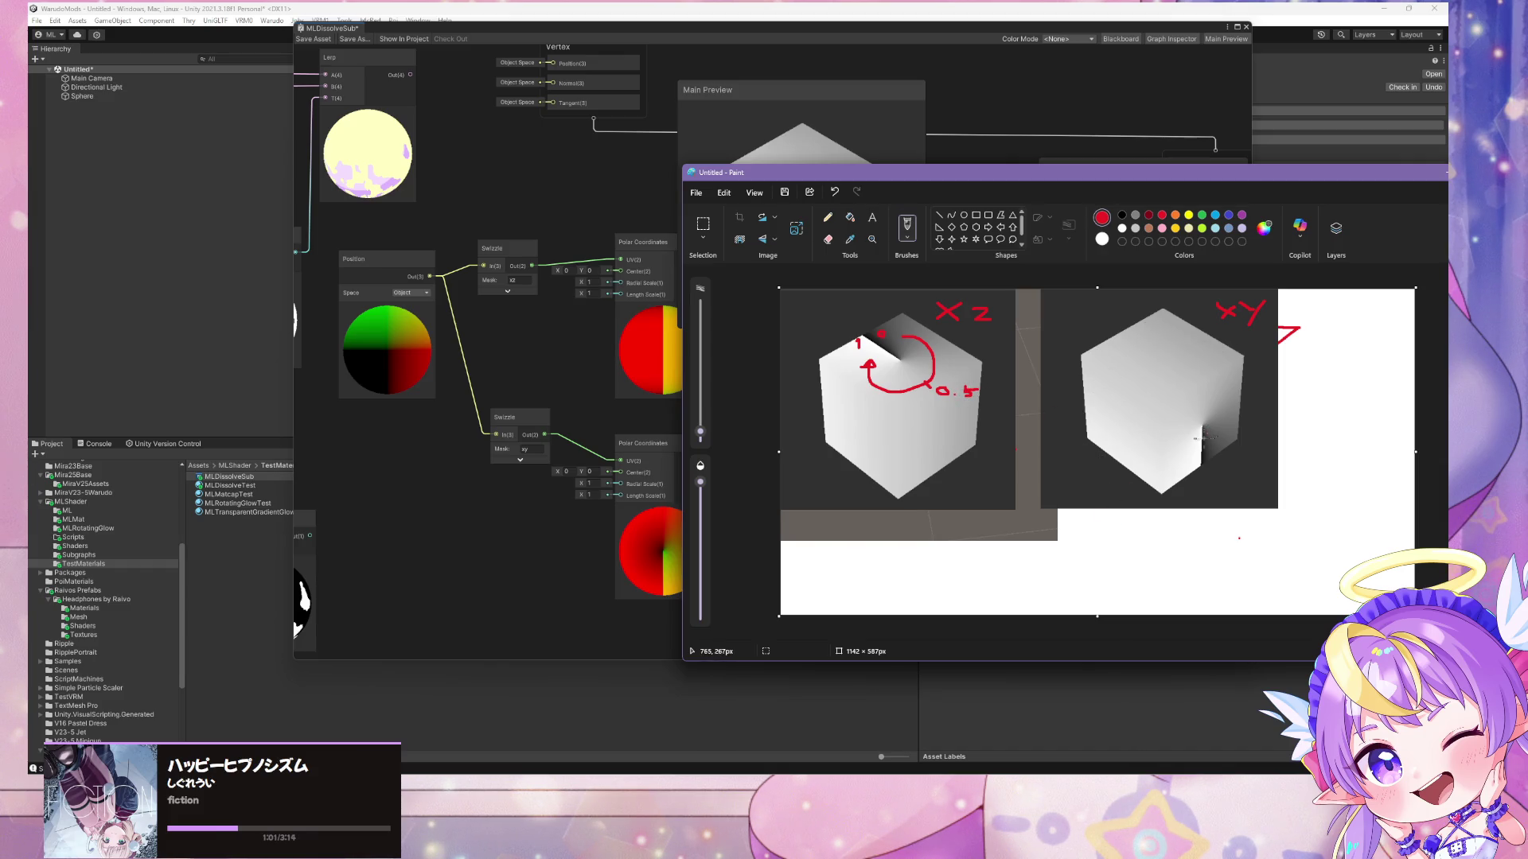
mouse_move(1210, 454)
left_mouse_down()
mouse_move(1196, 465)
mouse_move(1230, 424)
mouse_move(1193, 389)
mouse_move(1166, 426)
mouse_move(1186, 457)
left_mouse_up()
mouse_move(1191, 382)
left_mouse_down()
mouse_move(1177, 362)
mouse_move(1211, 354)
left_mouse_up()
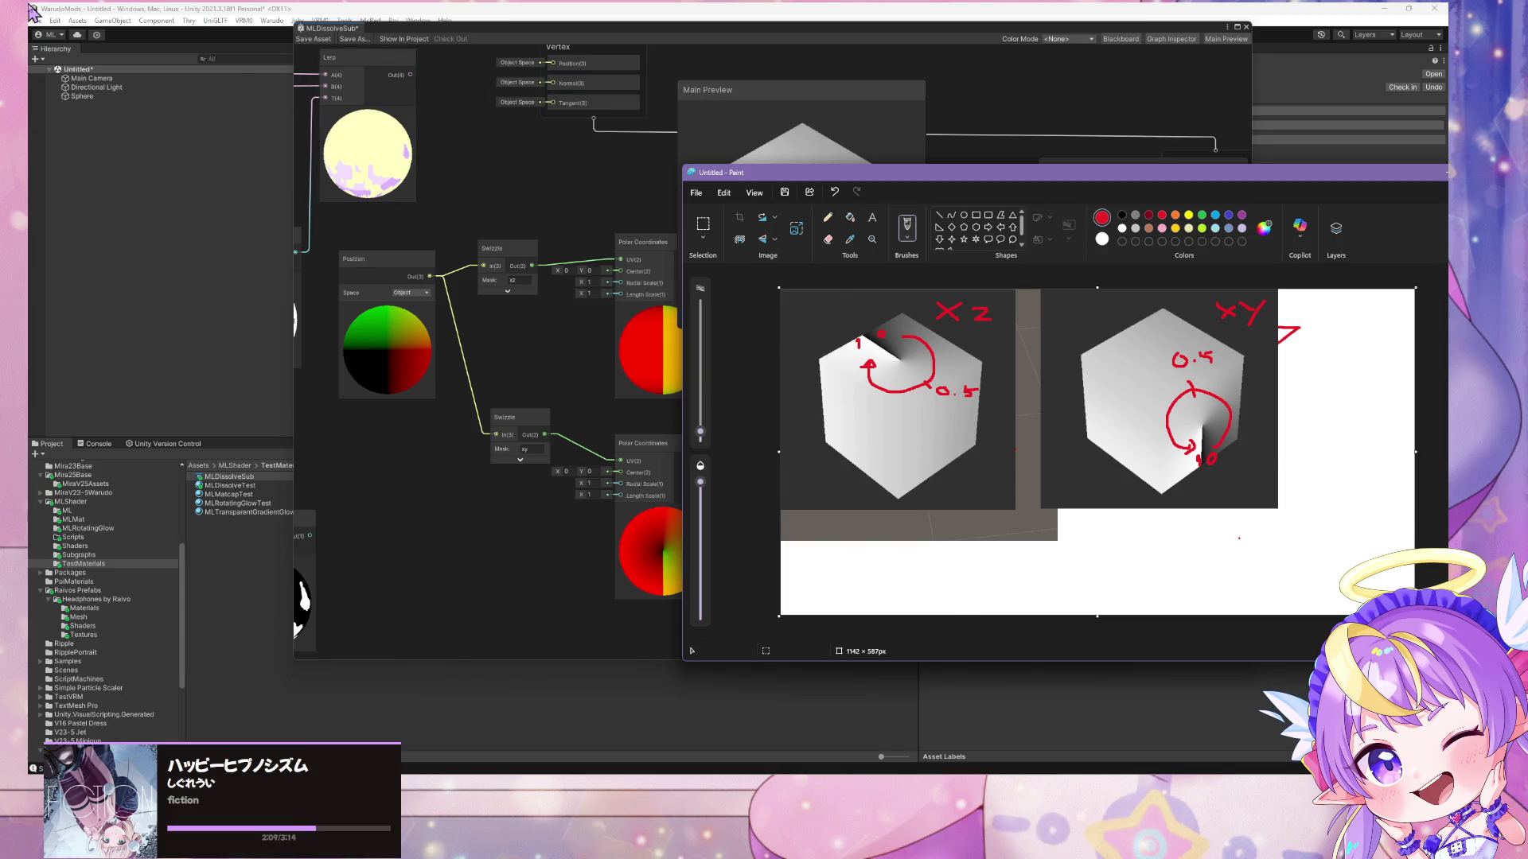
- Bring the MLDissolveSub graph back in front of Paint and rotate the preview cube to check its shading
left_click(300, 586)
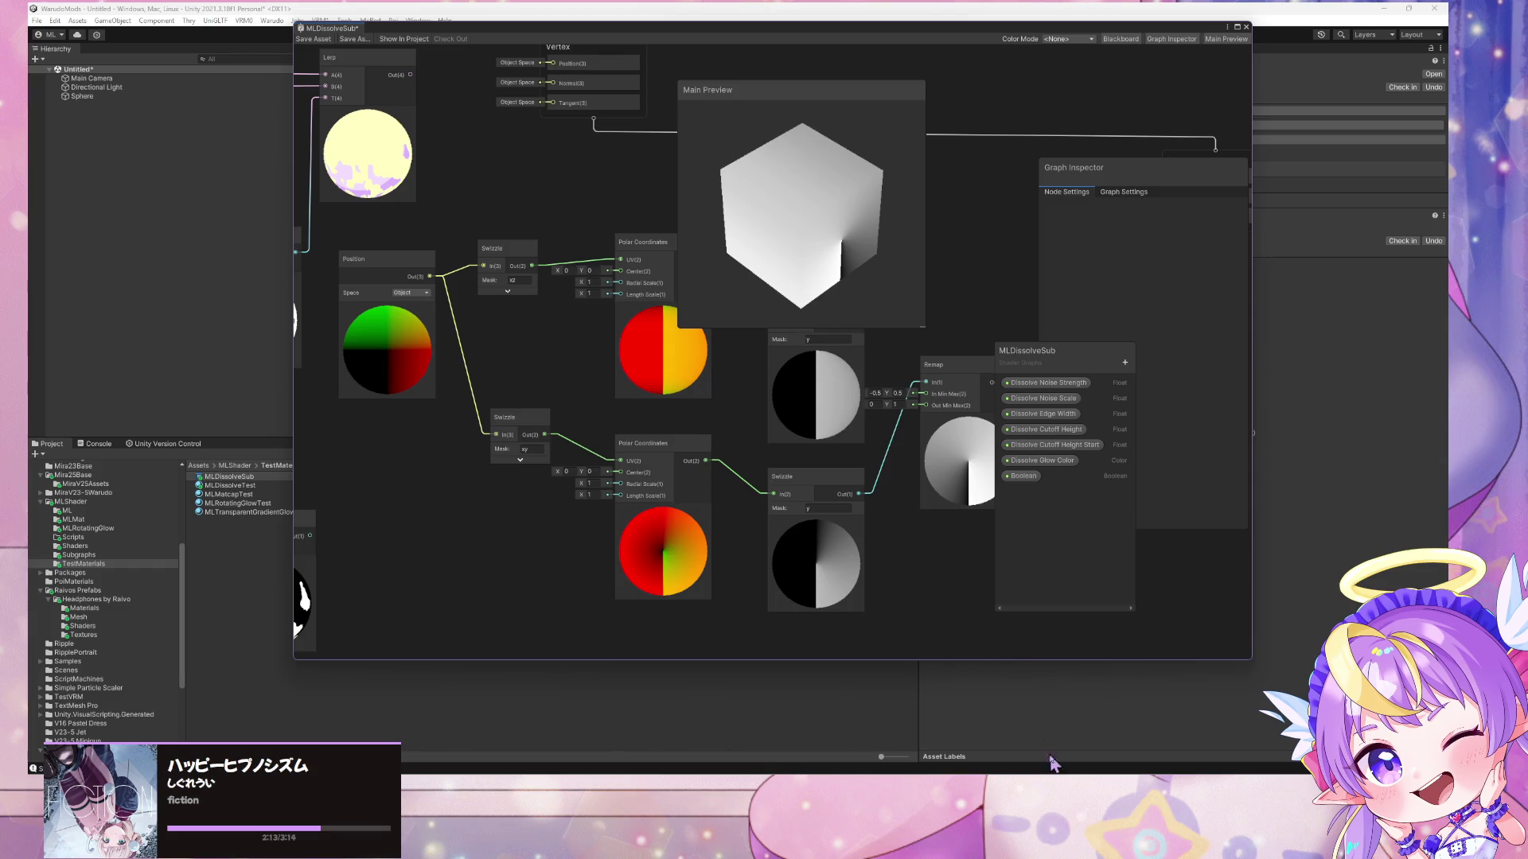
left_click_drag(804, 273, 813, 247)
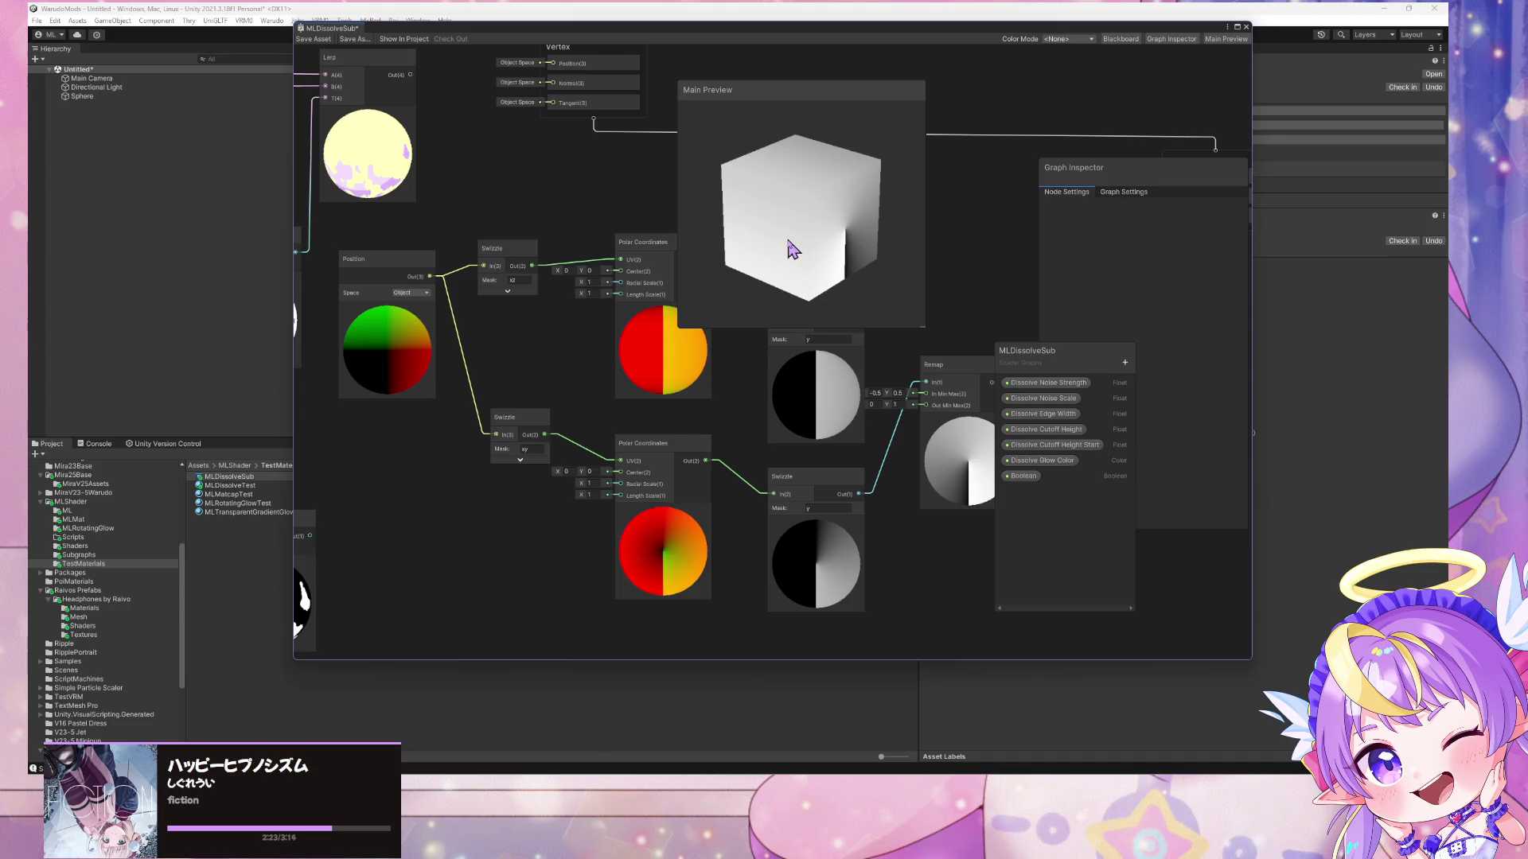
- Move the Remap node aside and add a Vector 2 node via the node search
right_click(960, 436)
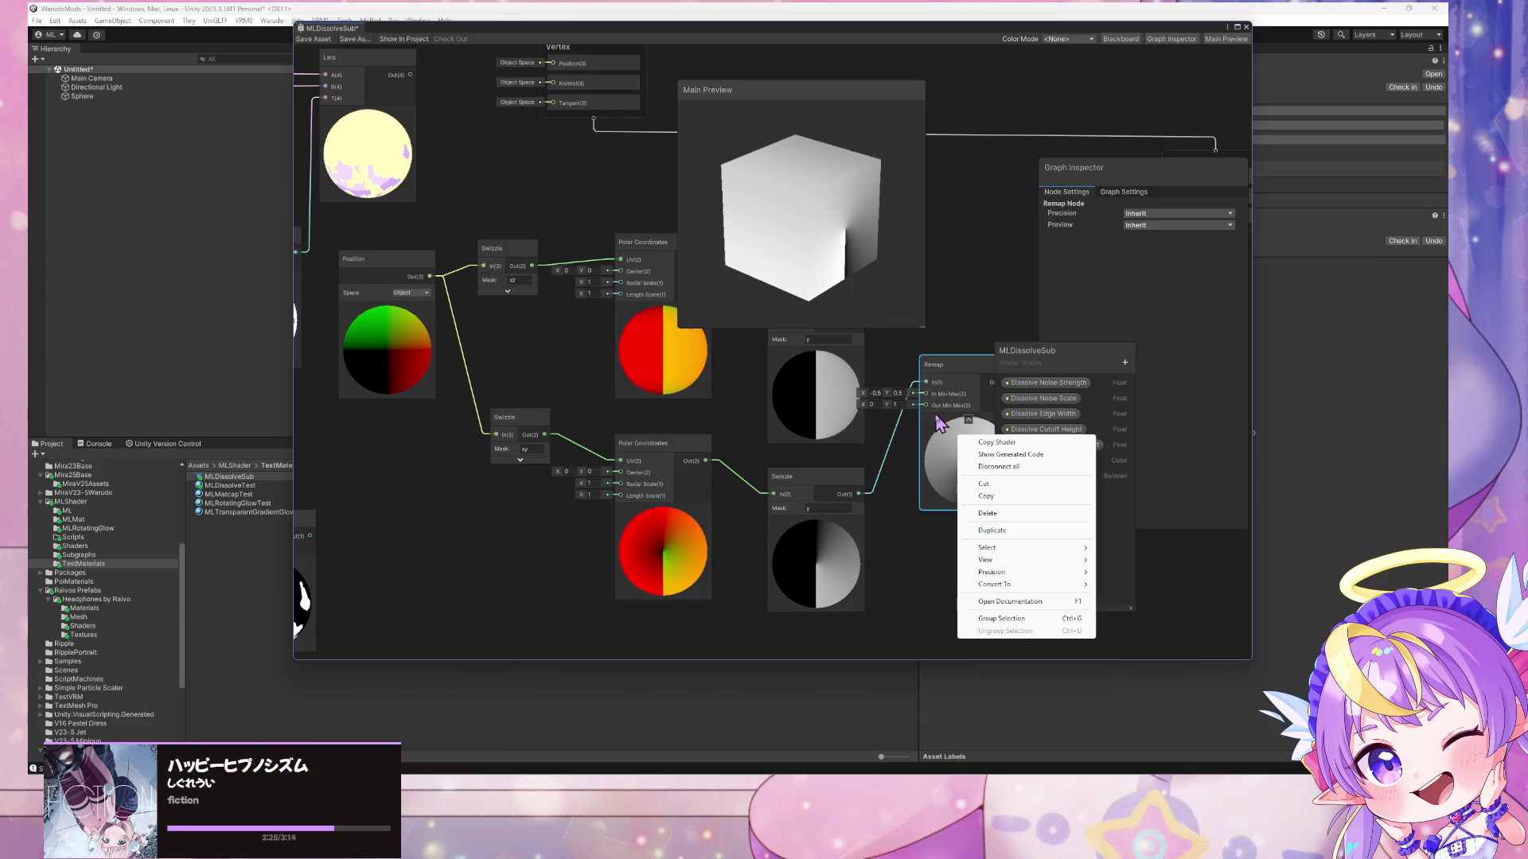
left_click(895, 468)
mouse_move(953, 370)
left_mouse_down()
mouse_move(983, 404)
mouse_move(883, 433)
left_mouse_up()
key("space")
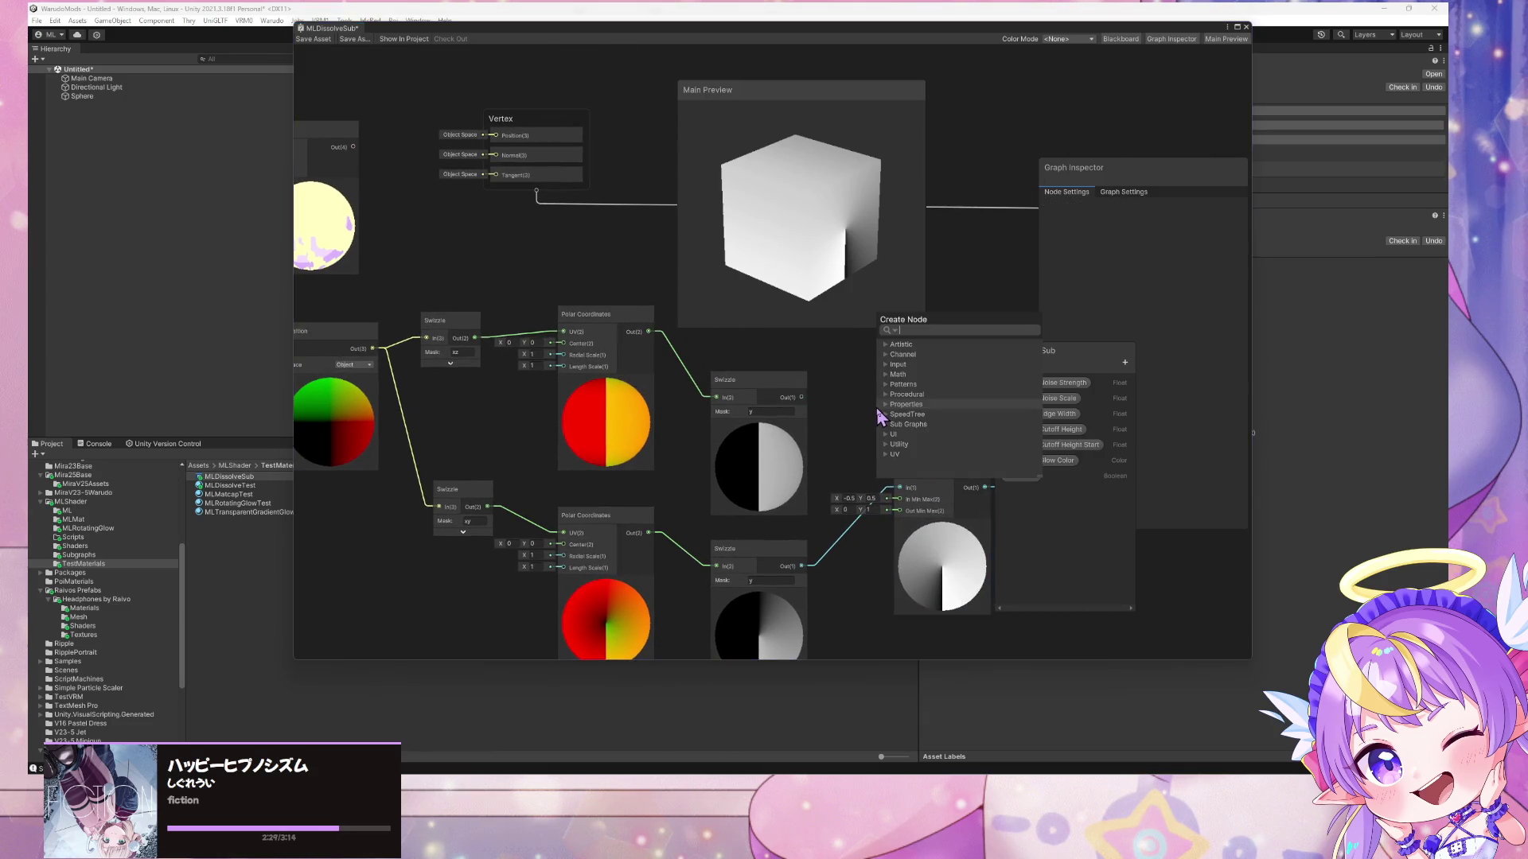
type("vector")
key("Up")
key("Up")
key("Up")
key("Return")
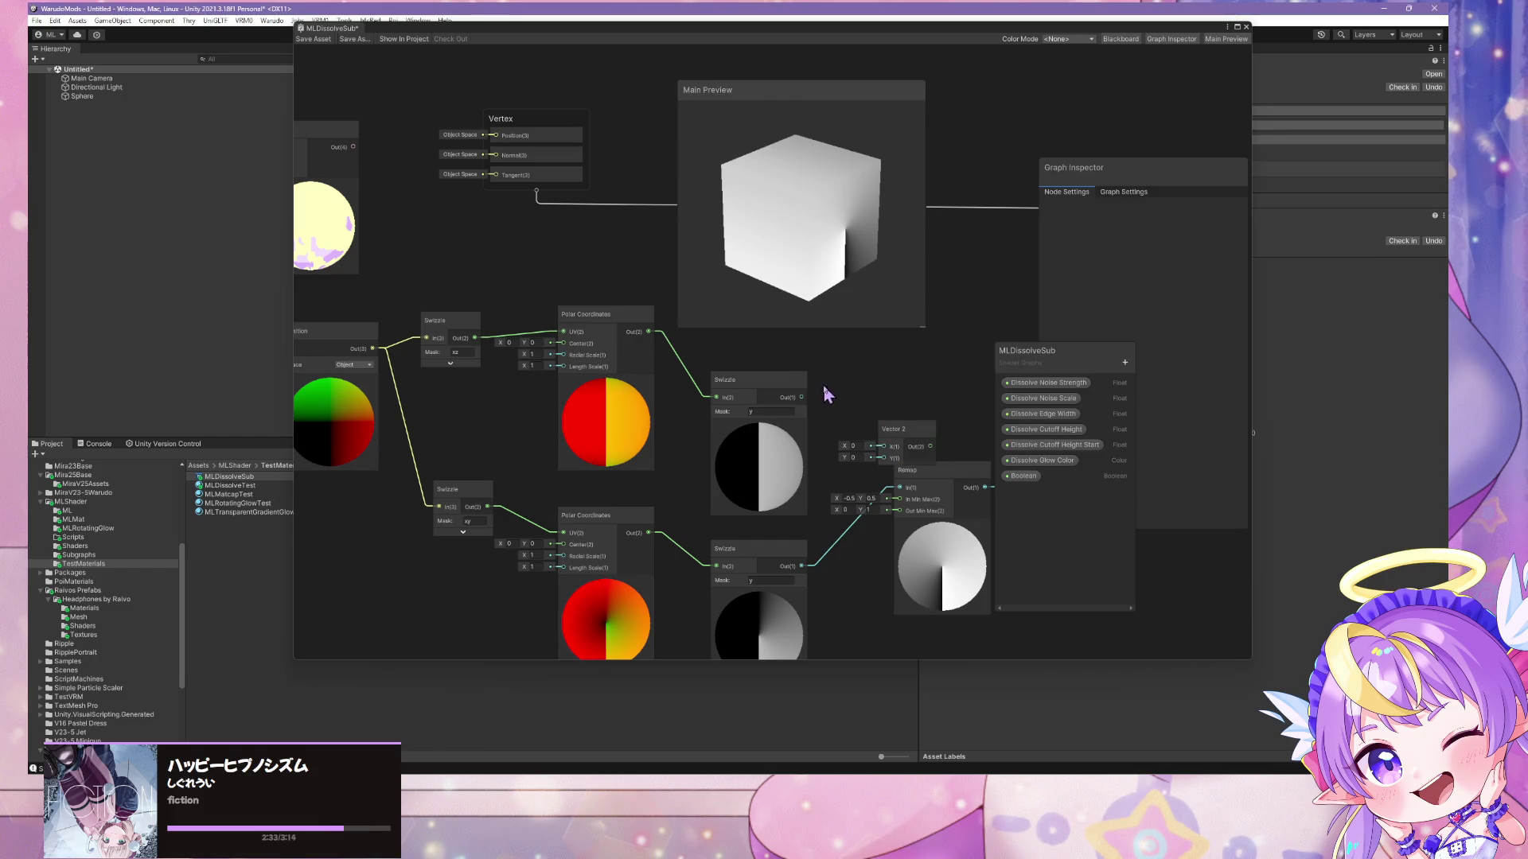
- Wire the top Swizzle into Vector 2's X and the lower Swizzle into Y, checking the red-green preview
left_click_drag(801, 397, 883, 446)
left_click_drag(813, 564, 885, 459)
mouse_move(885, 458)
left_mouse_down()
mouse_move(853, 406)
mouse_move(784, 426)
mouse_move(979, 255)
mouse_move(962, 241)
left_mouse_up()
mouse_move(823, 263)
left_mouse_down()
mouse_move(757, 273)
mouse_move(855, 252)
mouse_move(818, 253)
left_mouse_up()
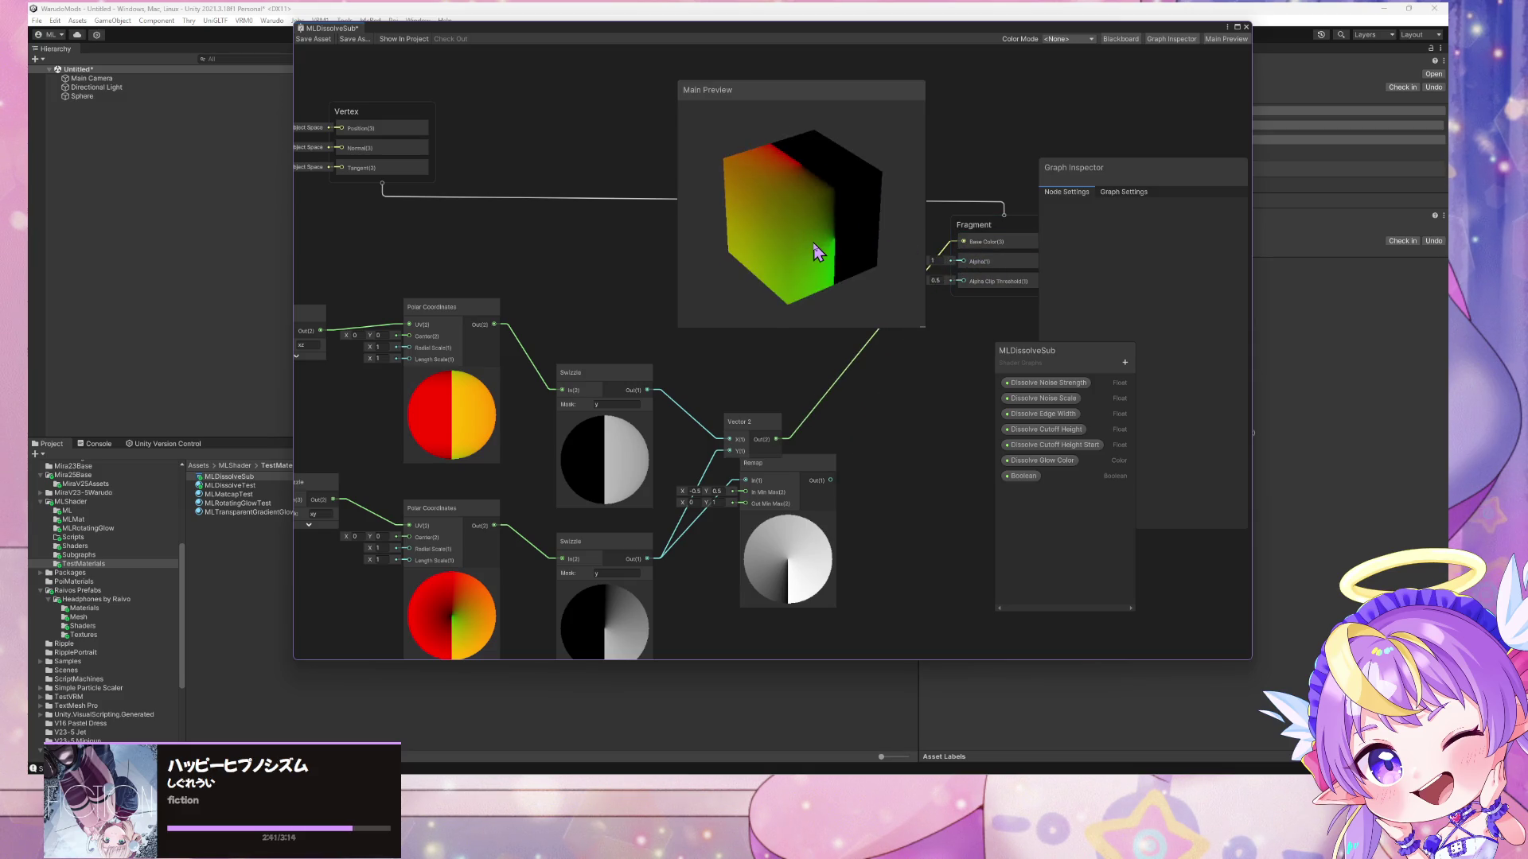
left_click_drag(760, 416, 759, 387)
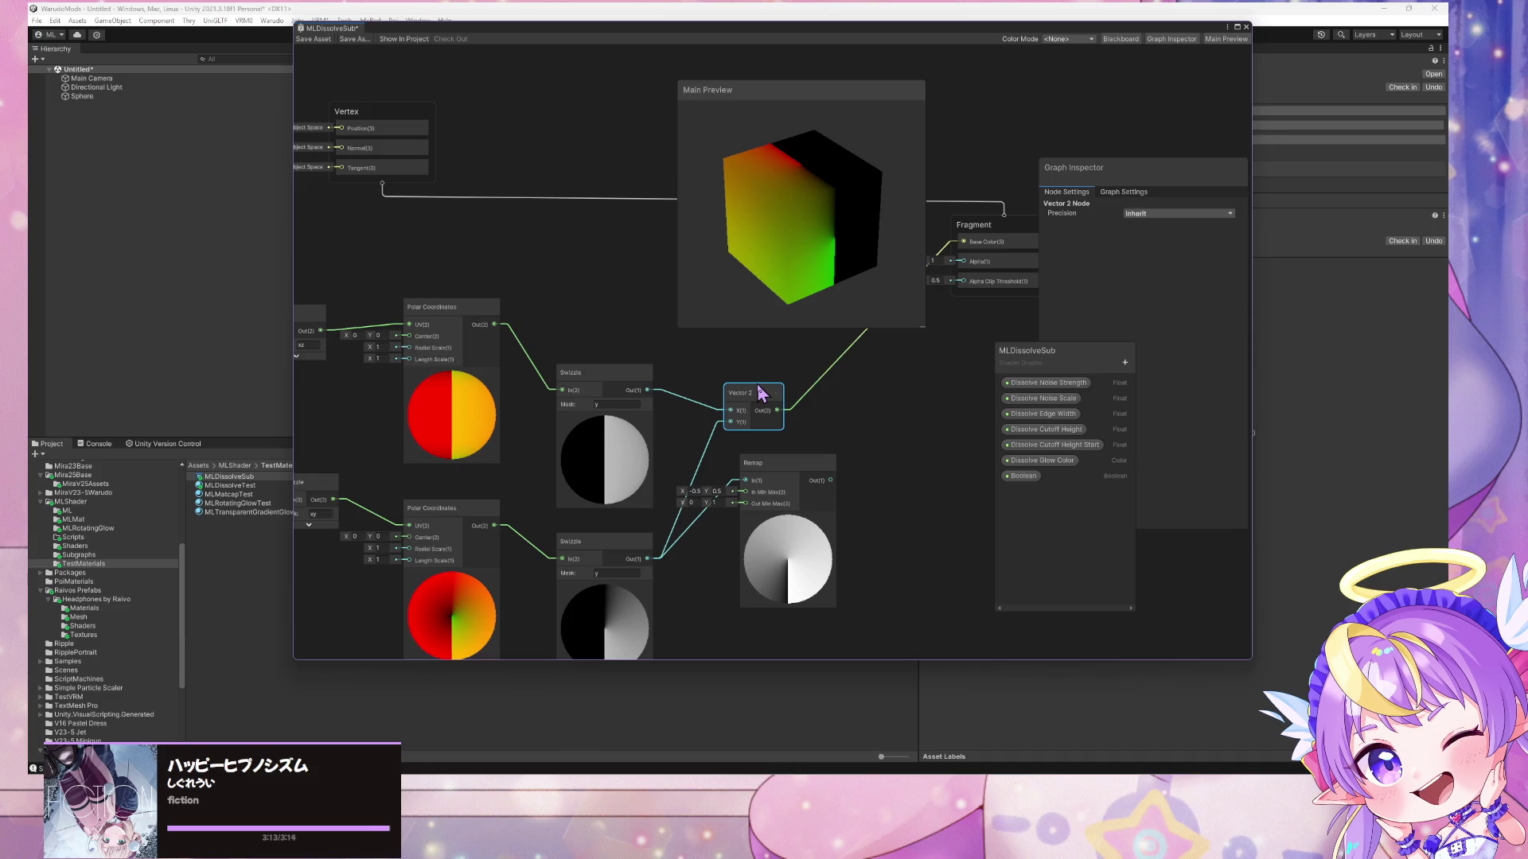
key("alt+Tab")
- Search Google for 'smooth seam polar uv shader graph unity'
type("uv")
key("Return")
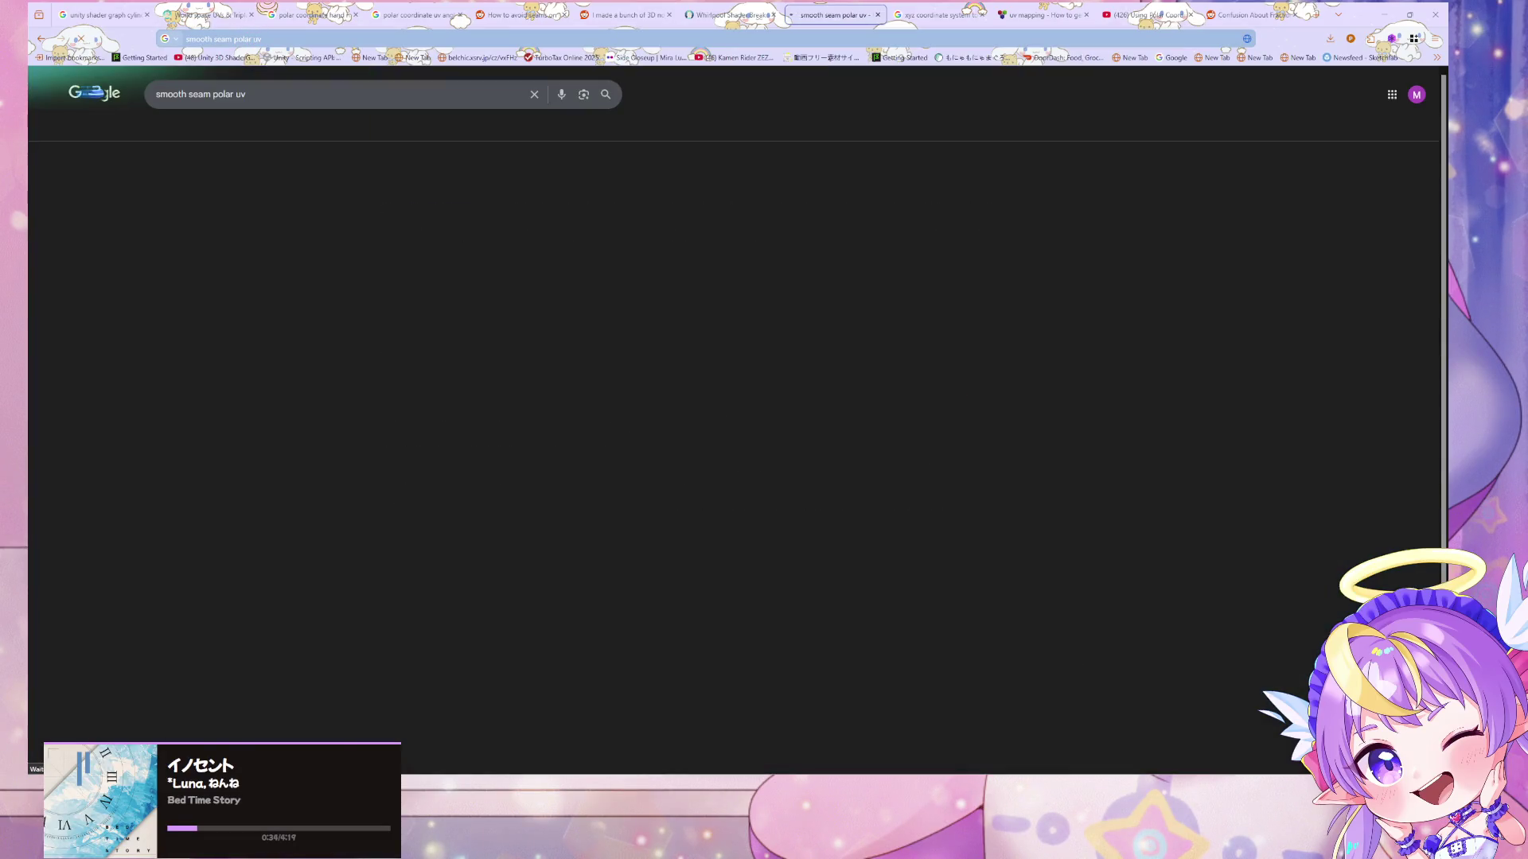
left_click(352, 90)
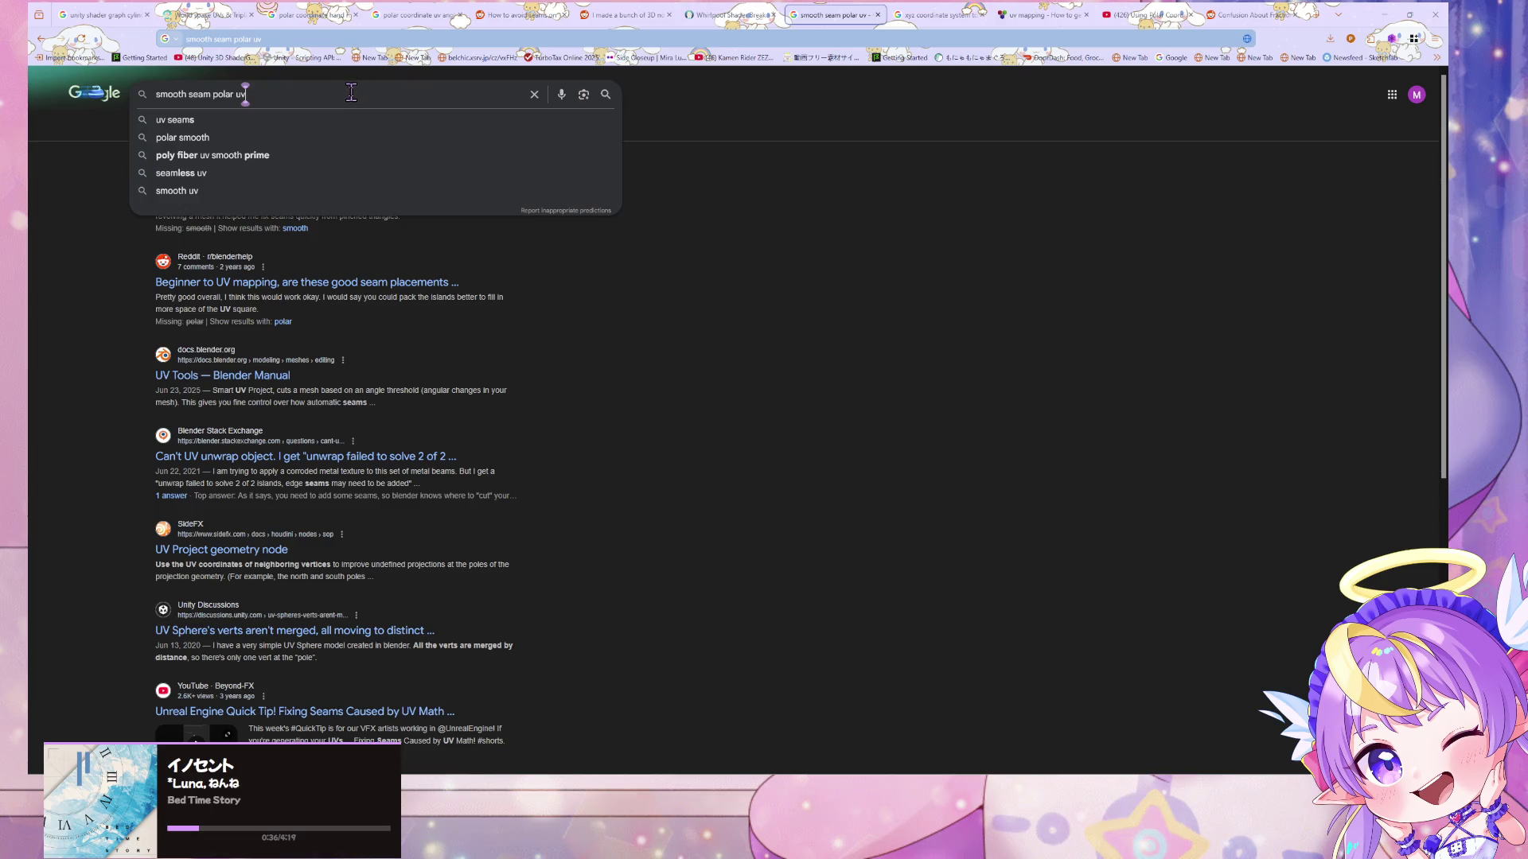
type(" shad")
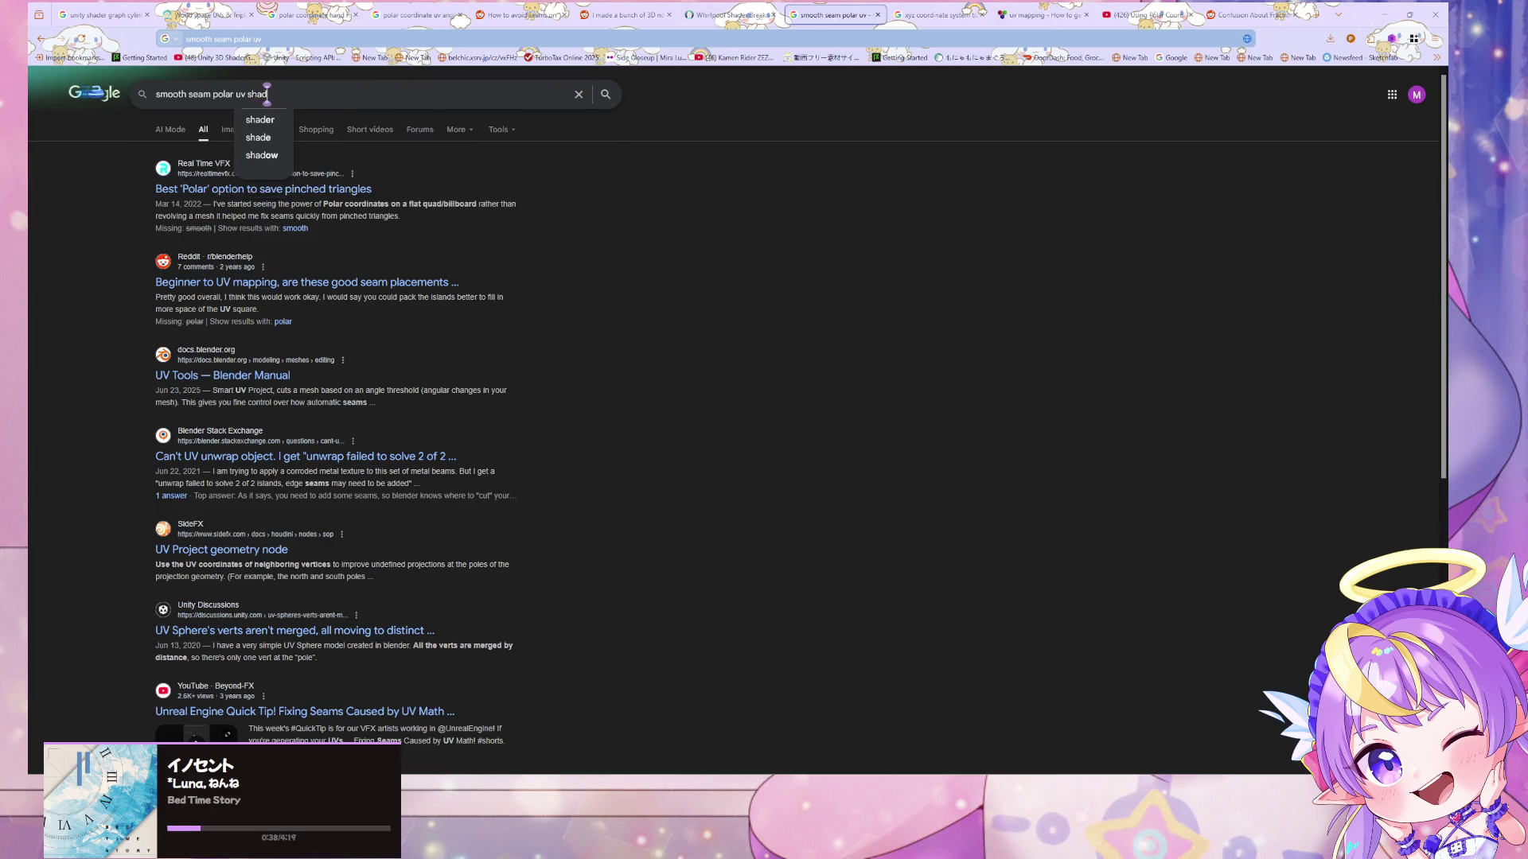
type("er graph unity")
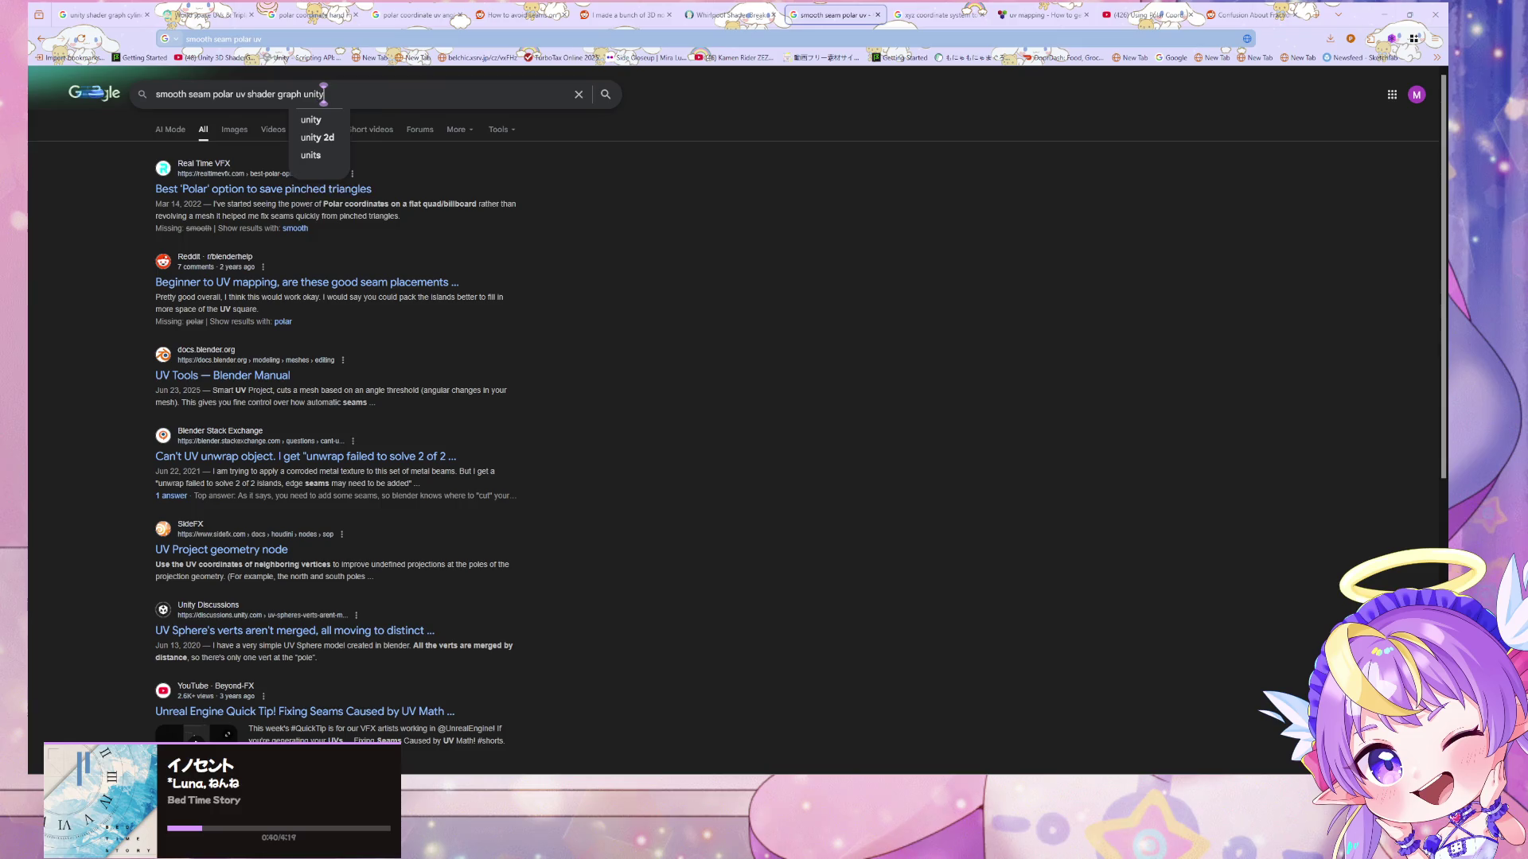
key("Return")
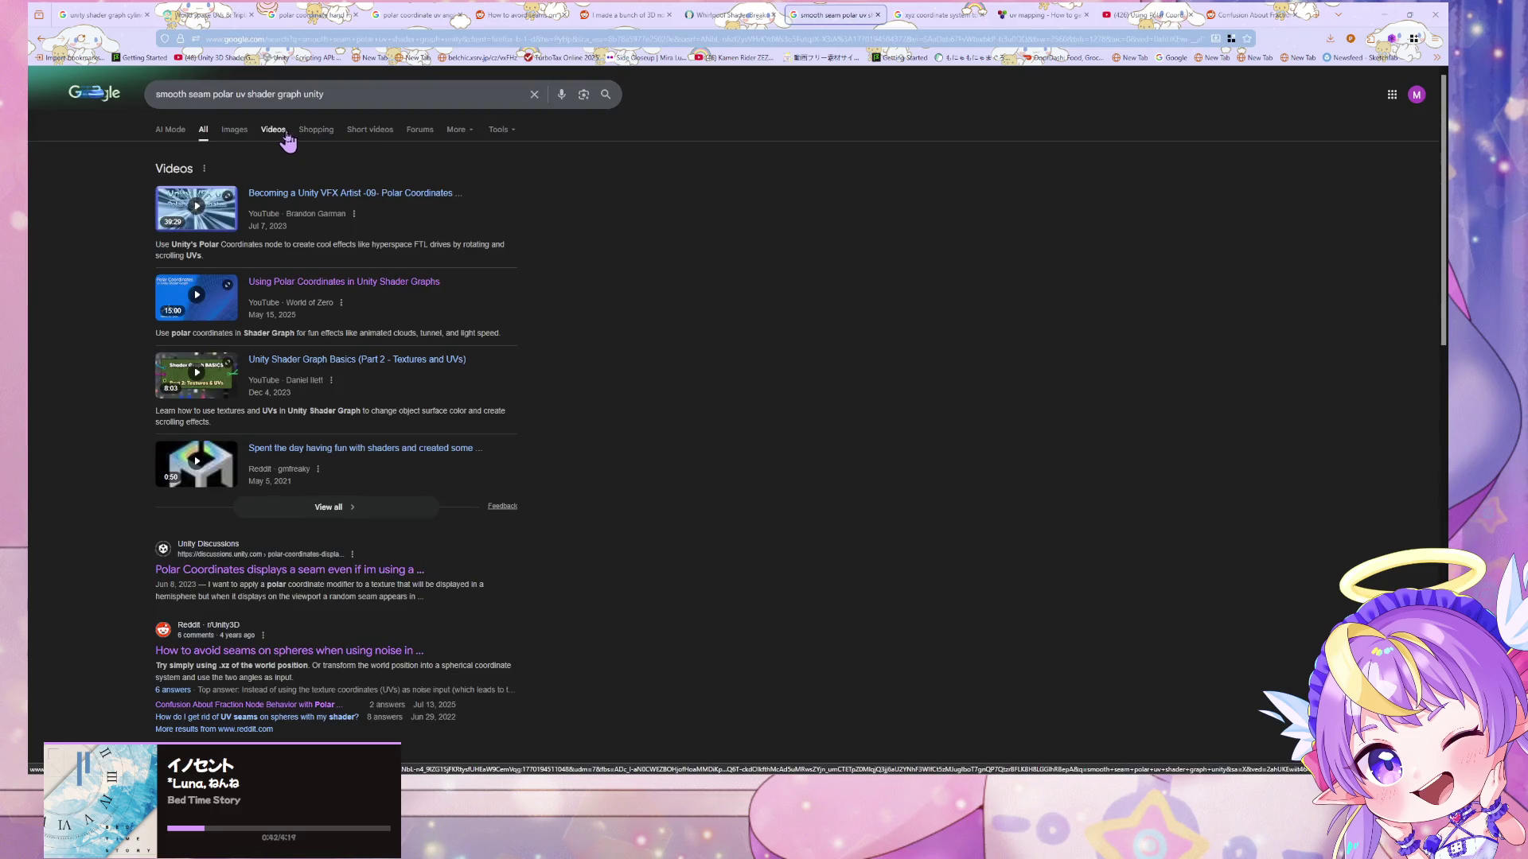
- Open the Reddit UV seams thread and the Polar Coordinates issue thread in new tabs, then view the Reddit one
scroll(283, 147, "down", 3)
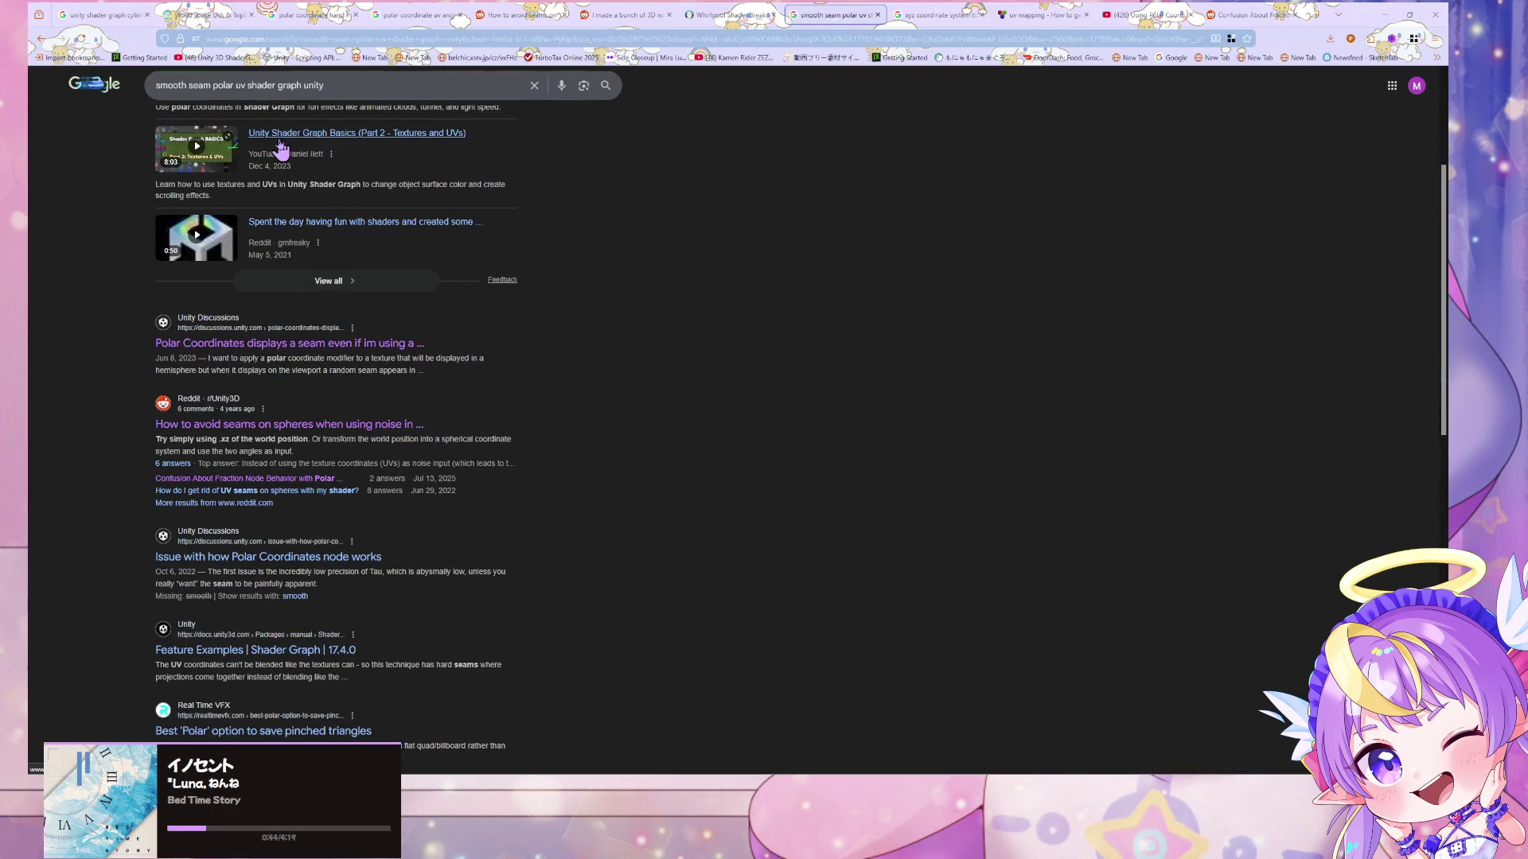
scroll(282, 155, "down", 2)
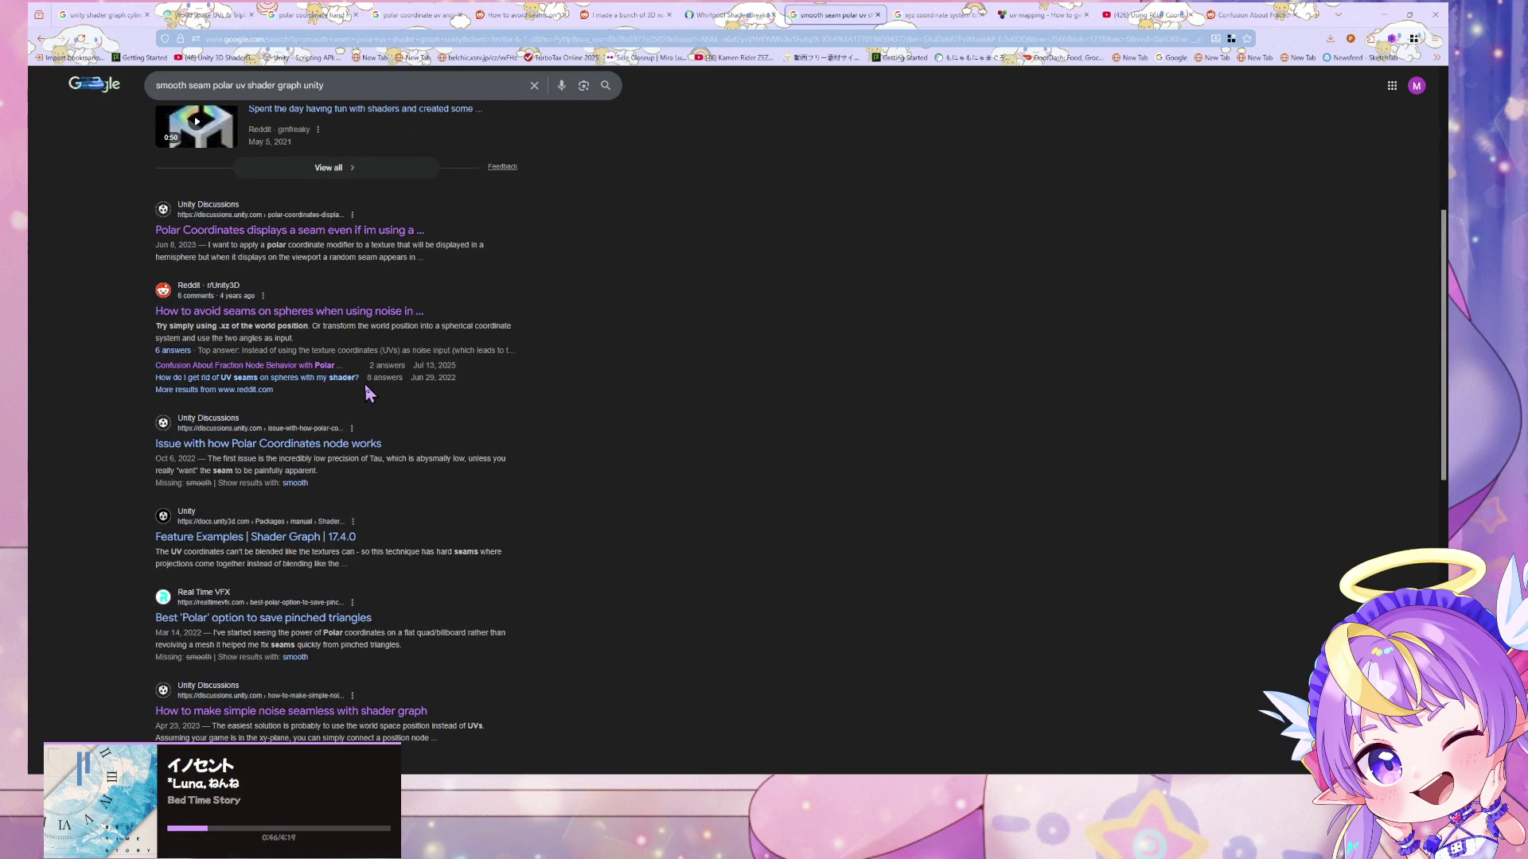
middle_click(343, 378)
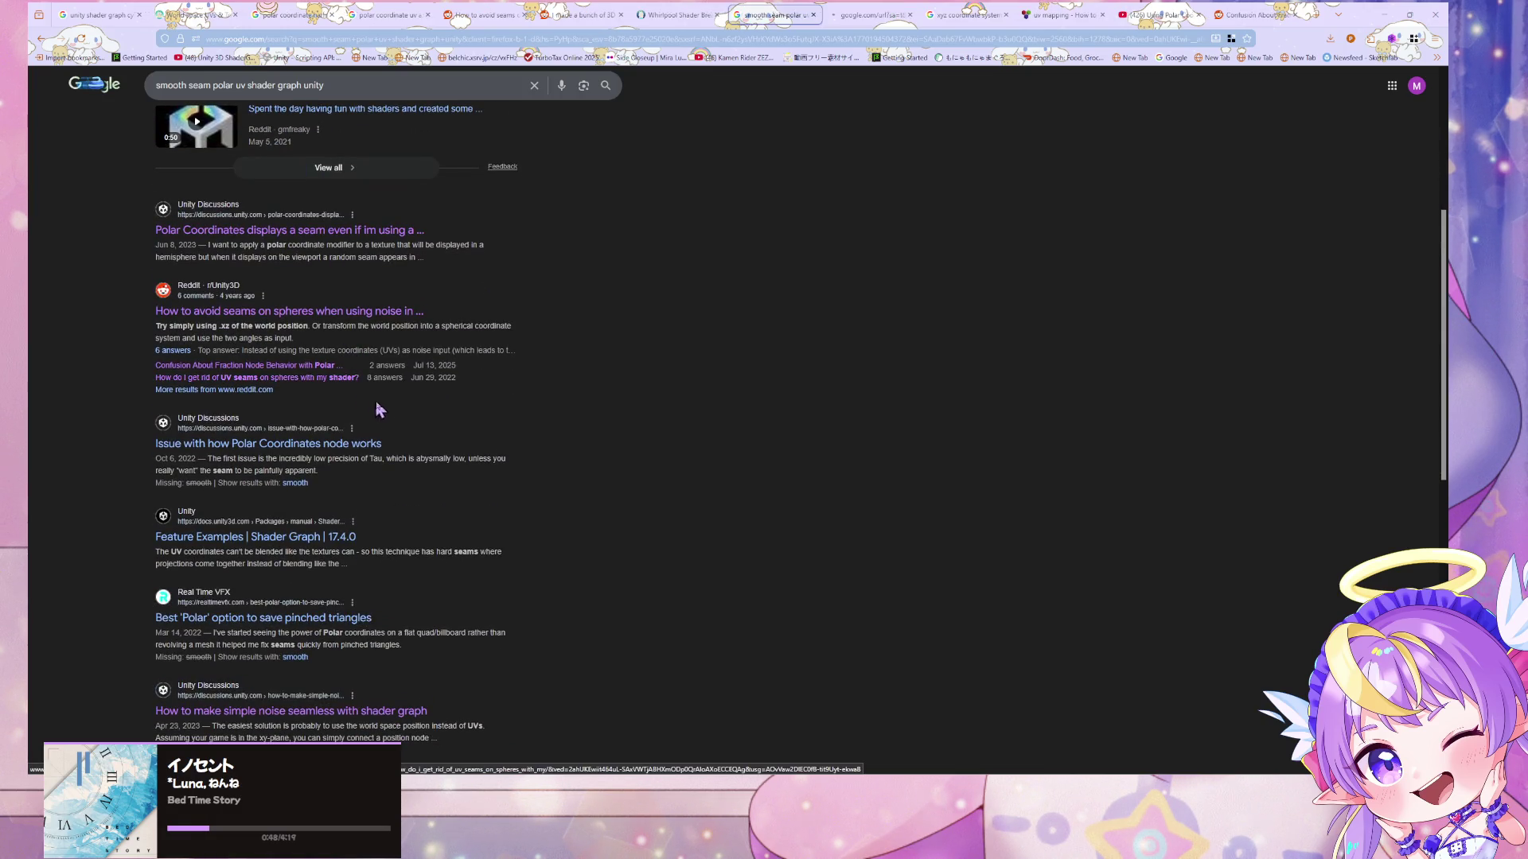
middle_click(379, 443)
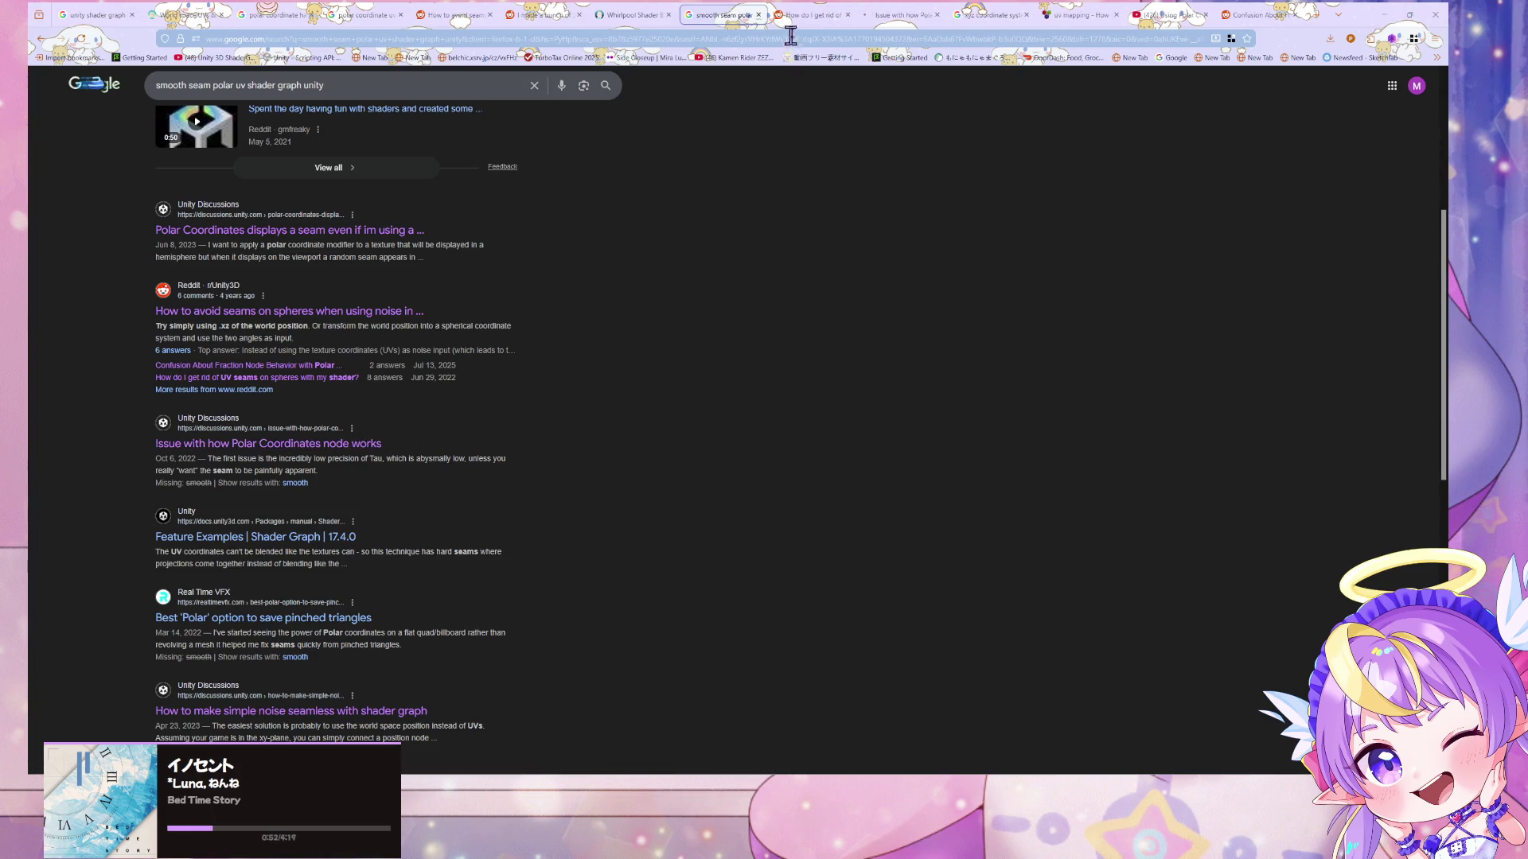
left_click(808, 14)
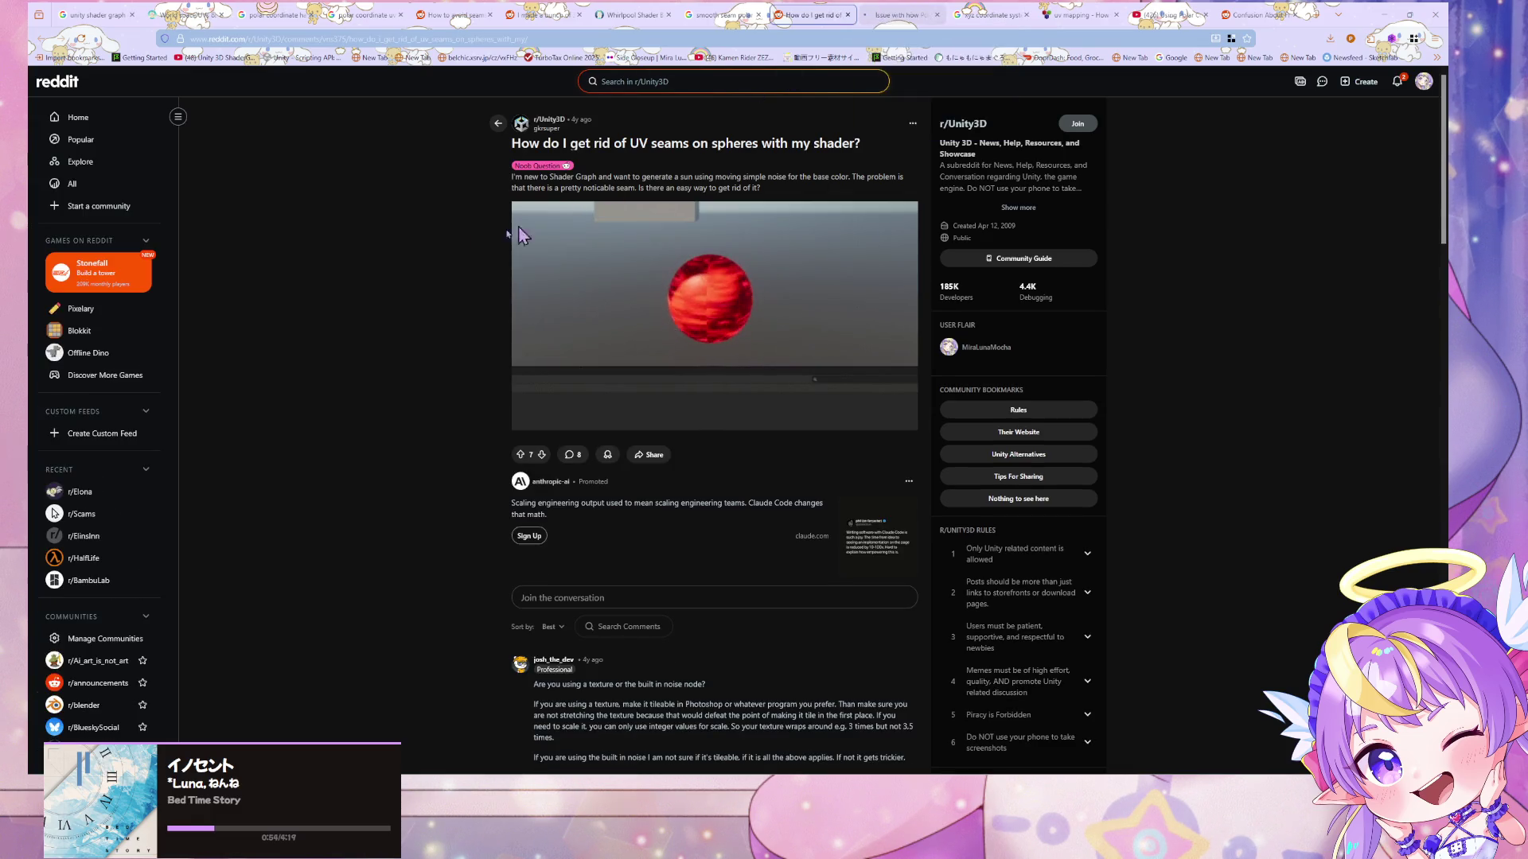
scroll(474, 246, "down", 2)
scroll(474, 246, "down", 2)
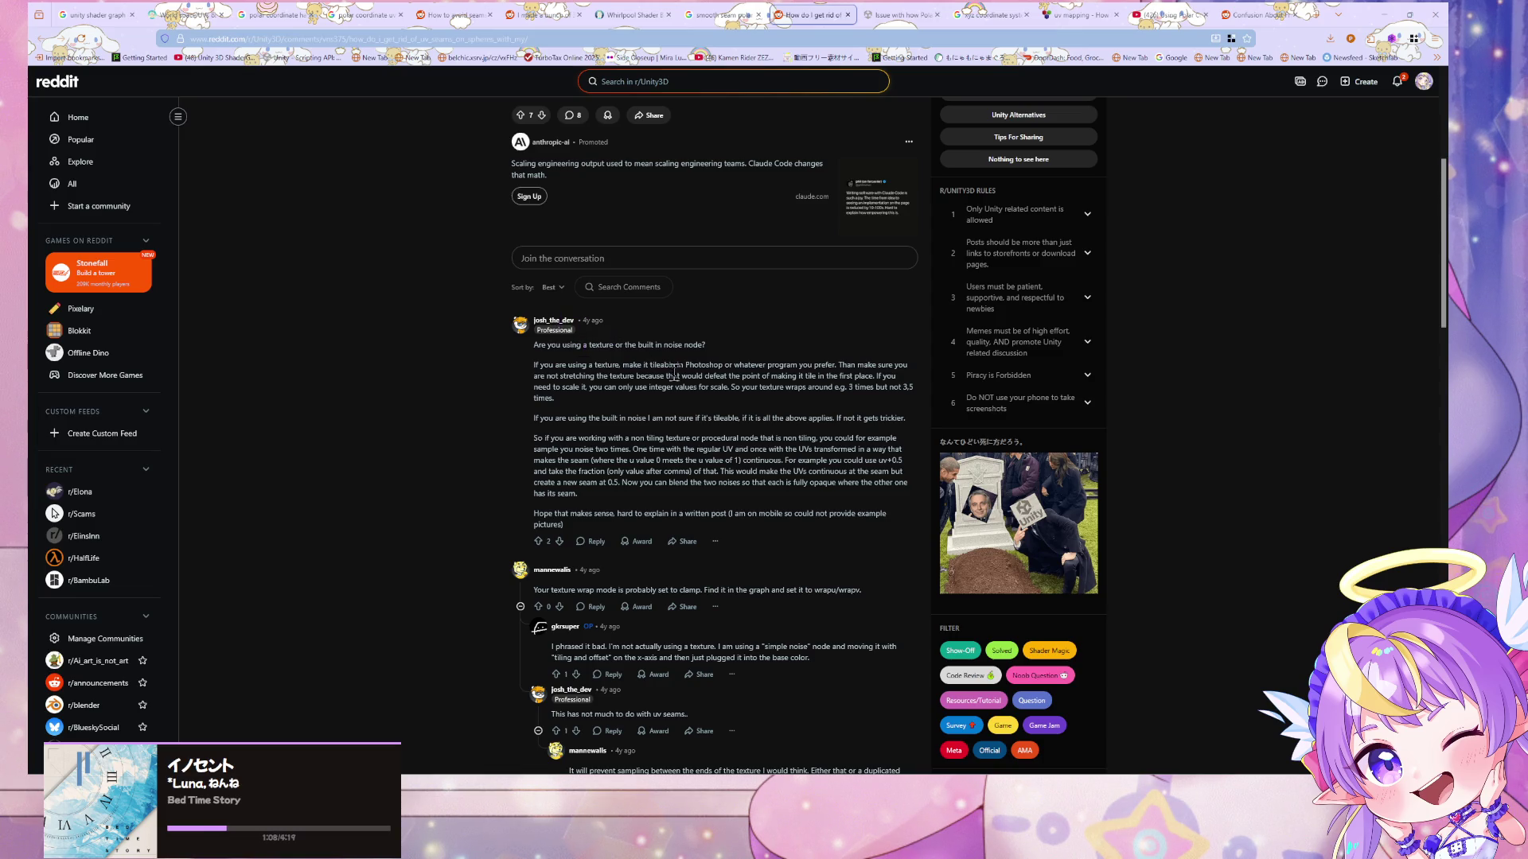
scroll(756, 437, "down", 3)
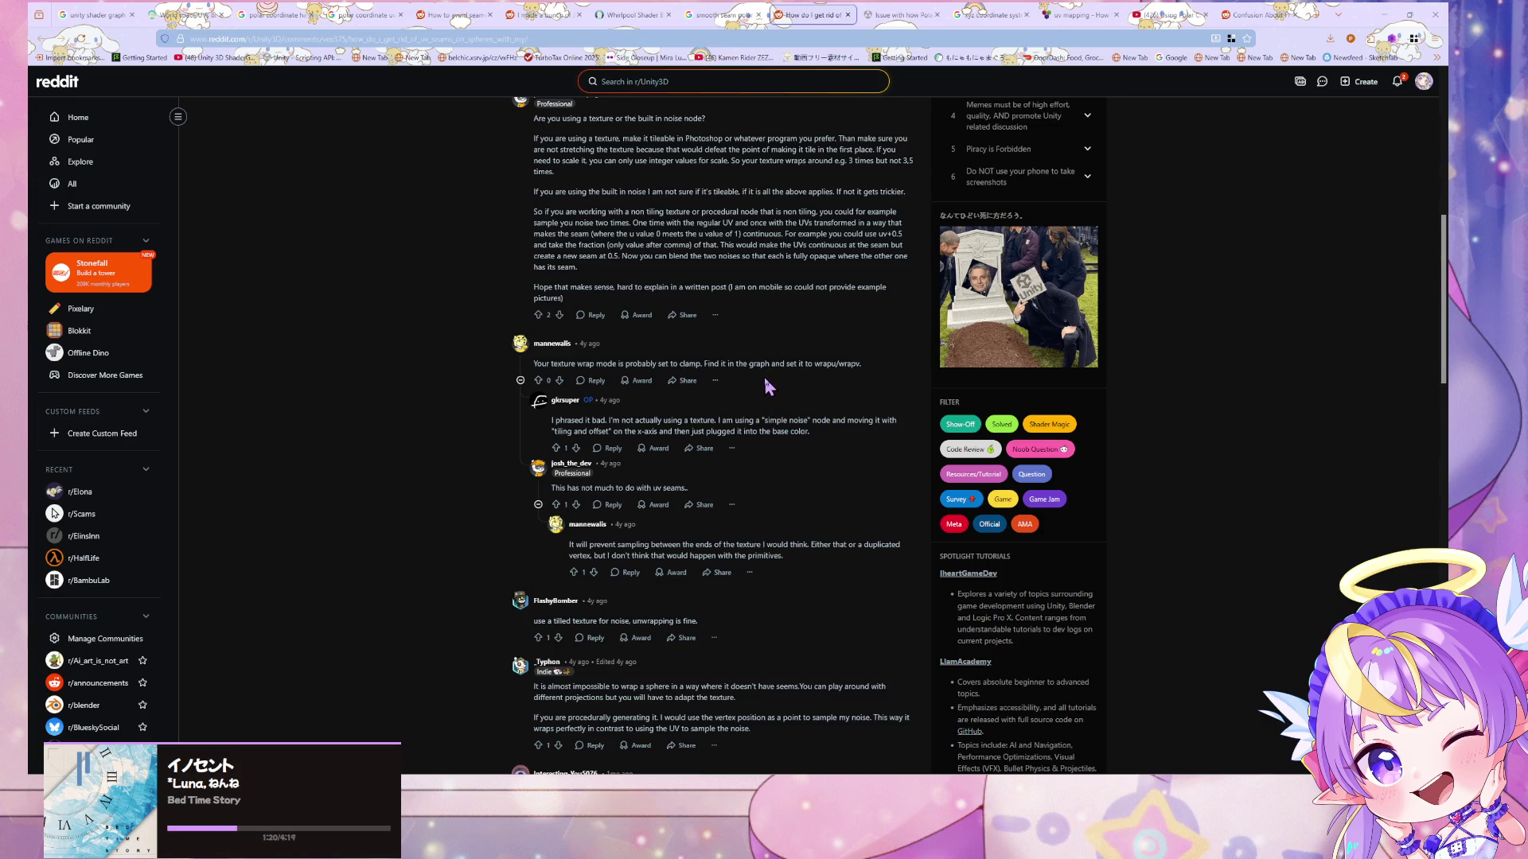
left_click(485, 40)
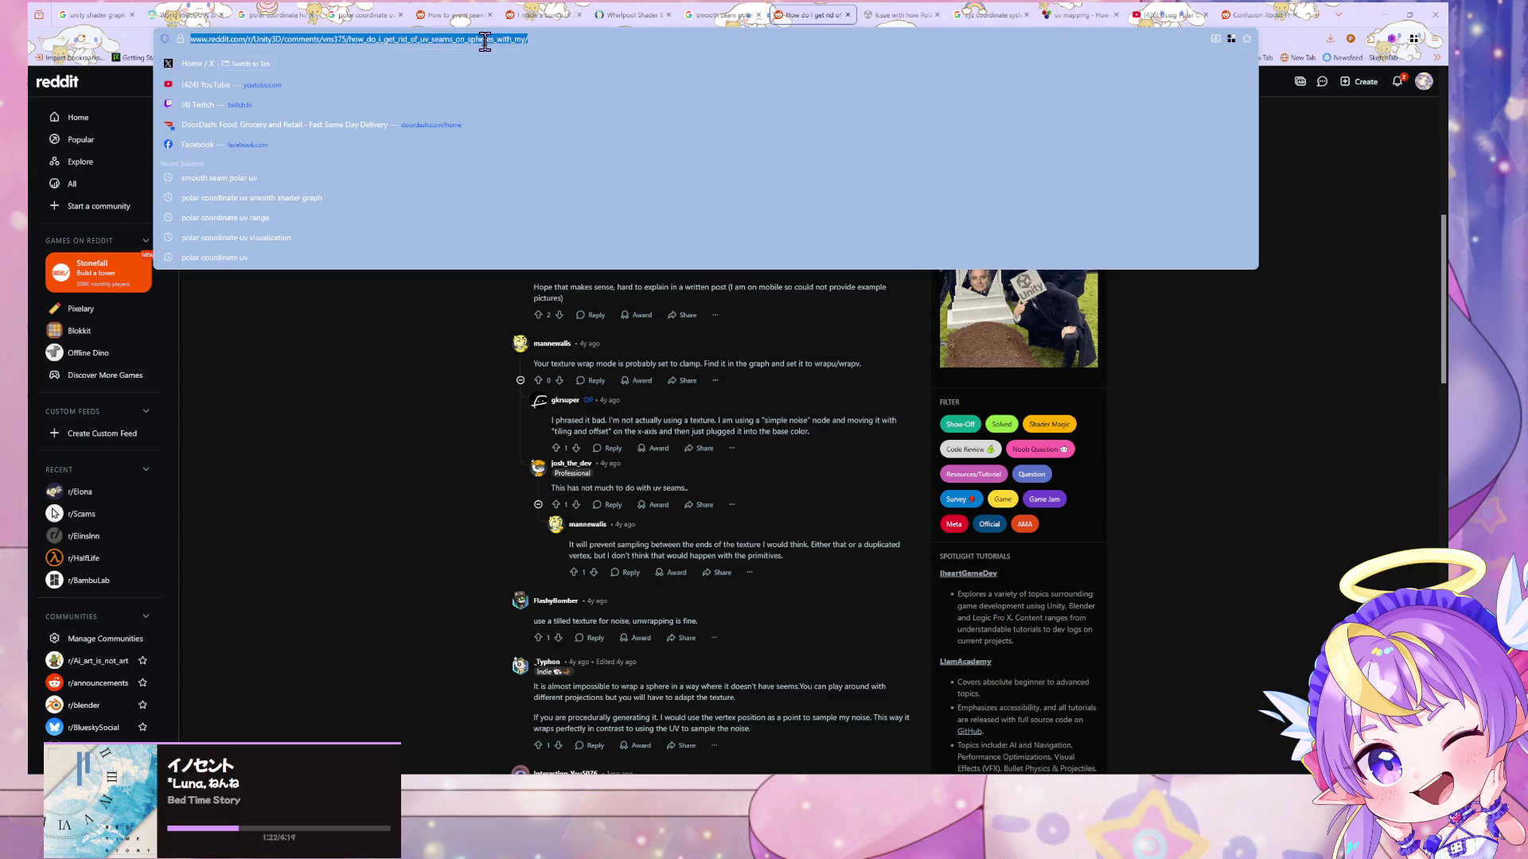
- Search 'seamless simple noise shader graph' and open the Unity Discussions thread on seamless noise
type("seamles")
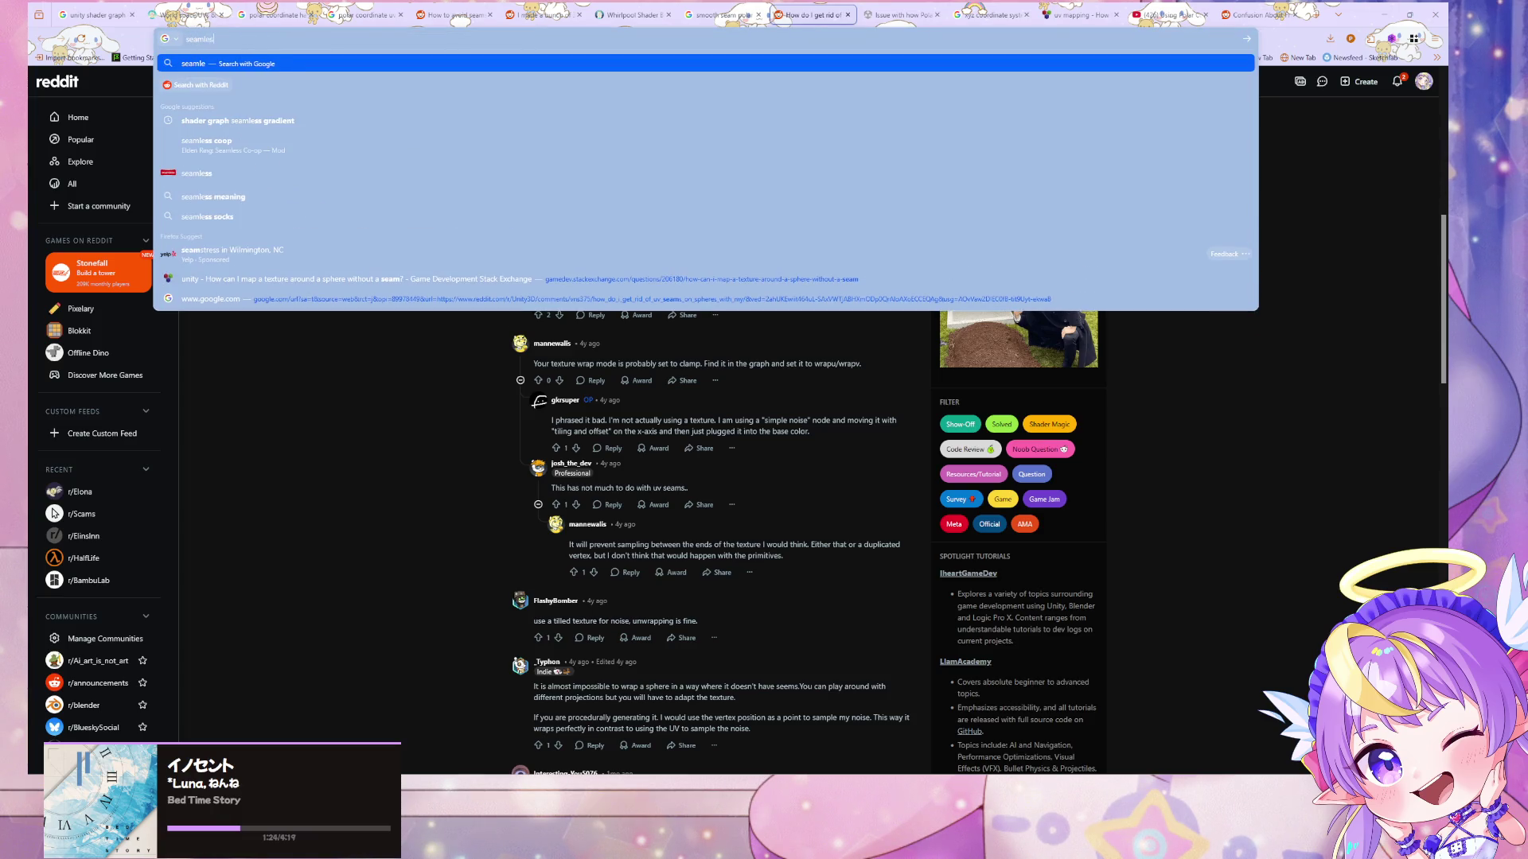
type("s simple")
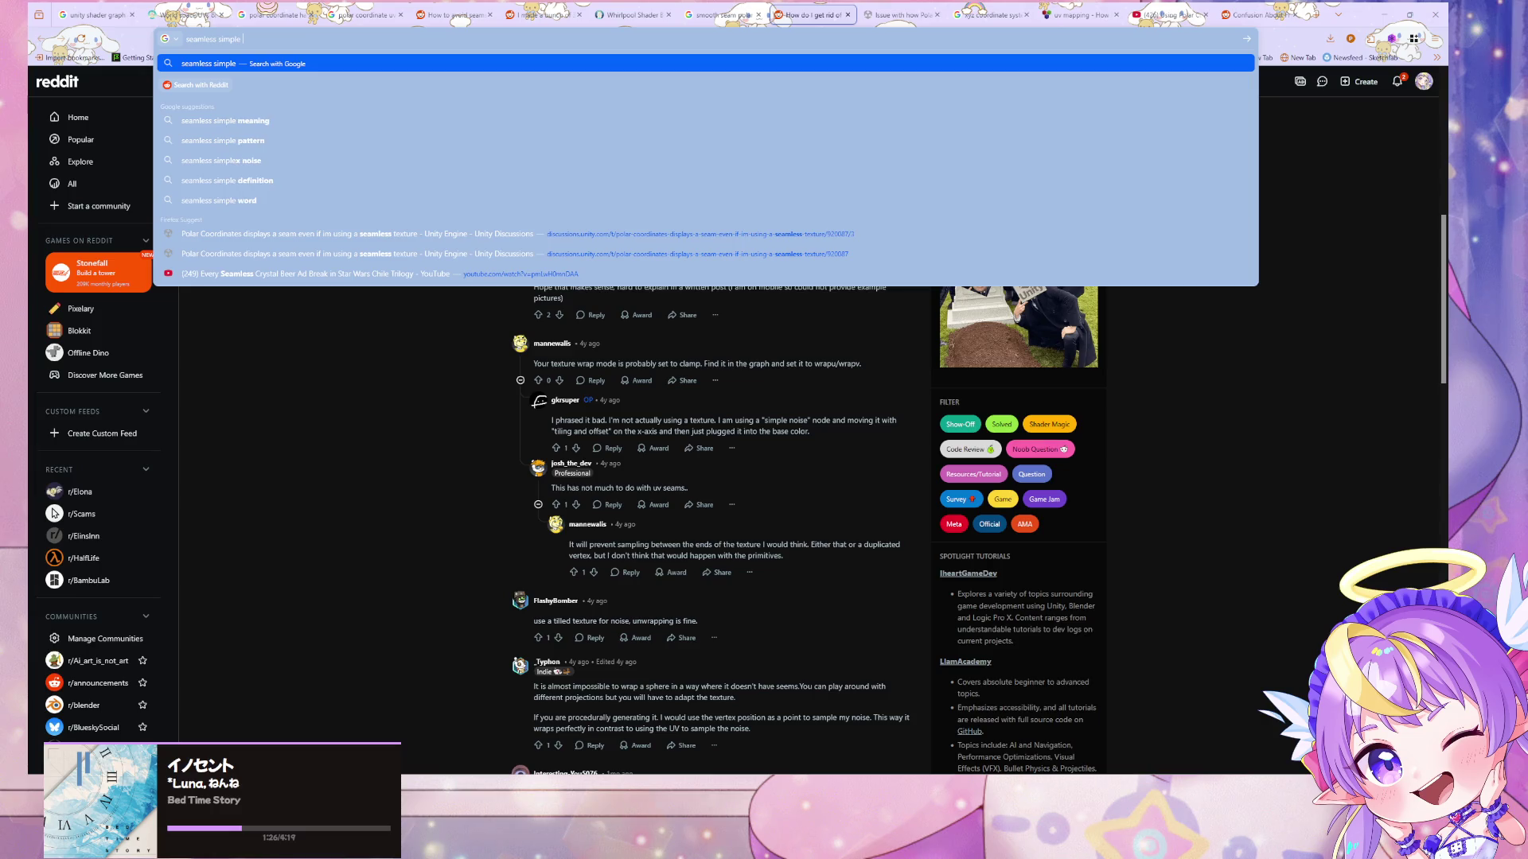
type(" noise shad")
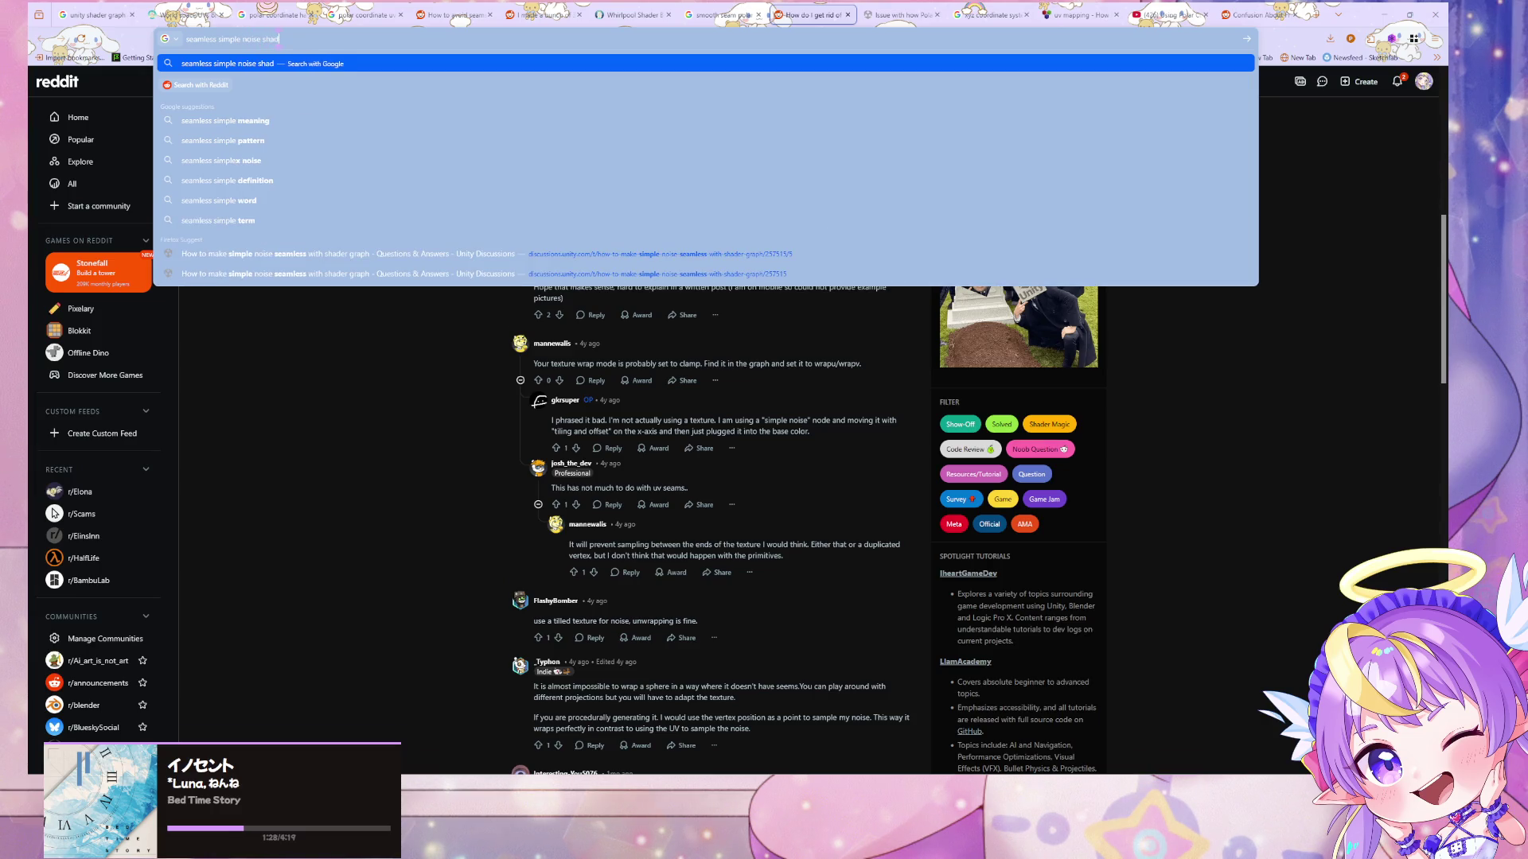
type("er graph")
key("Return")
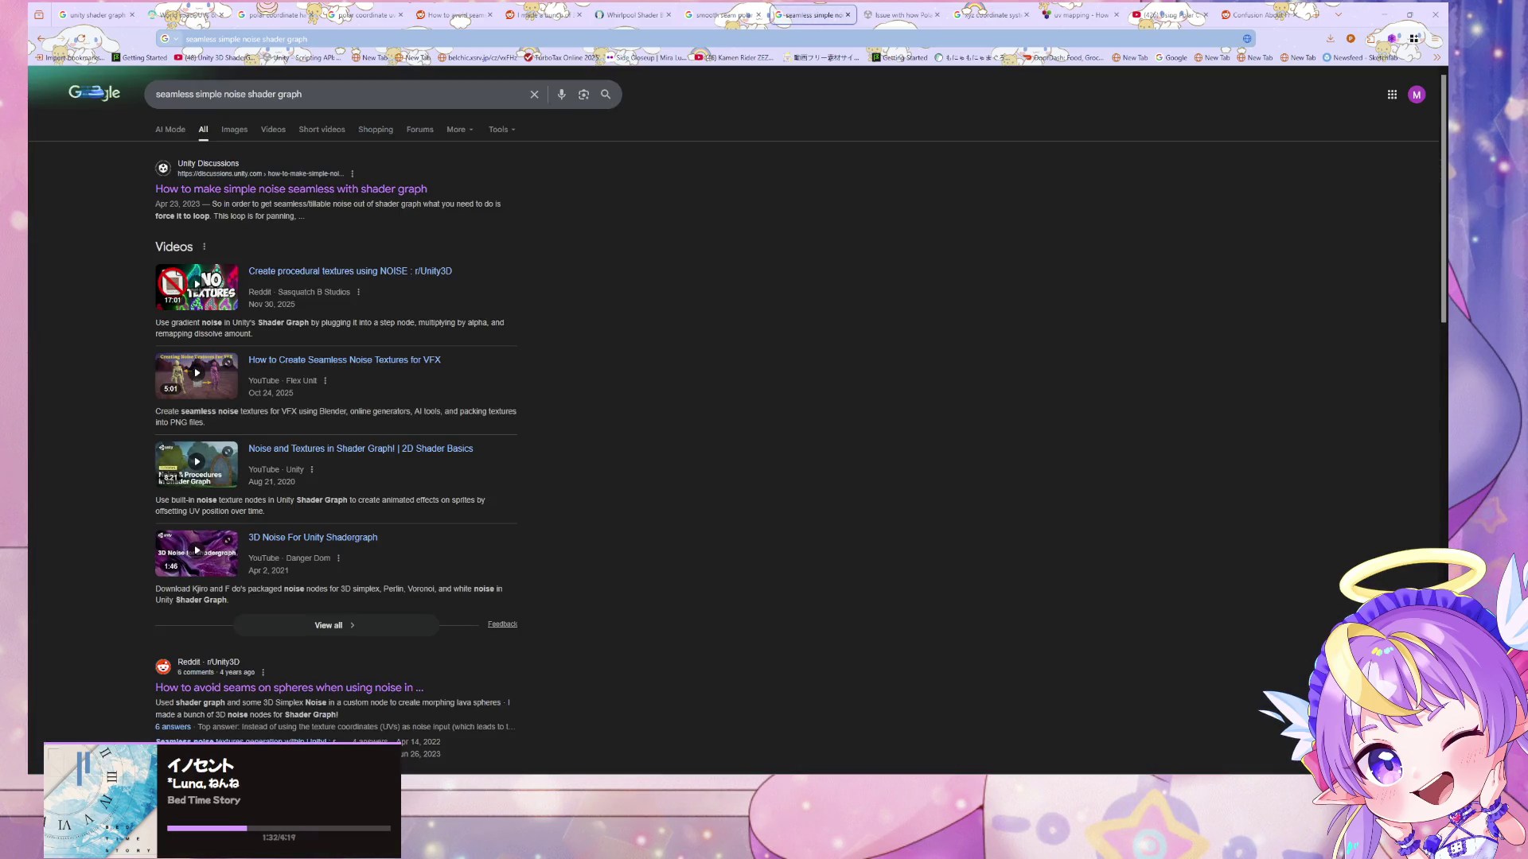
left_click(380, 191)
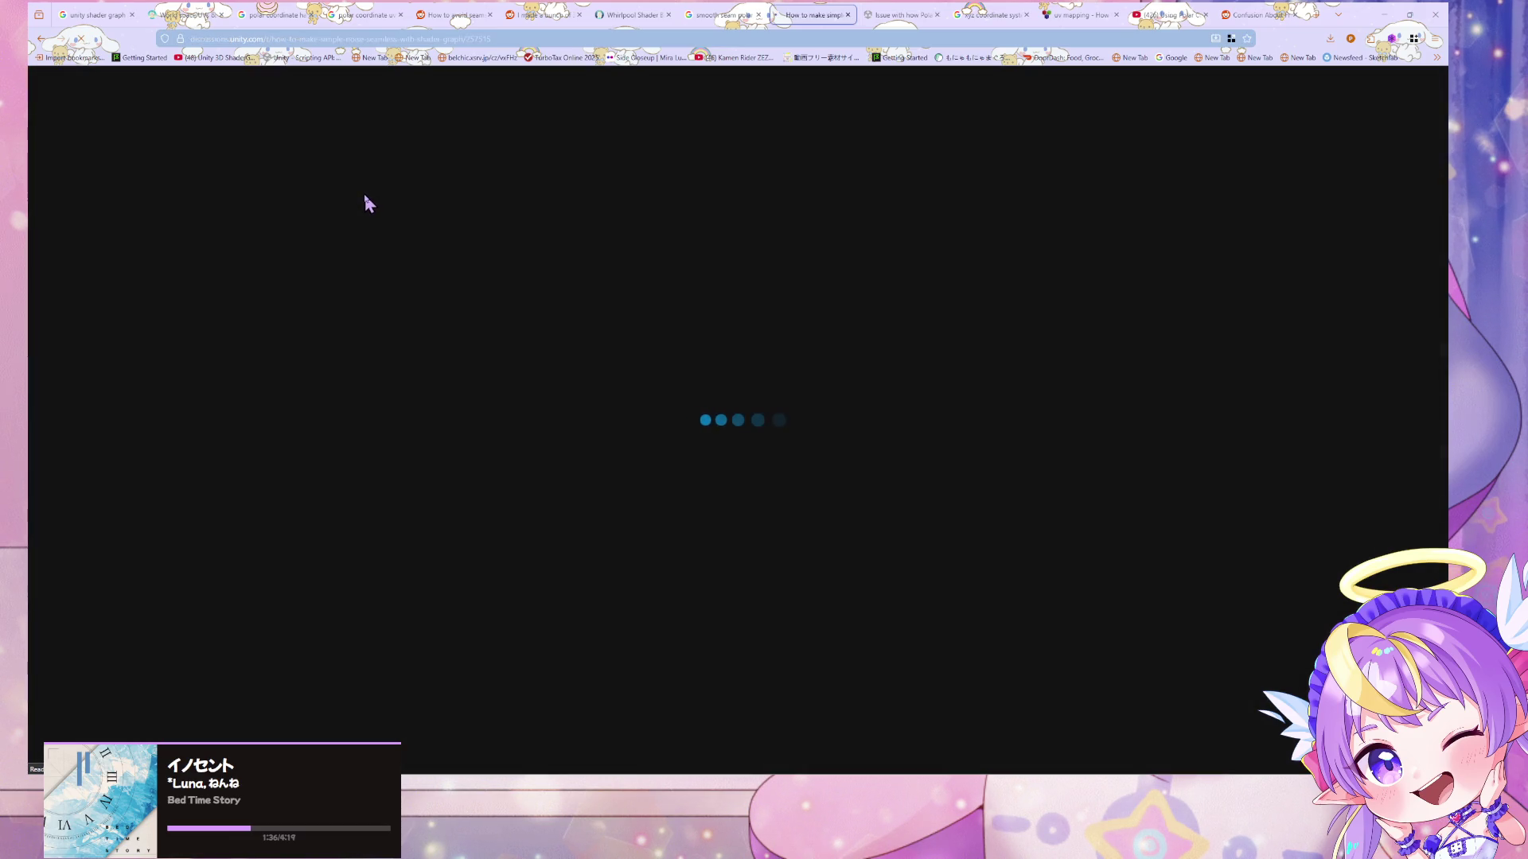
- Read the thread's answers about absolute position UVs, then return to the Shader Graph window
scroll(891, 605, "down", 5)
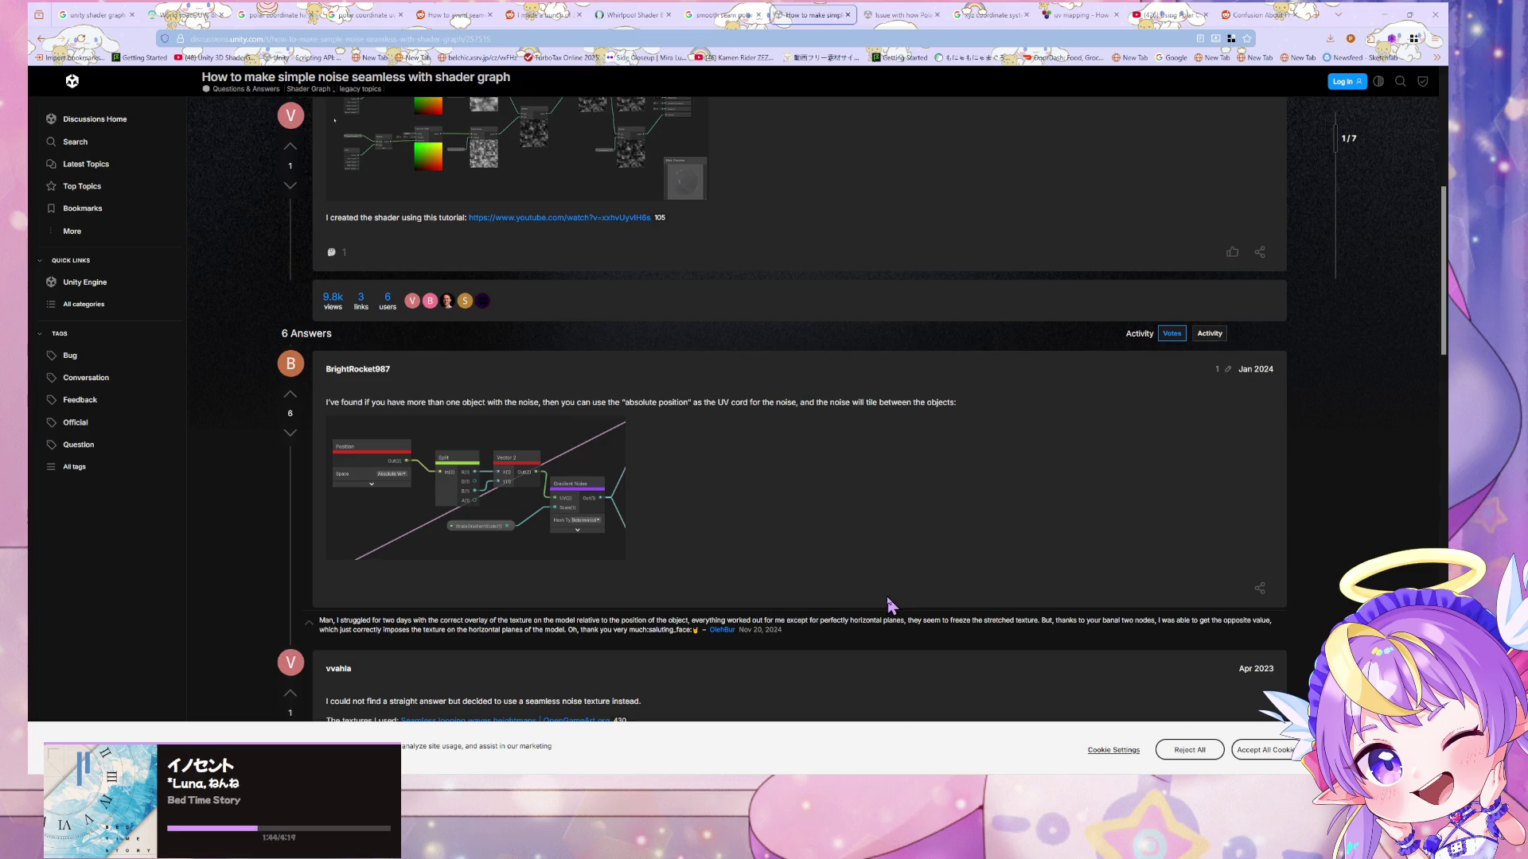
scroll(887, 597, "down", 1)
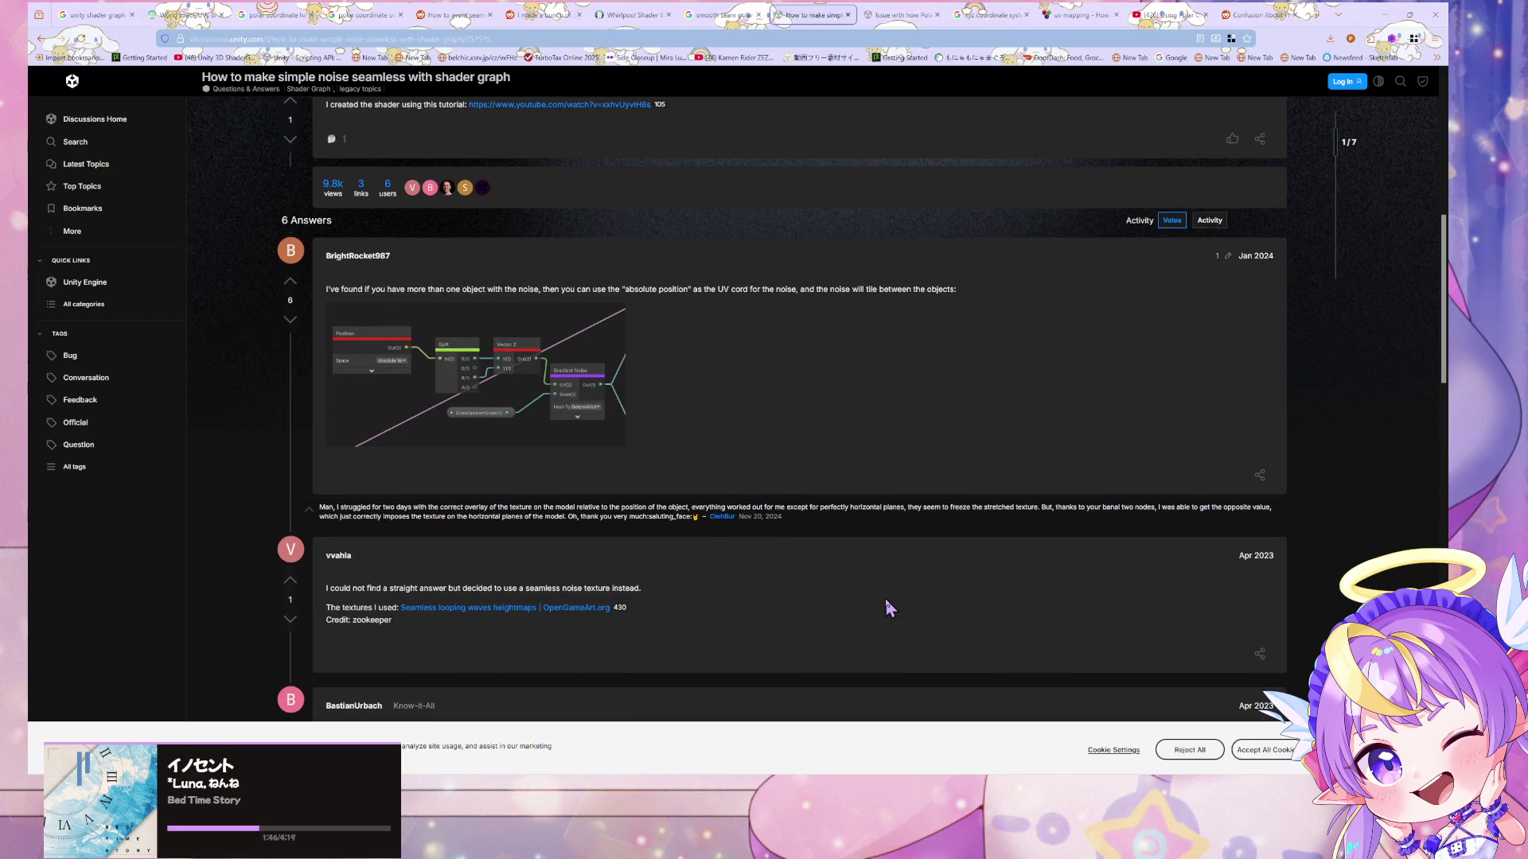
scroll(889, 607, "down", 2)
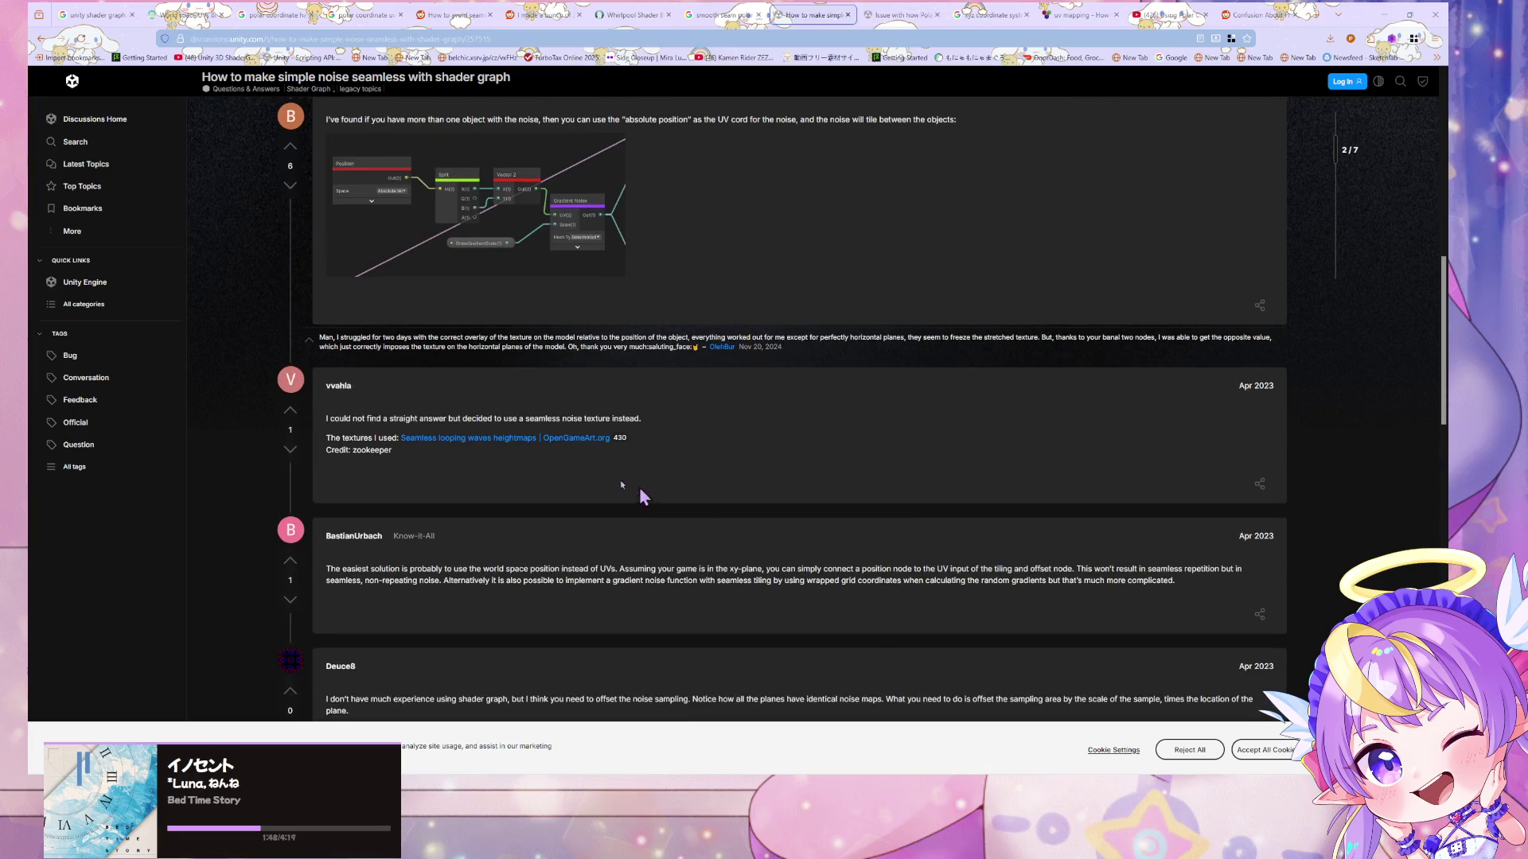
scroll(649, 521, "down", 1)
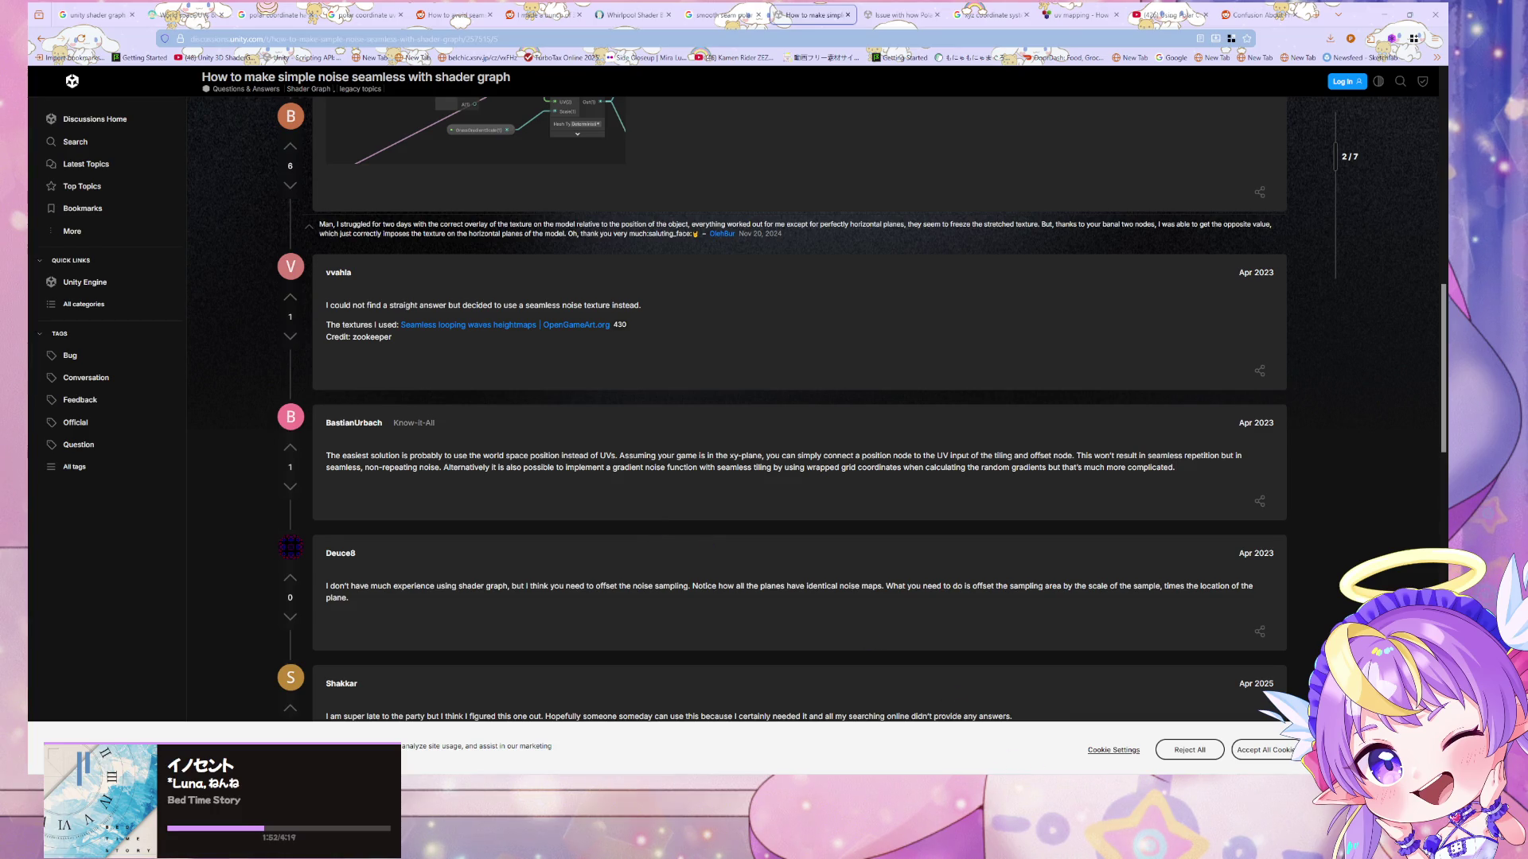
mouse_move(1021, 784)
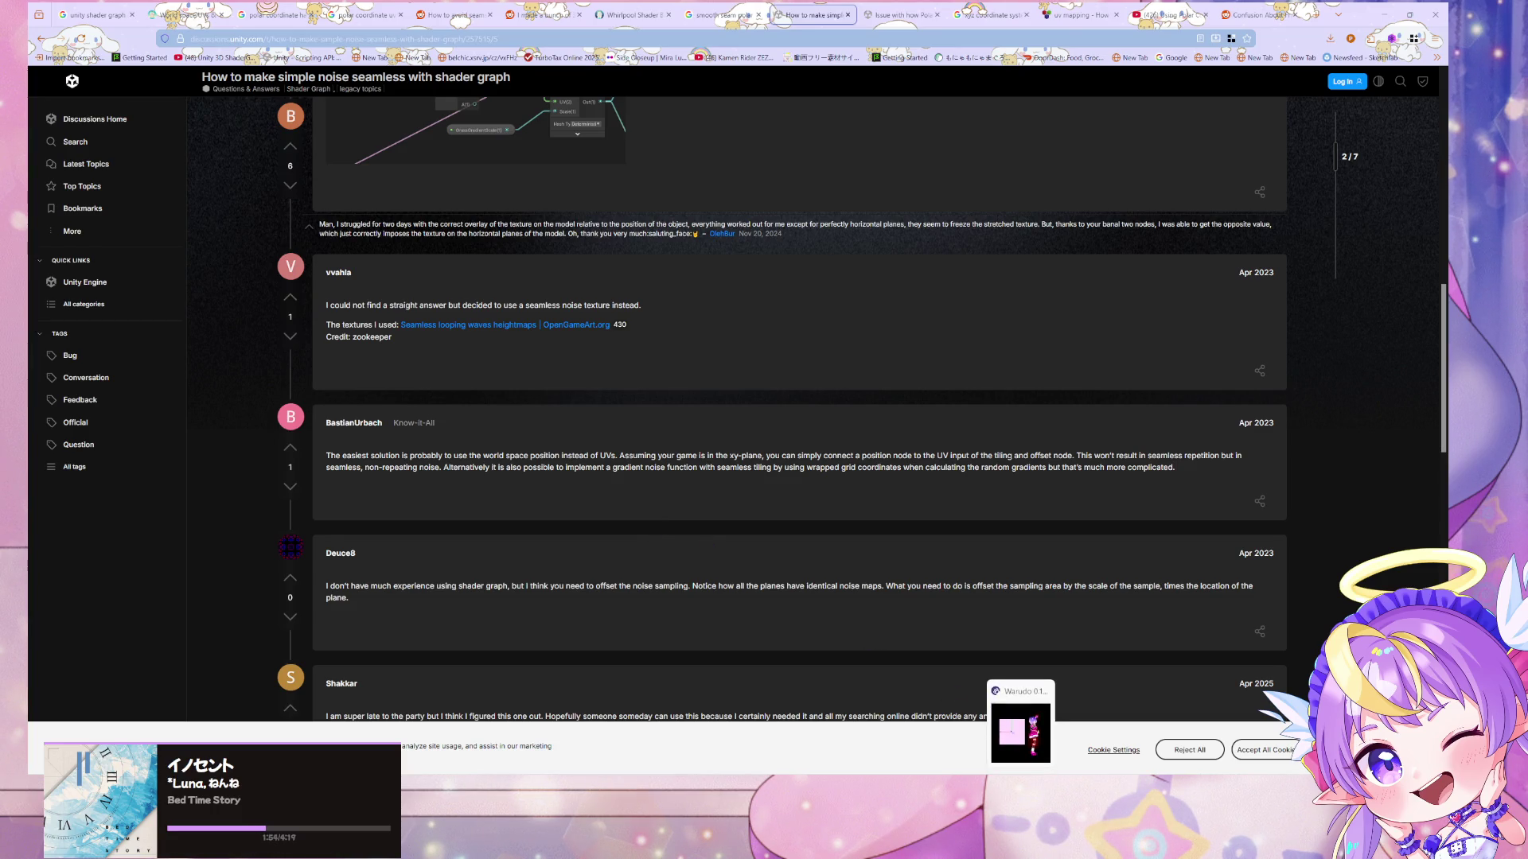
left_click(1021, 784)
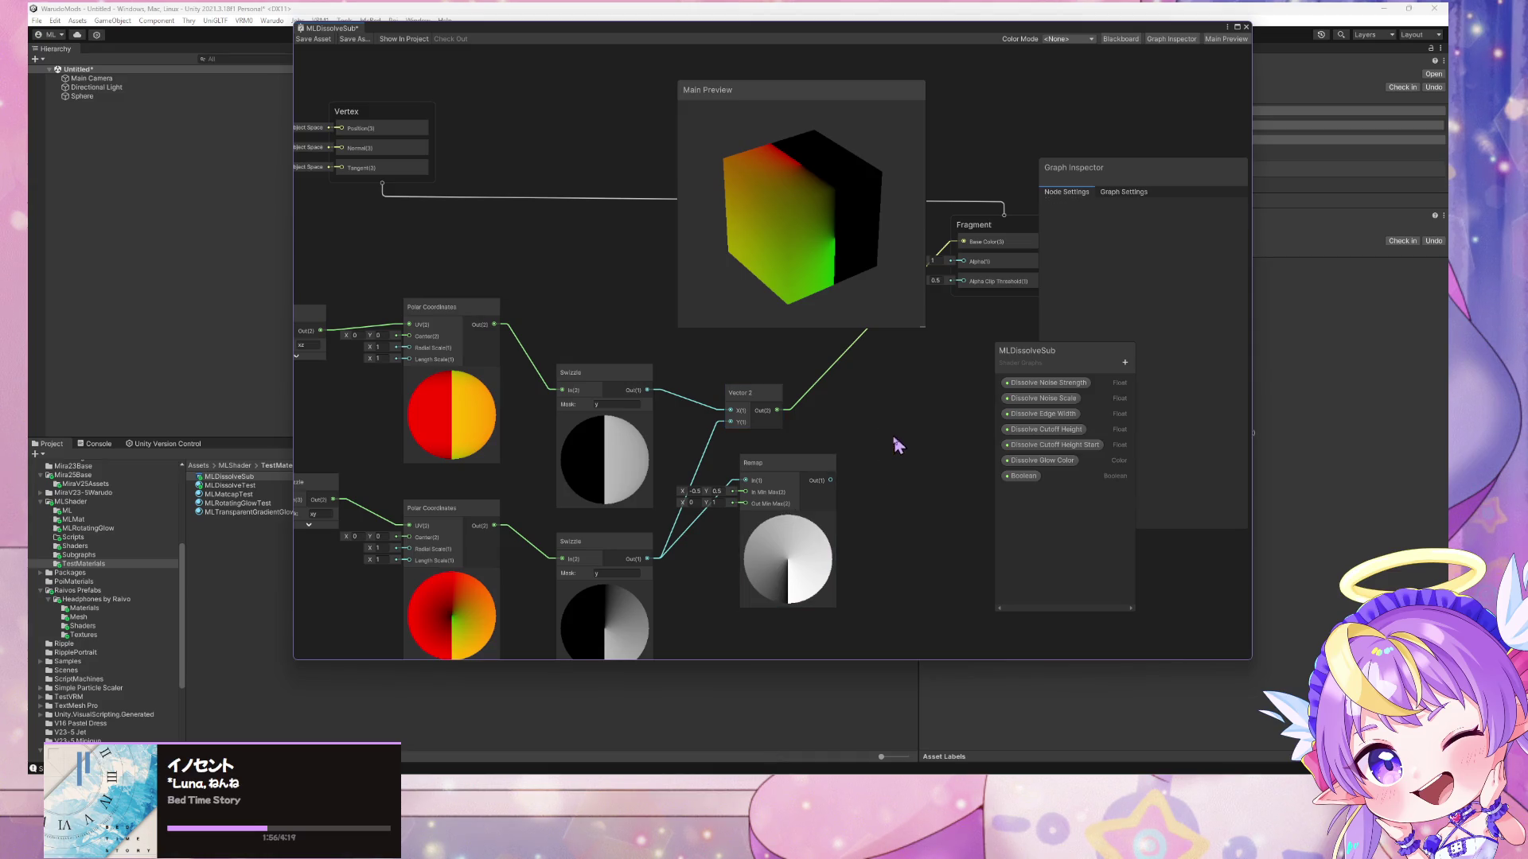
- Add a Simple Noise node to the graph
left_click(824, 477)
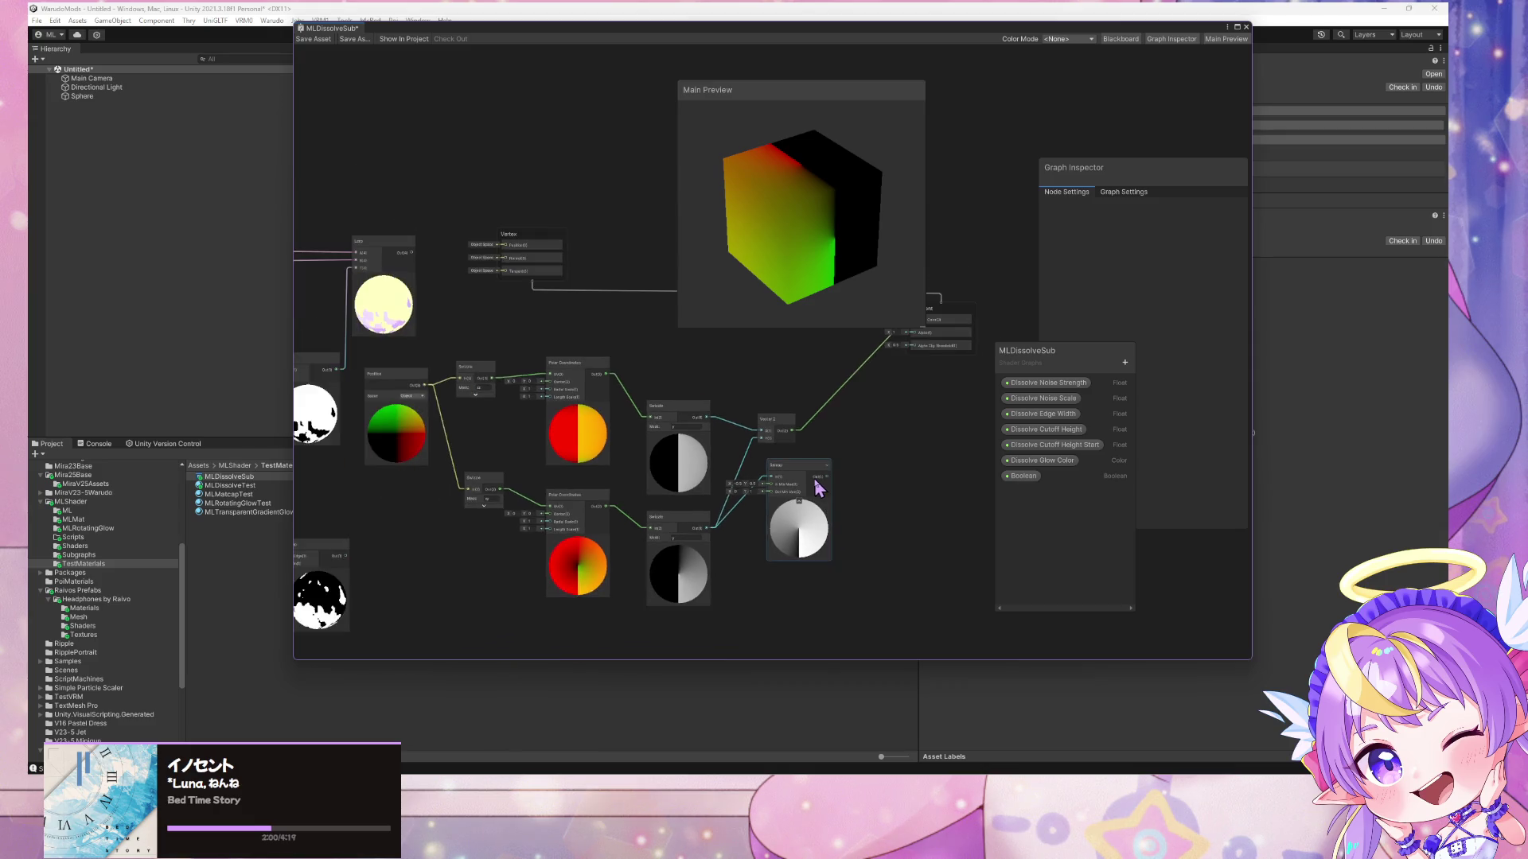
left_click(870, 466)
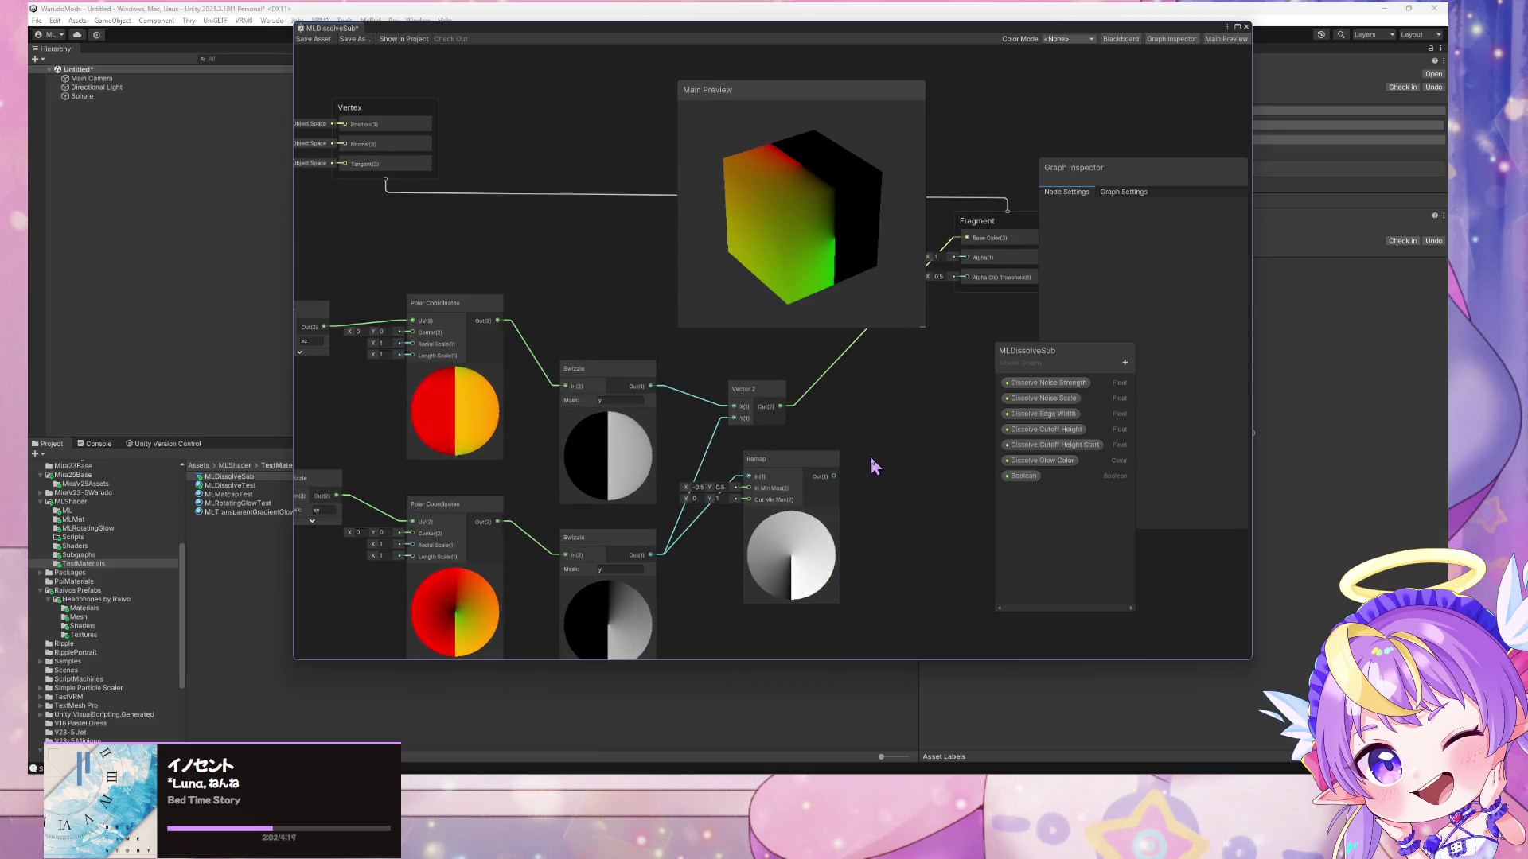
key("space")
type("noise")
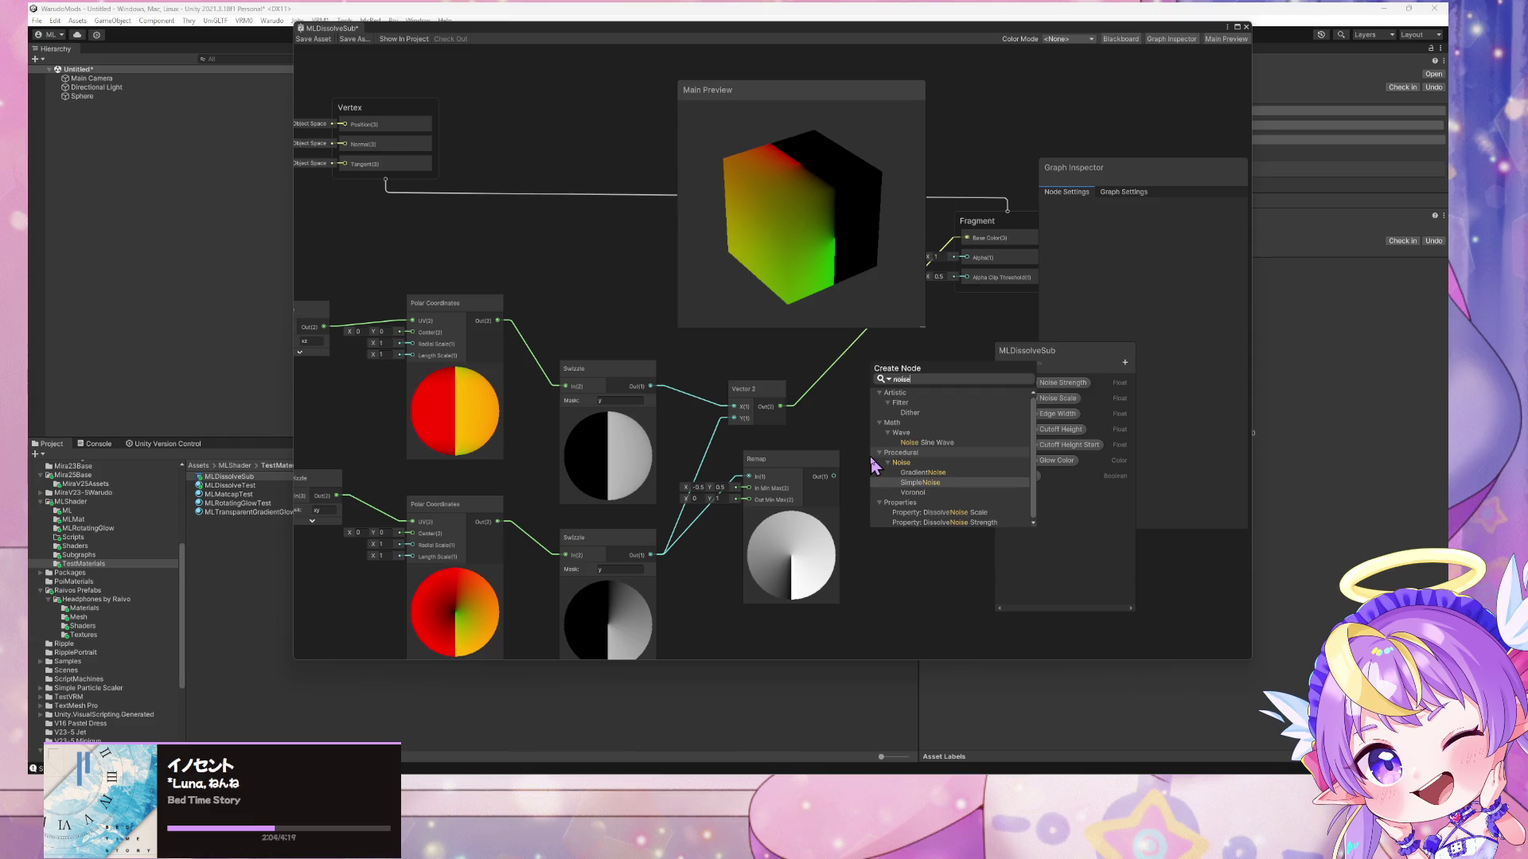
key("Return")
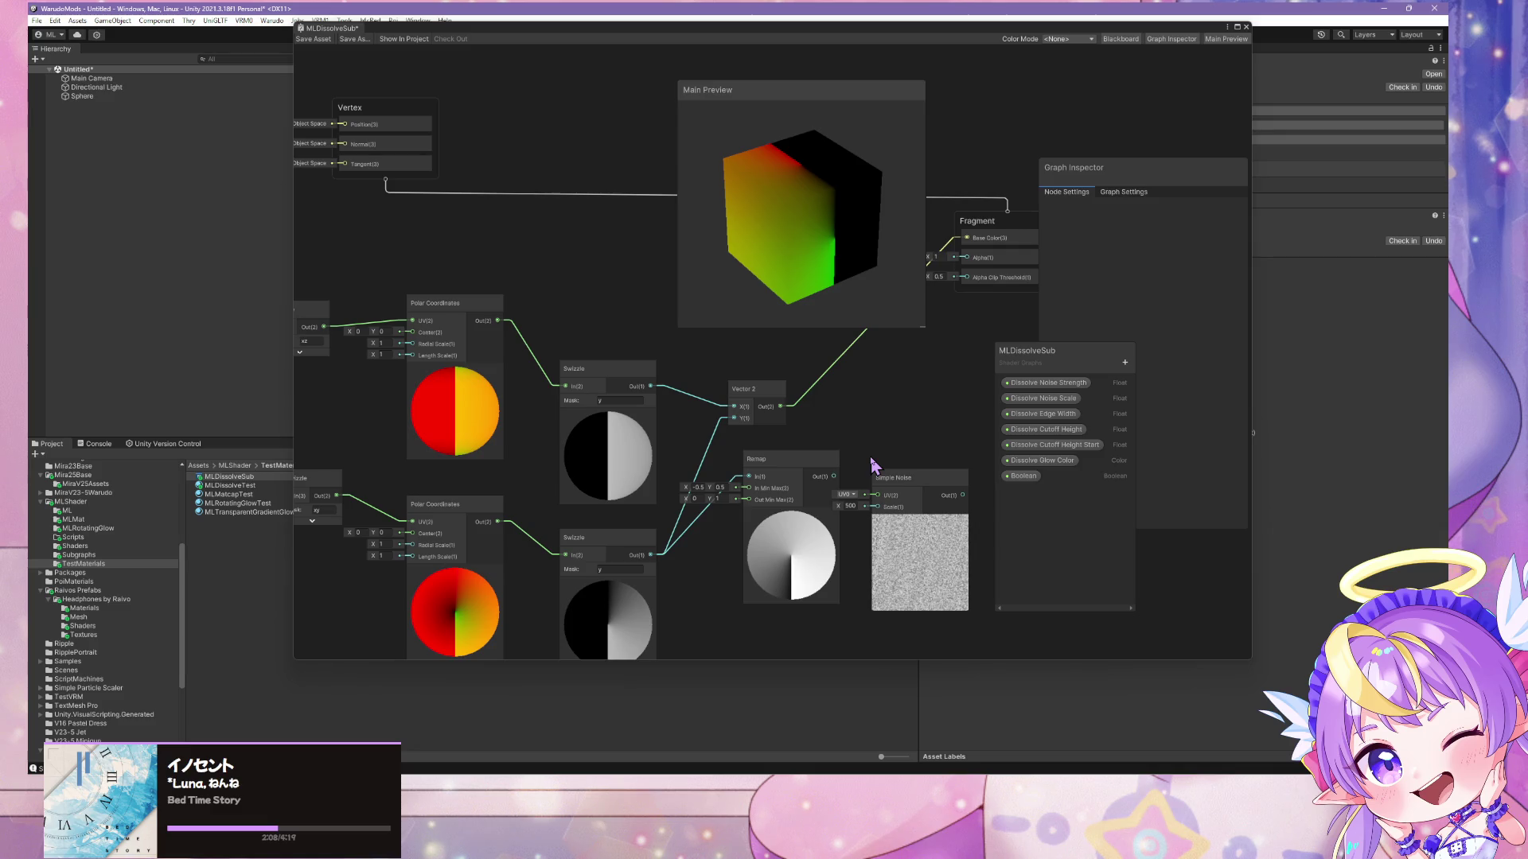
- Set Simple Noise's Scale to 20 and place it beside the Vector 2 node
right_click(888, 393)
left_click(856, 509)
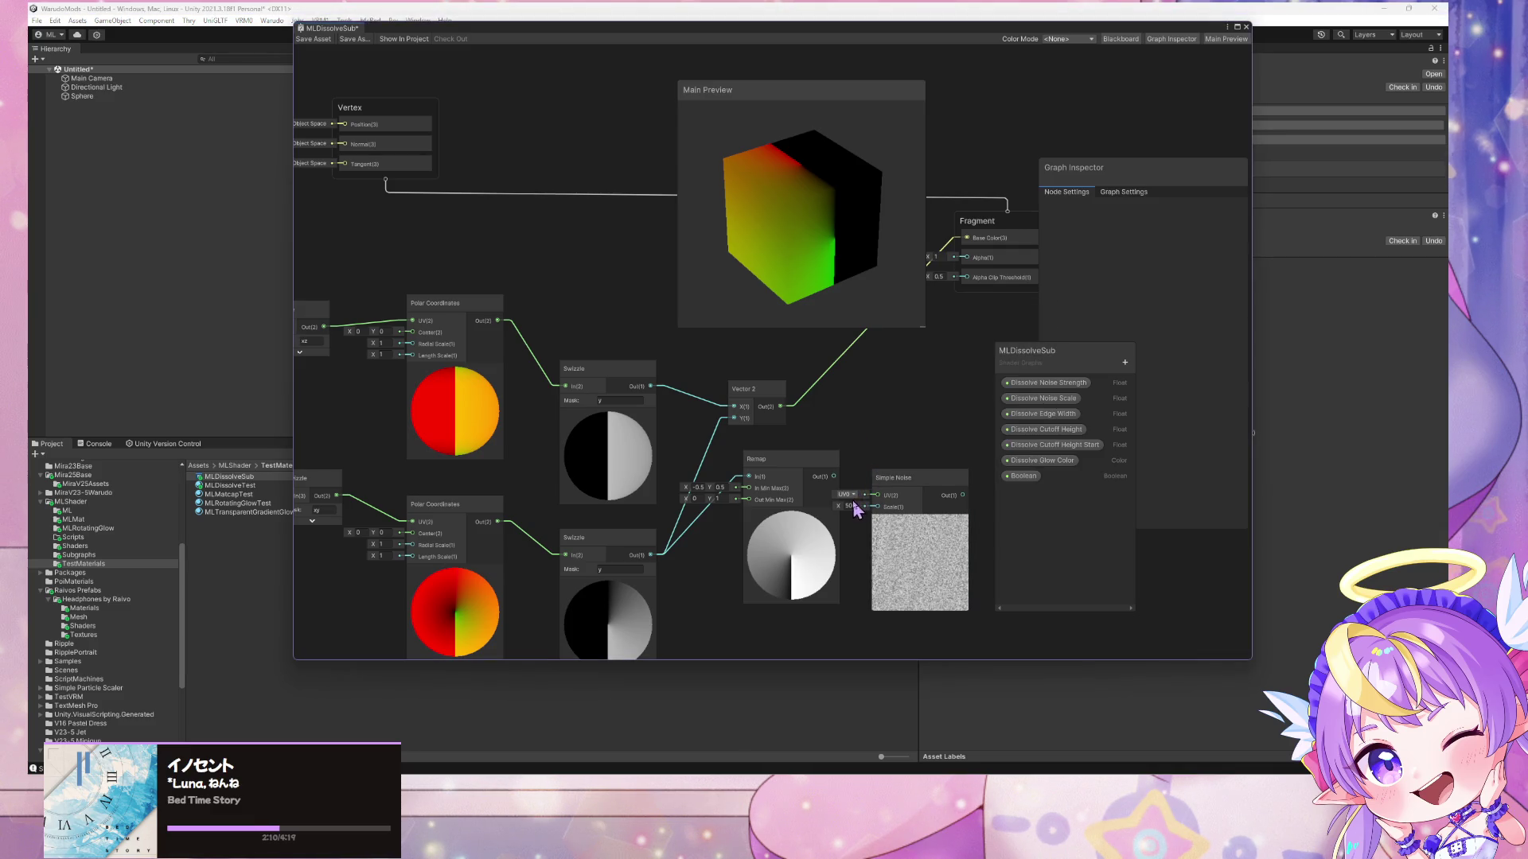
type("20")
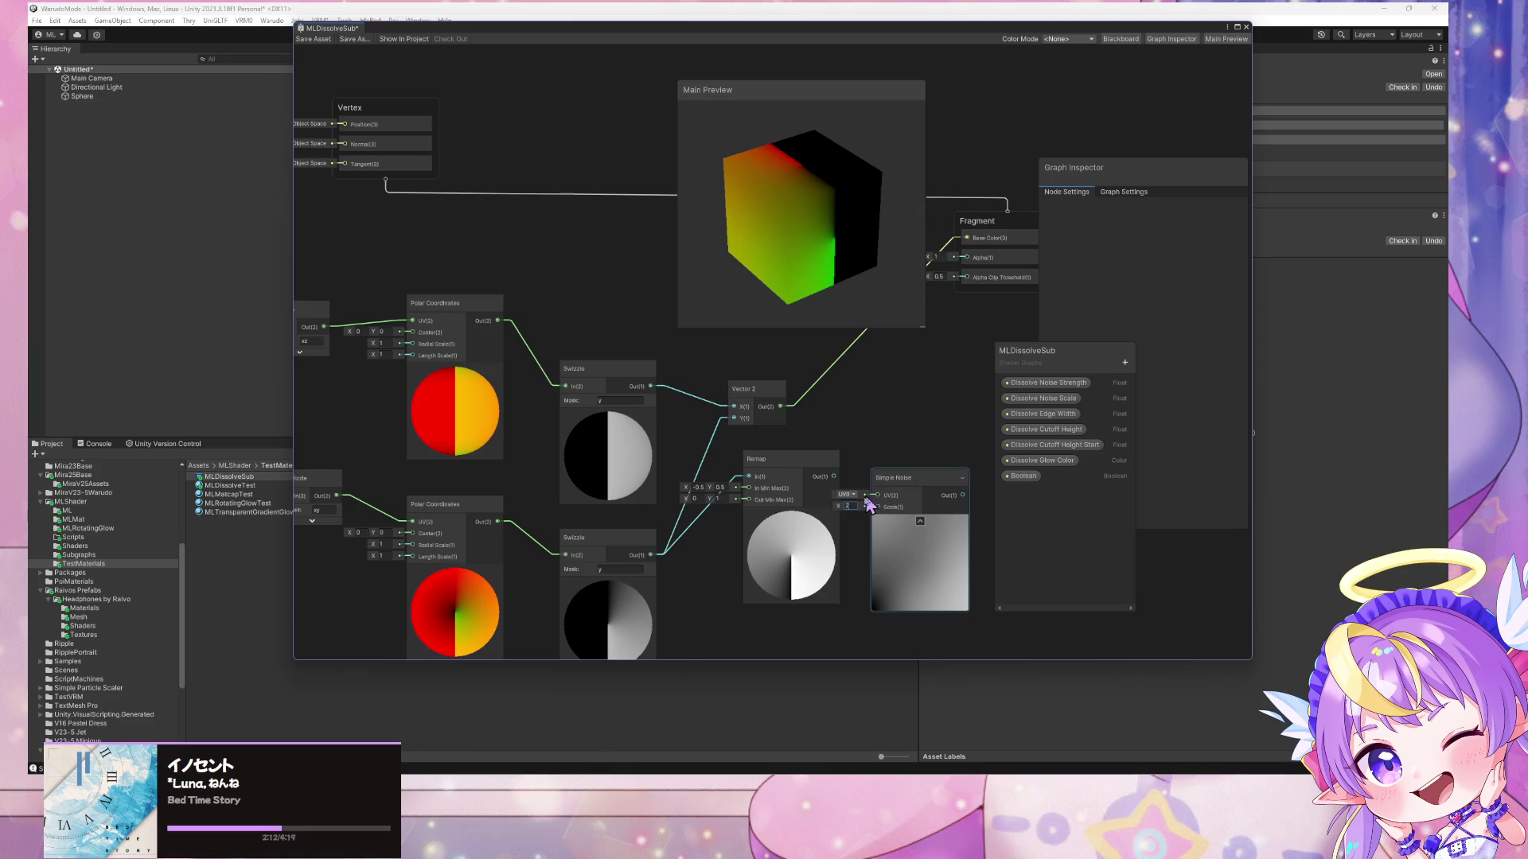
left_click(826, 503)
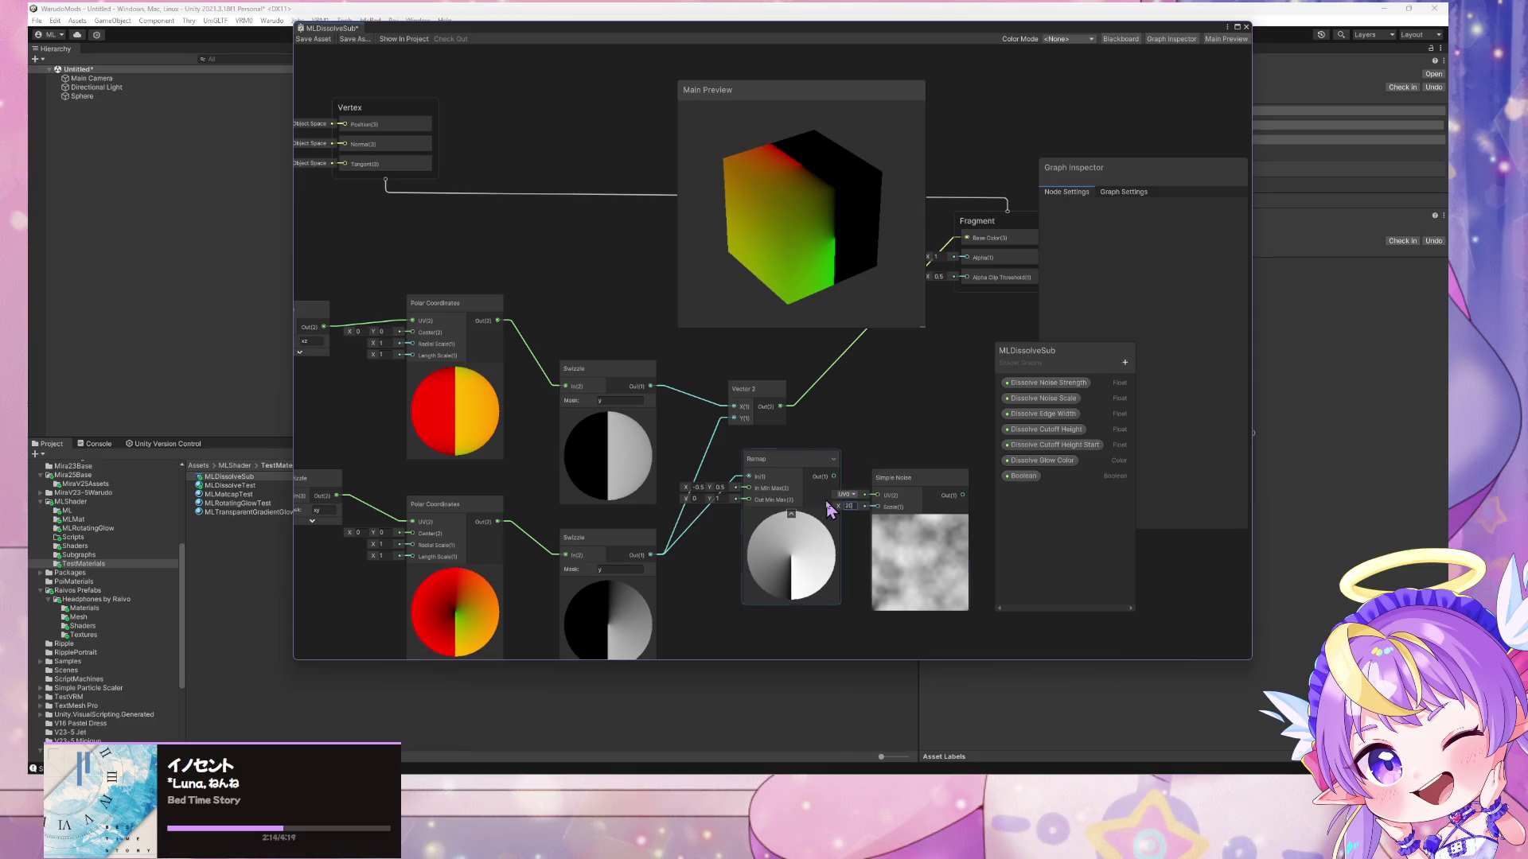
left_click_drag(916, 480, 920, 388)
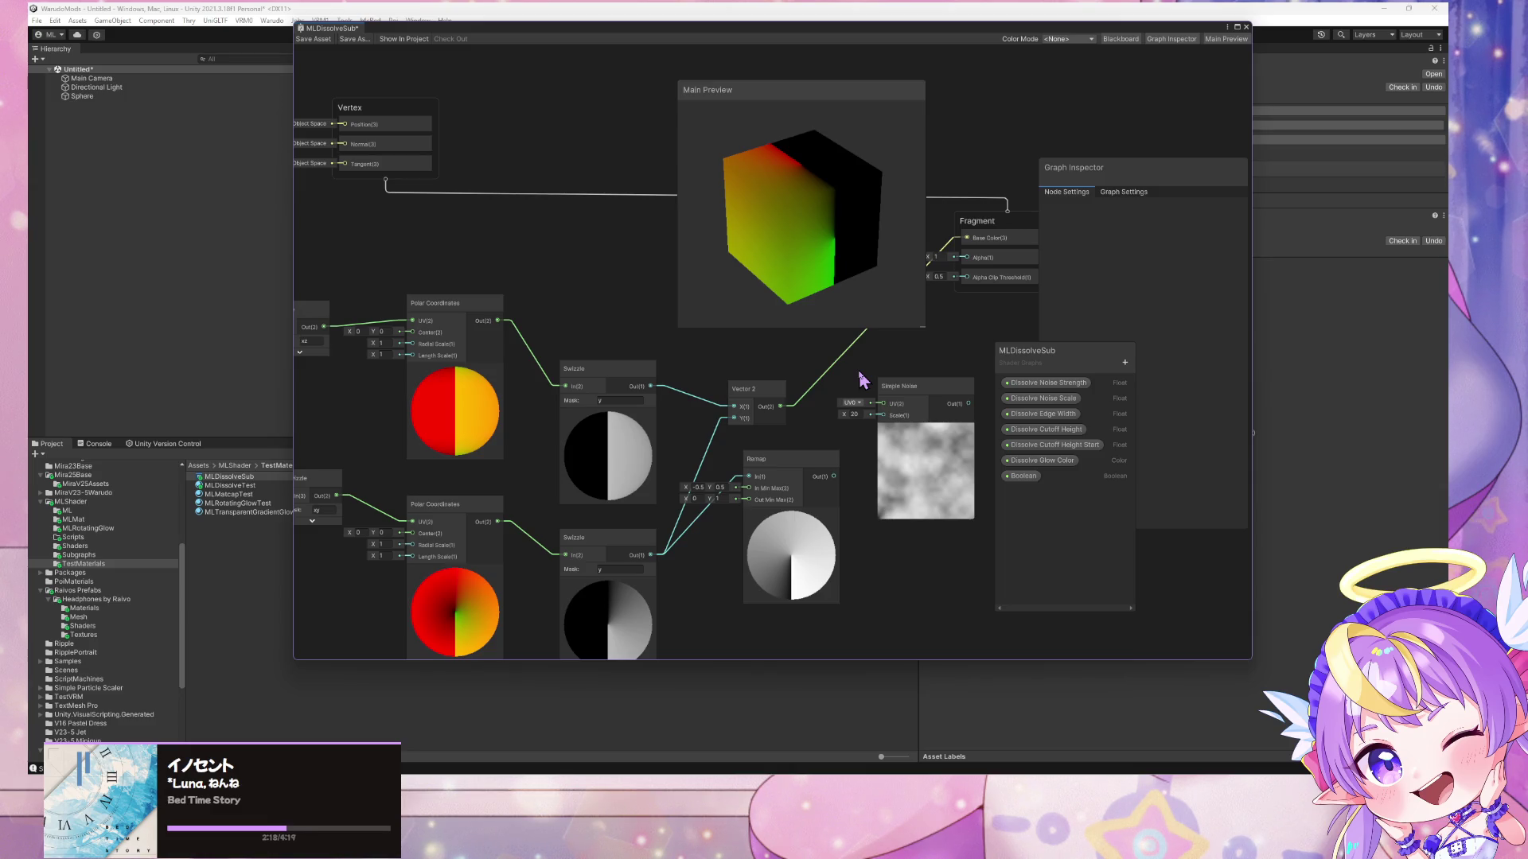
- Try a Fraction node on Vector 2's output with input 0.78, then delete it
left_click_drag(863, 380, 861, 378)
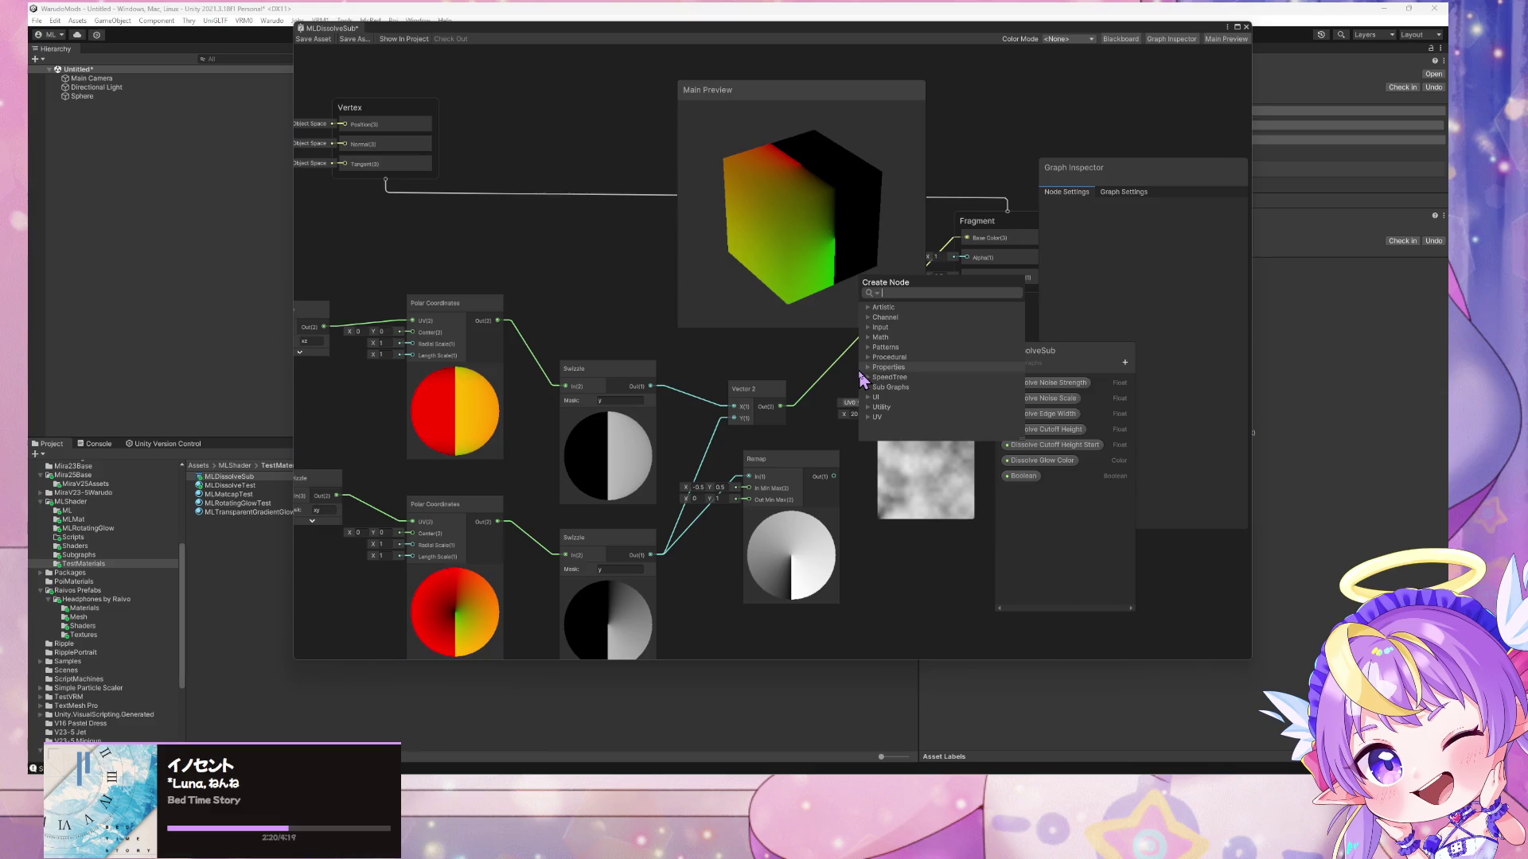
type("fra")
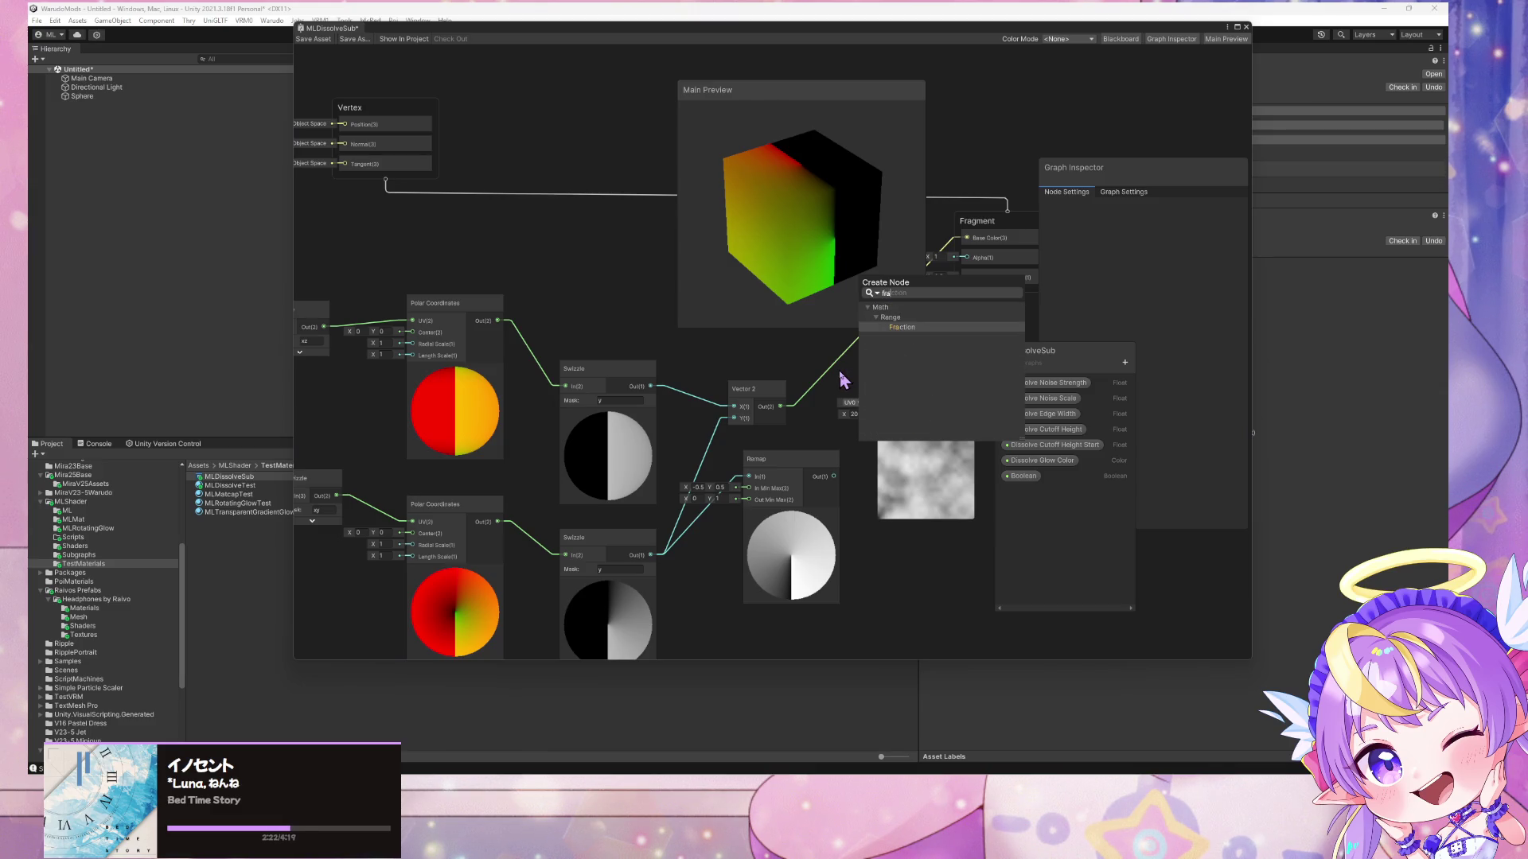
key("Return")
mouse_move(890, 387)
left_mouse_down()
mouse_move(806, 439)
mouse_move(868, 449)
mouse_move(953, 414)
left_mouse_up()
left_click(749, 447)
type("0.733")
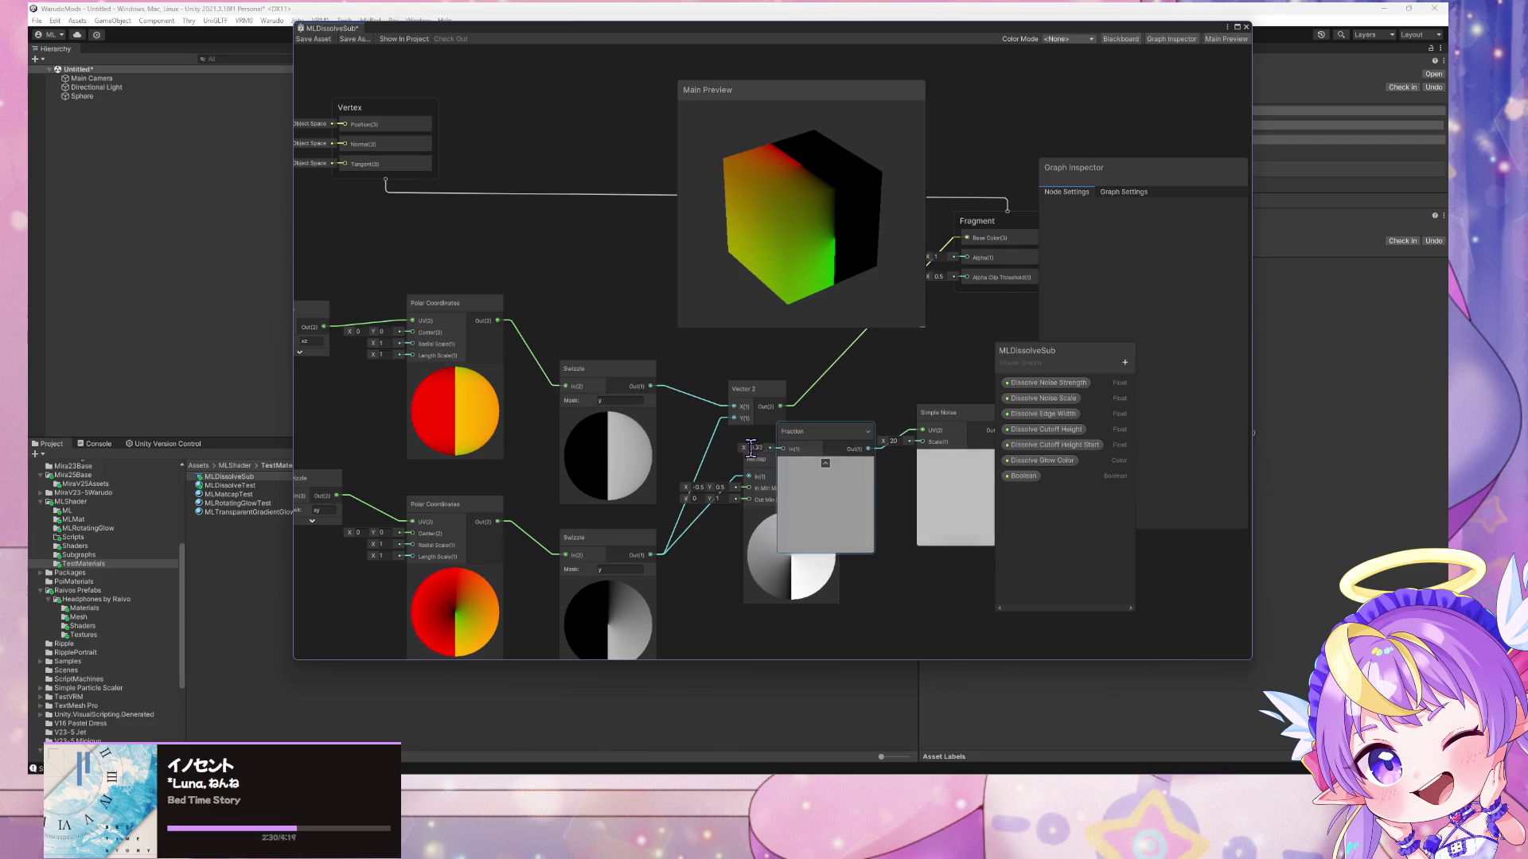
type("8")
left_click(836, 437)
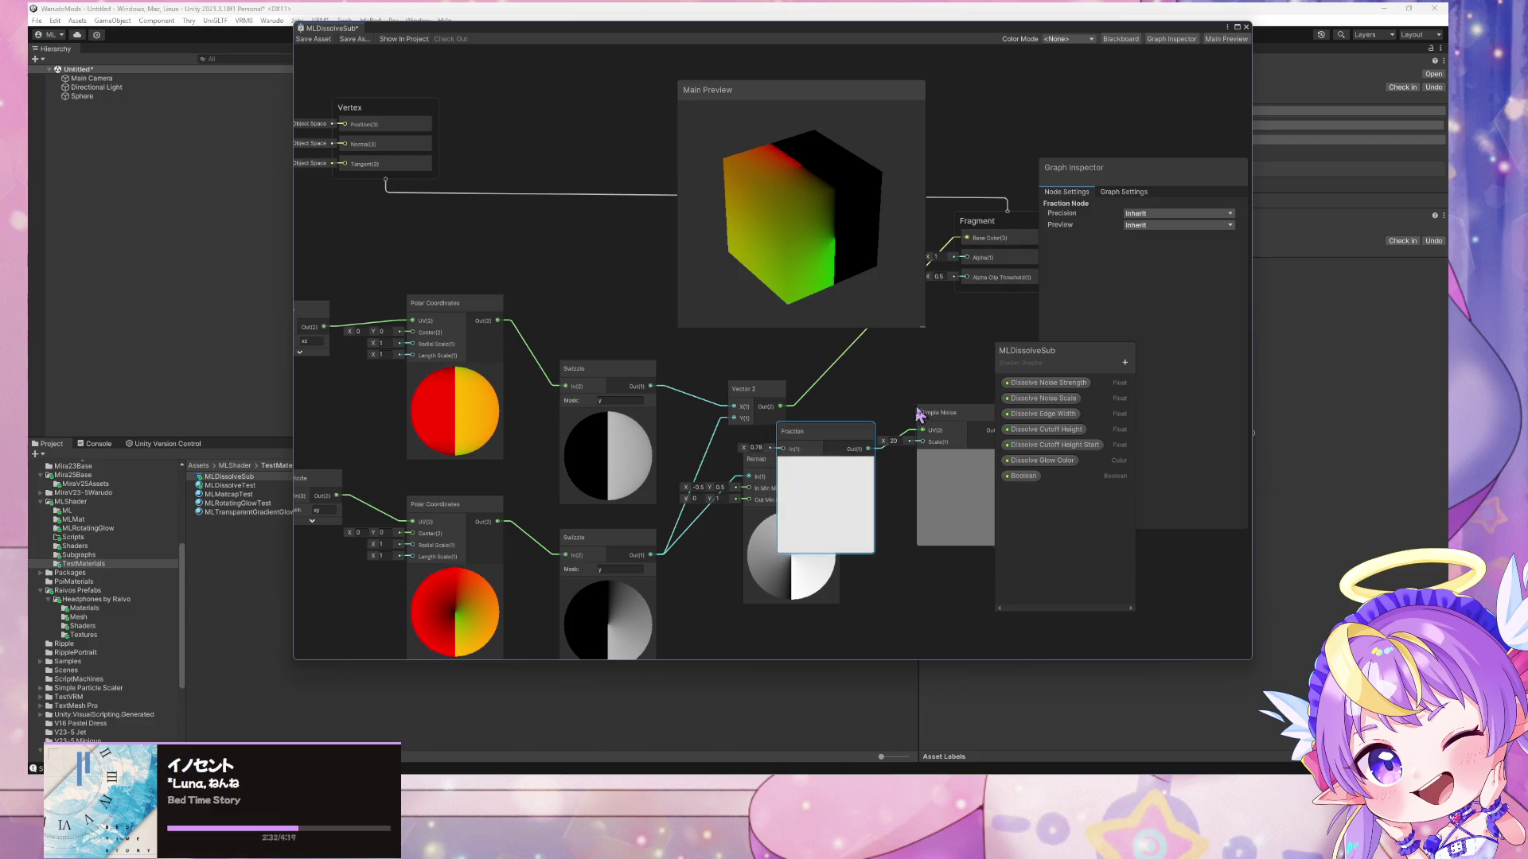
key("Delete")
- Shift Simple Noise up and left and add a Tiling And Offset node
left_click_drag(953, 412, 916, 390)
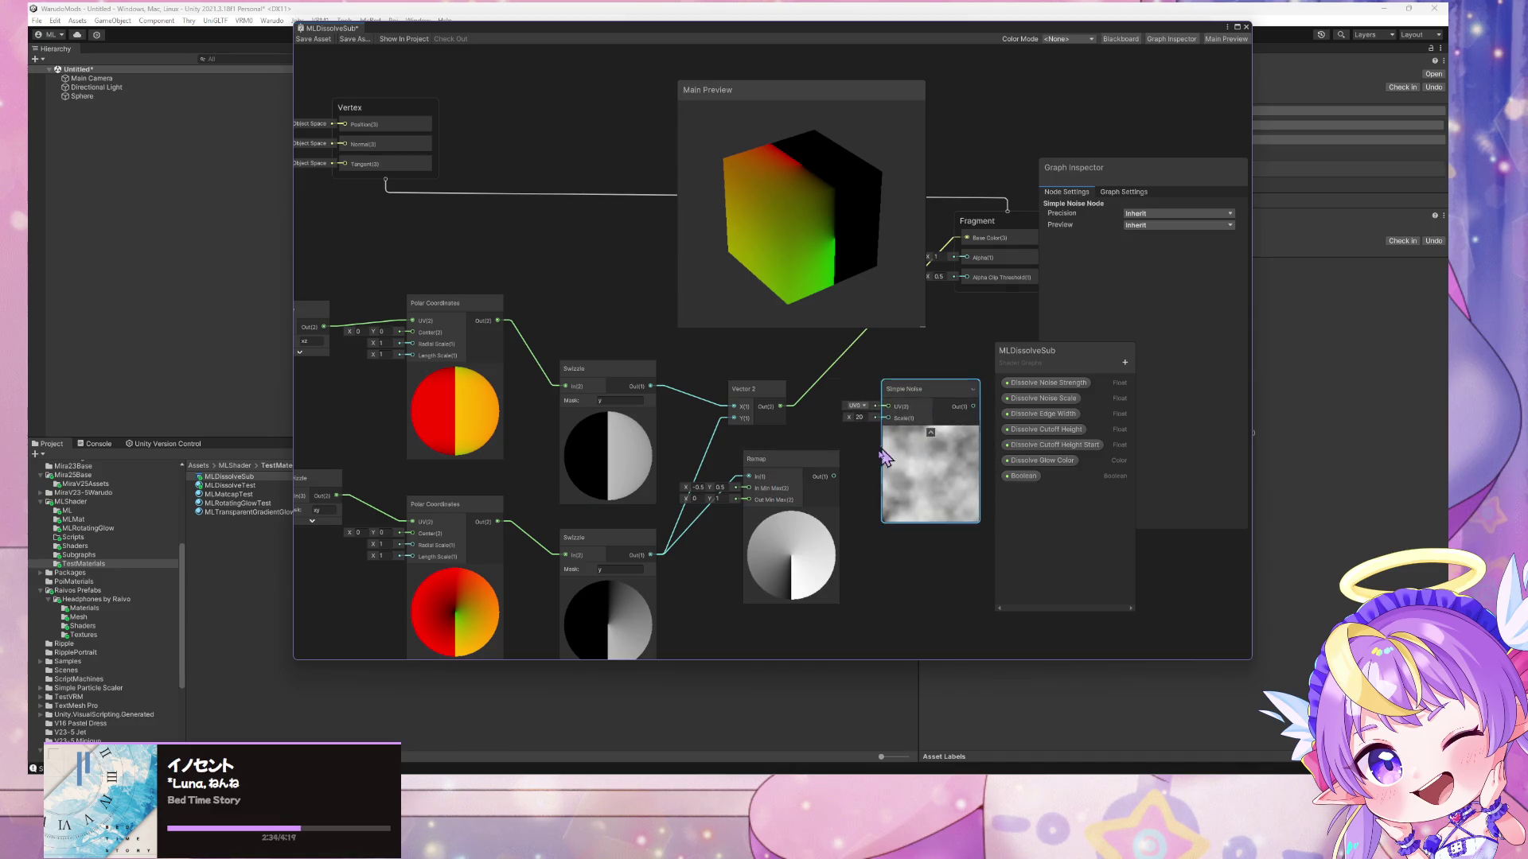
key("space")
type("tili")
key("Return")
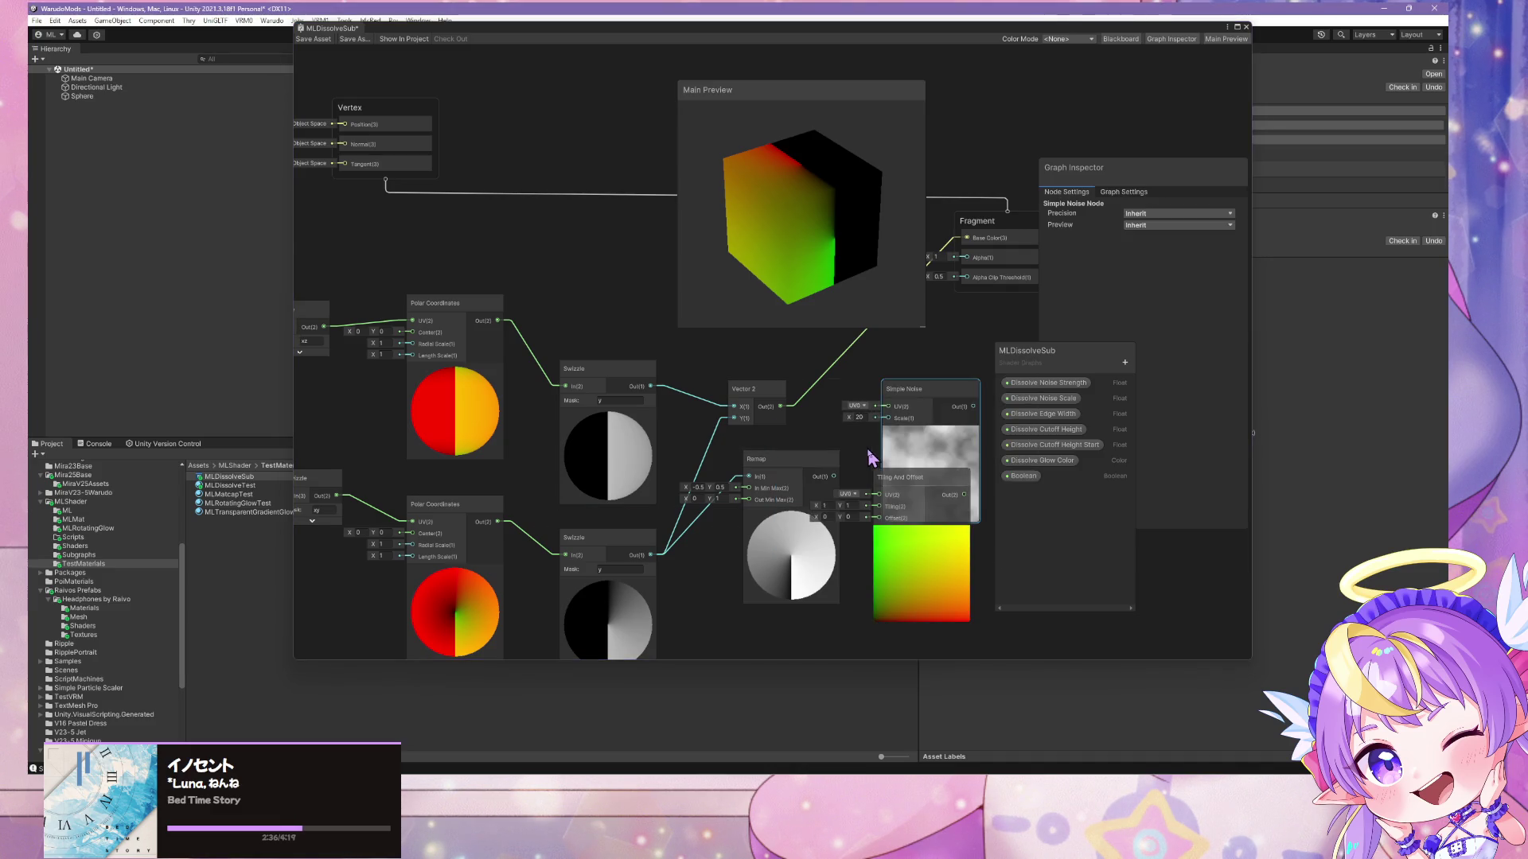
- Place Tiling And Offset beside Simple Noise and scrub its Tiling values, X to about 2.89
mouse_move(917, 460)
left_mouse_down()
mouse_move(885, 465)
mouse_move(889, 407)
mouse_move(972, 399)
left_mouse_up()
mouse_move(822, 452)
left_mouse_down()
mouse_move(837, 452)
mouse_move(788, 465)
left_mouse_up()
left_click_drag(954, 414, 897, 391)
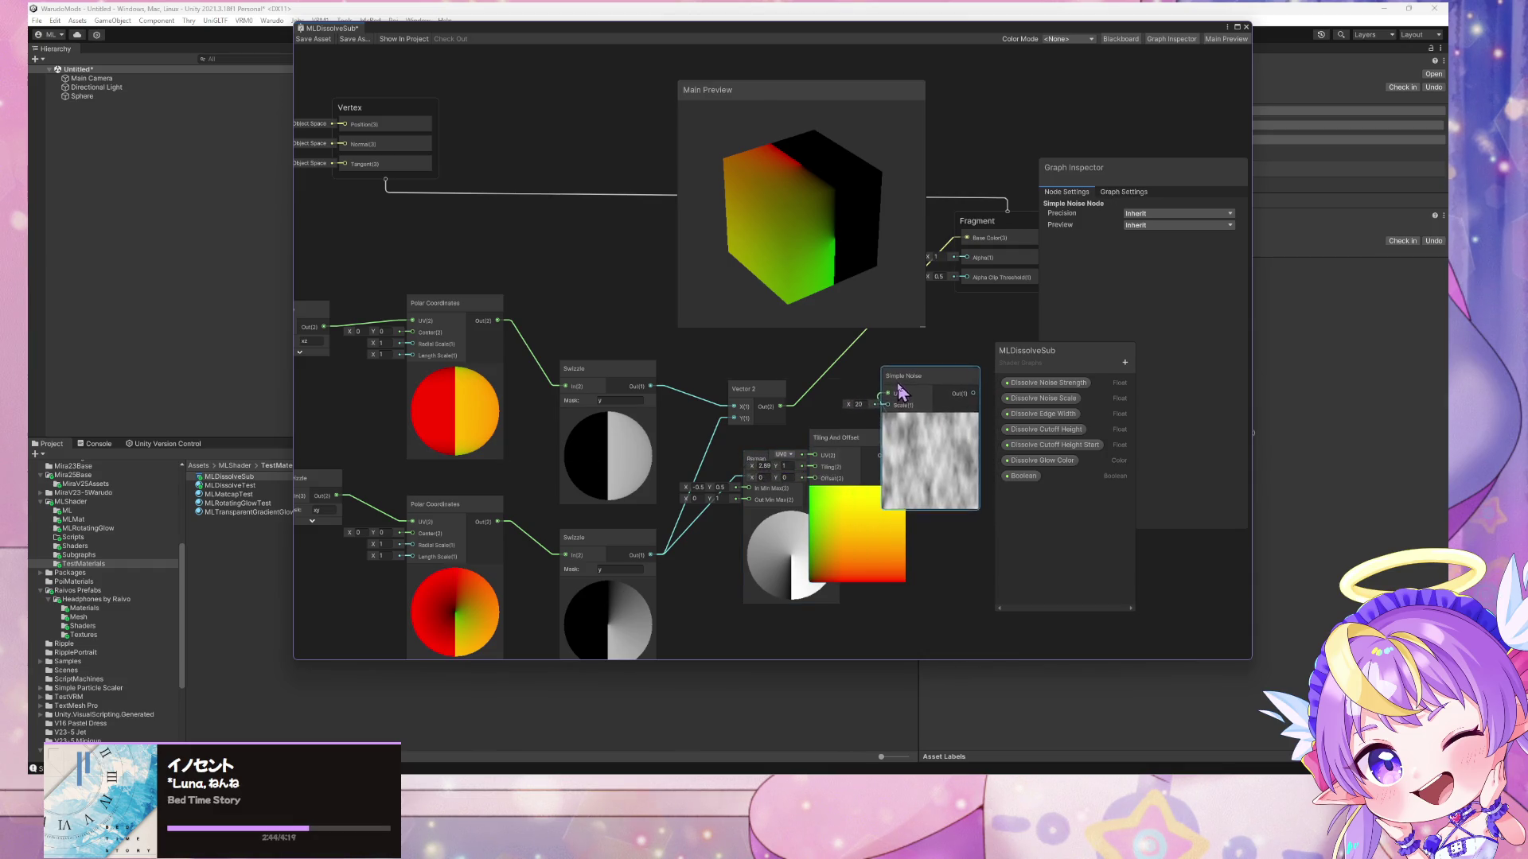
mouse_move(788, 466)
left_mouse_down()
mouse_move(812, 468)
mouse_move(768, 462)
left_mouse_up()
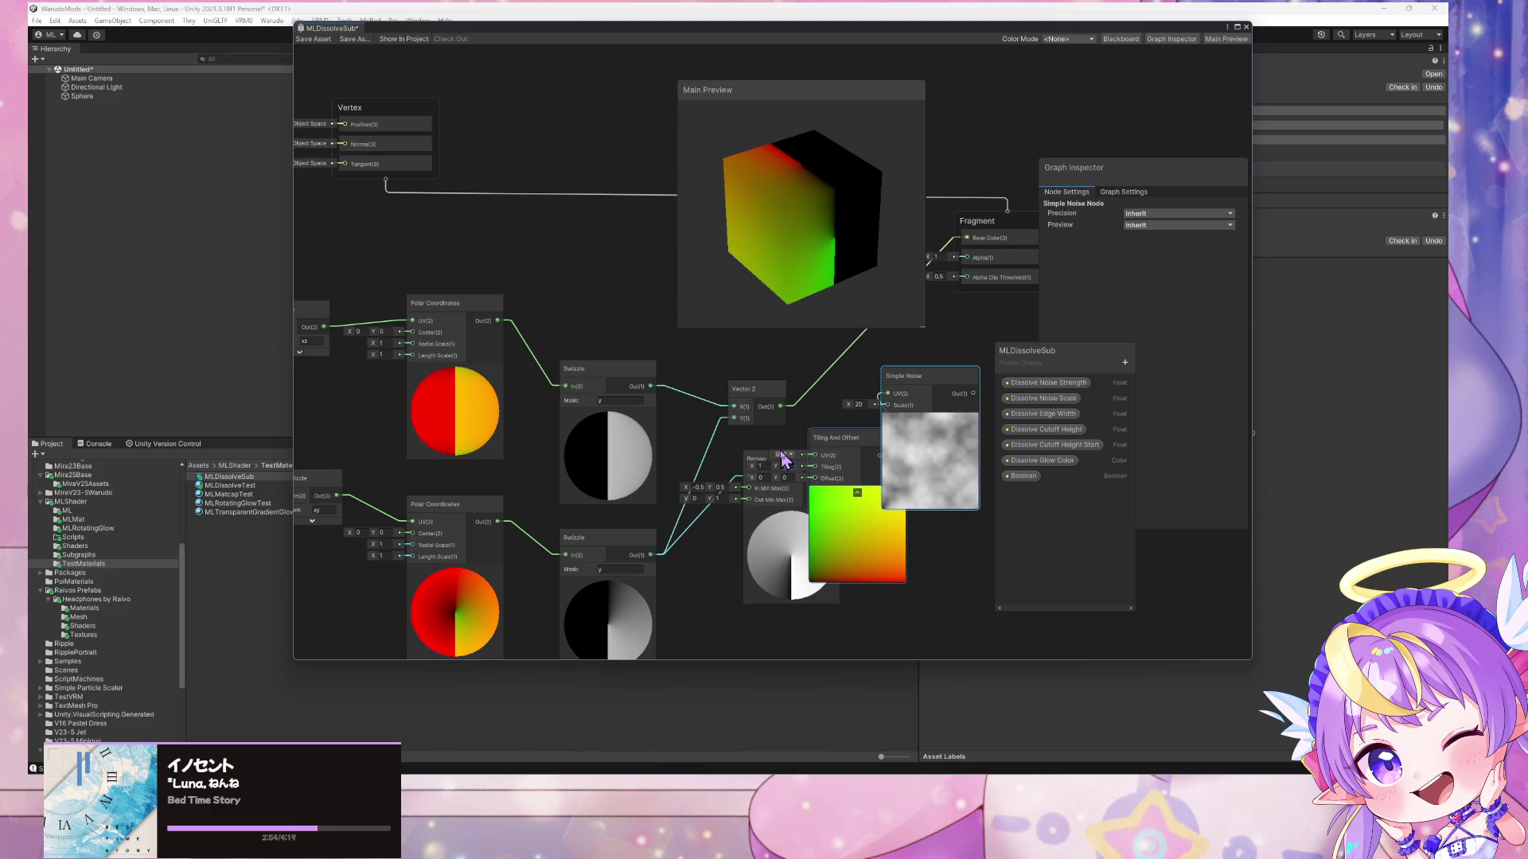
left_click(786, 466)
- Rearrange the nodes and delete the Tiling And Offset node
left_click_drag(845, 439, 803, 409)
left_click_drag(909, 385, 940, 390)
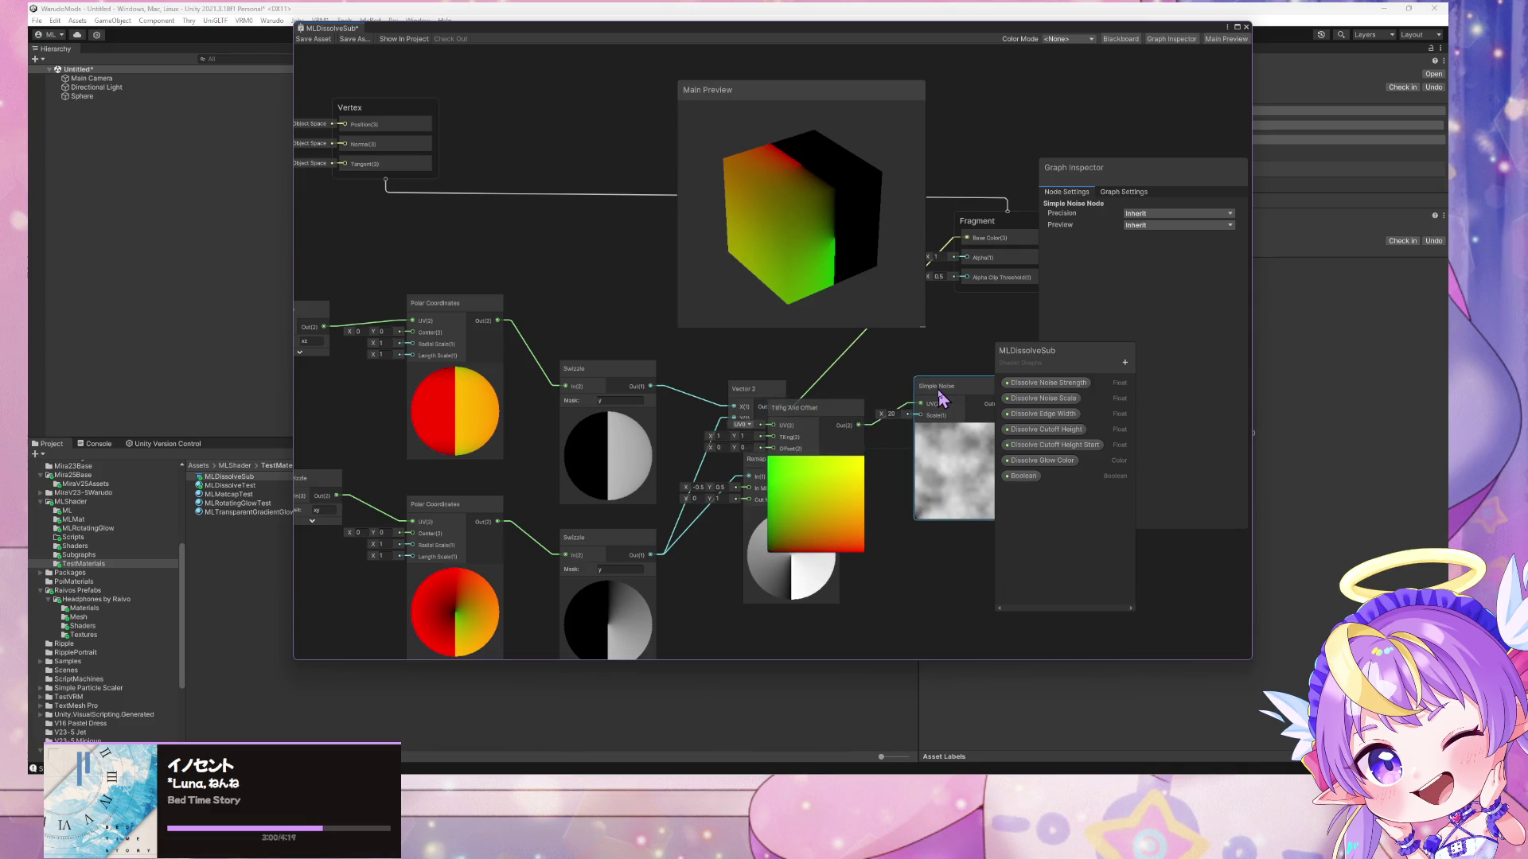
left_click(839, 426)
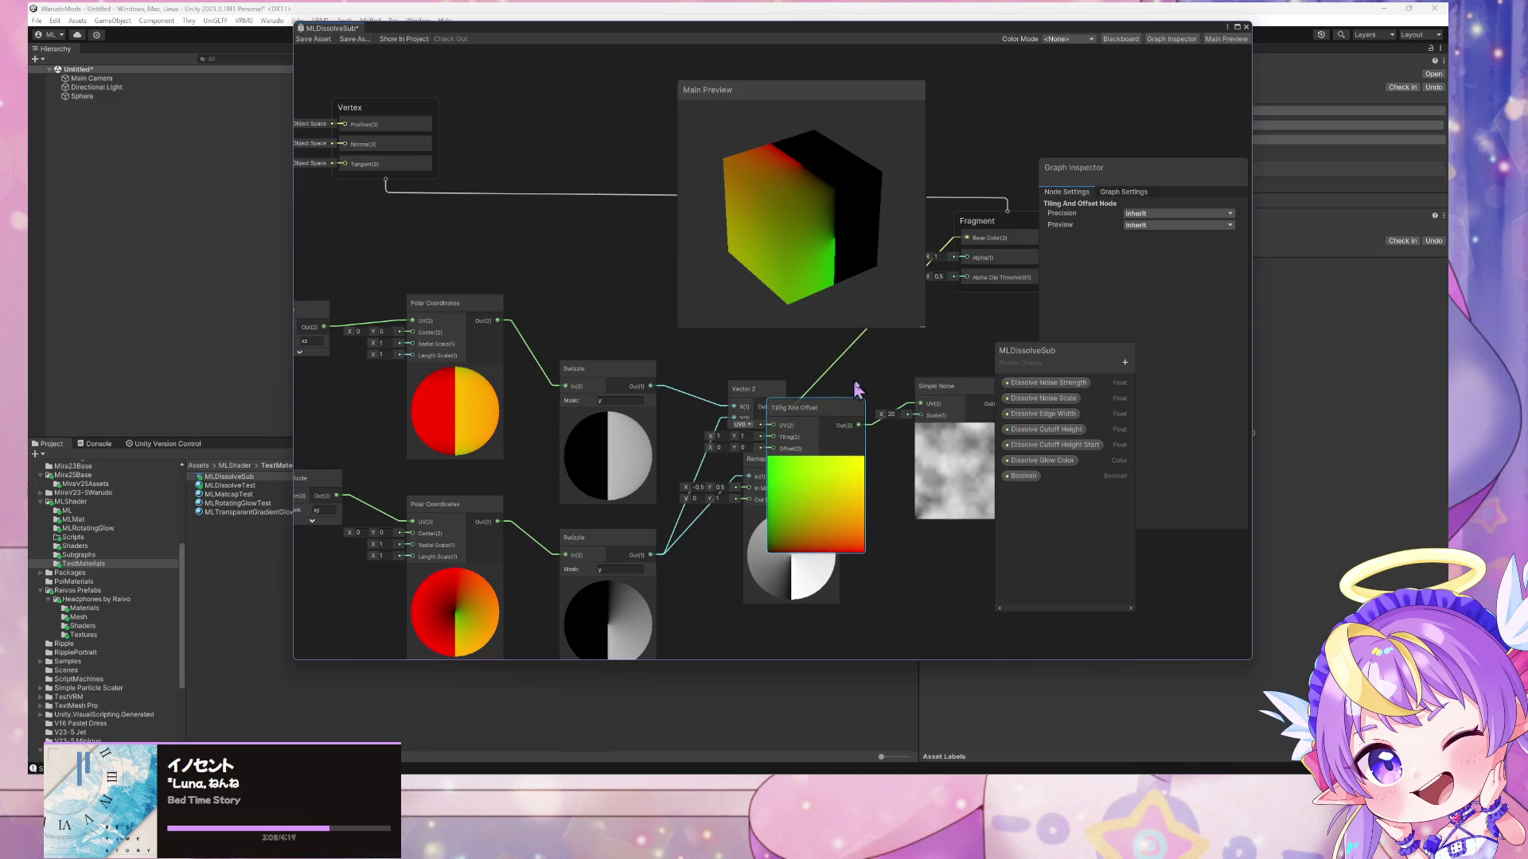
key("Delete")
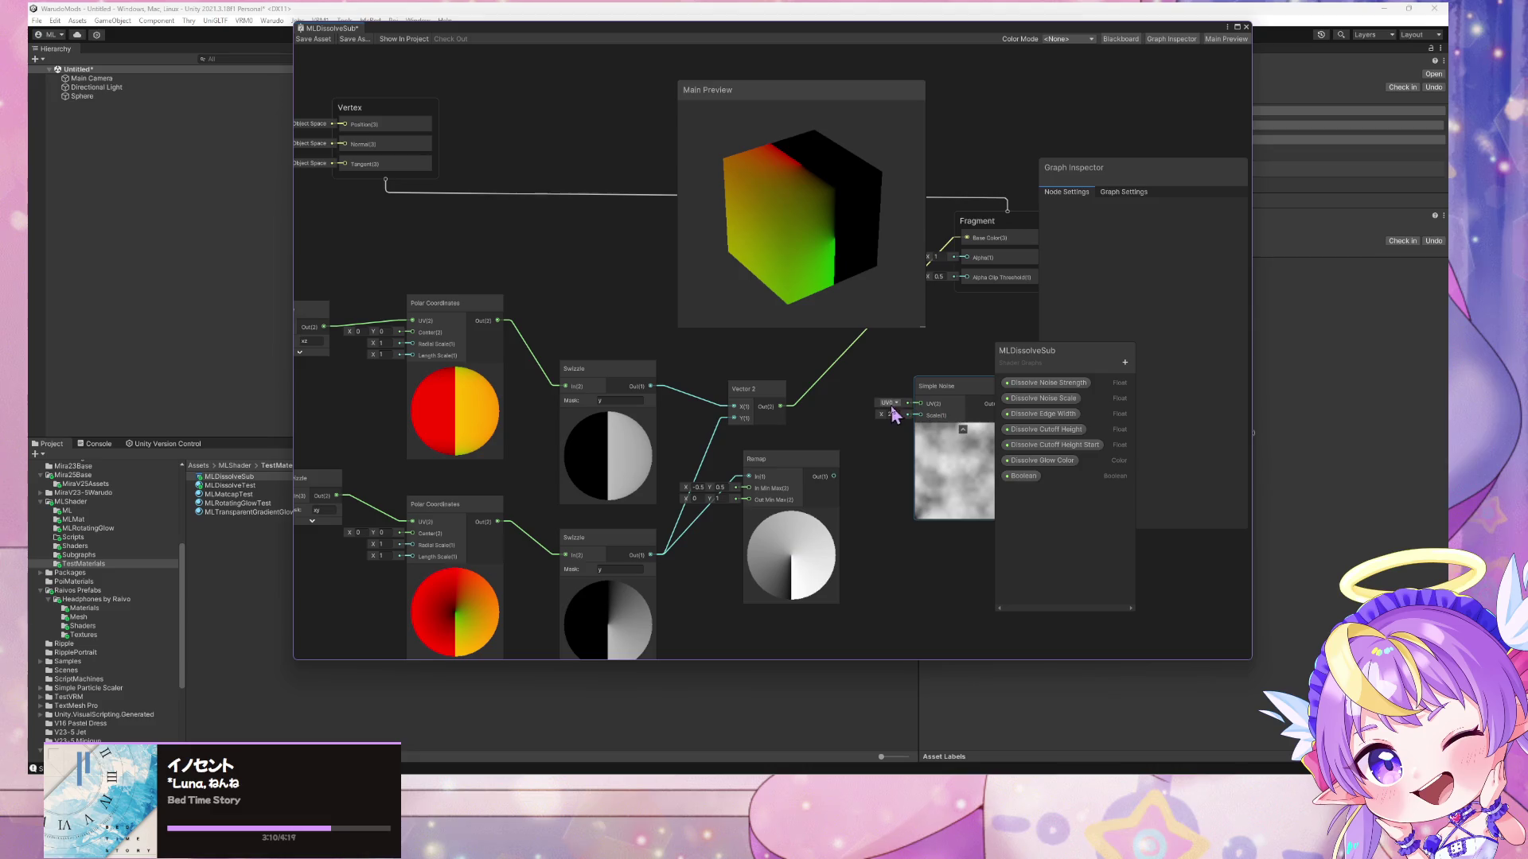
- Add a Voronoi node and feed its Cells output into Simple Noise's UV
key("space")
type("voronoi")
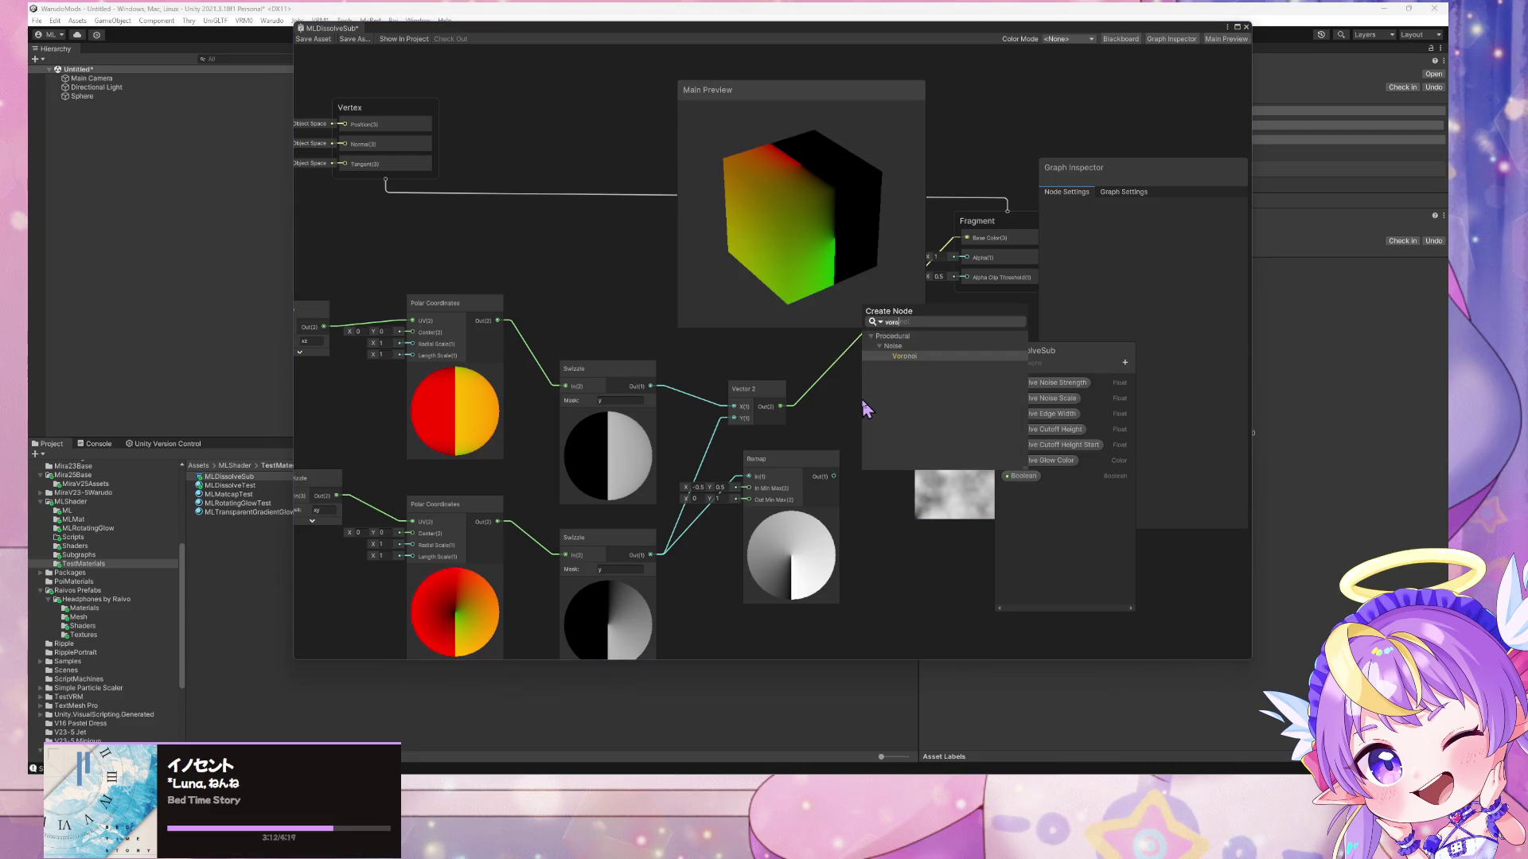
key("Return")
mouse_move(878, 427)
left_mouse_down()
mouse_move(774, 430)
mouse_move(921, 404)
left_mouse_up()
left_click_drag(971, 490, 961, 493)
left_click_drag(852, 454, 910, 407)
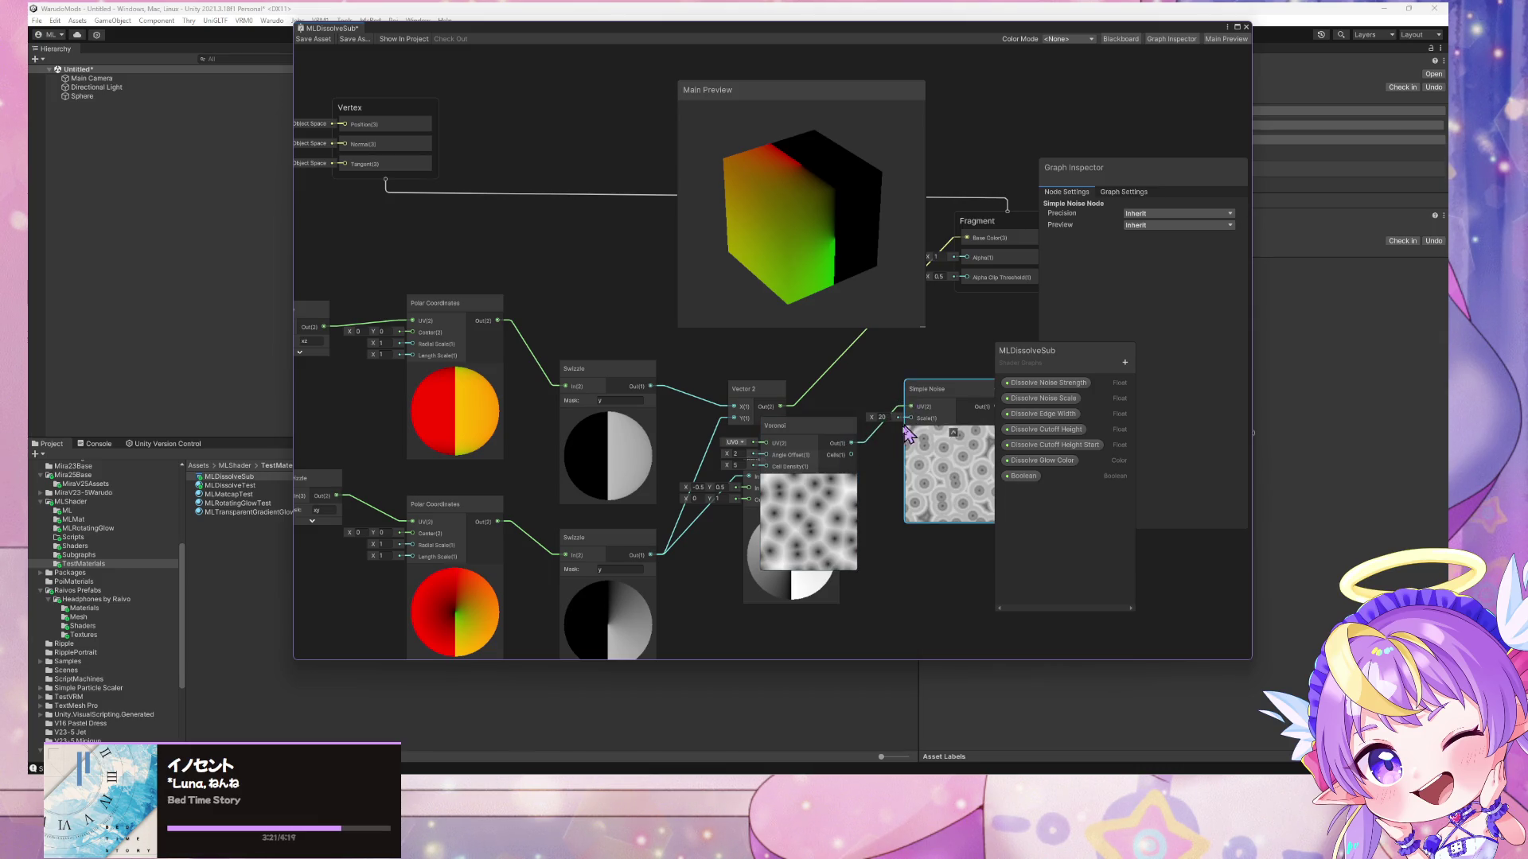
- Set the Voronoi Cell Density to 2.88, then delete the Voronoi node
left_click_drag(727, 460, 718, 476)
left_click(817, 432)
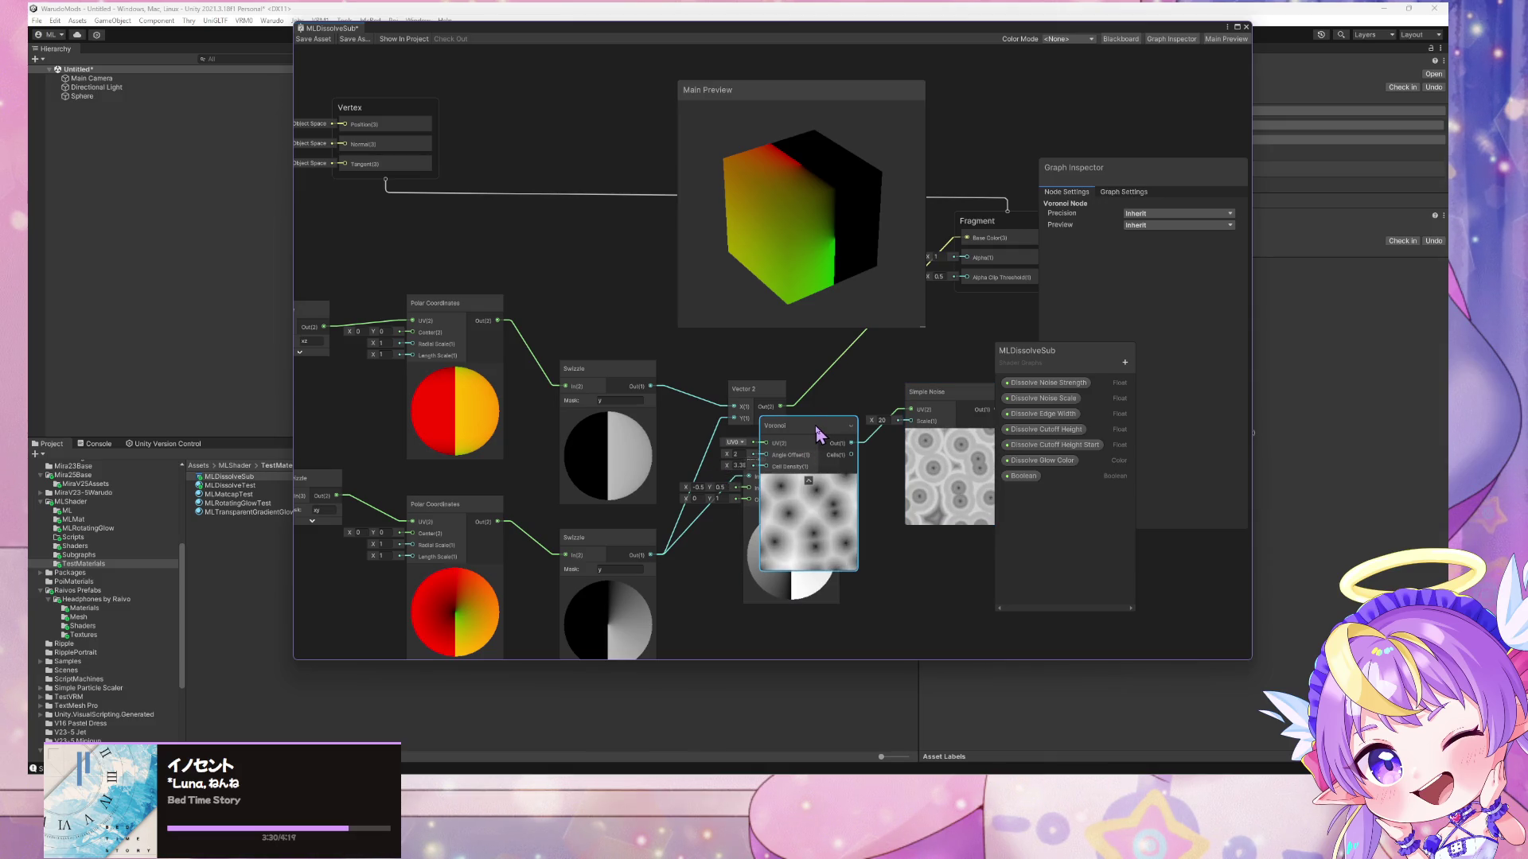
key("Delete")
key("space")
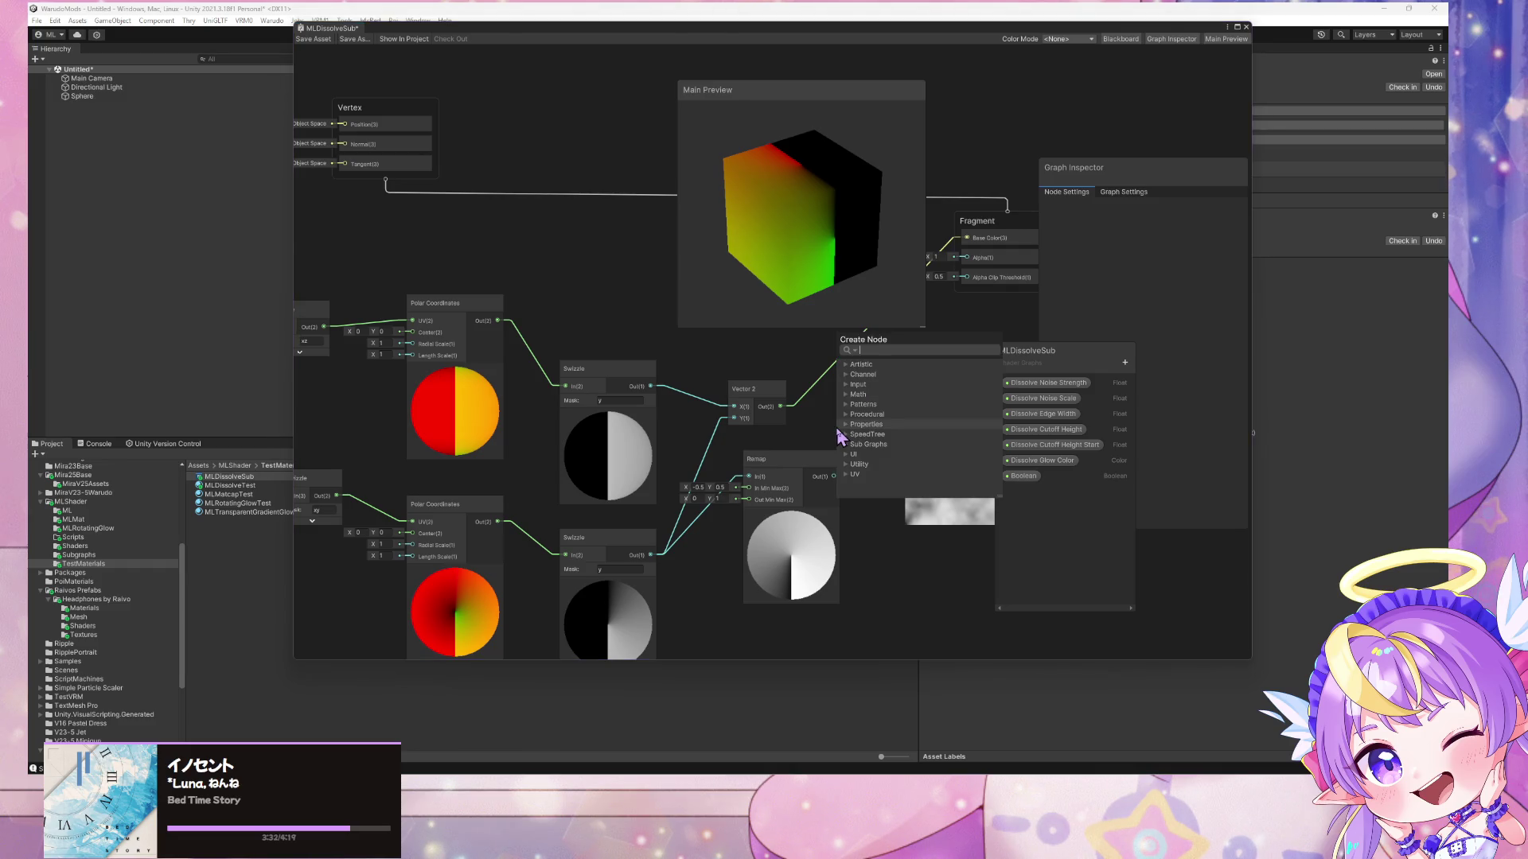
type("vo")
- Restore the deleted Voronoi node, set its Angle Offset to 0, and feed its Out into Simple Noise UV
key("Escape")
key("ctrl+z")
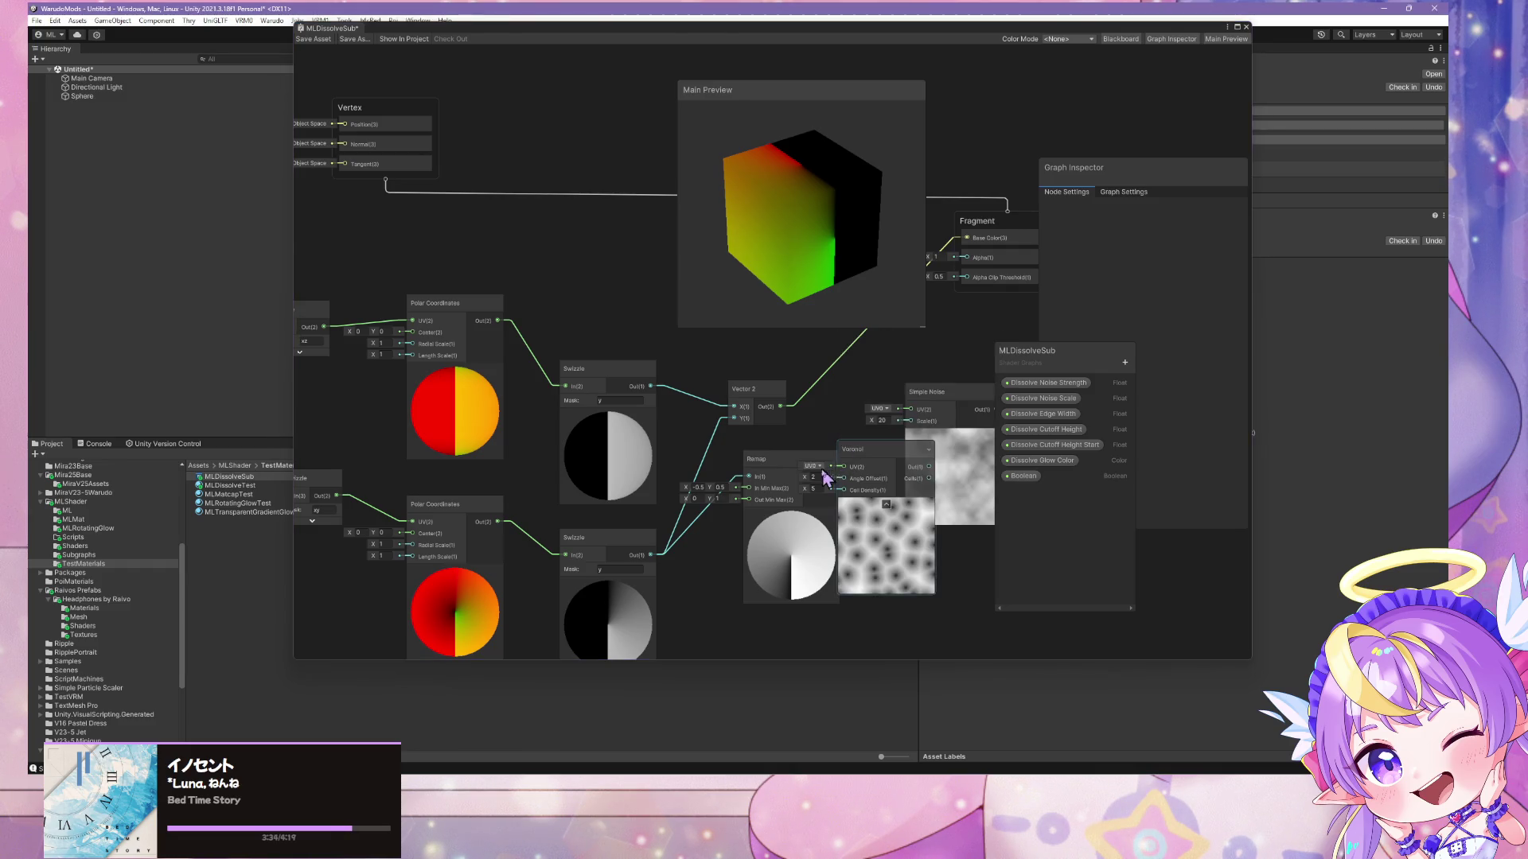
left_click(812, 477)
type("0")
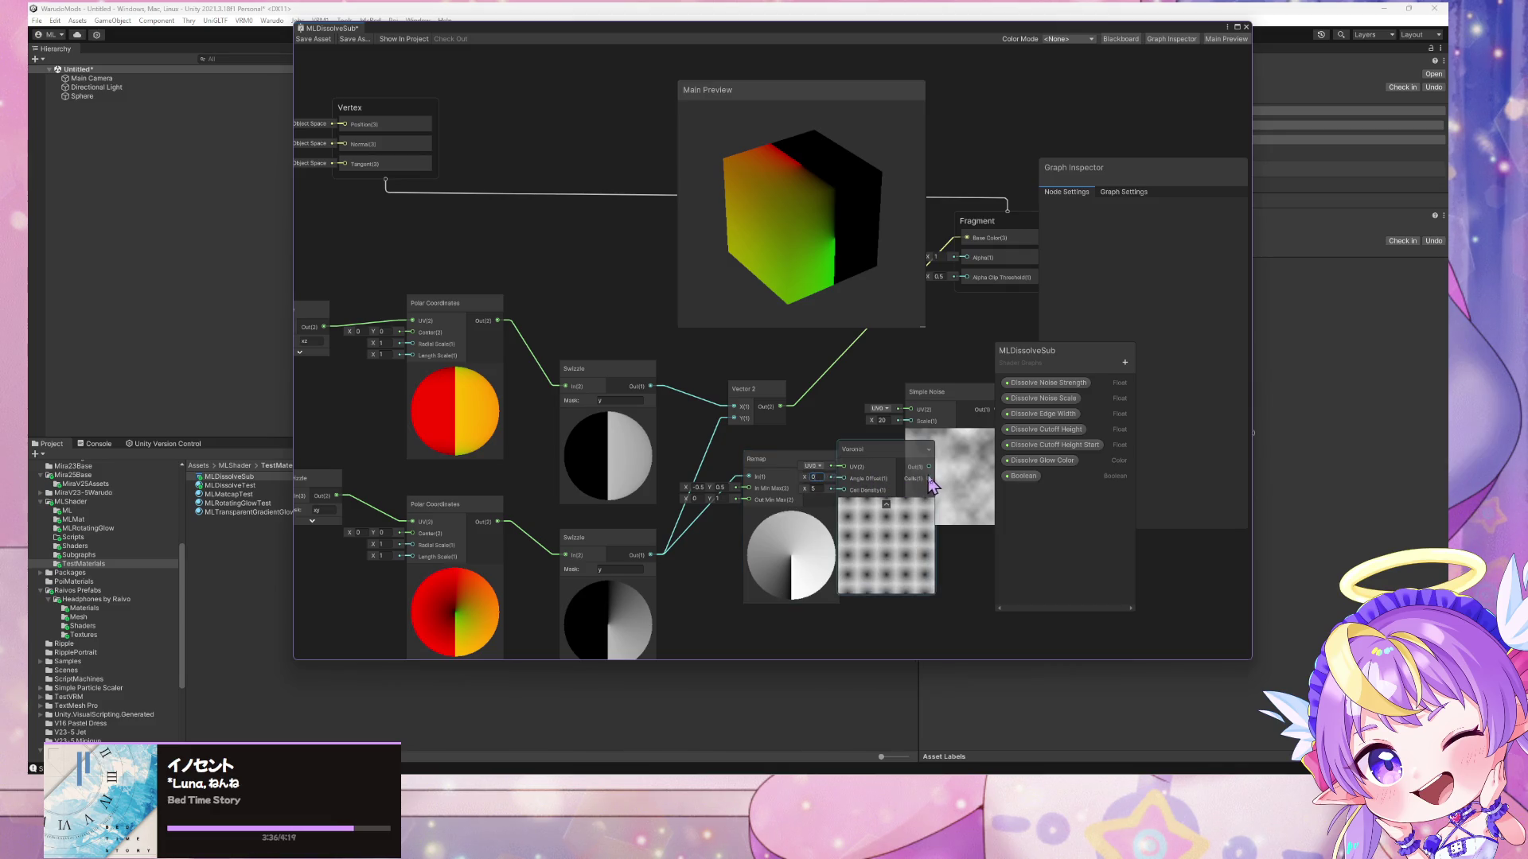
mouse_move(930, 470)
left_mouse_down()
mouse_move(911, 409)
mouse_move(878, 457)
mouse_move(811, 440)
left_mouse_up()
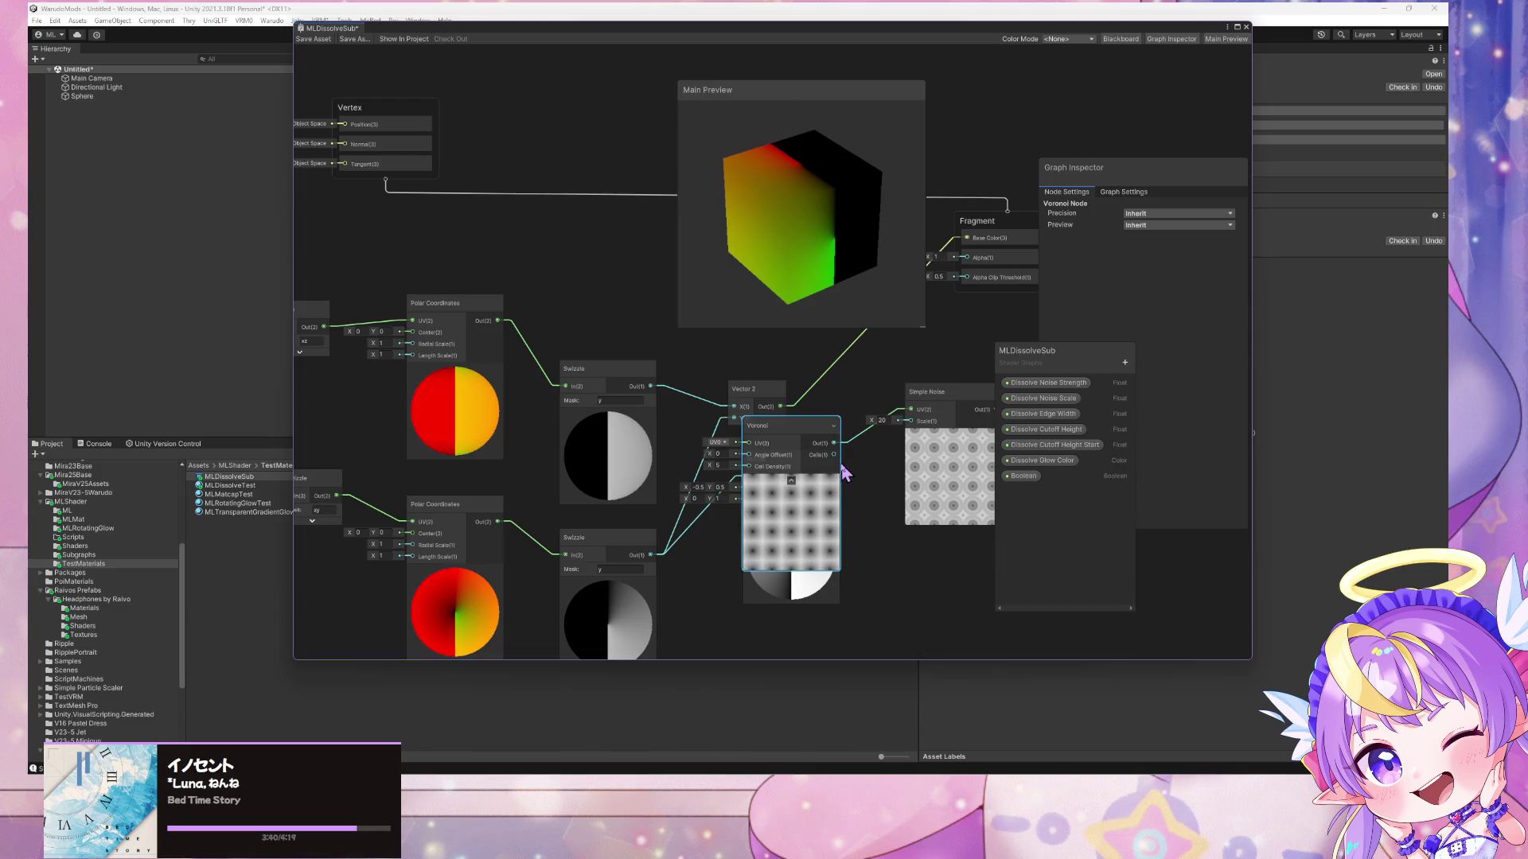
left_click(886, 459)
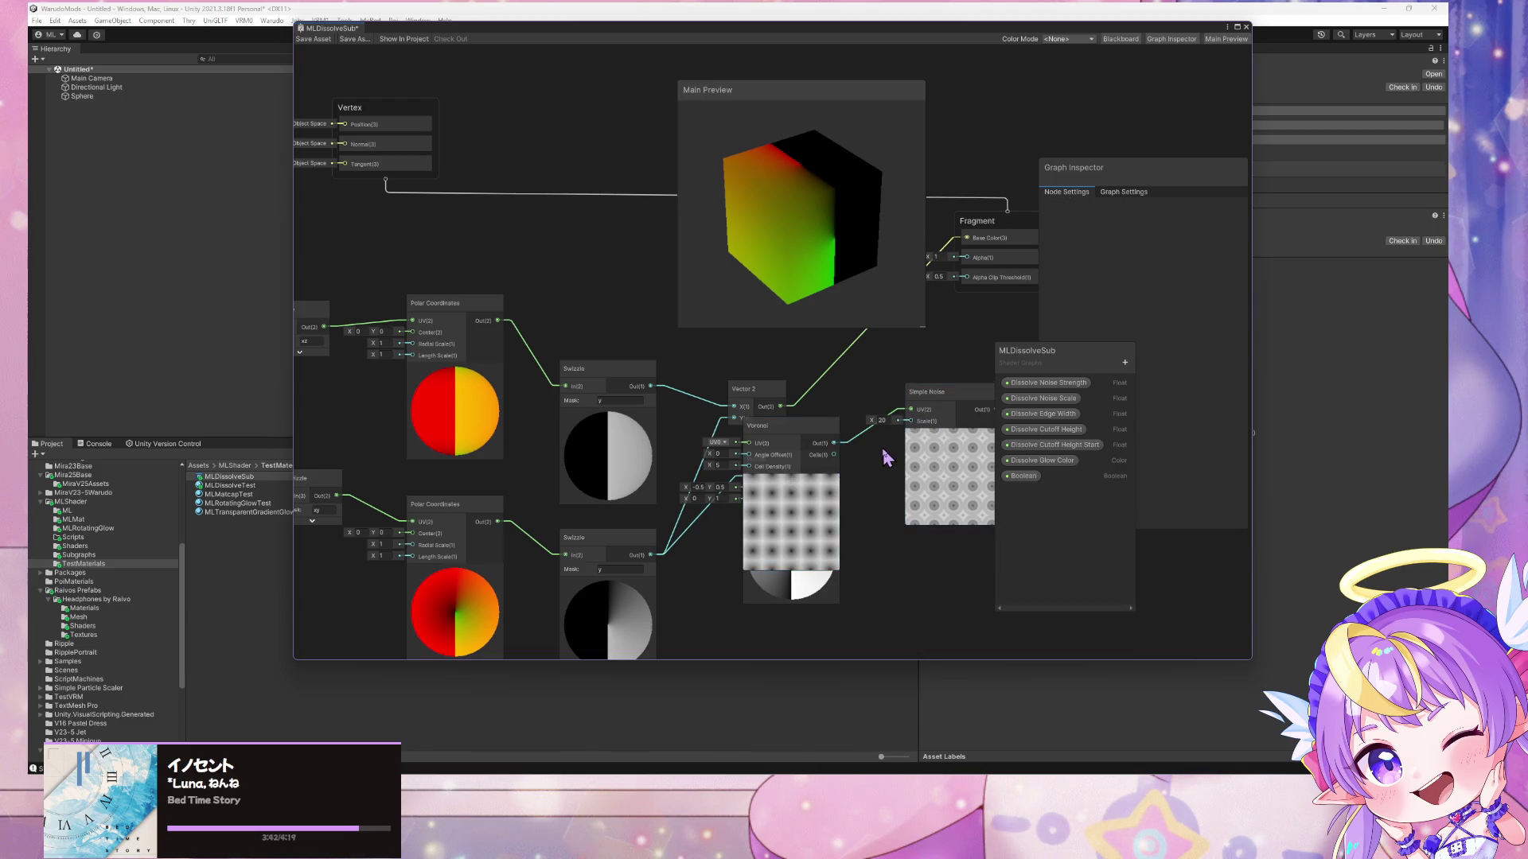
- Add a Fraction node and position it beside Simple Noise, moving Voronoi up for room
key("space")
type("gr")
key("BackSpace")
key("BackSpace")
type("frac")
key("Return")
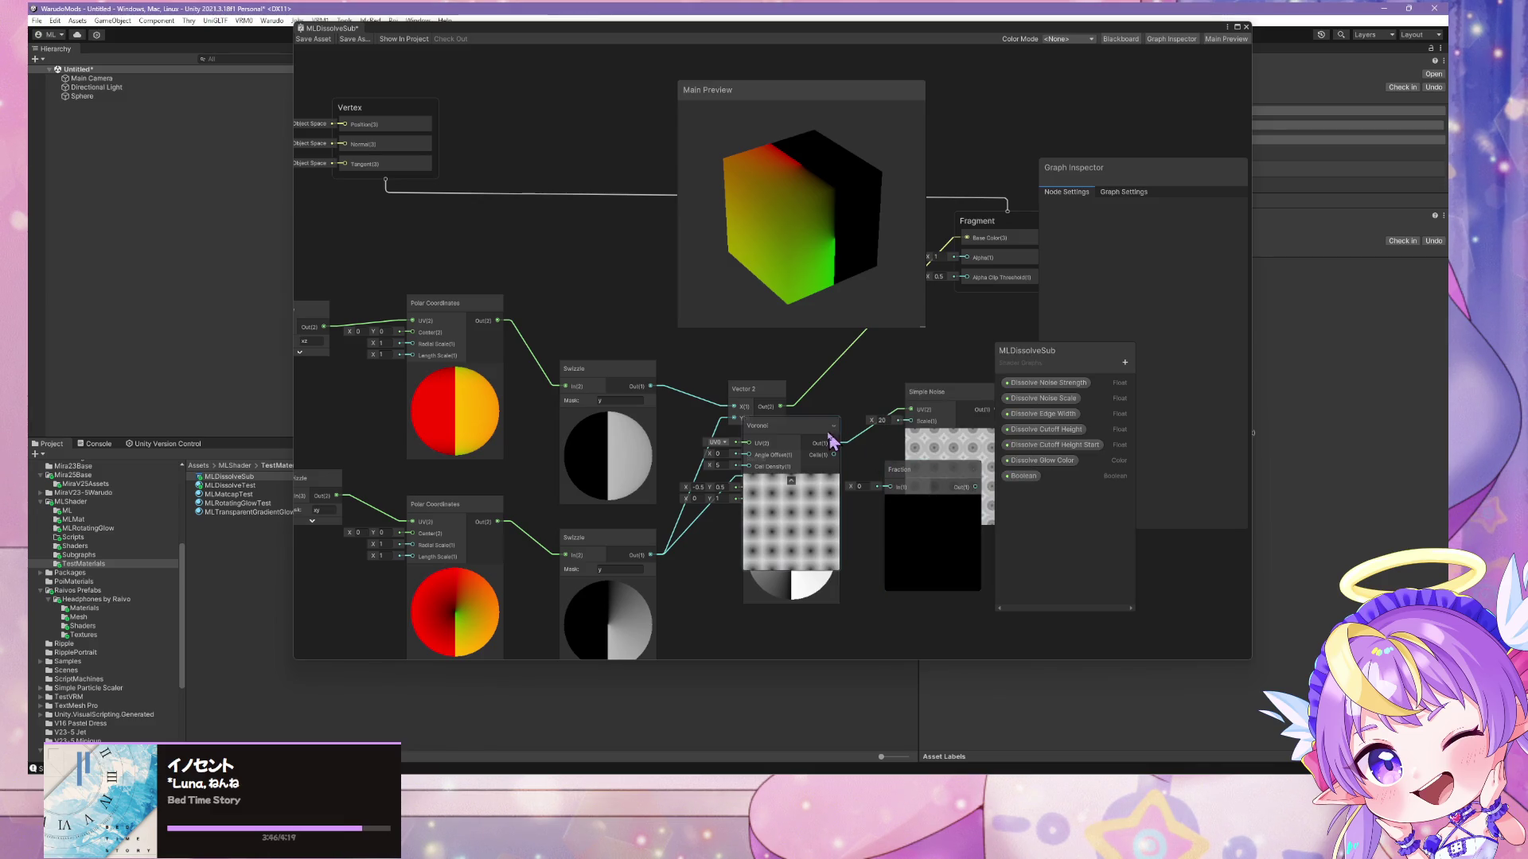
left_click_drag(795, 426, 793, 381)
mouse_move(928, 477)
left_mouse_down()
mouse_move(797, 537)
mouse_move(910, 410)
mouse_move(929, 460)
mouse_move(830, 434)
mouse_move(931, 441)
left_mouse_up()
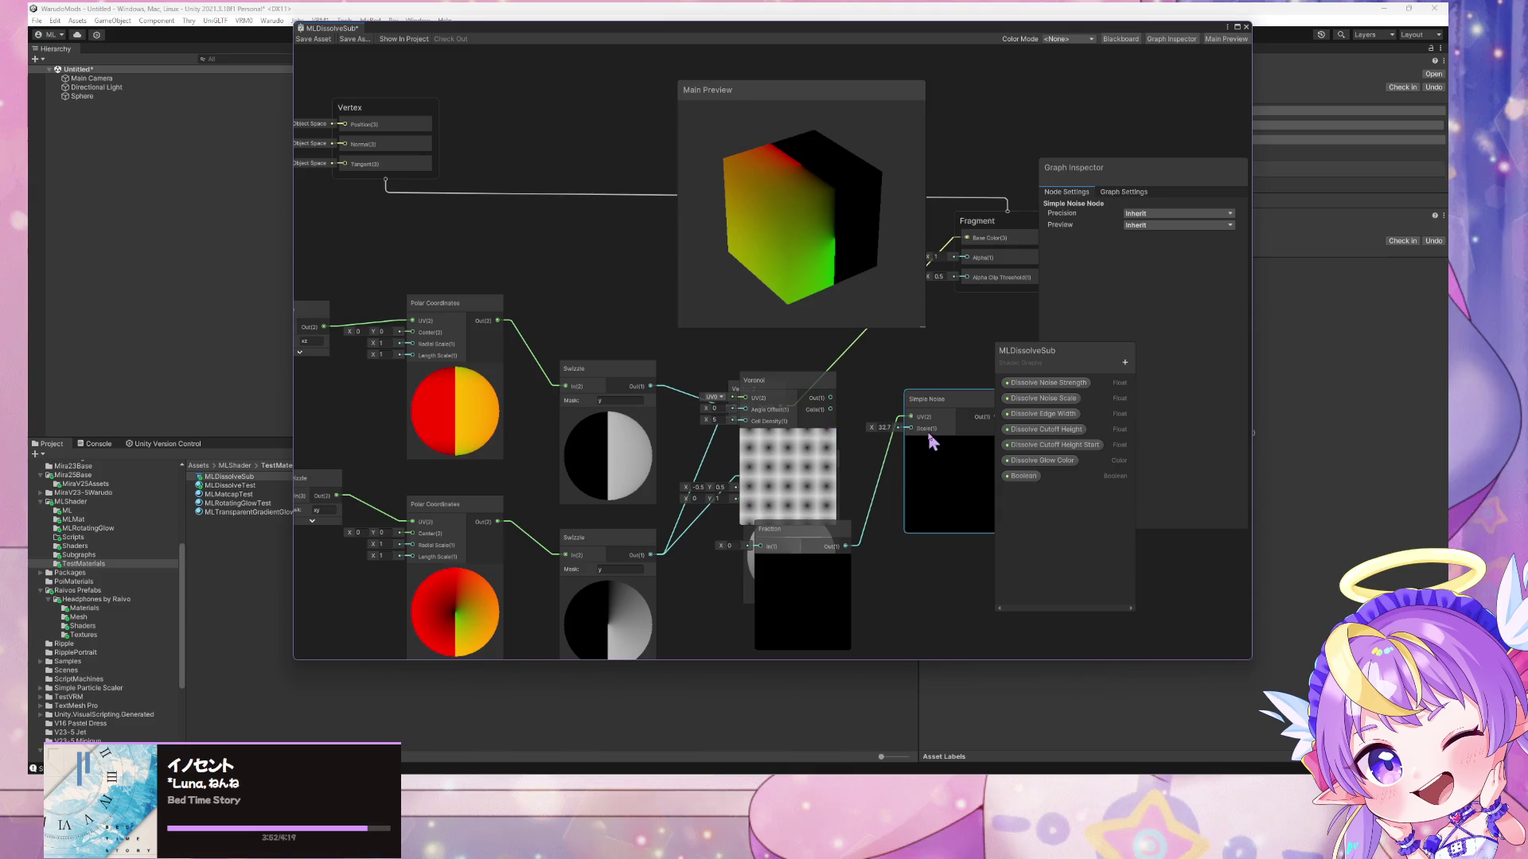
- Set the Fraction node's input to 30
left_click(872, 489)
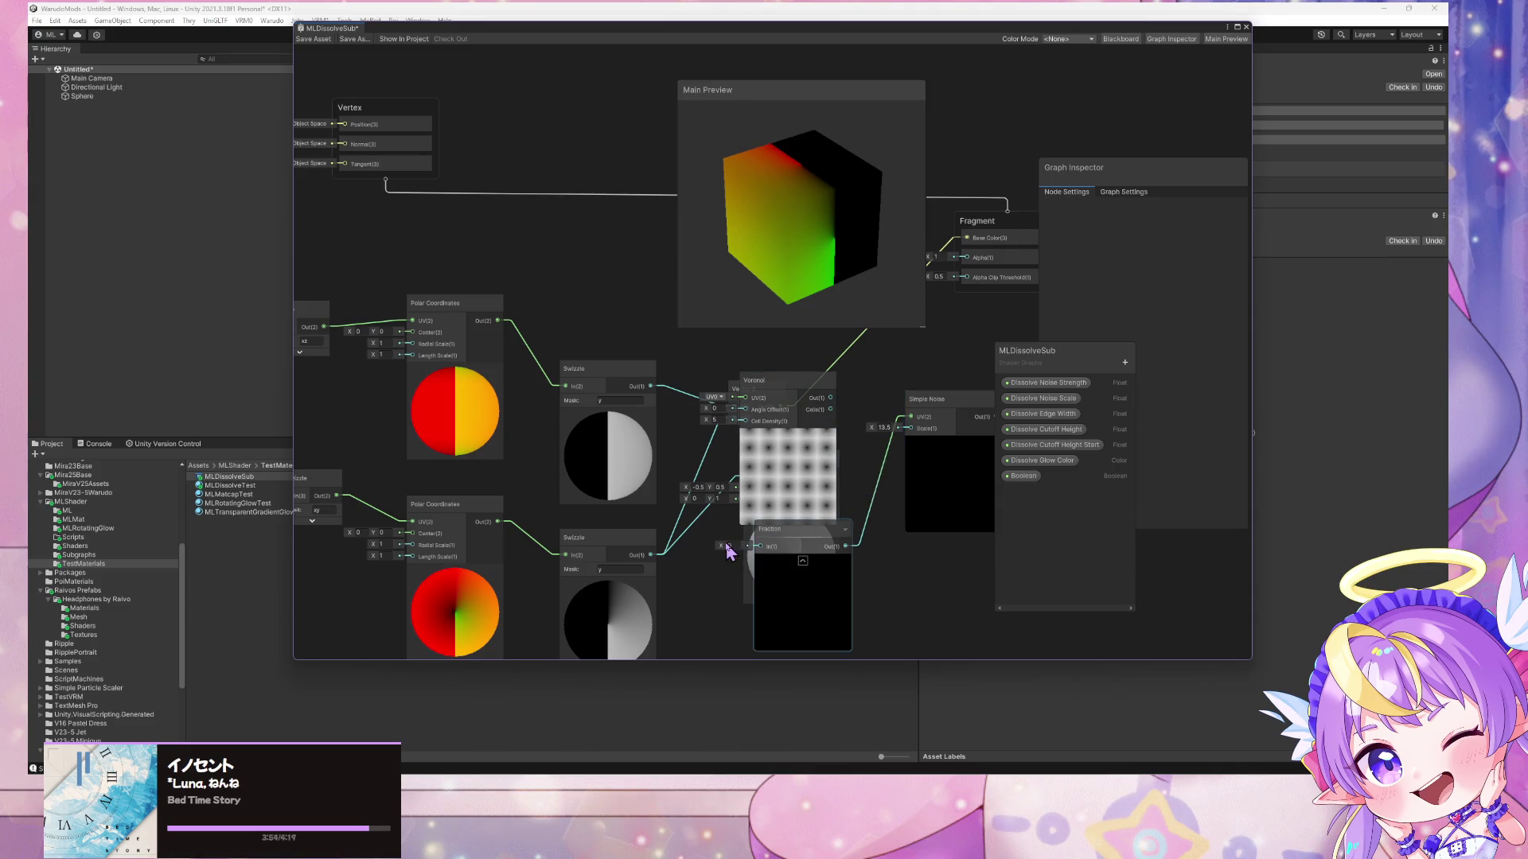
left_click_drag(726, 551, 880, 548)
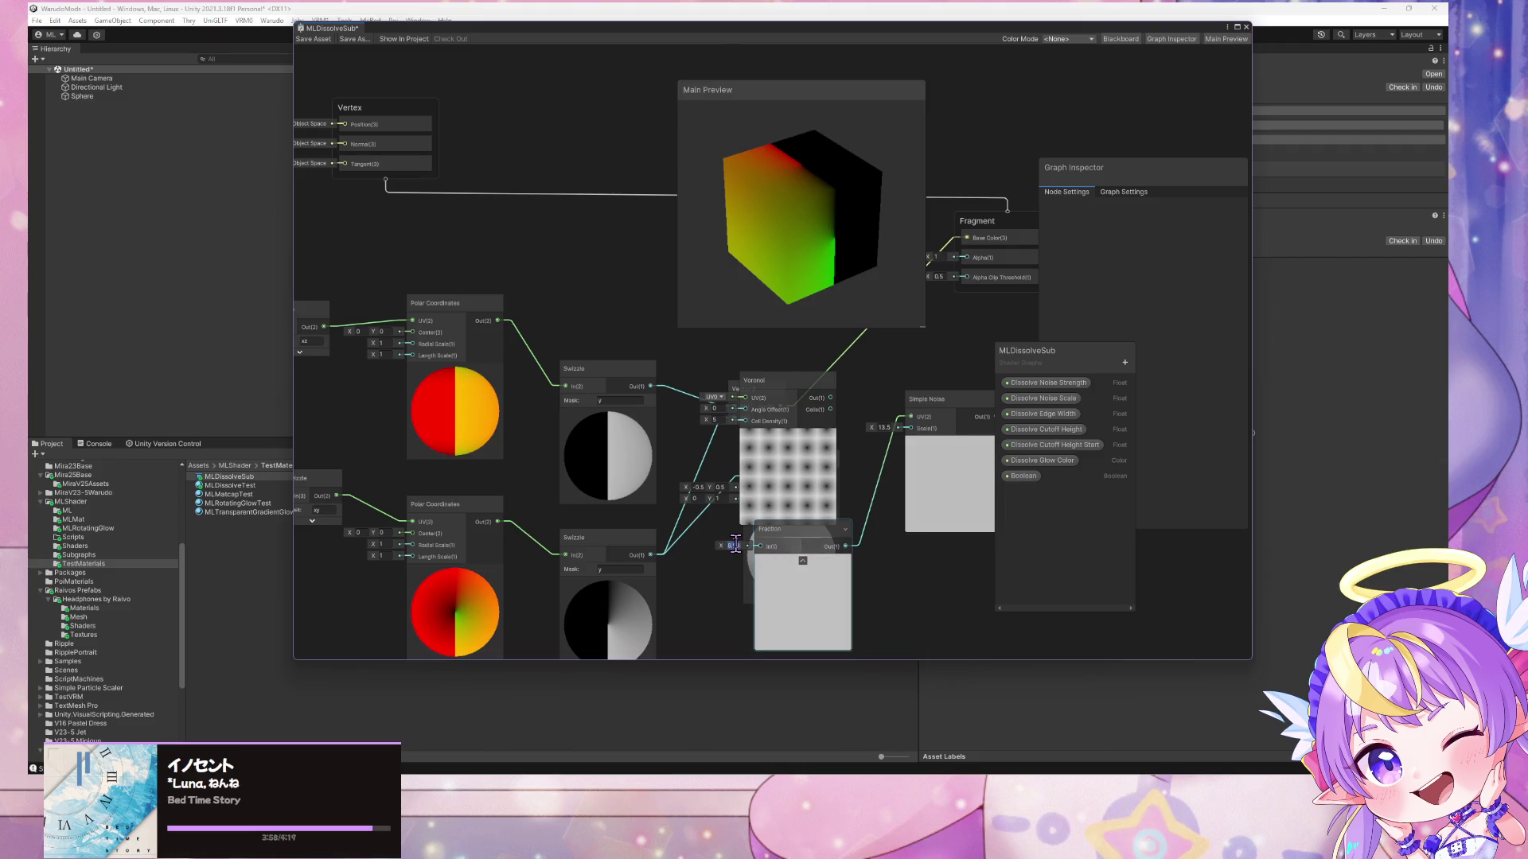
type("30")
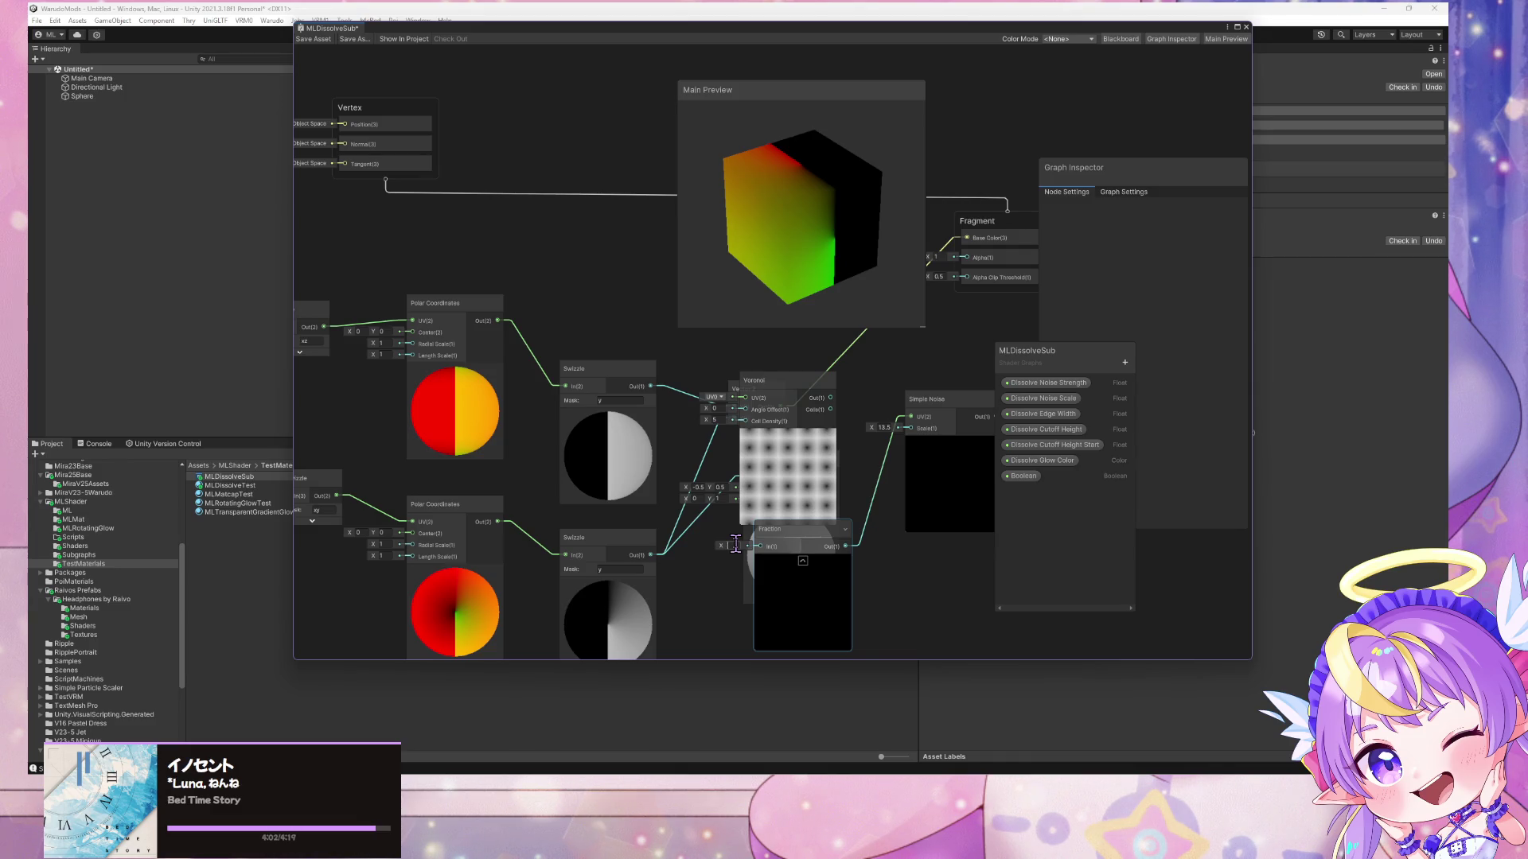
key("space")
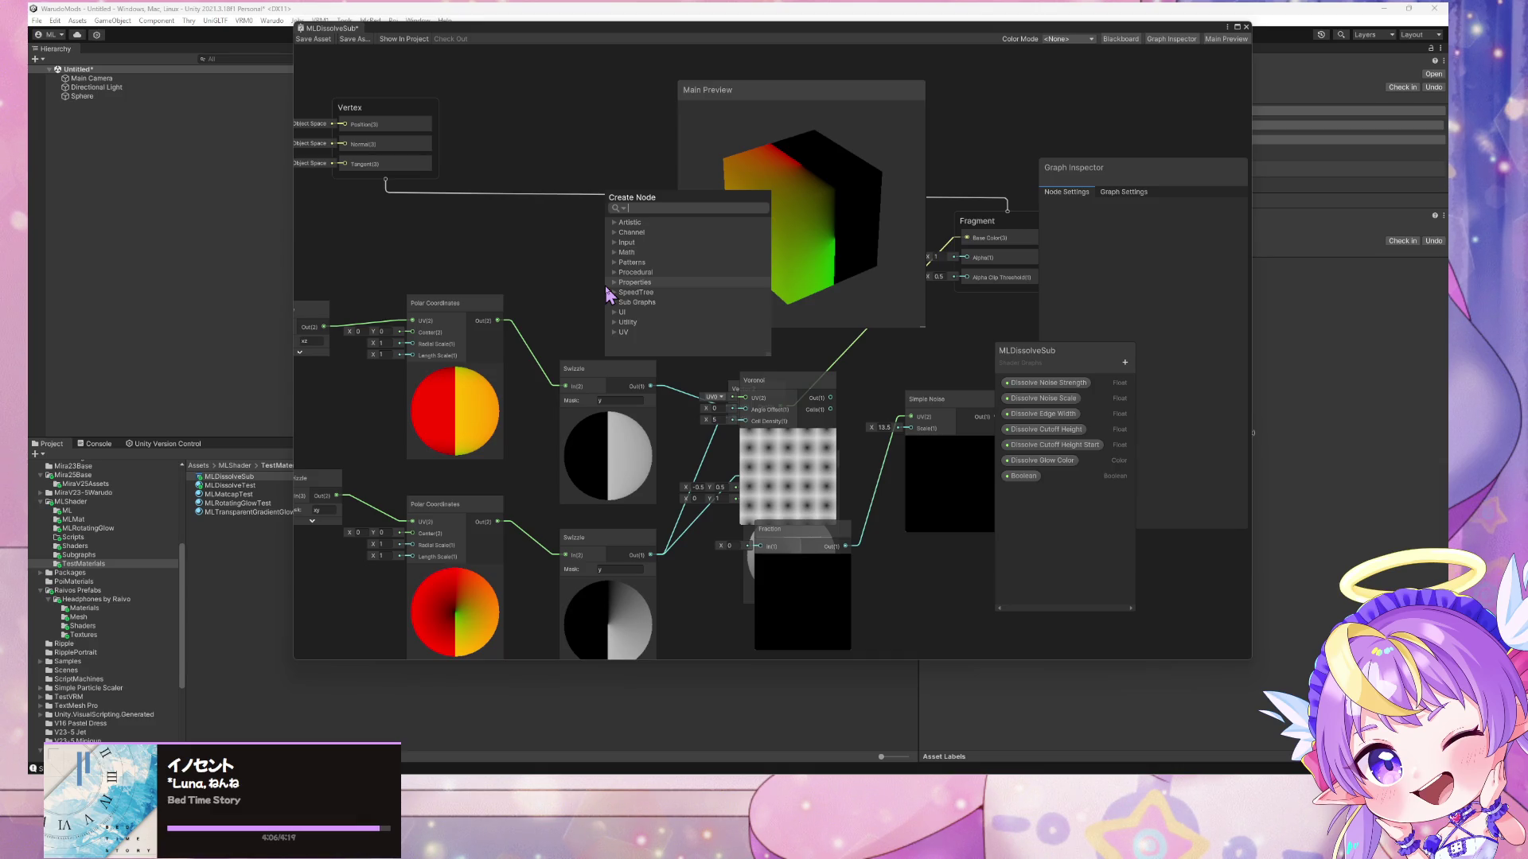
- Add the RuffleHalfCircle sub graph node and inspect its contents before returning to MLDissolveSub
type("ruffle")
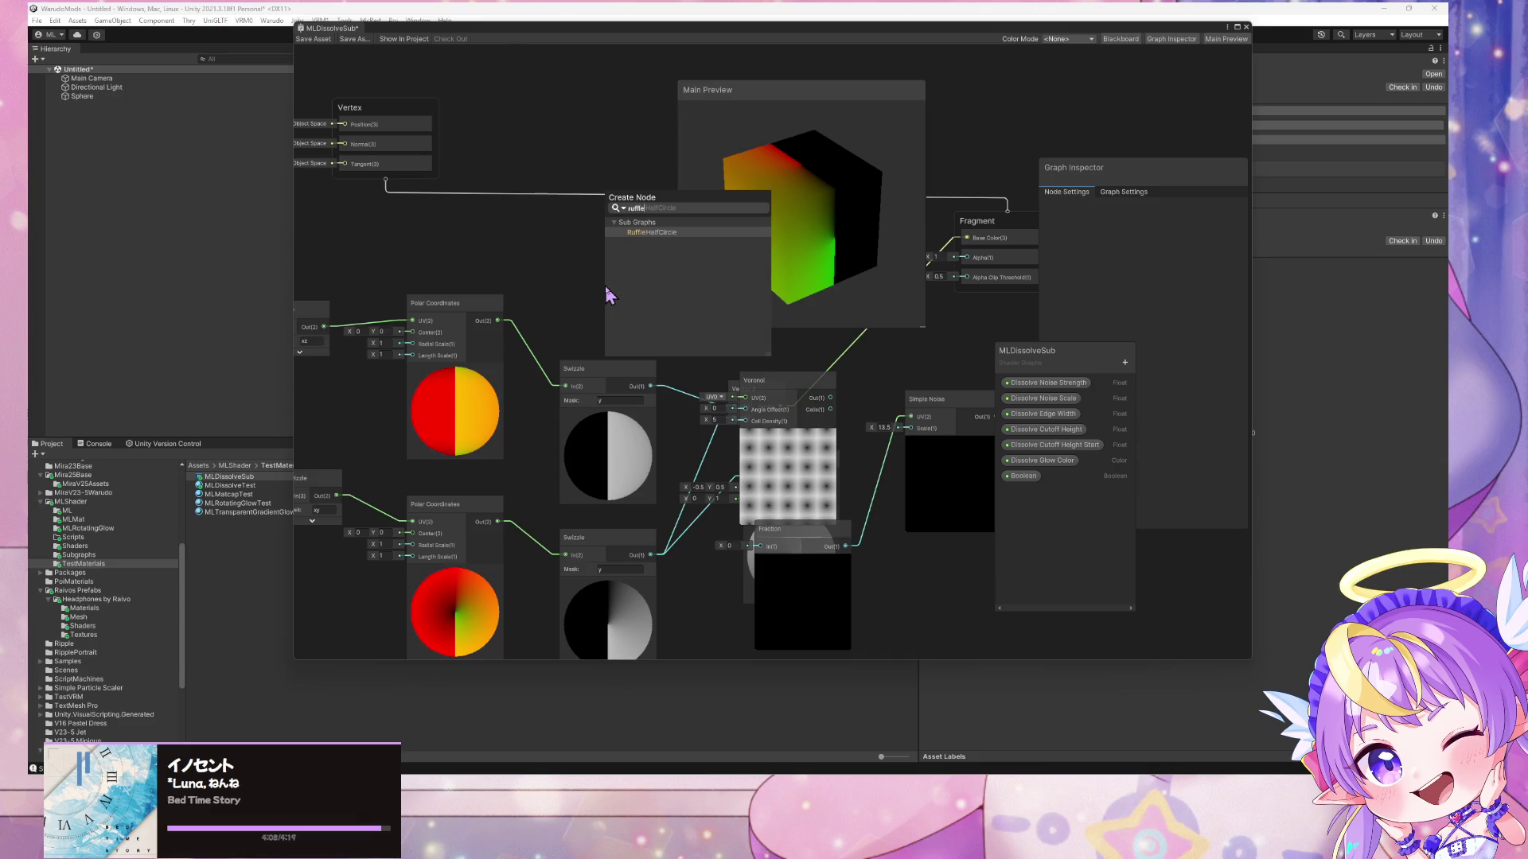
key("Return")
double_click(624, 307)
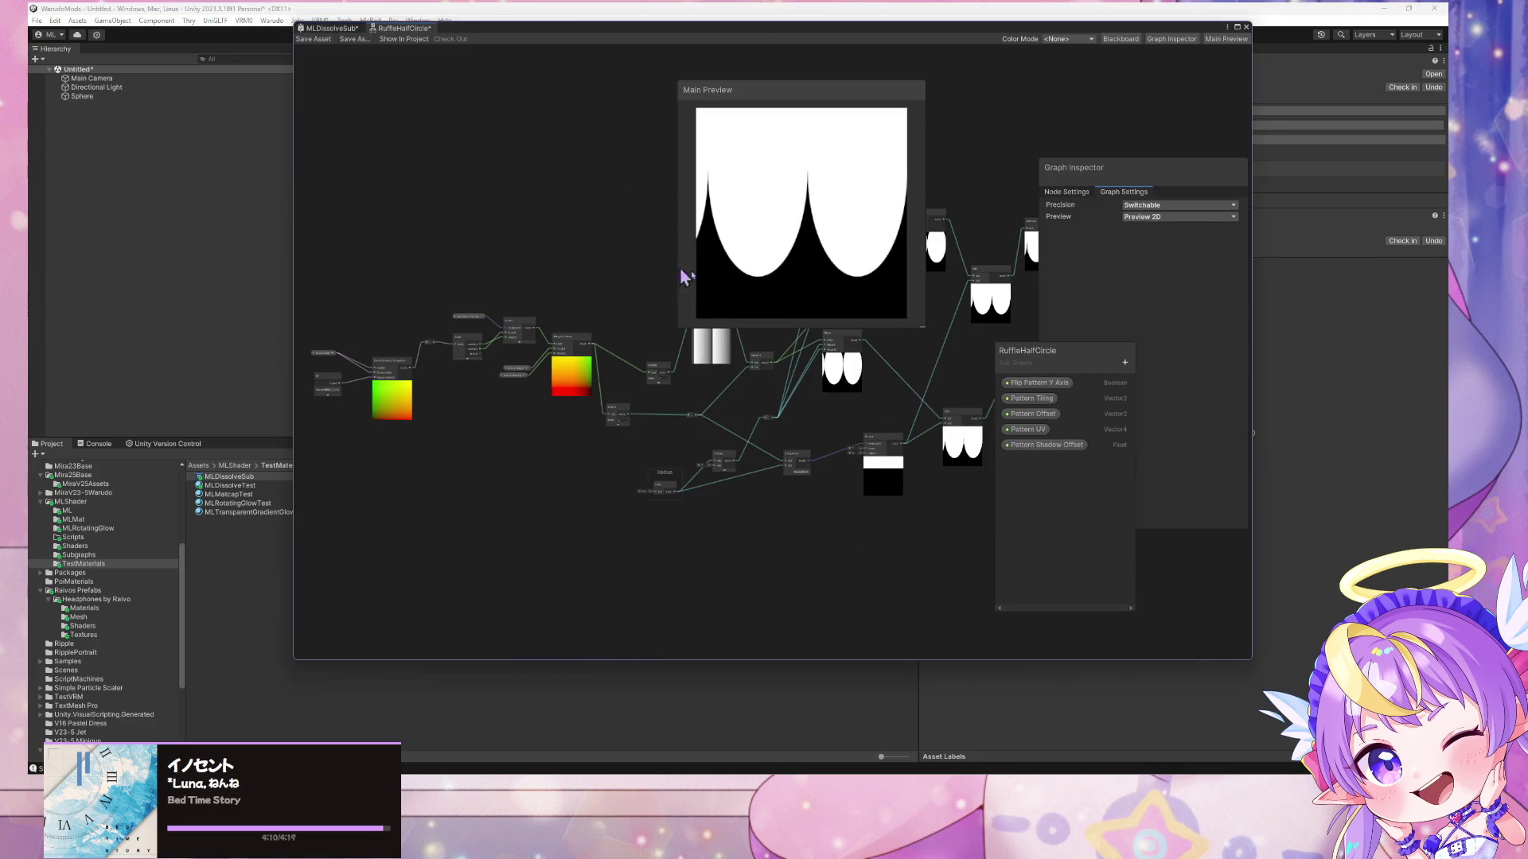
scroll(594, 275, "up", 5)
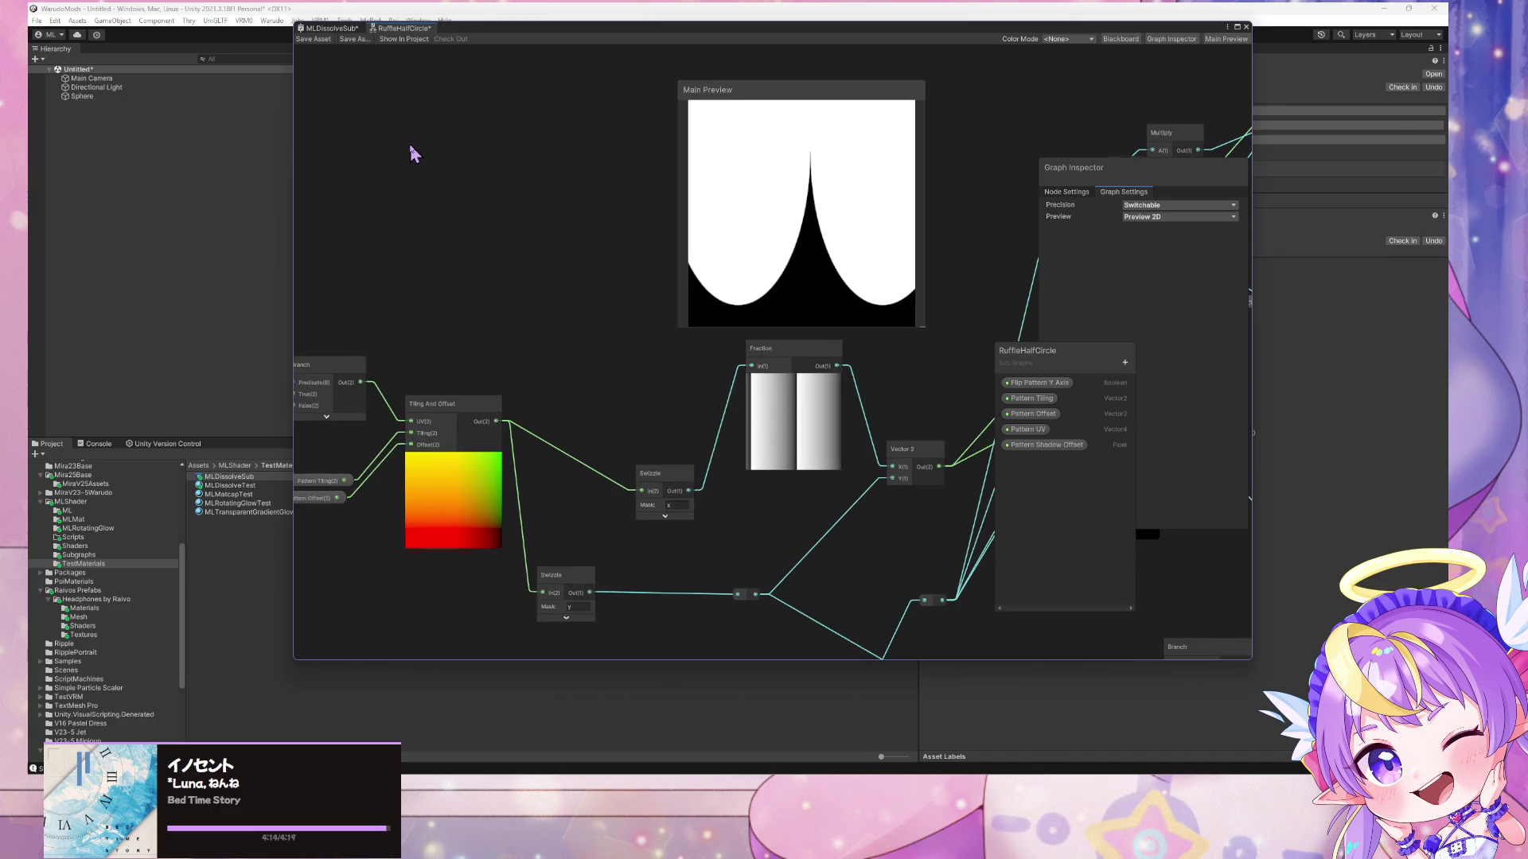
left_click(334, 29)
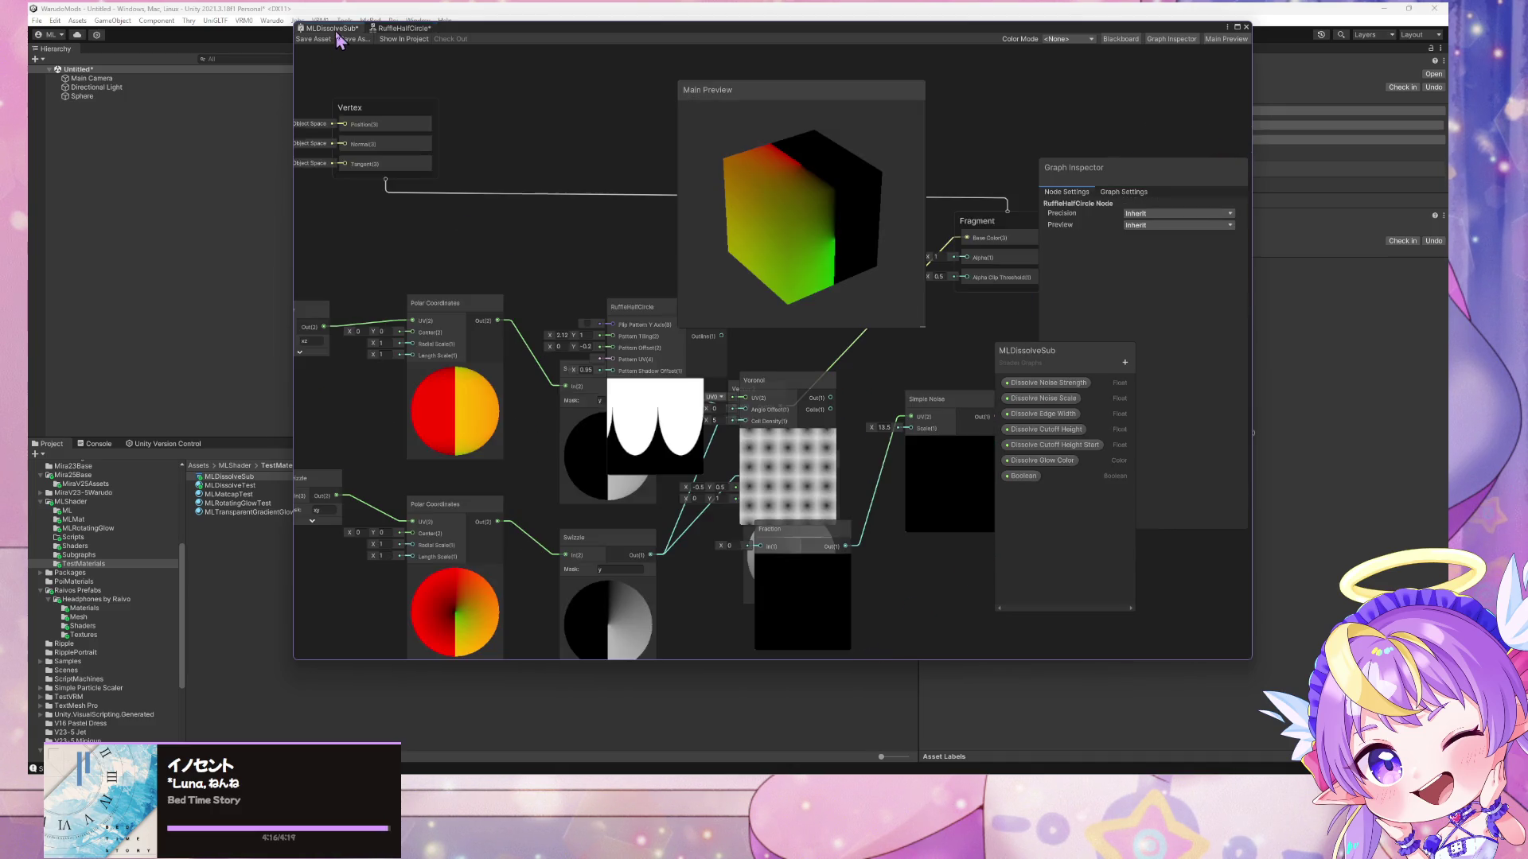
- Delete the Voronoi node, rearrange Fraction and Simple Noise, and edit the Simple Noise scale
left_click(770, 390)
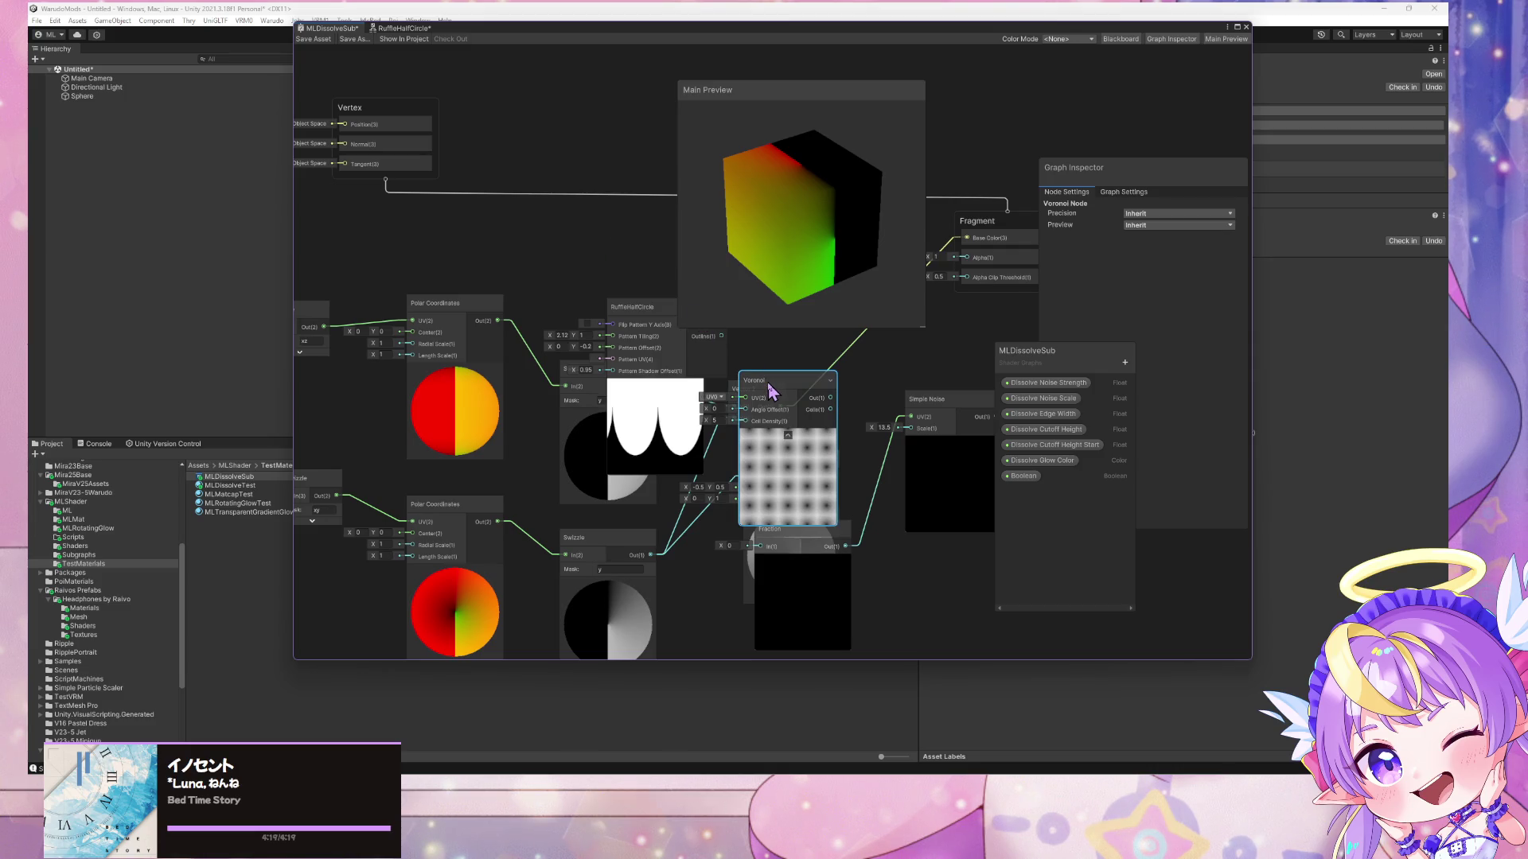
key("Delete")
mouse_move(895, 509)
left_mouse_down()
mouse_move(756, 419)
mouse_move(886, 440)
left_mouse_up()
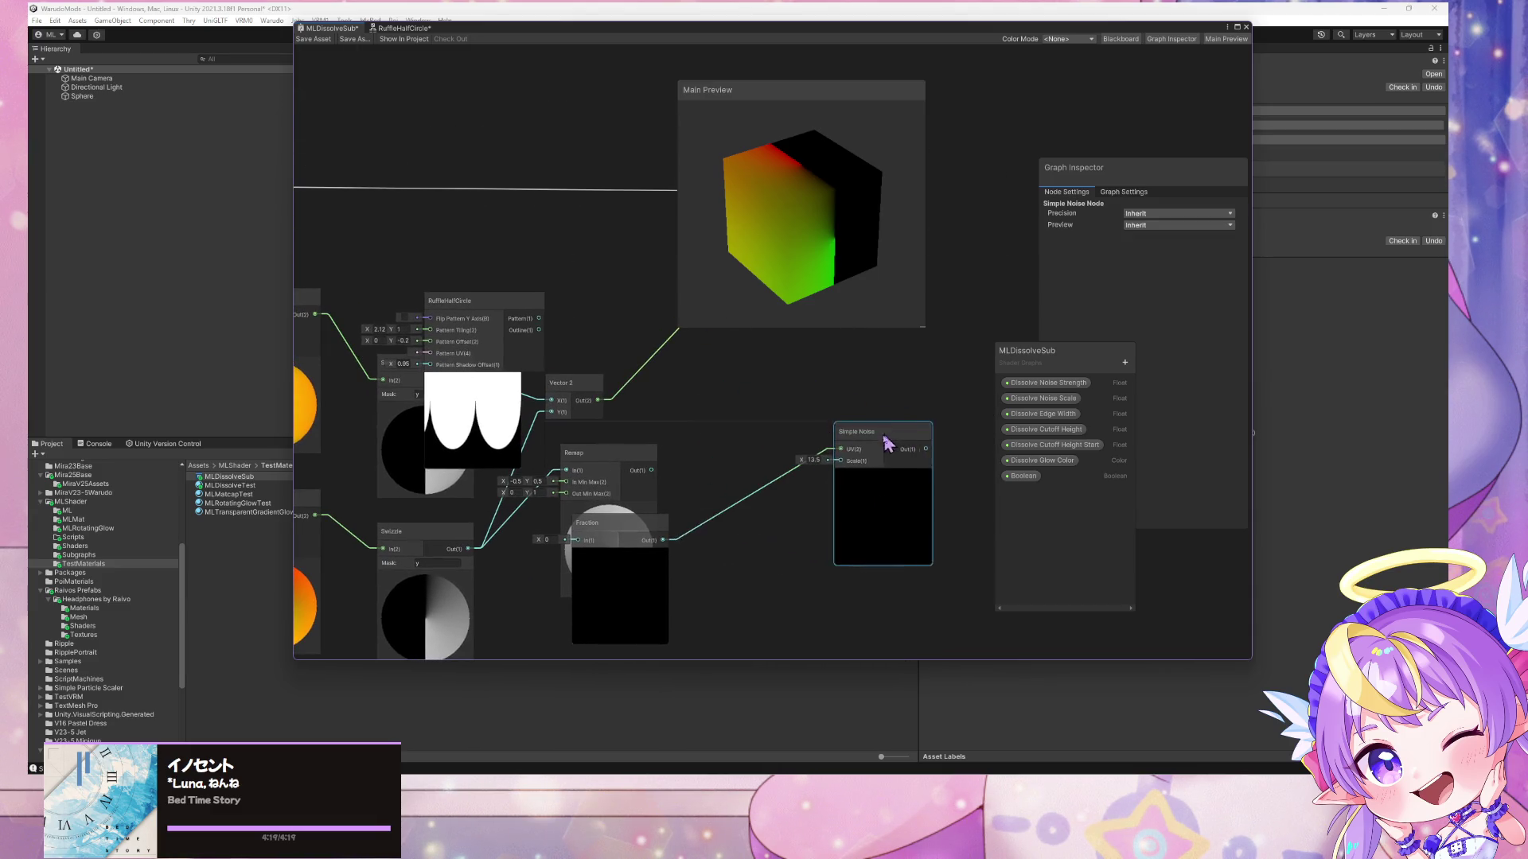
mouse_move(633, 537)
left_mouse_down()
mouse_move(732, 419)
mouse_move(718, 422)
left_mouse_up()
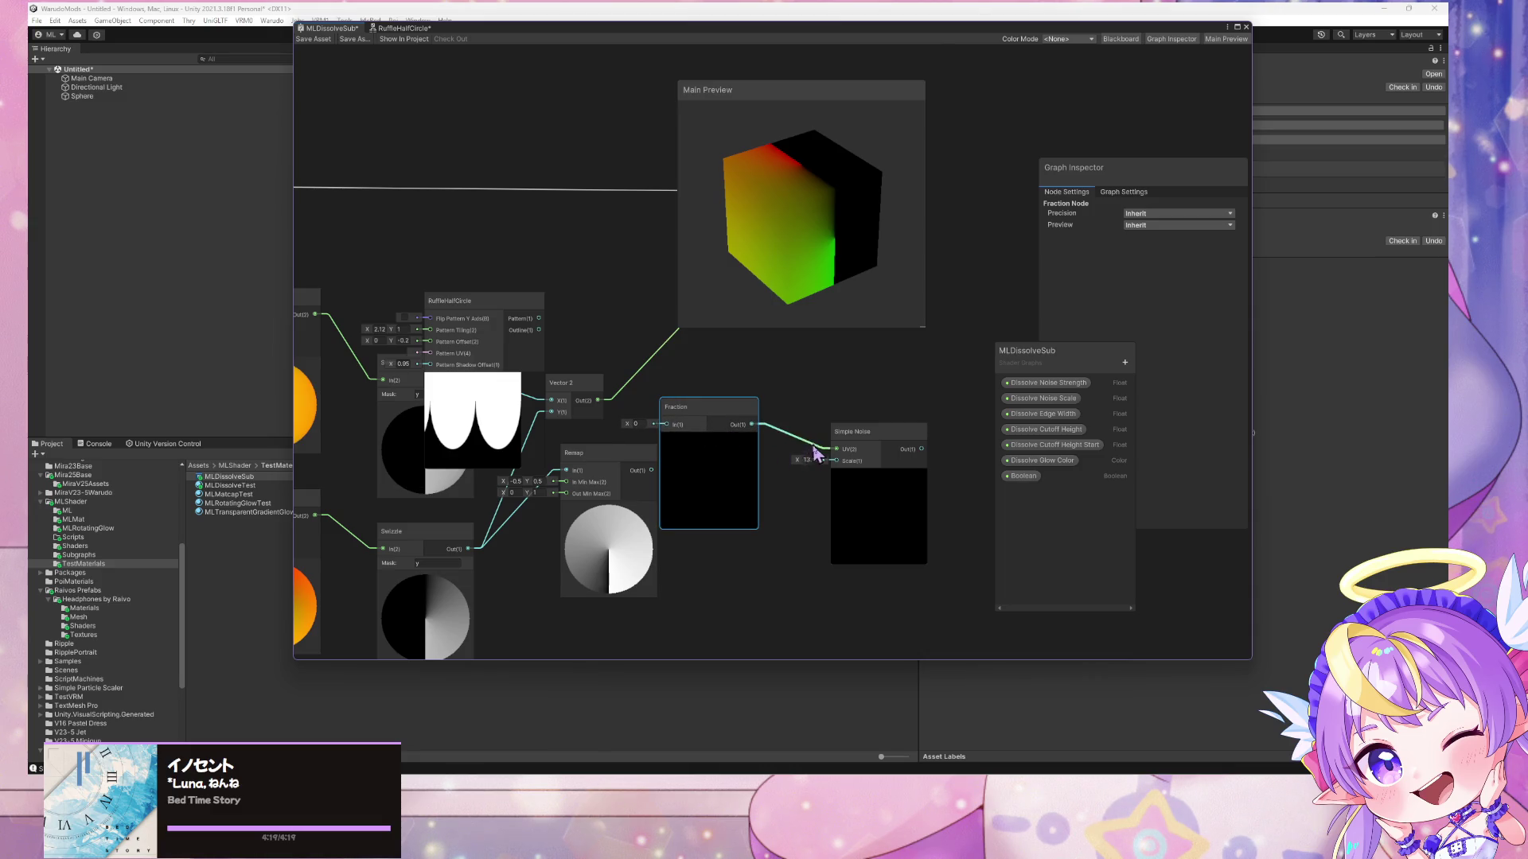
left_click(807, 460)
type("1")
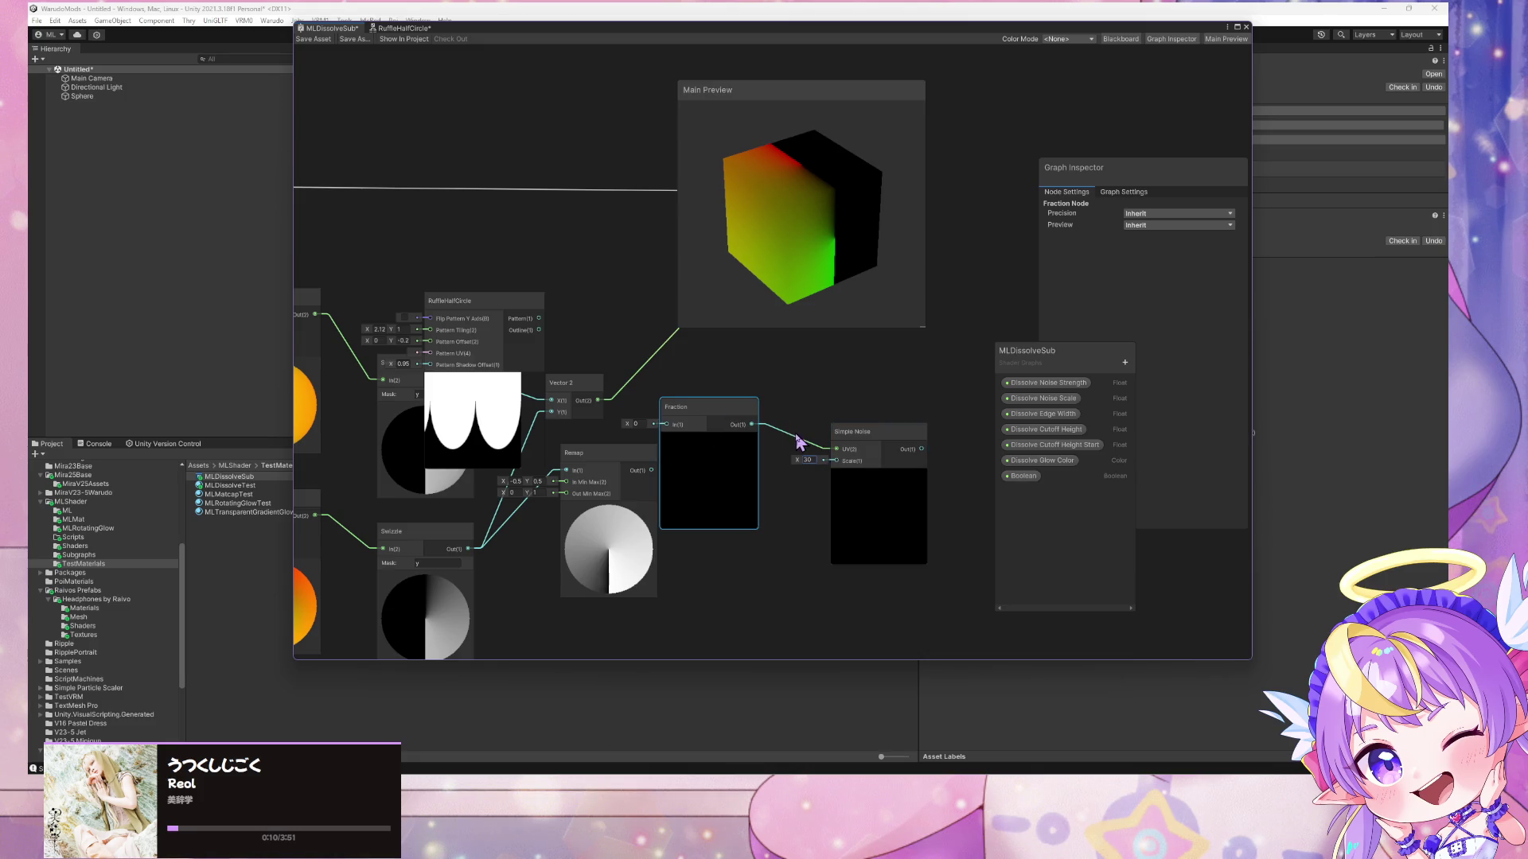
- Set the Fraction input to 3 and rewire Fraction's output into Simple Noise's UV
left_click(796, 437)
key("Delete")
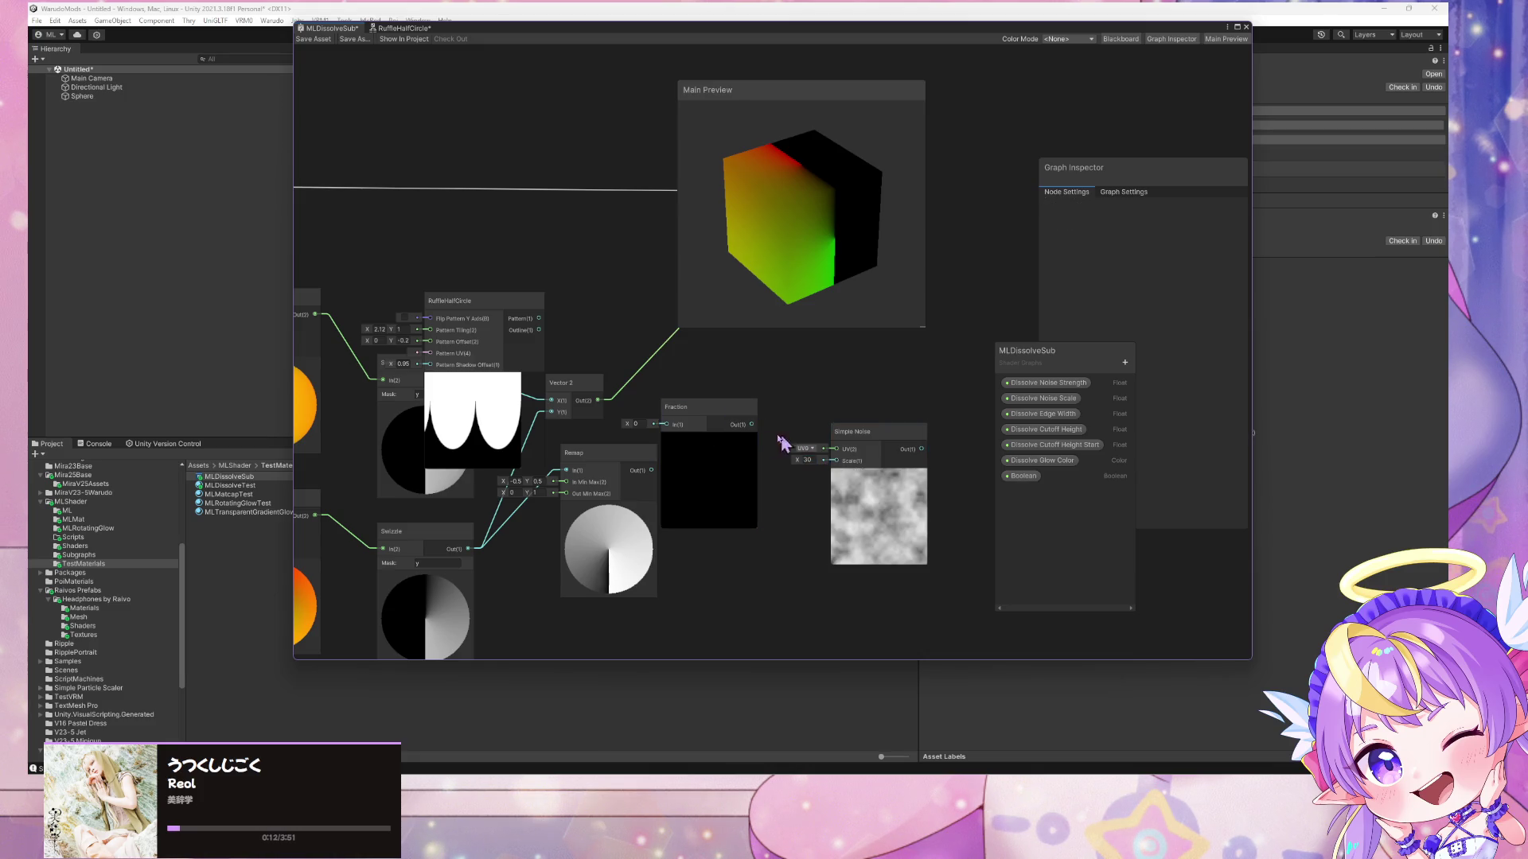
left_click(635, 423)
type("3")
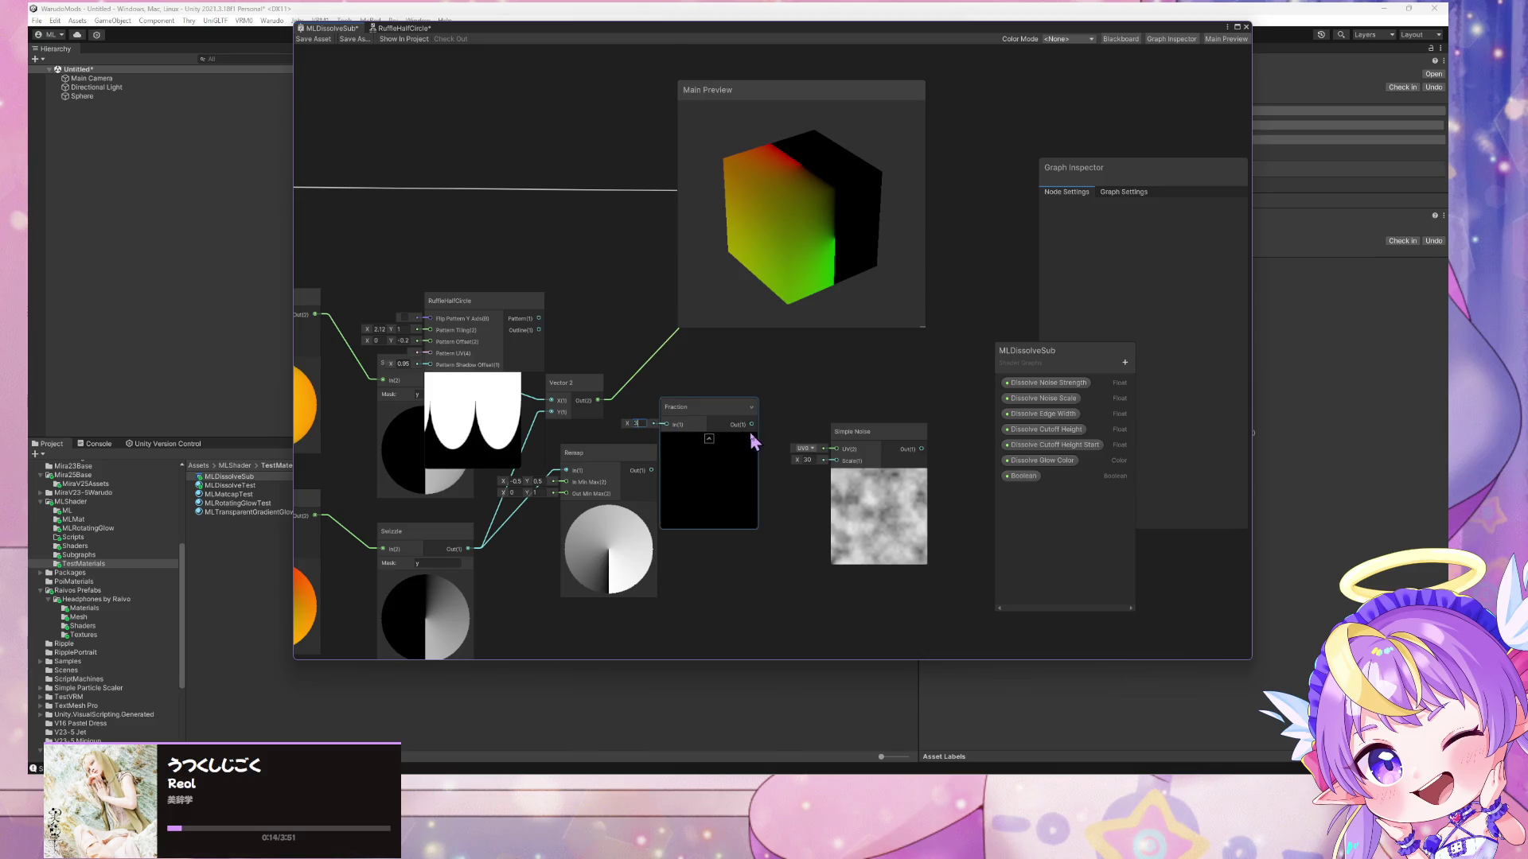
left_click_drag(756, 427, 844, 450)
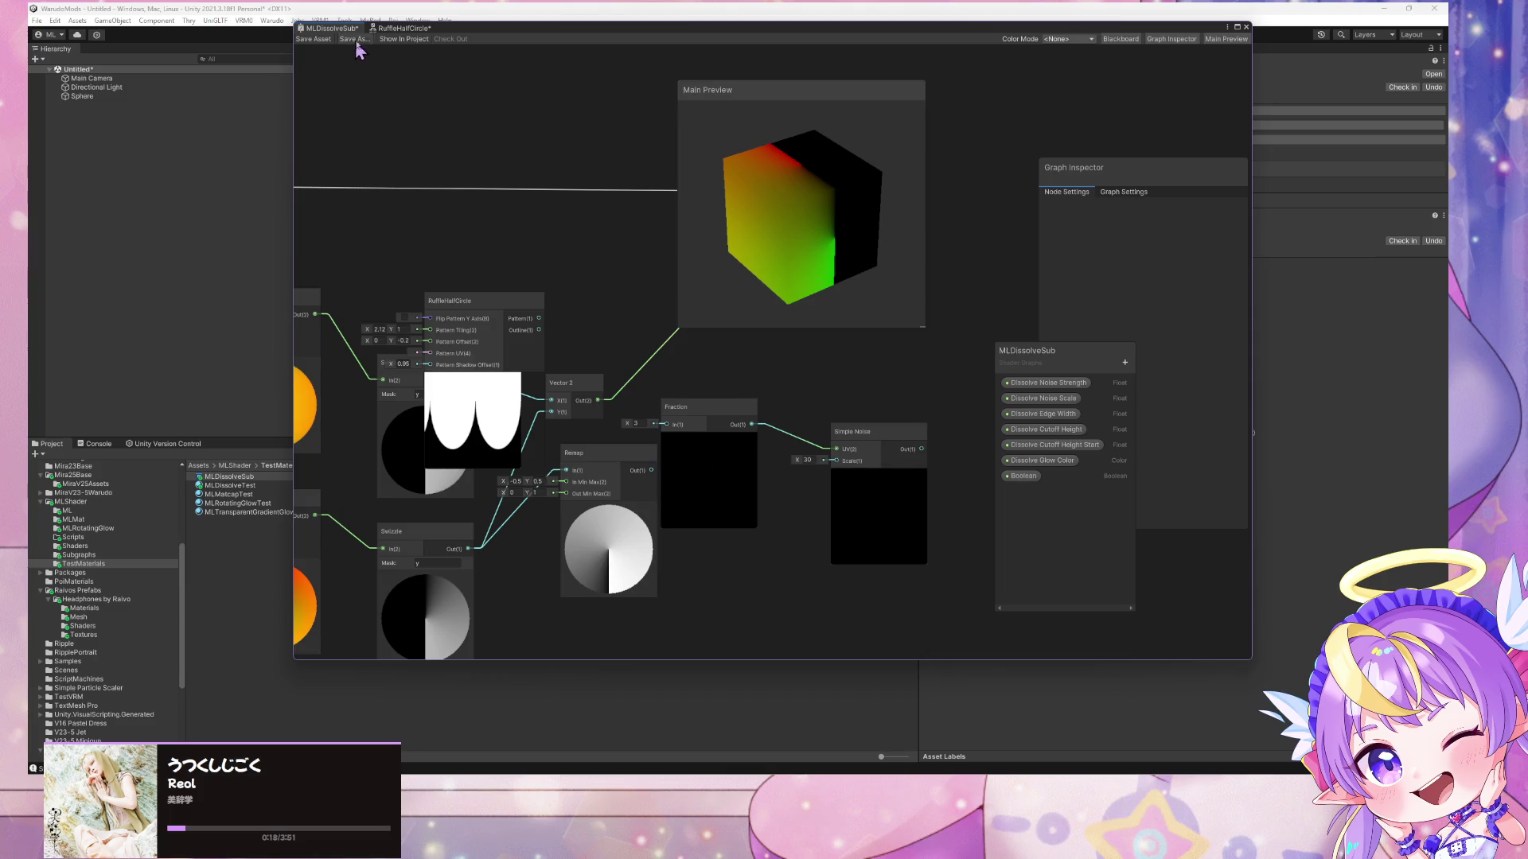
- Recheck the RuffleHalfCircle sub graph, then tidy the Fraction and Simple Noise nodes
left_click(390, 30)
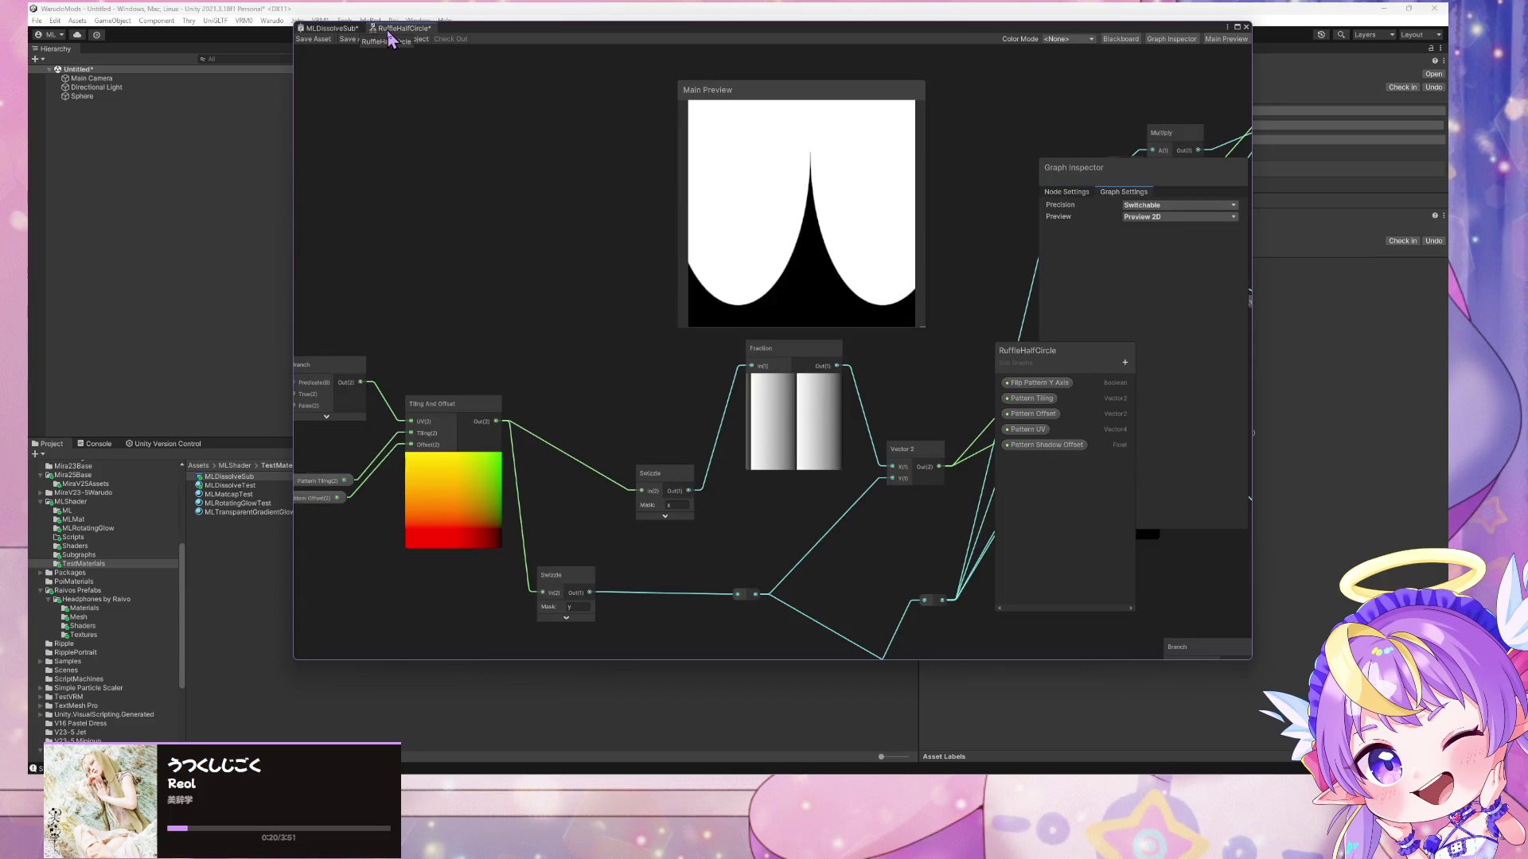
left_click(332, 29)
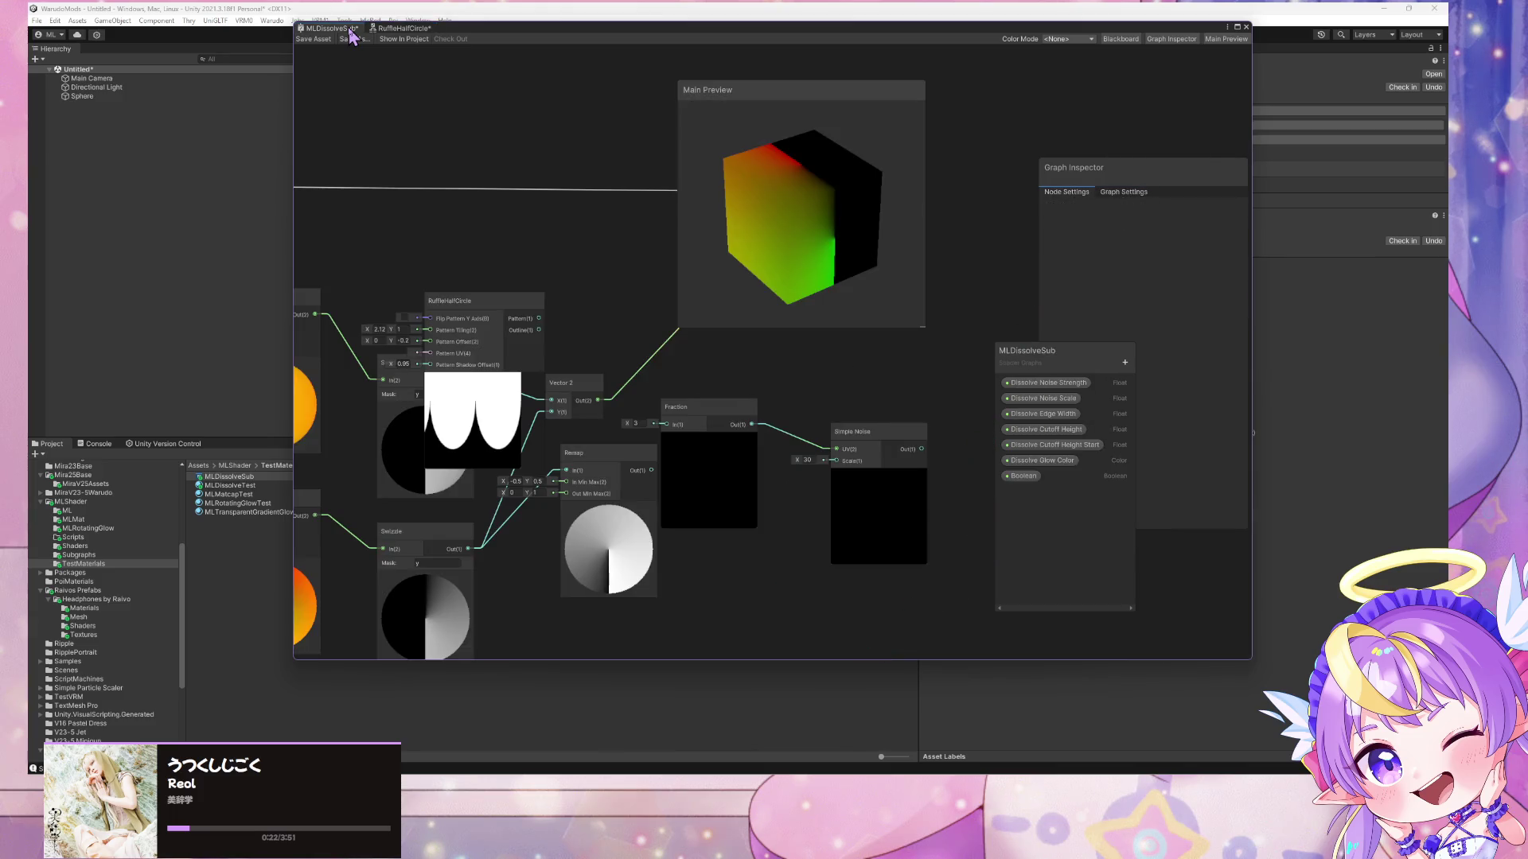
mouse_move(708, 410)
left_mouse_down()
mouse_move(750, 419)
mouse_move(731, 415)
left_mouse_up()
left_click_drag(834, 434, 859, 394)
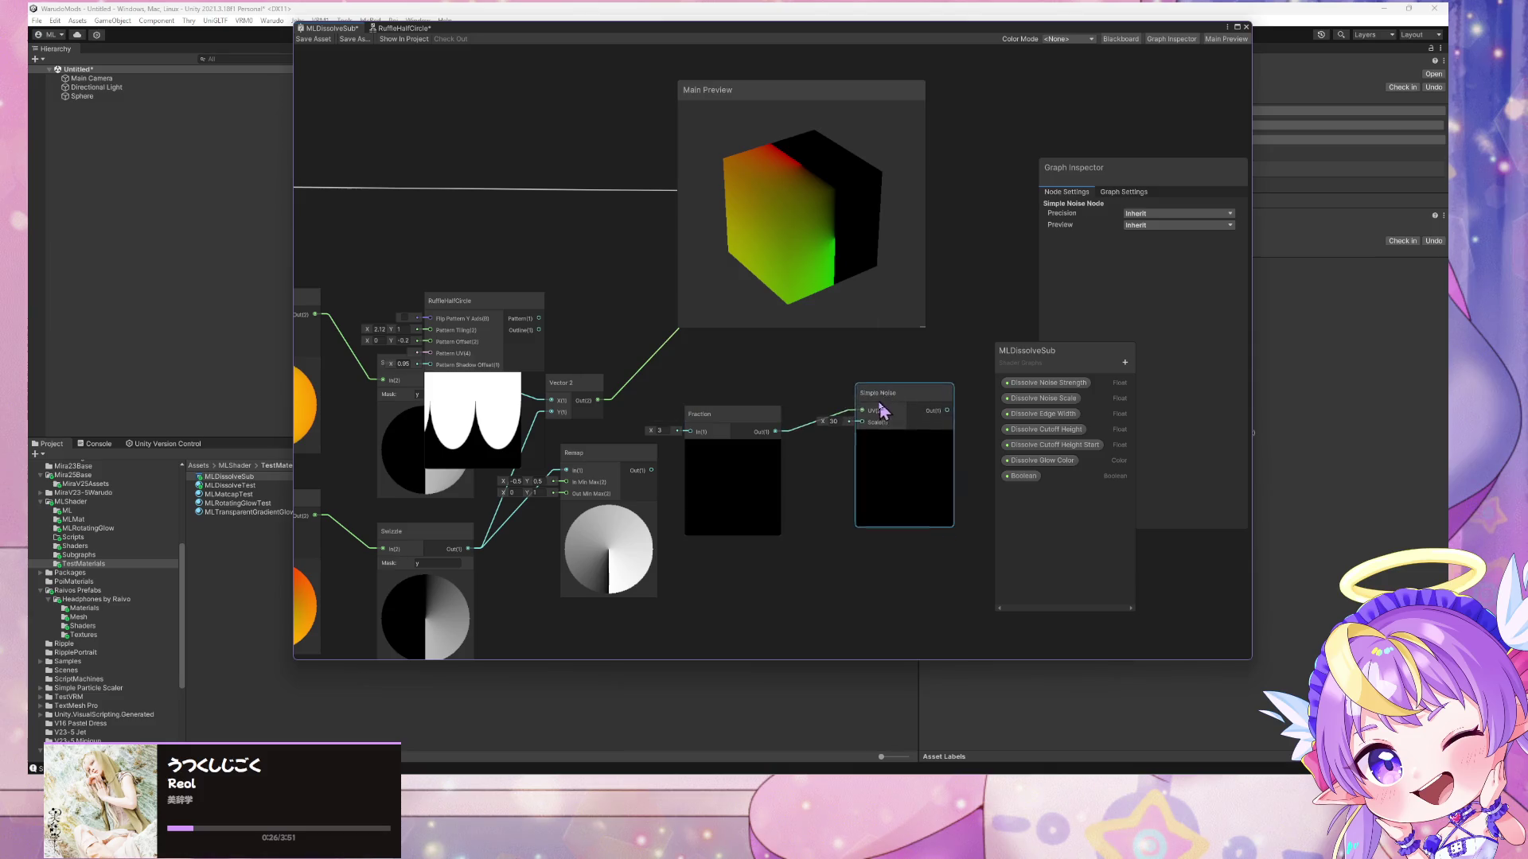
- Add a UV node and place it beside the Fraction node
key("space")
type("uv")
key("Return")
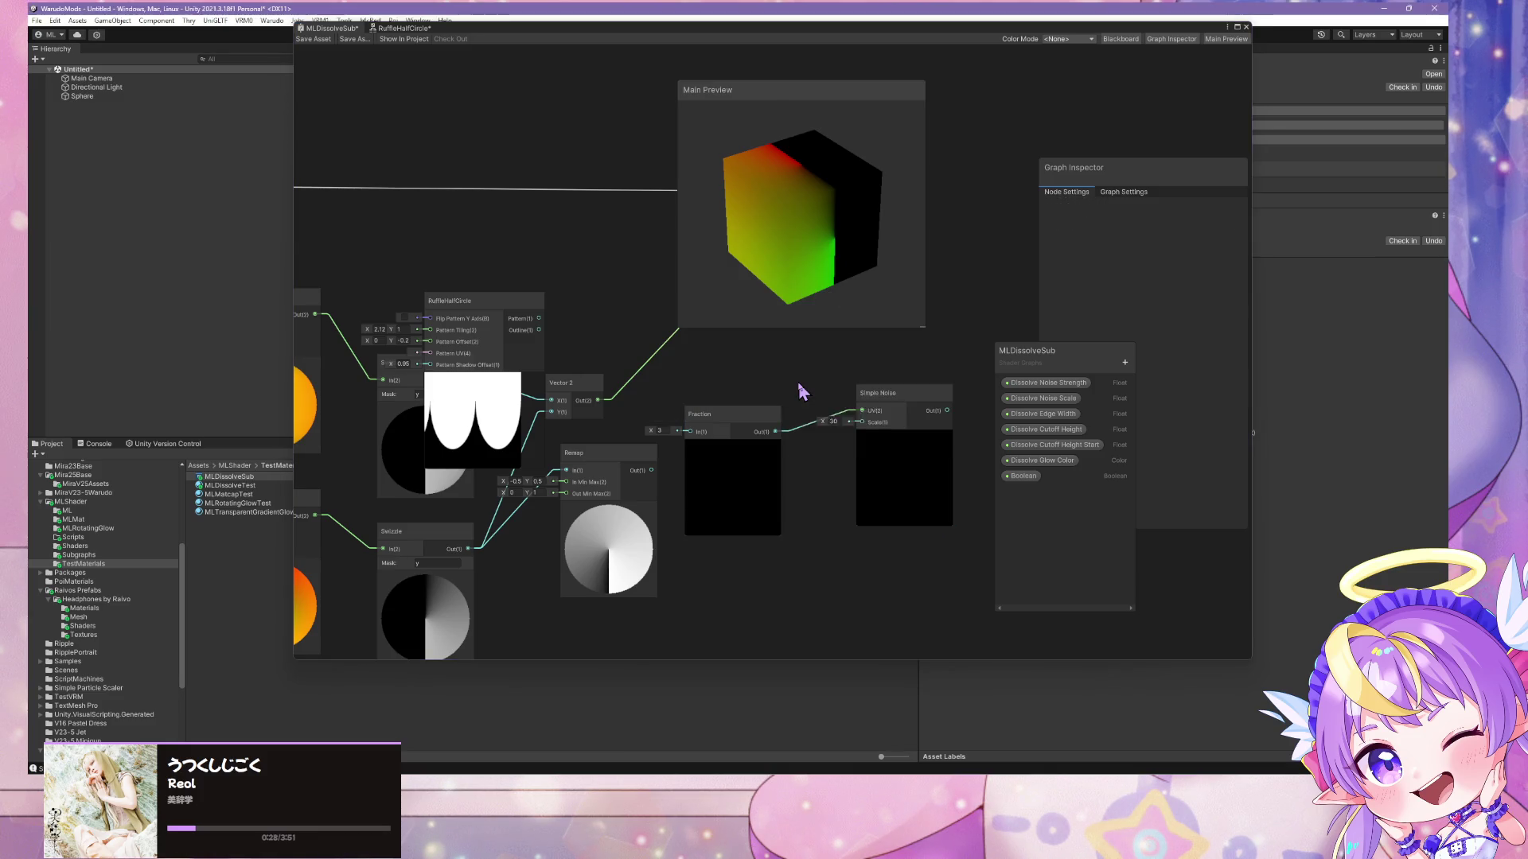
mouse_move(829, 419)
left_mouse_down()
mouse_move(600, 445)
mouse_move(695, 434)
left_mouse_up()
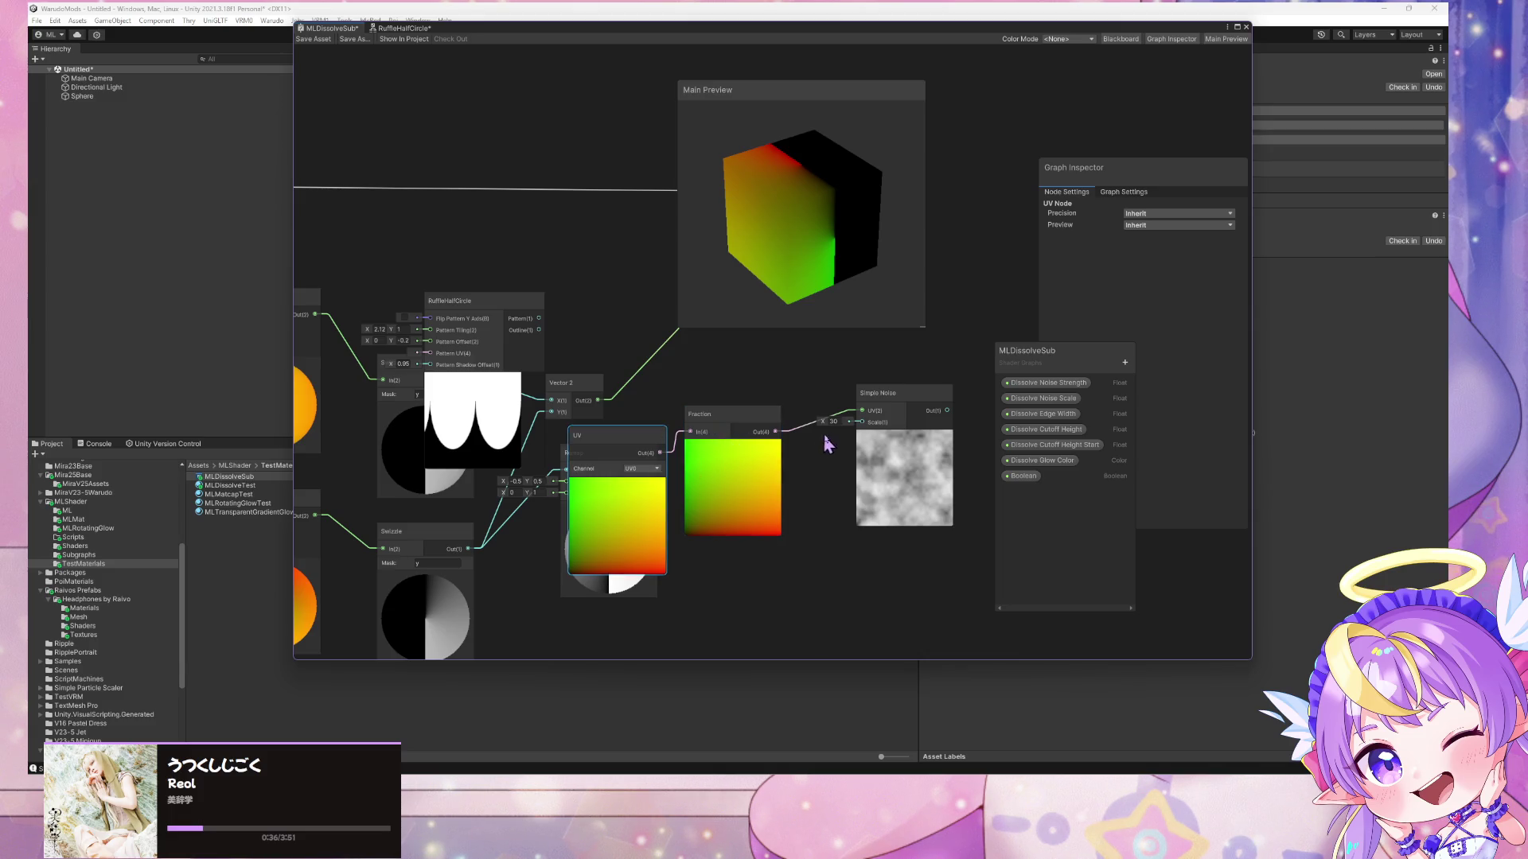
- Raise the Simple Noise scale to about 25
mouse_move(822, 422)
left_mouse_down()
mouse_move(812, 432)
mouse_move(1241, 437)
mouse_move(864, 439)
mouse_move(885, 440)
left_mouse_up()
scroll(776, 374, "down", 3)
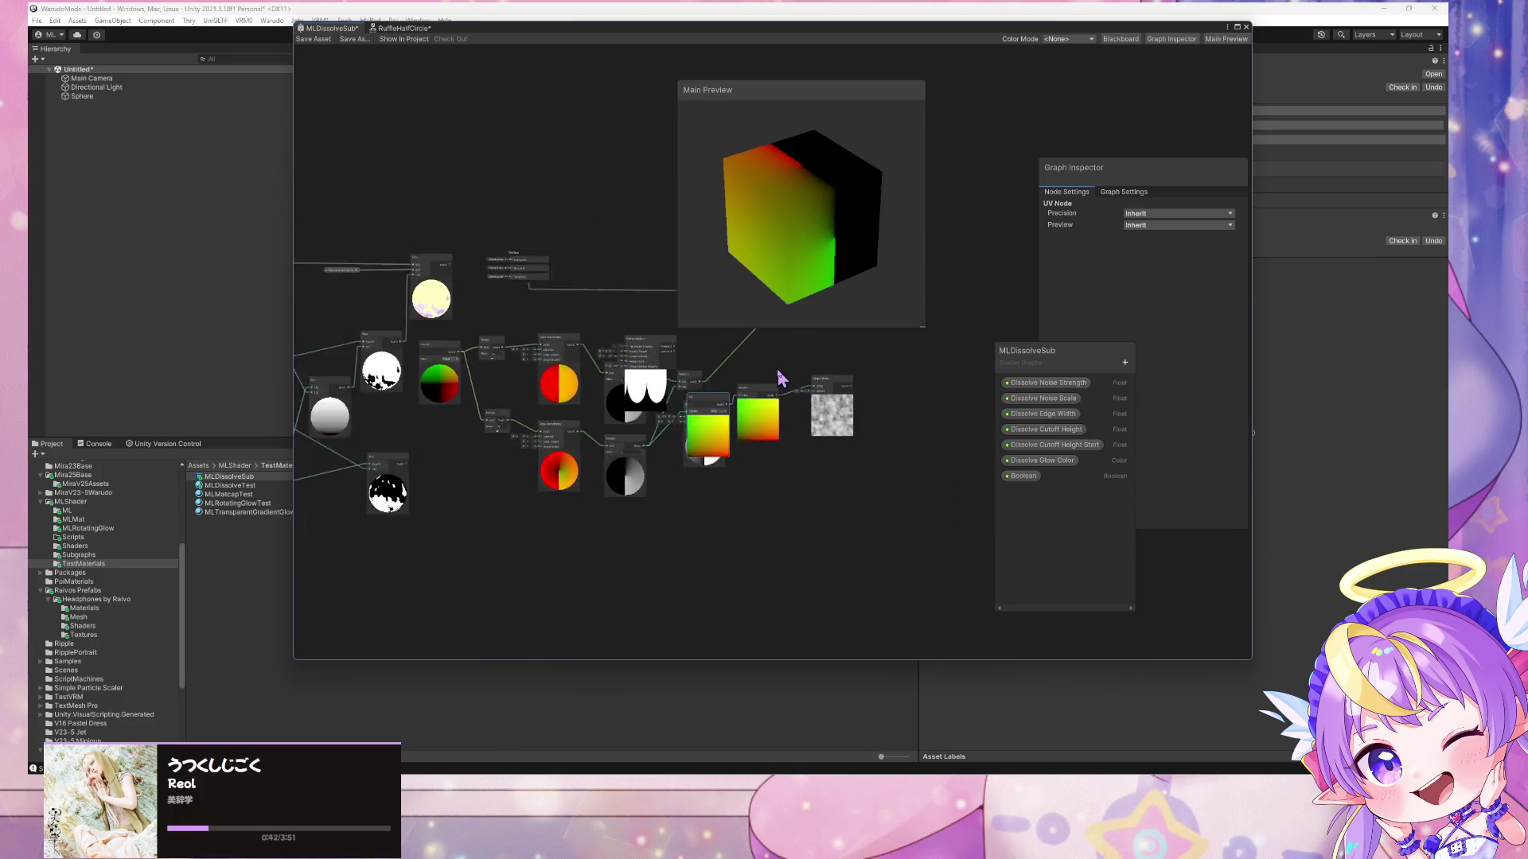
scroll(776, 374, "up", 2)
- Delete the UV, Fraction and RuffleHalfCircle nodes from the graph
left_click_drag(655, 450, 675, 456)
key("Delete")
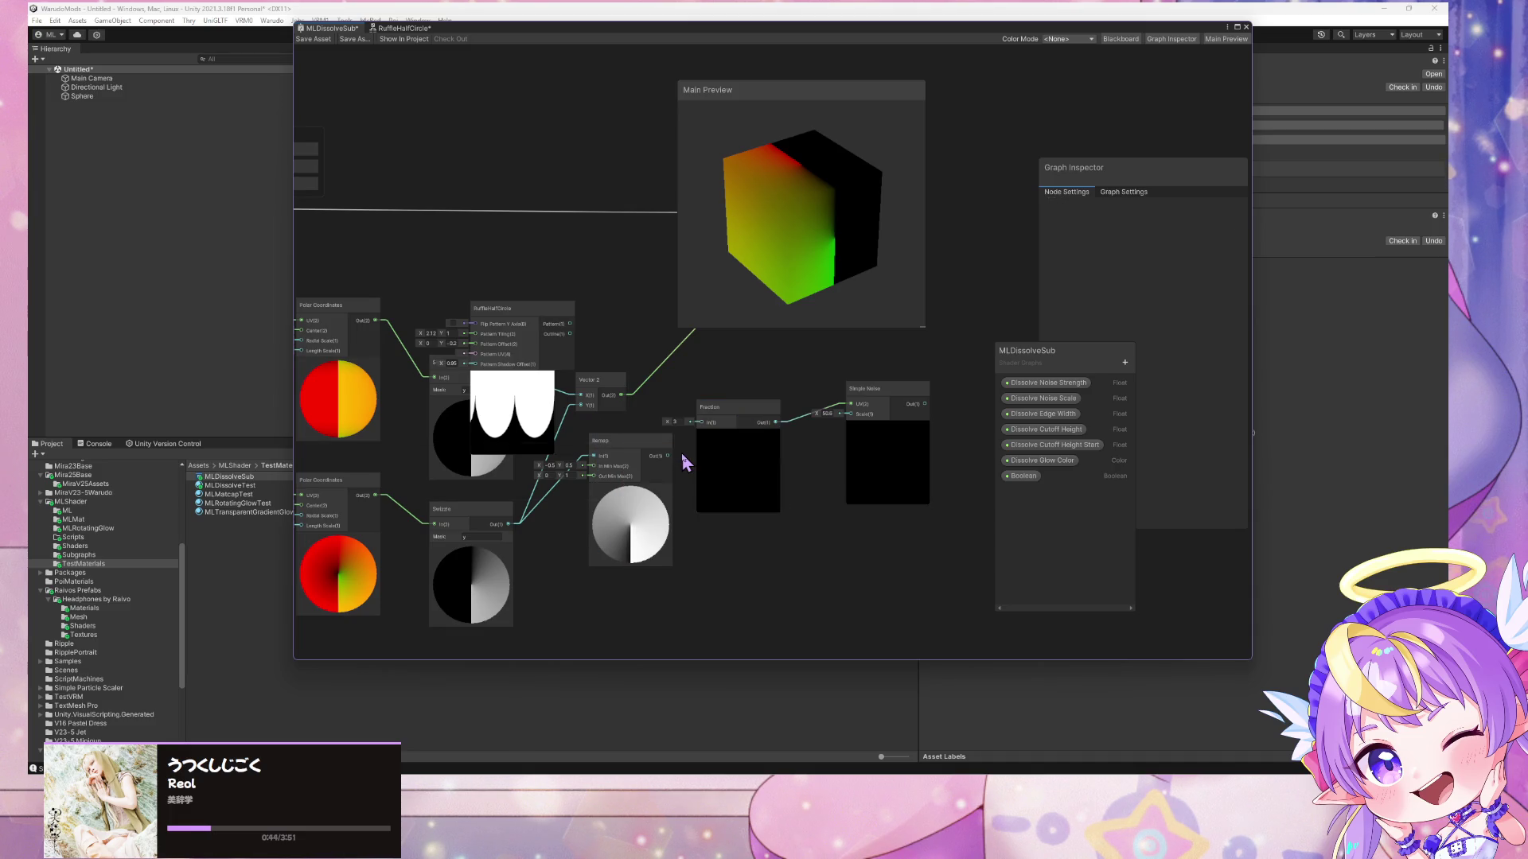
left_click(723, 417)
key("Delete")
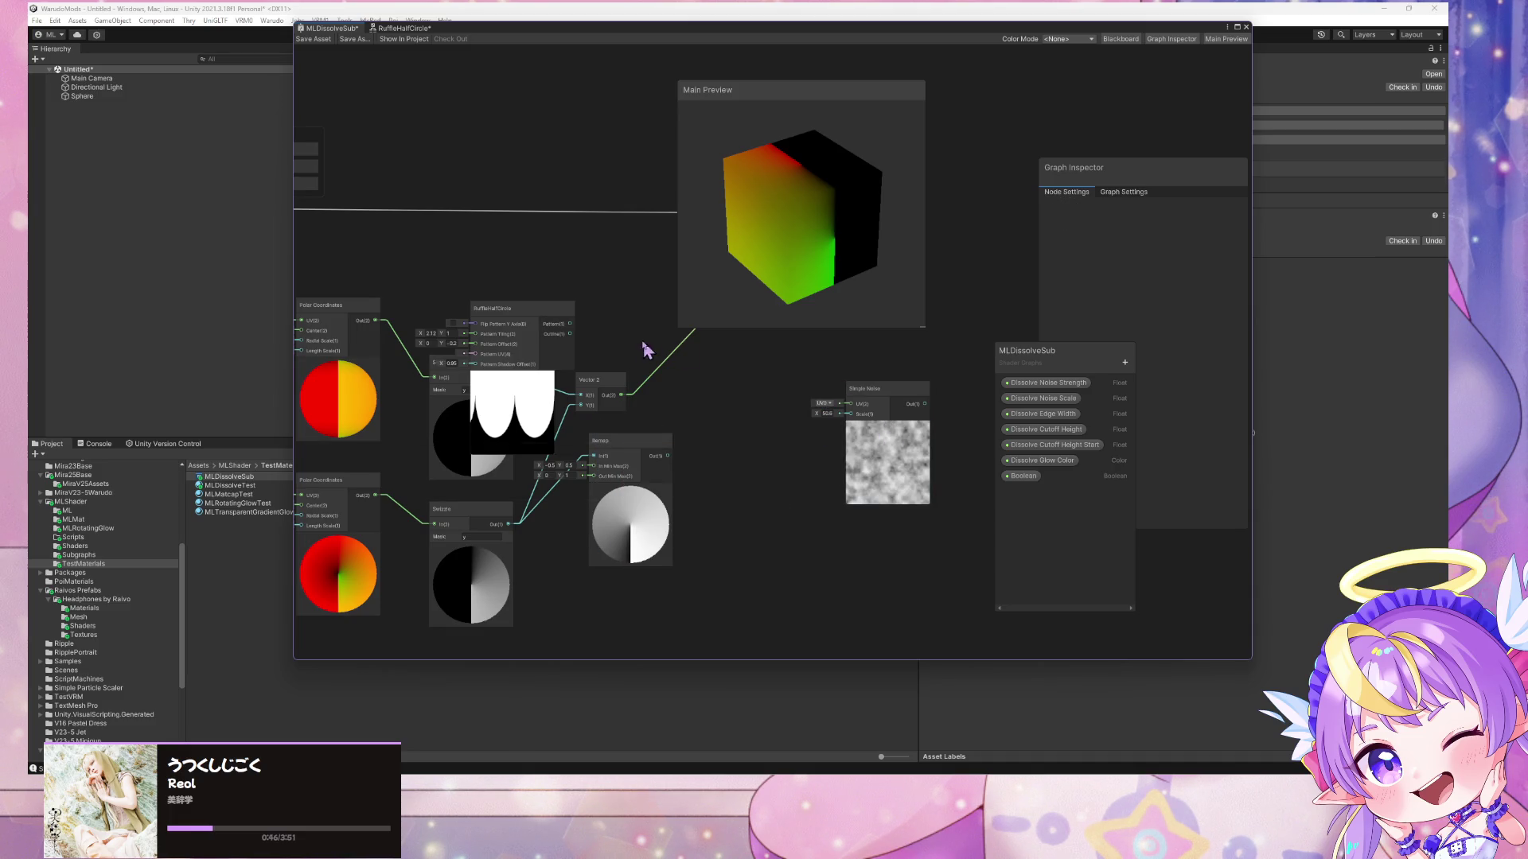
left_click(566, 332)
key("Delete")
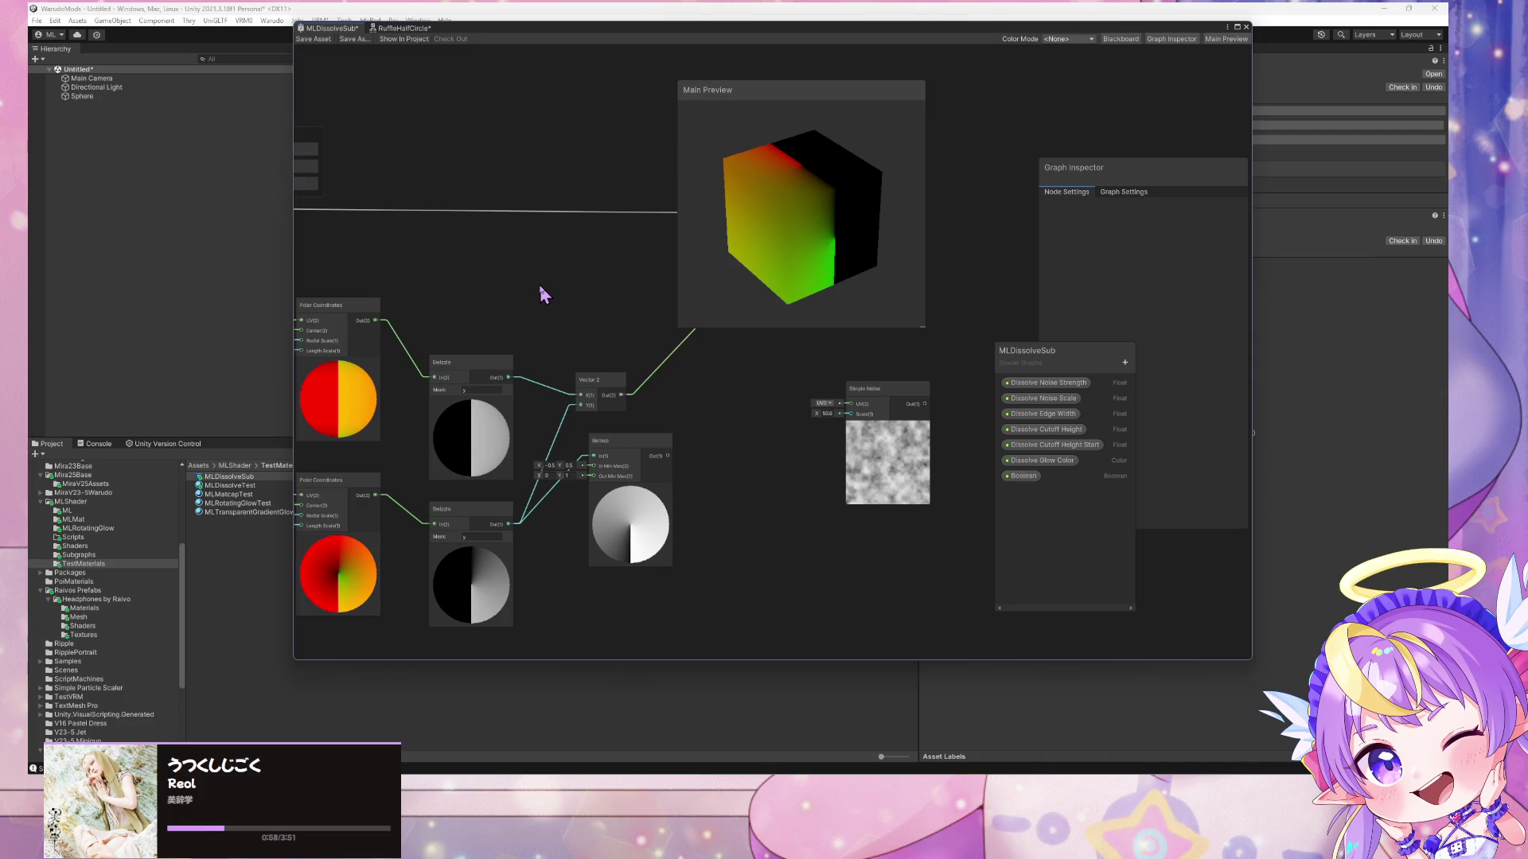
- Delete the Remap node, the lower Swizzle and the lower Polar Coordinates node
left_click(635, 444)
key("Delete")
left_click(504, 518)
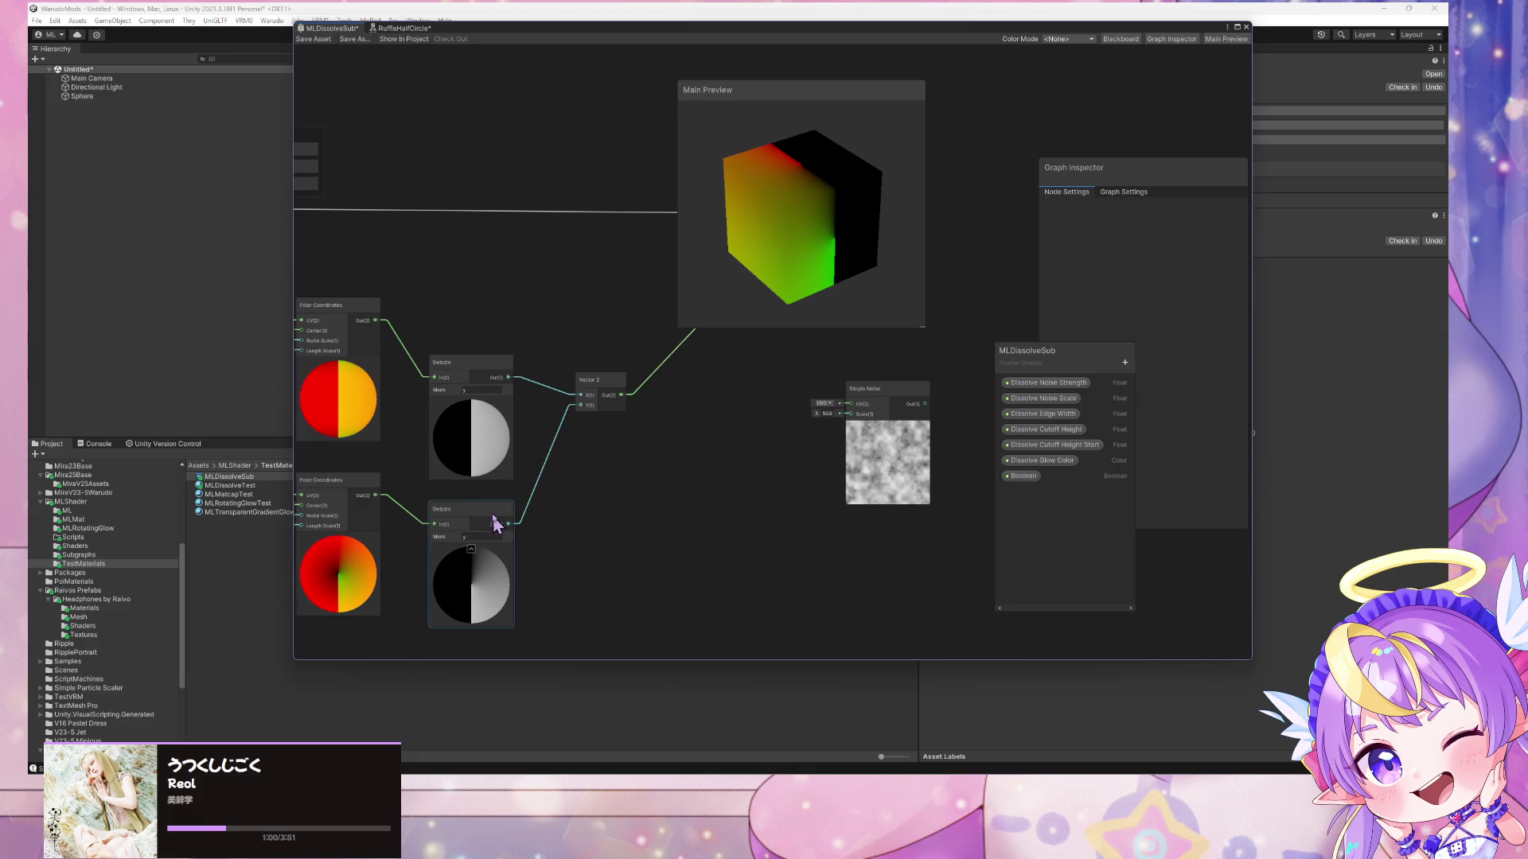
key("Delete")
left_click(358, 486)
key("Delete")
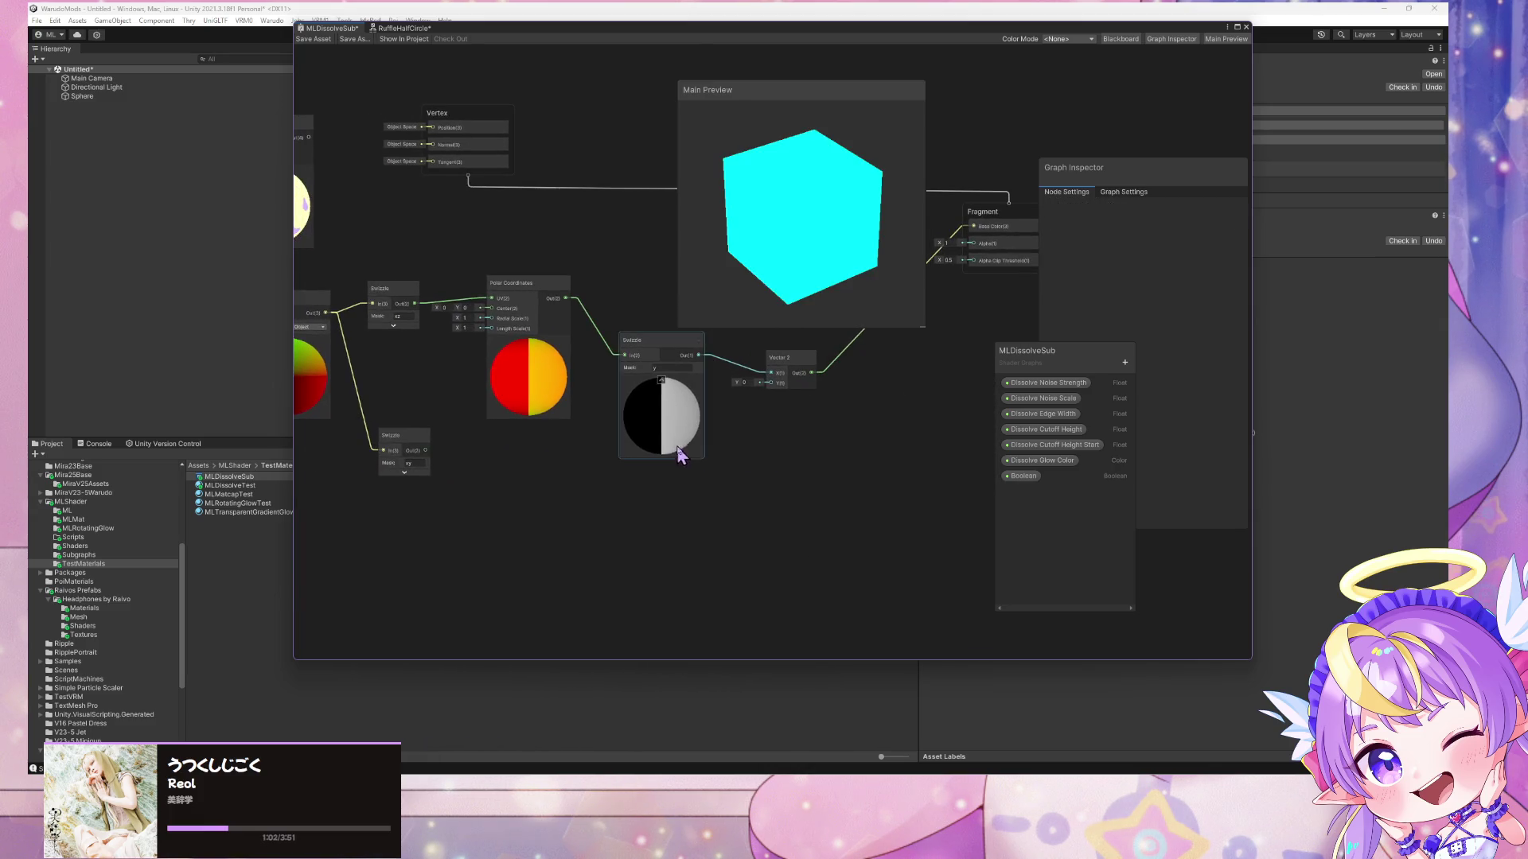
- Place the spare Swizzle under Polar Coordinates, mask it to y, and wire it to Vector 2's Y
left_click(422, 446)
mouse_move(883, 392)
left_mouse_down()
mouse_move(893, 399)
mouse_move(646, 452)
left_mouse_up()
scroll(668, 403, "up", 1)
left_click_drag(356, 500, 535, 467)
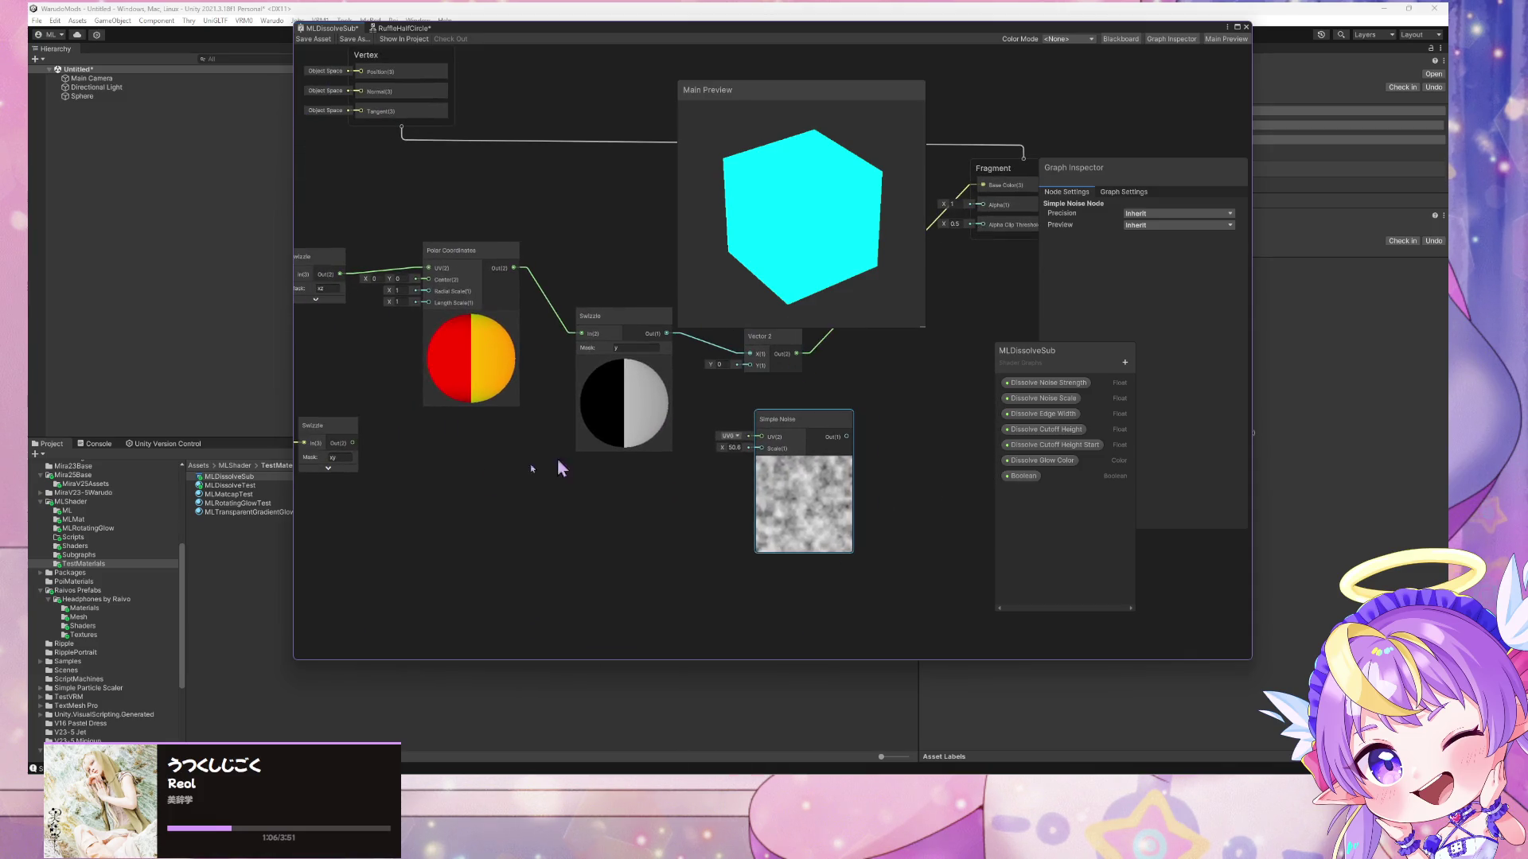
left_click_drag(338, 426, 490, 487)
left_click(506, 530)
left_click(506, 529)
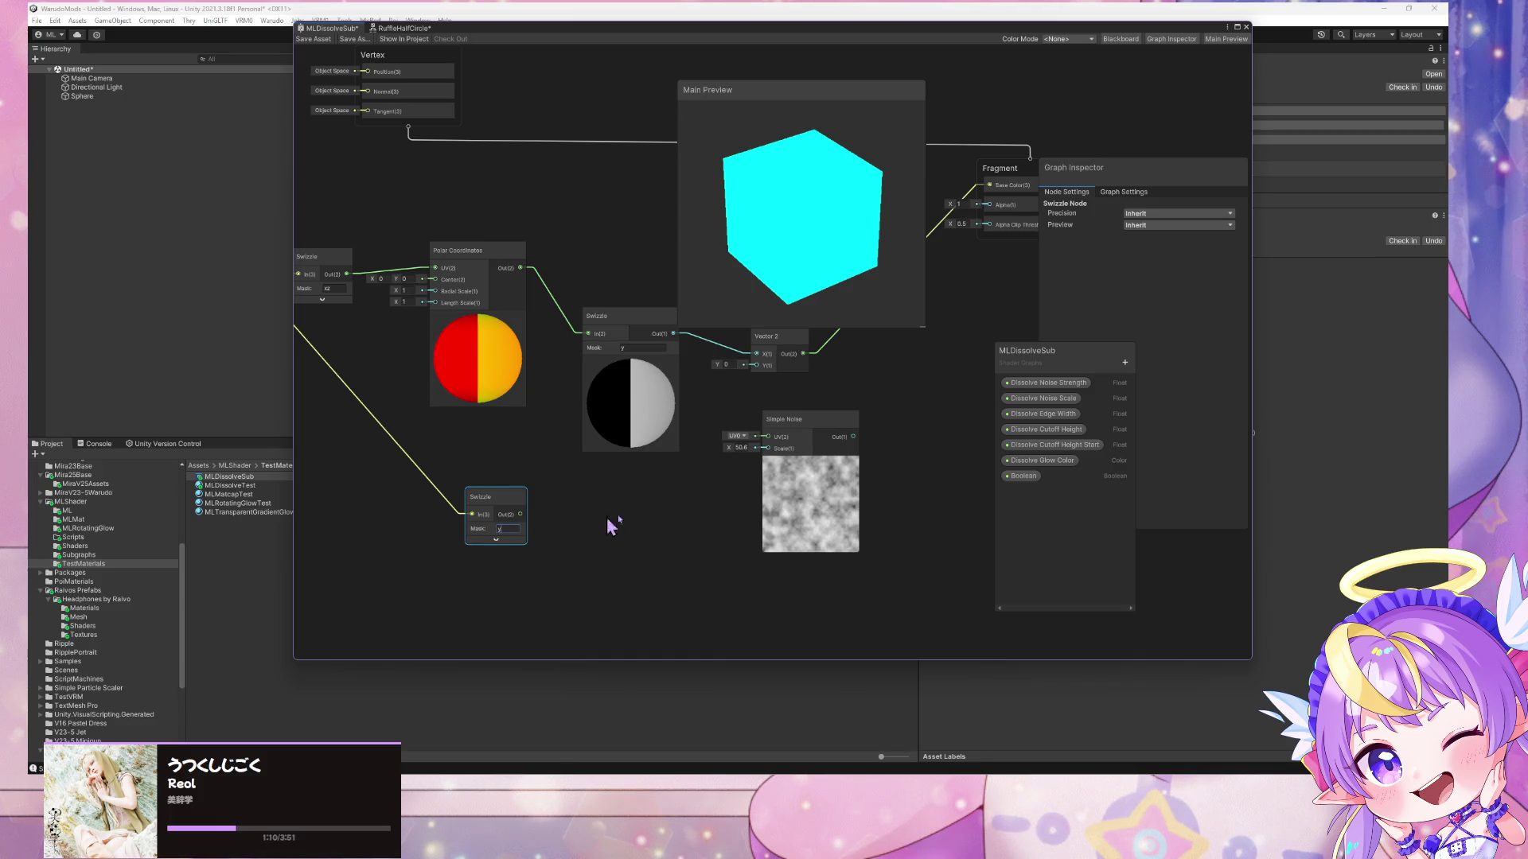
mouse_move(522, 514)
left_mouse_down()
mouse_move(764, 373)
mouse_move(618, 467)
left_mouse_up()
- Arrange Swizzle and Simple Noise beside Vector 2, and wire Vector 2 into the Simple Noise UV
left_click_drag(508, 417, 545, 331)
mouse_move(756, 255)
left_mouse_down()
mouse_move(801, 231)
mouse_move(862, 232)
mouse_move(820, 302)
left_mouse_up()
left_click_drag(783, 362, 614, 444)
scroll(613, 443, "down", 2)
left_click_drag(779, 309, 923, 271)
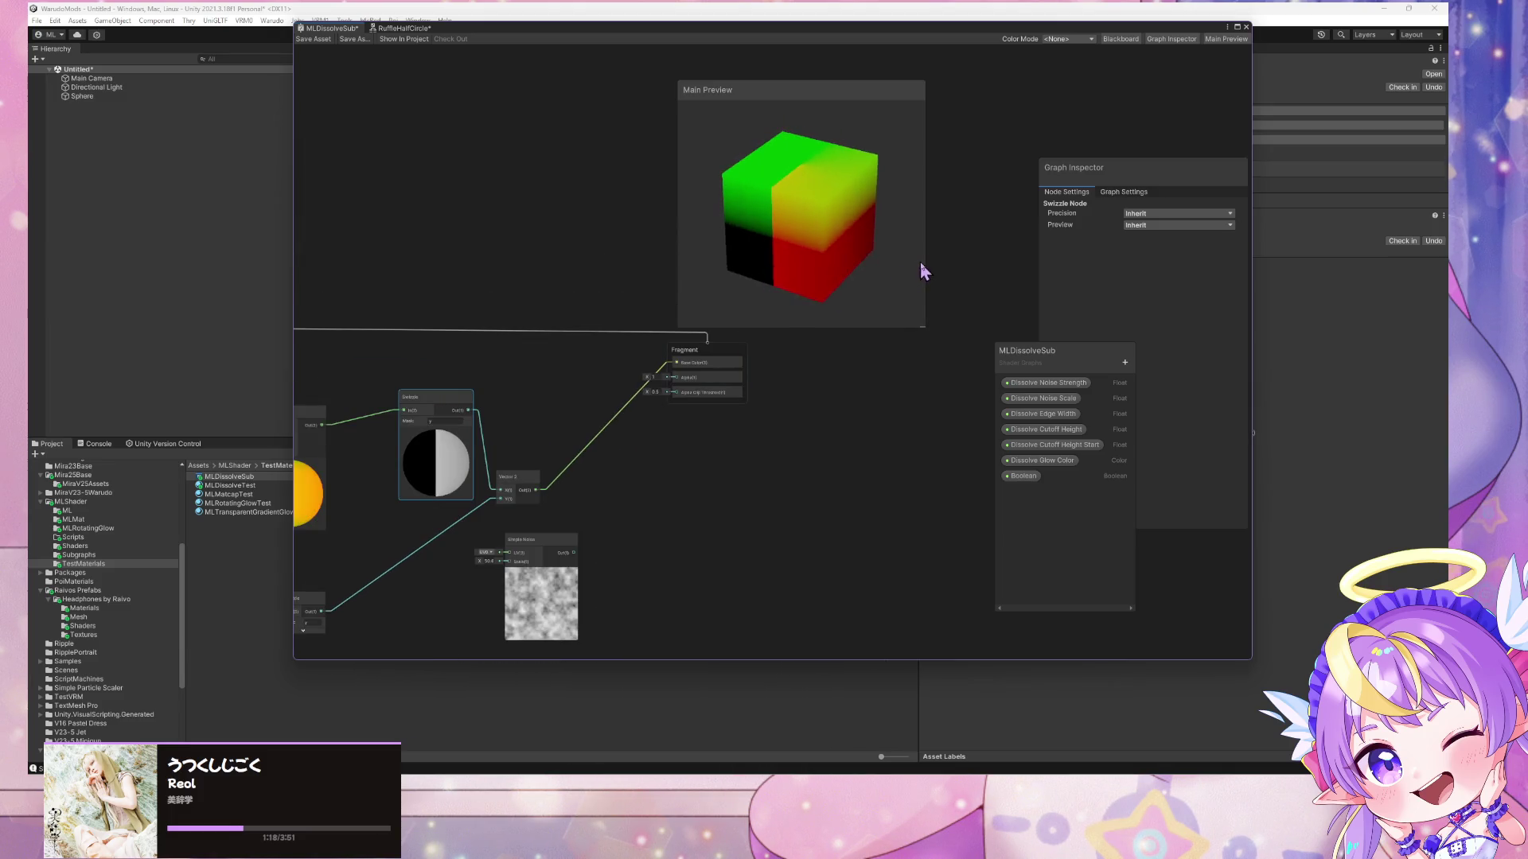
left_click_drag(452, 408, 429, 413)
left_click_drag(547, 540, 650, 466)
mouse_move(535, 490)
left_mouse_down()
mouse_move(613, 472)
mouse_move(685, 342)
mouse_move(678, 363)
left_mouse_up()
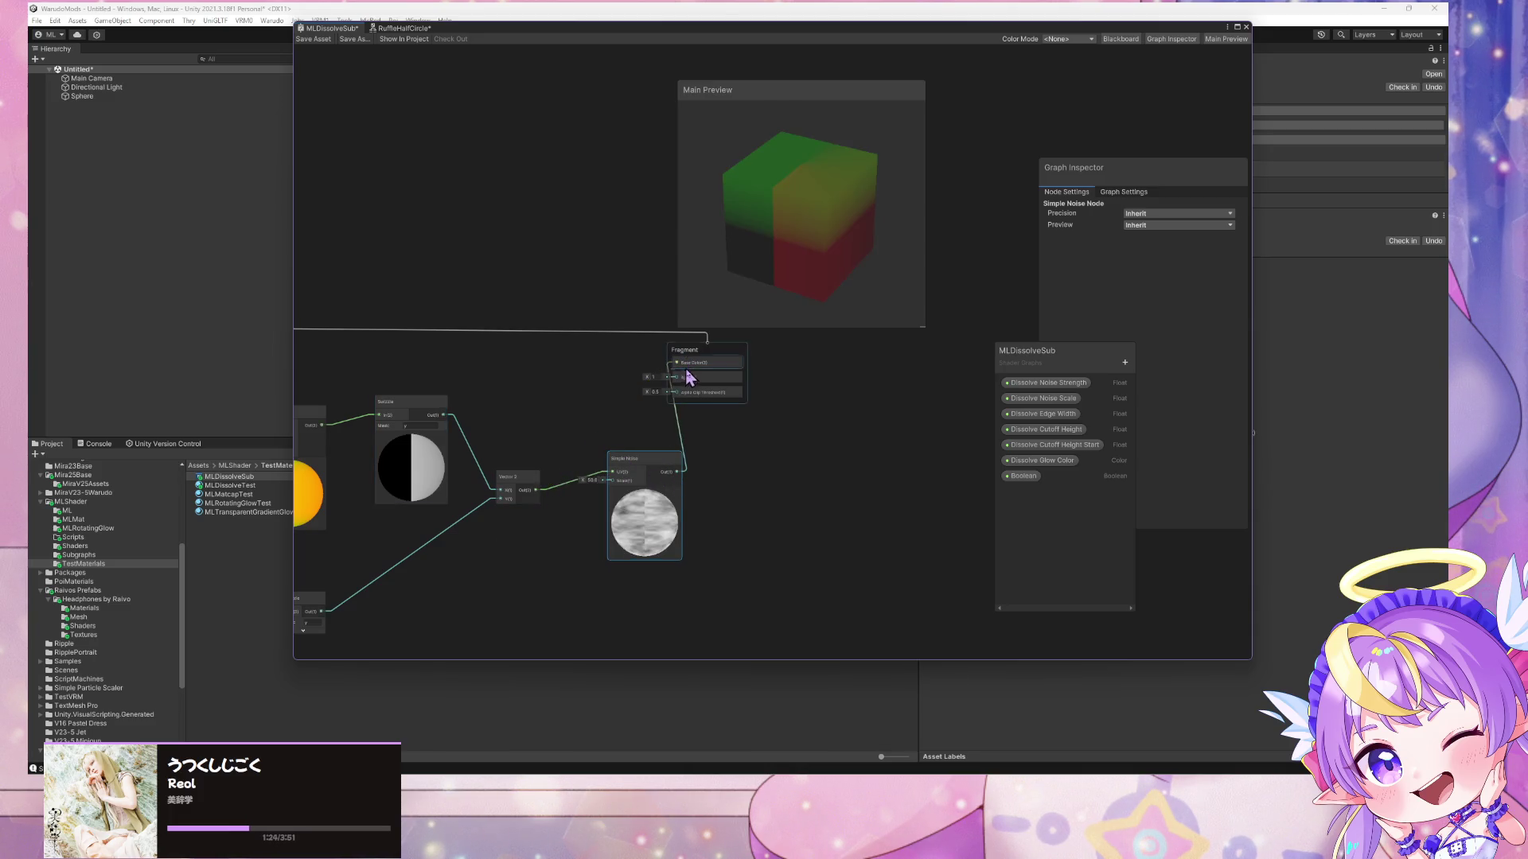
- Add a Fraction node using the 'fraction' node search
mouse_move(703, 274)
left_mouse_down()
mouse_move(859, 232)
mouse_move(776, 338)
left_mouse_up()
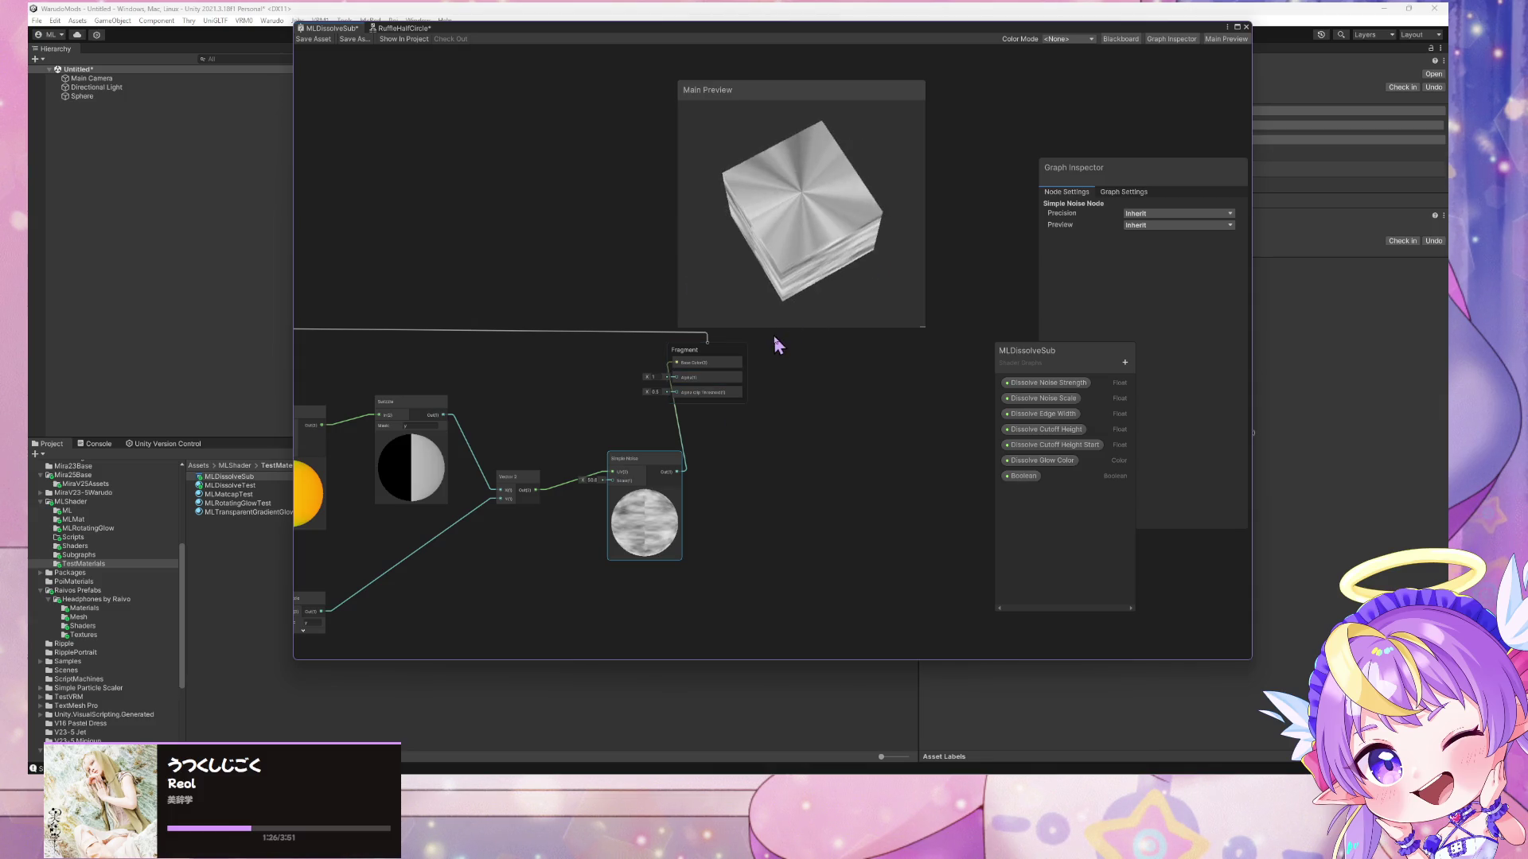
left_click_drag(631, 467, 692, 470)
left_click(595, 506)
key("space")
type("fraction")
key("Return")
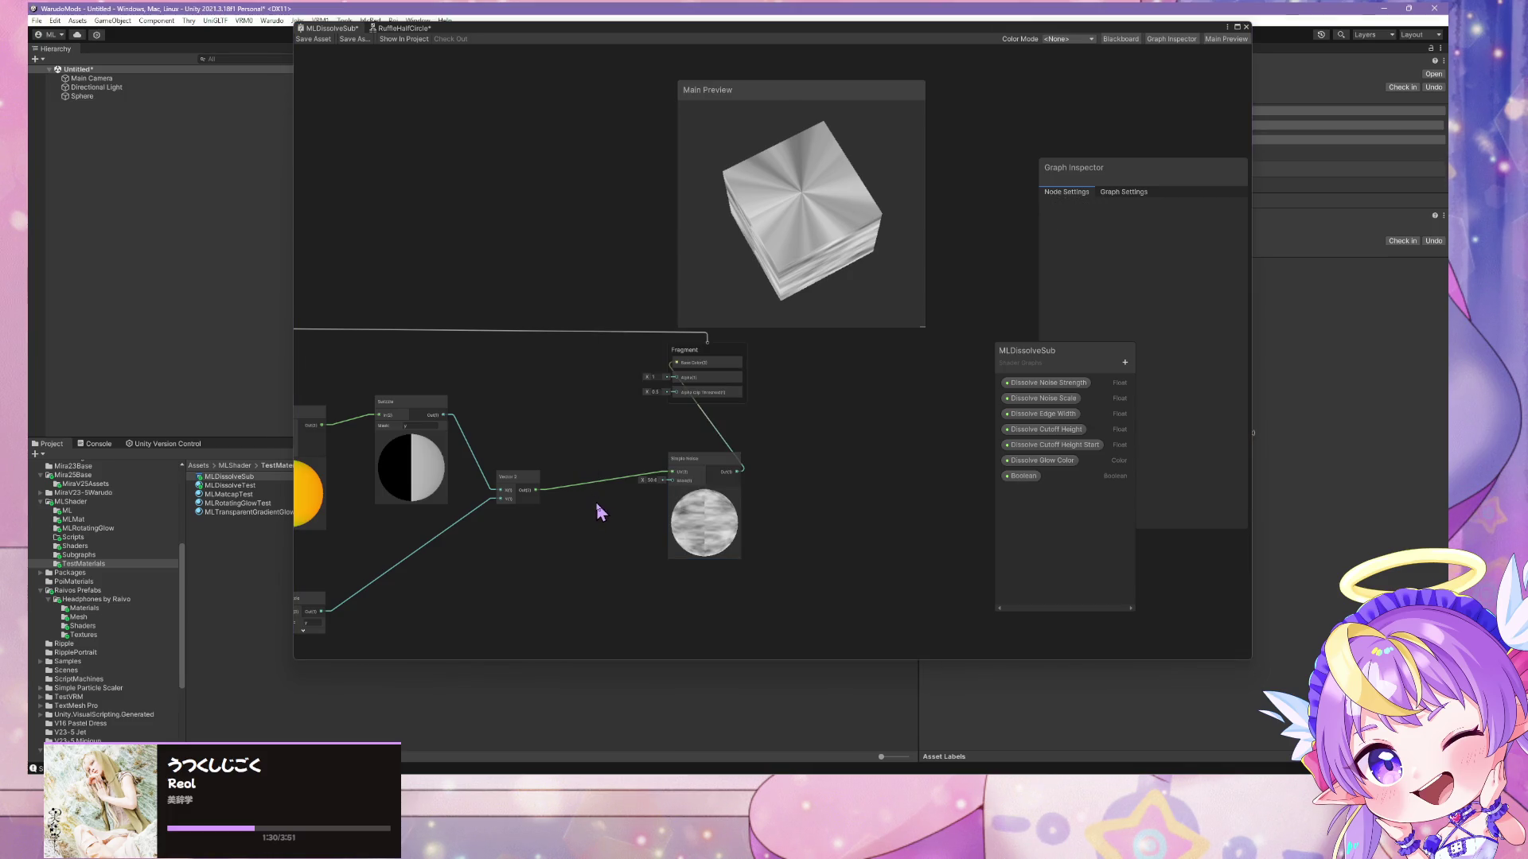
- Wire Vector 2 through Fraction into the Simple Noise UV and set the noise scale to 98.8
left_click_drag(534, 493, 598, 539)
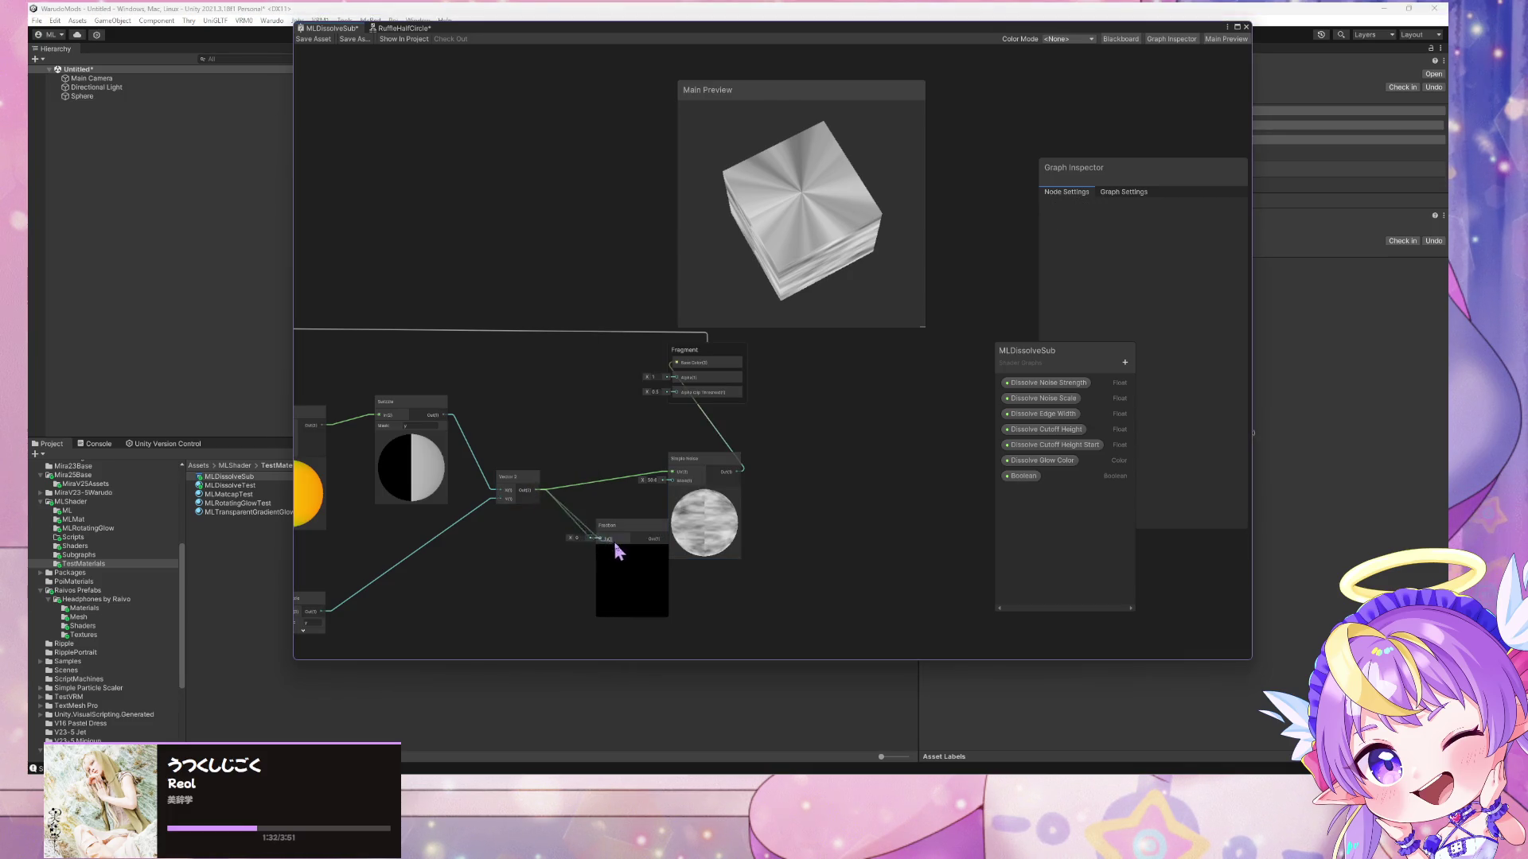
left_click_drag(675, 476, 673, 473)
left_click_drag(629, 526, 610, 463)
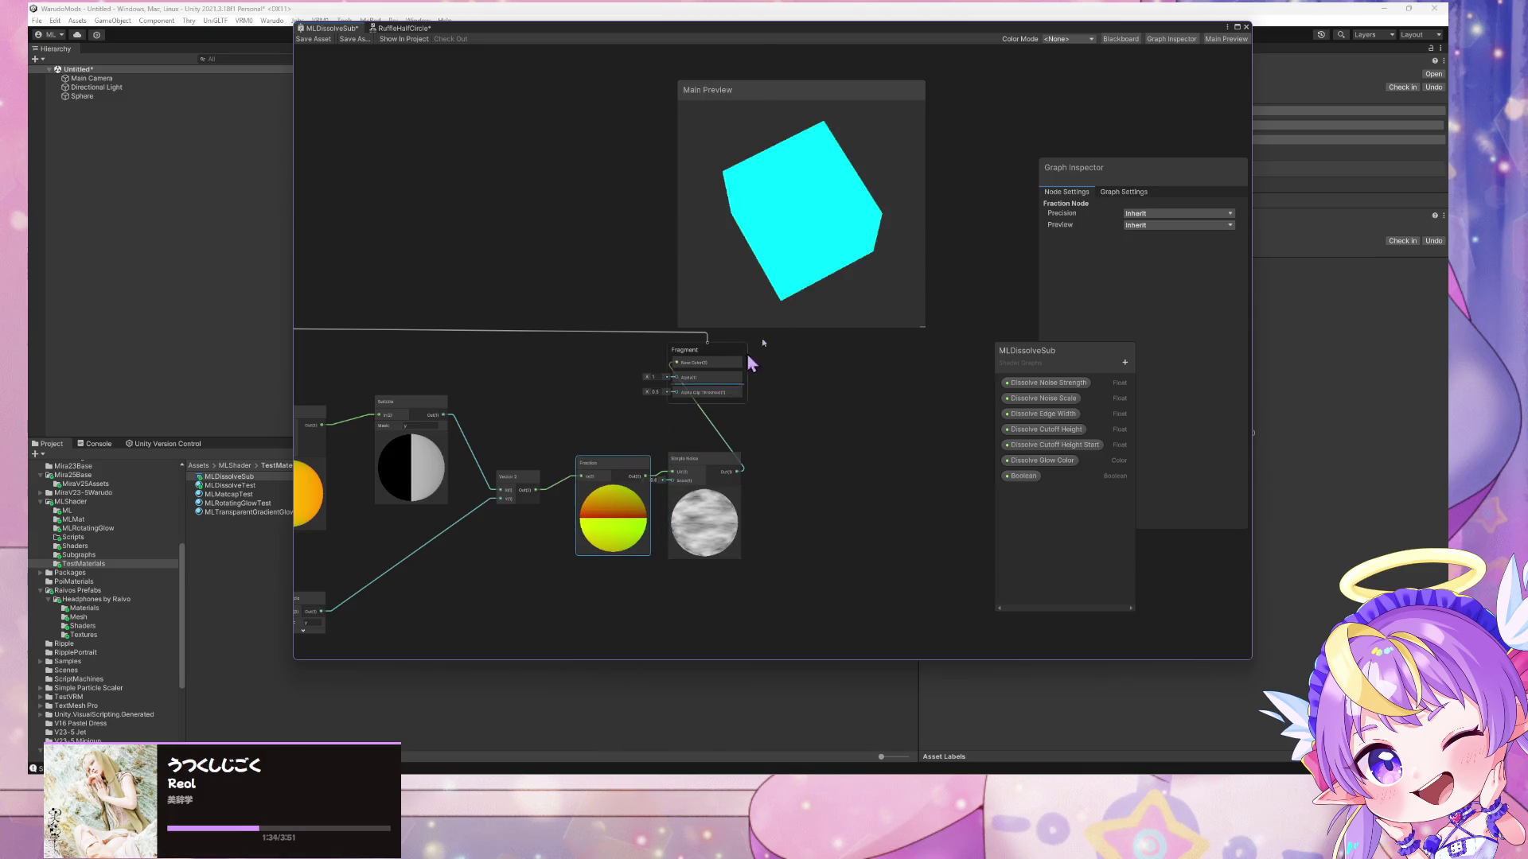
left_click_drag(788, 273, 842, 208)
mouse_move(610, 481)
left_mouse_down()
mouse_move(590, 495)
mouse_move(700, 487)
mouse_move(945, 510)
left_mouse_up()
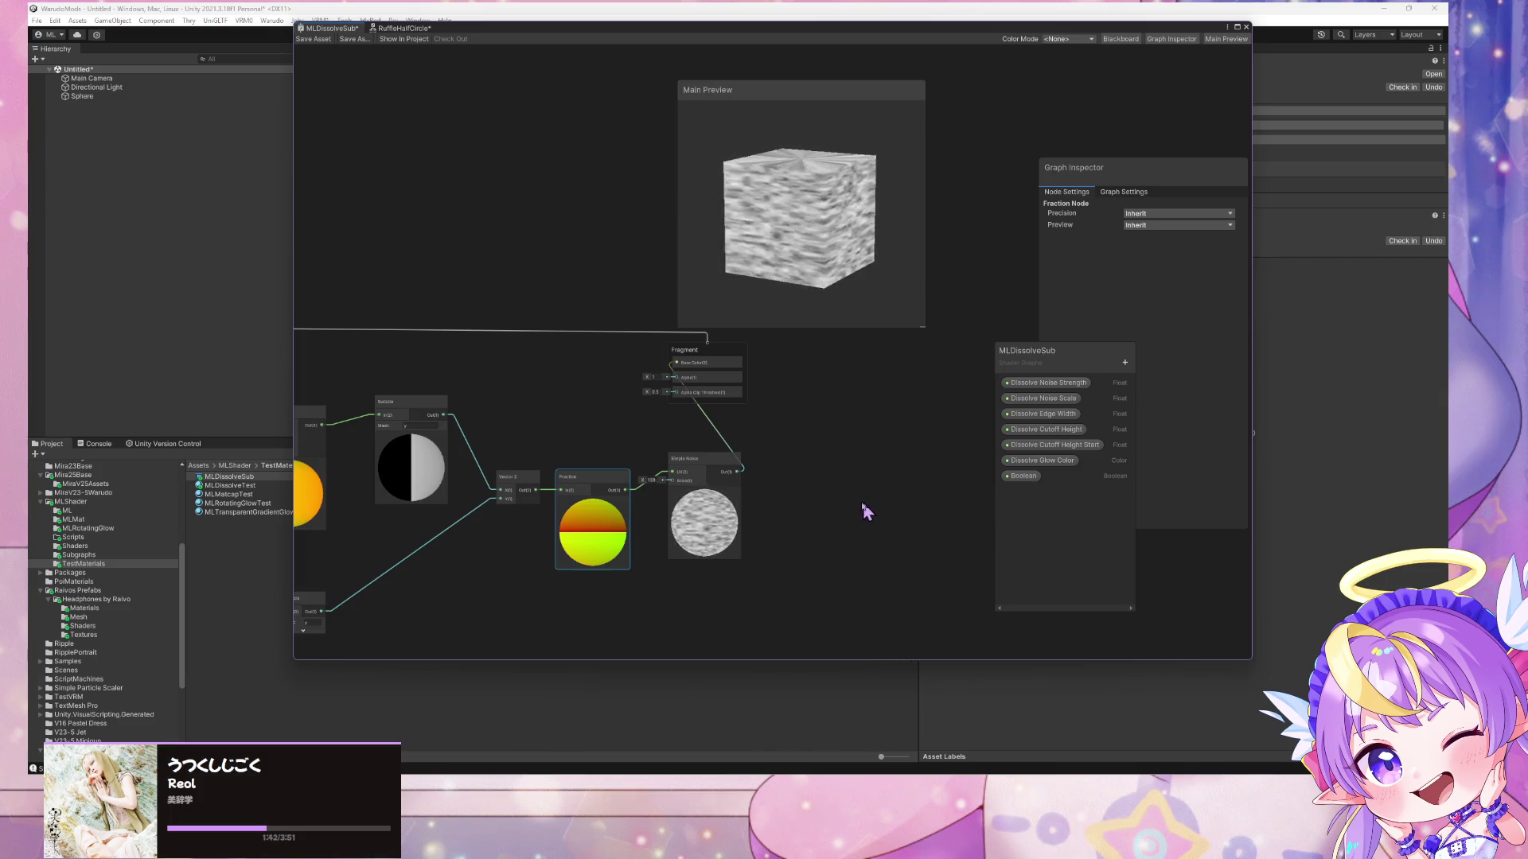
mouse_move(747, 310)
left_mouse_down()
mouse_move(714, 293)
mouse_move(596, 291)
mouse_move(611, 294)
left_mouse_up()
mouse_move(646, 481)
left_mouse_down()
mouse_move(804, 501)
mouse_move(700, 497)
mouse_move(705, 459)
mouse_move(659, 459)
left_mouse_up()
left_click(596, 483)
- Replace the Fraction node with a new one and wire Vector 2 directly into Simple Noise UV
key("Delete")
left_click_drag(554, 557, 685, 433)
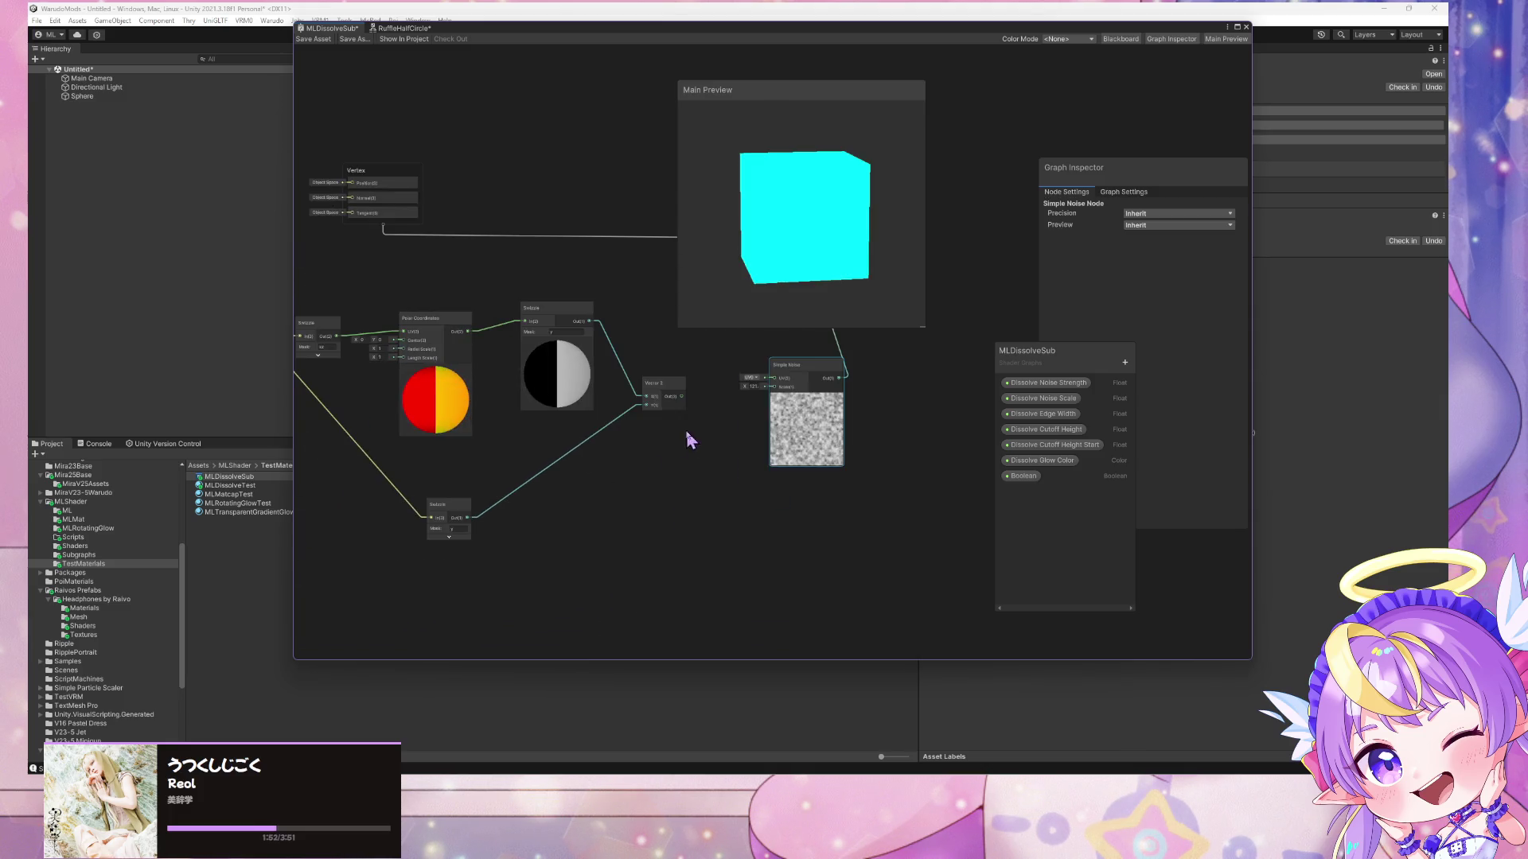
key("space")
type("frac")
key("Return")
mouse_move(628, 539)
left_mouse_down()
mouse_move(568, 503)
mouse_move(646, 405)
left_mouse_up()
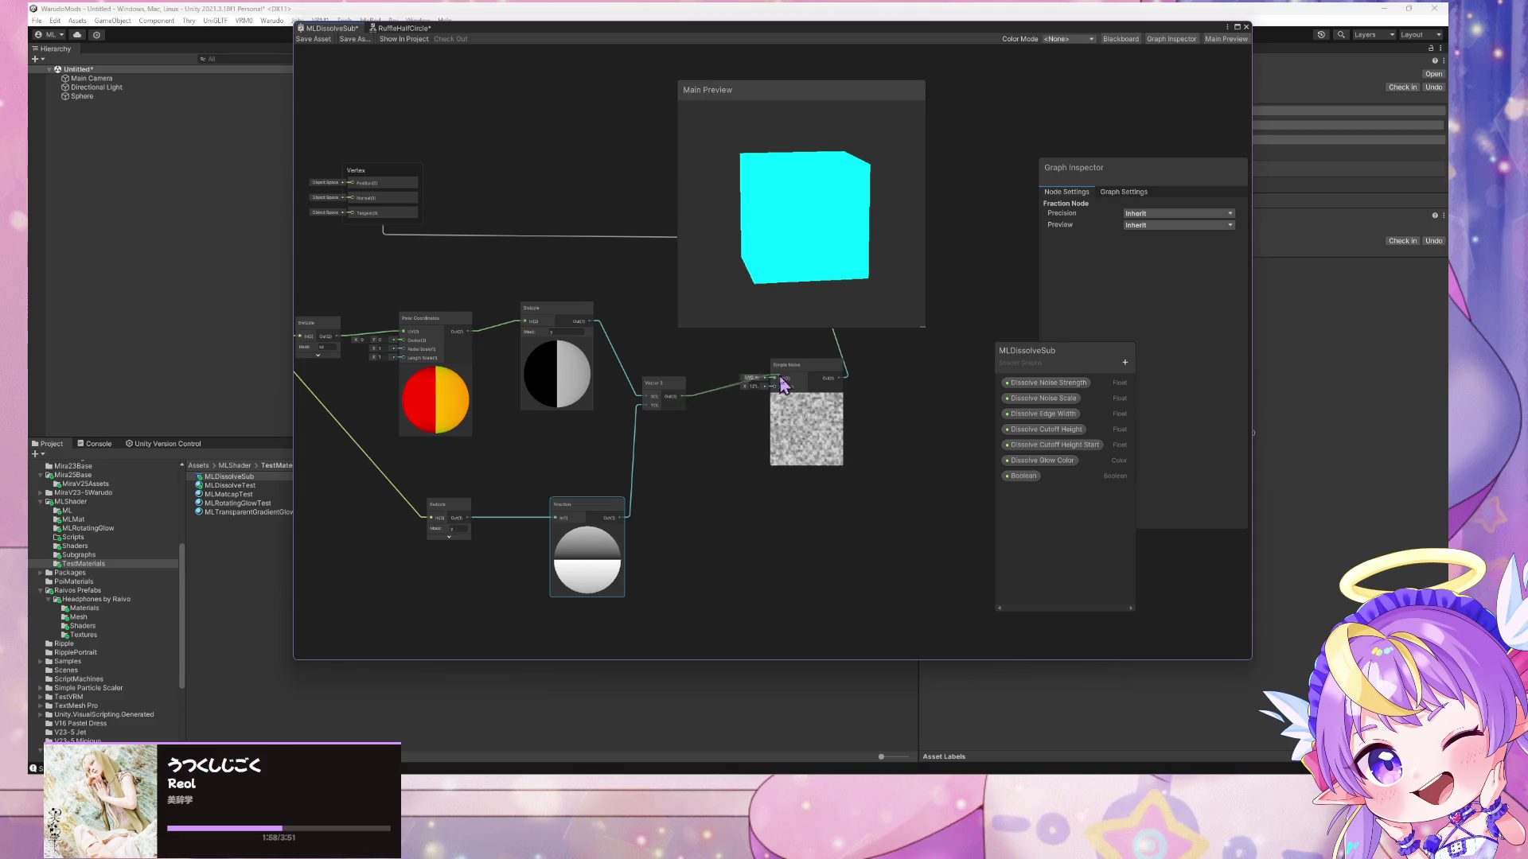
mouse_move(774, 385)
left_mouse_down()
mouse_move(620, 396)
mouse_move(832, 401)
left_mouse_up()
- Try the bottom Swizzle through Fraction into Vector 2, tidy the nodes, then remove that Swizzle link
mouse_move(471, 516)
left_mouse_down()
mouse_move(647, 409)
mouse_move(690, 422)
left_mouse_up()
left_click_drag(614, 504, 660, 389)
left_click_drag(574, 310, 533, 299)
left_click(710, 416)
left_click_drag(791, 374, 879, 384)
left_click_drag(716, 409, 809, 409)
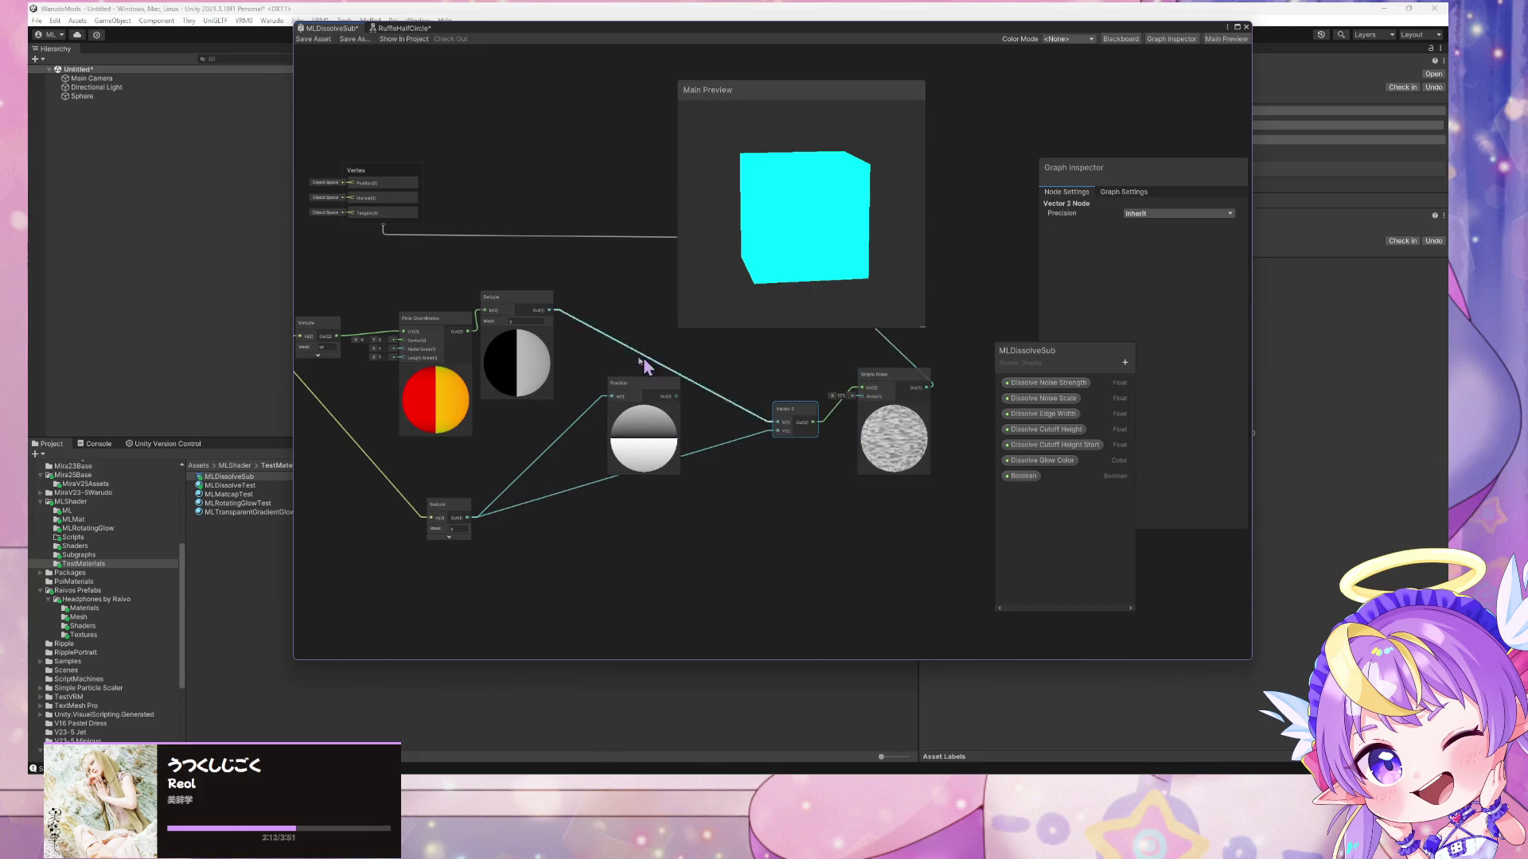
left_click(592, 409)
left_click(591, 409)
key("Delete")
- Connect the top Swizzle into Fraction and Fraction into Vector 2's X, placing Fraction between them
left_click_drag(550, 310, 614, 397)
left_click_drag(783, 430, 783, 424)
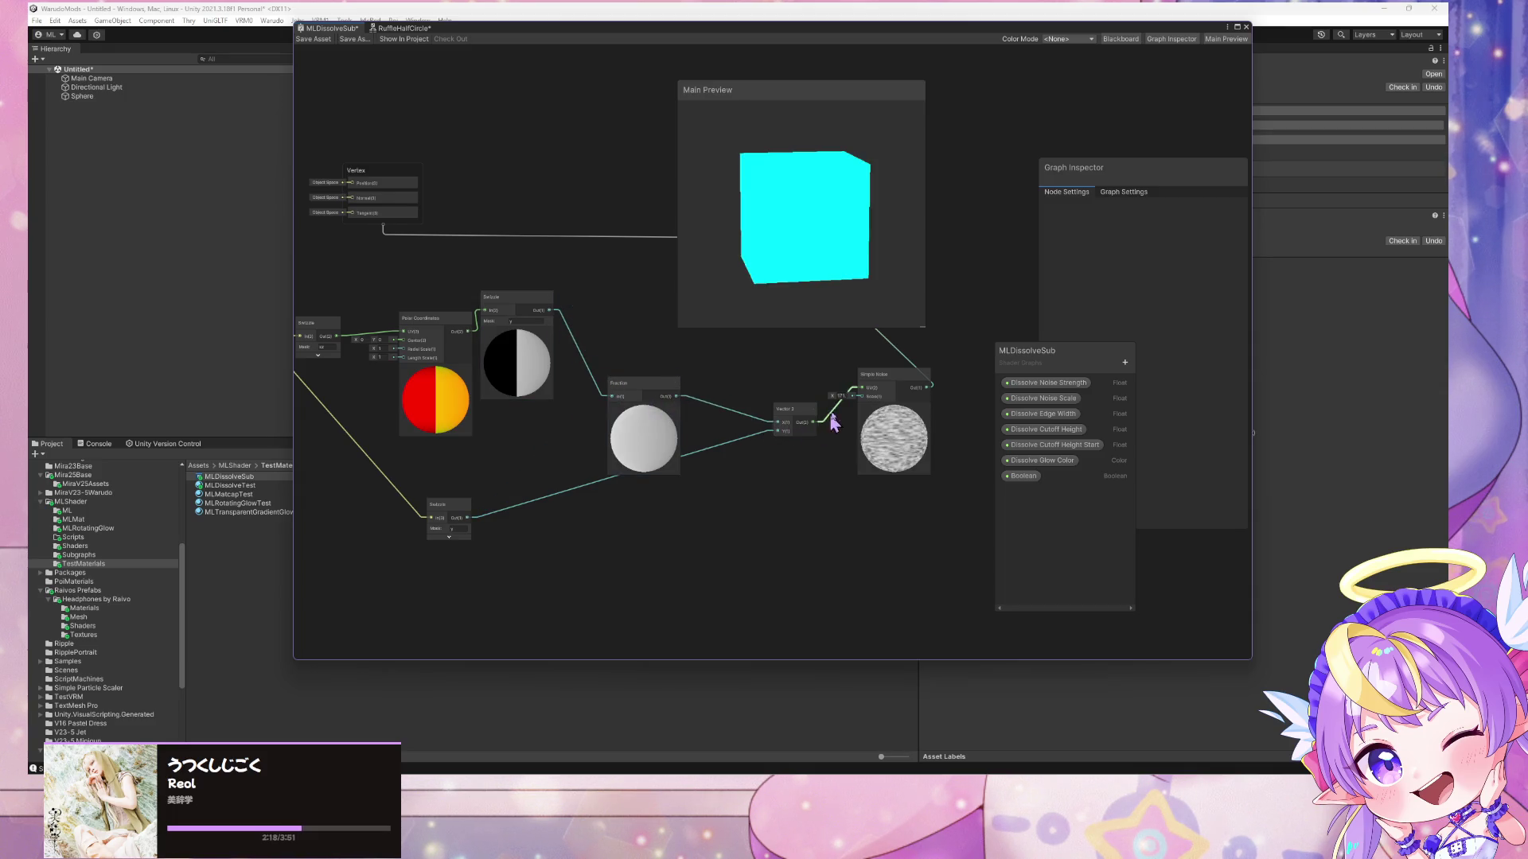
left_click_drag(652, 389, 671, 351)
mouse_move(781, 260)
left_mouse_down()
mouse_move(853, 263)
mouse_move(924, 238)
mouse_move(781, 212)
mouse_move(634, 239)
mouse_move(685, 285)
left_mouse_up()
left_click_drag(672, 344, 714, 369)
left_click(643, 398)
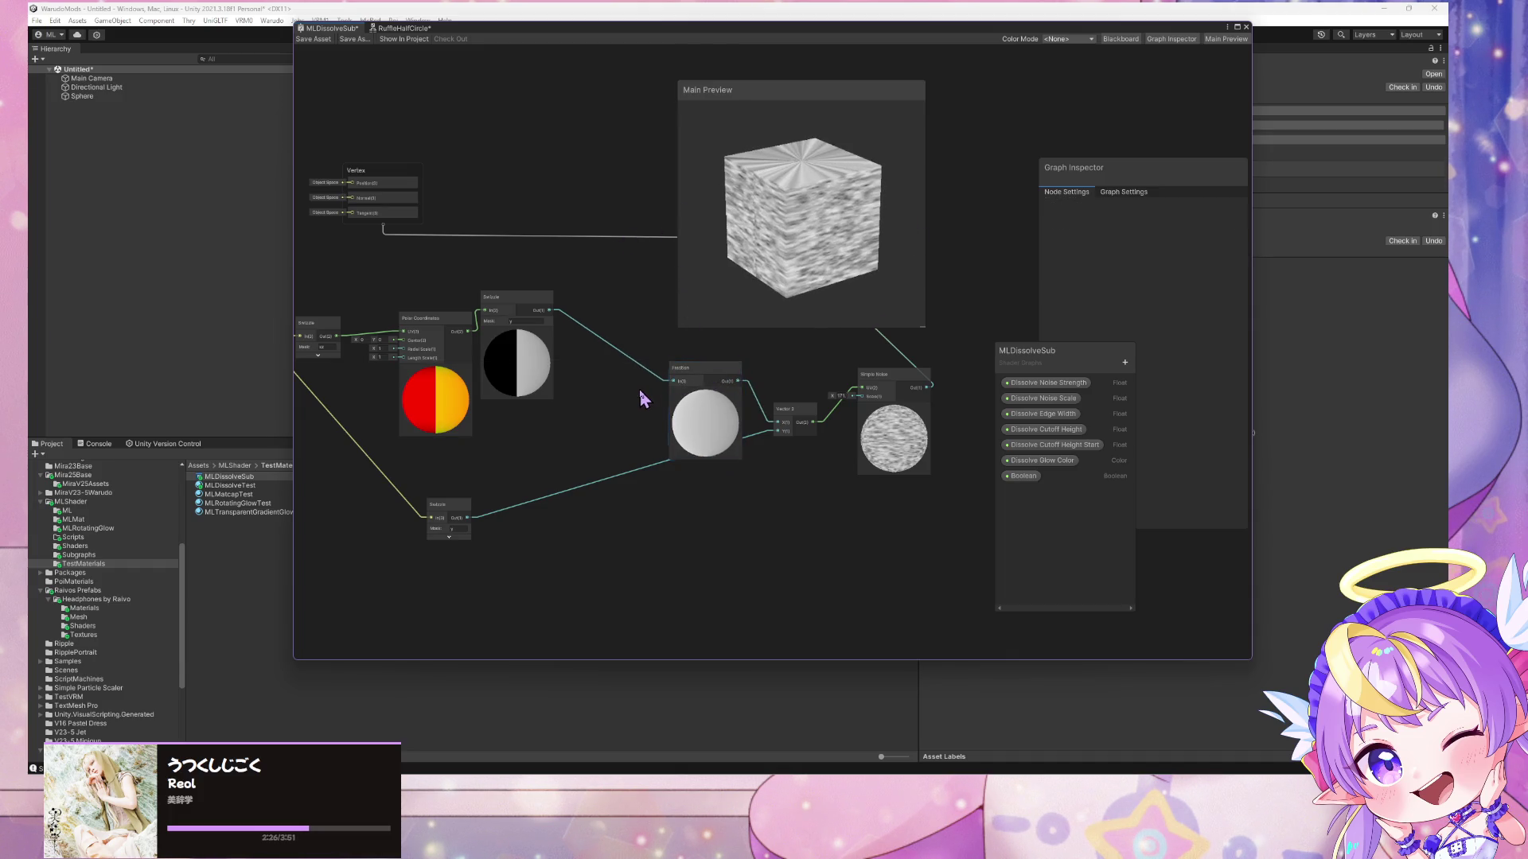
- Insert a Tiling And Offset node before Fraction and raise its Tiling X to about 2.67
key("space")
type("til")
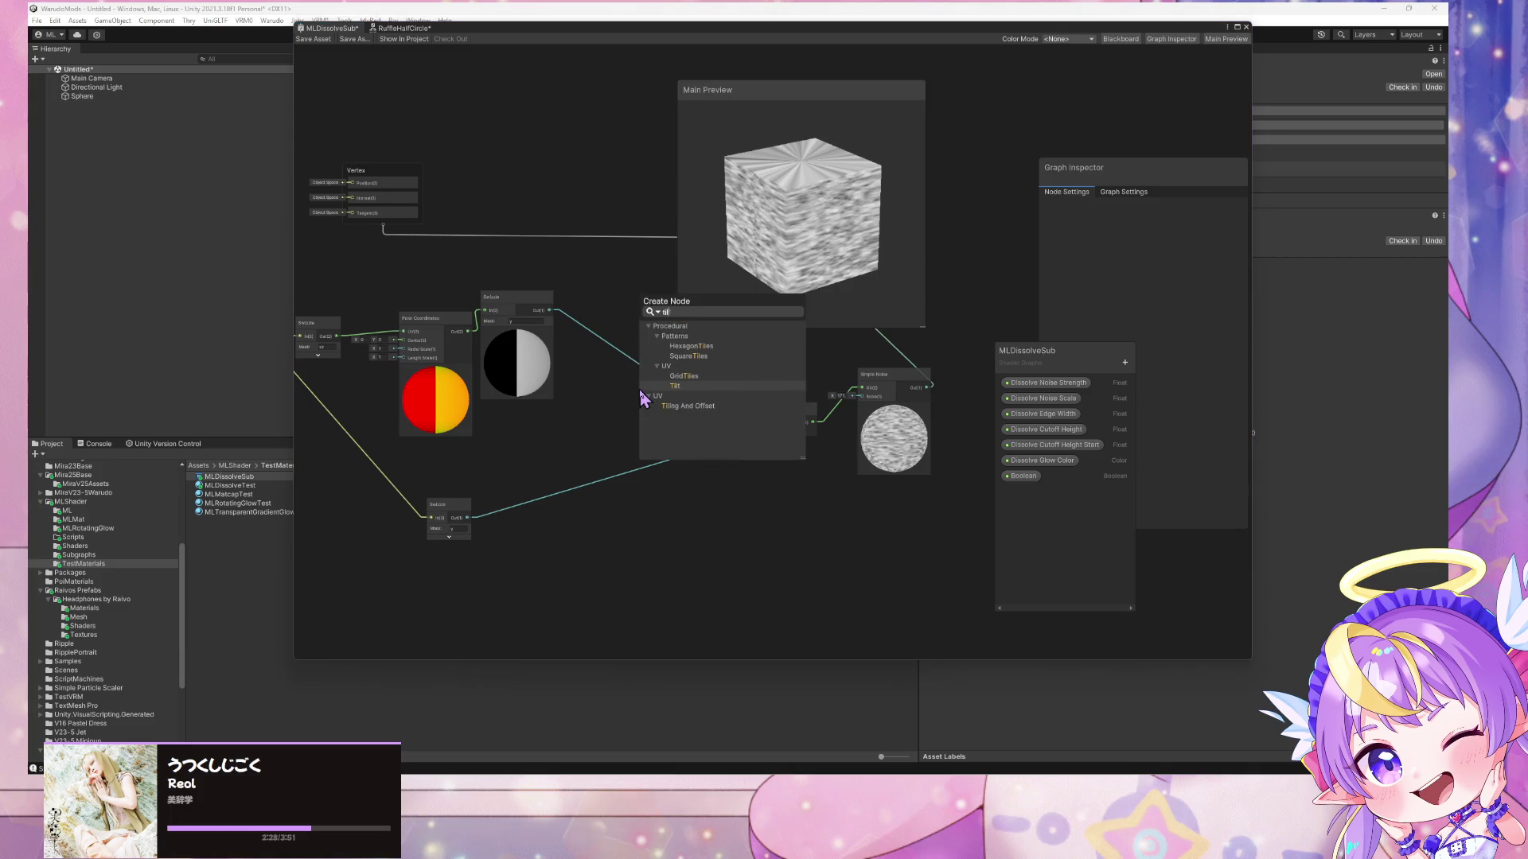
left_click(643, 406)
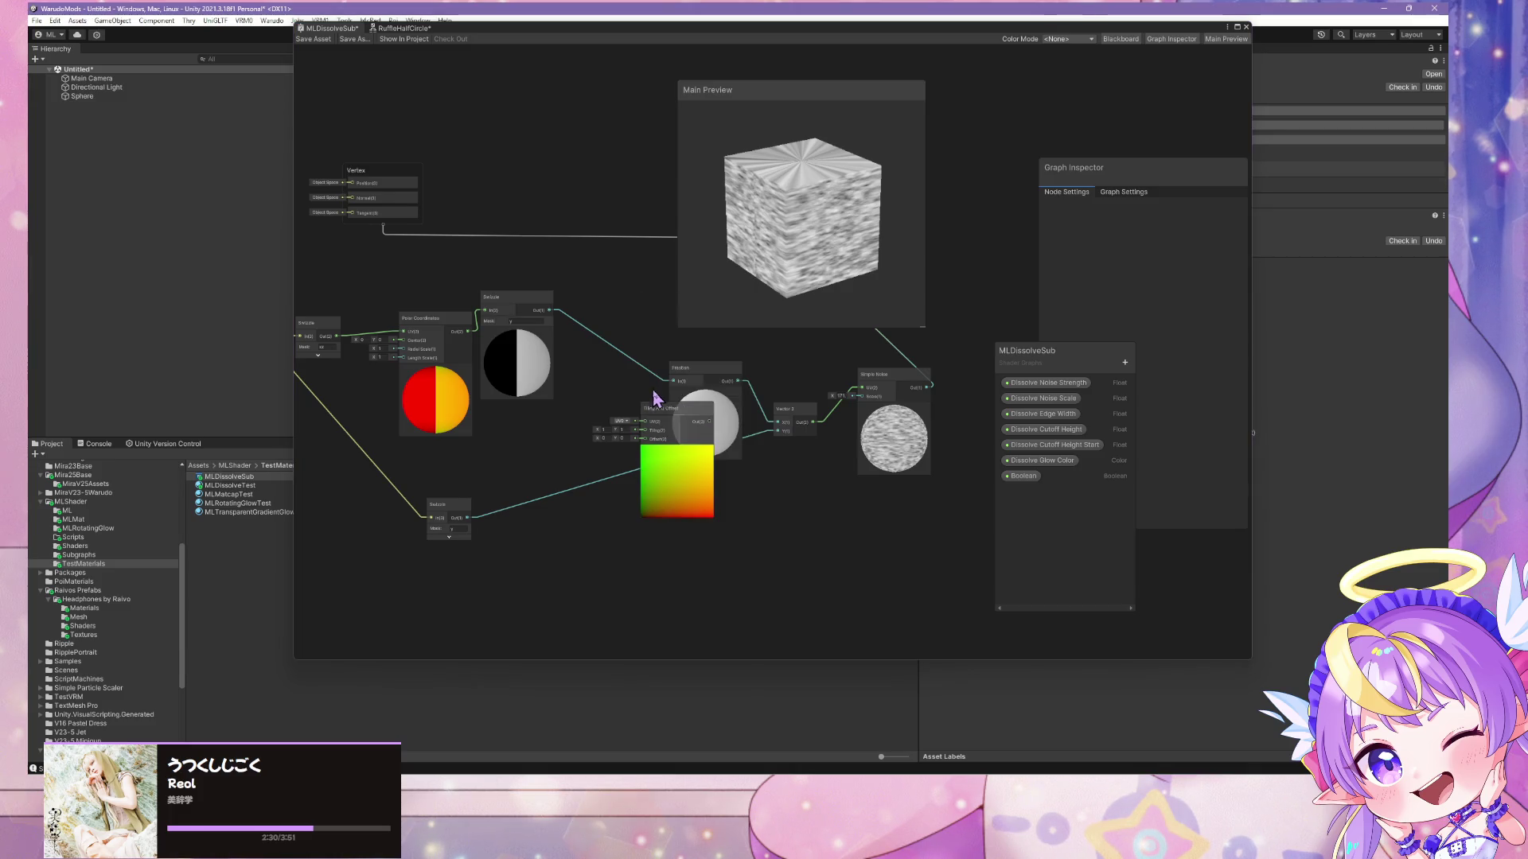
mouse_move(640, 387)
left_mouse_down()
mouse_move(614, 370)
mouse_move(598, 381)
mouse_move(697, 386)
mouse_move(811, 442)
left_mouse_up()
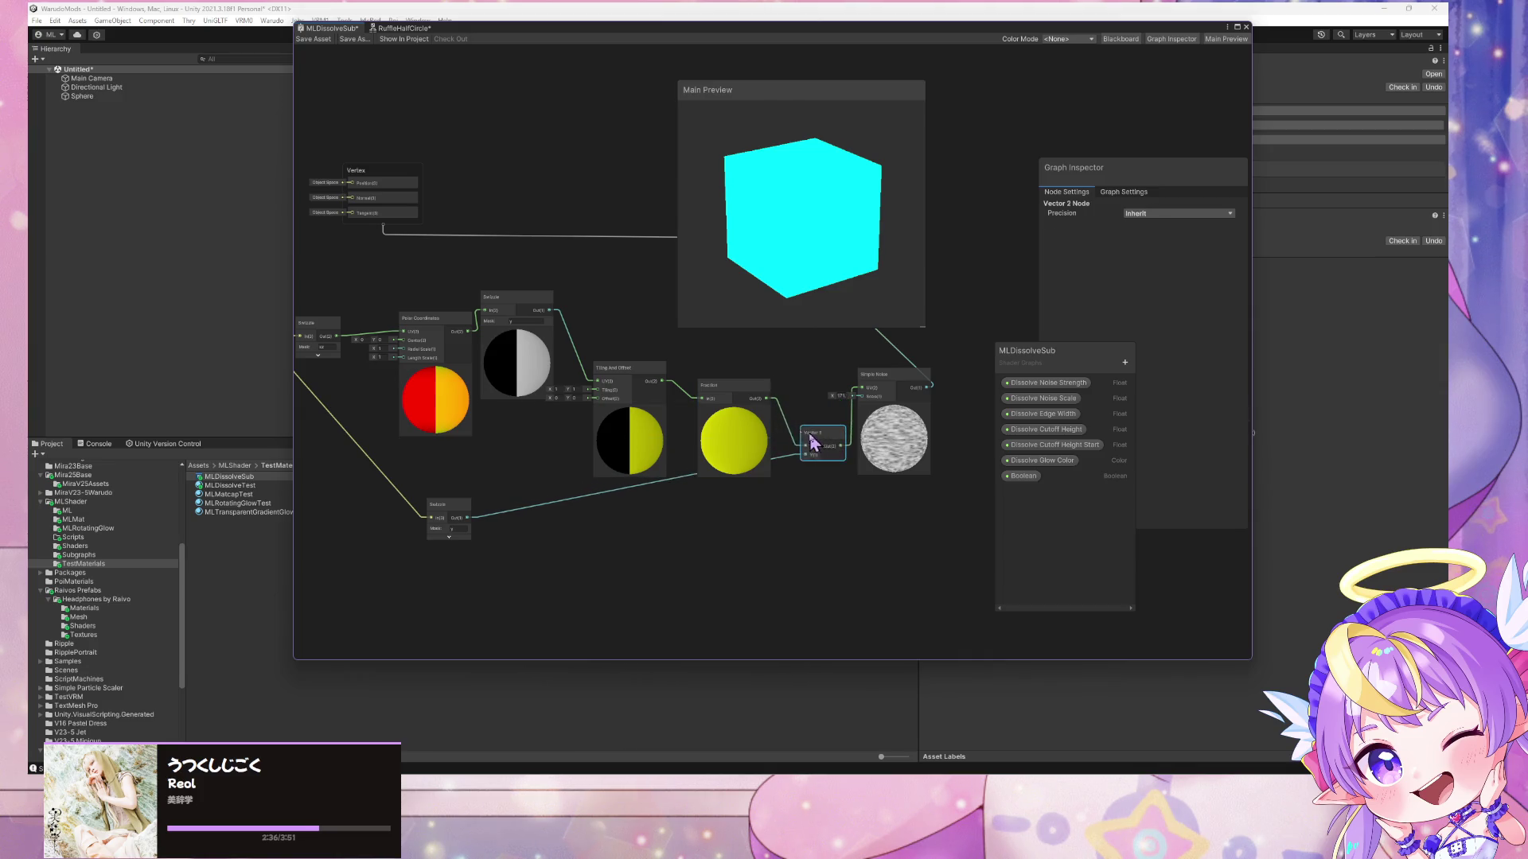
left_click(734, 410)
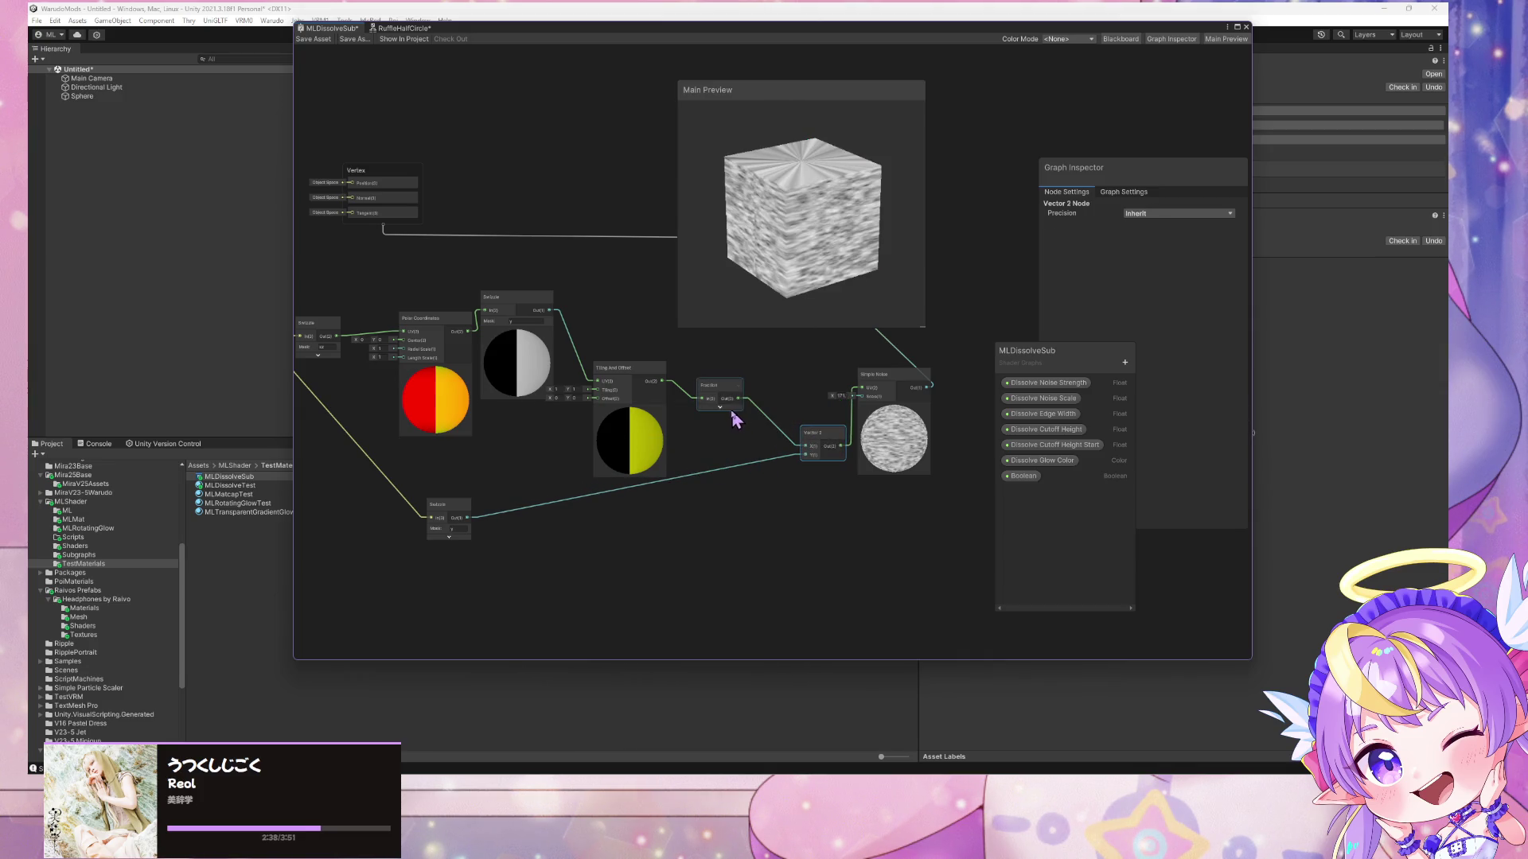
mouse_move(551, 387)
left_mouse_down()
mouse_move(566, 383)
mouse_move(529, 390)
mouse_move(579, 388)
left_mouse_up()
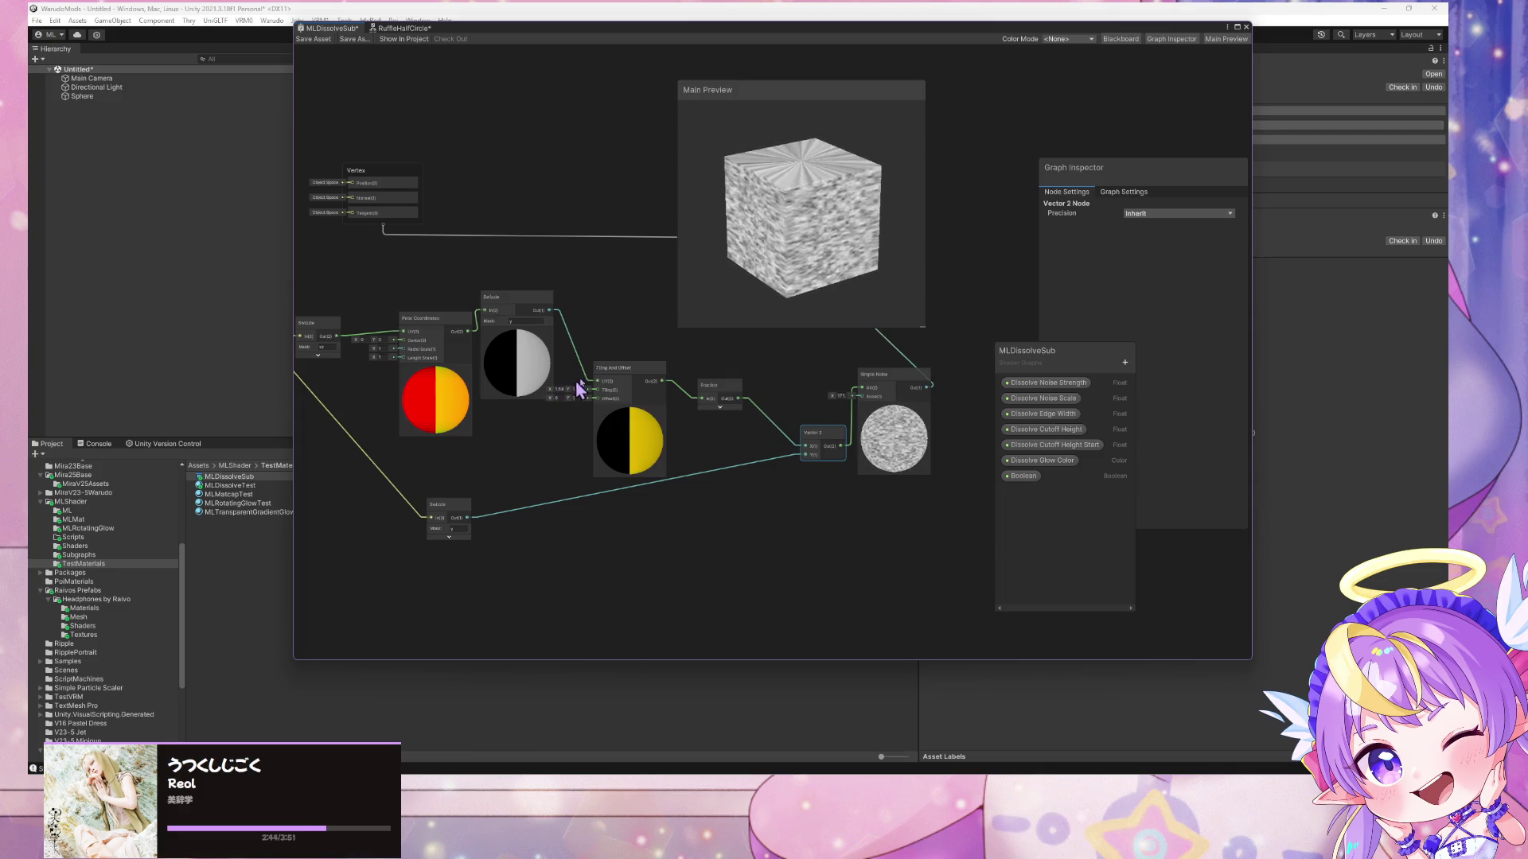
mouse_move(751, 279)
left_mouse_down()
mouse_move(791, 300)
mouse_move(767, 307)
mouse_move(749, 296)
mouse_move(783, 282)
left_mouse_up()
mouse_move(553, 389)
left_mouse_down()
mouse_move(575, 388)
mouse_move(541, 391)
mouse_move(555, 398)
left_mouse_up()
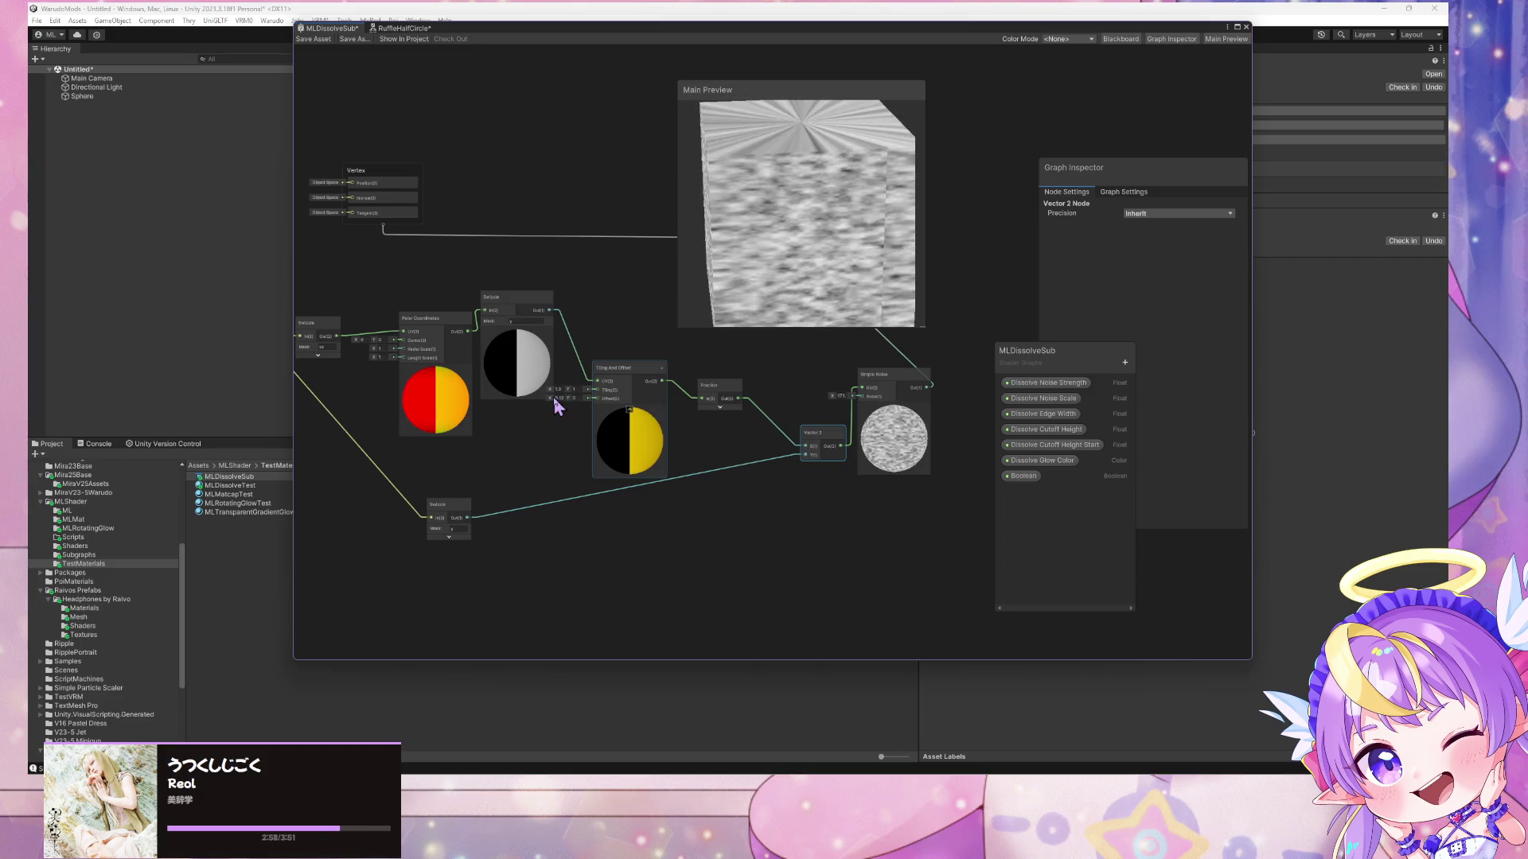
- Set the Tiling And Offset X offset to 0.16
left_click_drag(764, 286, 680, 275)
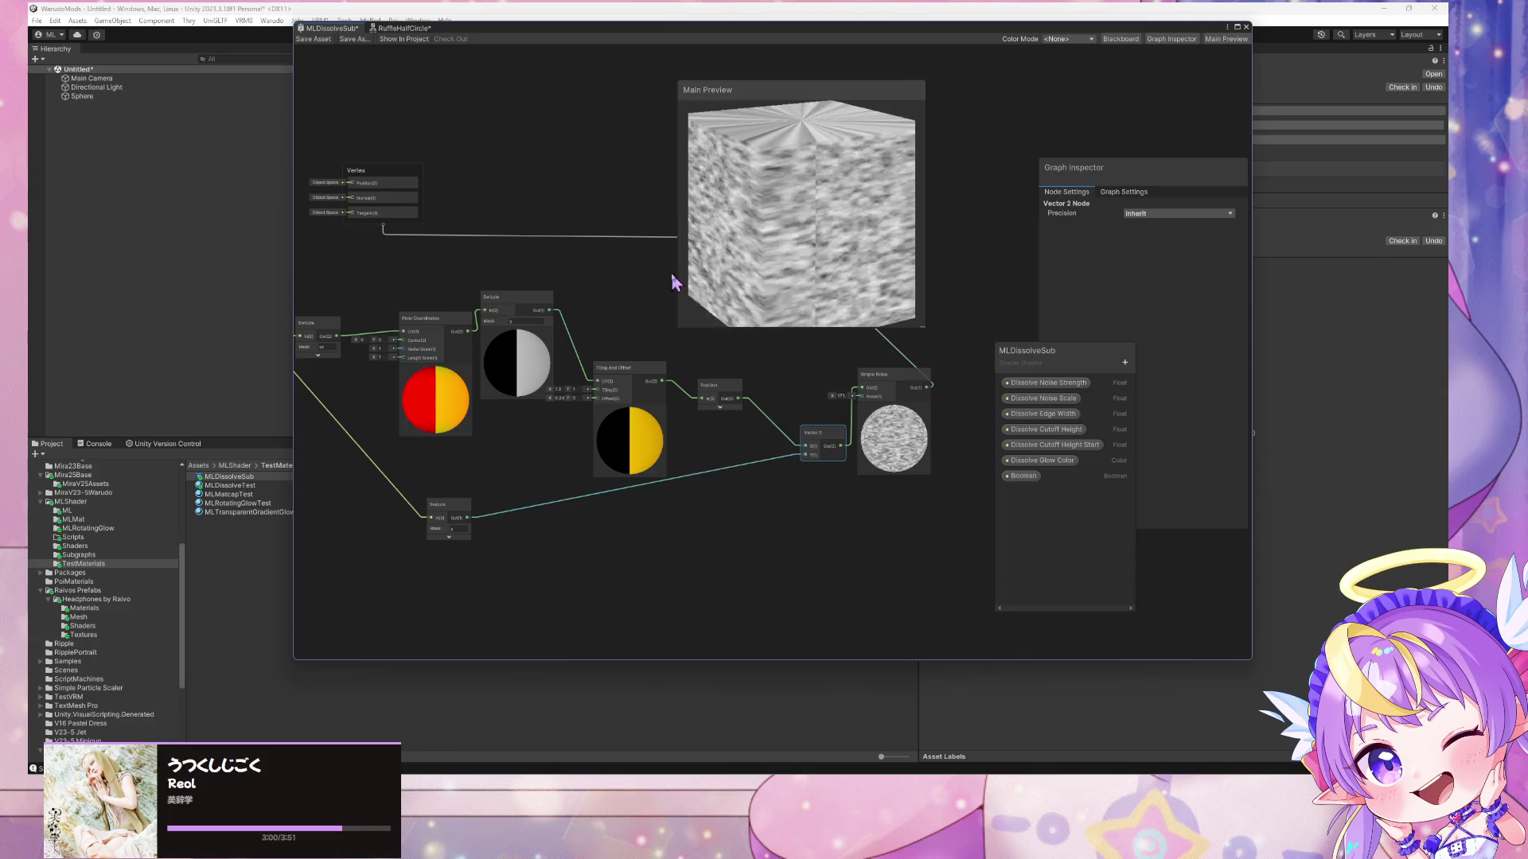
right_click(680, 275)
left_click(557, 409)
left_click(570, 417)
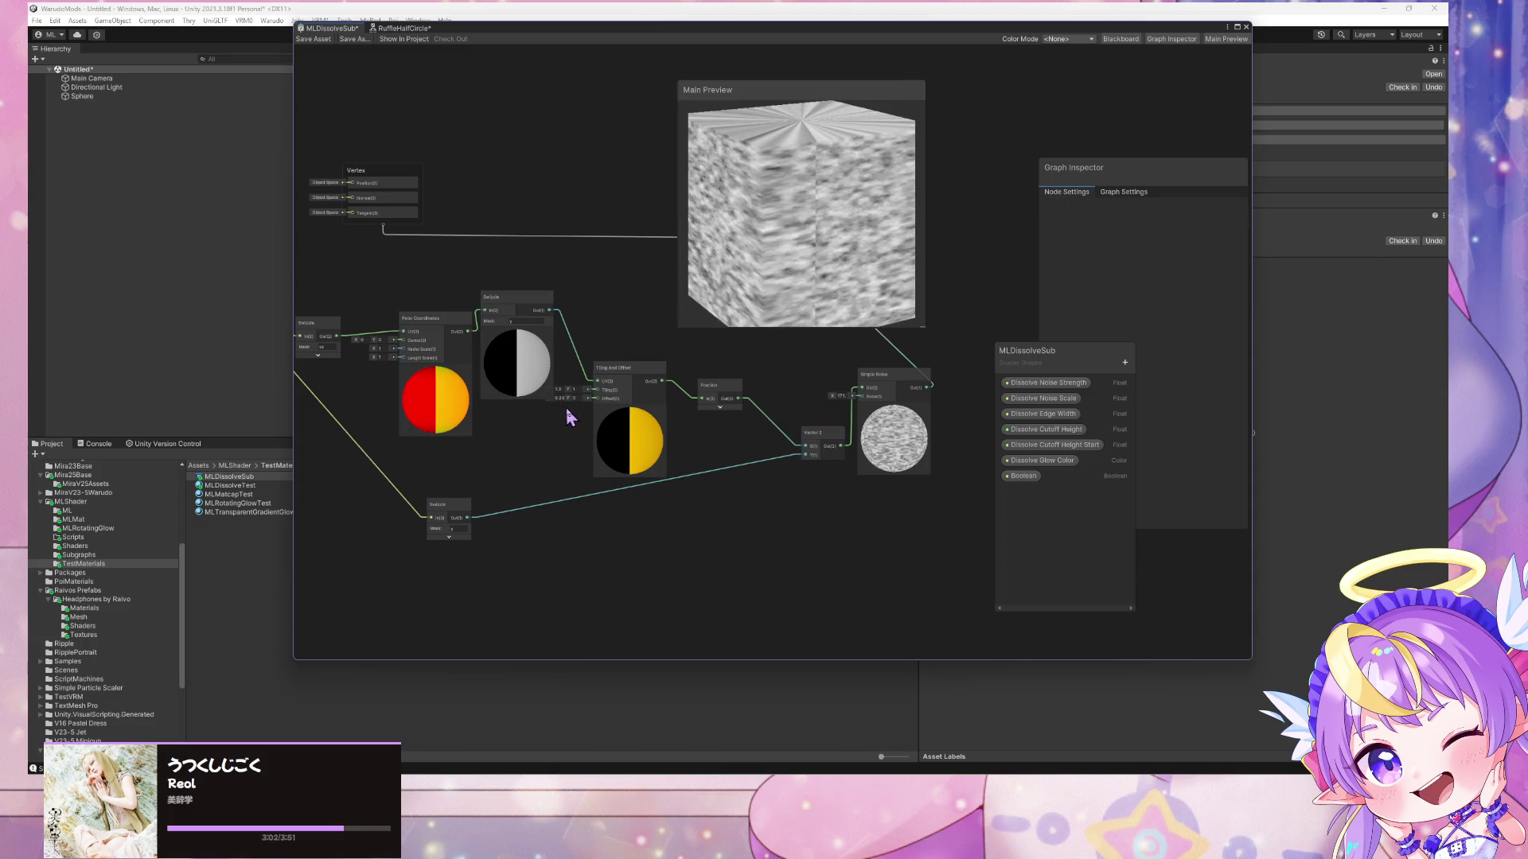
left_click_drag(628, 367, 656, 385)
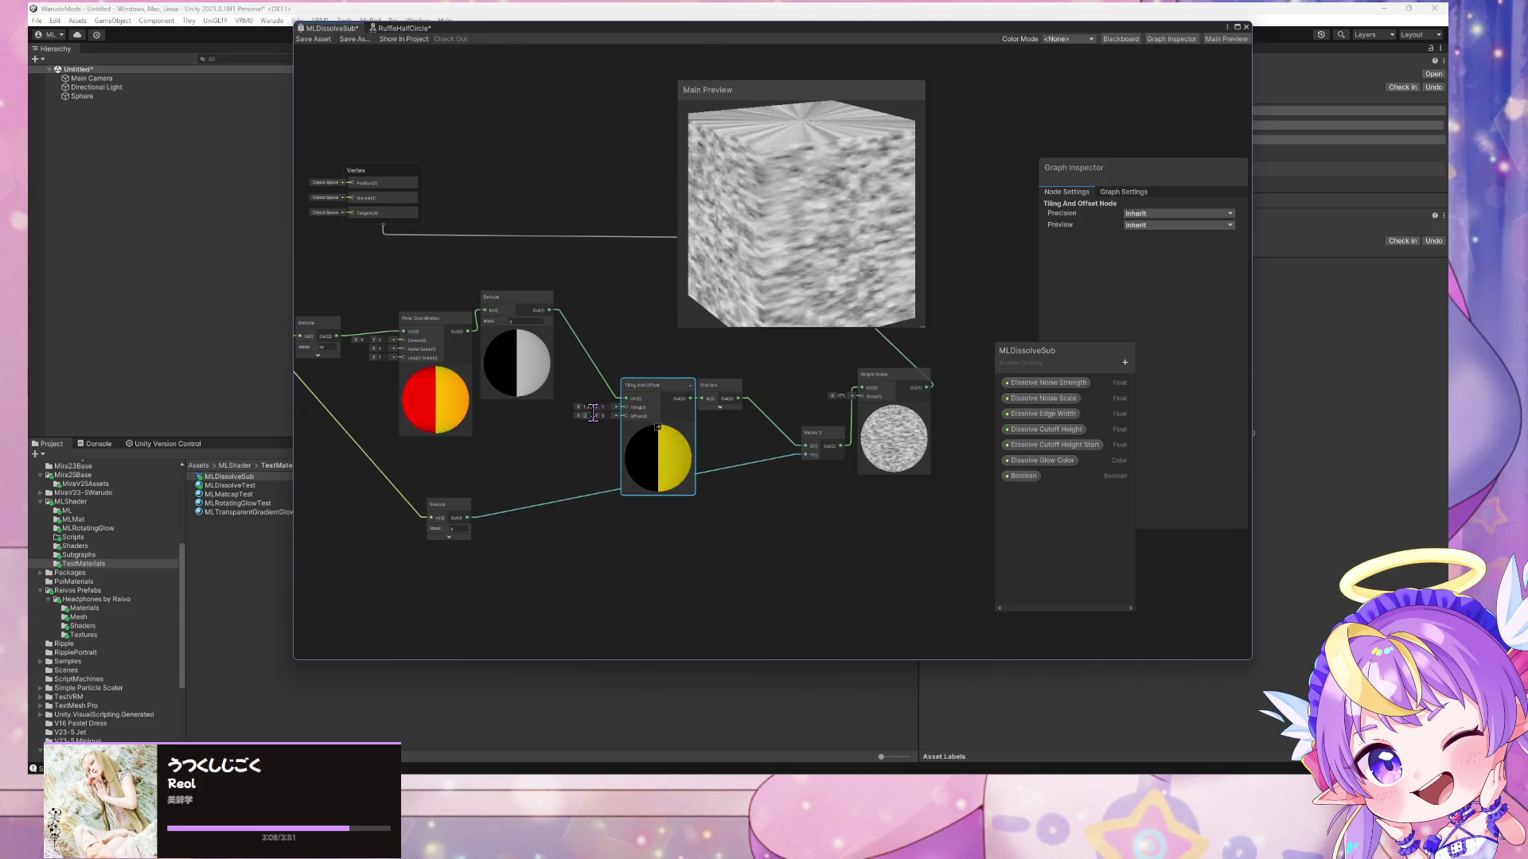
left_click(599, 400)
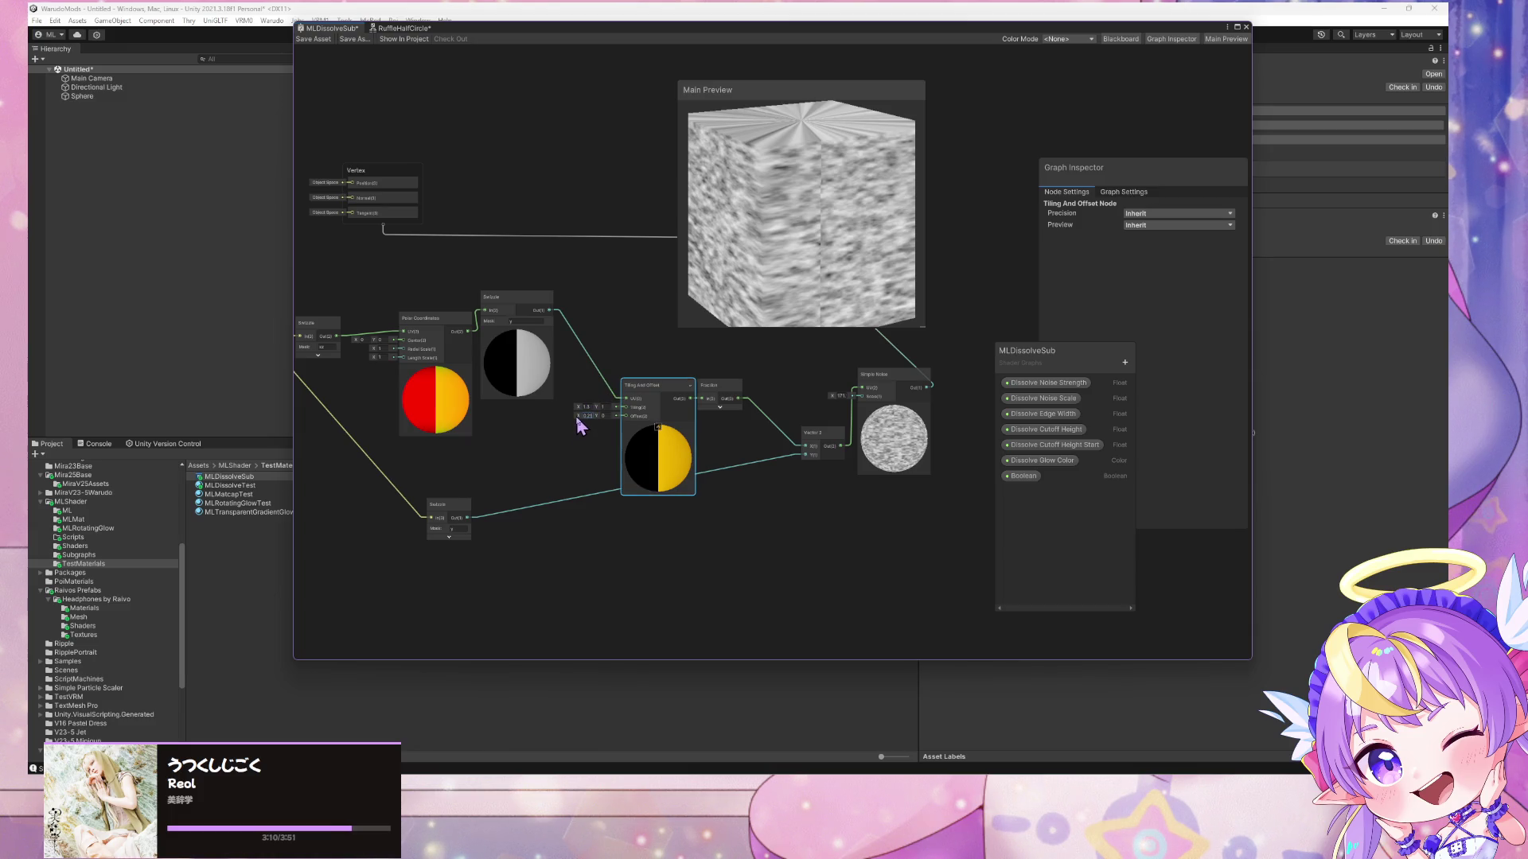
left_click_drag(577, 416, 576, 411)
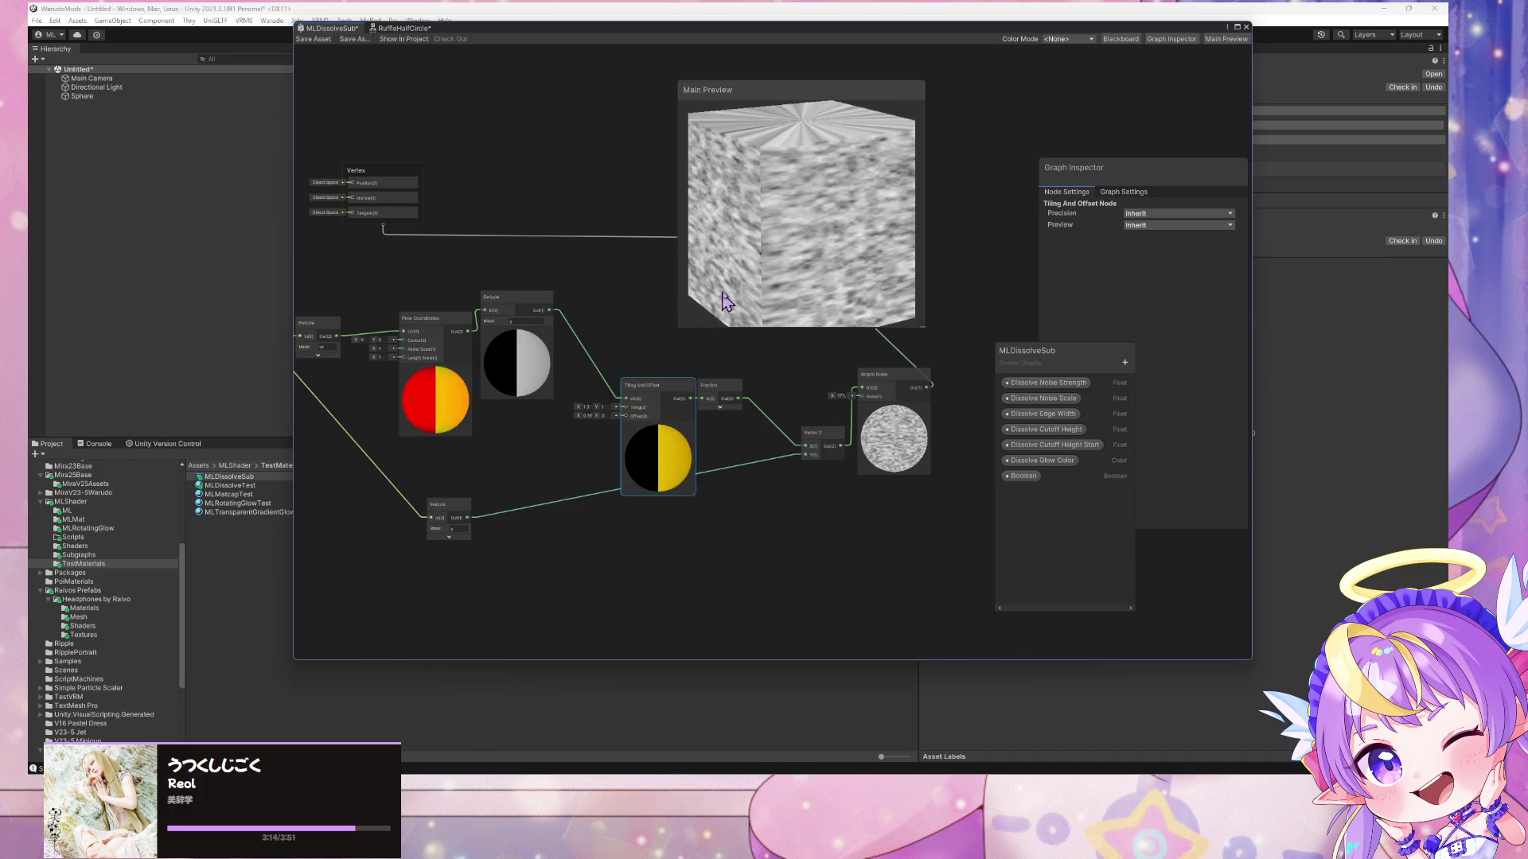
- Switch the preview mesh to a capsule and reconnect Fraction's output to Vector 2
right_click(724, 293)
left_click(761, 311)
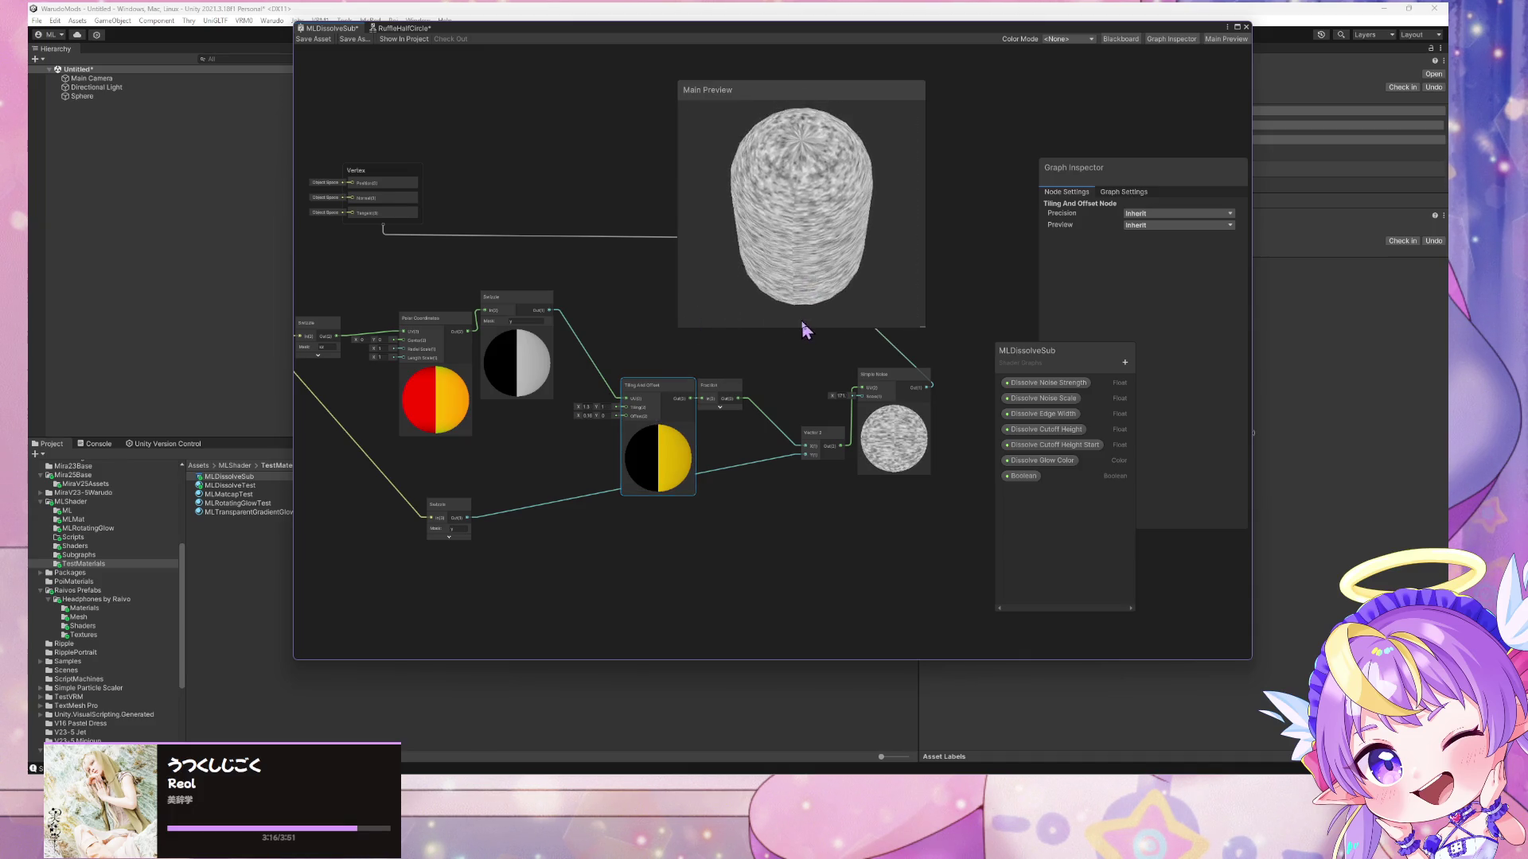
mouse_move(637, 392)
left_mouse_down()
mouse_move(537, 408)
mouse_move(578, 414)
left_mouse_up()
left_click_drag(681, 401, 806, 454)
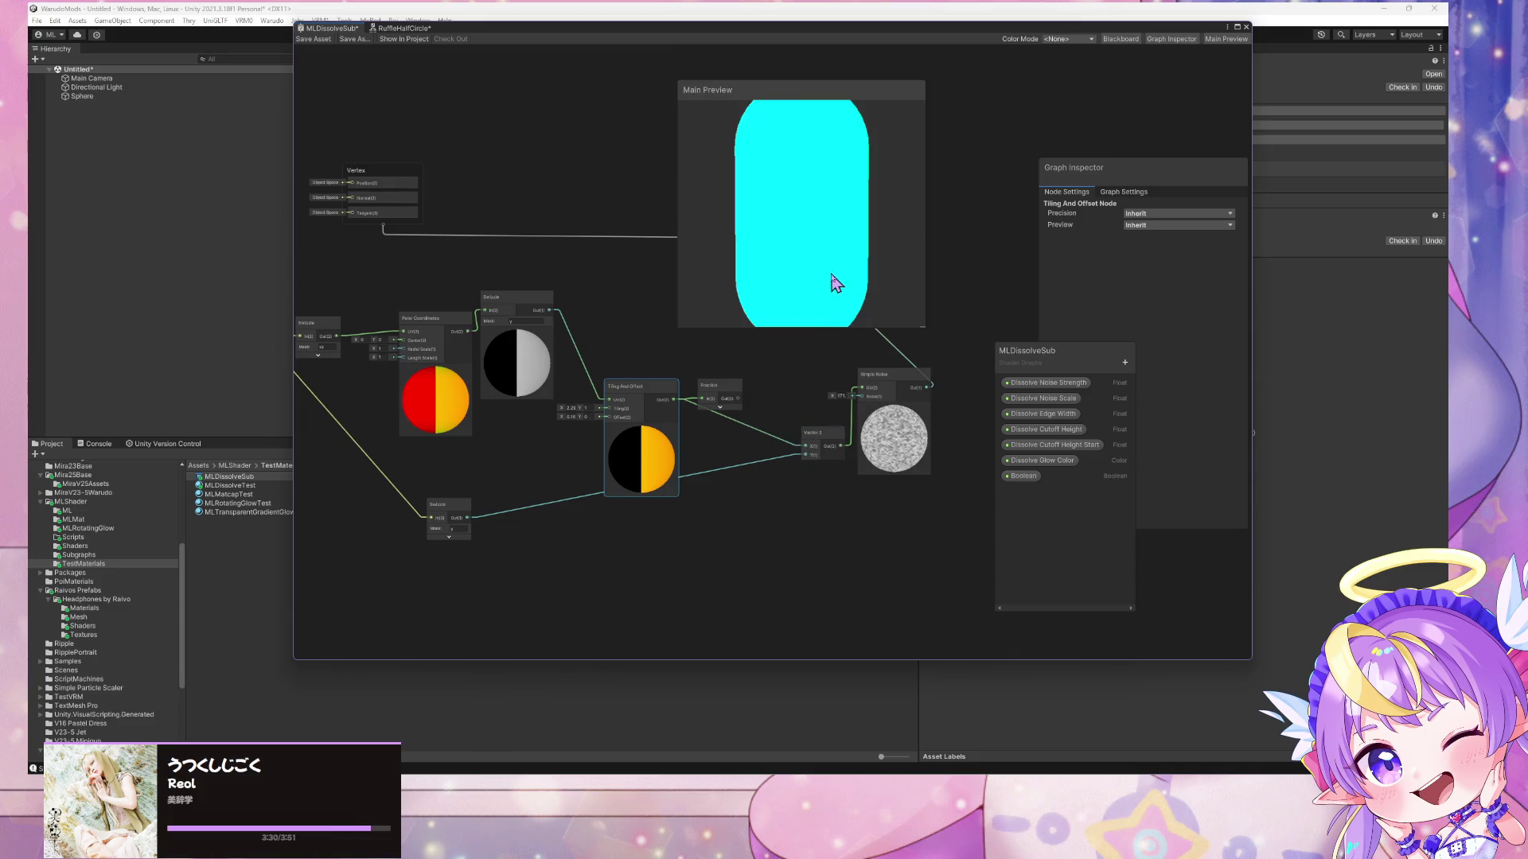
scroll(845, 312, "up", 3)
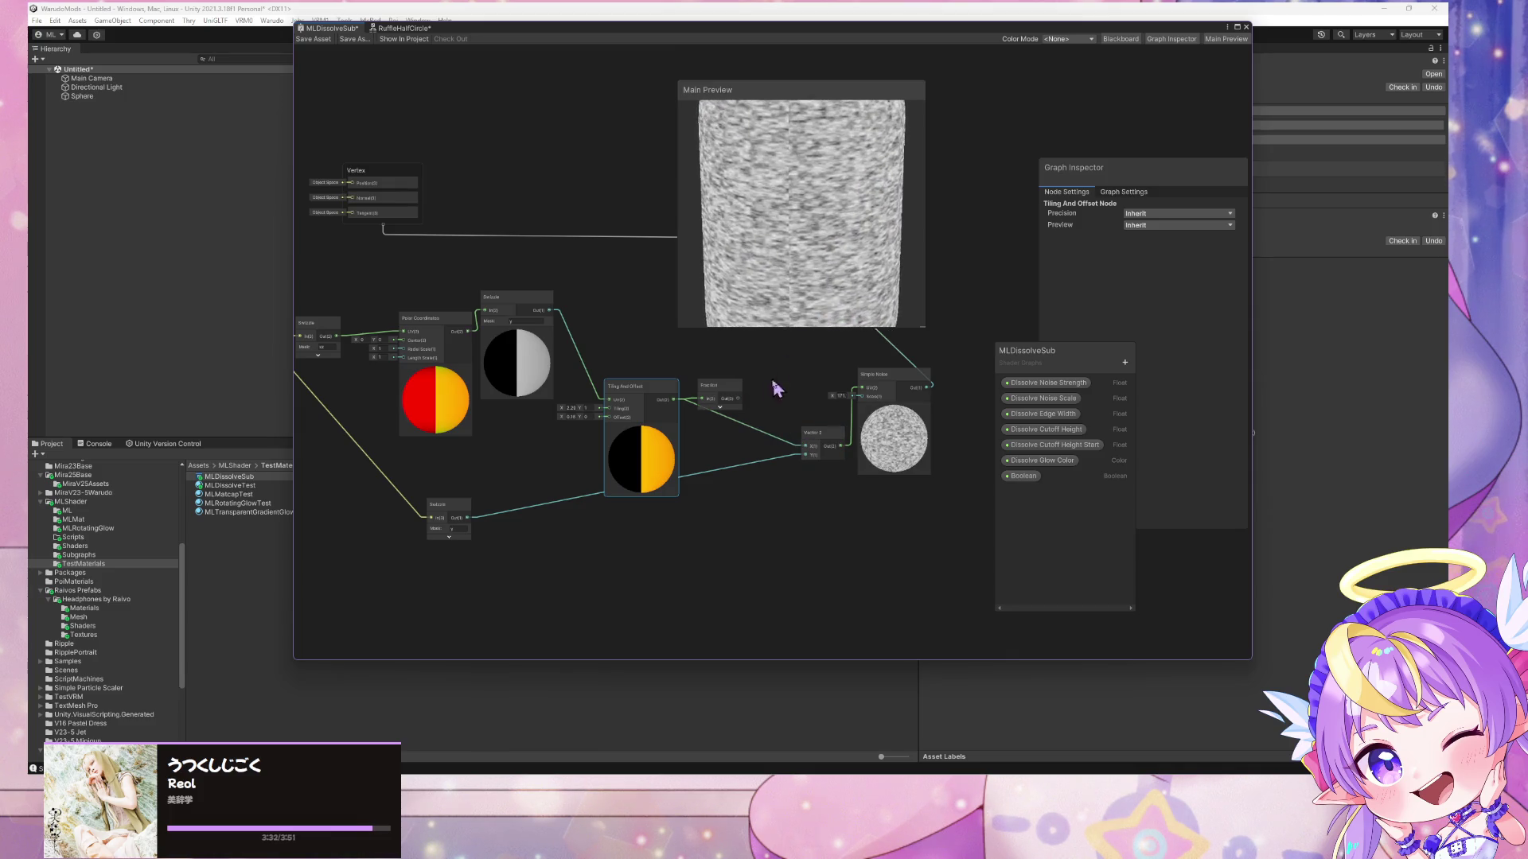
left_click_drag(803, 447, 806, 452)
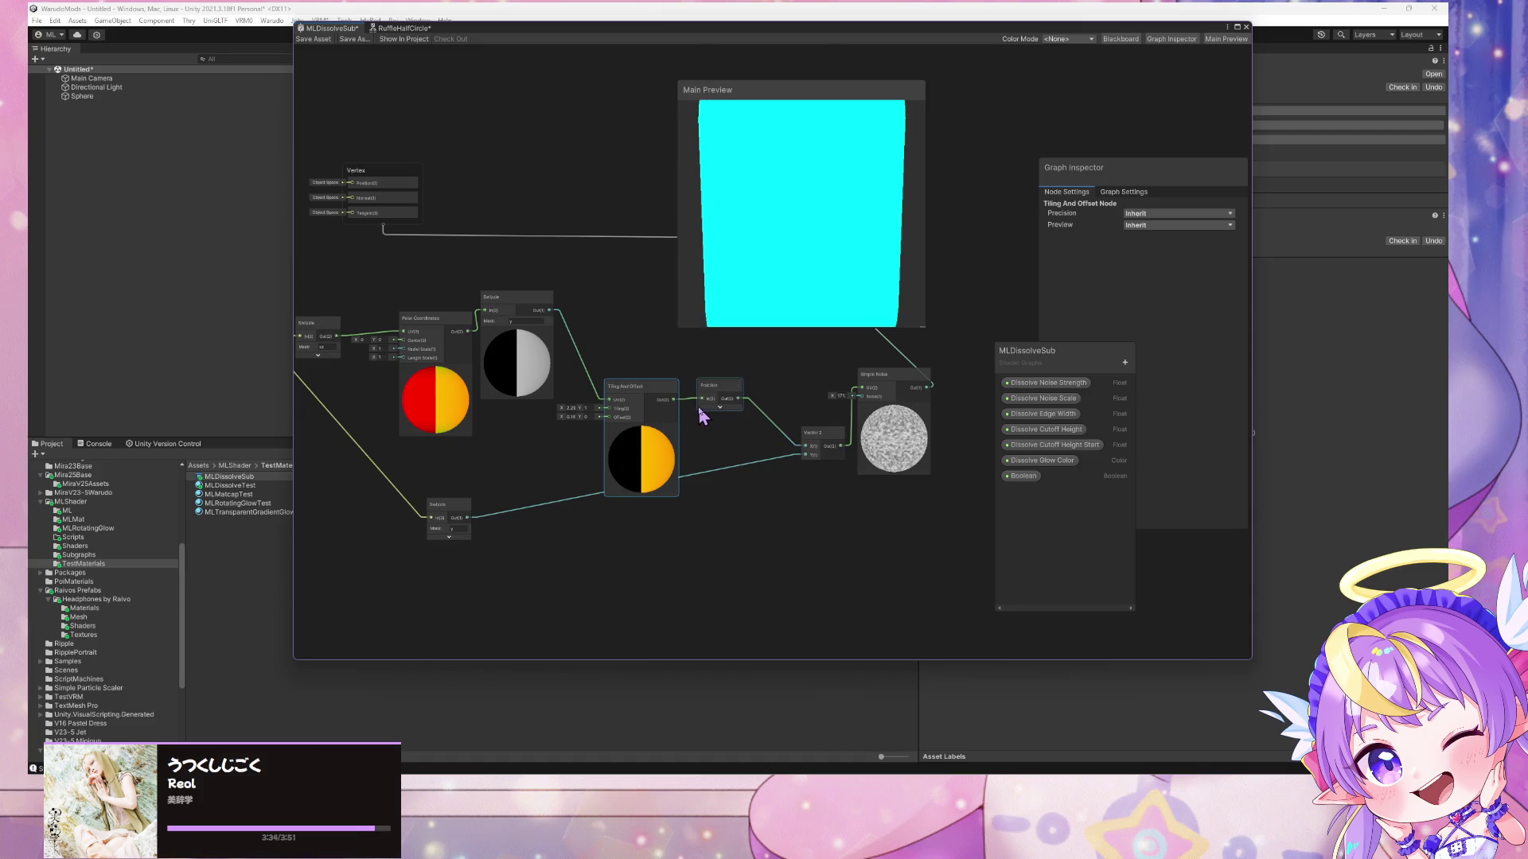
- Set Tiling X back to 1 and the Simple Noise scale to 42, then check the capsule's seam
left_click(570, 409)
type("1.85")
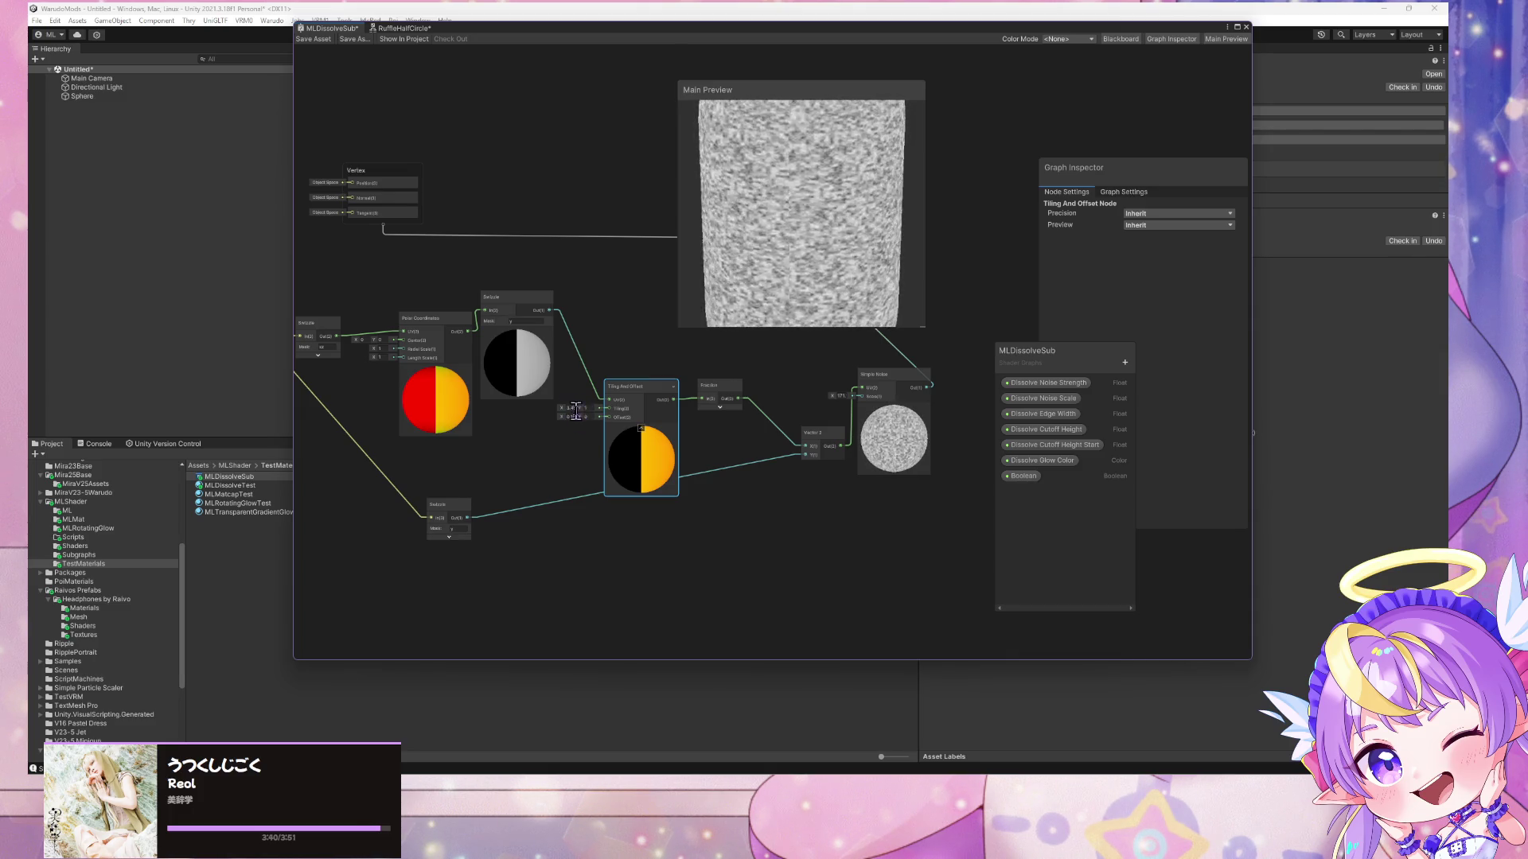
mouse_move(560, 414)
left_mouse_down()
mouse_move(518, 416)
mouse_move(539, 413)
left_mouse_up()
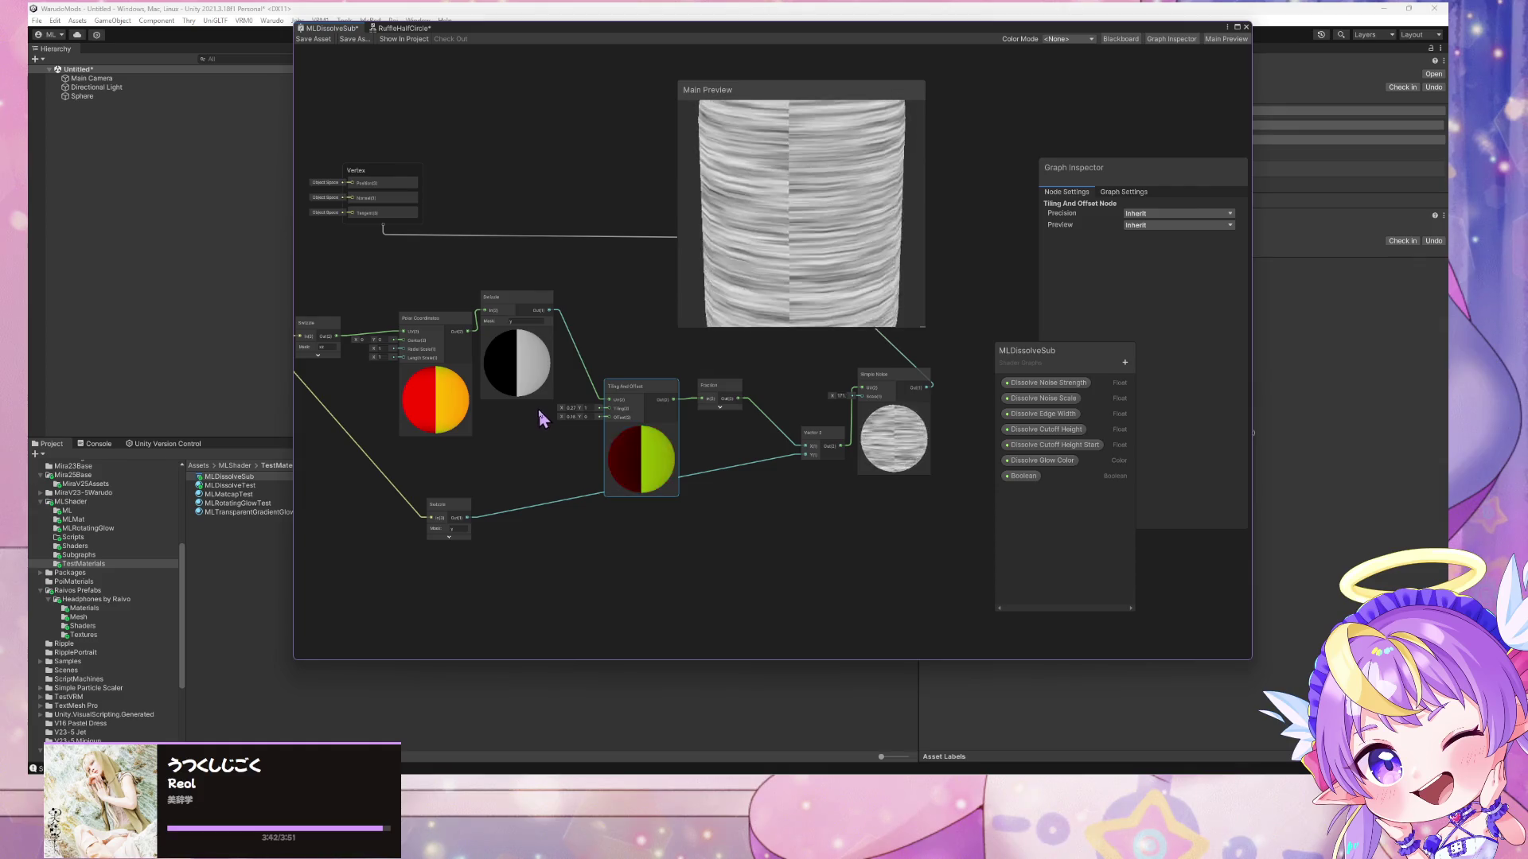
scroll(716, 300, "down", 3)
left_click(576, 412)
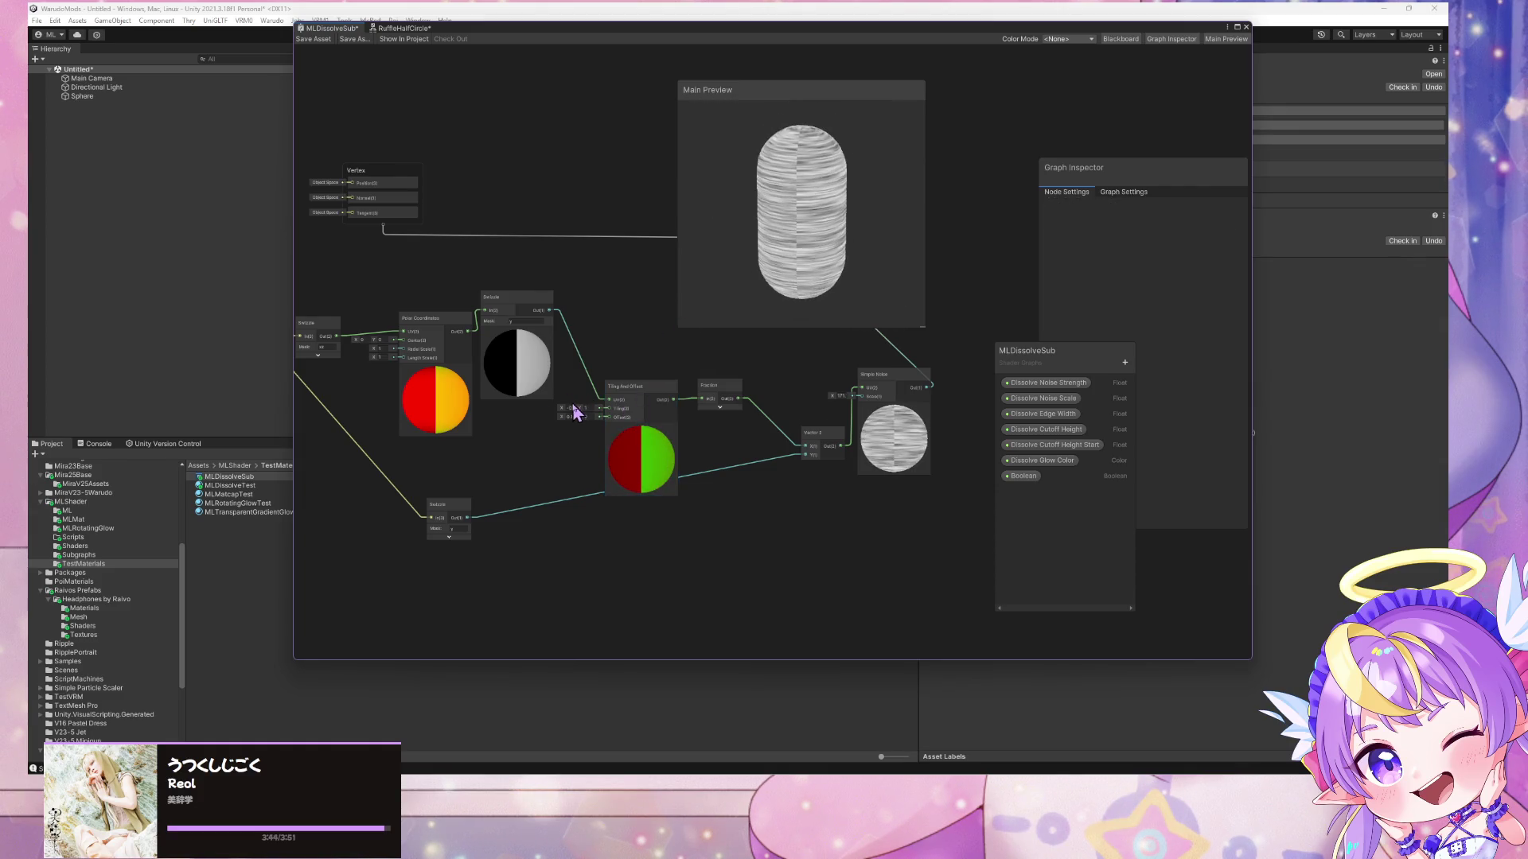
type("1")
left_click(556, 382)
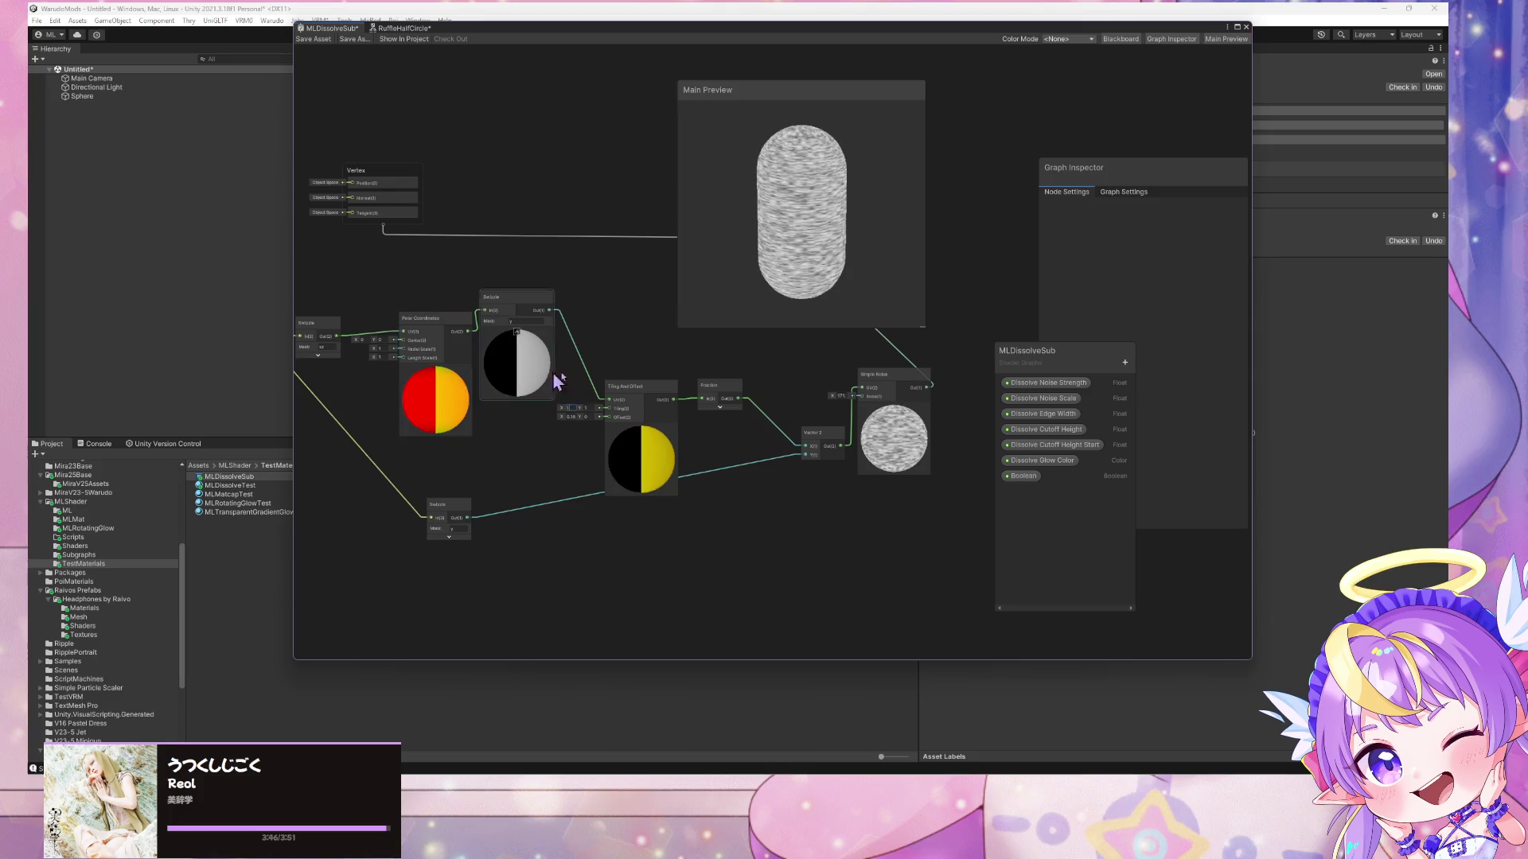
mouse_move(716, 374)
left_mouse_down()
mouse_move(972, 382)
mouse_move(673, 392)
left_mouse_up()
type("42")
mouse_move(873, 281)
left_mouse_down()
mouse_move(713, 297)
mouse_move(777, 297)
mouse_move(644, 201)
mouse_move(867, 248)
mouse_move(873, 296)
left_mouse_up()
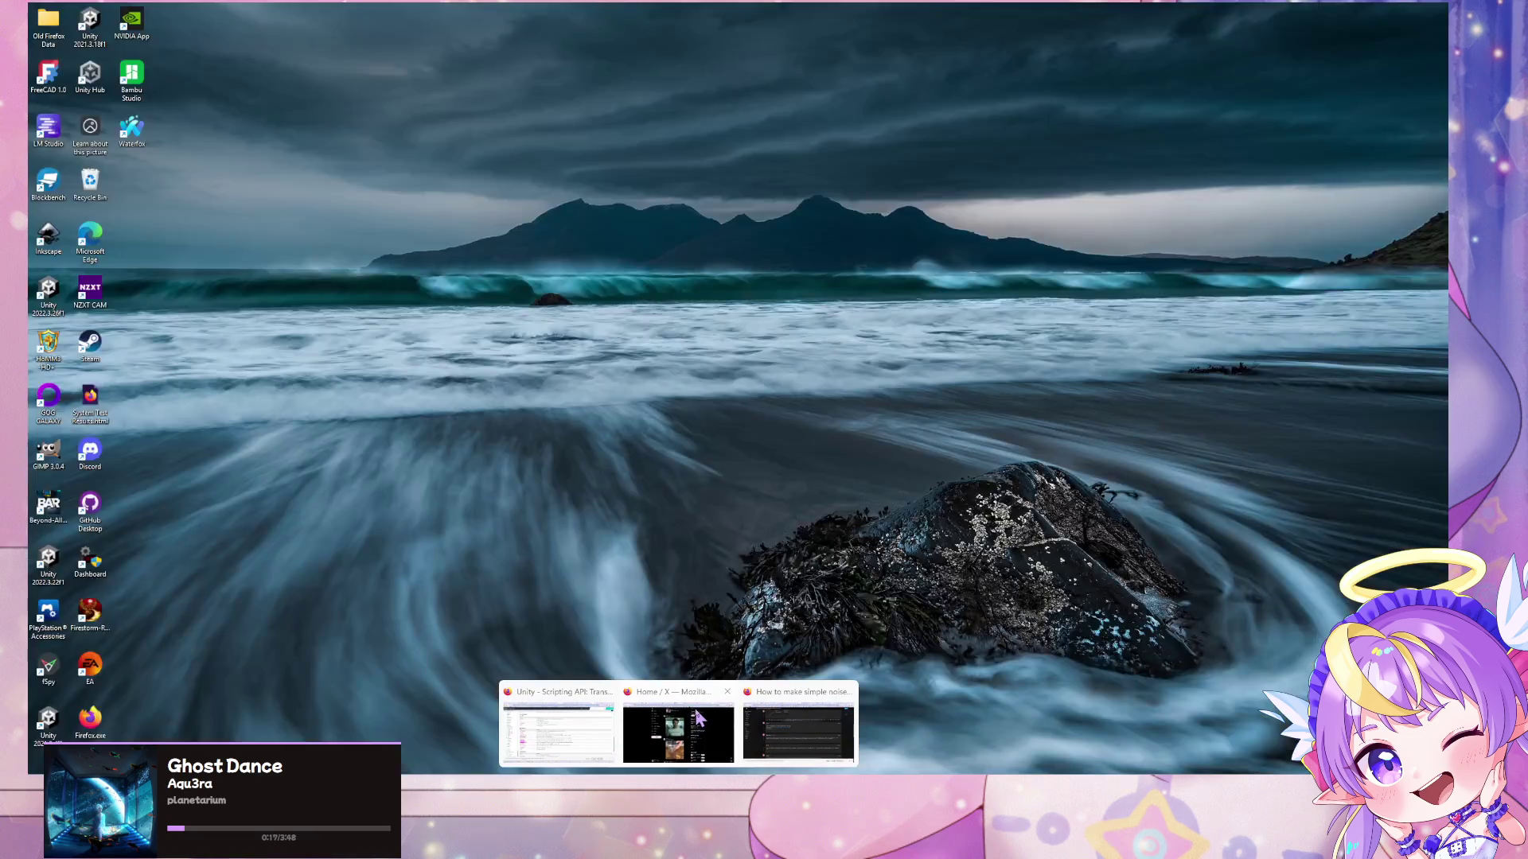
- Check the seamless Simple Noise thread in Firefox, then return to the MLDissolveSub shader graph
left_click(783, 730)
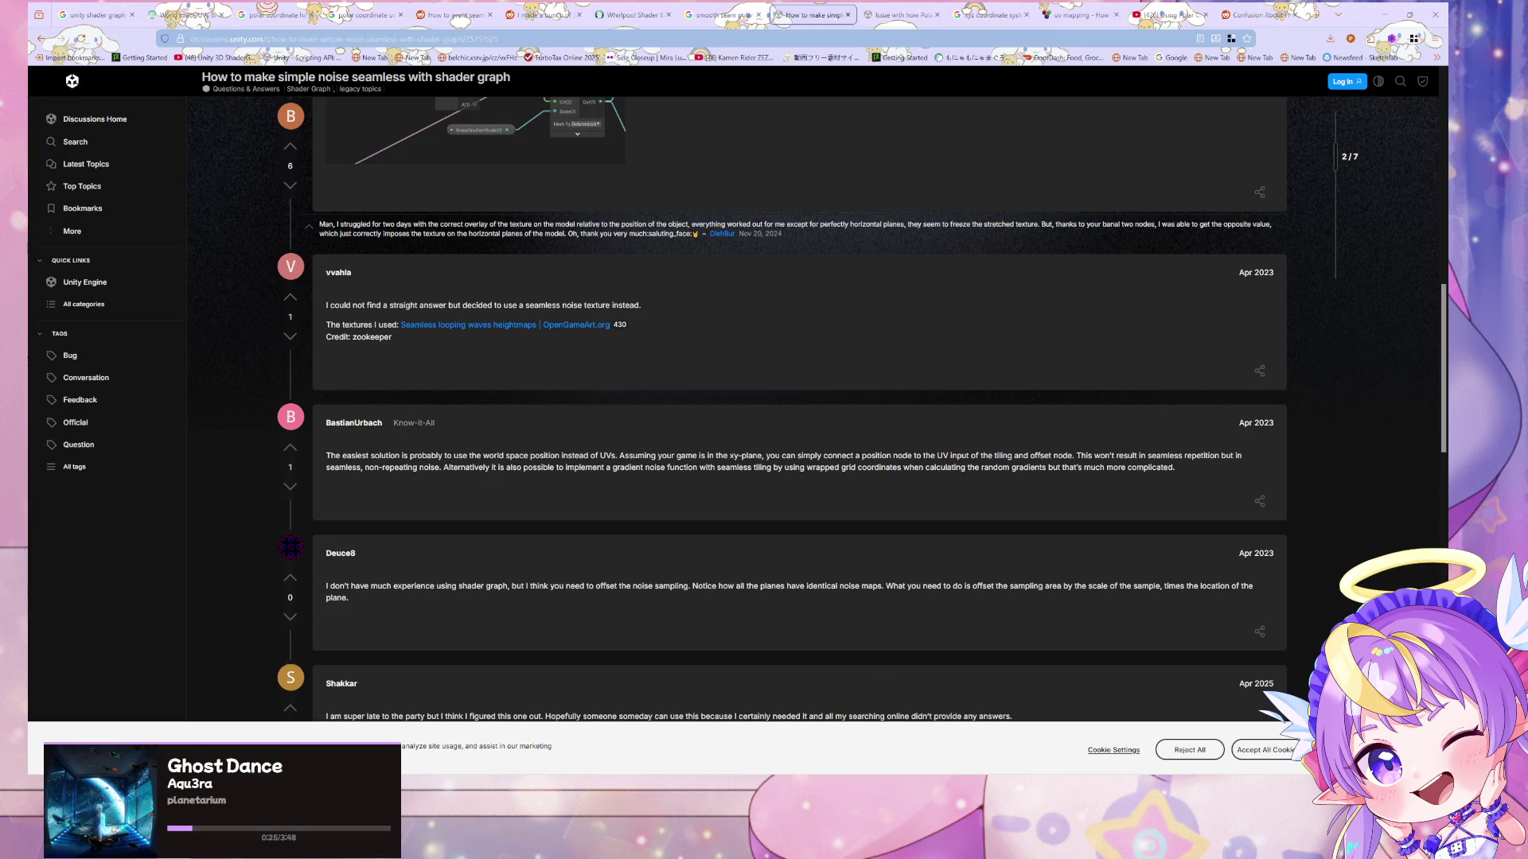
mouse_move(825, 847)
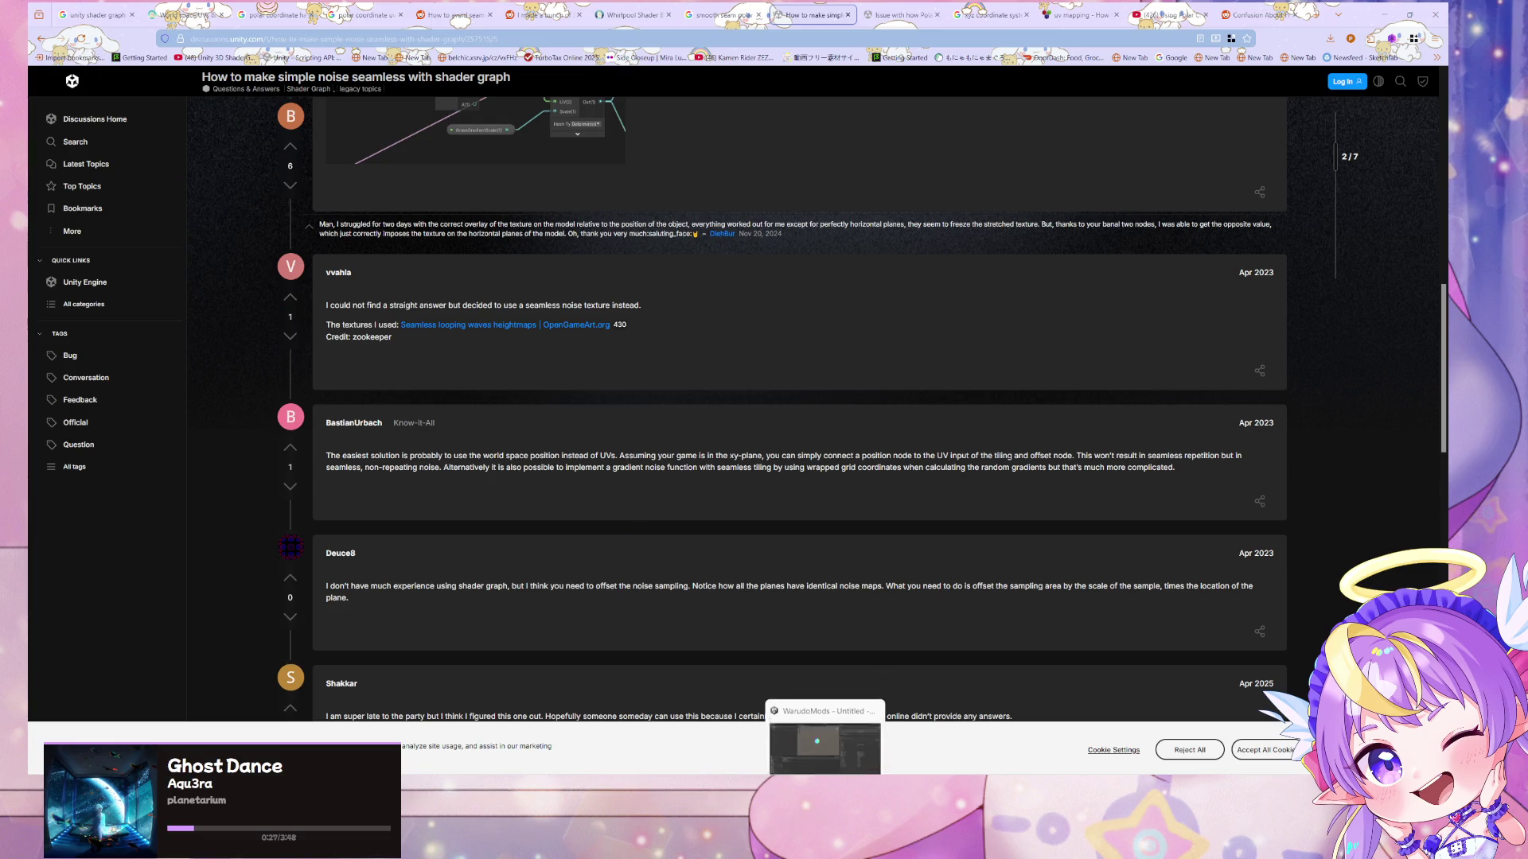
left_click(824, 732)
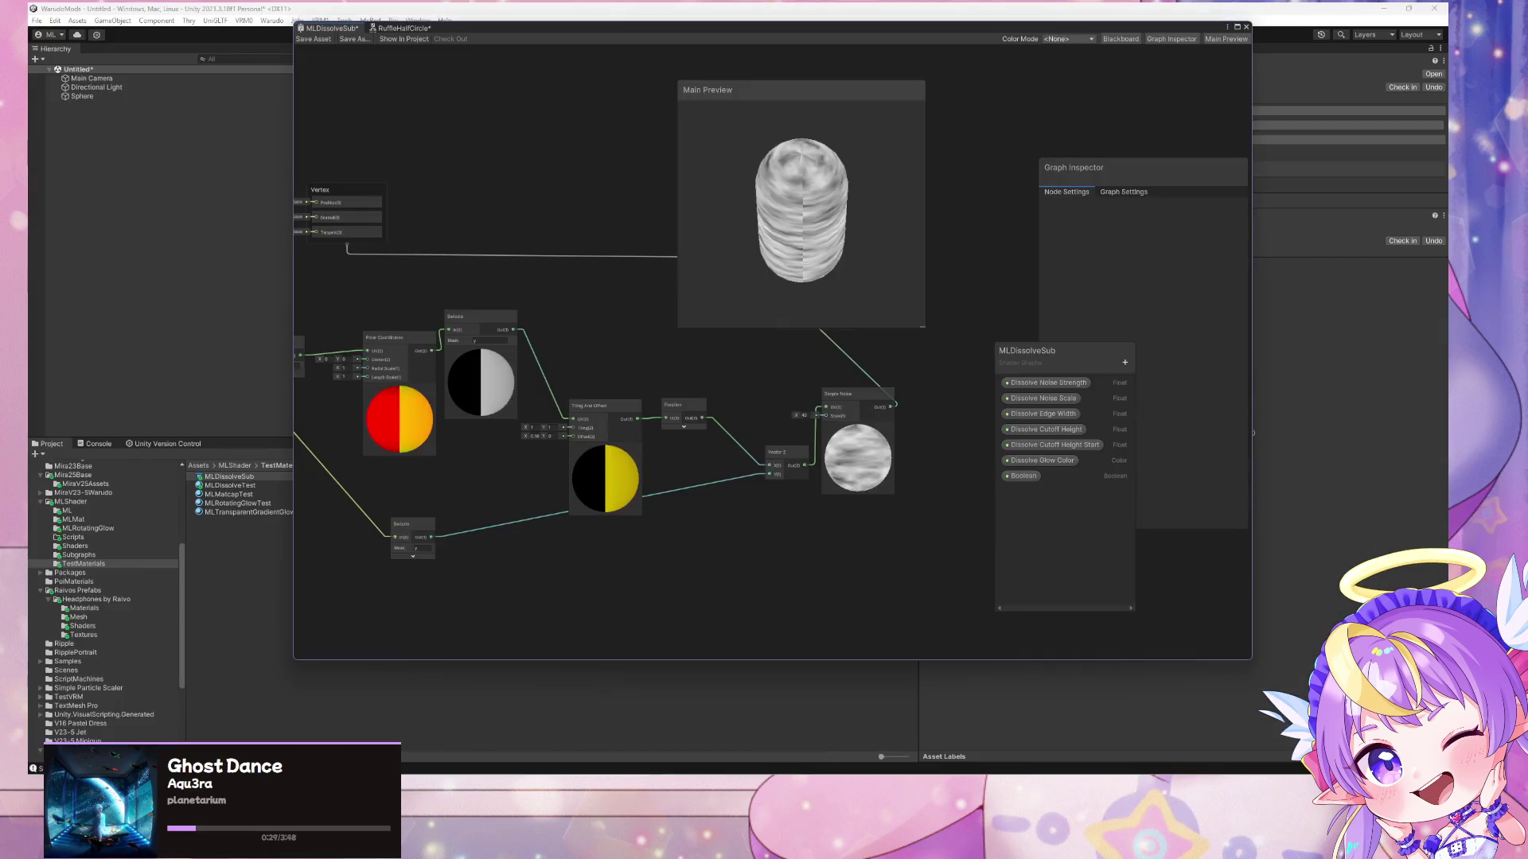
- Add a Sample Texture 2D node and assign it the Noise28 texture
left_click_drag(495, 430, 659, 447)
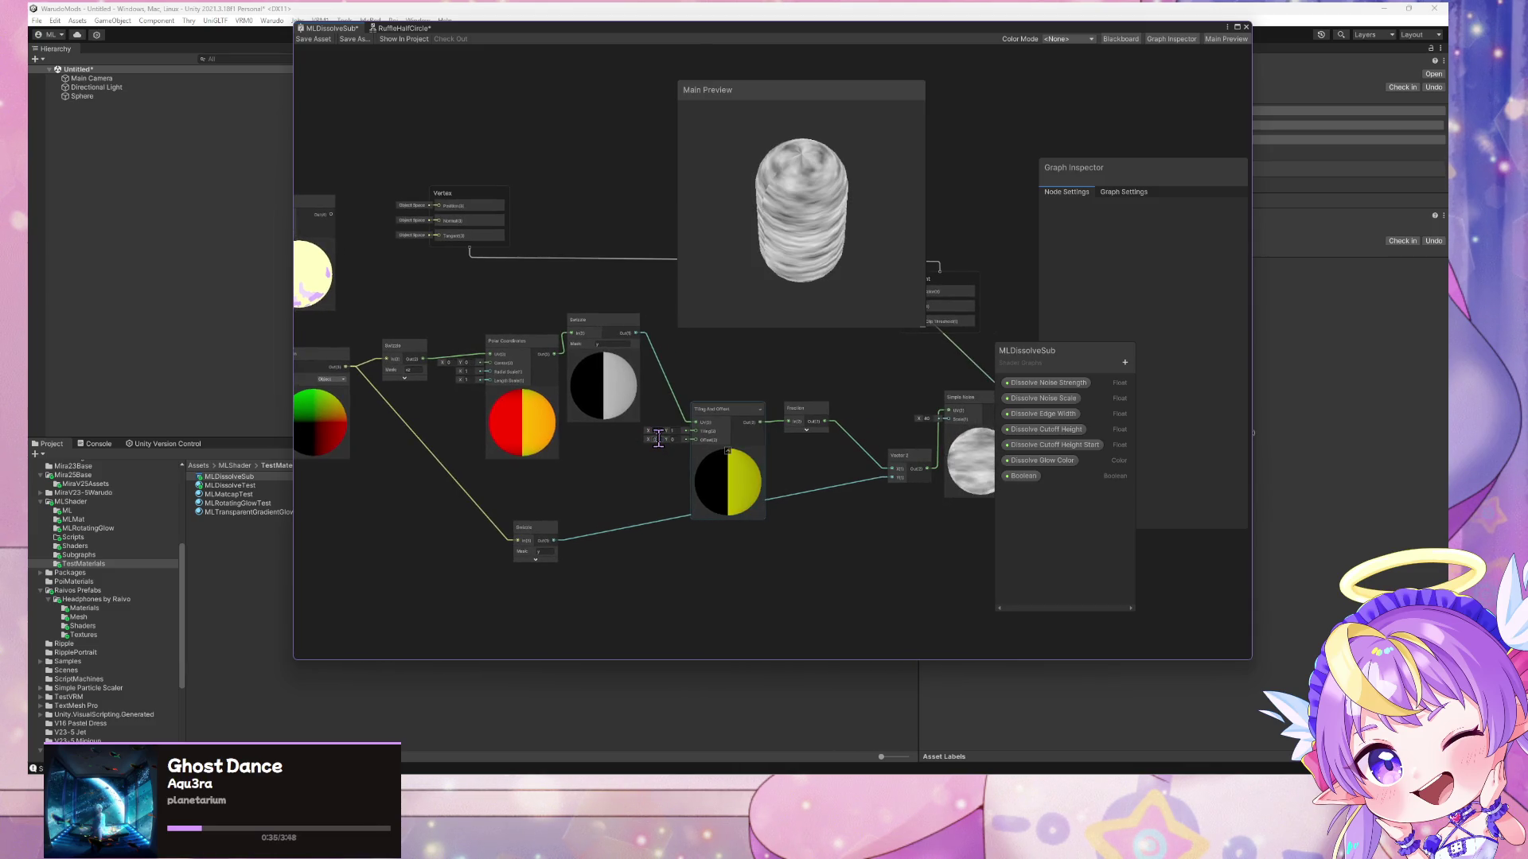
key("space")
type("sam")
key("Up")
key("Up")
key("Up")
key("Return")
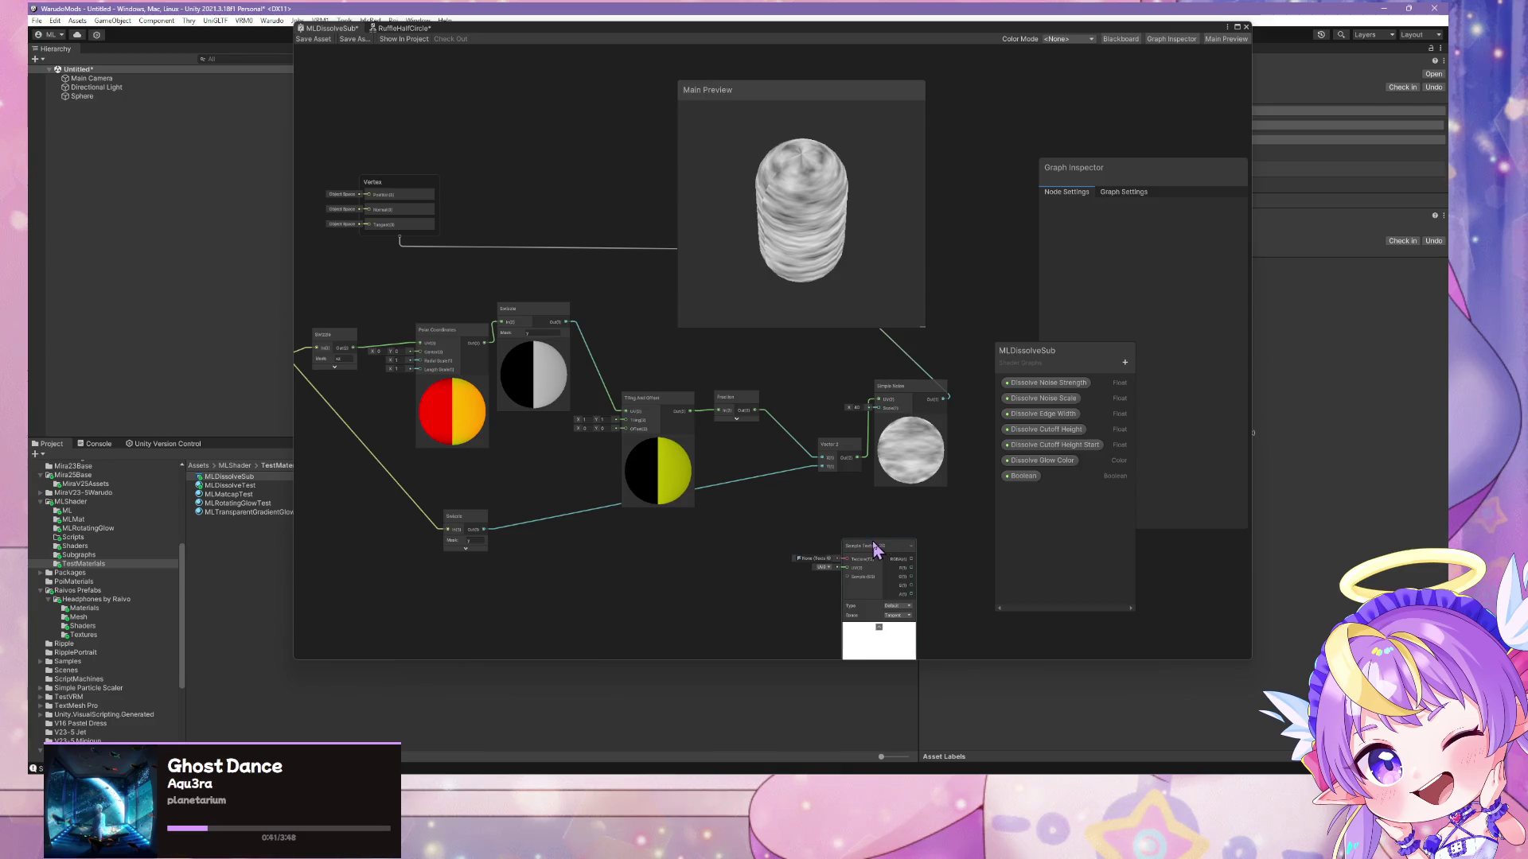
left_click_drag(876, 549, 907, 507)
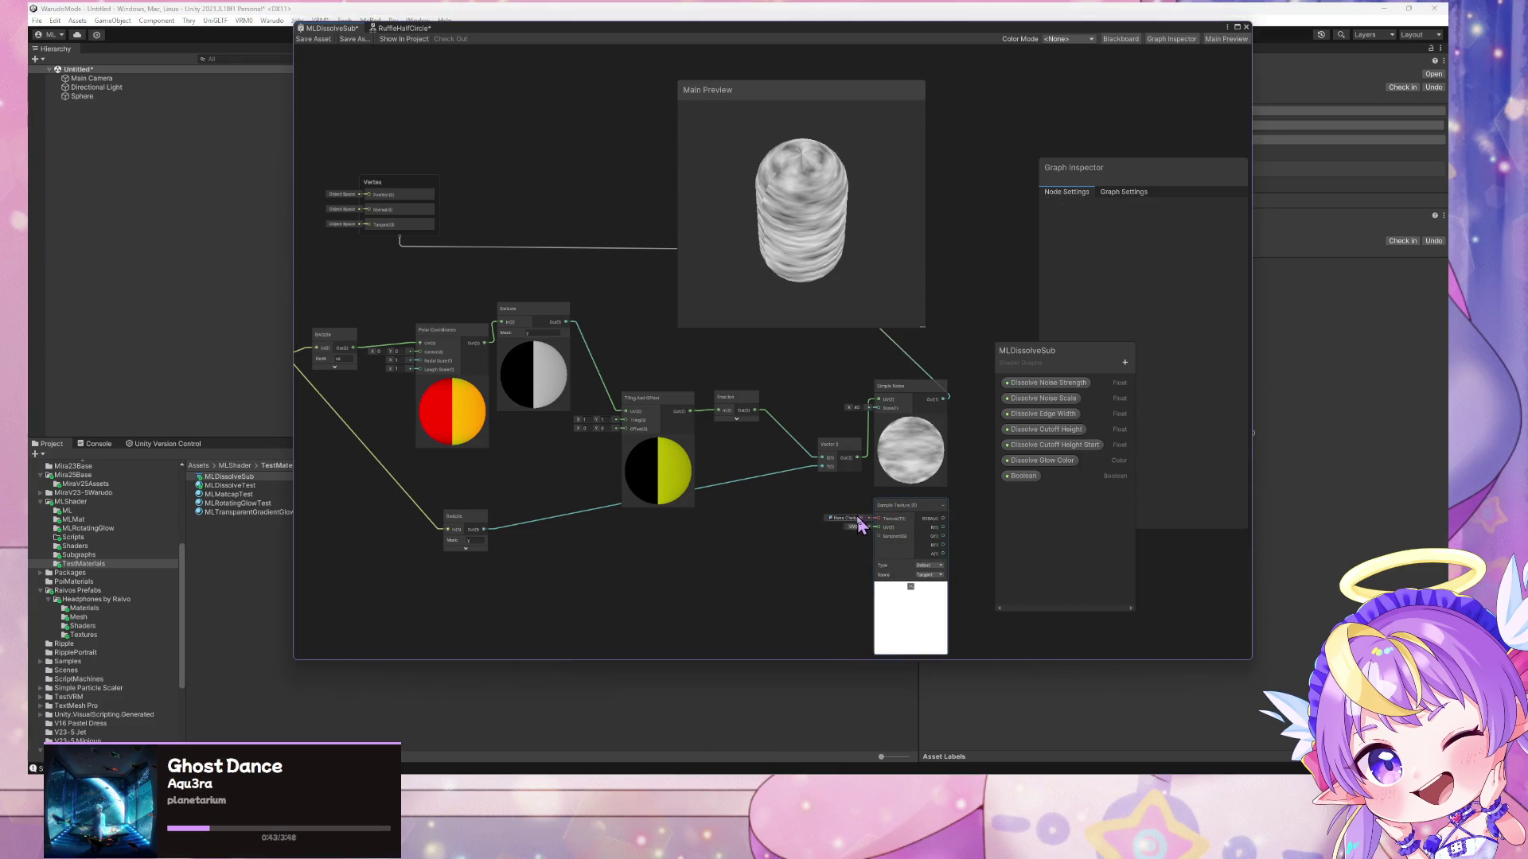
left_click(859, 518)
type("se")
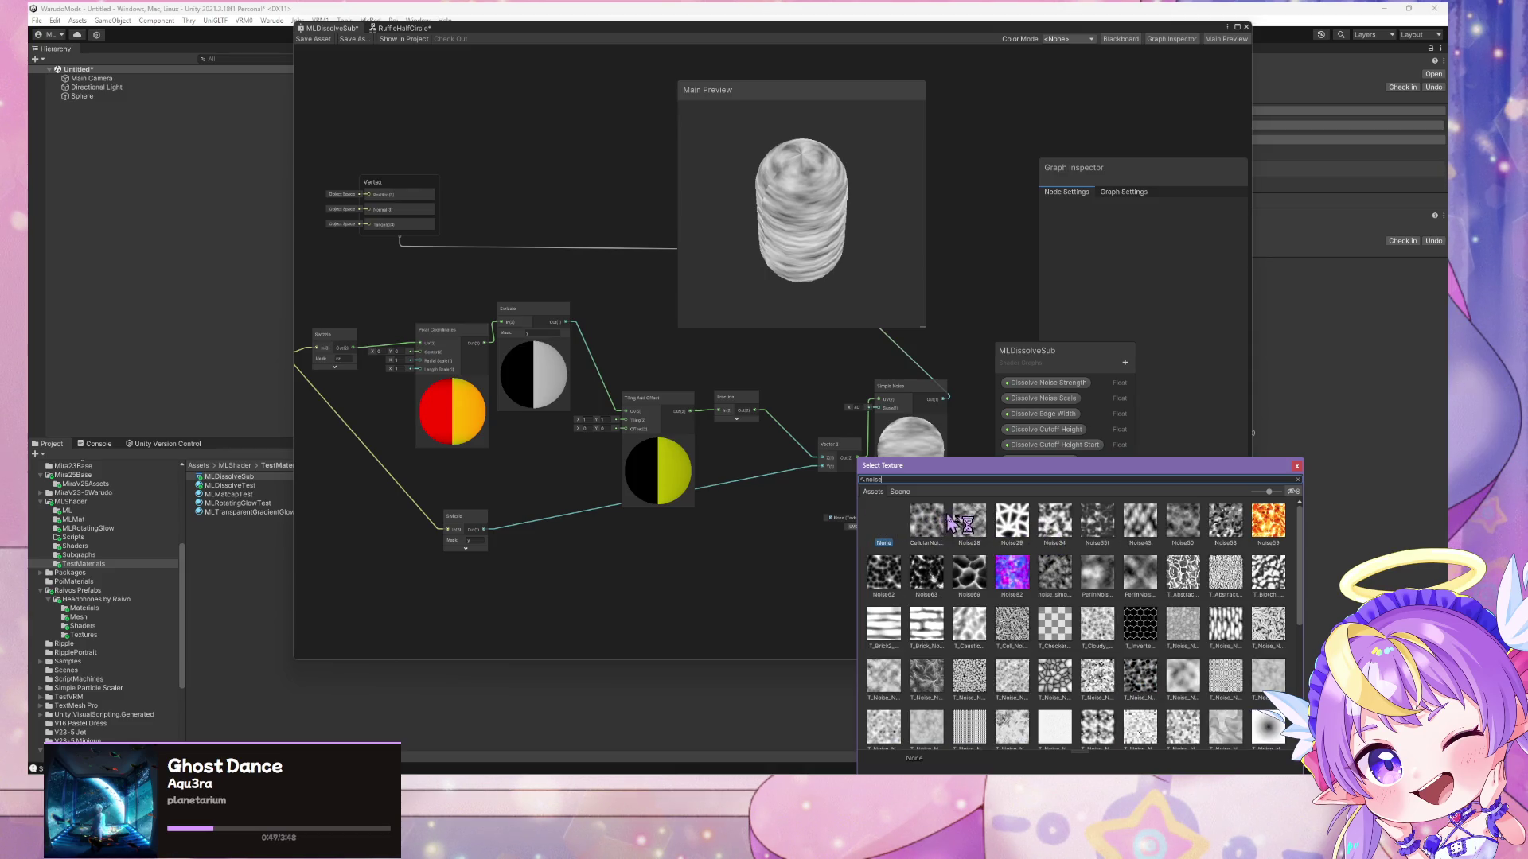
left_click(968, 521)
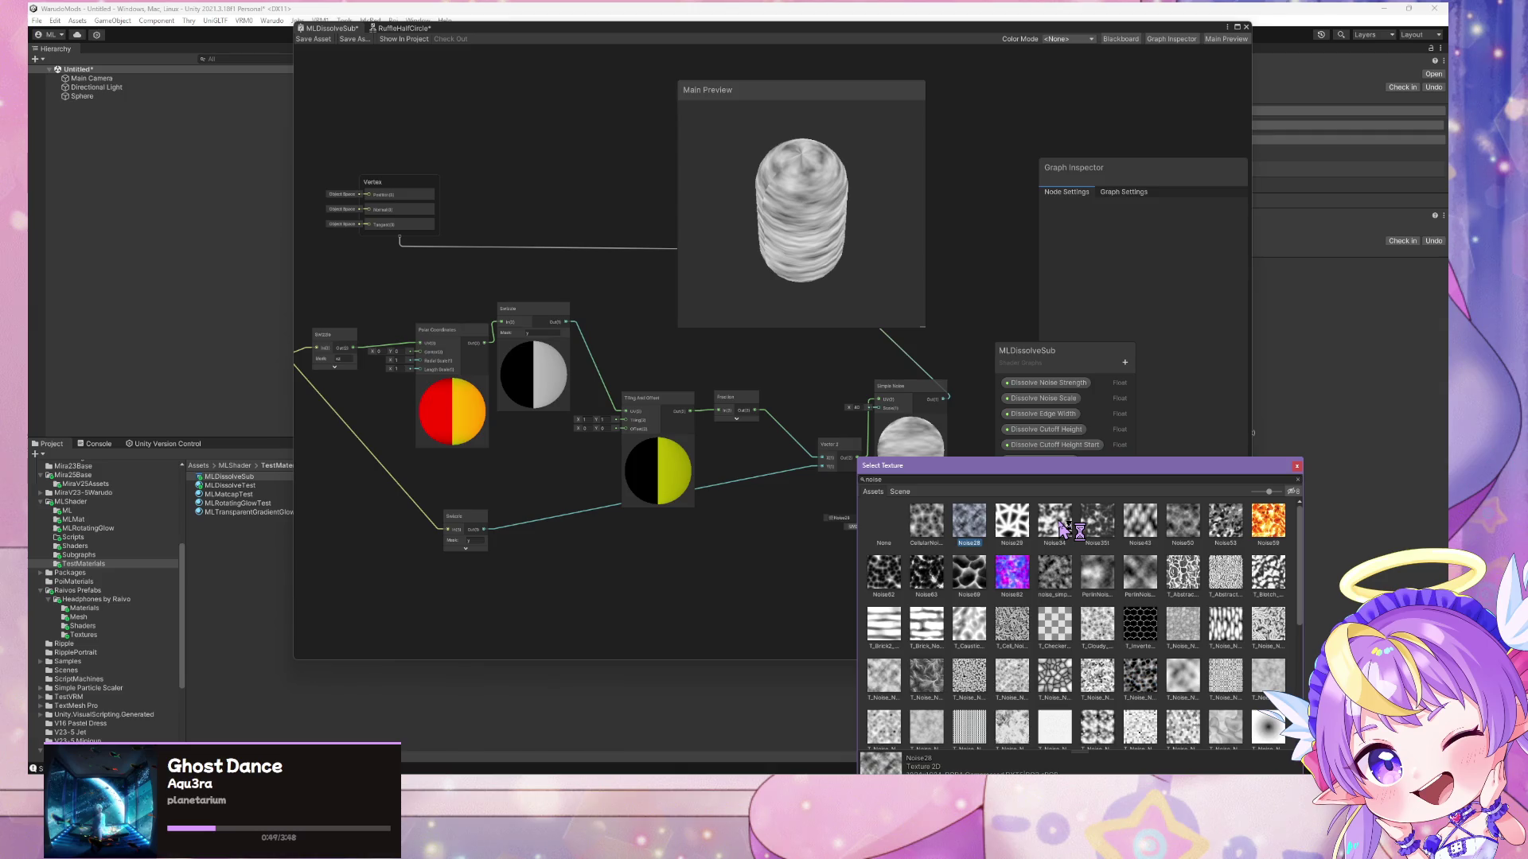
double_click(968, 524)
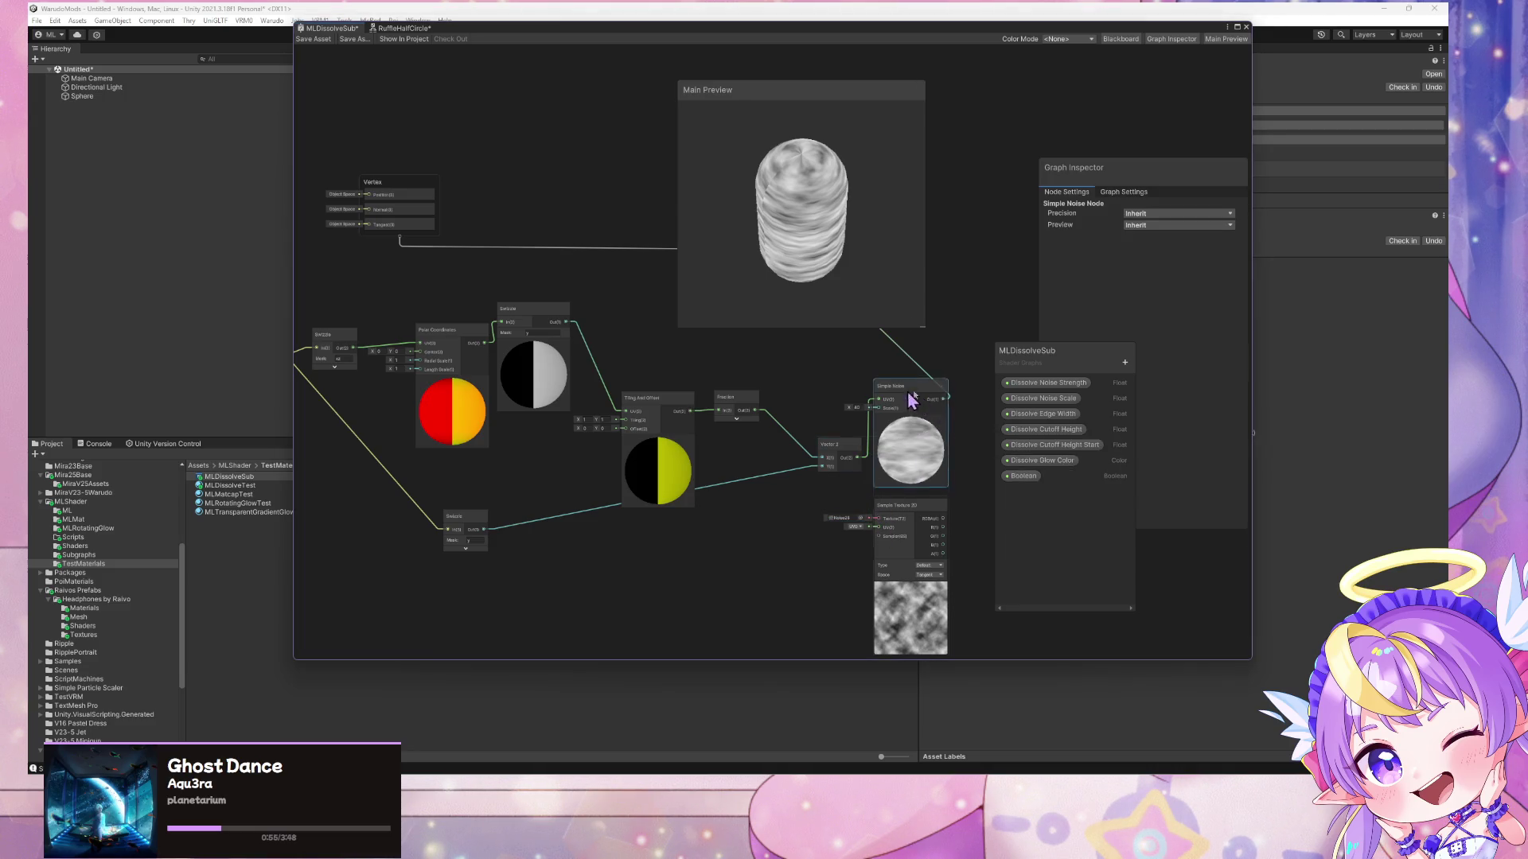
- Wire Vector 2 into the texture's UV and its RGBA into Fragment Alpha, then inspect the capsule seam
left_click_drag(915, 402, 983, 405)
mouse_move(856, 457)
left_mouse_down()
mouse_move(886, 511)
mouse_move(877, 526)
left_mouse_up()
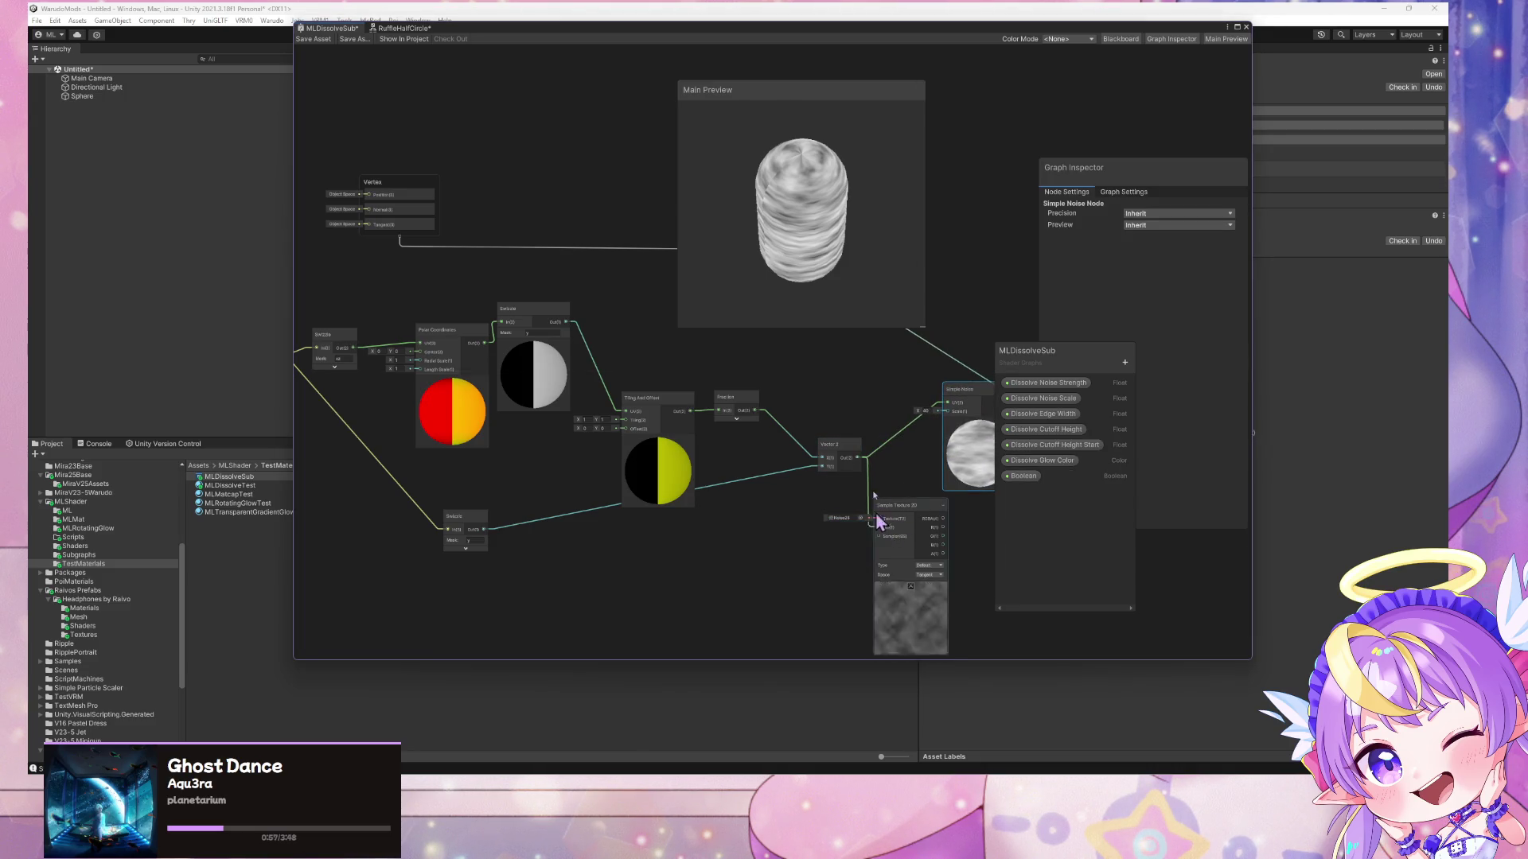
scroll(776, 498, "down", 2)
left_click_drag(776, 497, 709, 512)
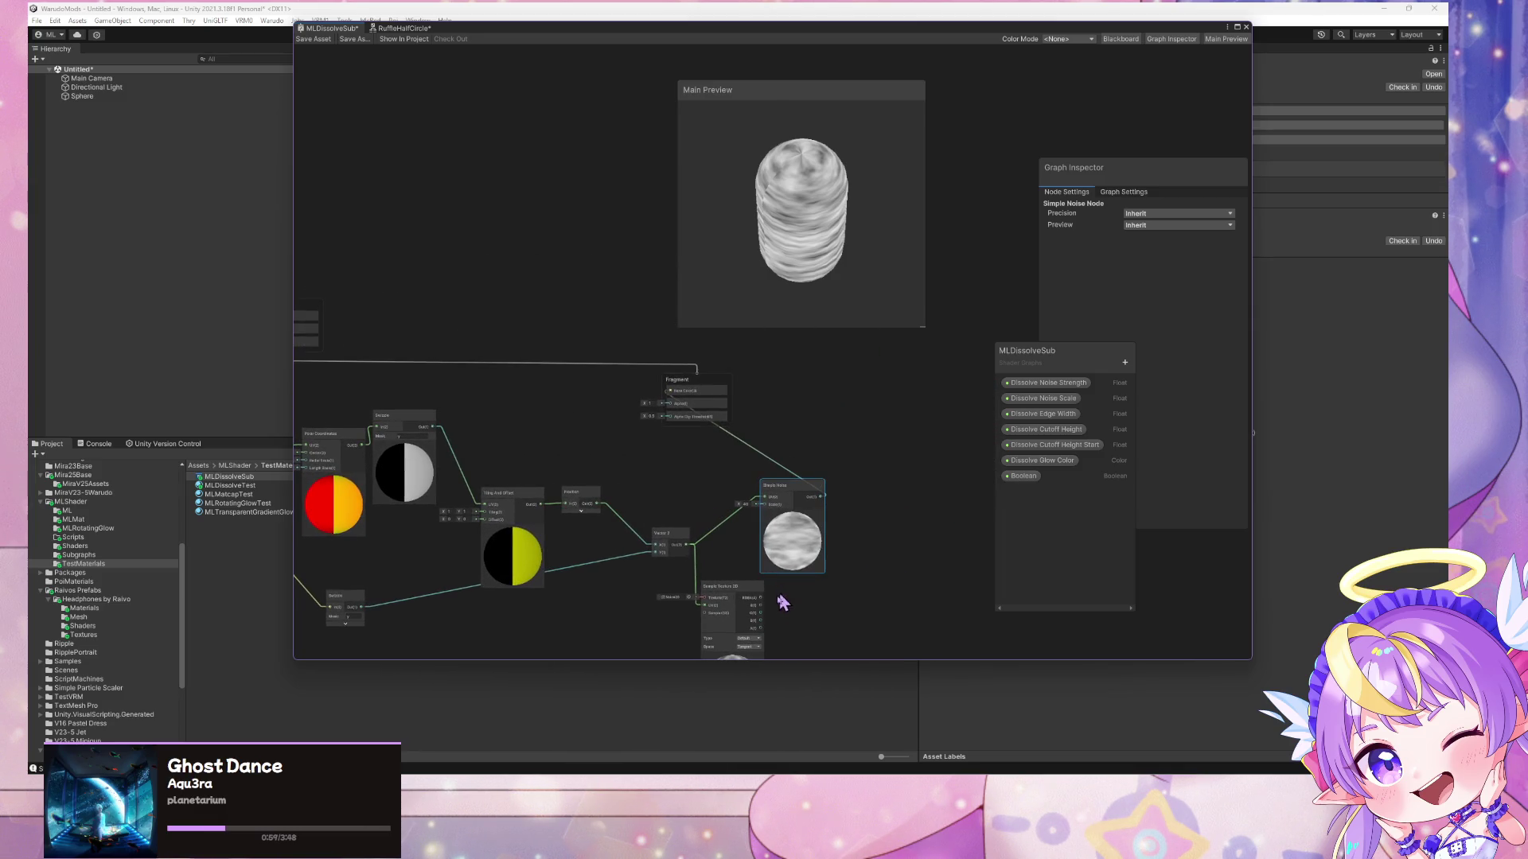
mouse_move(761, 597)
left_mouse_down()
mouse_move(682, 399)
mouse_move(670, 403)
left_mouse_up()
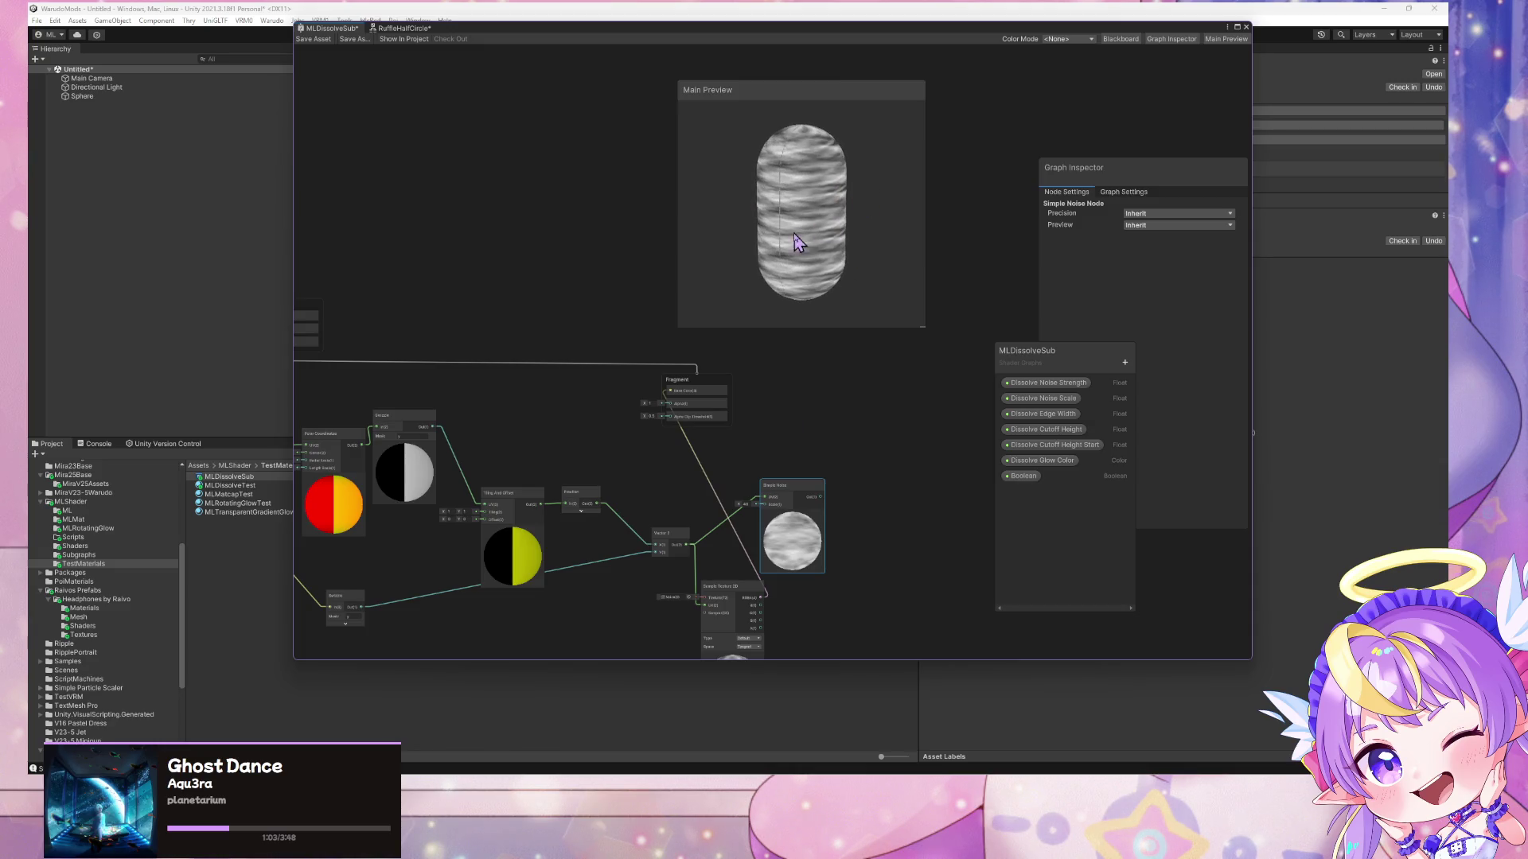
scroll(843, 287, "up", 5)
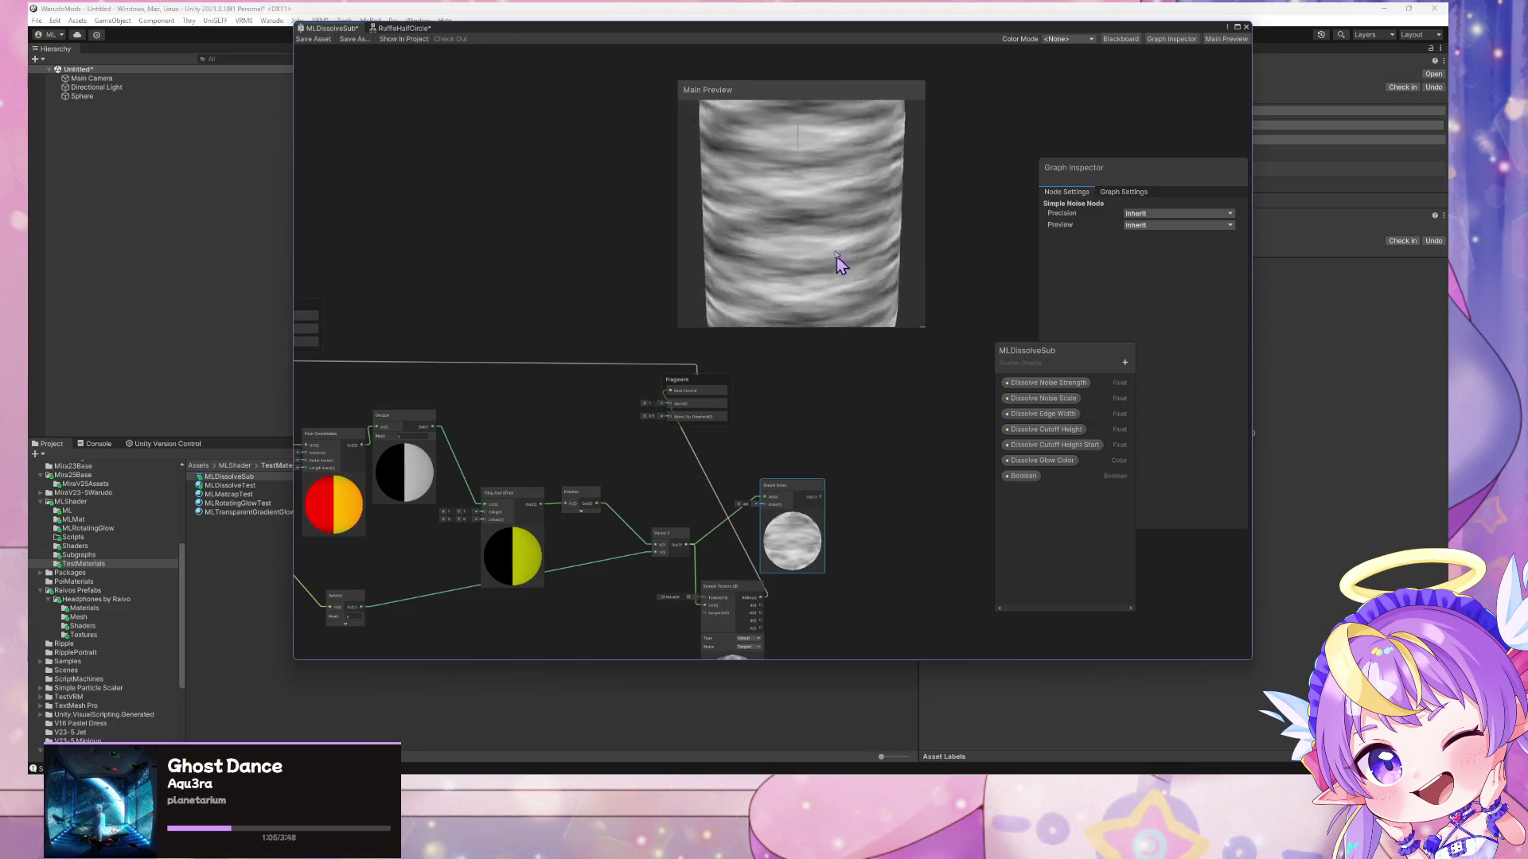
scroll(820, 235, "down", 3)
mouse_move(814, 241)
left_mouse_down()
mouse_move(652, 263)
mouse_move(874, 249)
mouse_move(788, 260)
mouse_move(838, 342)
mouse_move(822, 416)
mouse_move(686, 263)
mouse_move(672, 213)
mouse_move(733, 209)
mouse_move(851, 268)
left_mouse_up()
scroll(851, 271, "up", 3)
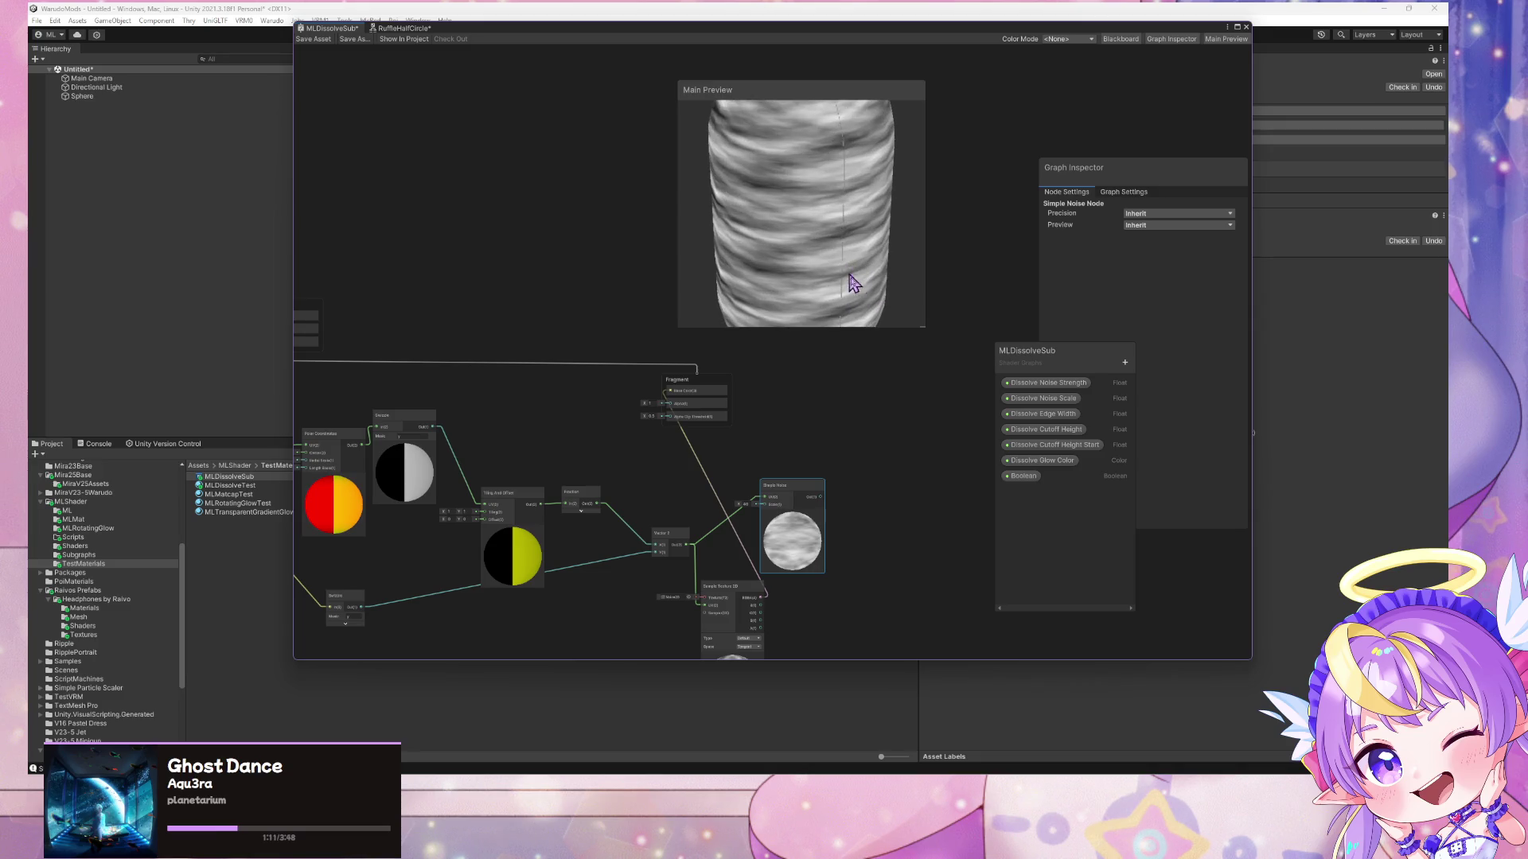
mouse_move(732, 318)
left_mouse_down()
mouse_move(805, 300)
mouse_move(825, 379)
left_mouse_up()
scroll(819, 350, "down", 2)
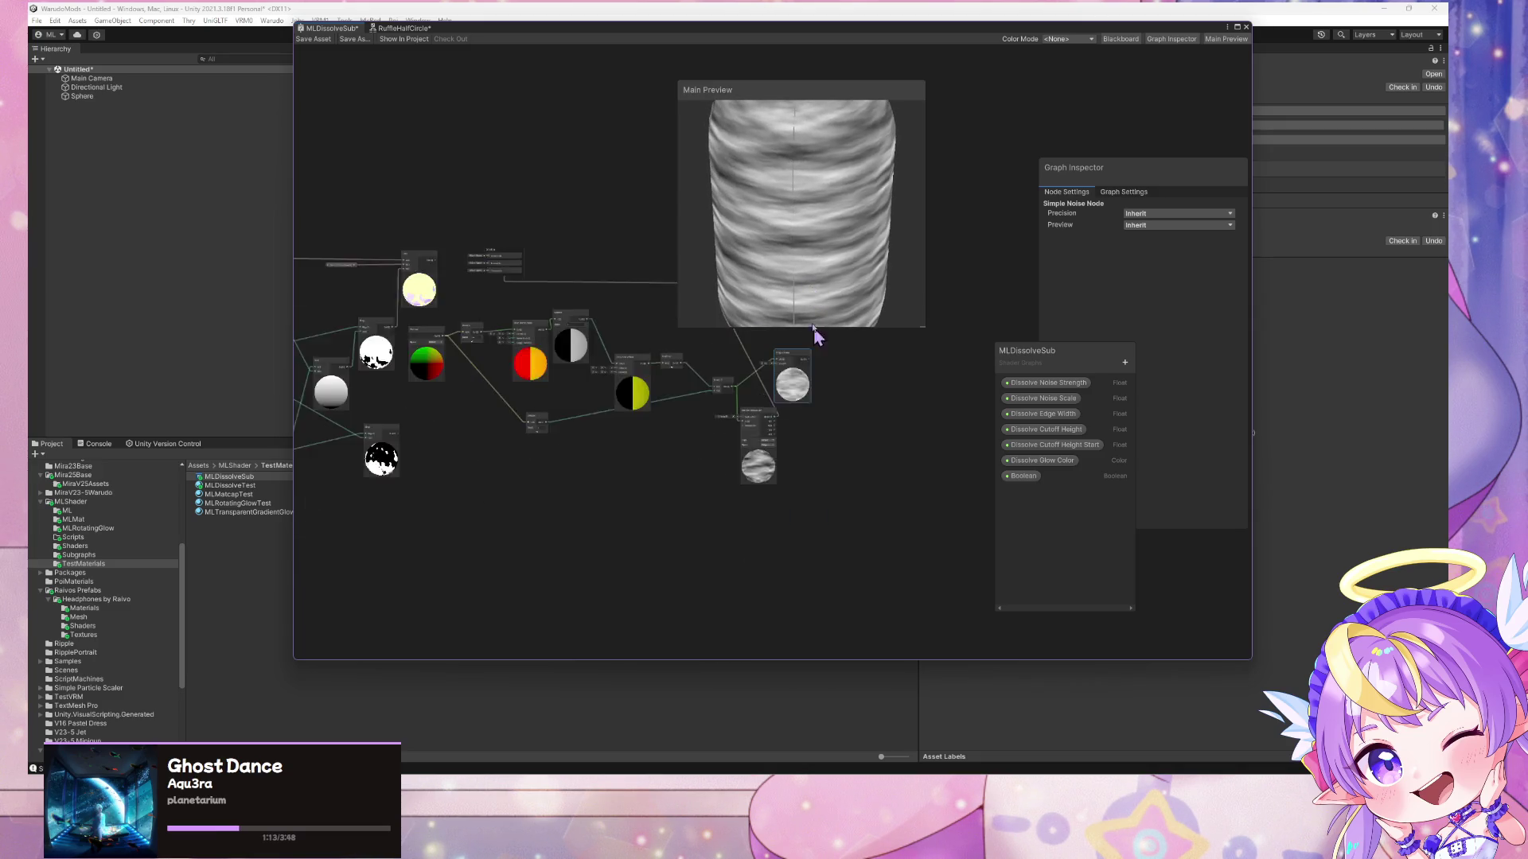
scroll(823, 398, "up", 4)
scroll(824, 434, "up", 2)
- Try Object space and Normal type on the Sample Texture 2D, reverting to Tangent and Default
left_click(672, 601)
left_click(670, 626)
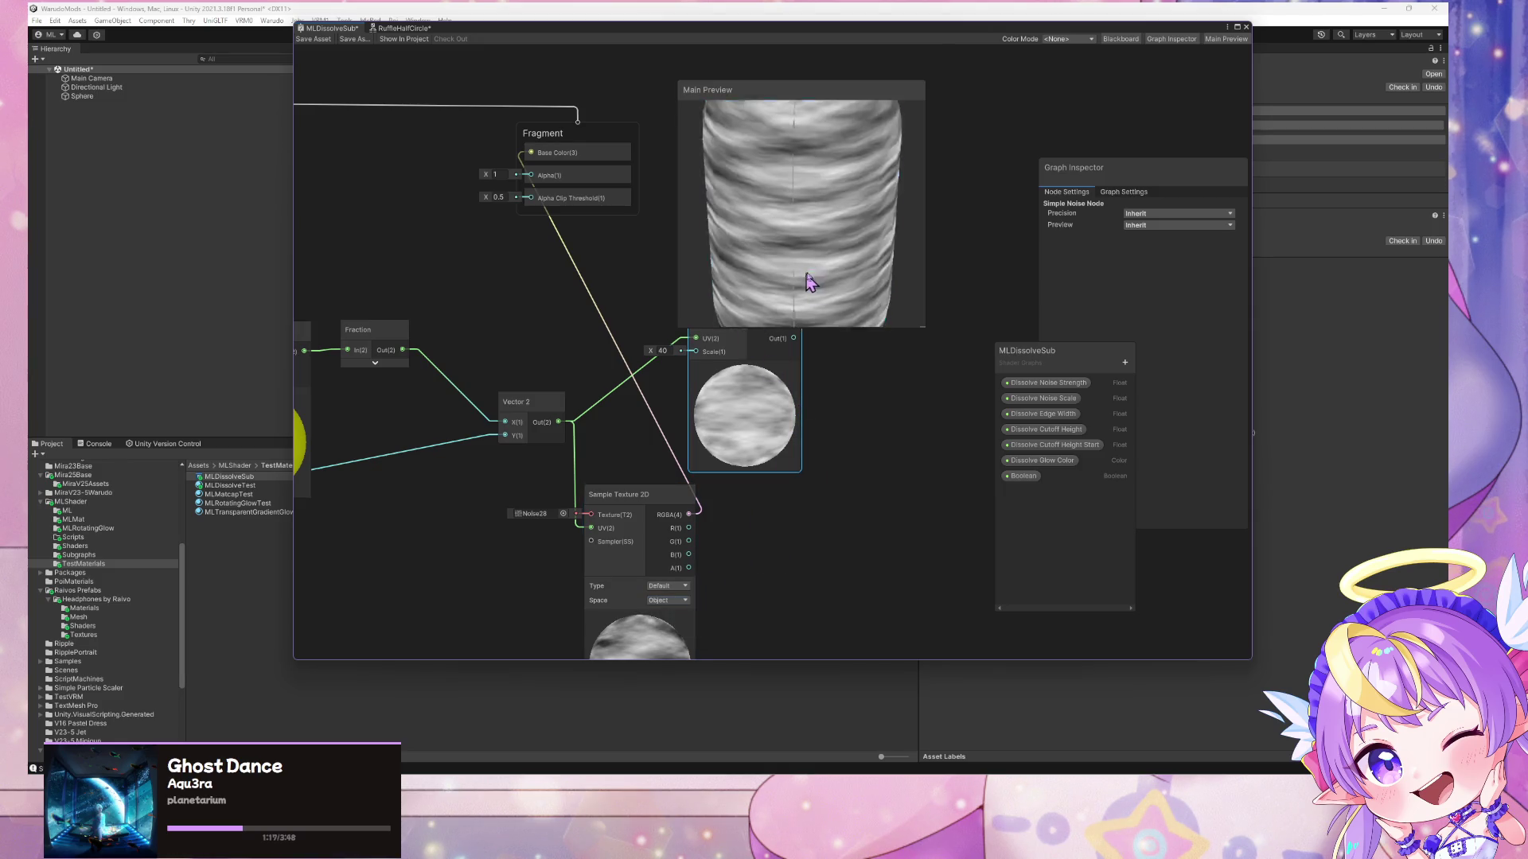
left_click(668, 601)
left_click(676, 613)
left_click(669, 586)
left_click(694, 610)
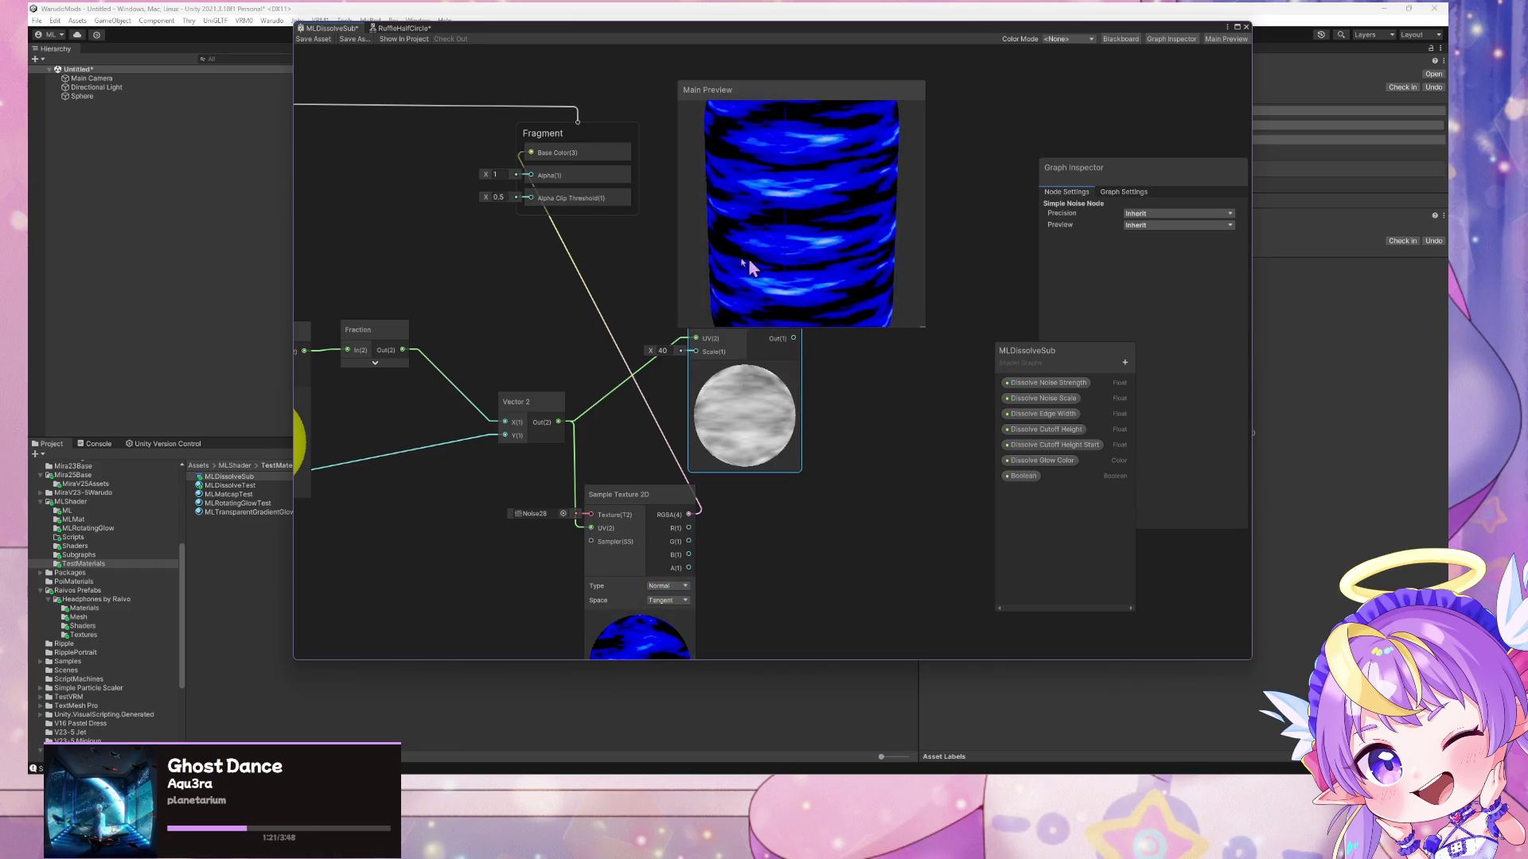
left_click(664, 586)
left_click(678, 610)
left_click(666, 586)
left_click(682, 599)
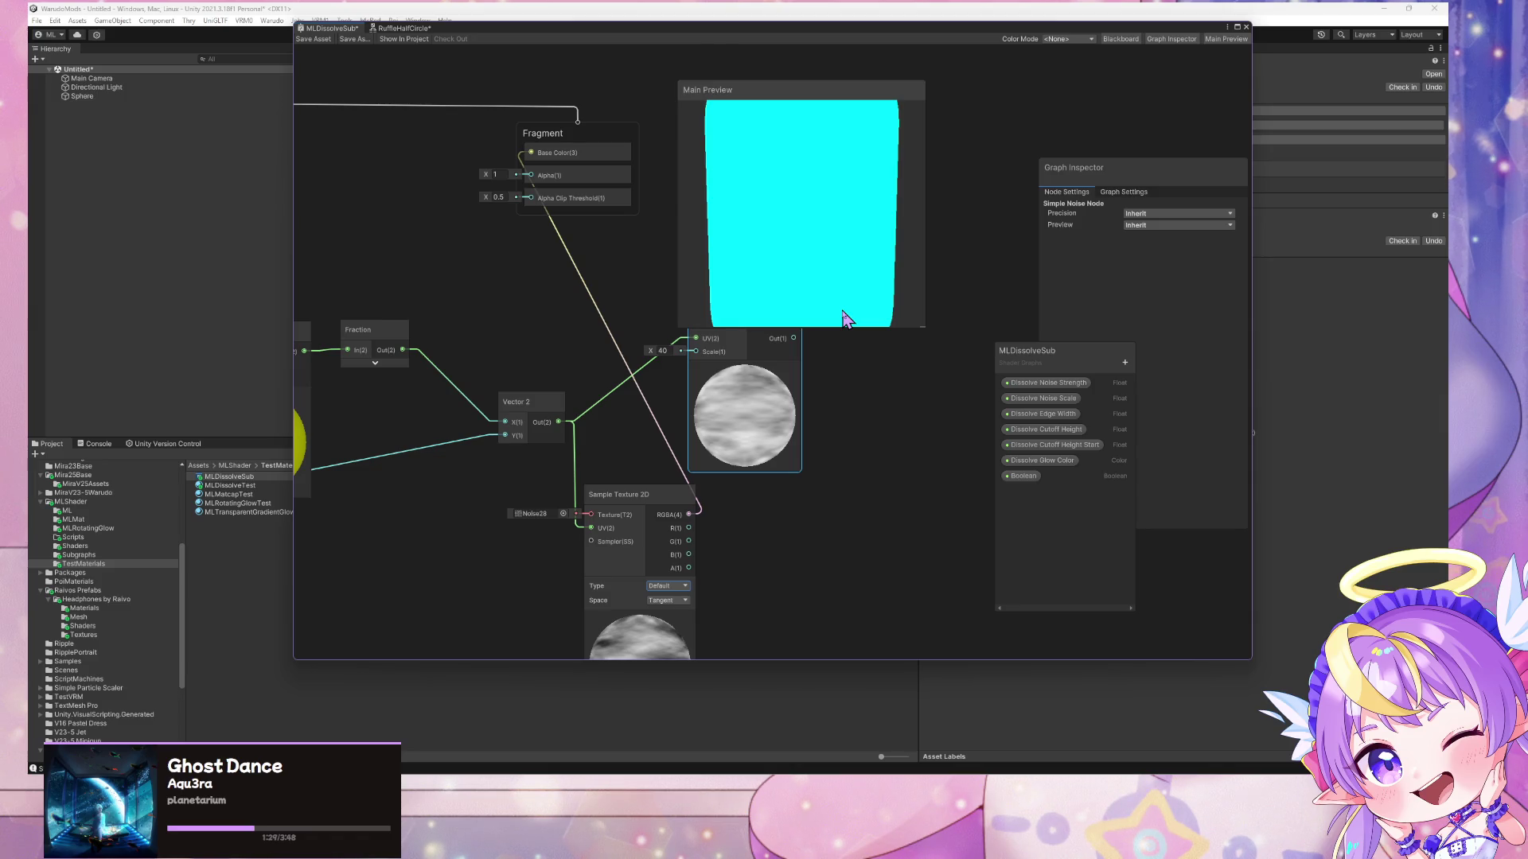
mouse_move(809, 233)
left_mouse_down()
mouse_move(842, 249)
mouse_move(825, 249)
mouse_move(837, 336)
mouse_move(834, 288)
left_mouse_up()
left_click(787, 539)
- Add a Spherize node from the node search and place it beside the texture
key("space")
type("spher")
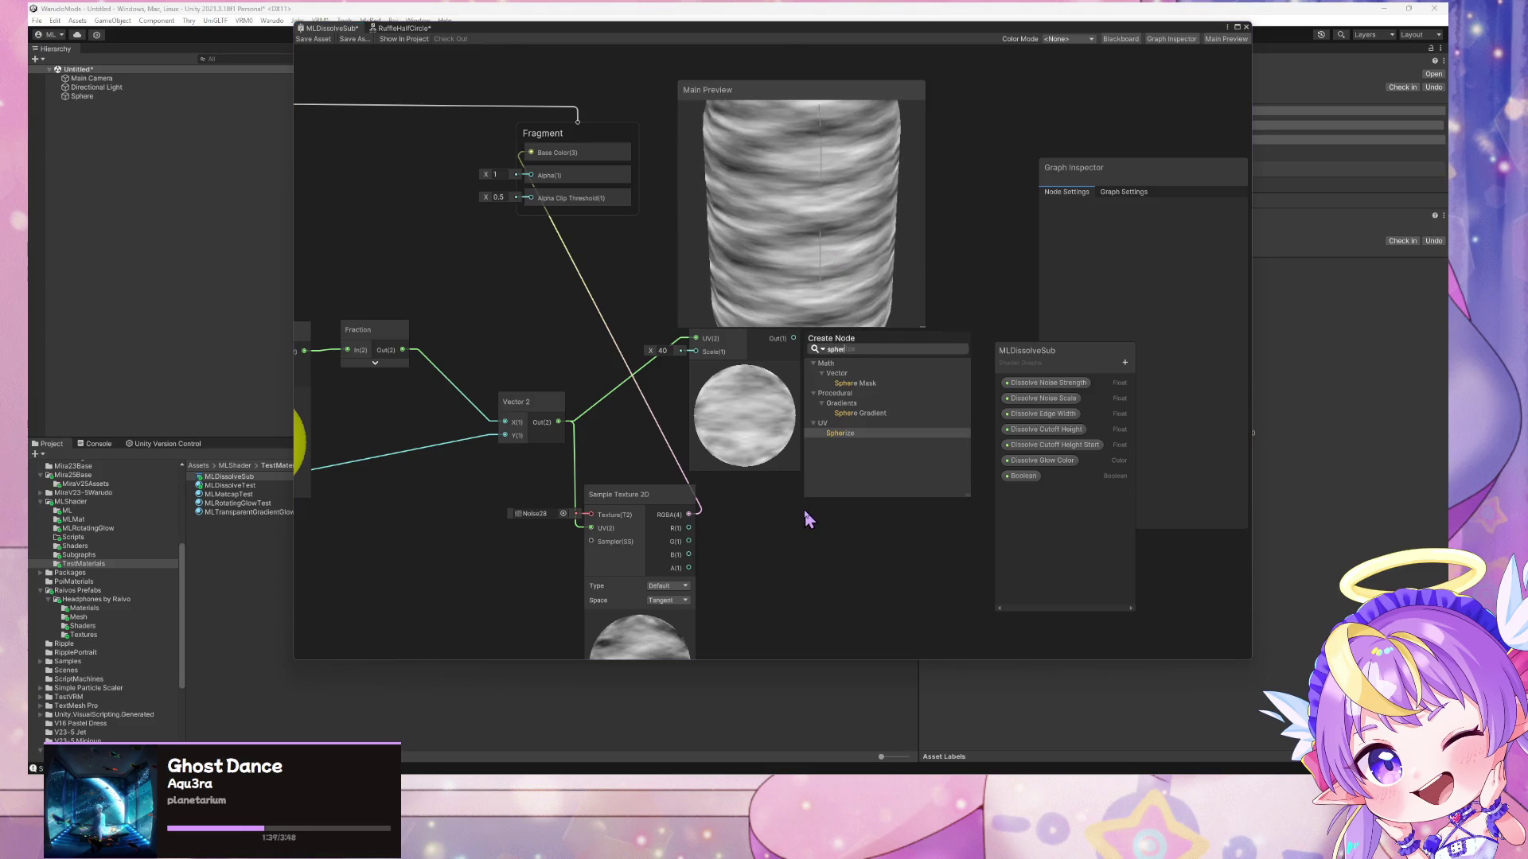
key("Return")
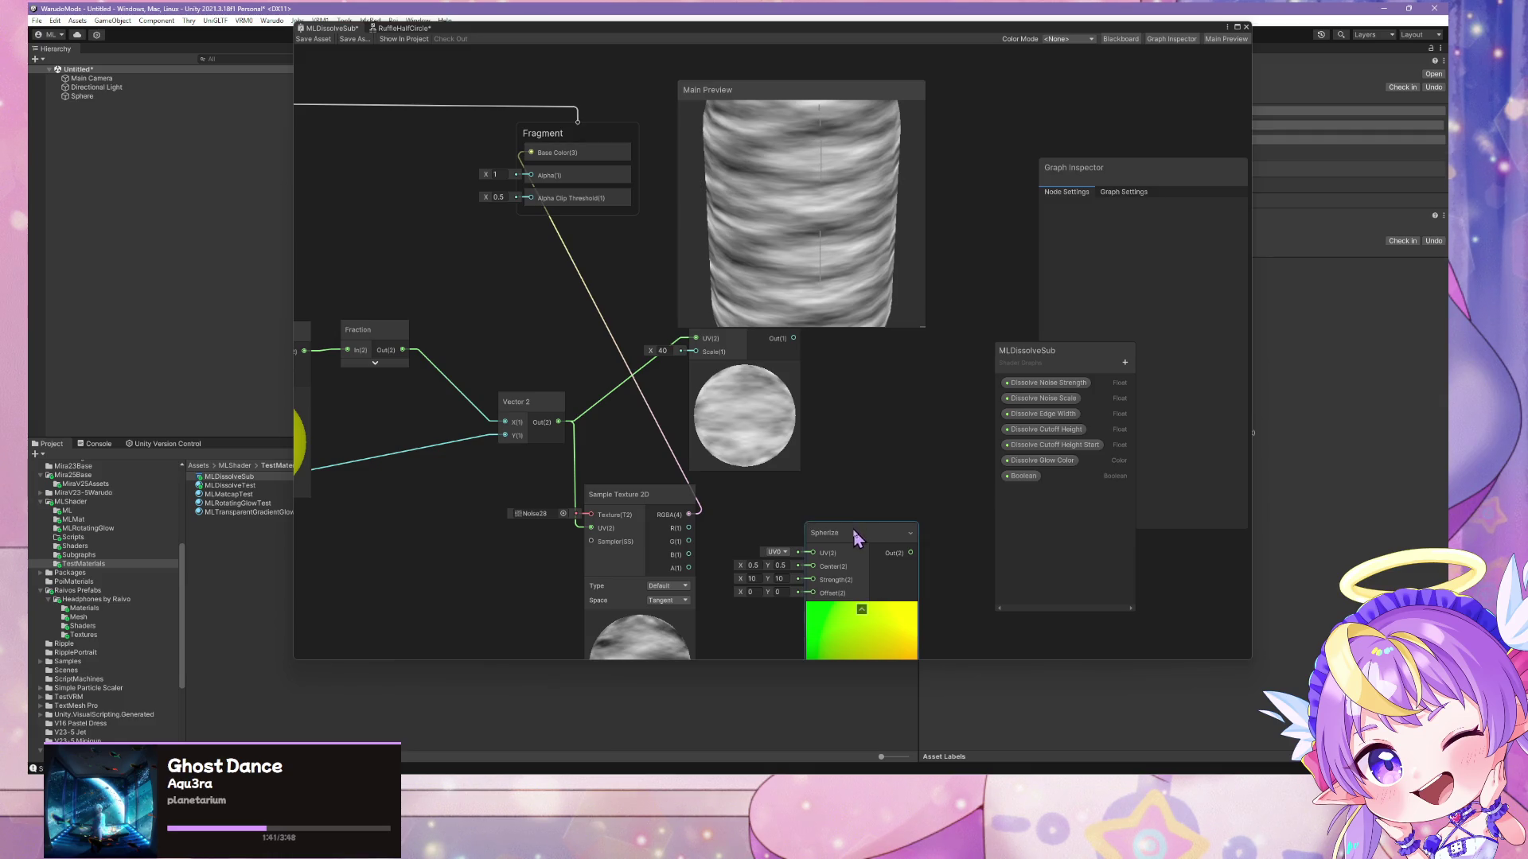
mouse_move(848, 547)
left_mouse_down()
mouse_move(796, 501)
mouse_move(737, 480)
mouse_move(727, 539)
left_mouse_up()
- Wire Spherize Out into the Sample Texture 2D UV and check the warped noise
scroll(843, 446, "down", 2)
mouse_move(827, 490)
left_mouse_down()
mouse_move(560, 531)
mouse_move(665, 559)
left_mouse_up()
mouse_move(877, 239)
left_mouse_down()
mouse_move(854, 321)
mouse_move(825, 228)
mouse_move(721, 215)
left_mouse_up()
scroll(795, 357, "up", 3)
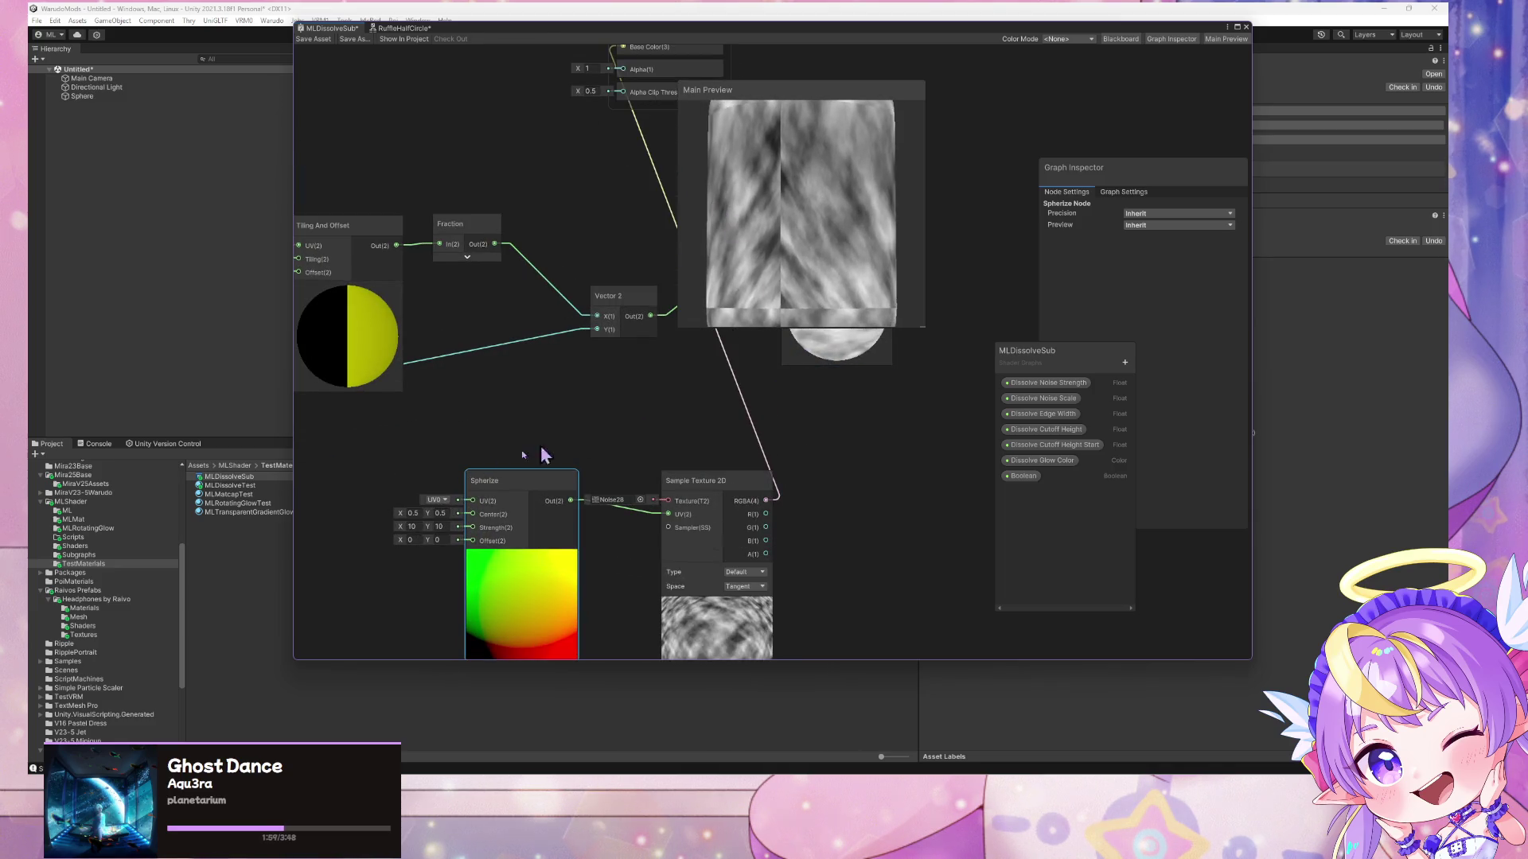
scroll(619, 418, "down", 6)
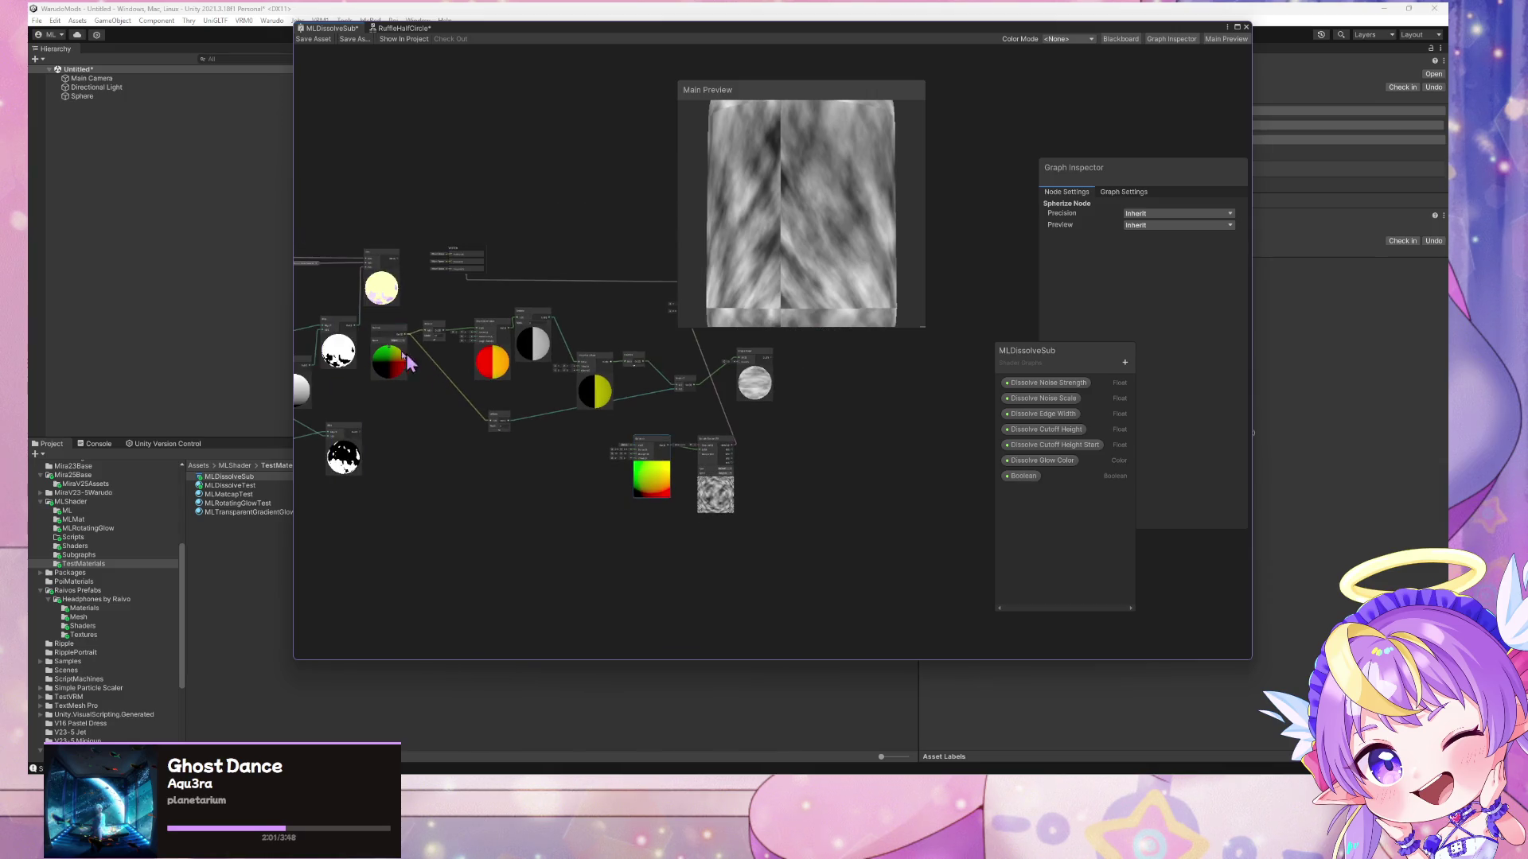
- Duplicate the Position node and feed the copy into the Spherize UV
left_click(393, 332)
key("ctrl+d")
left_click_drag(590, 457, 609, 497)
scroll(616, 457, "up", 4)
left_click_drag(548, 457, 655, 432)
mouse_move(815, 262)
left_mouse_down()
mouse_move(821, 299)
mouse_move(777, 267)
mouse_move(645, 269)
left_mouse_up()
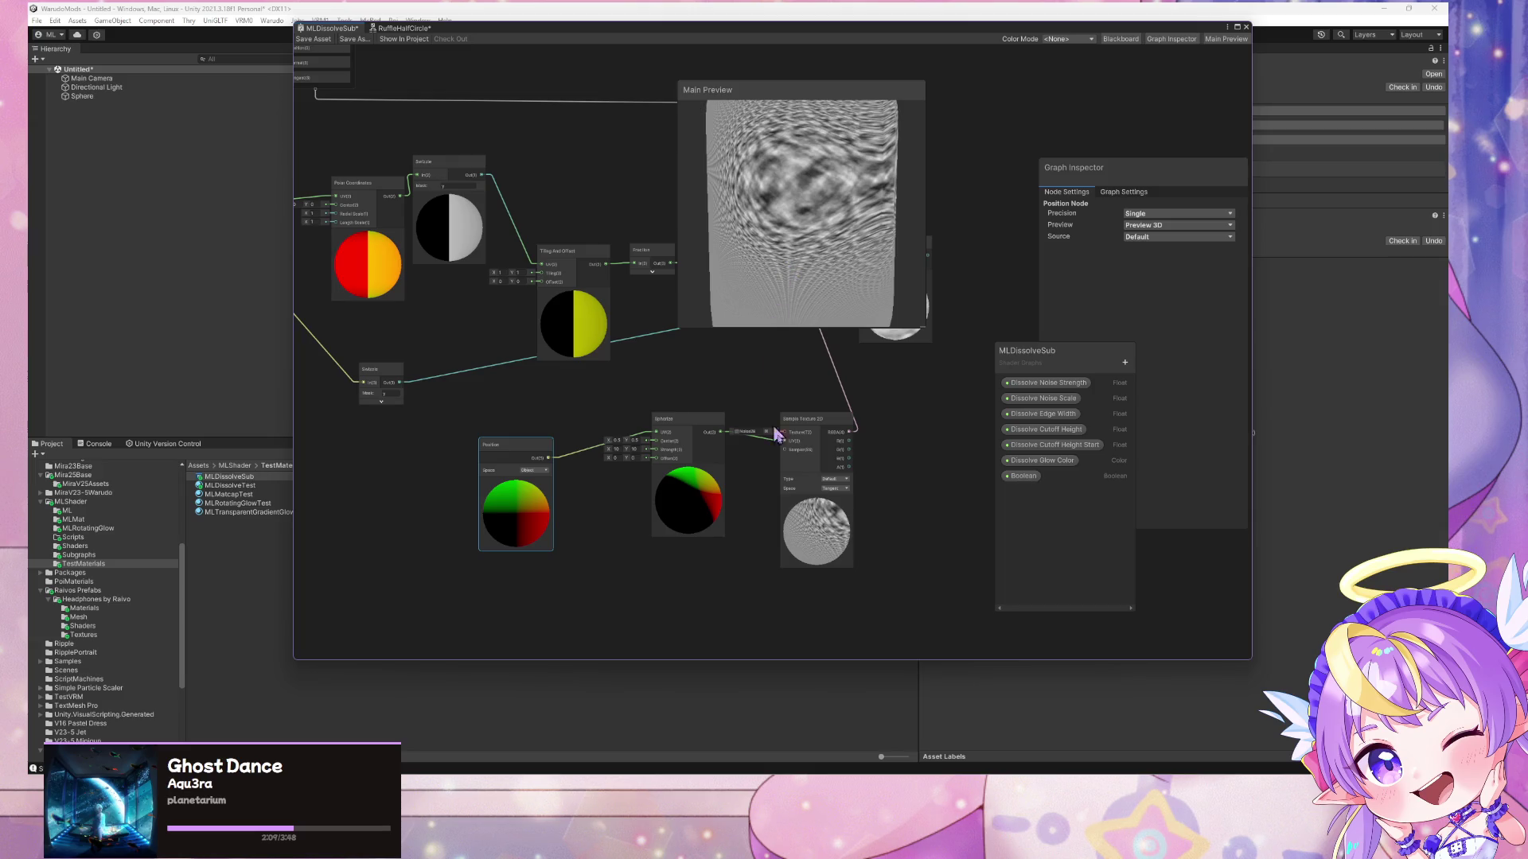
- Set the texture space to Object and the Position node space to World
left_click(835, 488)
left_click(872, 513)
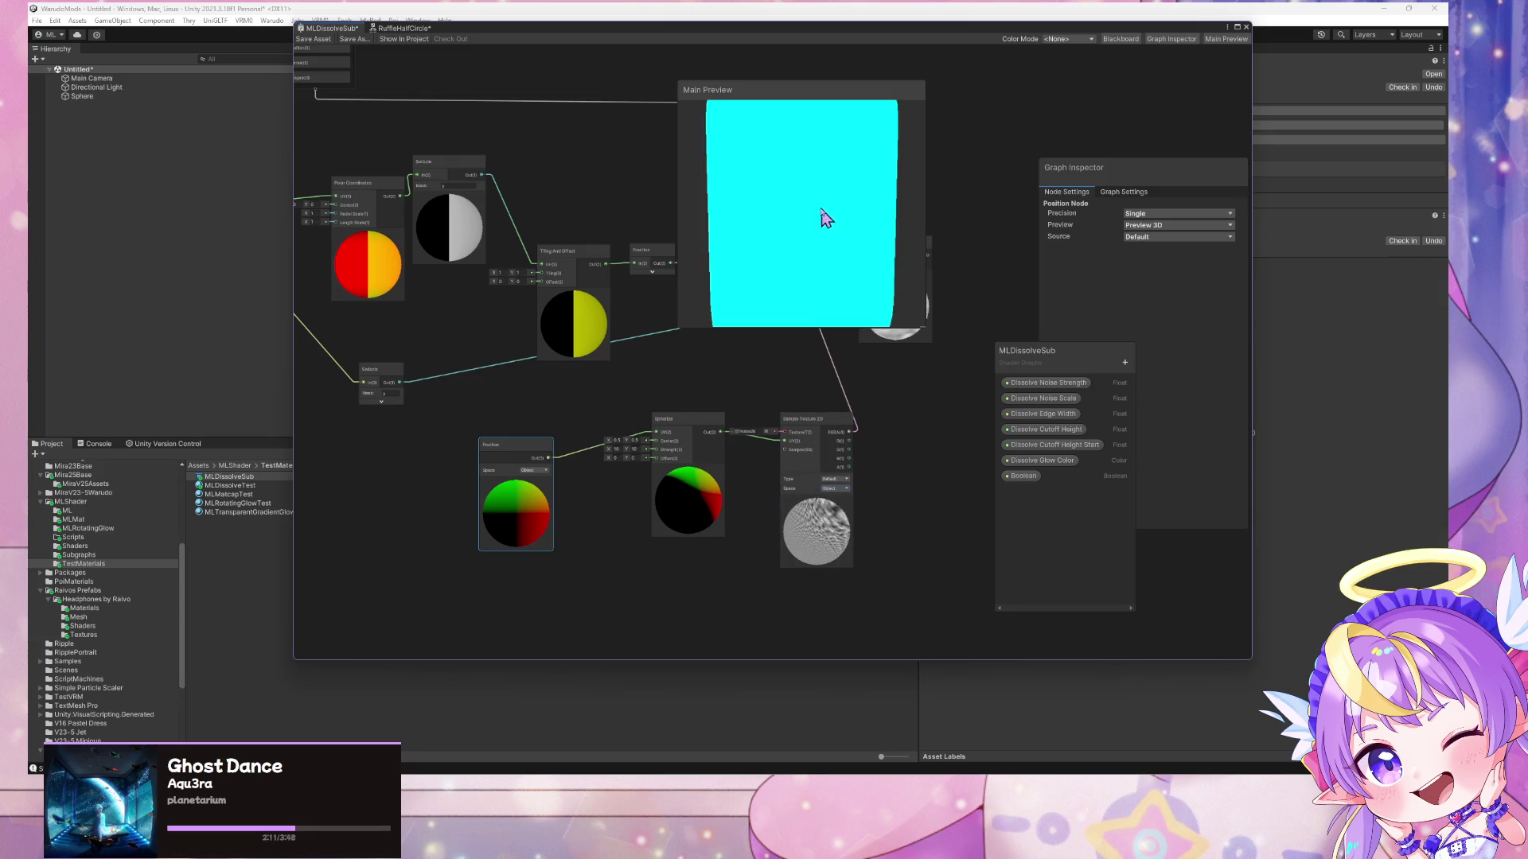
left_click(535, 470)
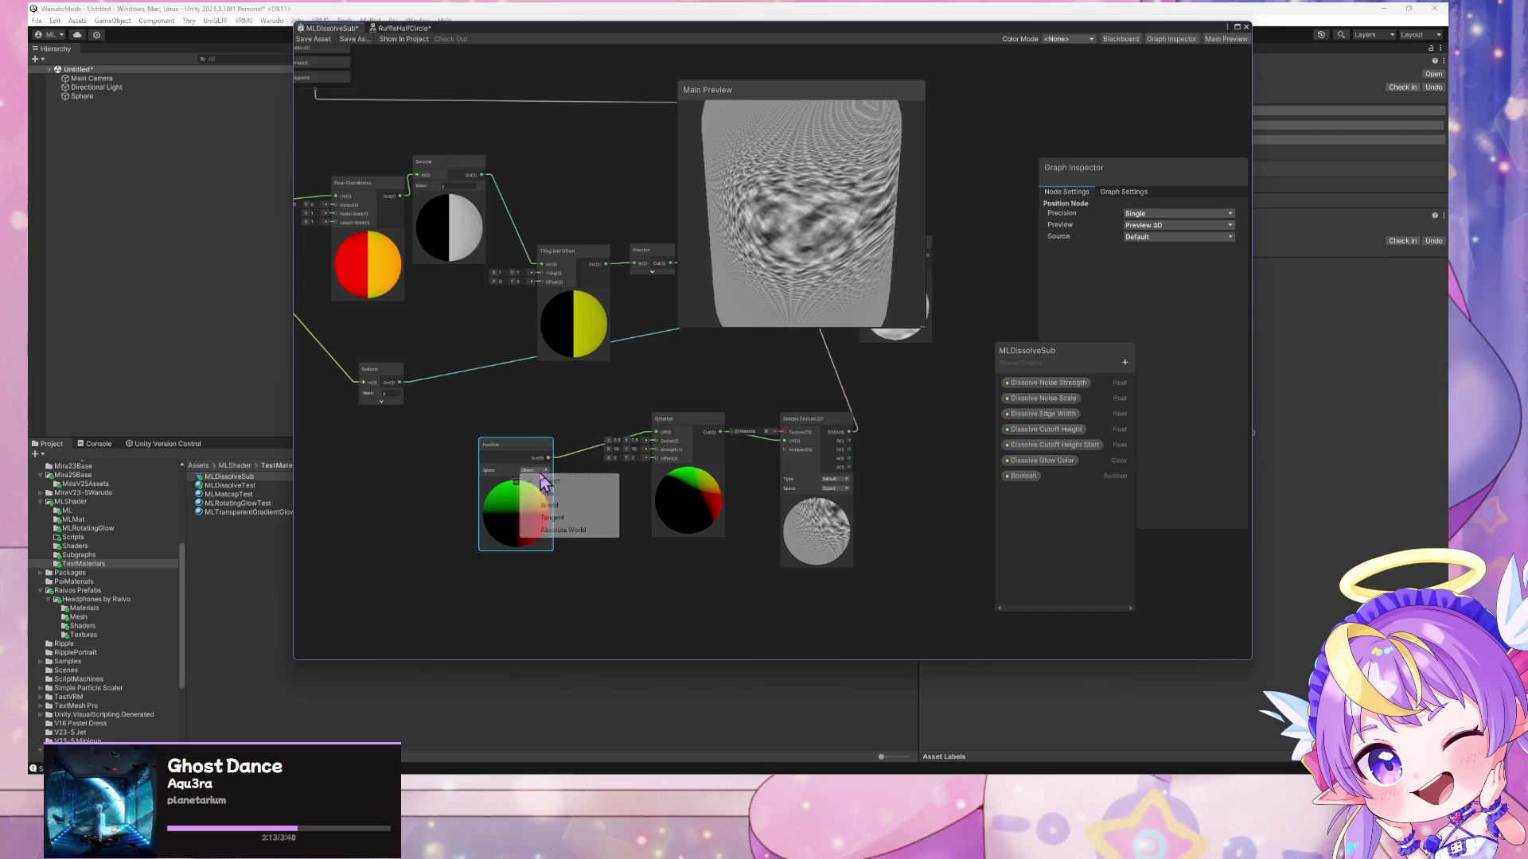
left_click(557, 497)
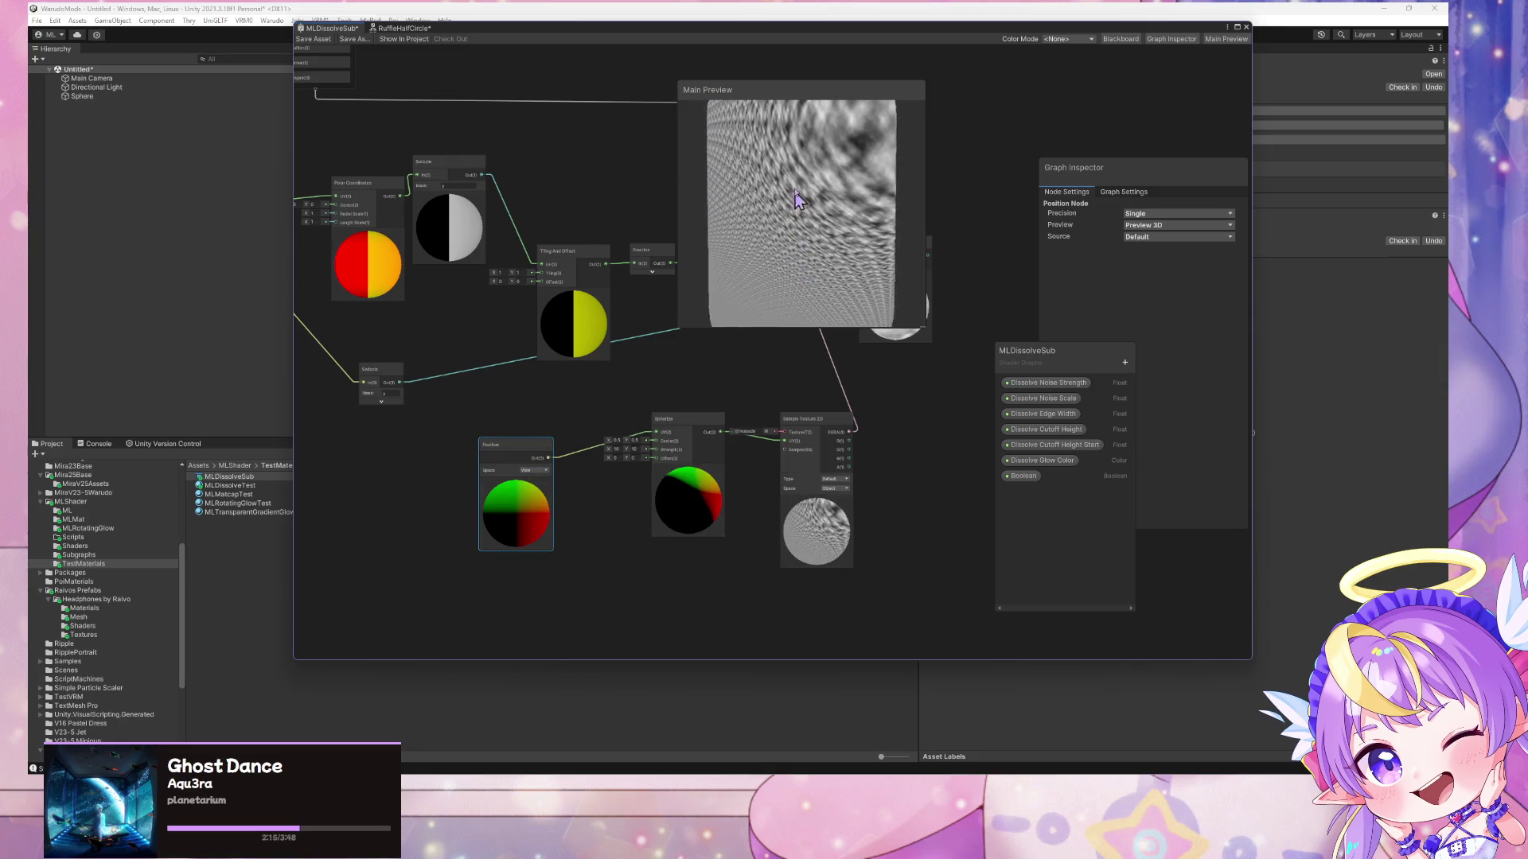
left_click(535, 470)
left_click(549, 506)
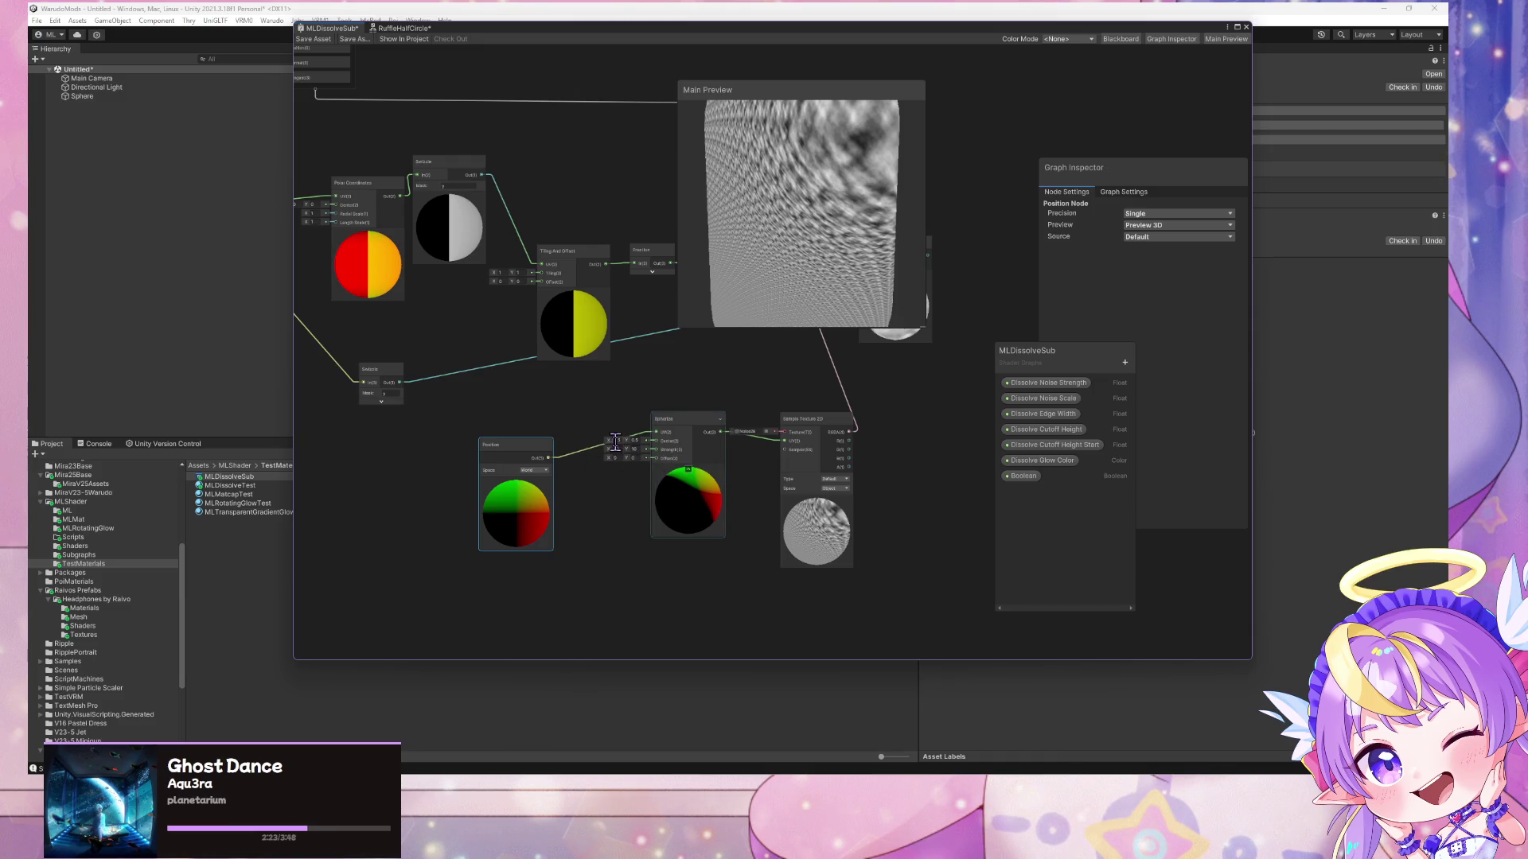
- Set Spherize Center X to 0, try Tangent texture space, then revert to Object
type("0")
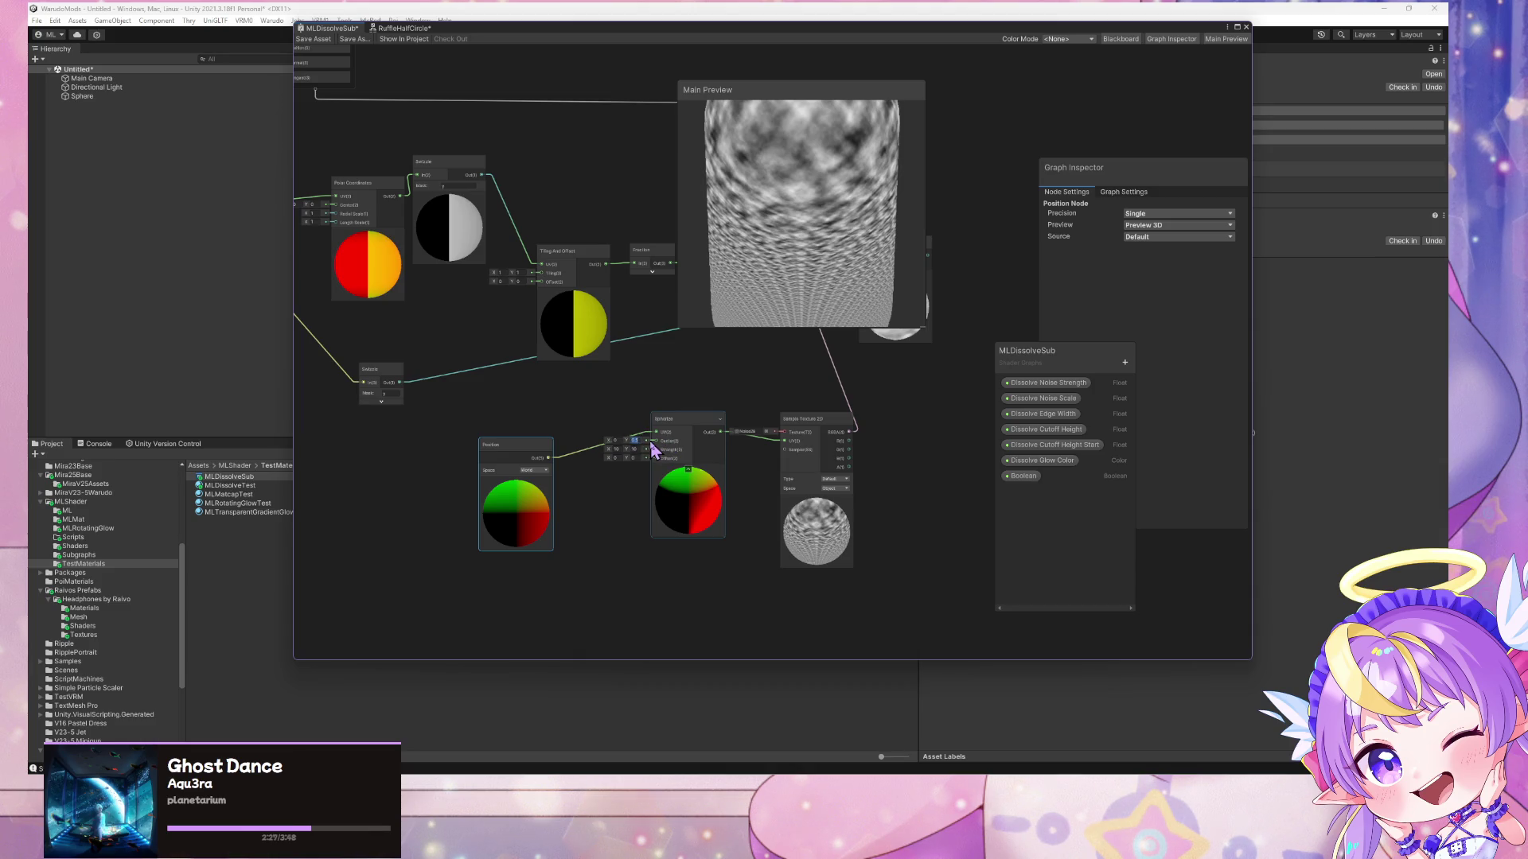
mouse_move(800, 271)
left_mouse_down()
mouse_move(789, 383)
mouse_move(786, 241)
mouse_move(845, 246)
mouse_move(774, 249)
mouse_move(905, 275)
mouse_move(859, 204)
mouse_move(818, 249)
mouse_move(872, 427)
mouse_move(822, 231)
mouse_move(822, 276)
left_mouse_up()
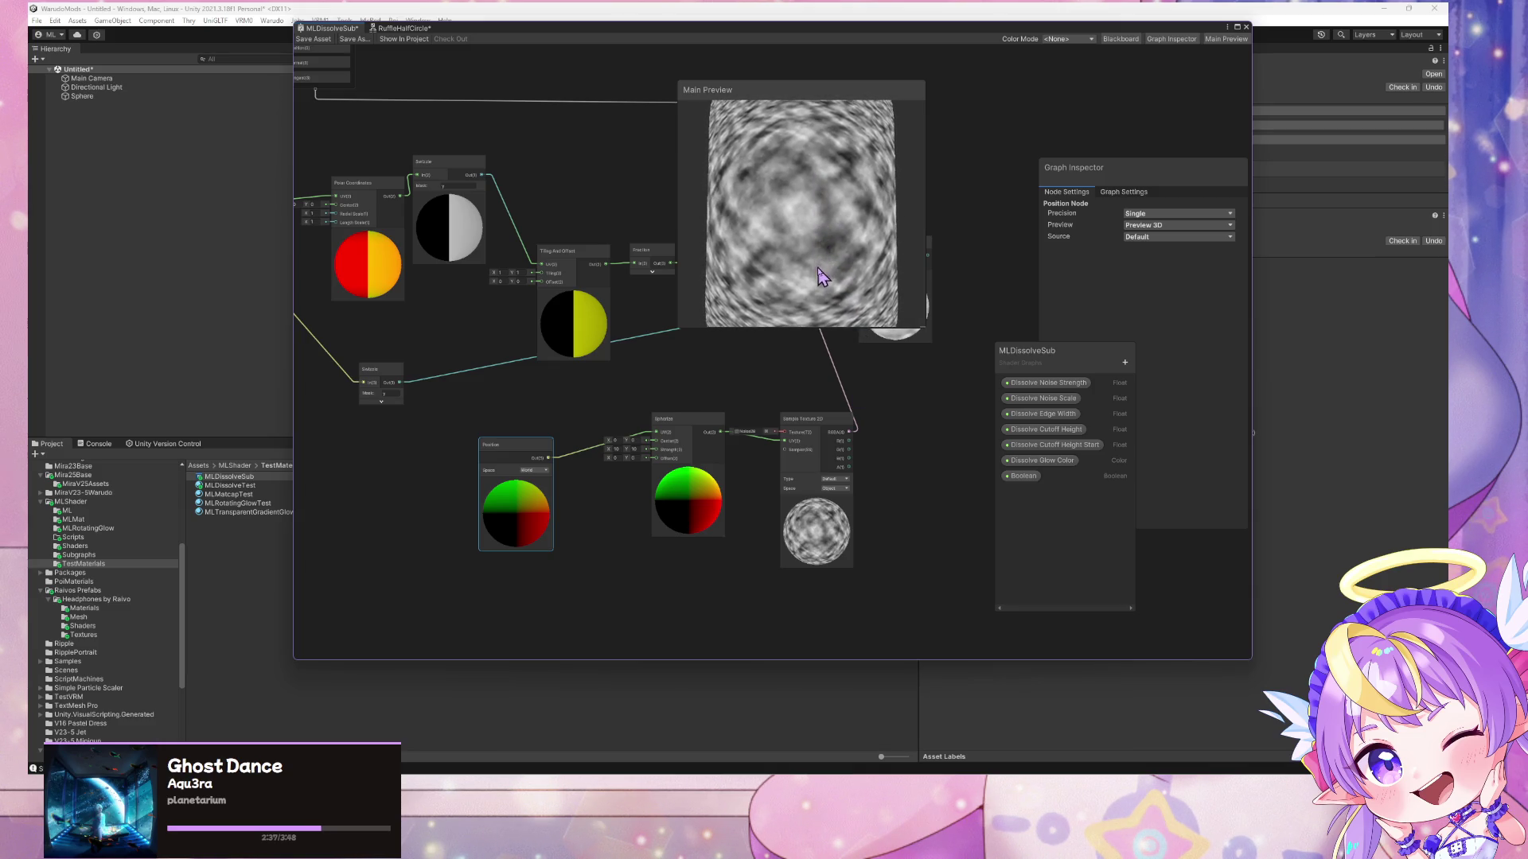
left_click(845, 499)
left_click(842, 490)
left_click(856, 513)
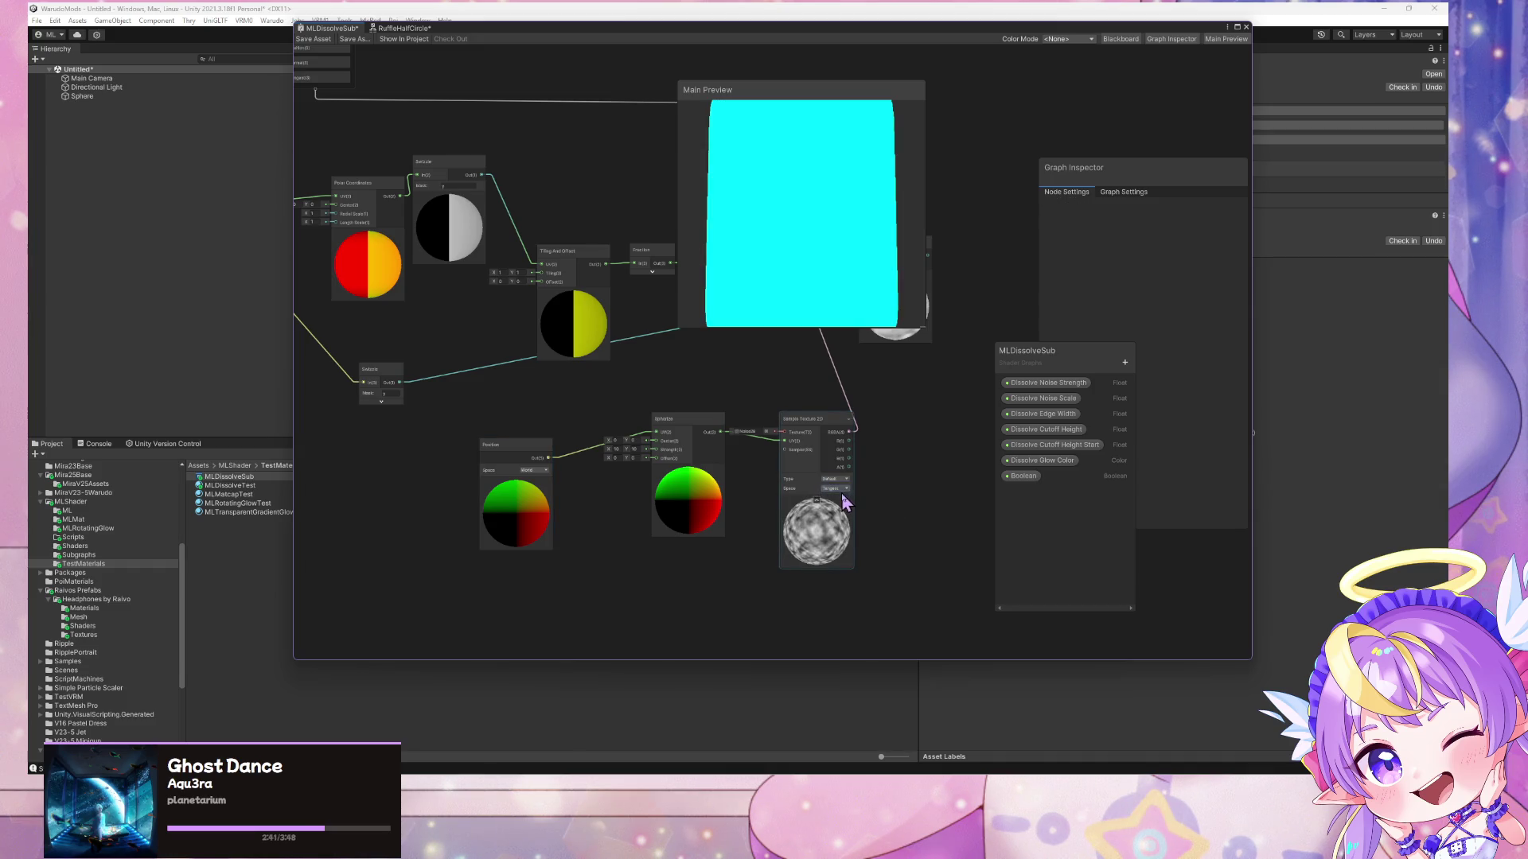
left_click(836, 488)
left_click(850, 501)
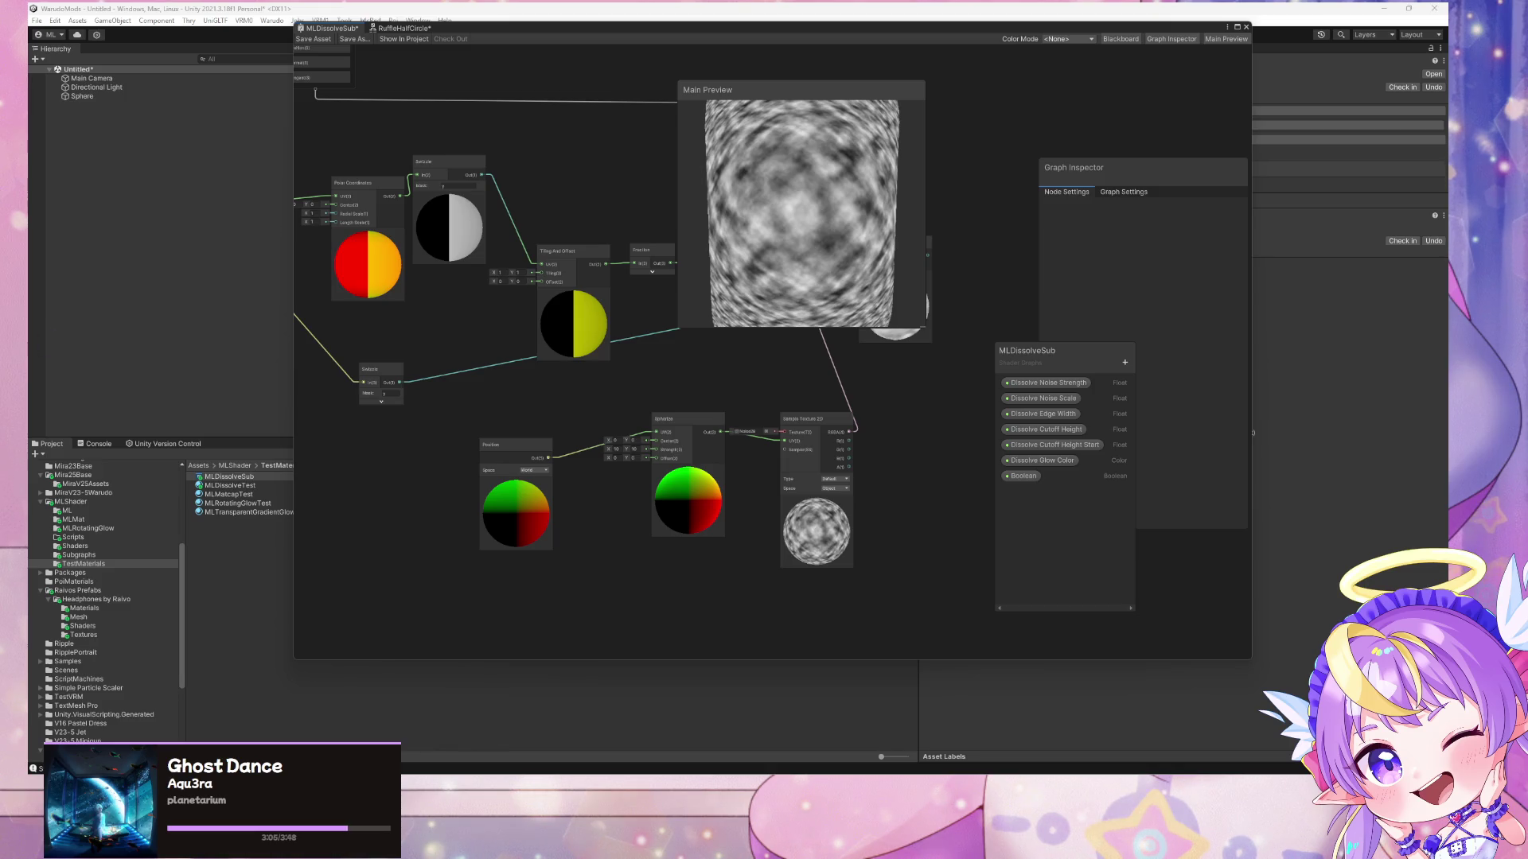
- Shift the preview panel aside and back while inspecting the texture and Spherize nodes
mouse_move(736, 92)
left_mouse_down()
mouse_move(995, 140)
mouse_move(1022, 130)
left_mouse_up()
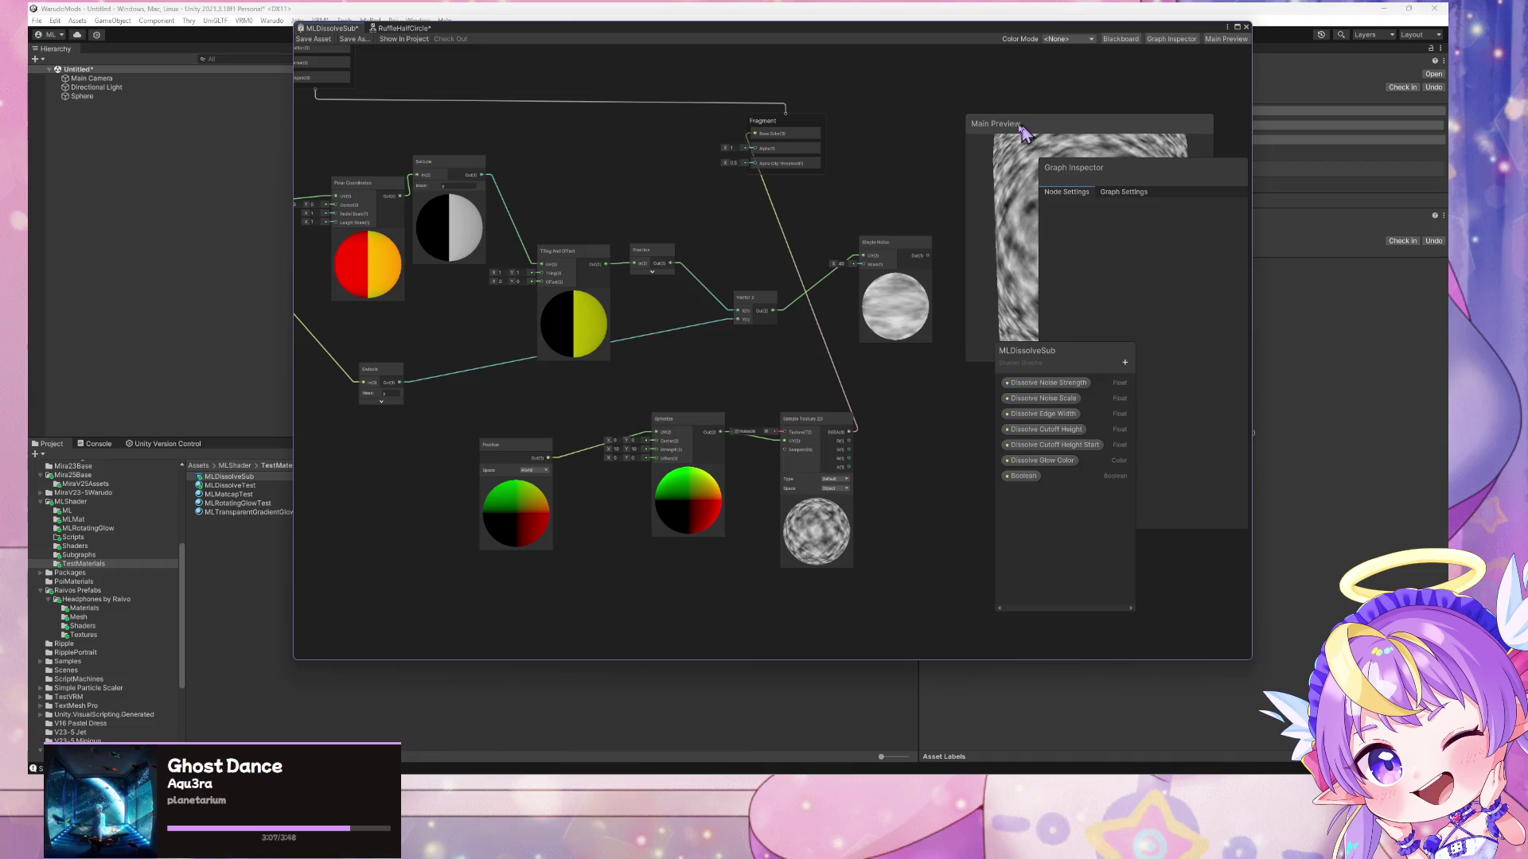
left_click(815, 426)
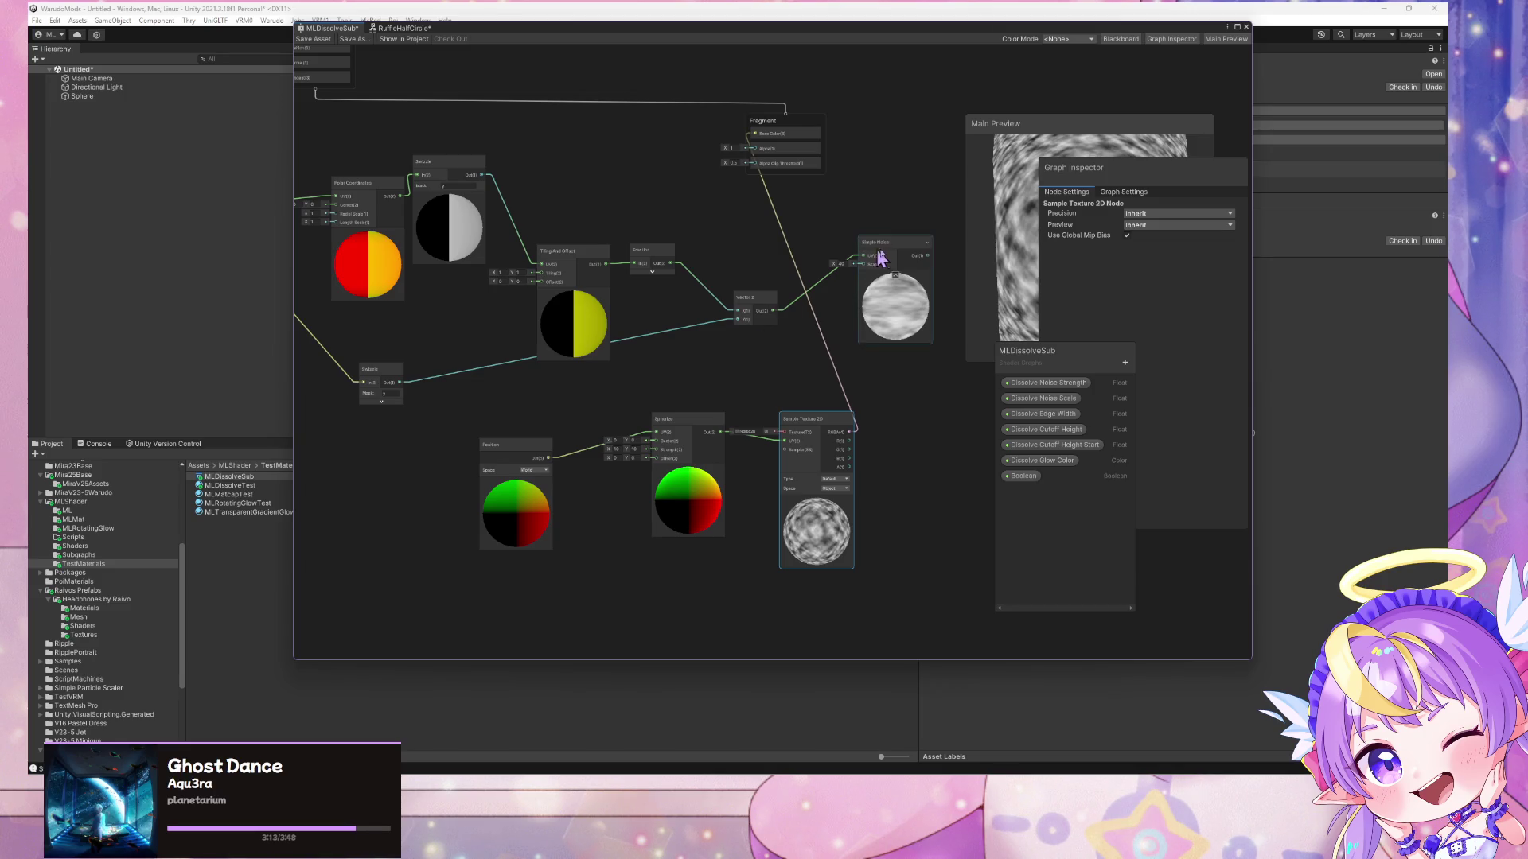
left_click_drag(1029, 129, 906, 113)
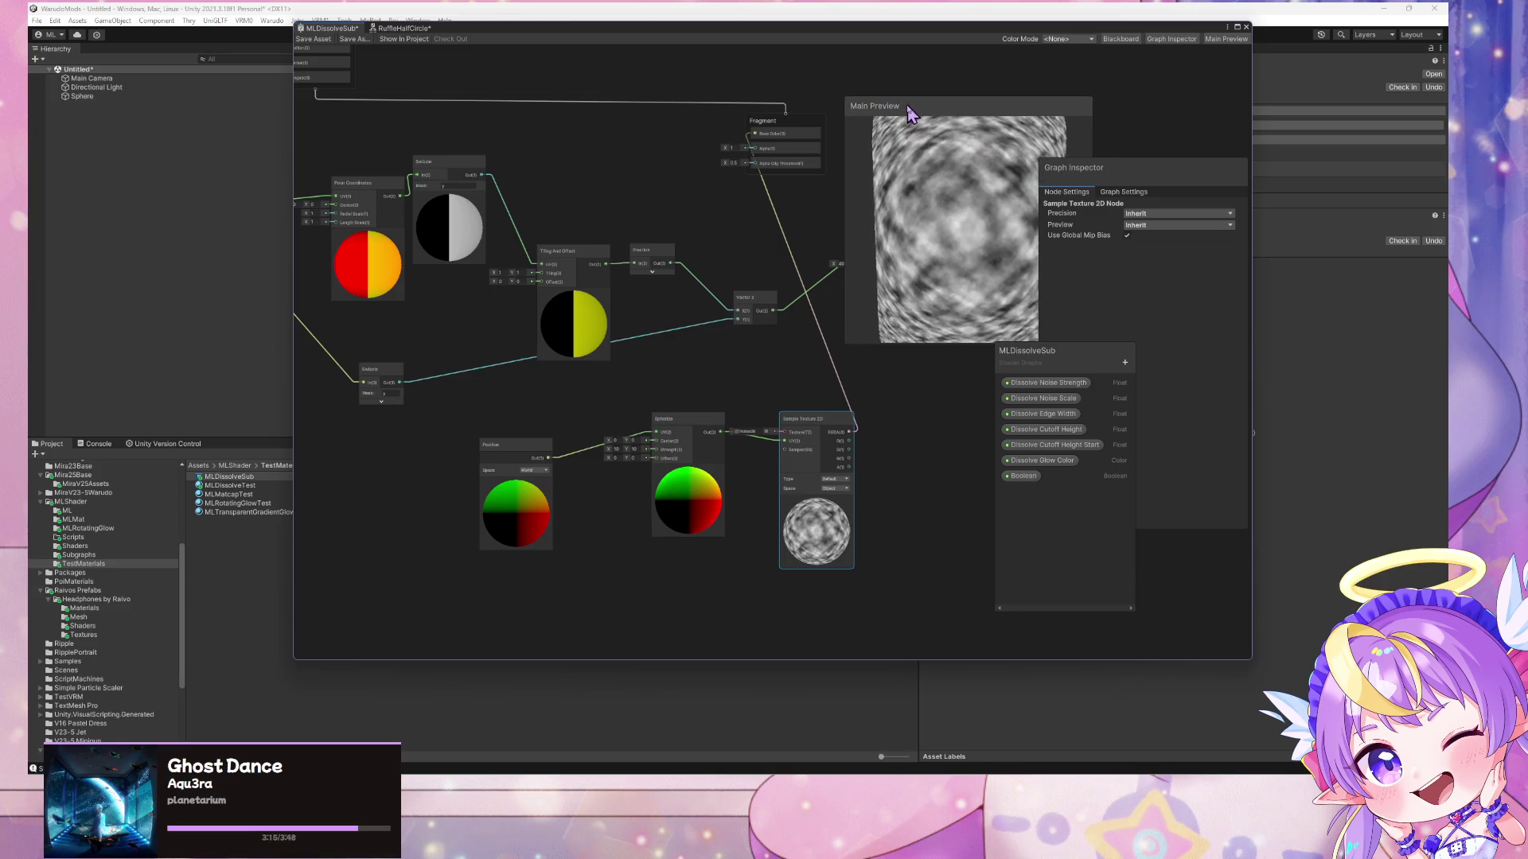
left_click(715, 427)
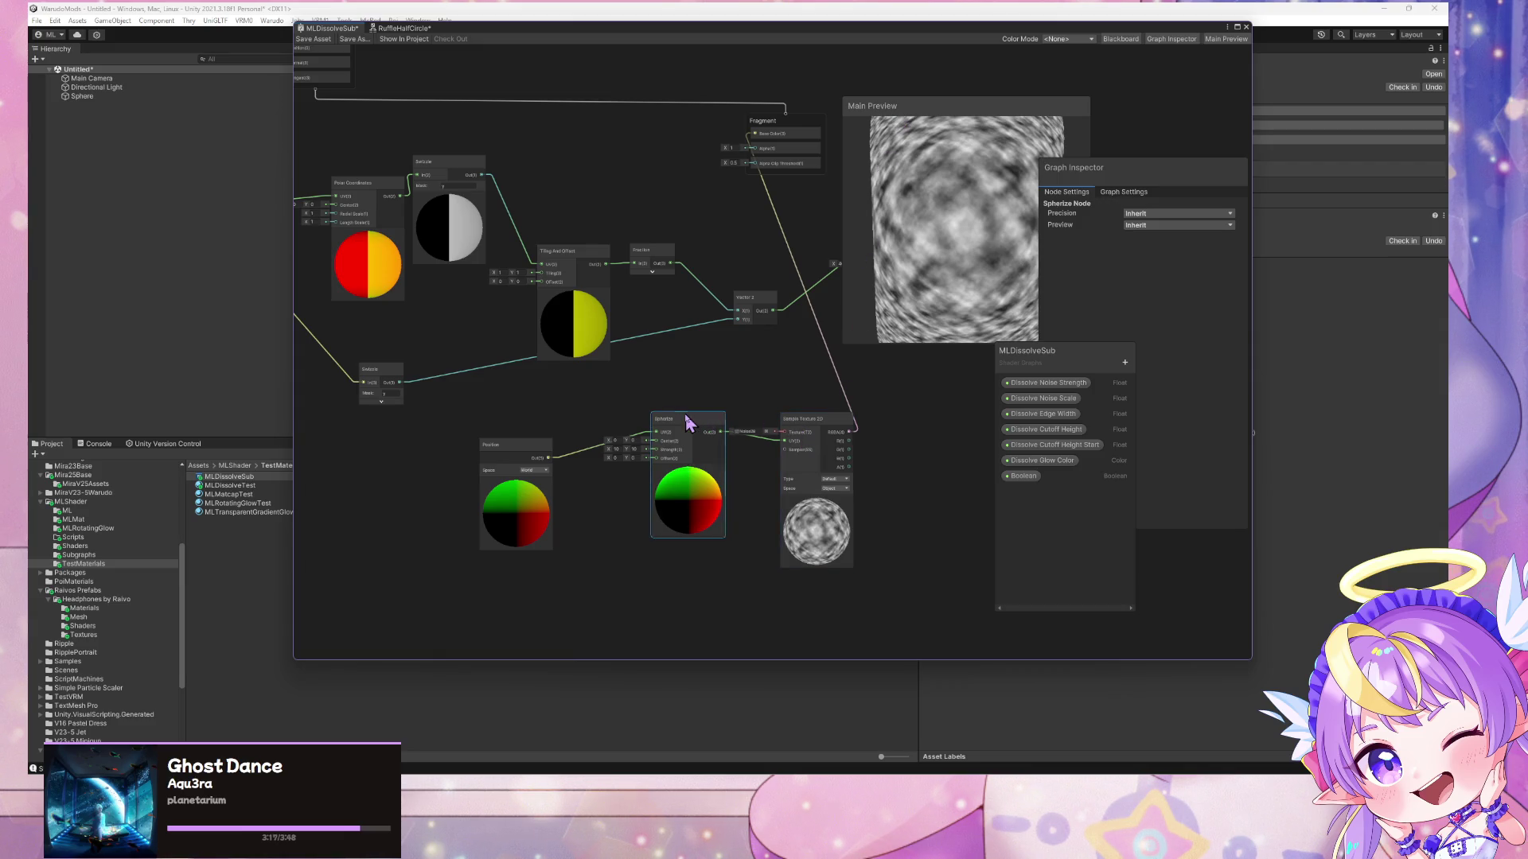
mouse_move(684, 796)
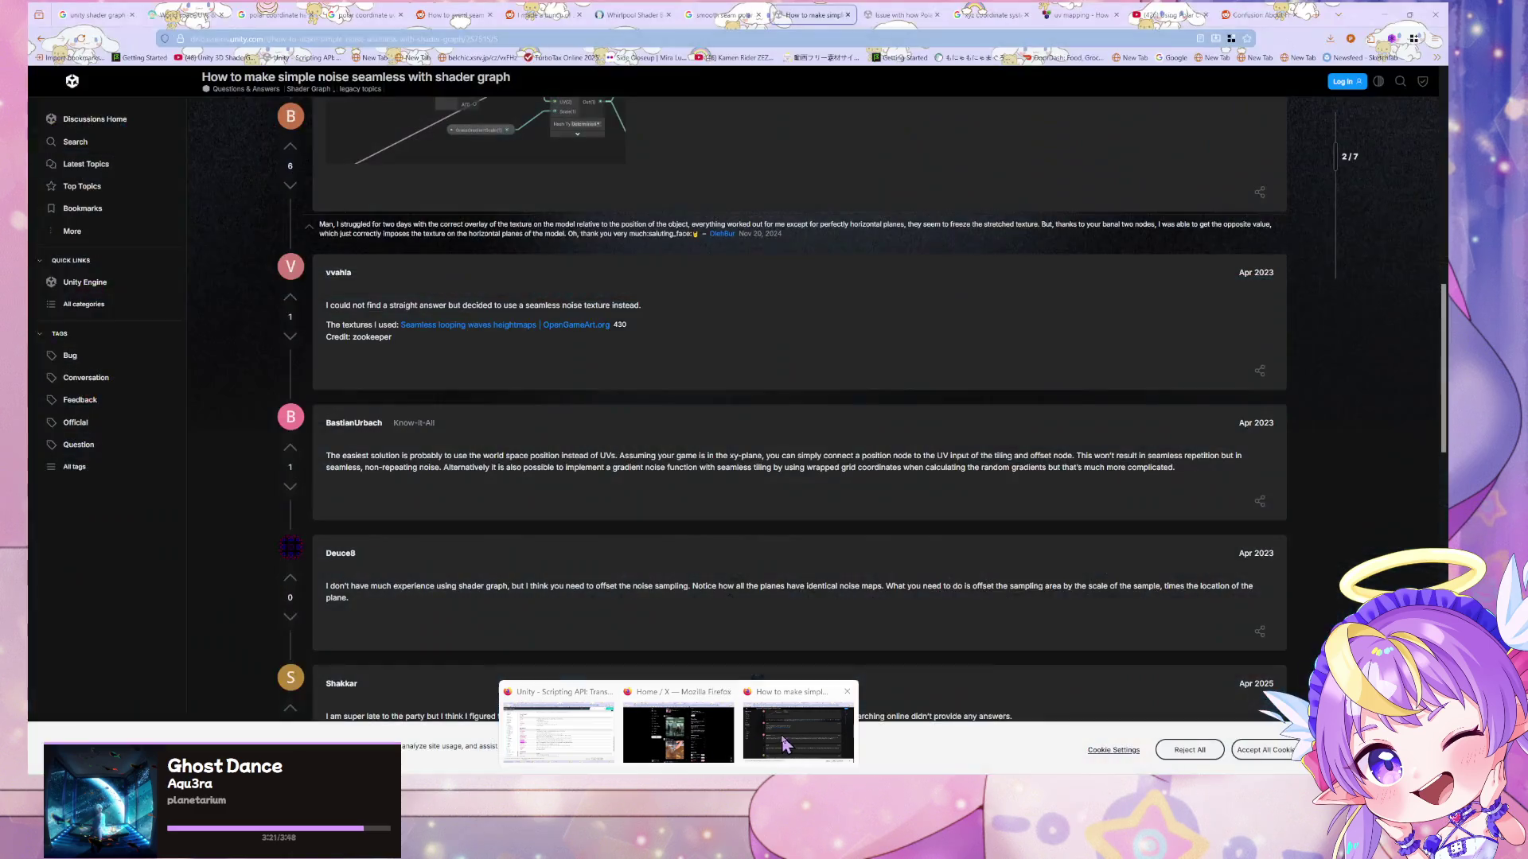
left_click(784, 744)
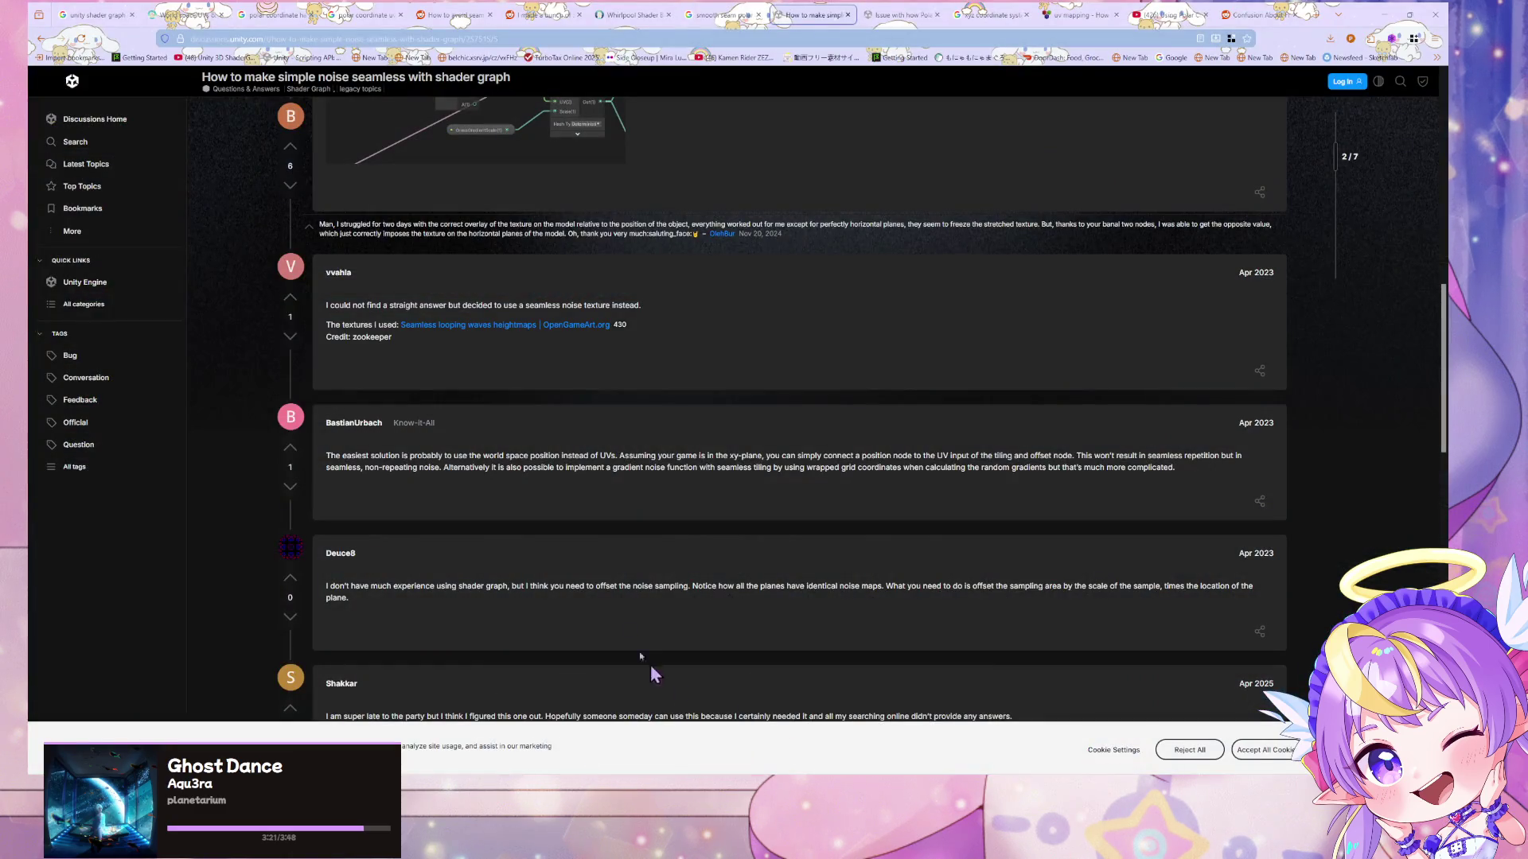
left_click(599, 33)
type("sphere")
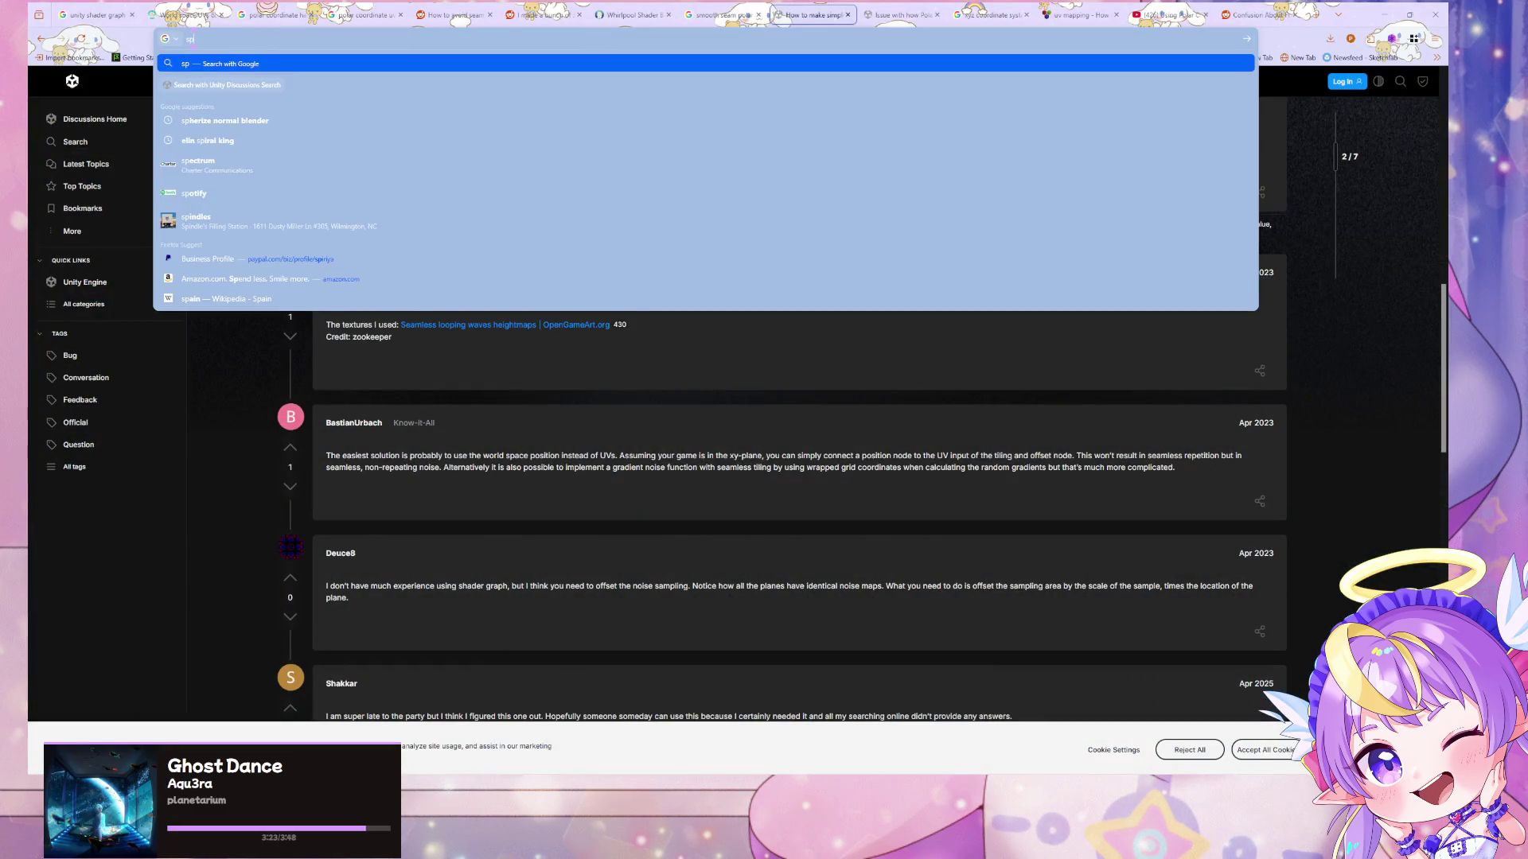
key("BackSpace")
type("iz")
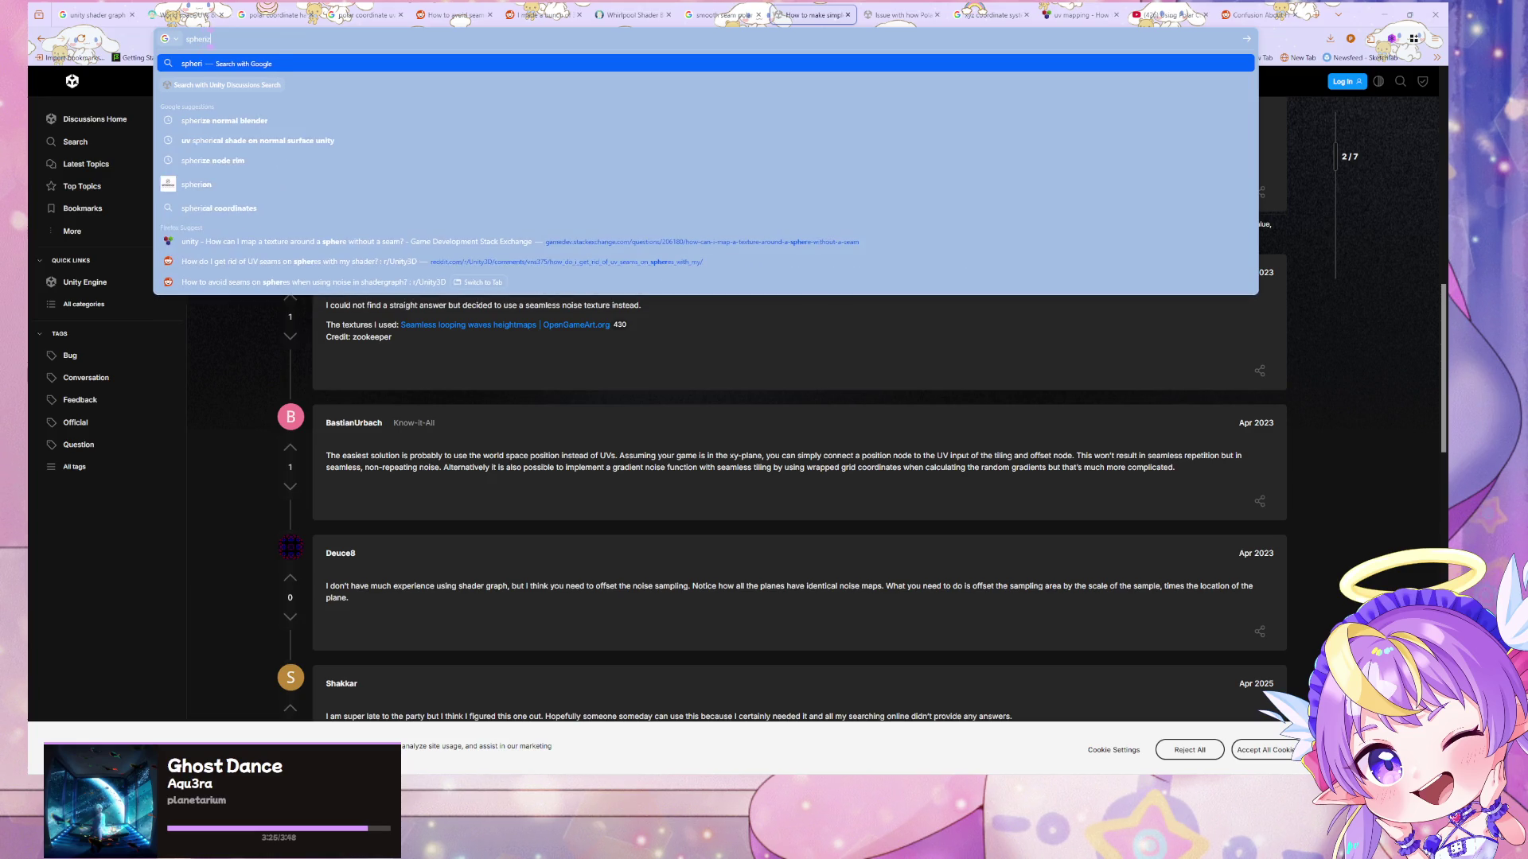
type("eshader grap")
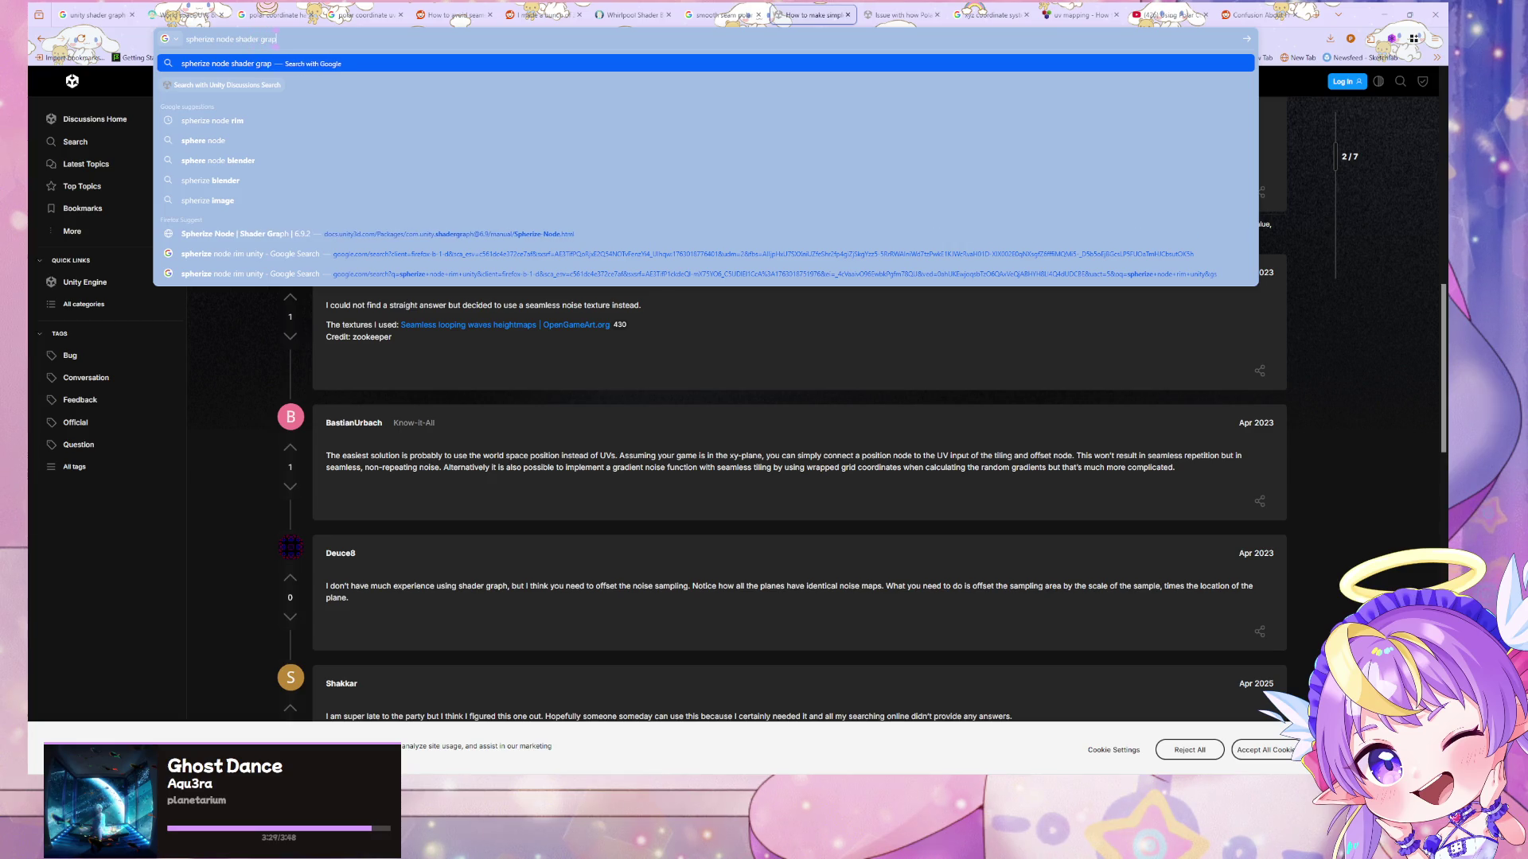
type("h")
key("Return")
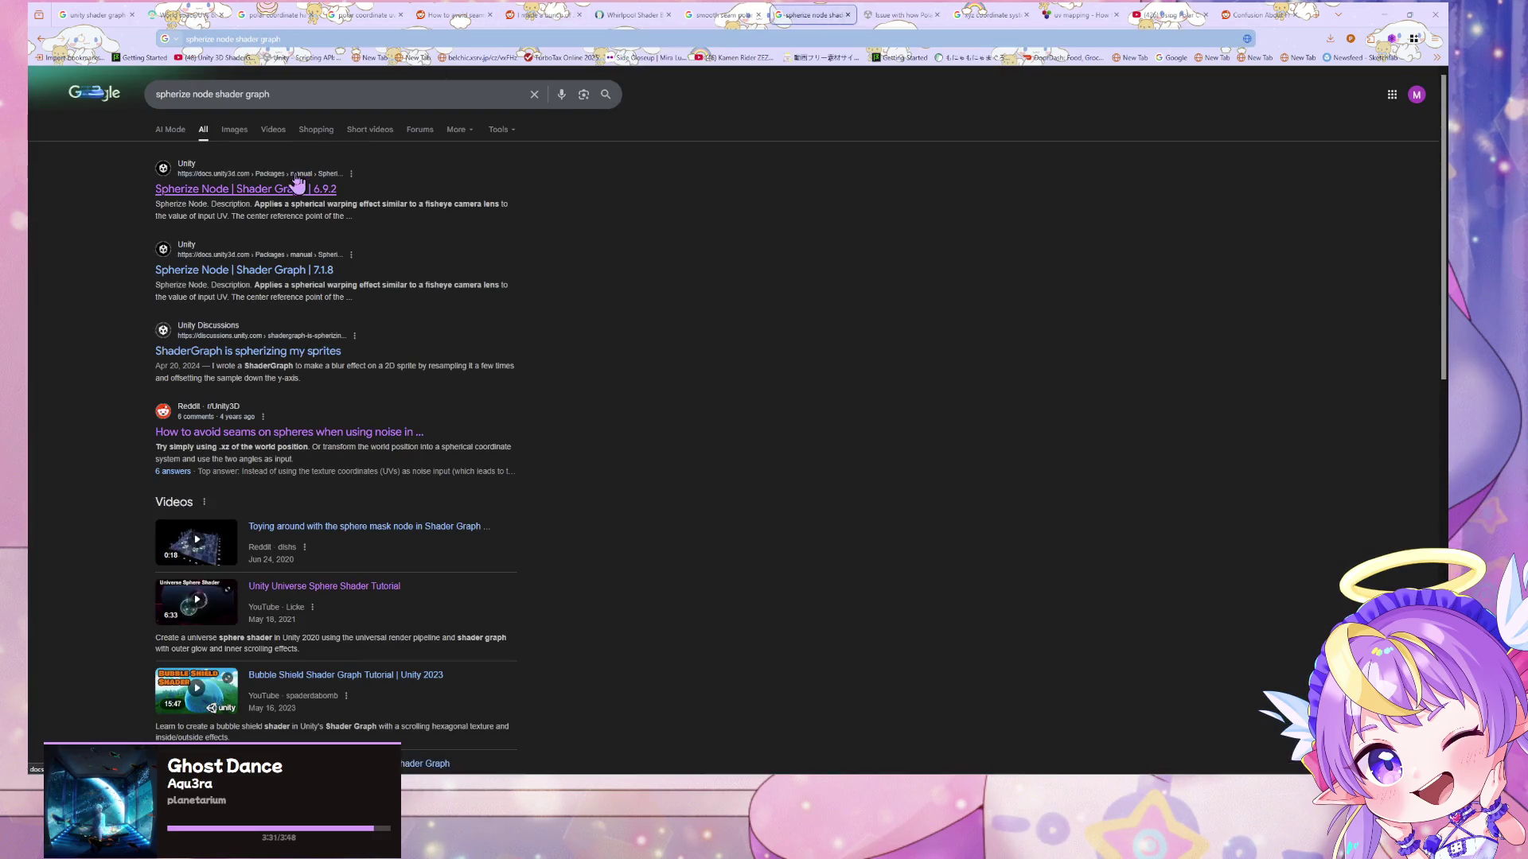
left_click(296, 187)
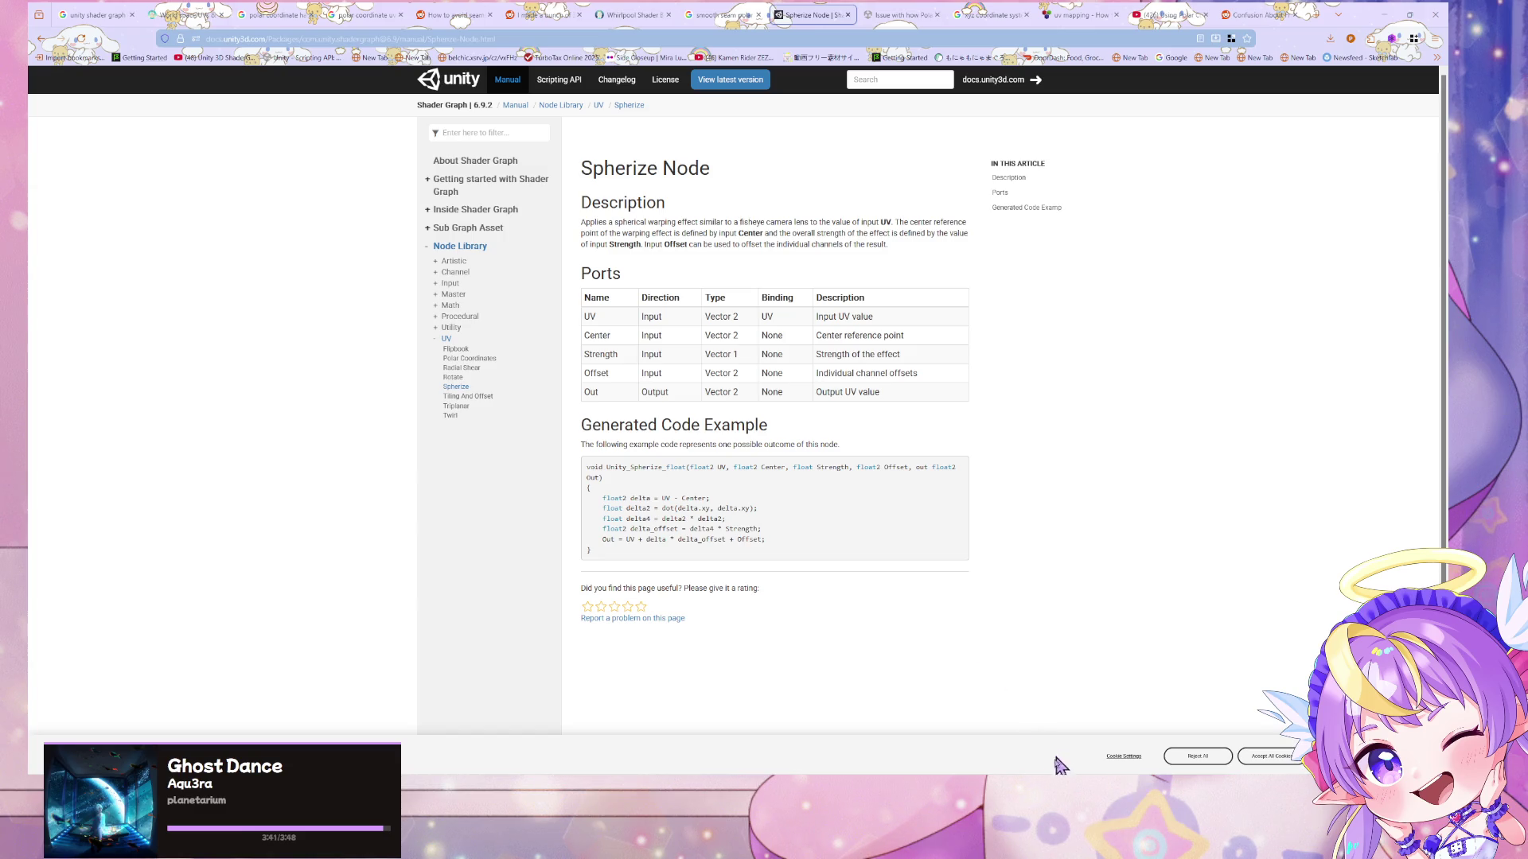
key("alt+Tab")
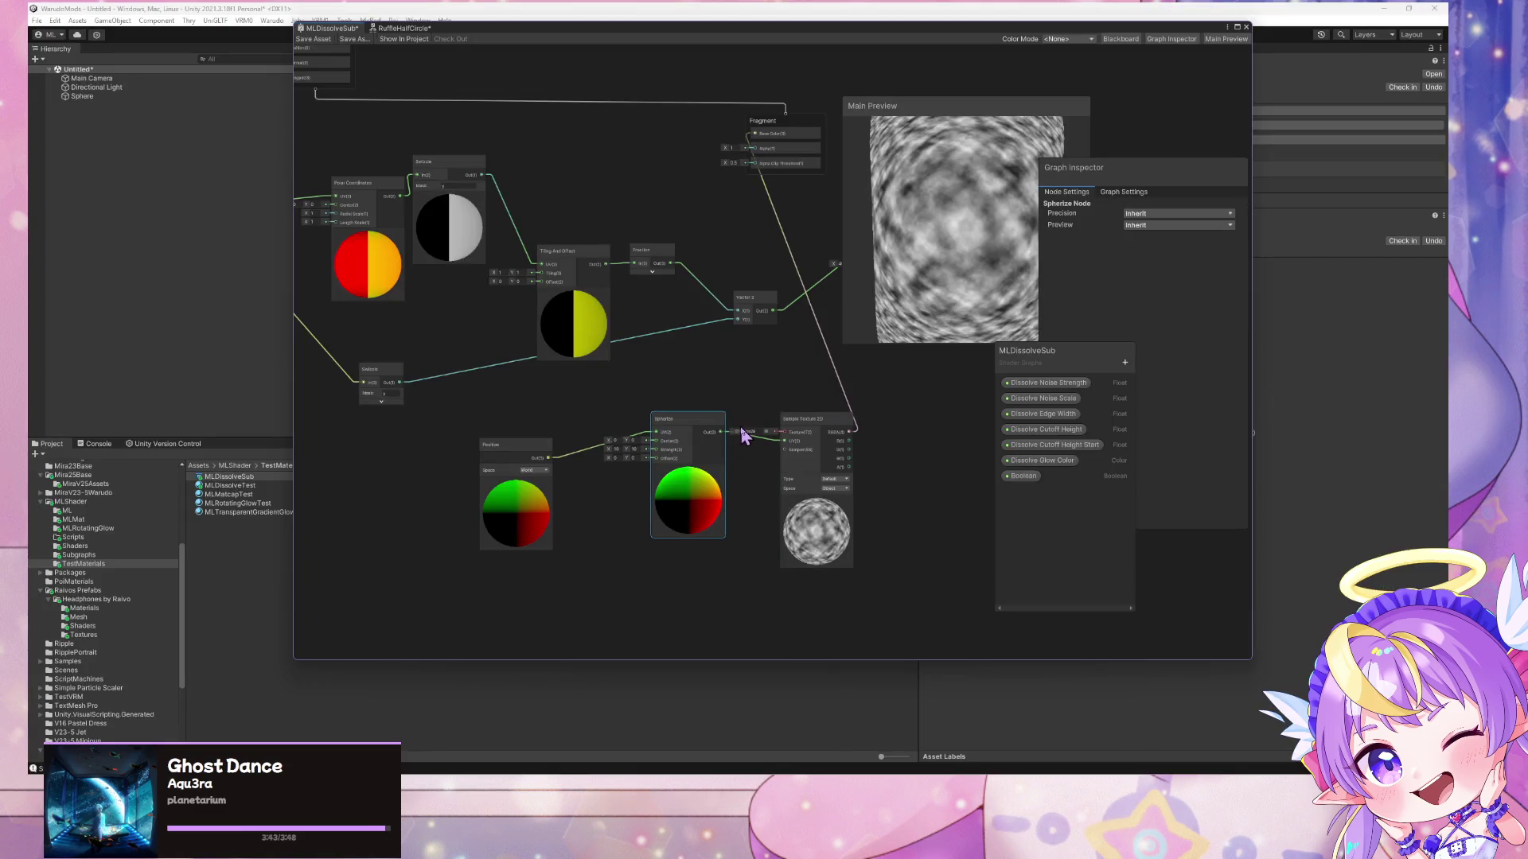
- Return the Position node to Object space
left_click(537, 472)
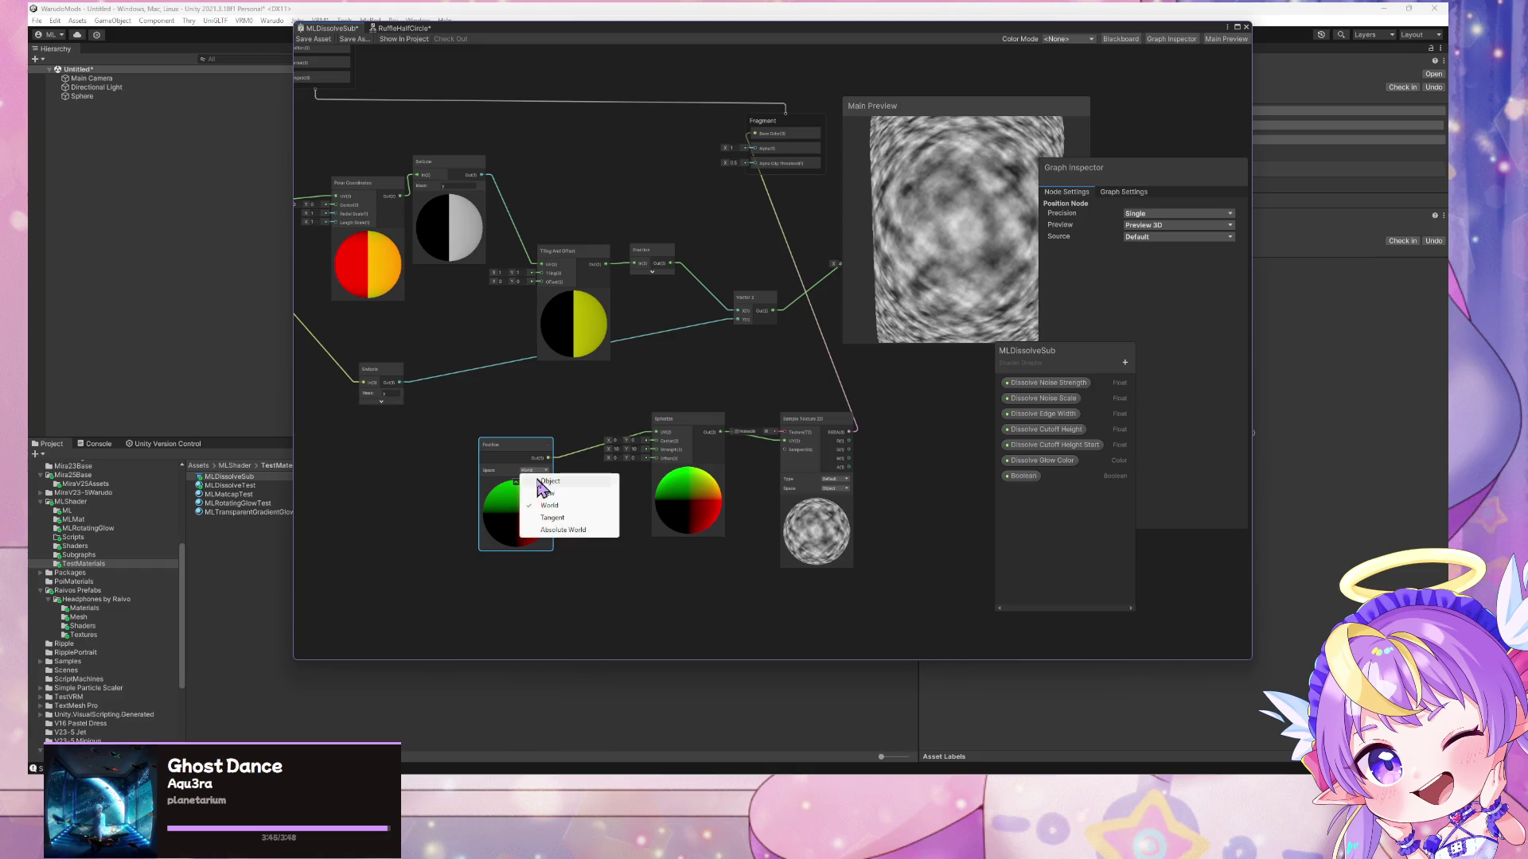
left_click(542, 484)
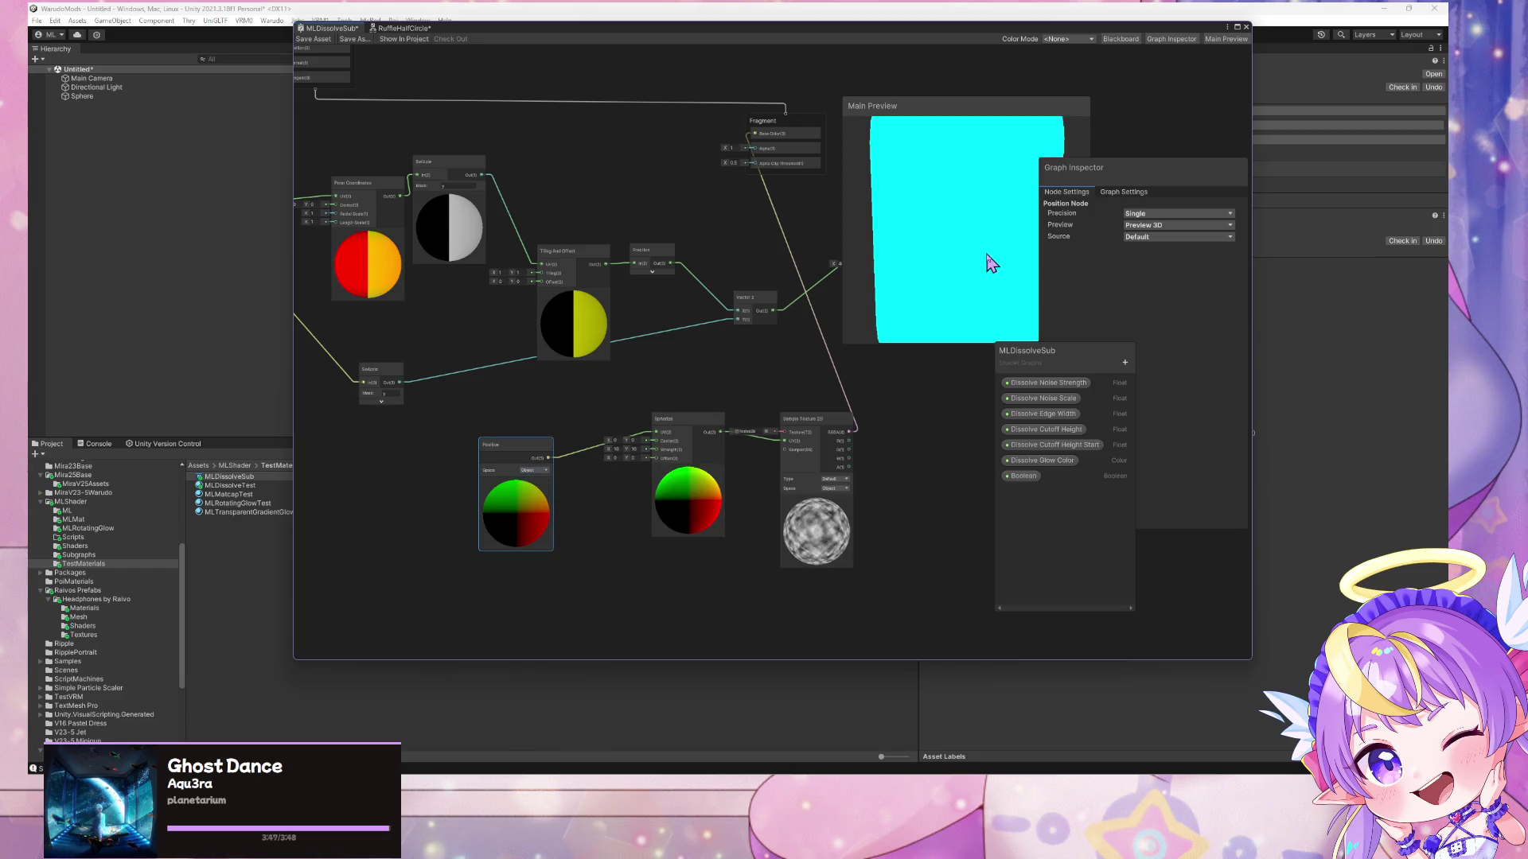
mouse_move(947, 341)
left_mouse_down()
mouse_move(958, 297)
mouse_move(994, 327)
mouse_move(978, 314)
mouse_move(907, 341)
left_mouse_up()
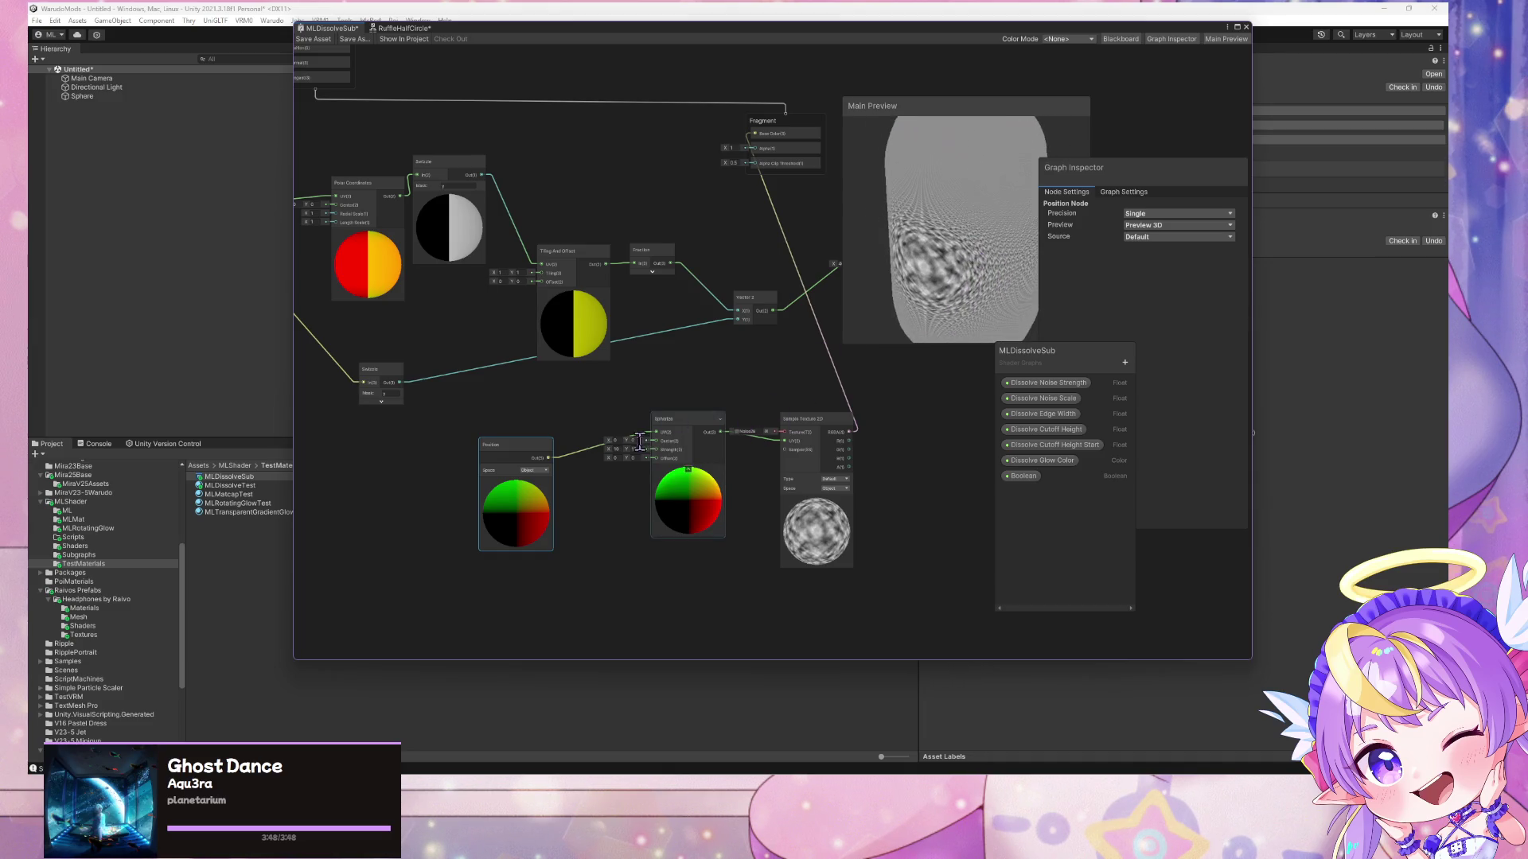
- Add a Float node and connect it to the Spherize Strength input
left_click(610, 510)
right_click(610, 510)
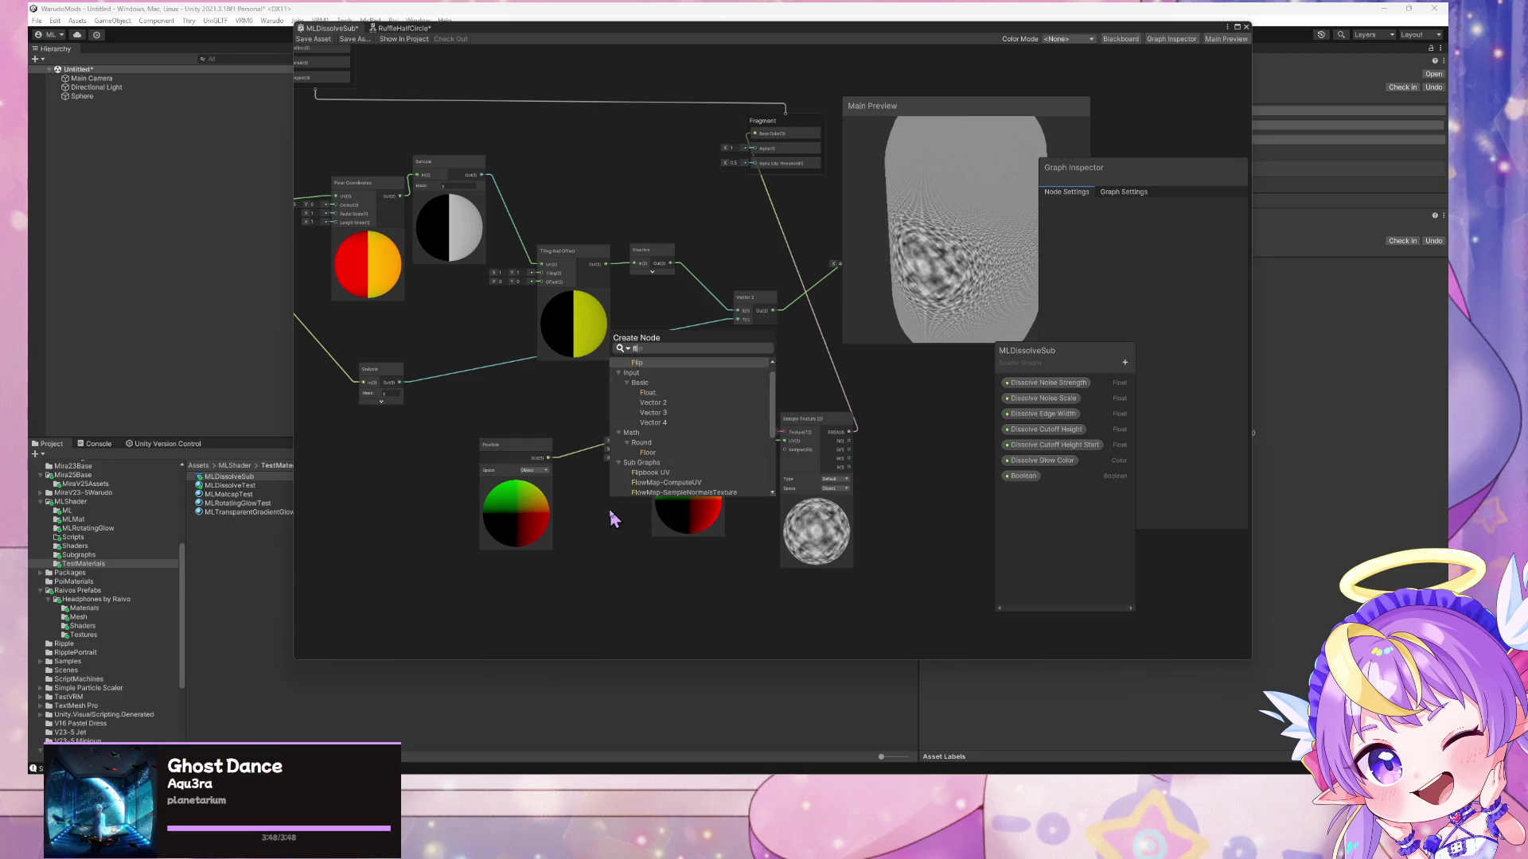
key("Escape")
key("space")
type("float")
key("Return")
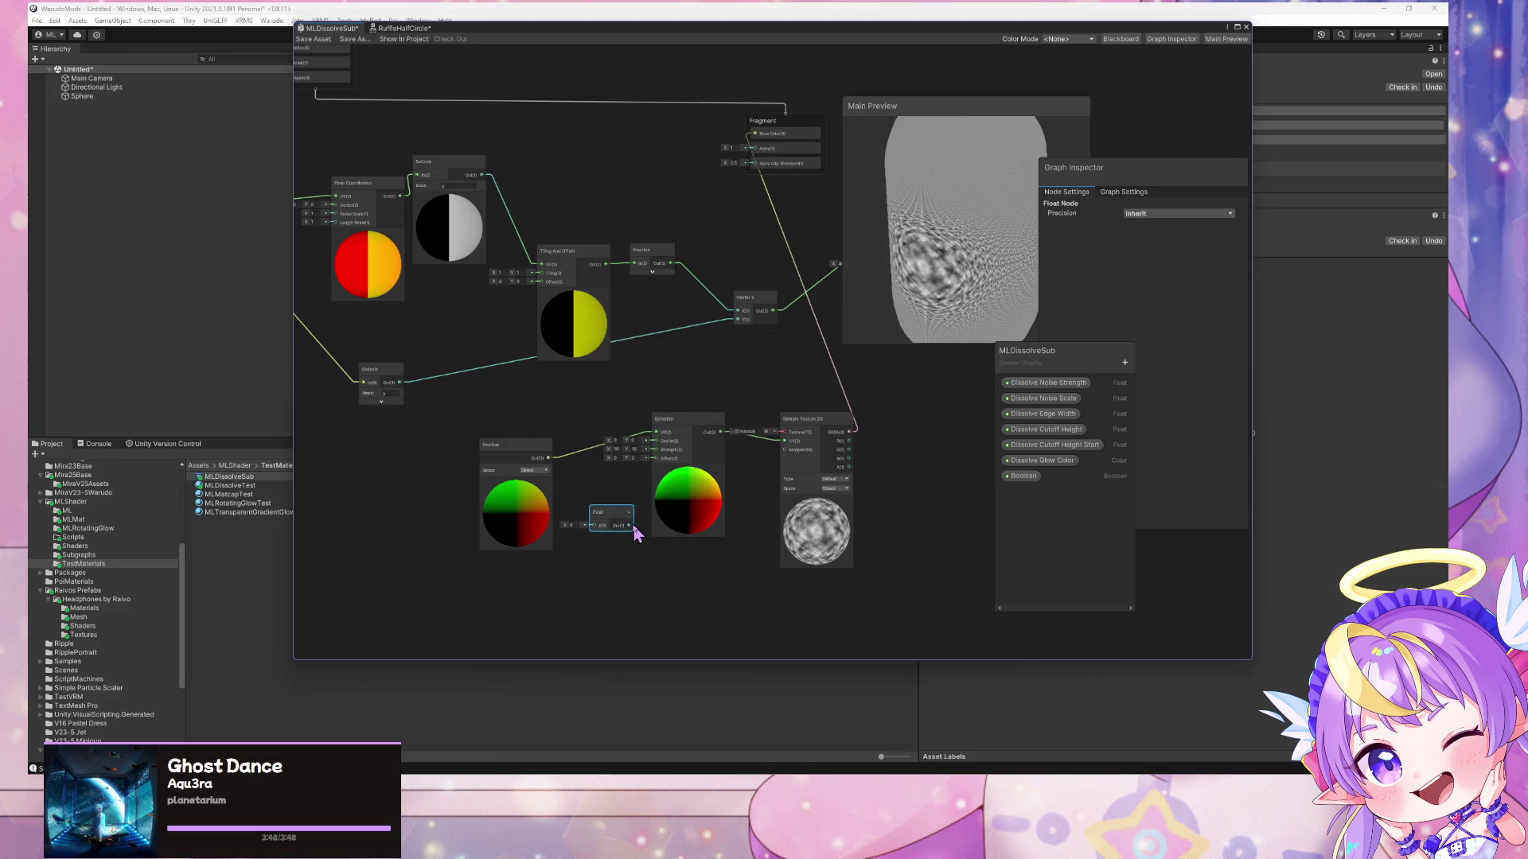
left_click_drag(665, 460, 660, 458)
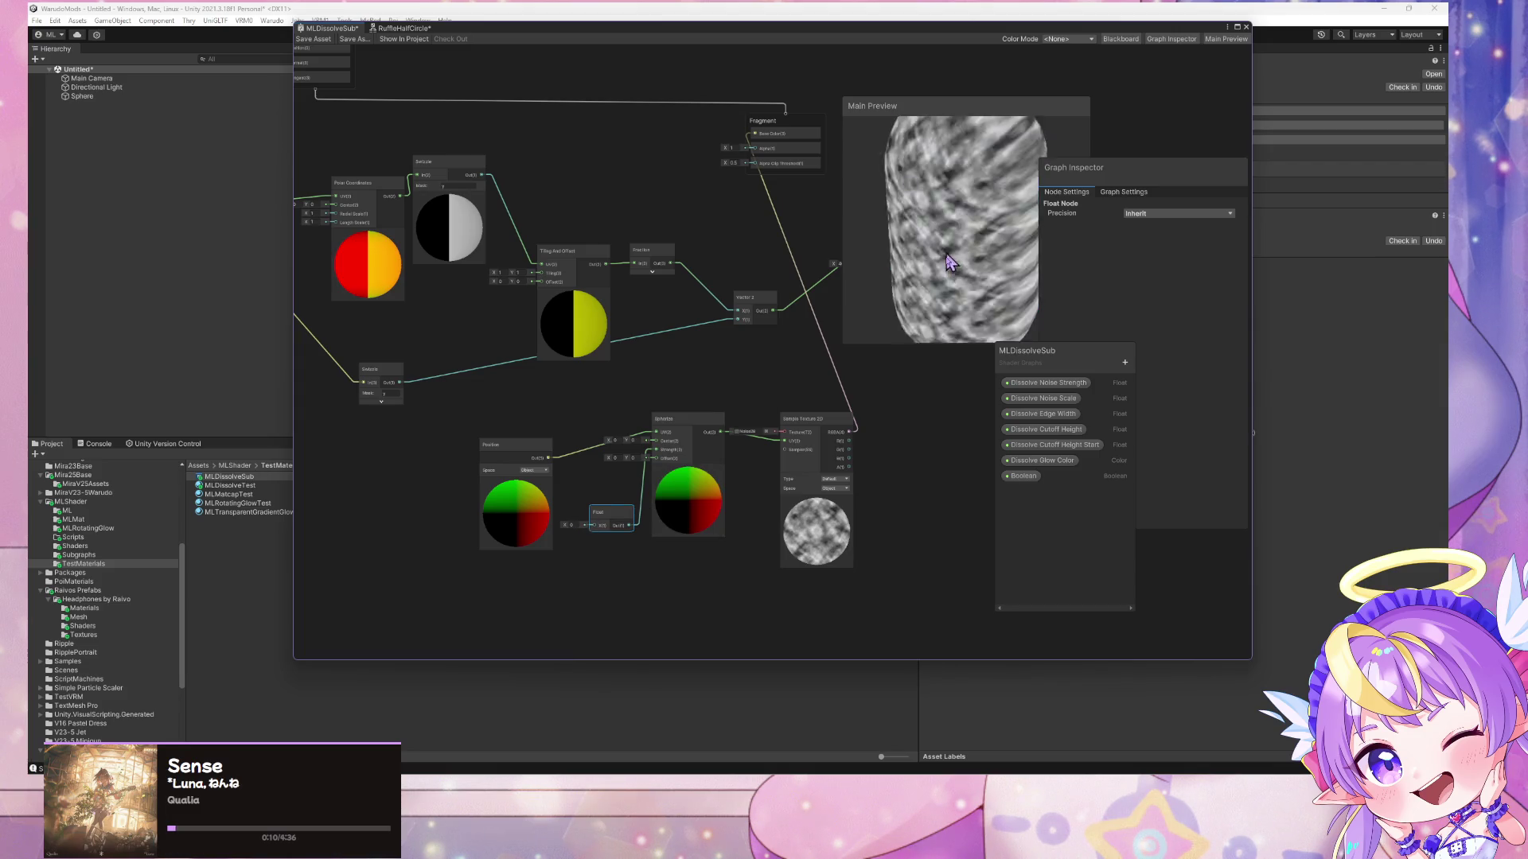
- Set the spherize strength Float to 0.4
scroll(946, 238, "down", 3)
mouse_move(870, 260)
left_mouse_down()
mouse_move(859, 327)
mouse_move(824, 362)
left_mouse_up()
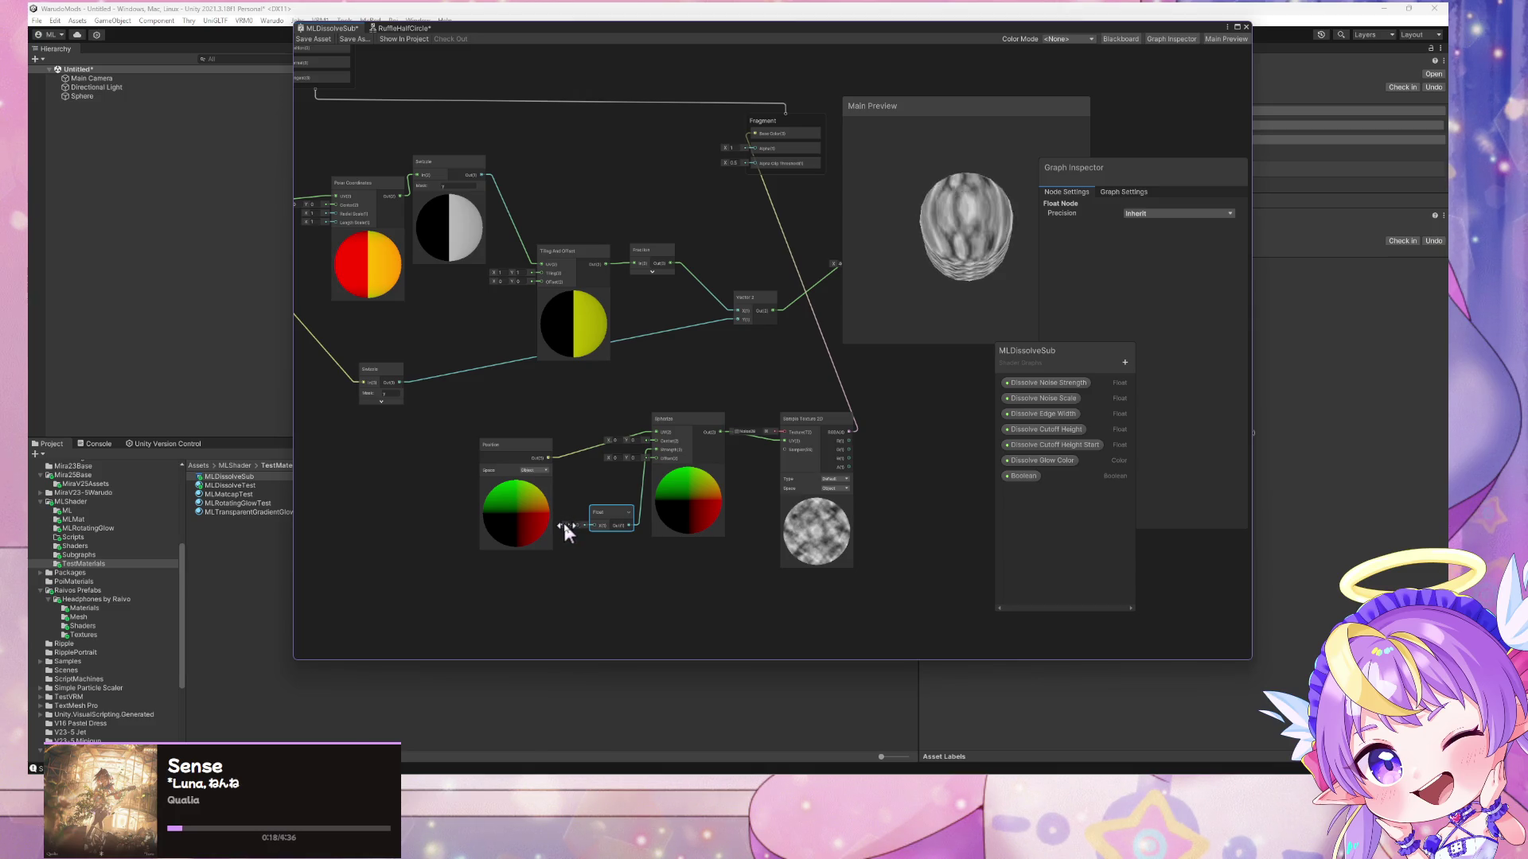
left_click_drag(563, 531, 574, 532)
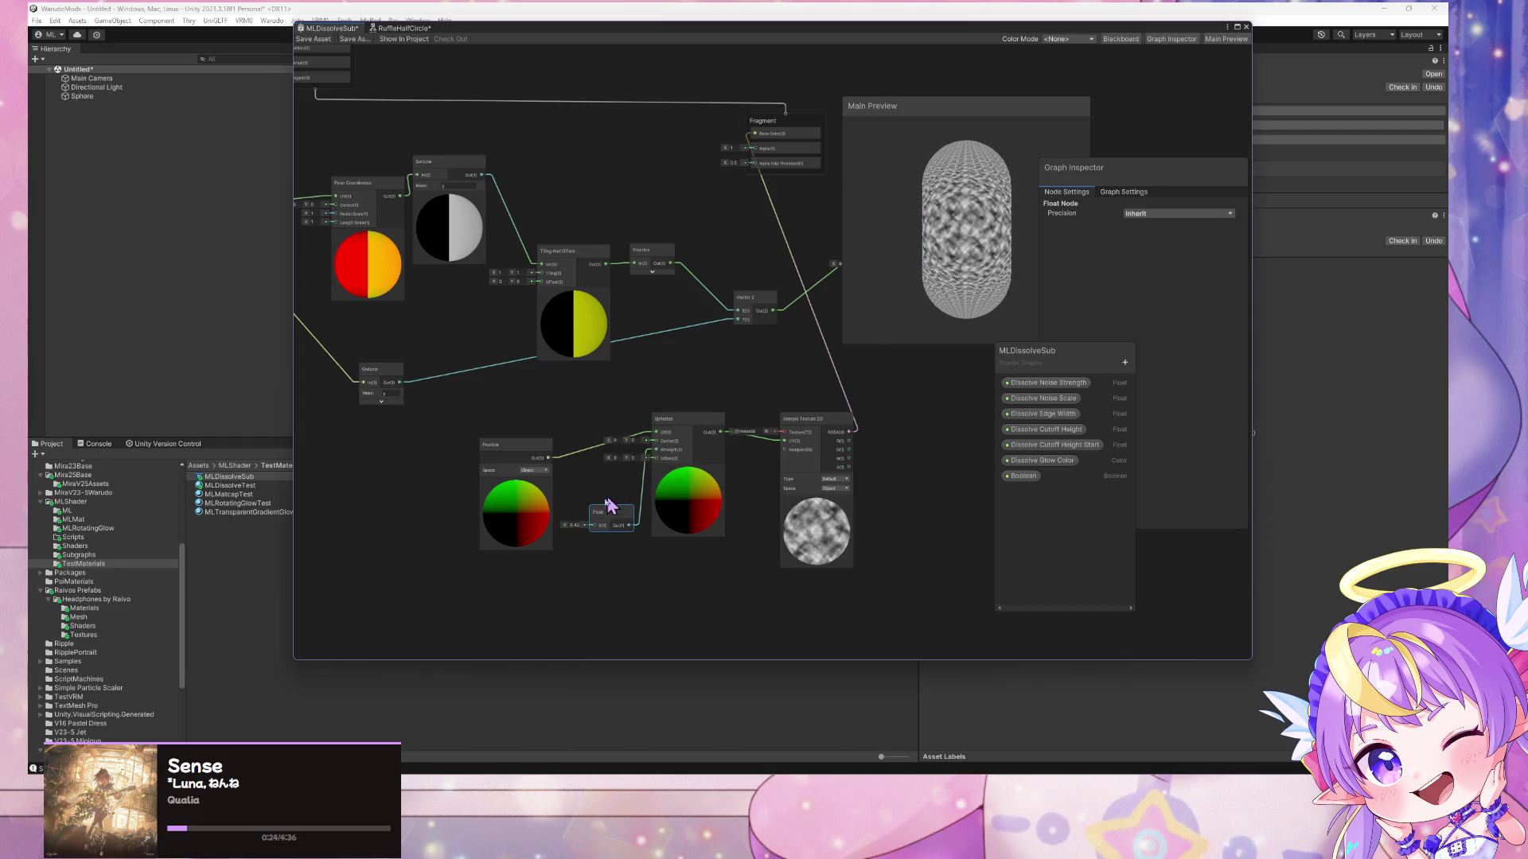
mouse_move(566, 526)
left_mouse_down()
mouse_move(543, 523)
mouse_move(557, 523)
left_mouse_up()
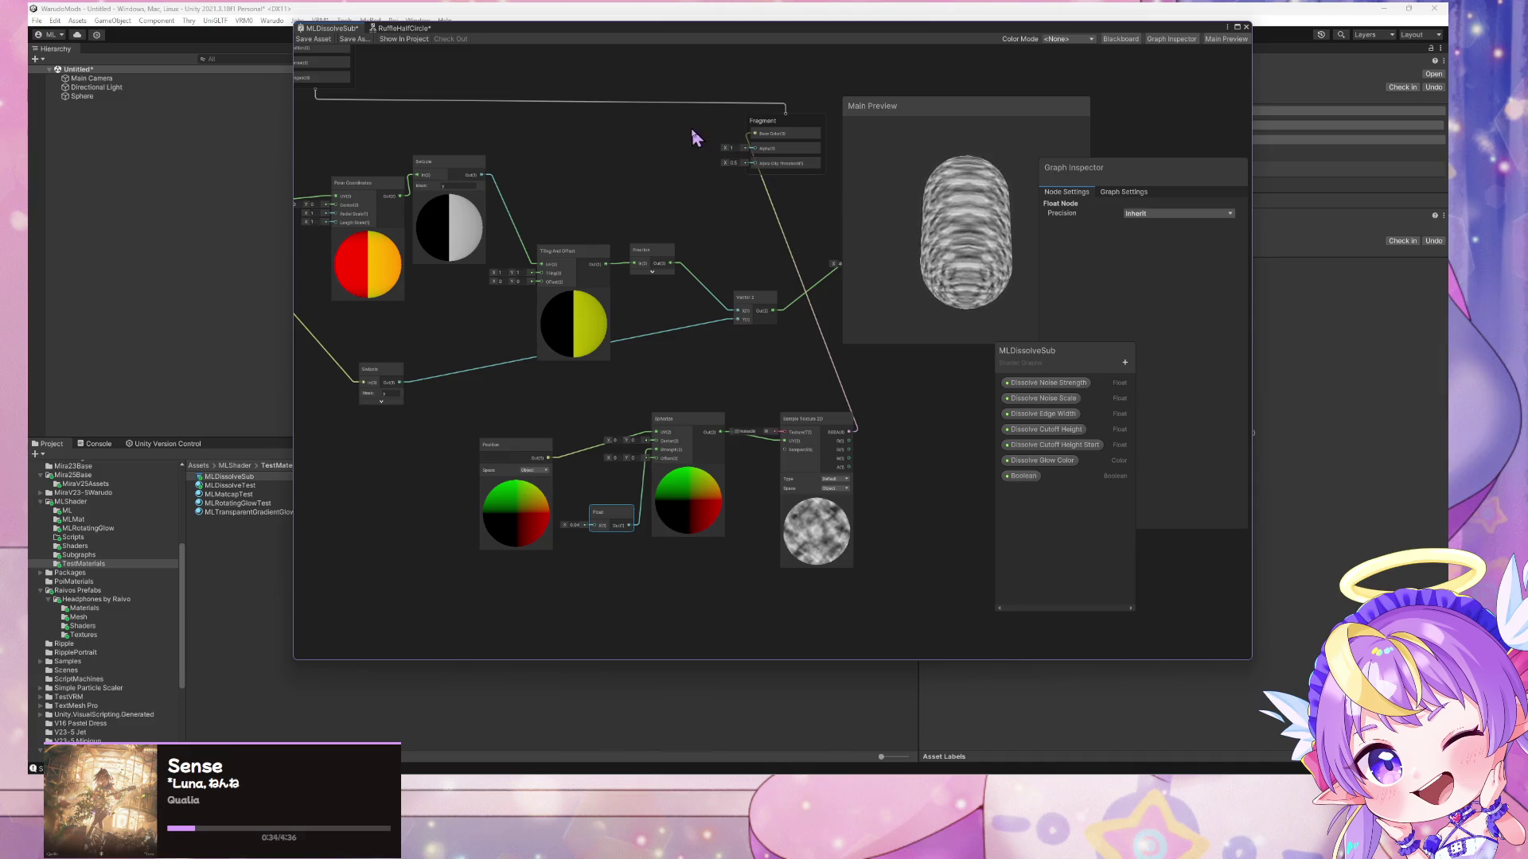
left_click(792, 441)
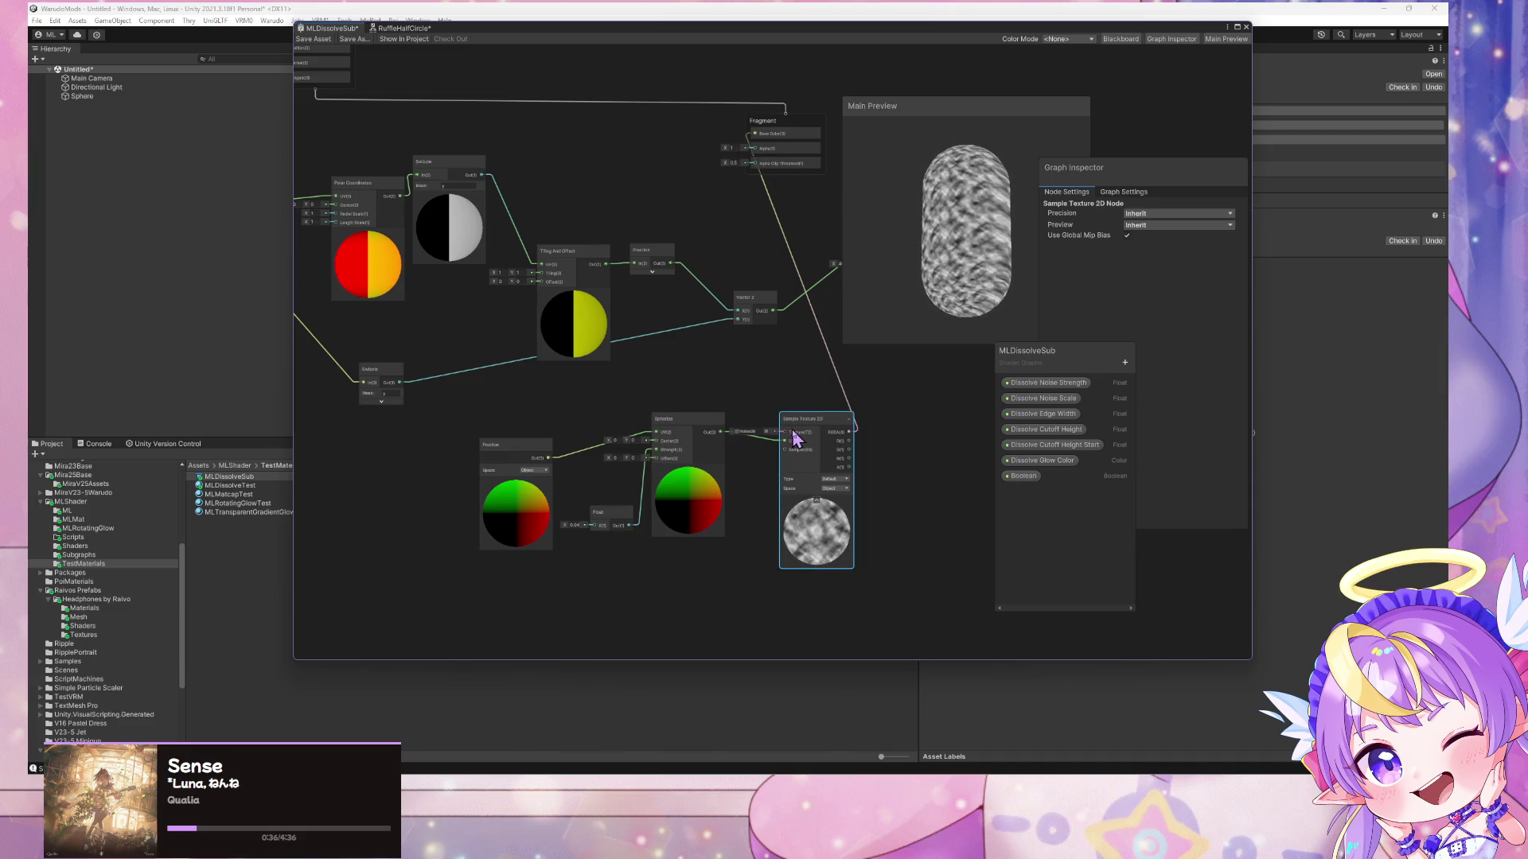
- Replace Sample Texture 2D with a Simple Noise of scale 20 fed by Spherize
key("Delete")
key("space")
type("n")
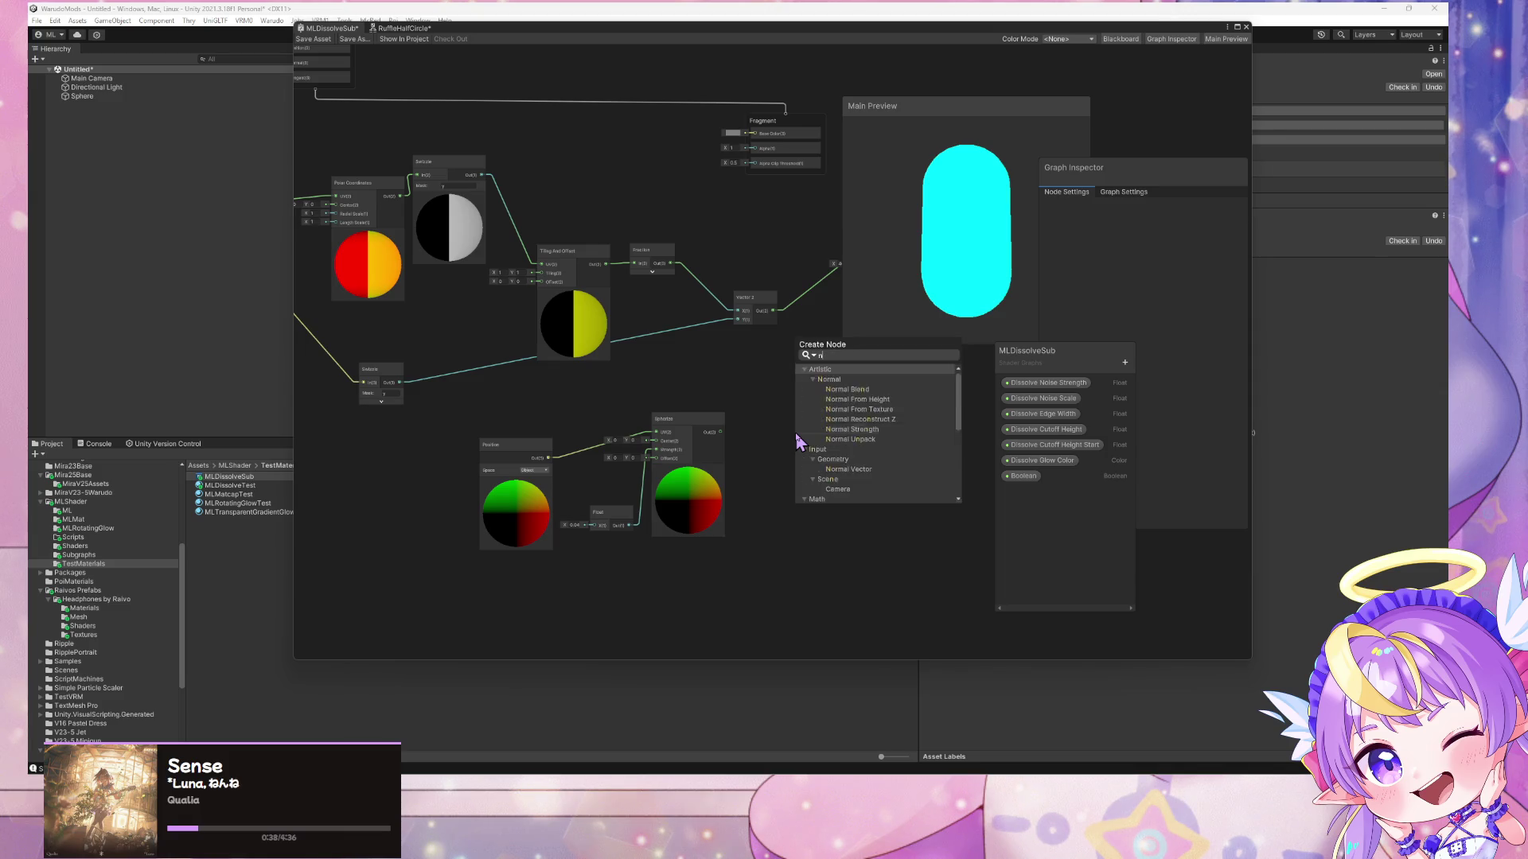
type("oise")
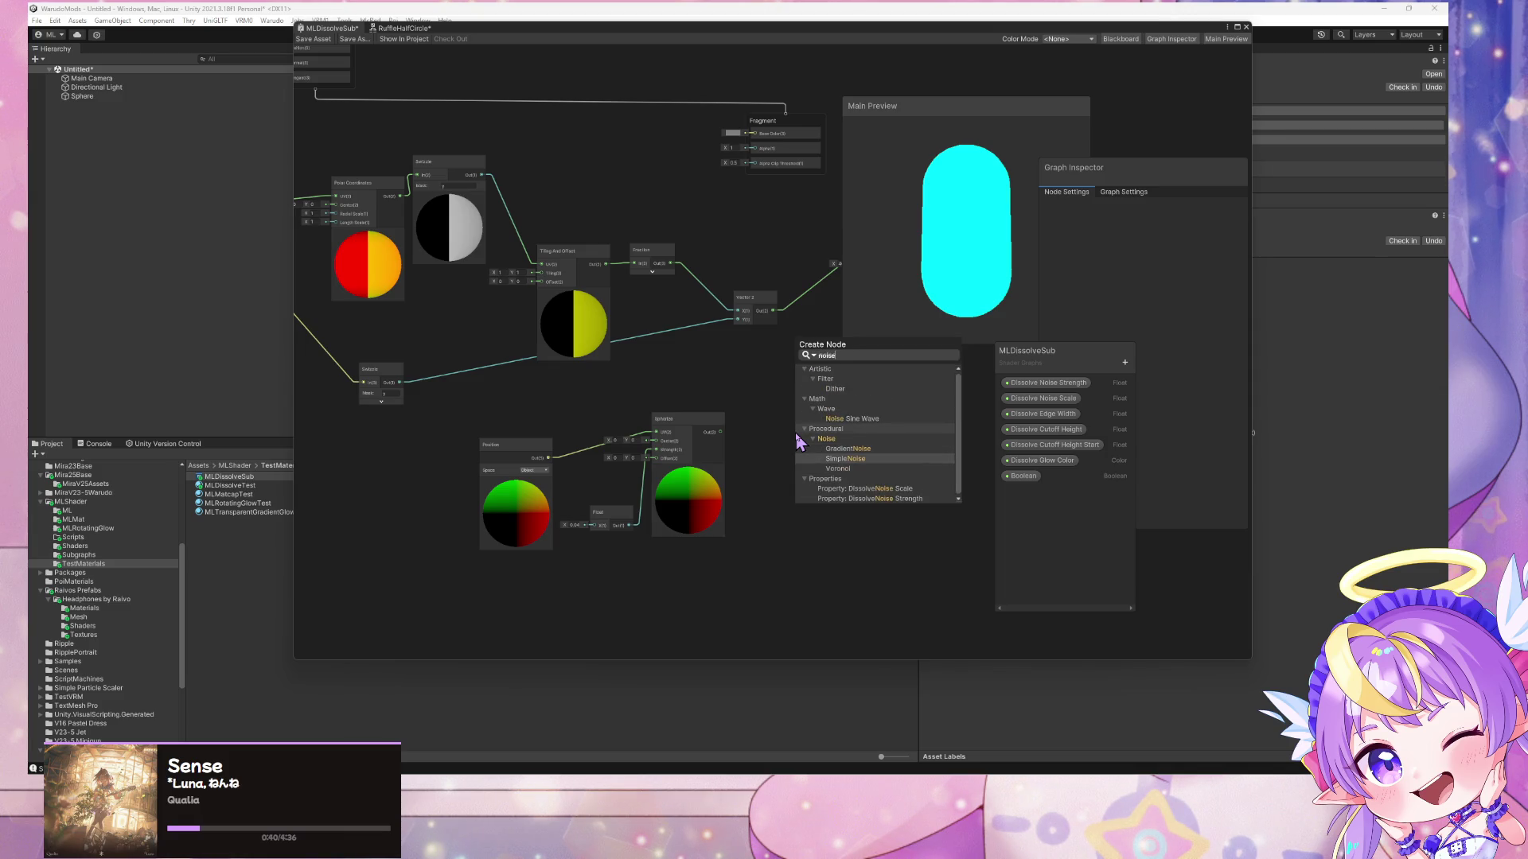
key("Return")
mouse_move(720, 432)
left_mouse_down()
mouse_move(800, 464)
mouse_move(846, 427)
mouse_move(732, 175)
mouse_move(780, 149)
left_mouse_up()
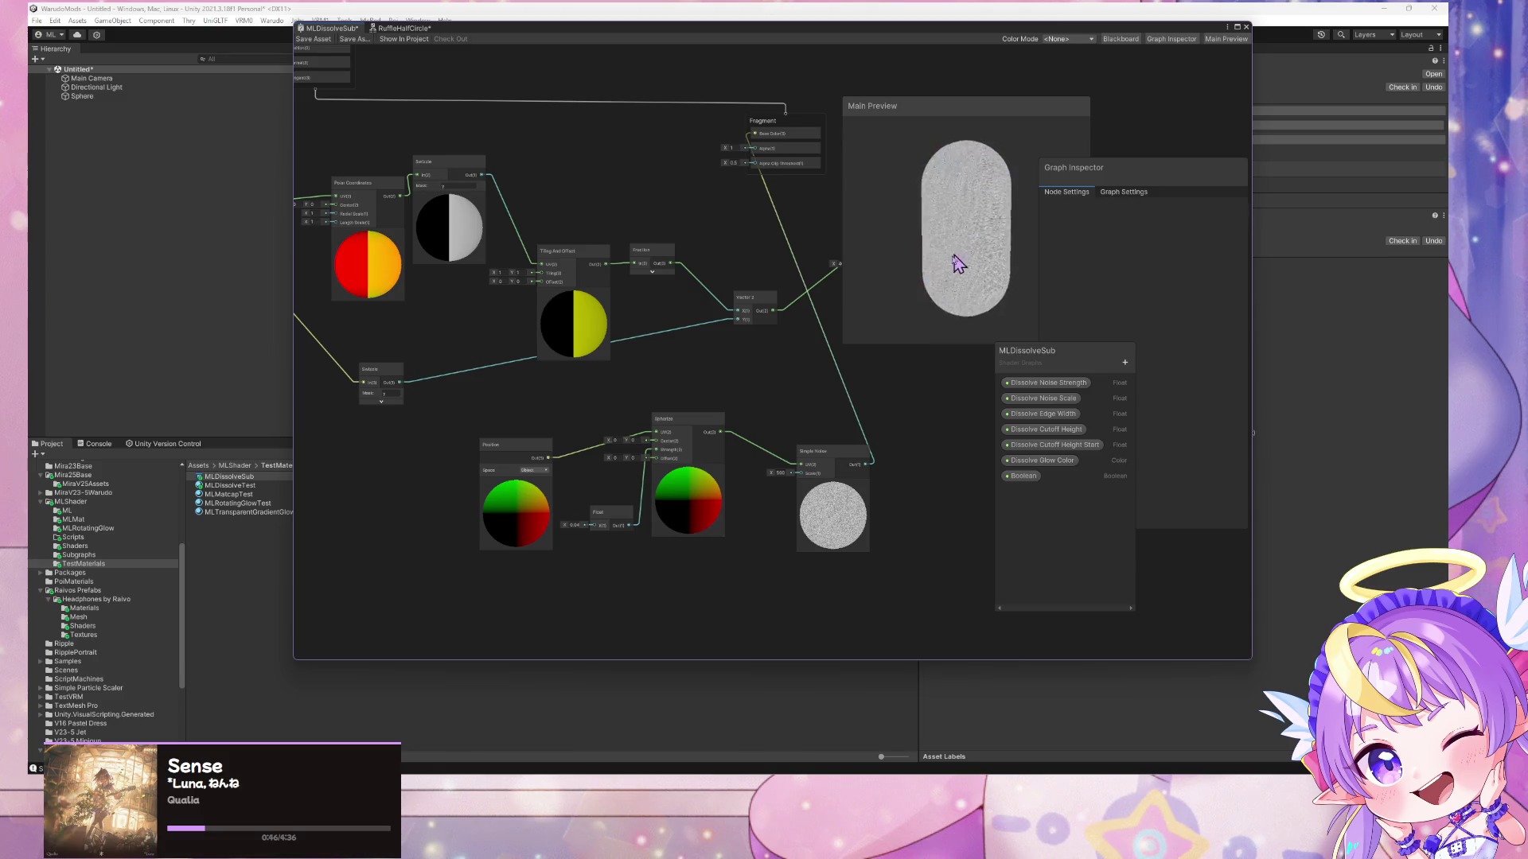
double_click(781, 472)
type("20")
left_click_drag(931, 243, 818, 243)
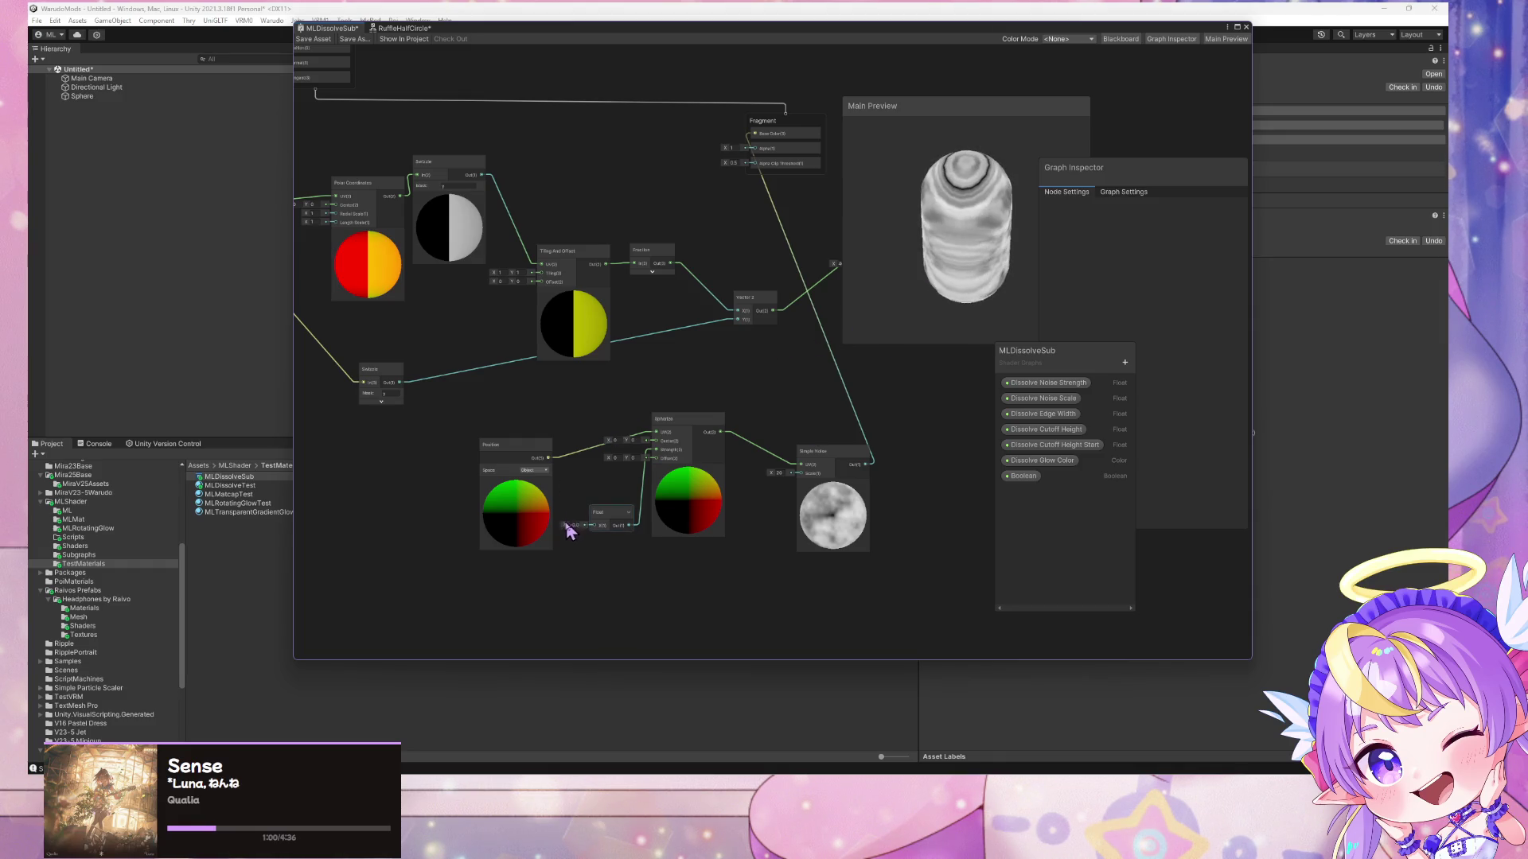
- Set the Float to -0.1, Spherize Center X to 0, and keep Position in Object space
left_click_drag(565, 523, 560, 521)
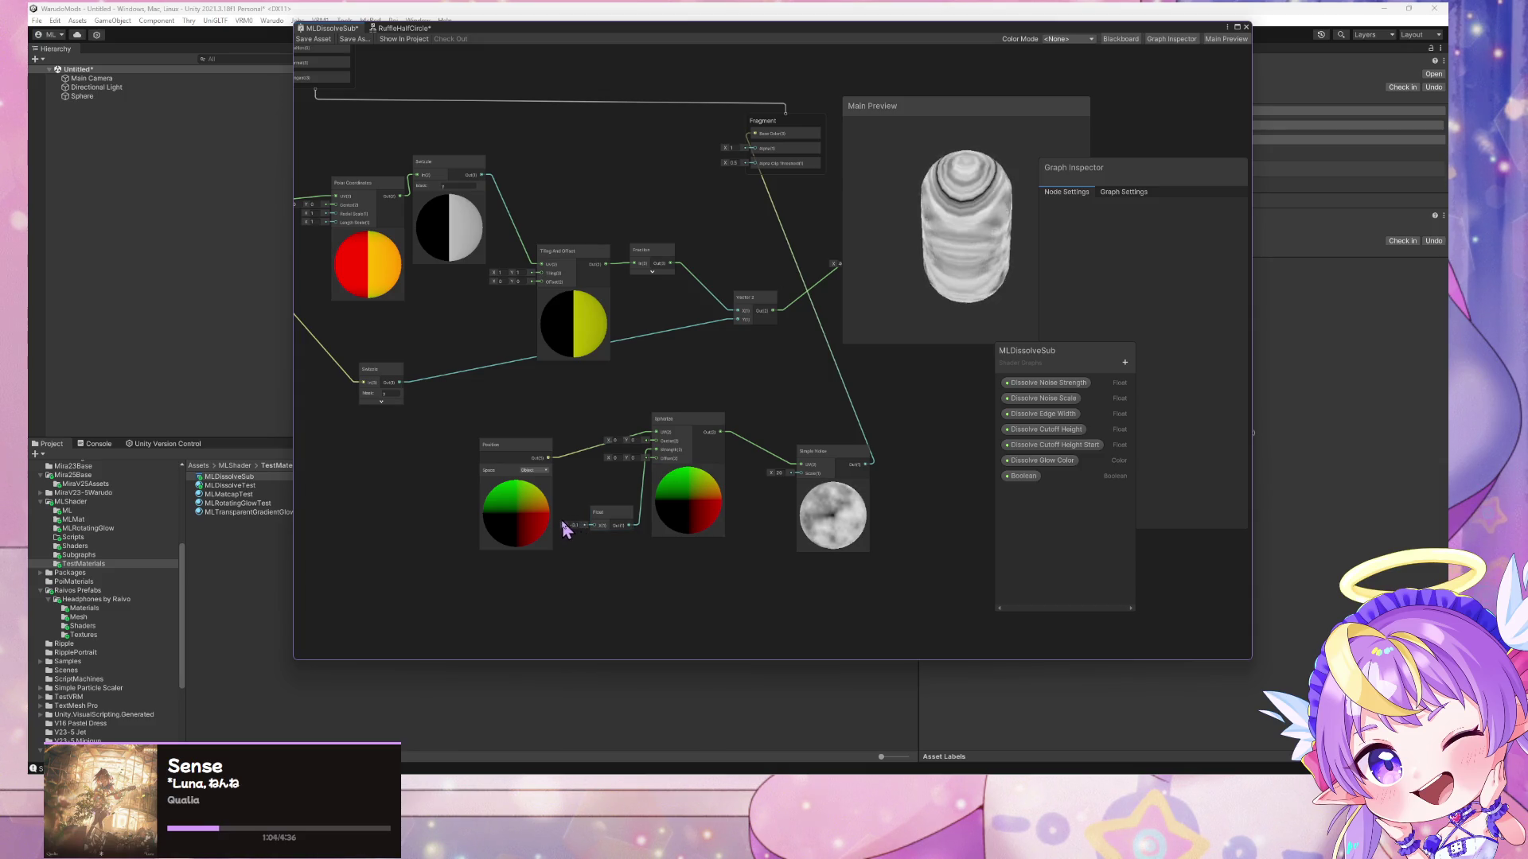
left_click_drag(881, 316, 848, 398)
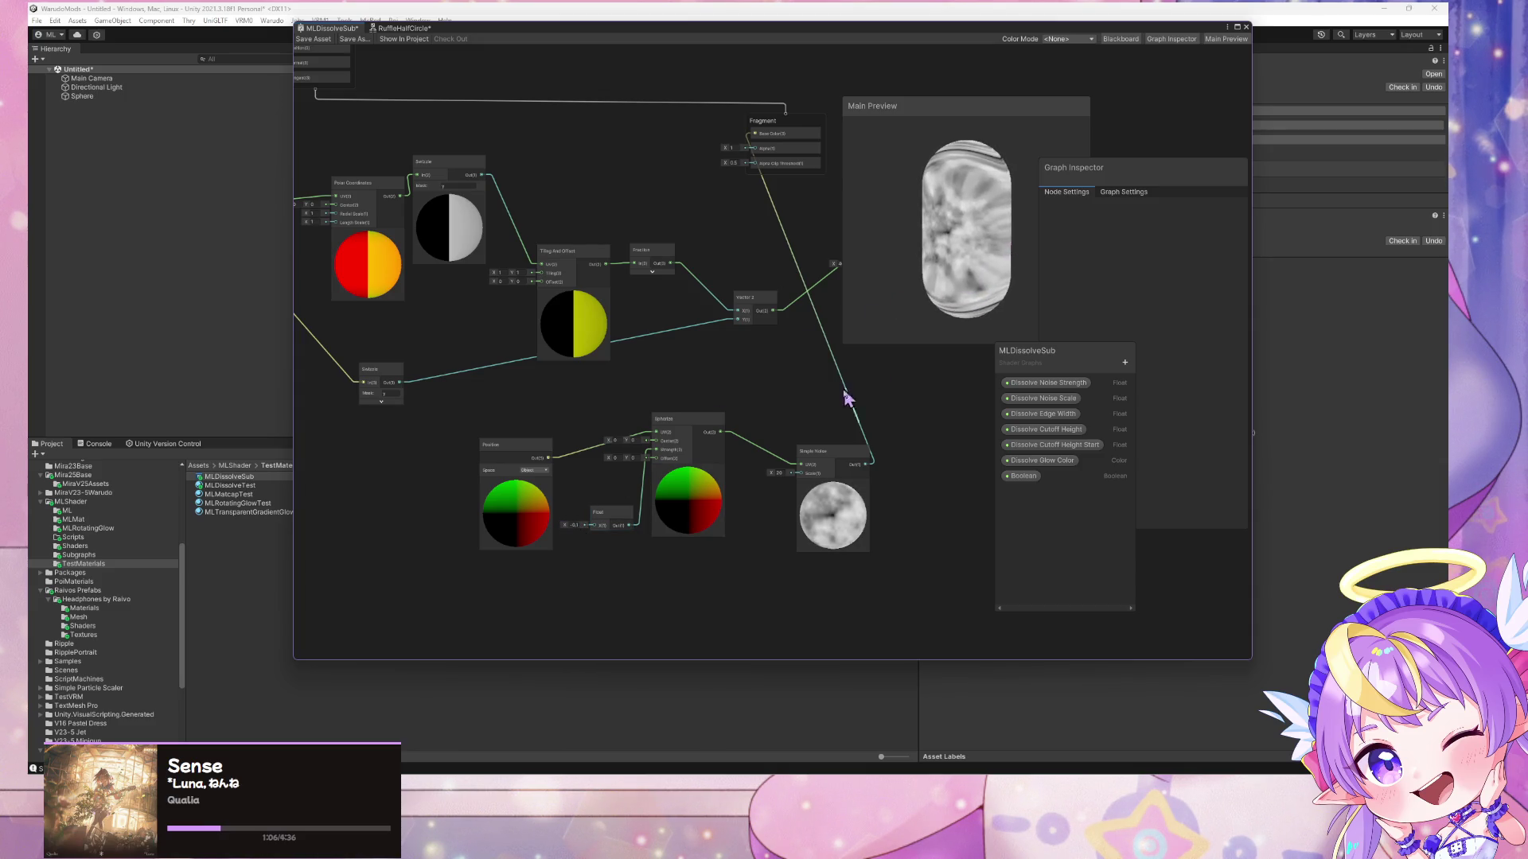
left_click(616, 440)
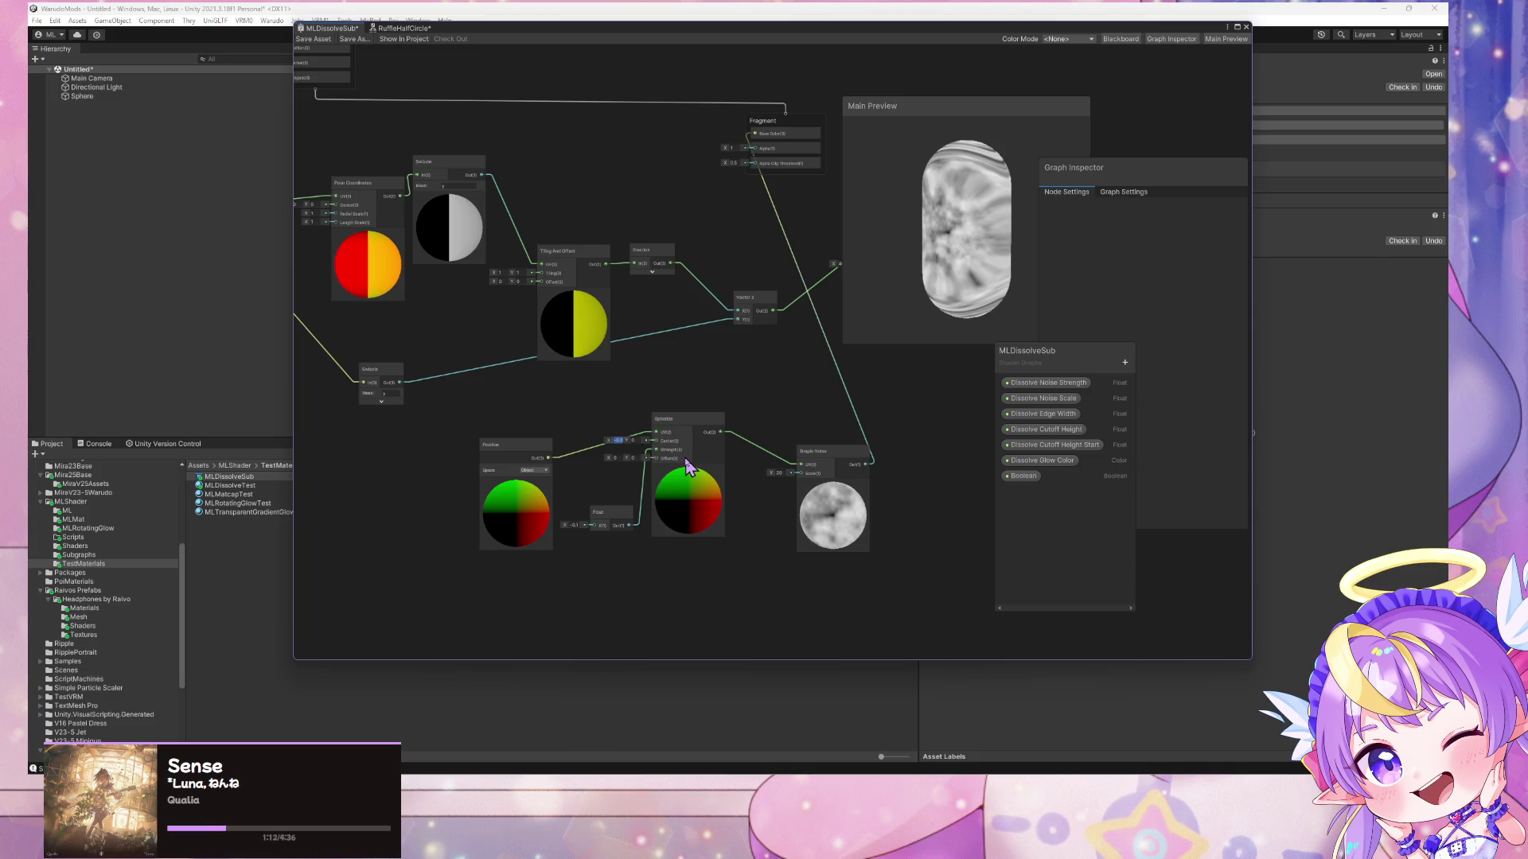
type("0")
left_click_drag(537, 478, 523, 452)
left_click(524, 452)
left_click(525, 447)
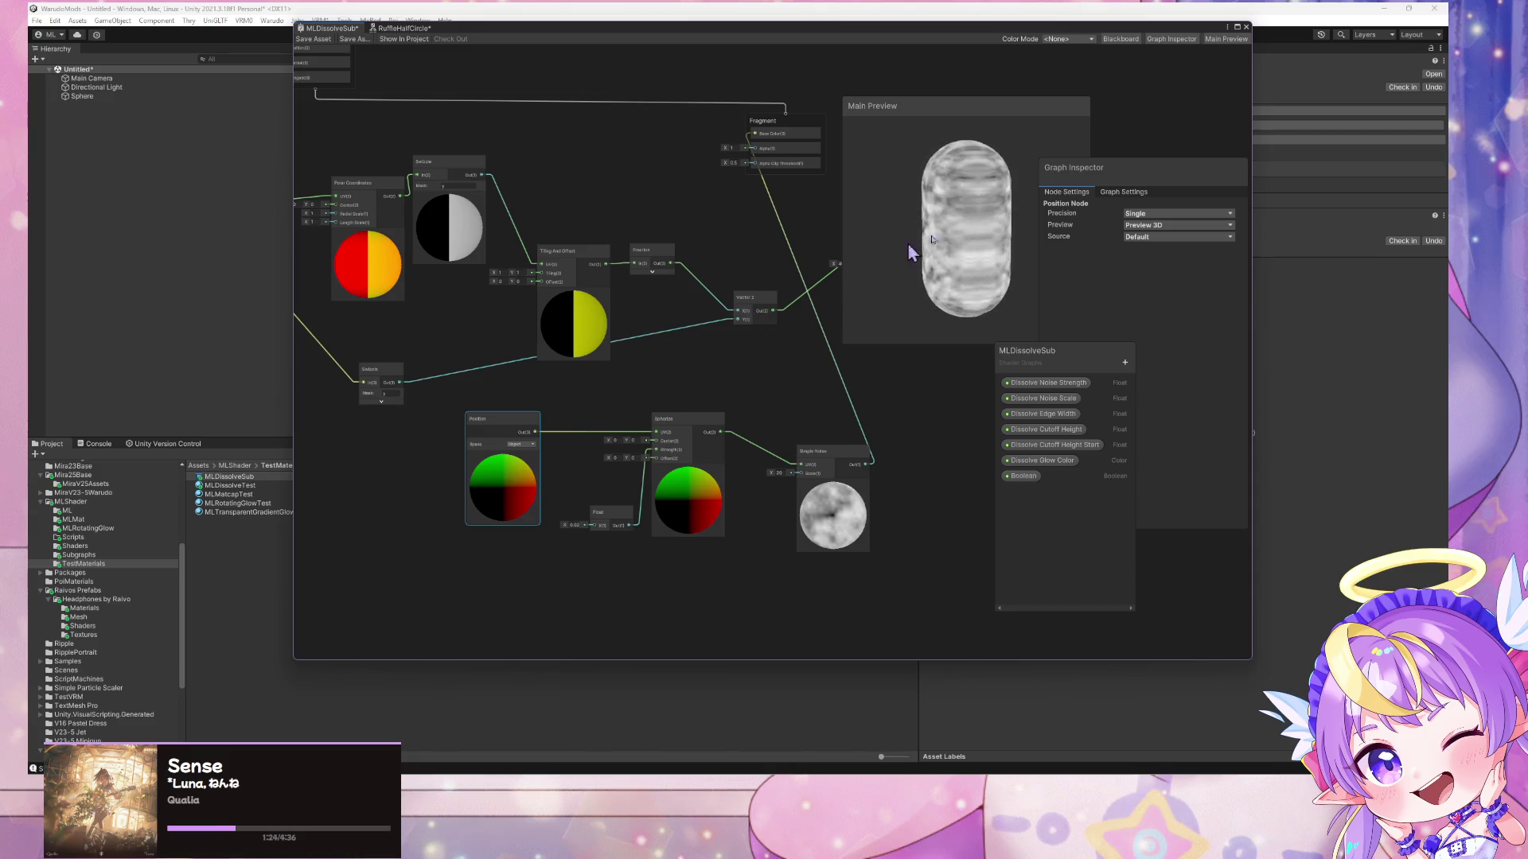
- Switch the main preview mesh to a cube
right_click(998, 217)
left_click(1057, 261)
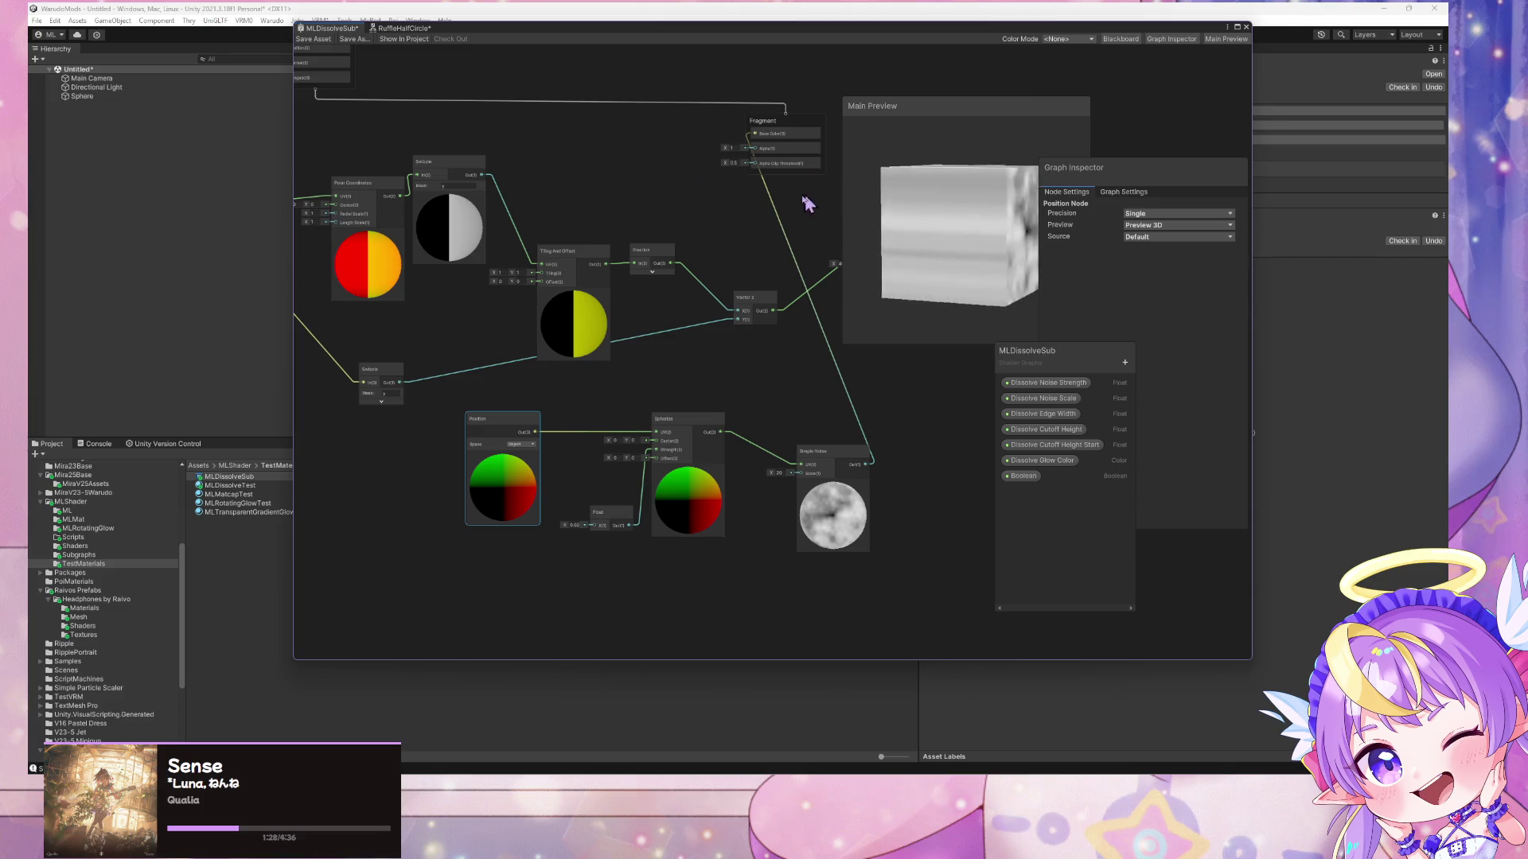
mouse_move(883, 229)
left_mouse_down()
mouse_move(1043, 198)
mouse_move(1096, 140)
mouse_move(971, 262)
mouse_move(871, 293)
left_mouse_up()
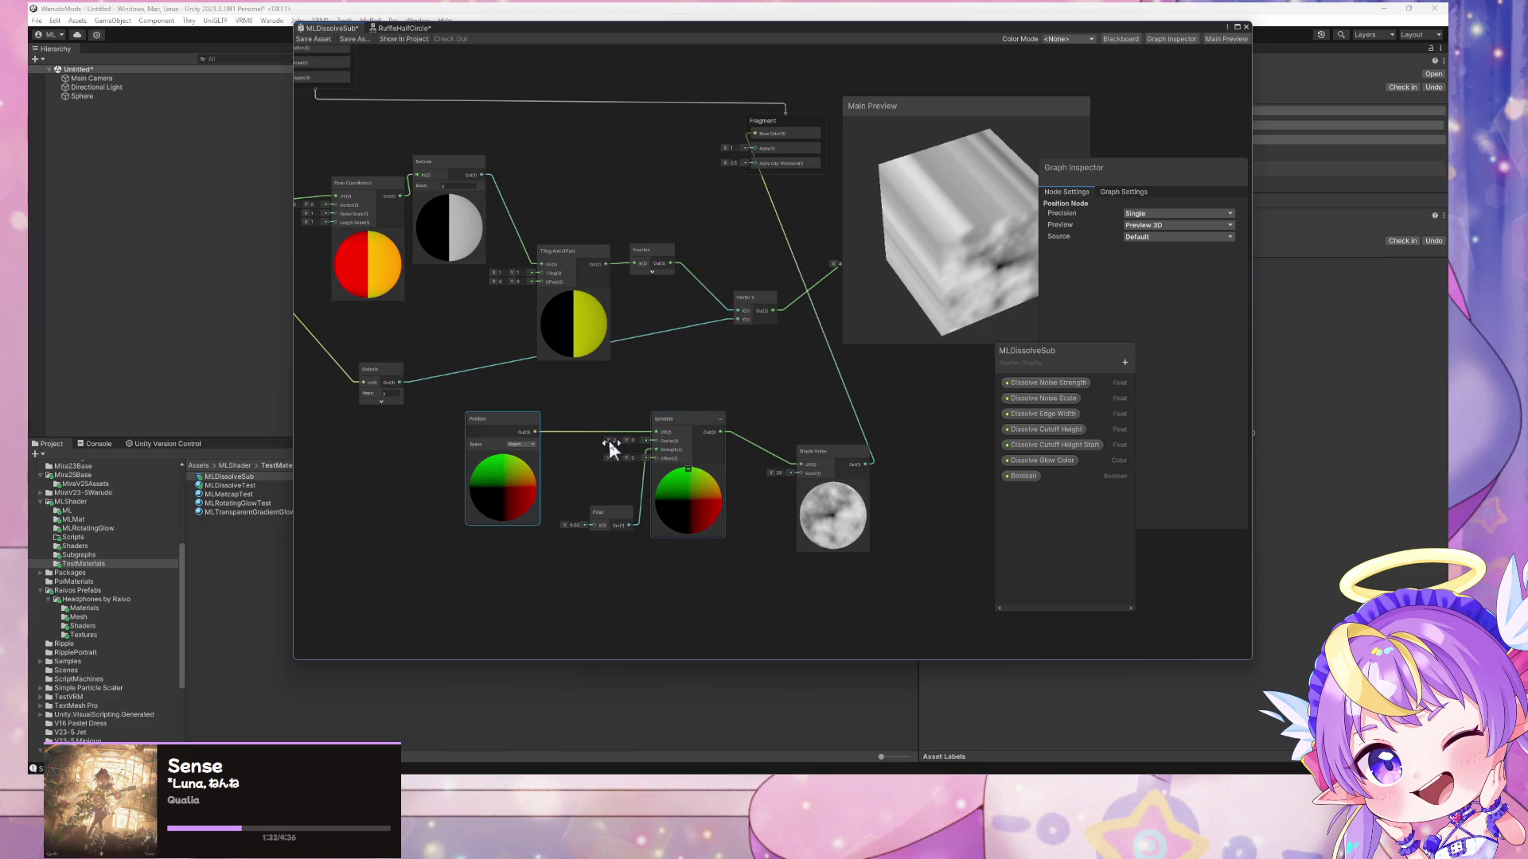
- Reset Spherize Center X to 0 and reposition the Fraction and Tiling And Offset nodes
mouse_move(608, 441)
left_mouse_down()
mouse_move(586, 444)
mouse_move(637, 443)
mouse_move(623, 443)
left_mouse_up()
type("0")
left_click_drag(635, 251, 546, 224)
left_click_drag(647, 267, 671, 253)
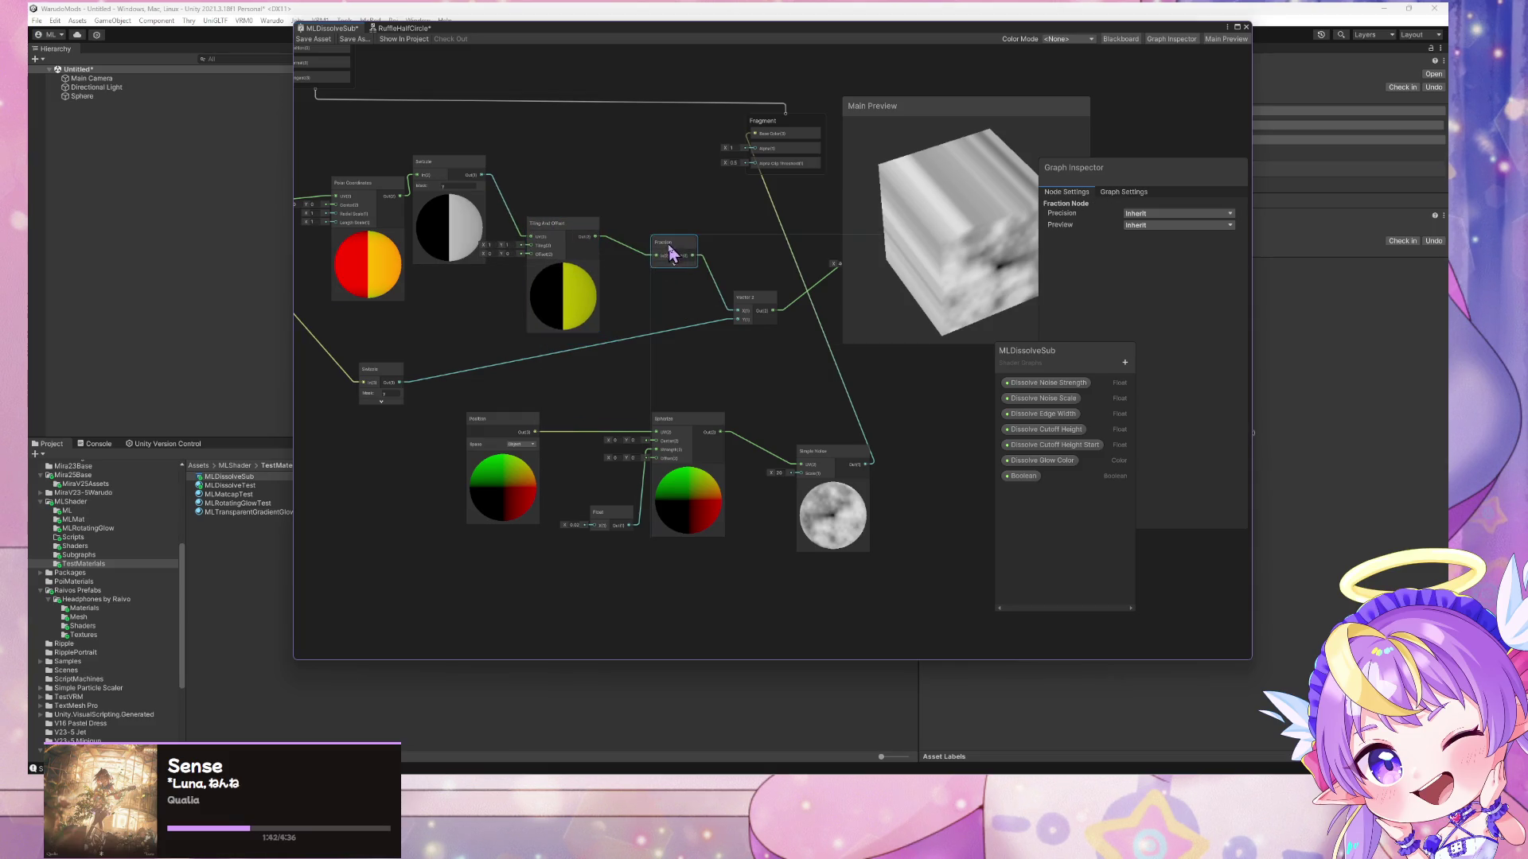
- Delete the Tiling And Offset and Fraction nodes after rearranging Swizzle and Vector 2
left_click_drag(637, 342, 715, 371)
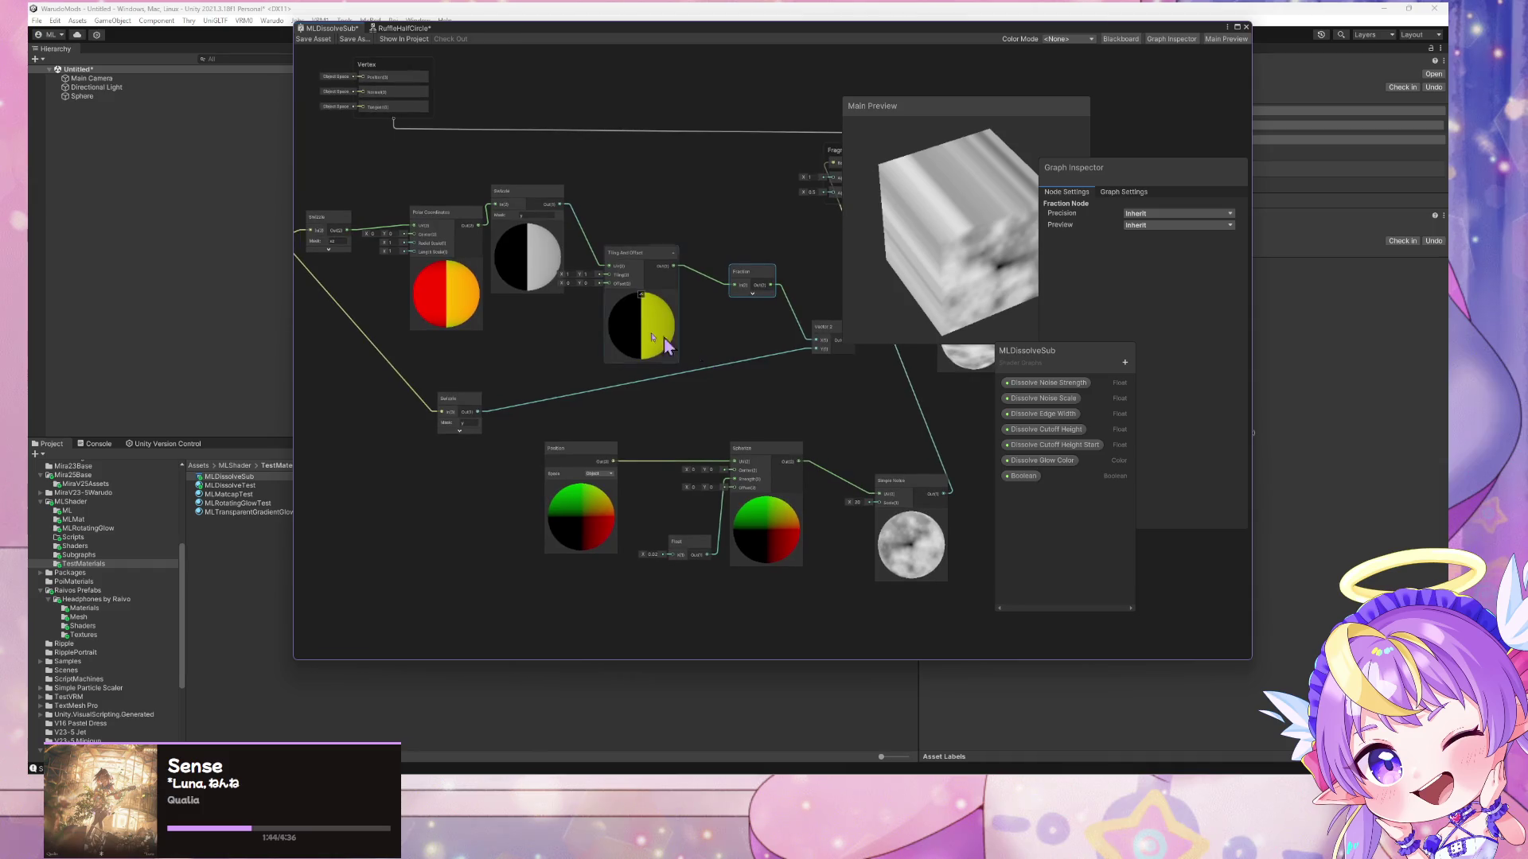
left_click_drag(468, 408, 627, 391)
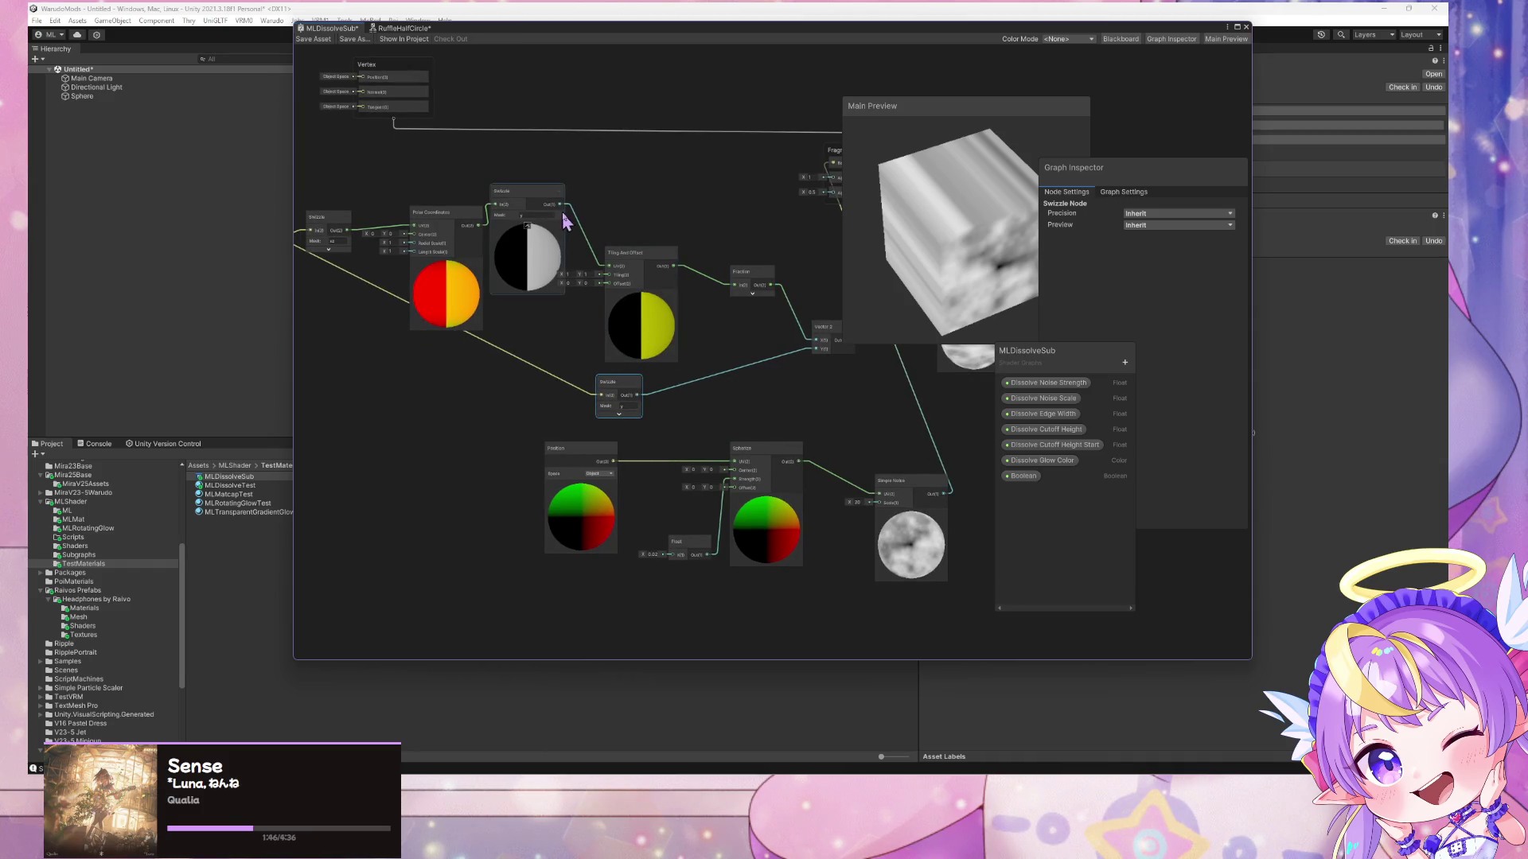
left_click_drag(820, 328, 740, 342)
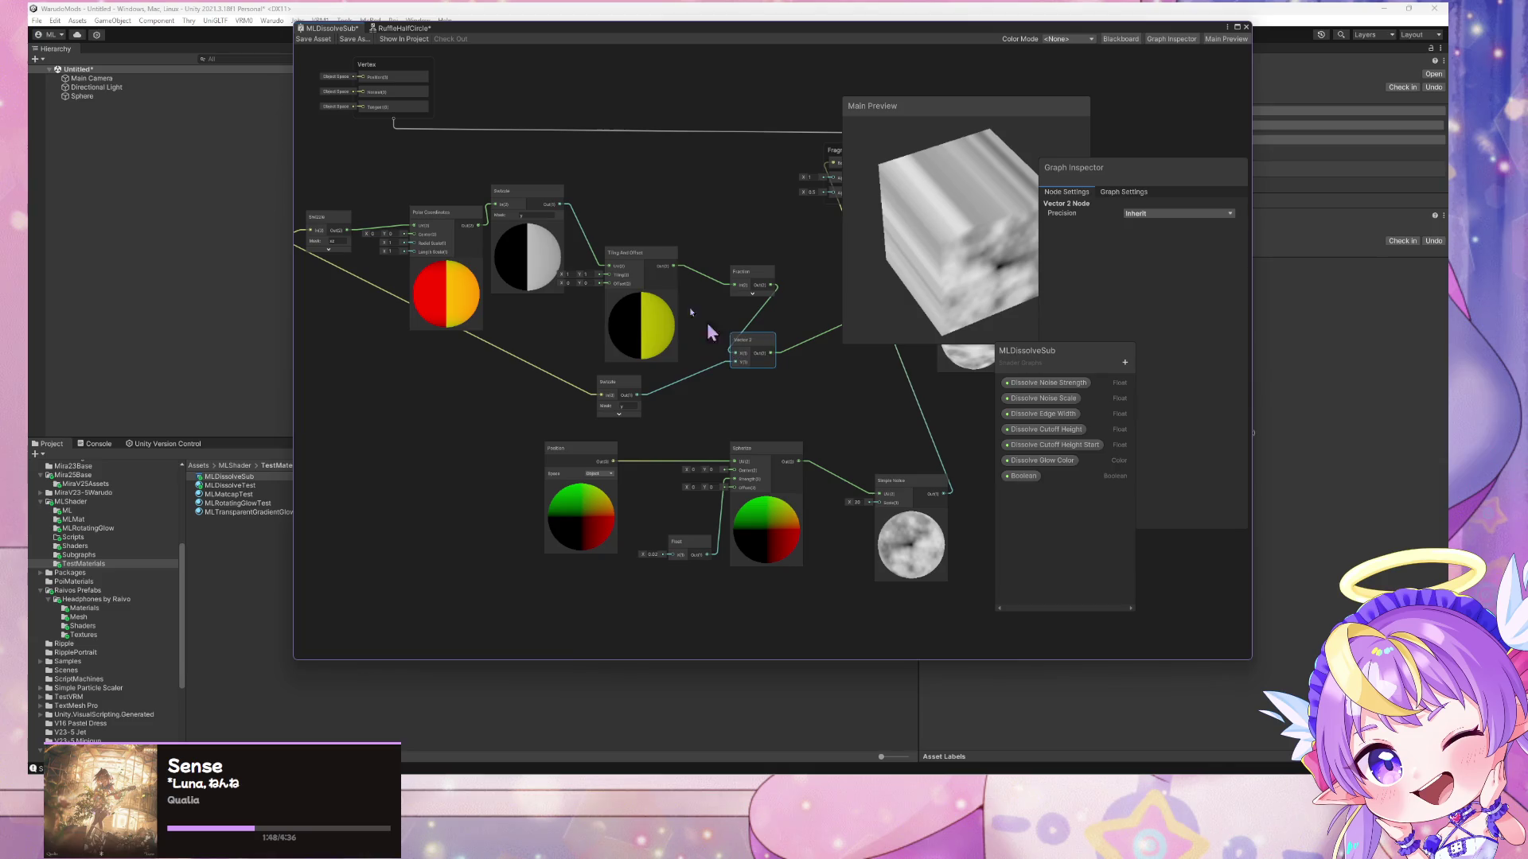
left_click(641, 253)
key("Delete")
left_click_drag(714, 273, 750, 307)
key("Delete")
- Wire the upper Swizzle into Vector 2 X and Vector 2 into the Spherize UV
mouse_move(560, 205)
left_mouse_down()
mouse_move(734, 358)
mouse_move(809, 358)
left_mouse_up()
mouse_move(563, 204)
left_mouse_down()
mouse_move(684, 342)
mouse_move(733, 352)
mouse_move(746, 464)
left_mouse_up()
mouse_move(995, 231)
left_mouse_down()
mouse_move(992, 154)
mouse_move(928, 273)
mouse_move(813, 172)
mouse_move(1082, 163)
mouse_move(979, 231)
mouse_move(1066, 226)
mouse_move(989, 274)
left_mouse_up()
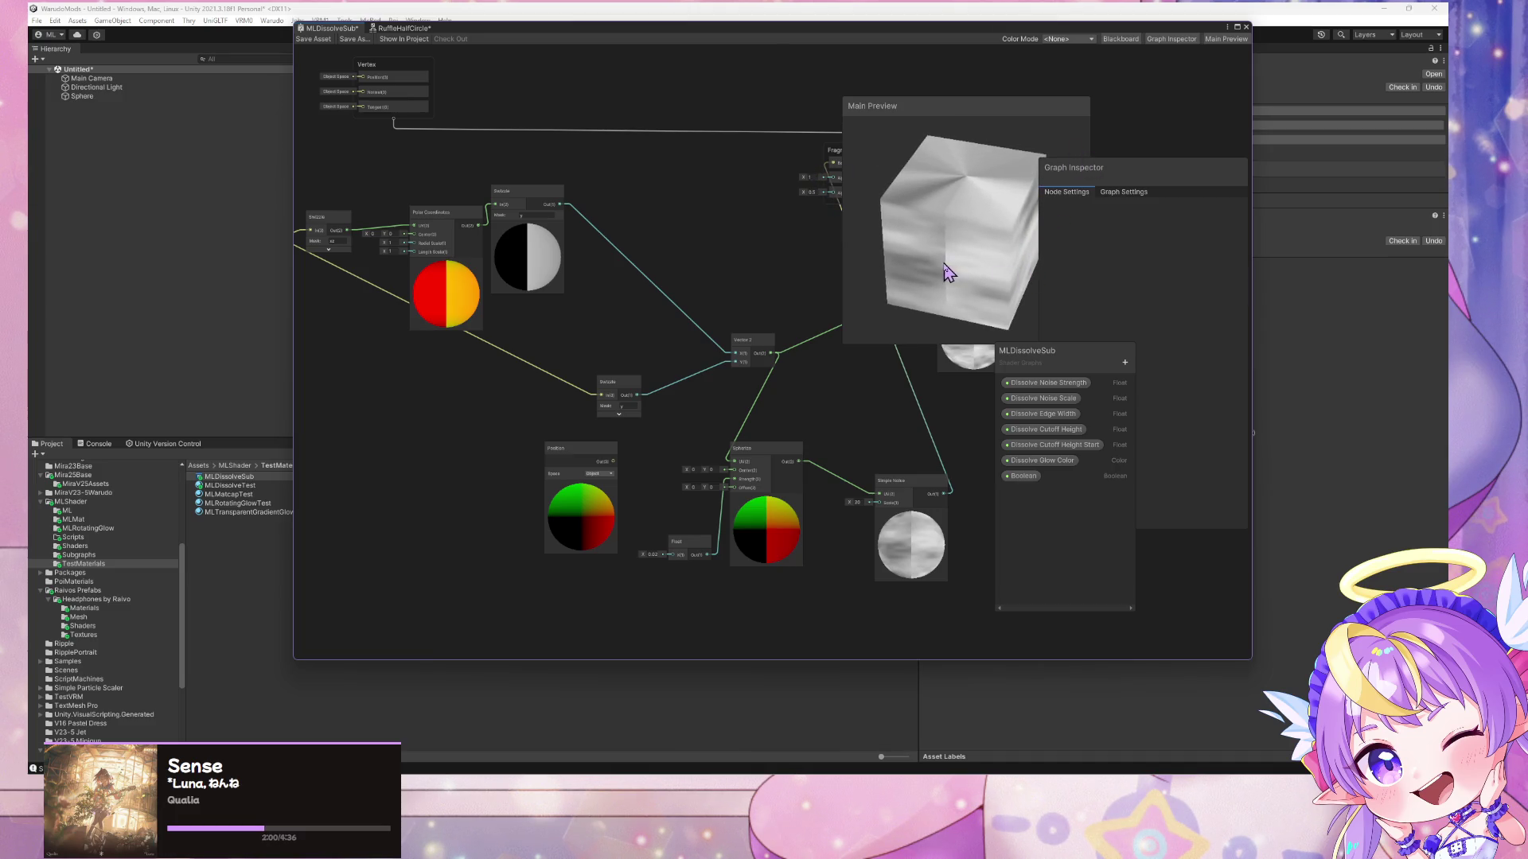
left_click_drag(800, 302, 623, 314)
left_click(790, 288)
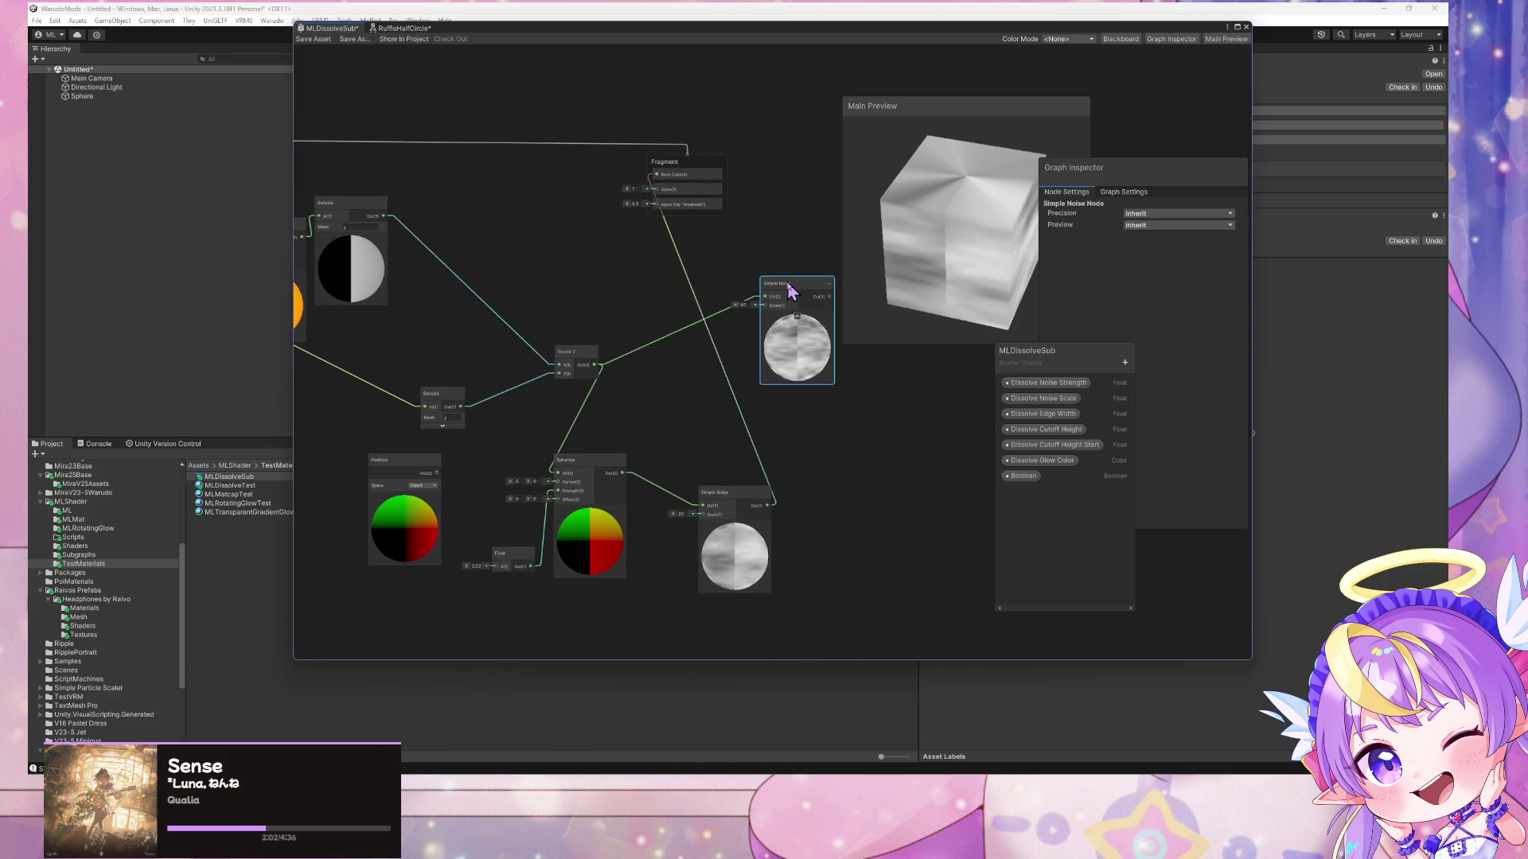
- Delete the extra Simple Noise, wire Position directly into Spherize UV, and zero the Float
key("Delete")
right_click(966, 256)
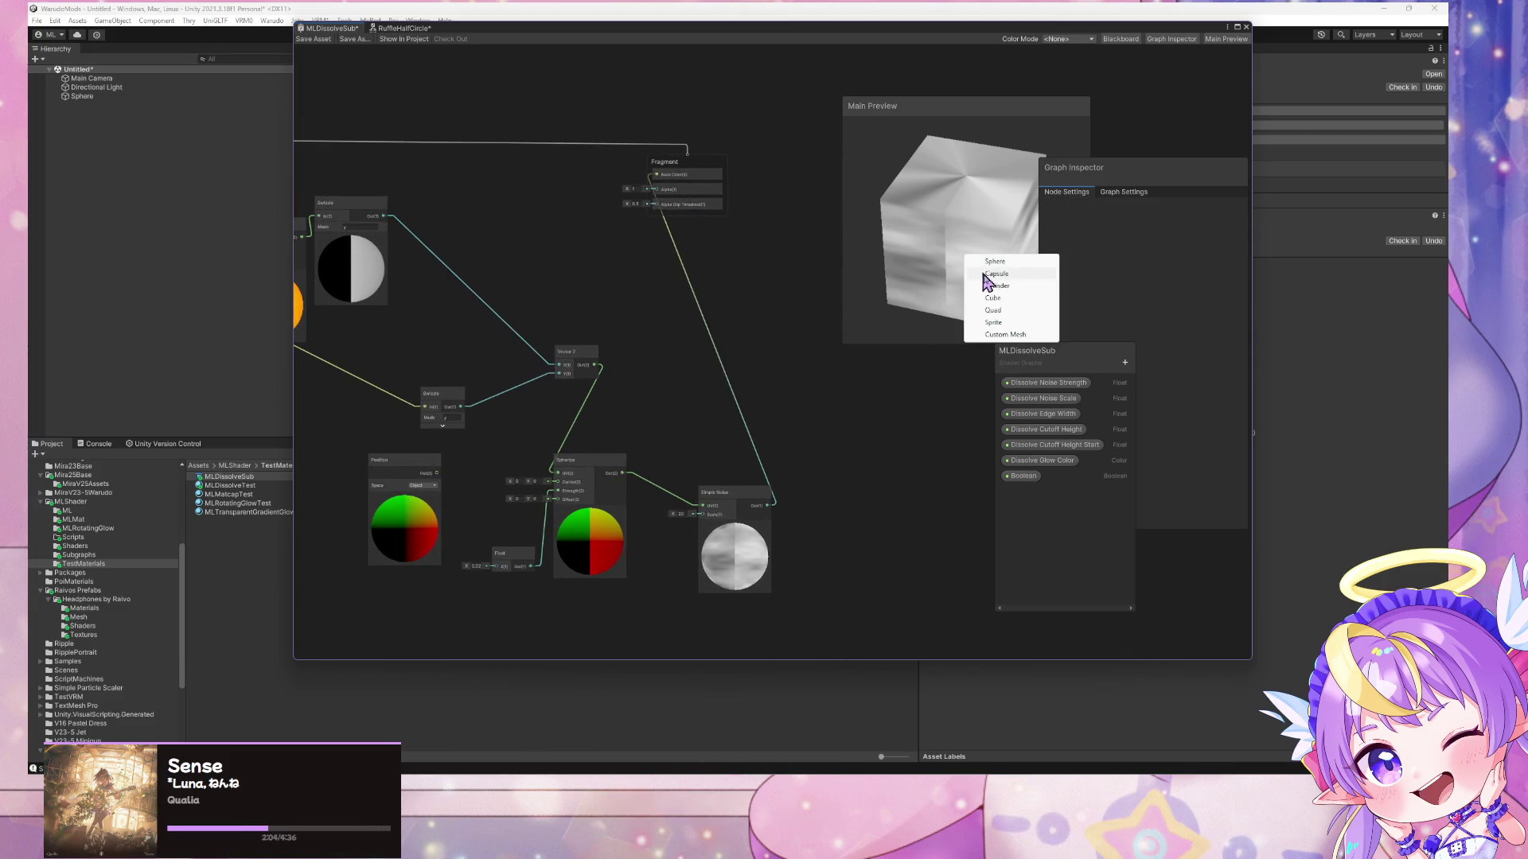
left_click(997, 274)
mouse_move(993, 228)
left_mouse_down()
mouse_move(959, 331)
mouse_move(987, 263)
mouse_move(1036, 232)
mouse_move(975, 255)
mouse_move(1023, 212)
mouse_move(924, 238)
mouse_move(863, 299)
mouse_move(686, 307)
left_mouse_up()
left_click_drag(436, 473, 558, 474)
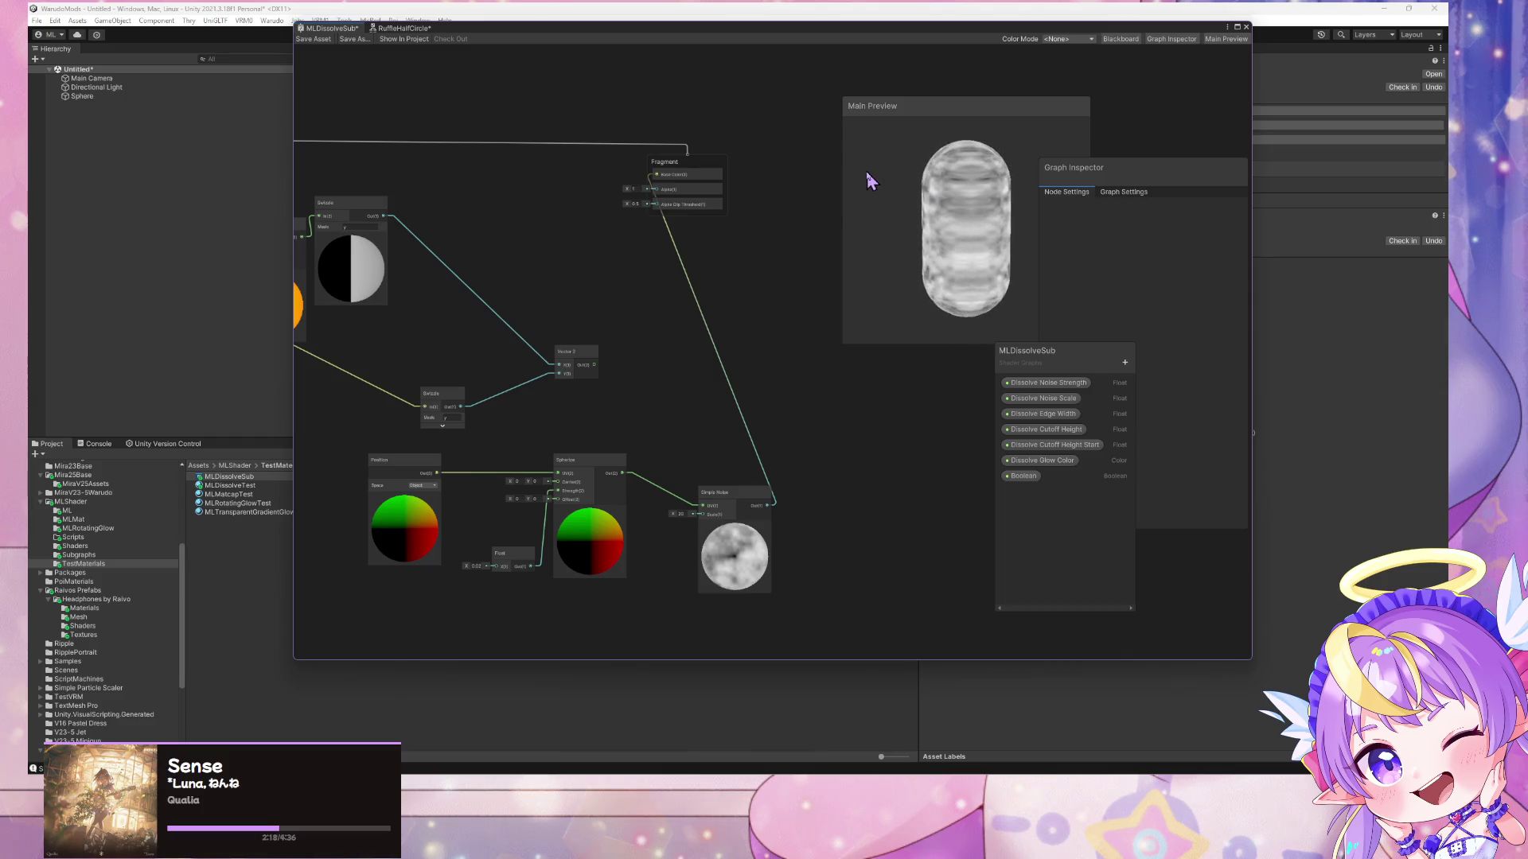
scroll(648, 215, "down", 5)
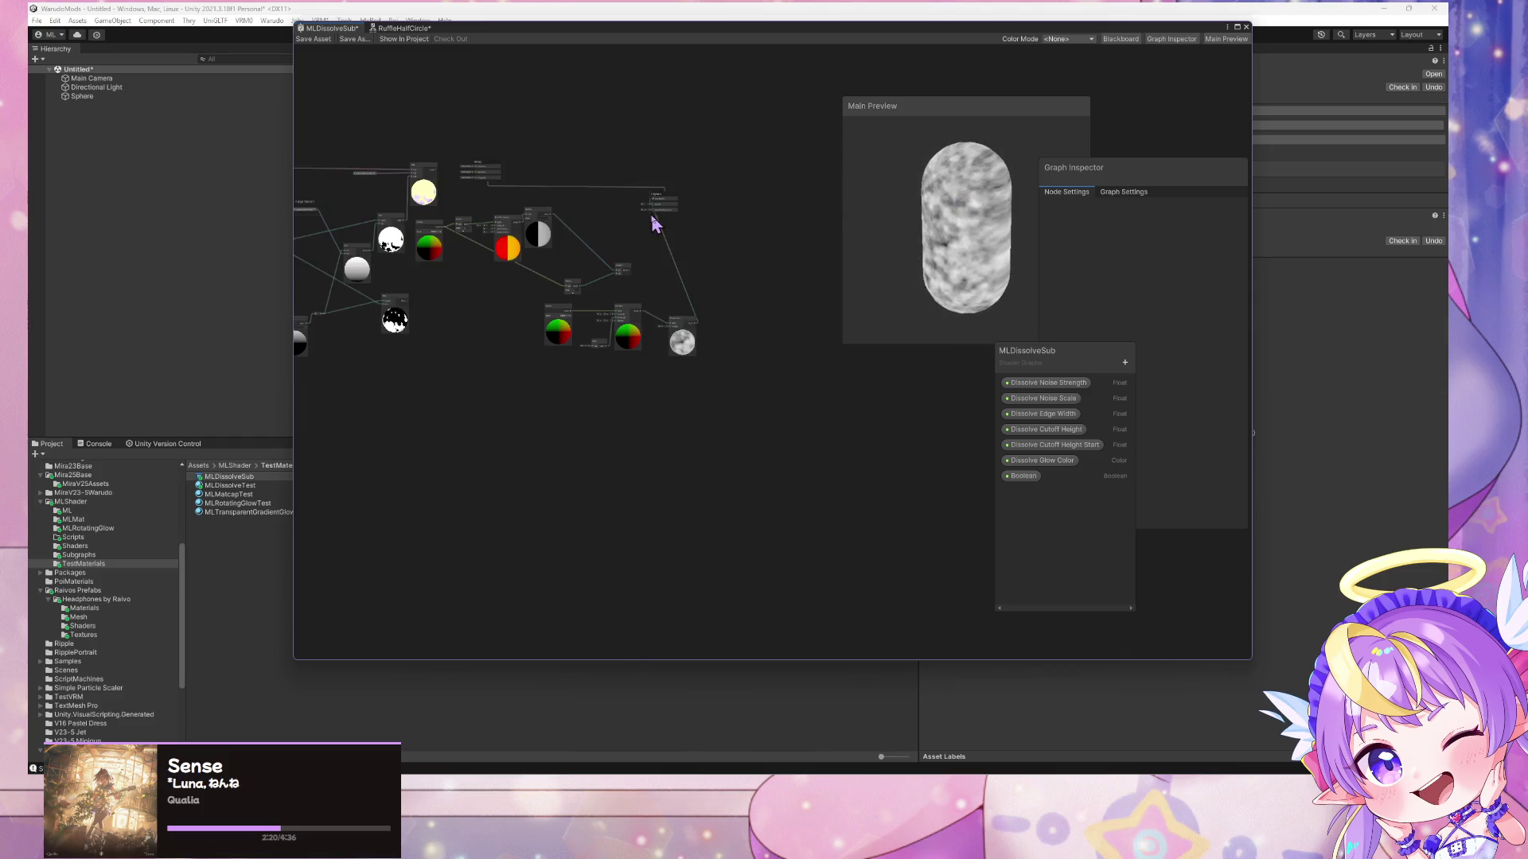
scroll(629, 223, "up", 5)
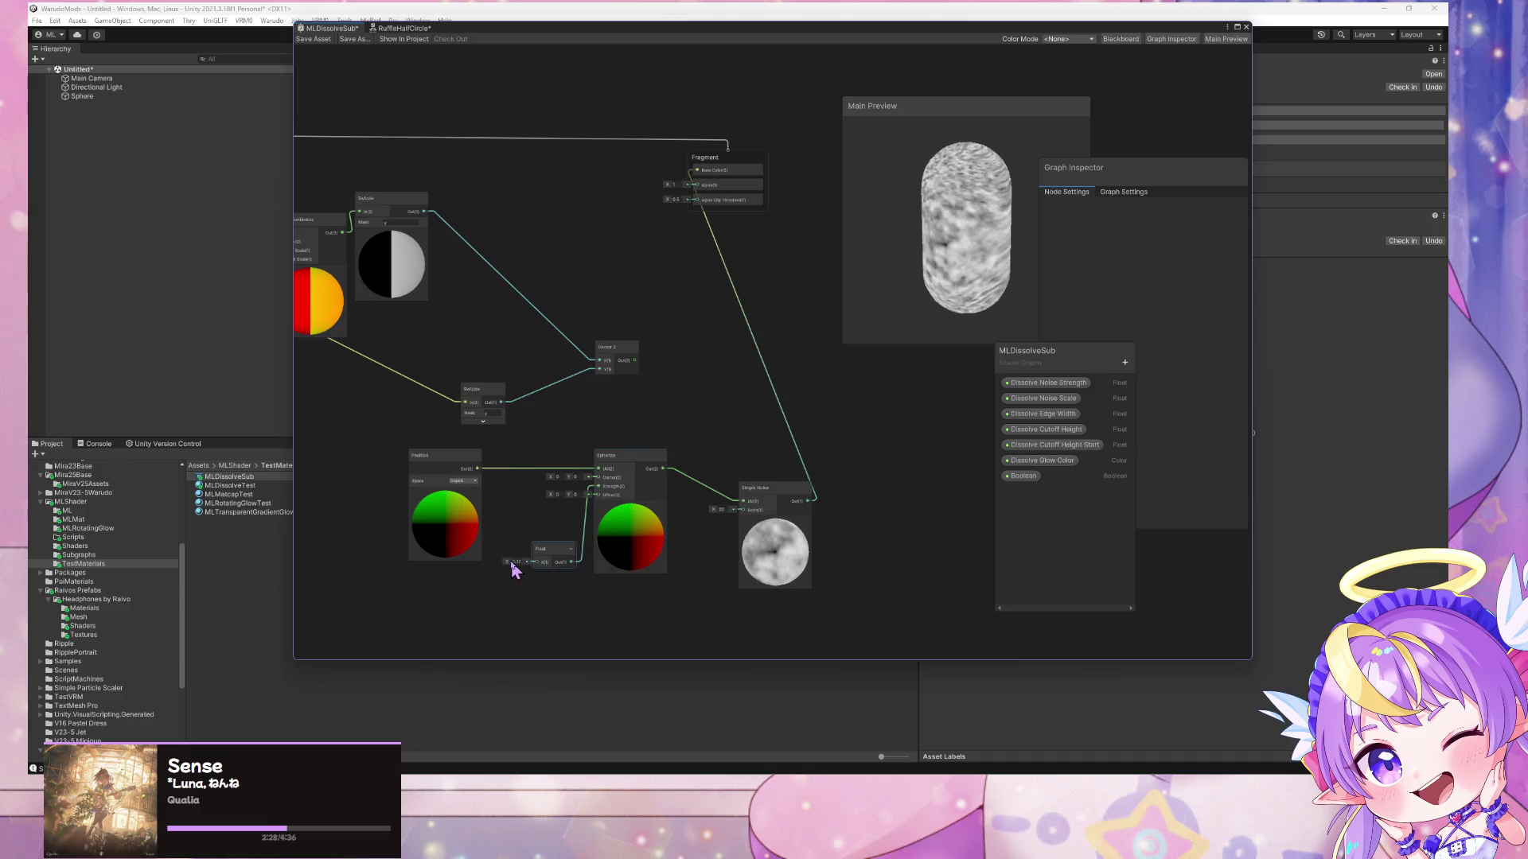
left_click_drag(509, 567, 904, 356)
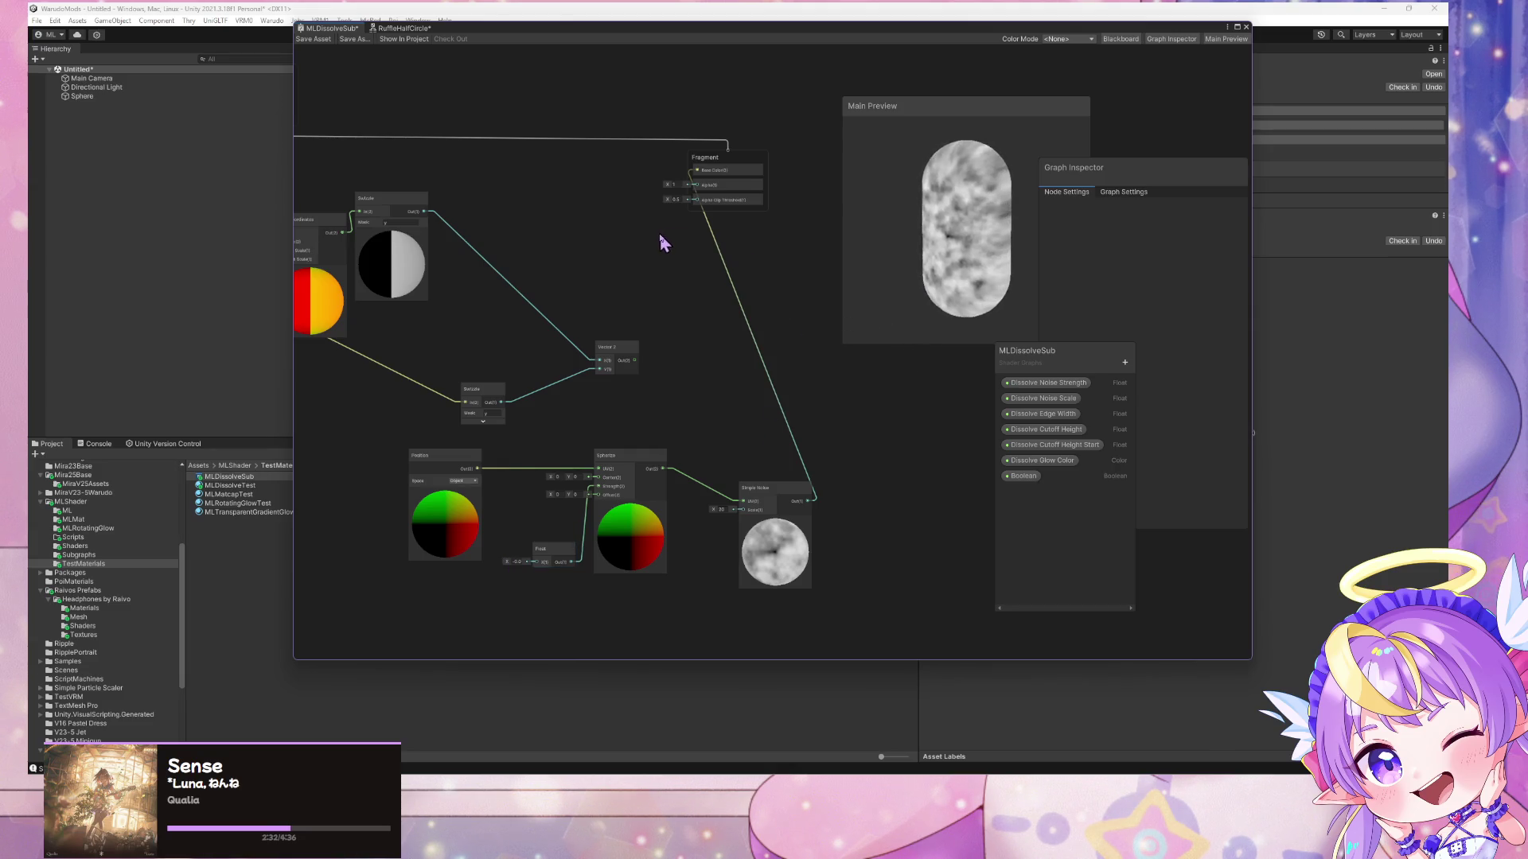
- Try cube and quad preview meshes, settling on a sphere to check noise seams
right_click(919, 220)
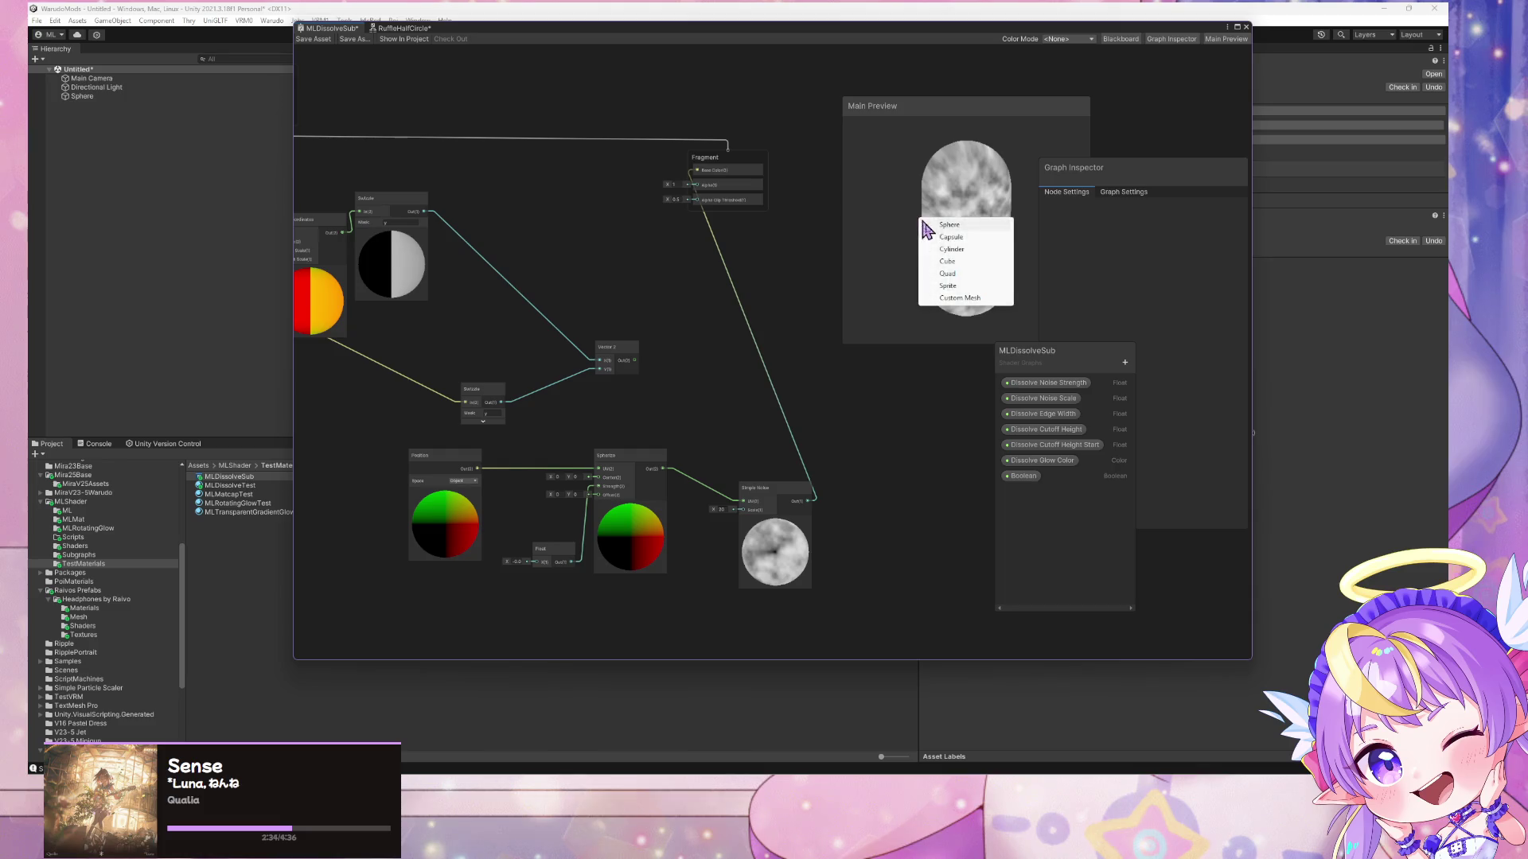
left_click(961, 227)
right_click(961, 227)
left_click(941, 275)
mouse_move(926, 305)
left_mouse_down()
mouse_move(787, 235)
mouse_move(795, 249)
mouse_move(958, 198)
mouse_move(786, 217)
mouse_move(974, 188)
left_mouse_up()
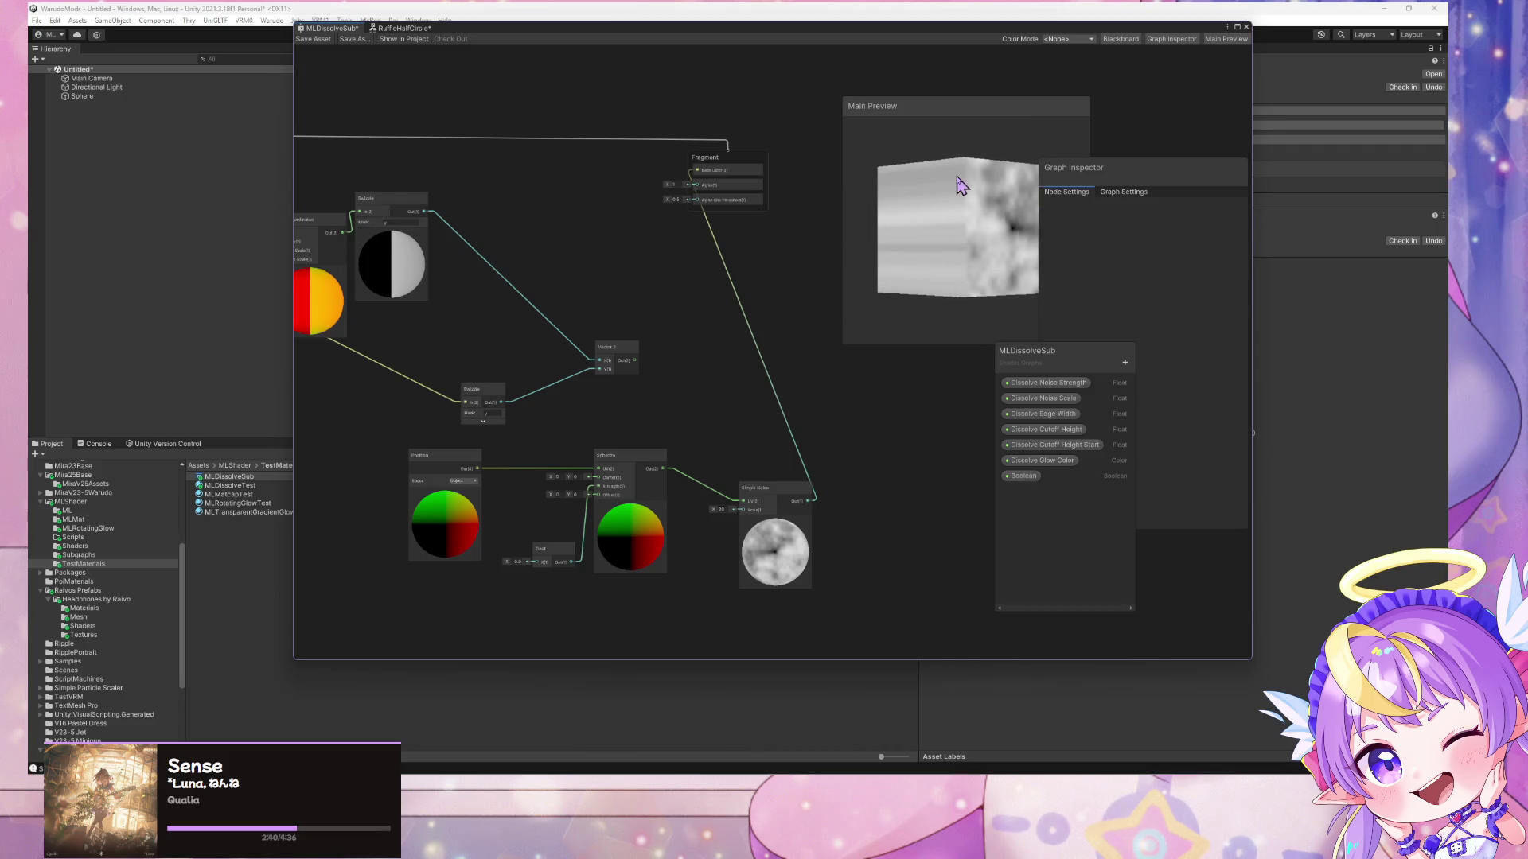
right_click(958, 176)
left_click(993, 234)
mouse_move(969, 246)
left_mouse_down()
mouse_move(948, 334)
mouse_move(969, 179)
mouse_move(945, 307)
mouse_move(1005, 230)
mouse_move(982, 230)
left_mouse_up()
right_click(969, 178)
left_click(999, 181)
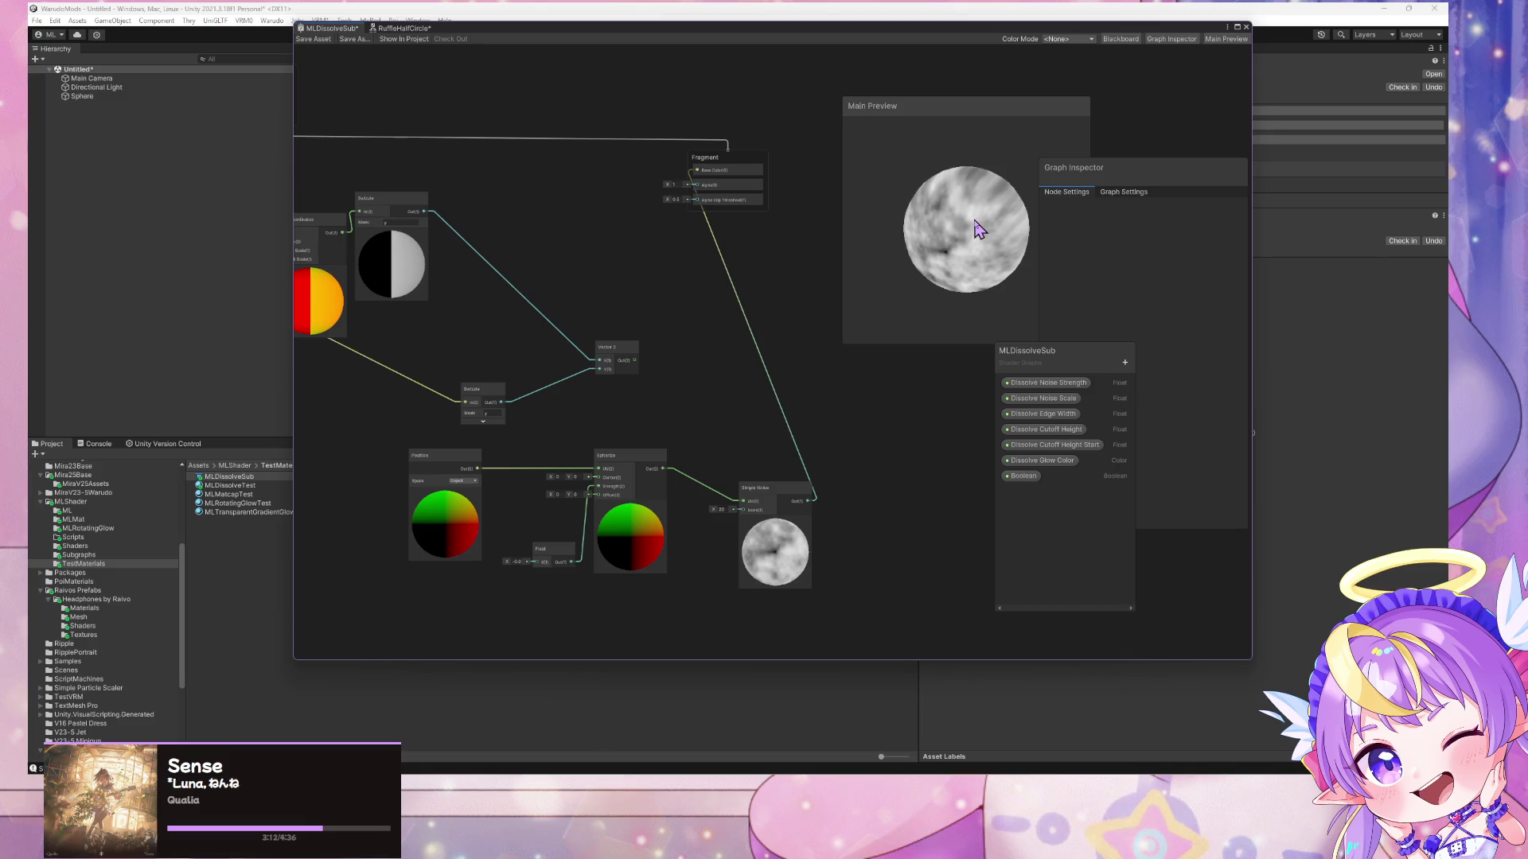
mouse_move(977, 205)
left_mouse_down()
mouse_move(894, 227)
mouse_move(914, 222)
mouse_move(919, 194)
left_mouse_up()
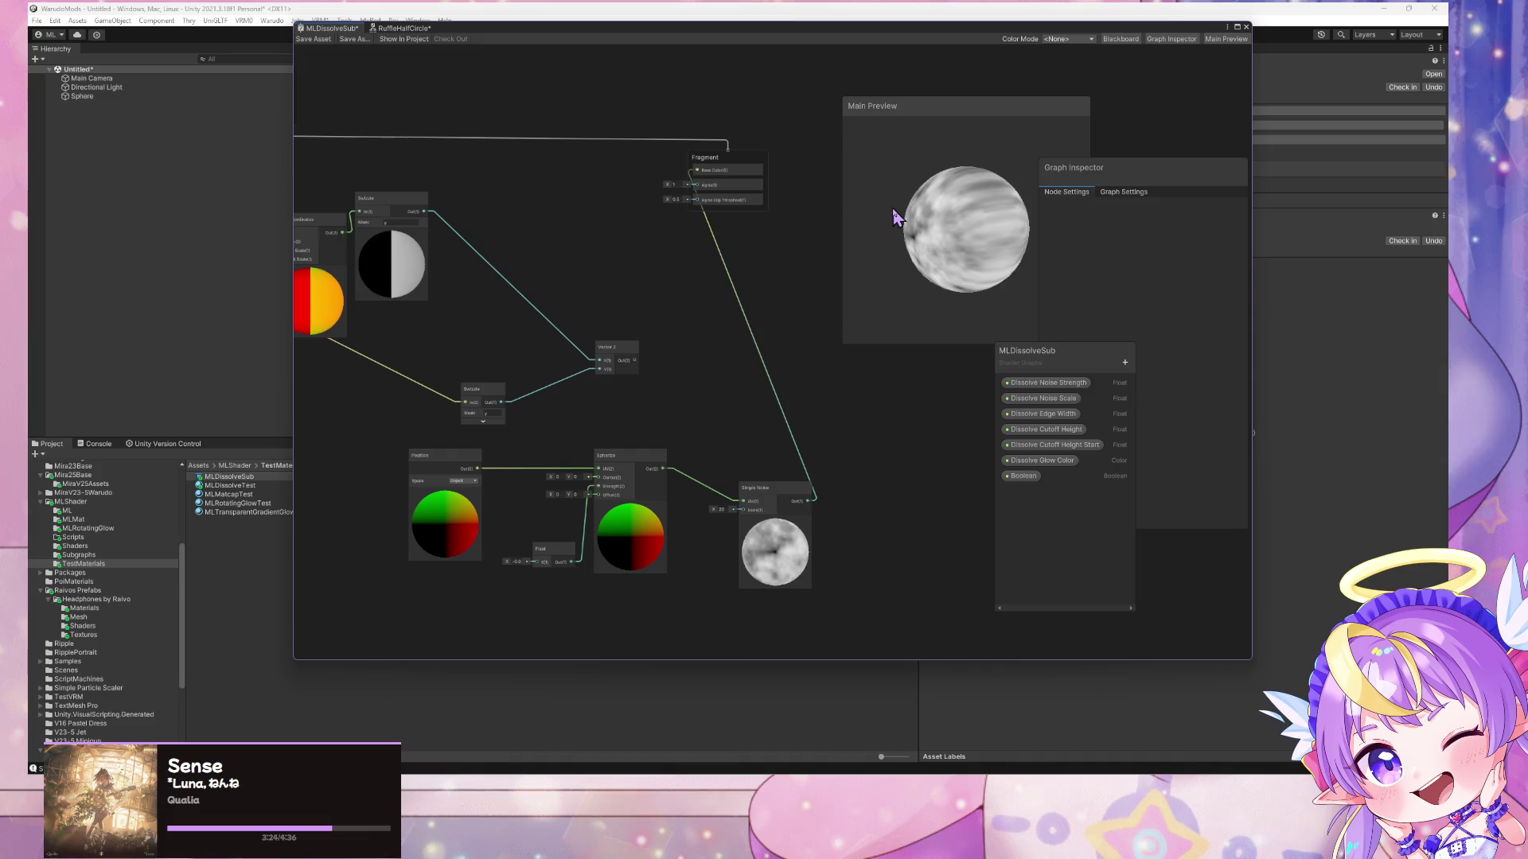
left_click_drag(551, 293, 751, 297)
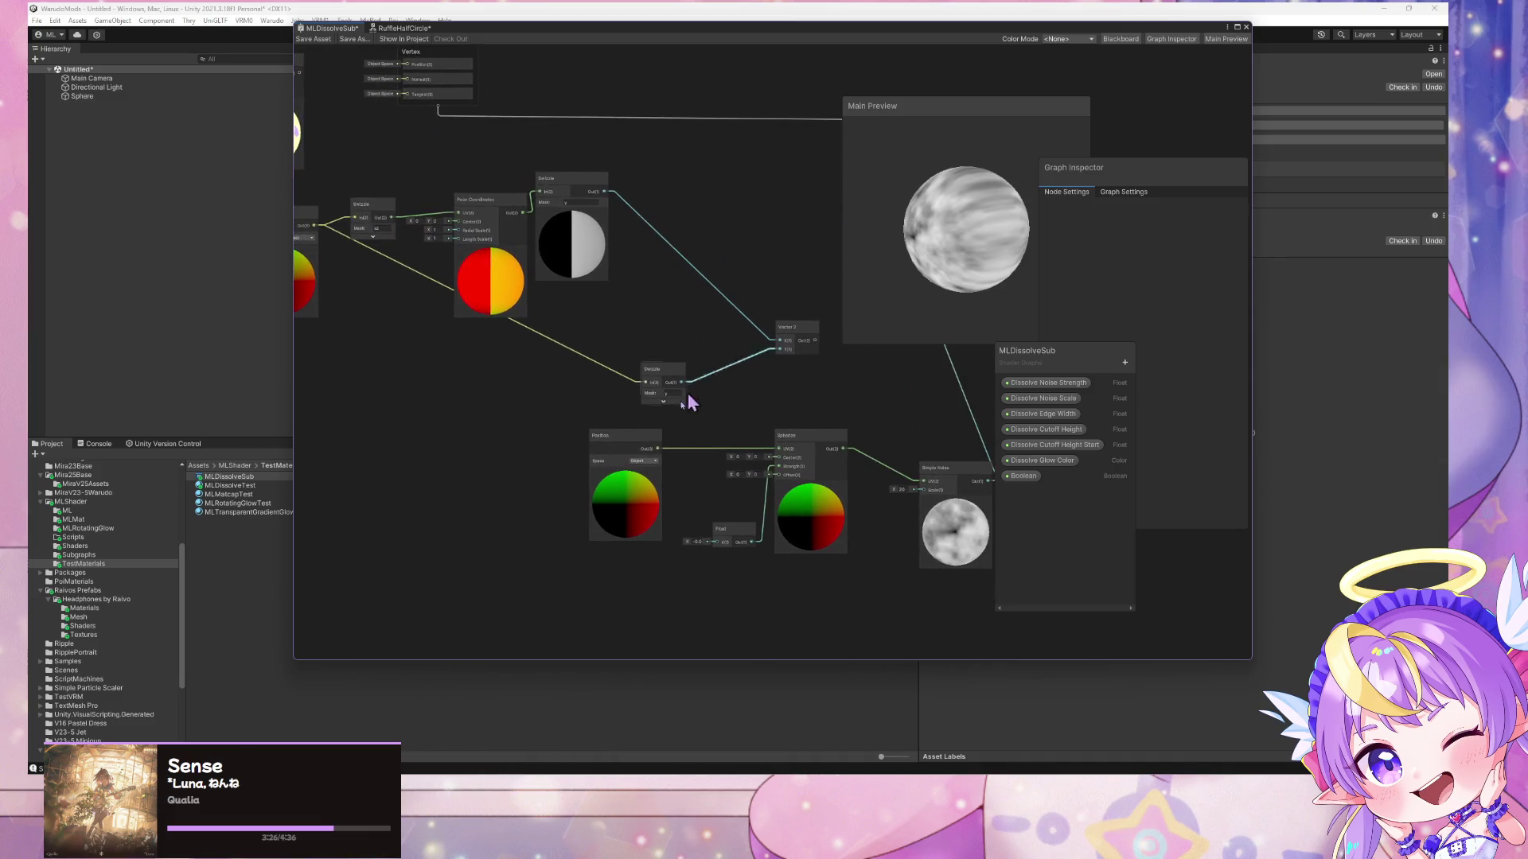
- Add a Swizzle node fed by Position and place it beside Position
key("space")
type("swizzle")
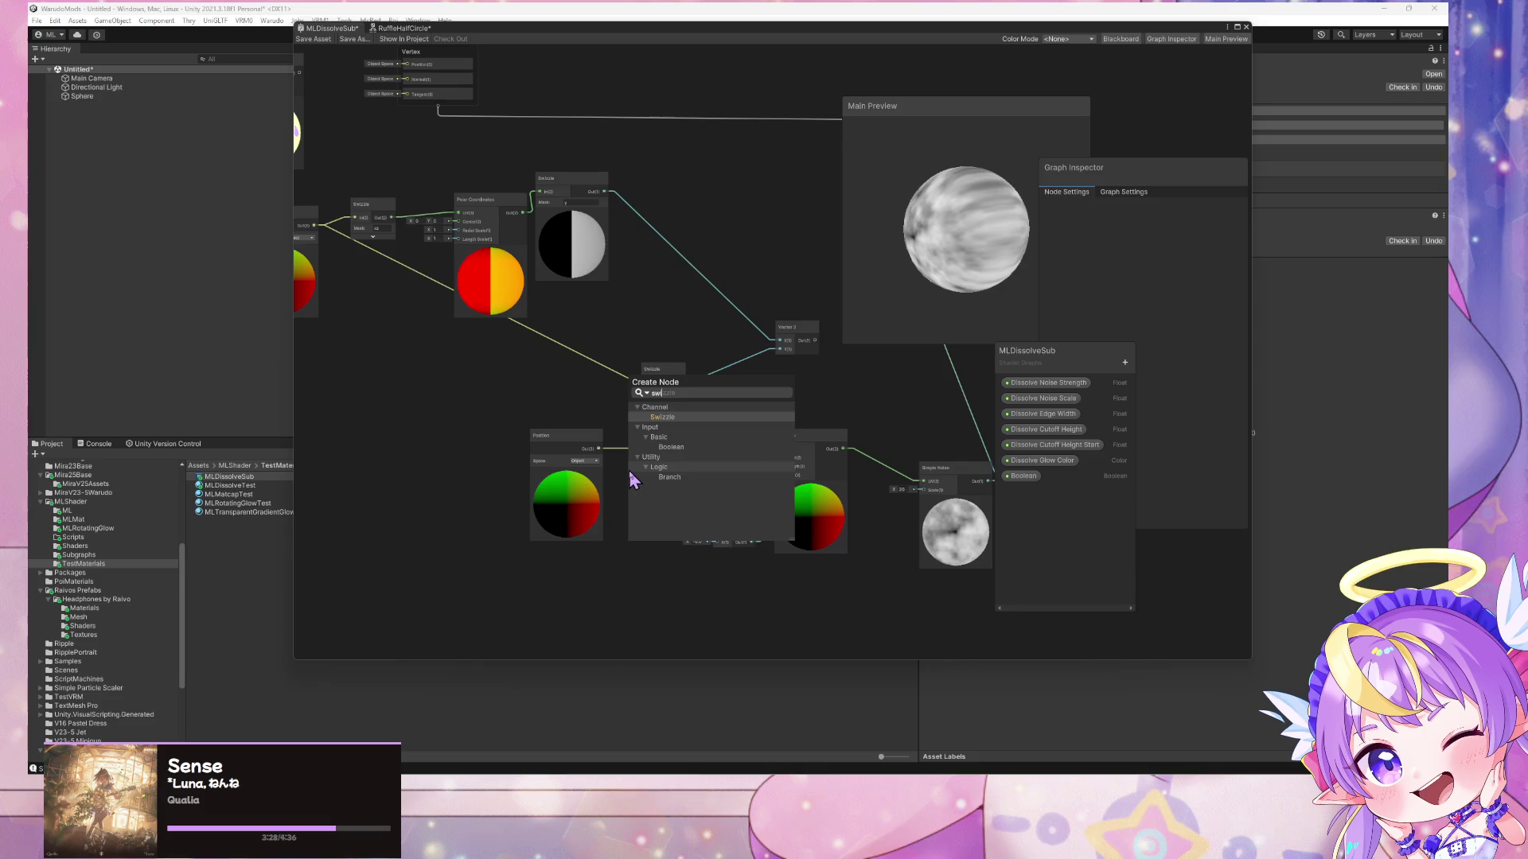
key("Return")
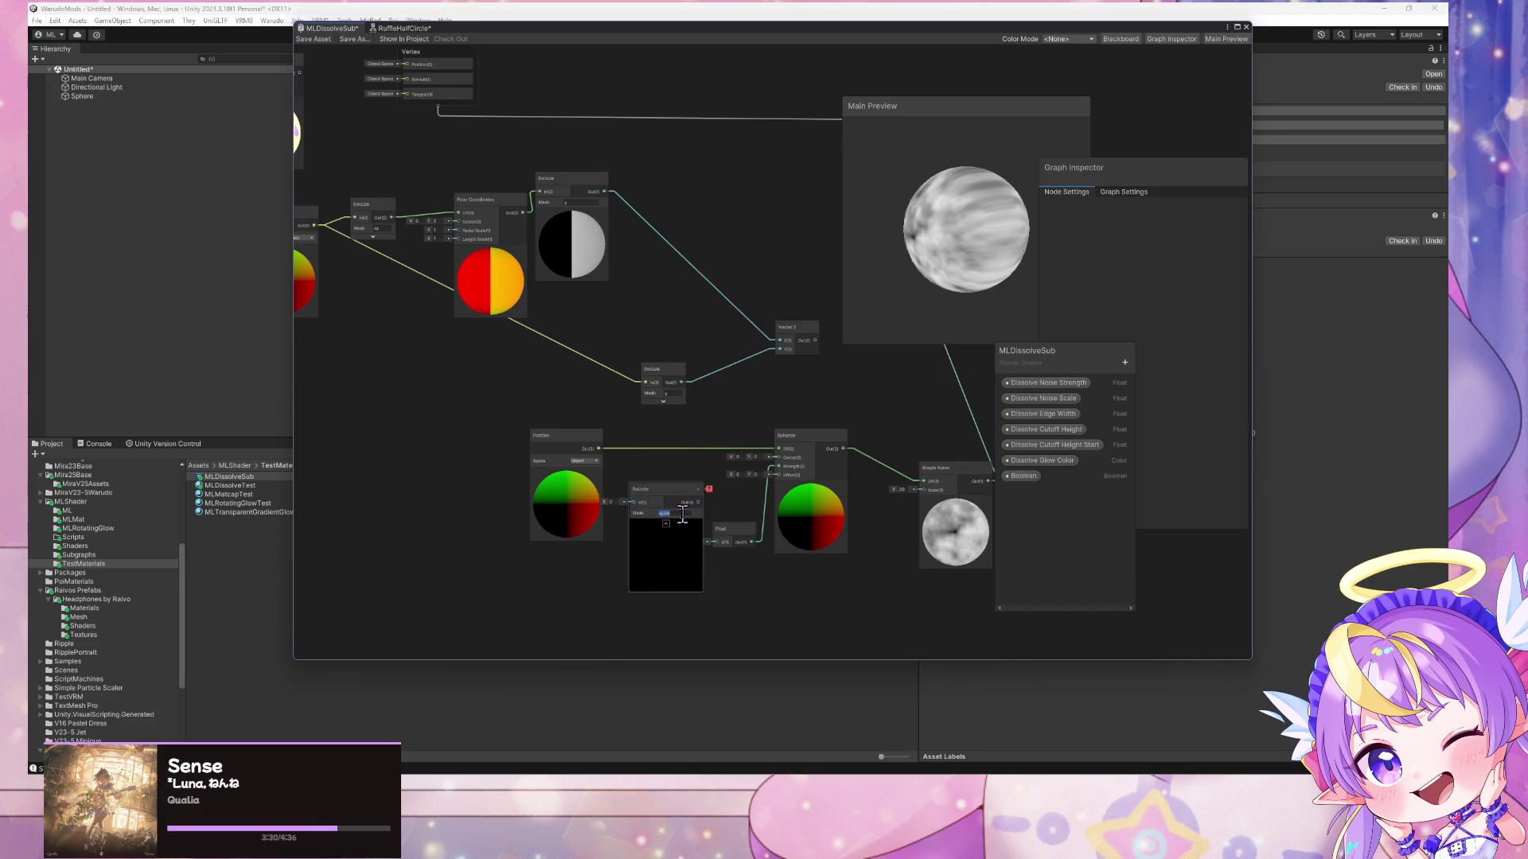
mouse_move(598, 449)
left_mouse_down()
mouse_move(625, 503)
mouse_move(780, 450)
left_mouse_up()
left_click_drag(672, 505, 662, 451)
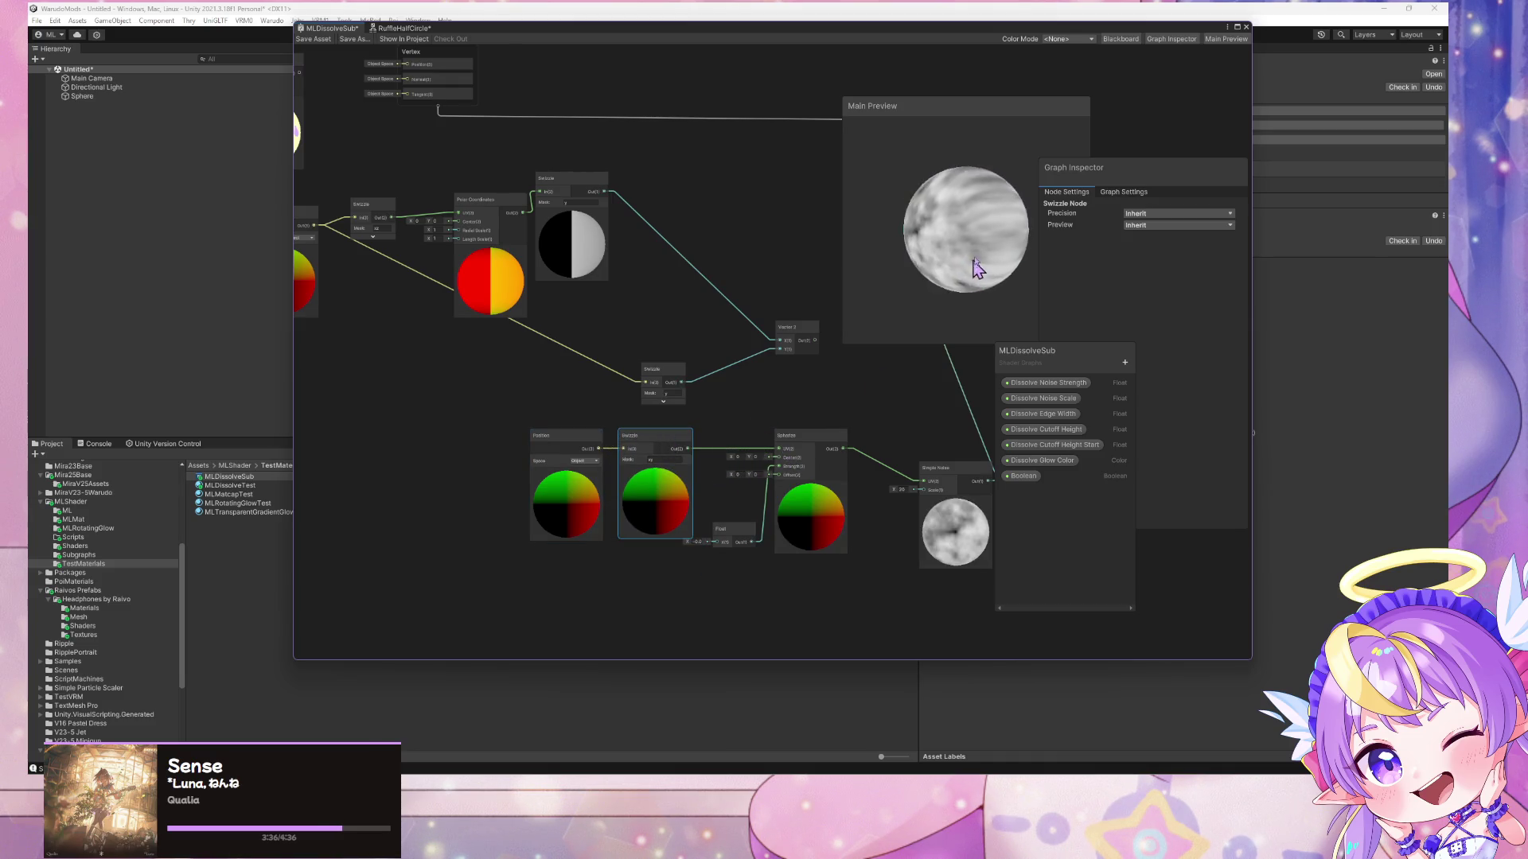
- Set the Swizzle mask to x, giving vertical noise stripes on the sphere
left_click(660, 460)
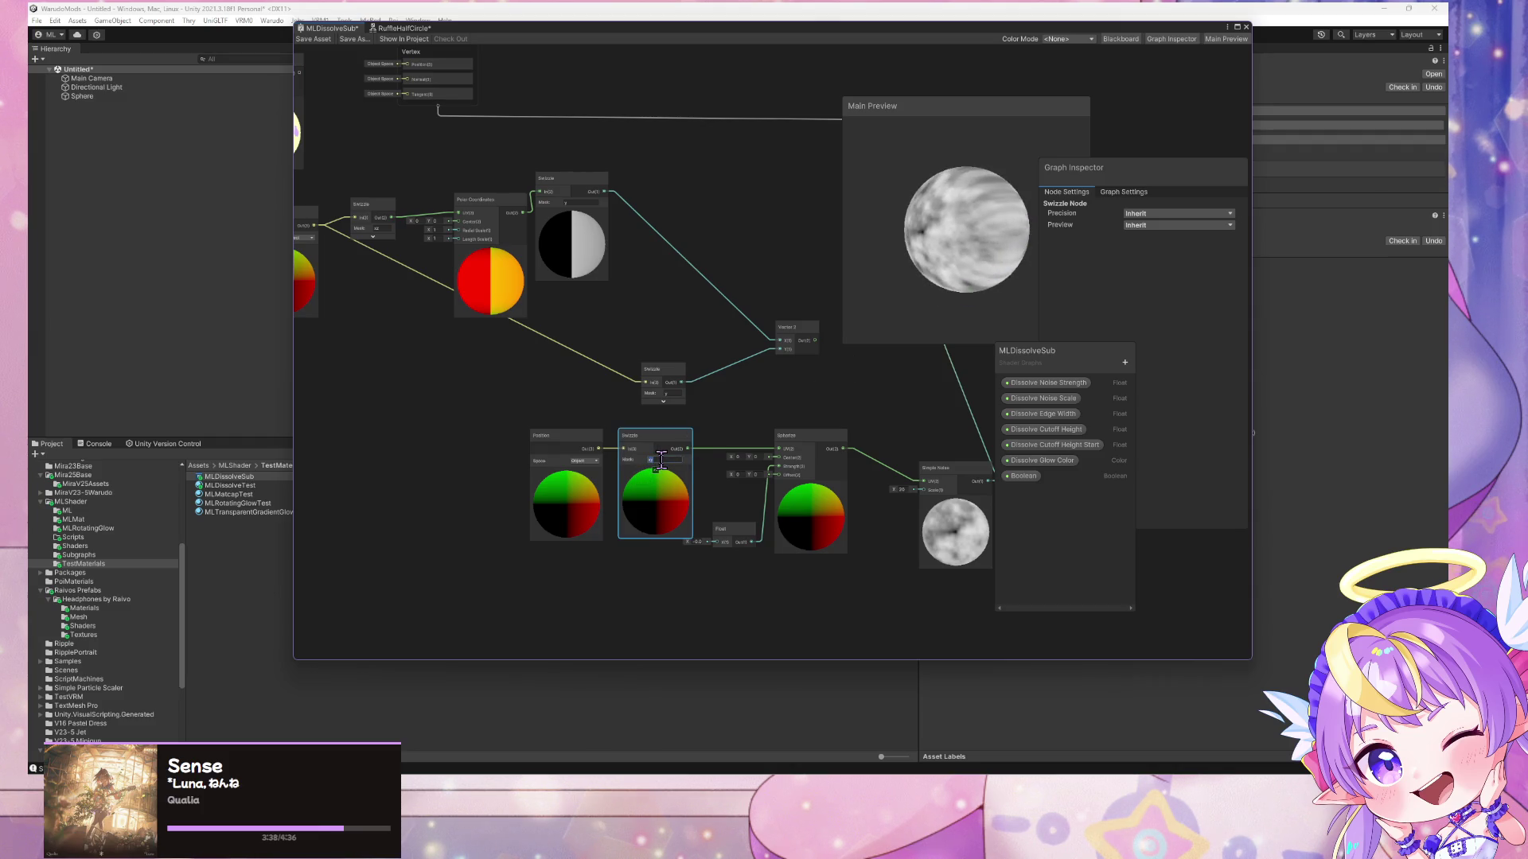
type("x")
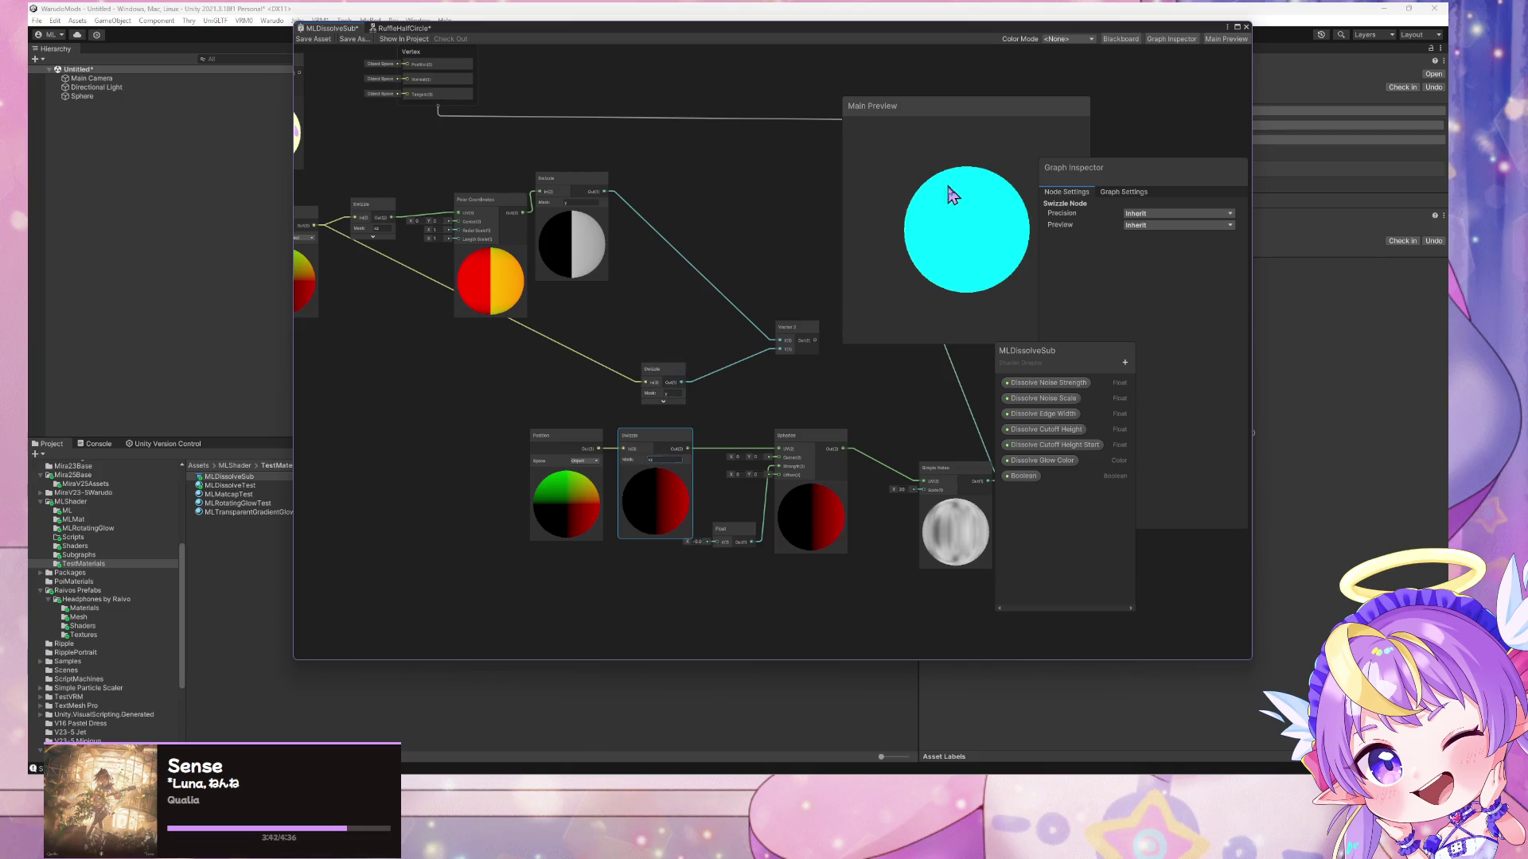
mouse_move(947, 208)
left_mouse_down()
mouse_move(741, 144)
mouse_move(972, 253)
mouse_move(965, 314)
mouse_move(972, 239)
mouse_move(952, 284)
mouse_move(1010, 213)
left_mouse_up()
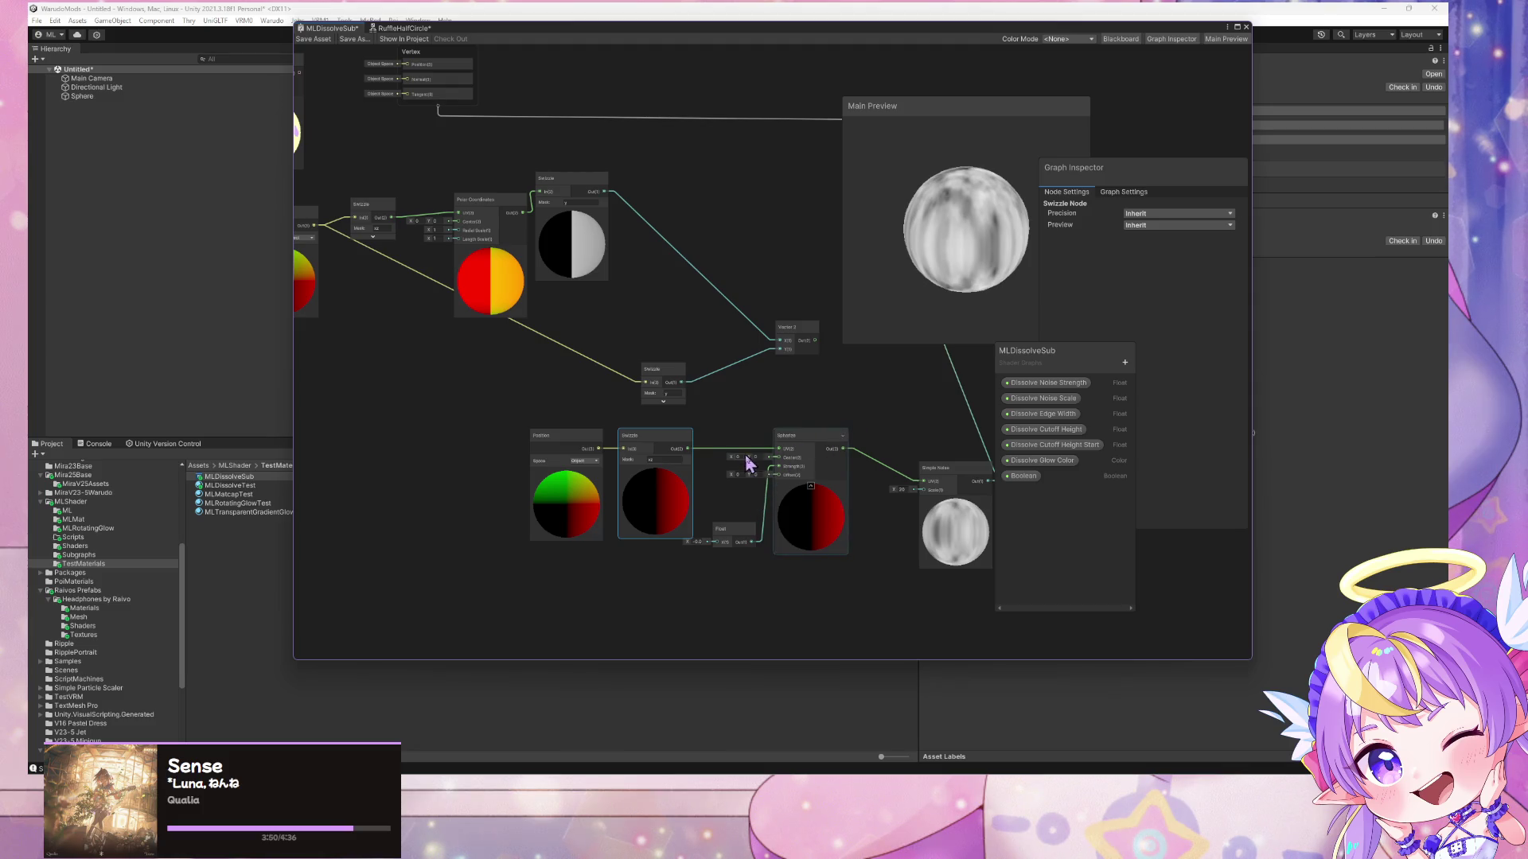
left_click_drag(724, 536, 727, 549)
- Try several Float values, ending at about -0.2
left_click(692, 554)
type("32")
key("BackSpace")
key("BackSpace")
type("-0.1")
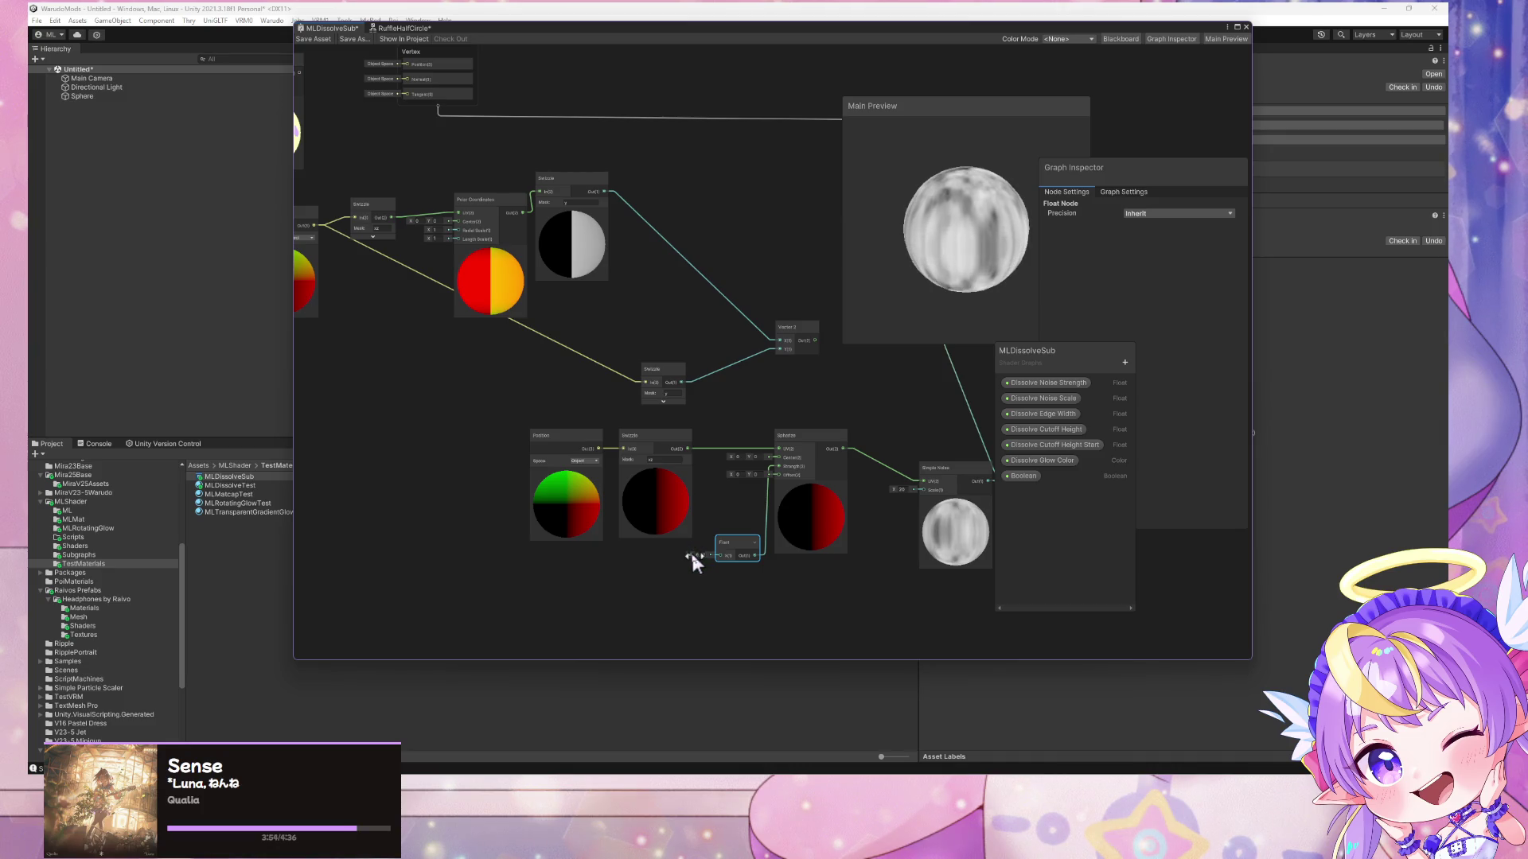
mouse_move(686, 555)
left_mouse_down()
mouse_move(709, 552)
mouse_move(690, 556)
left_mouse_up()
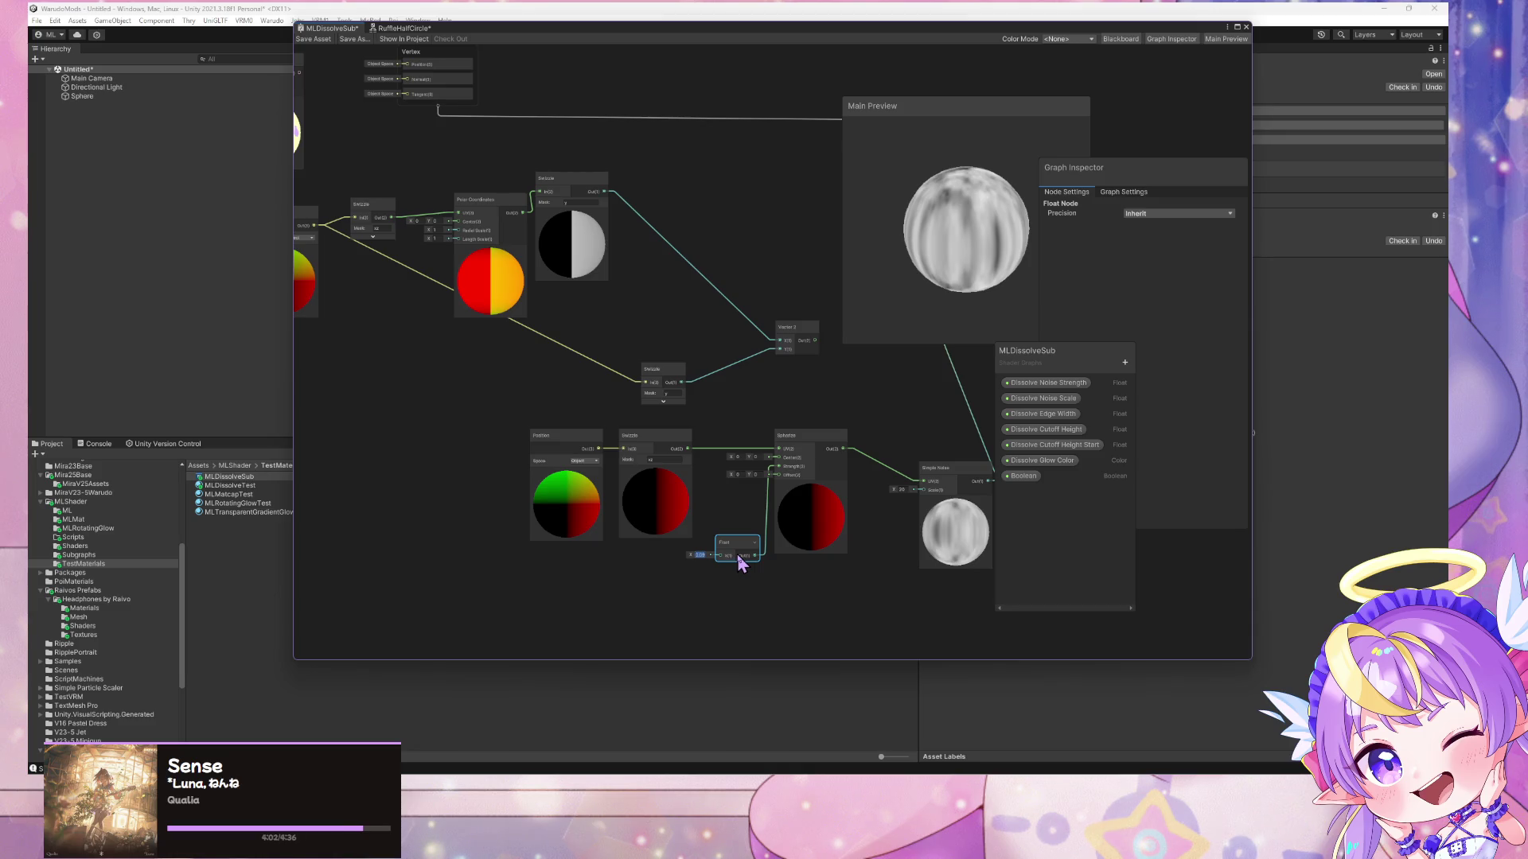
type("1")
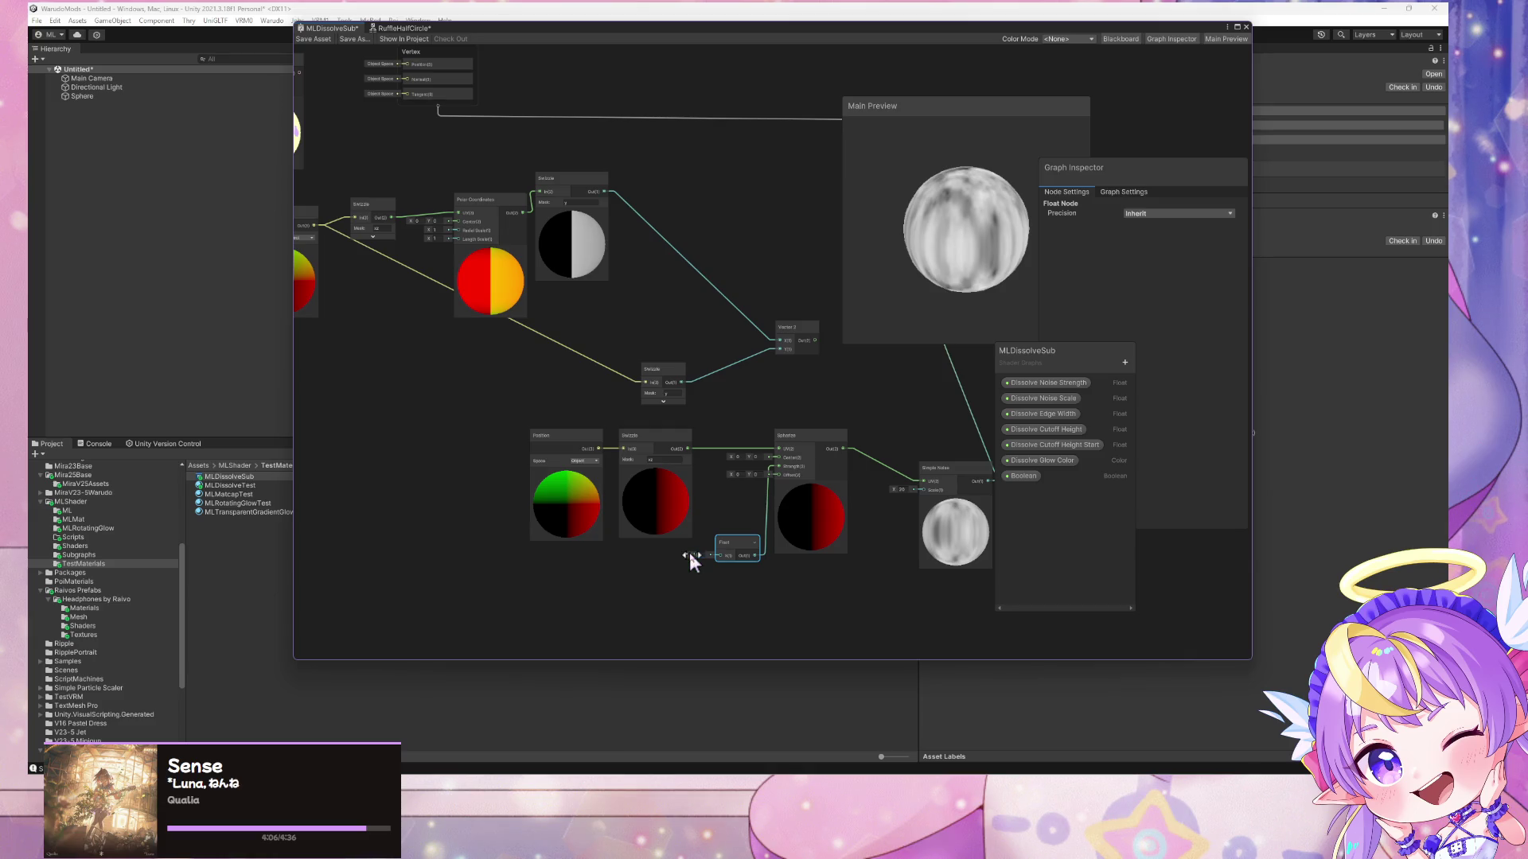
left_click_drag(689, 554, 692, 547)
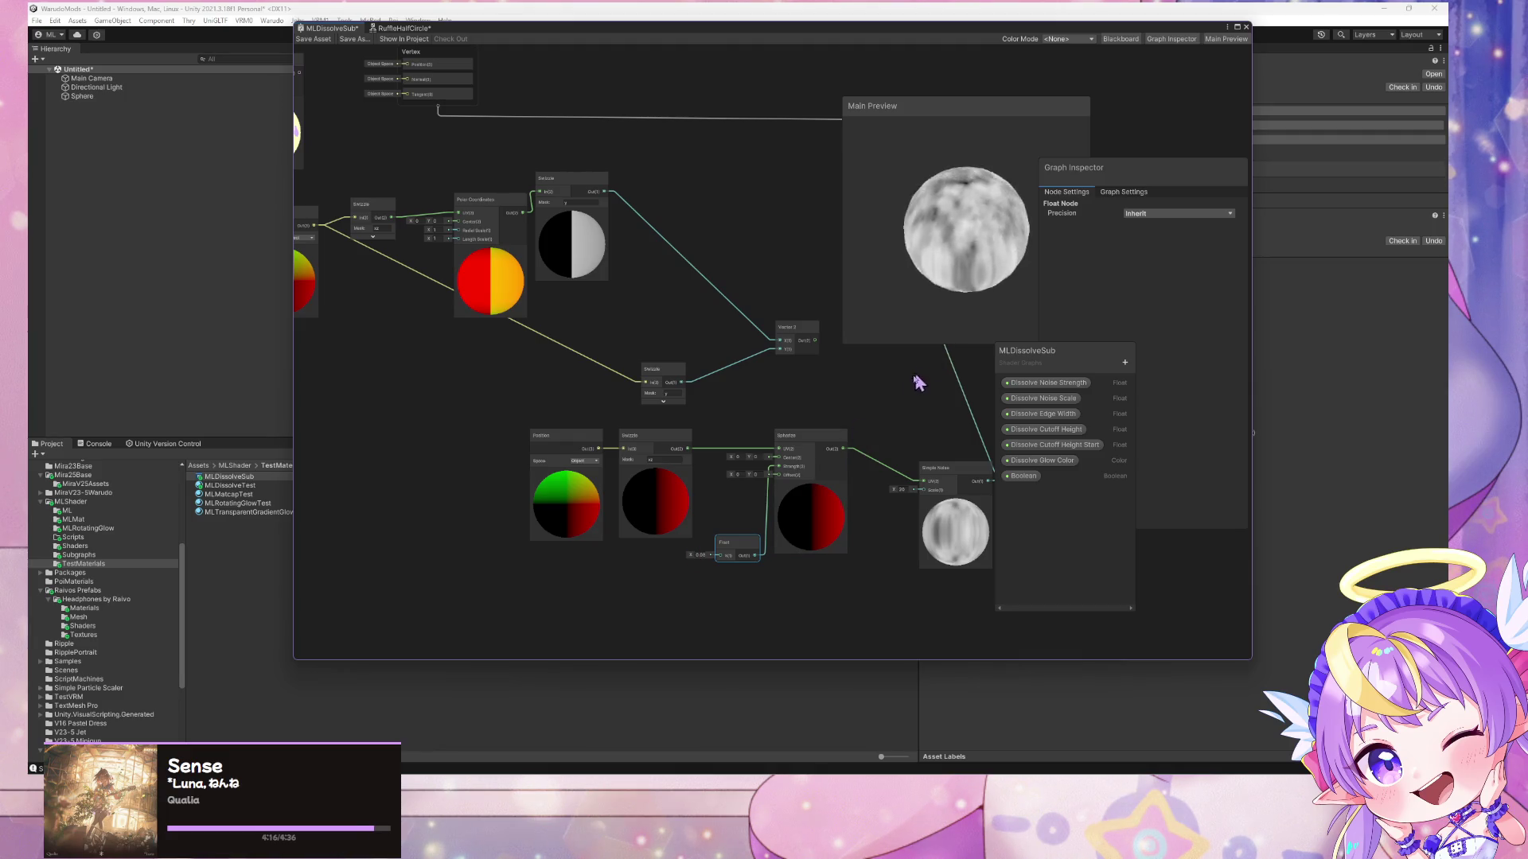
- Set the Spherize Center Y to 1
right_click(621, 288)
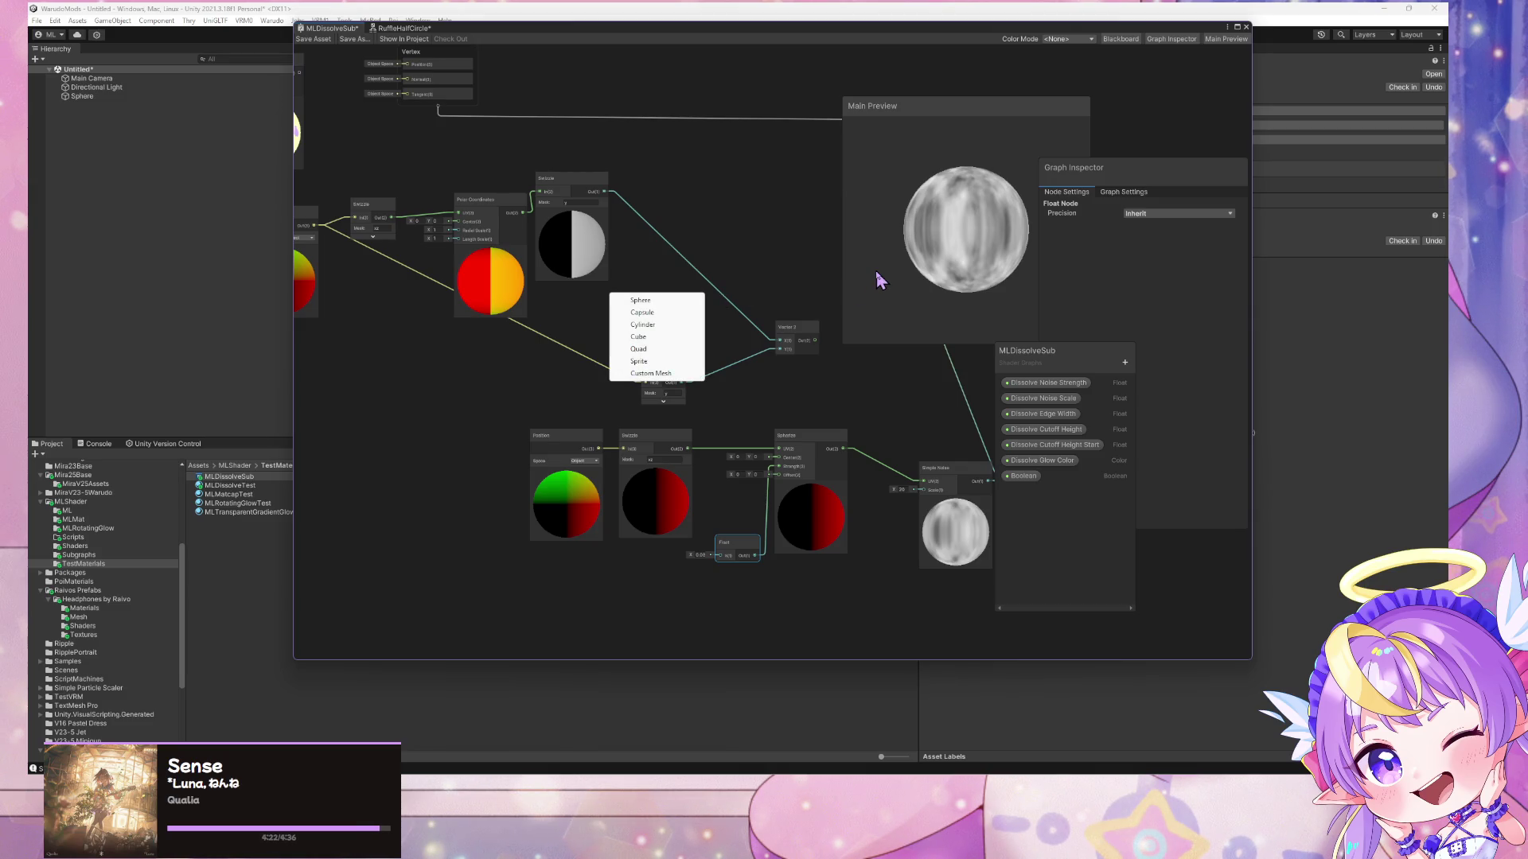
left_click(752, 466)
type("1")
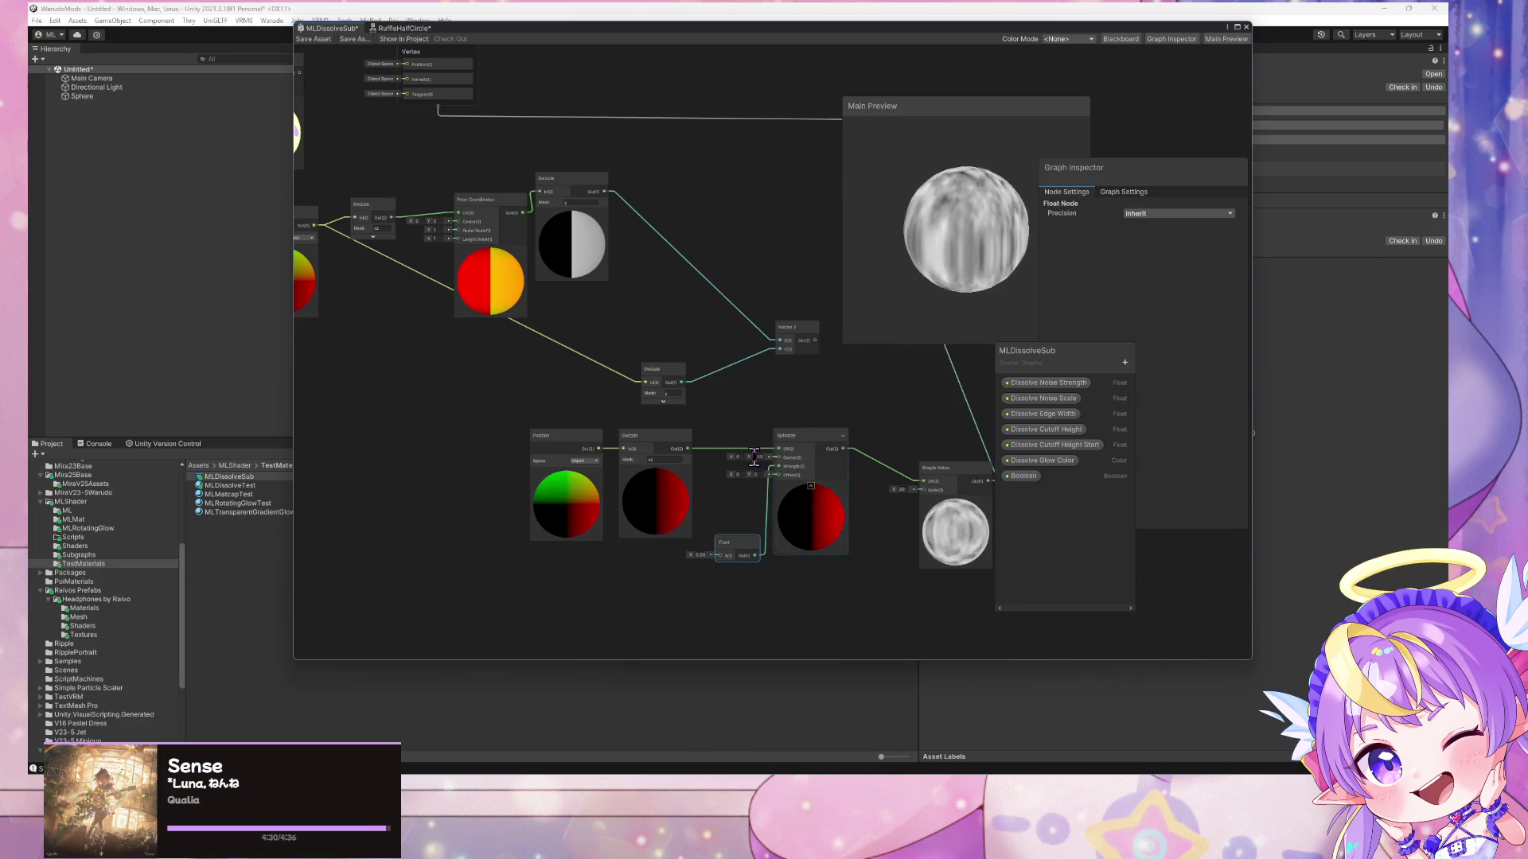
mouse_move(759, 457)
left_mouse_down()
mouse_move(779, 466)
mouse_move(766, 463)
left_mouse_up()
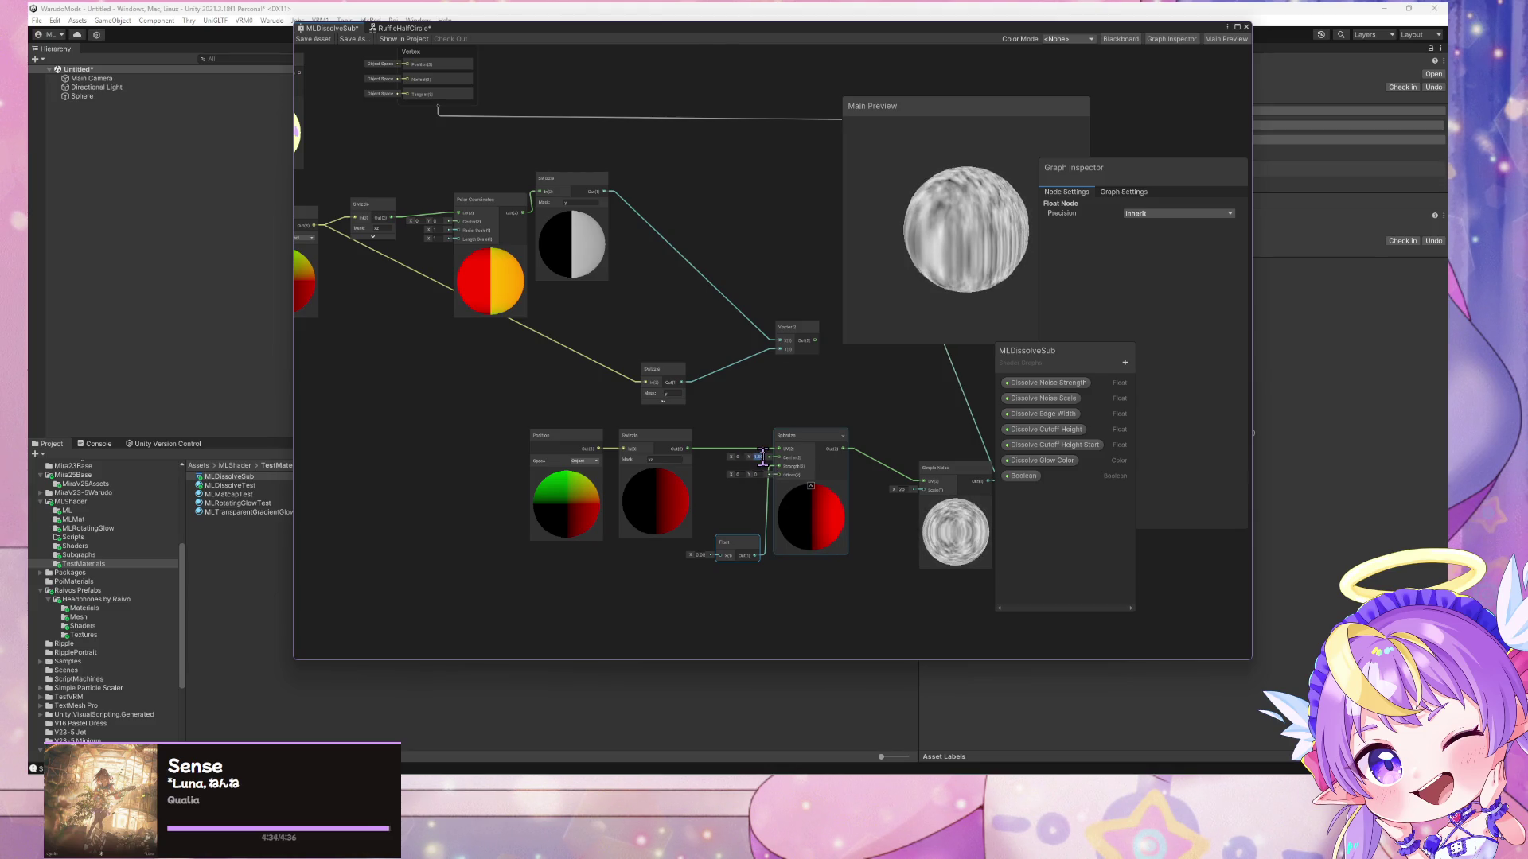
type("1")
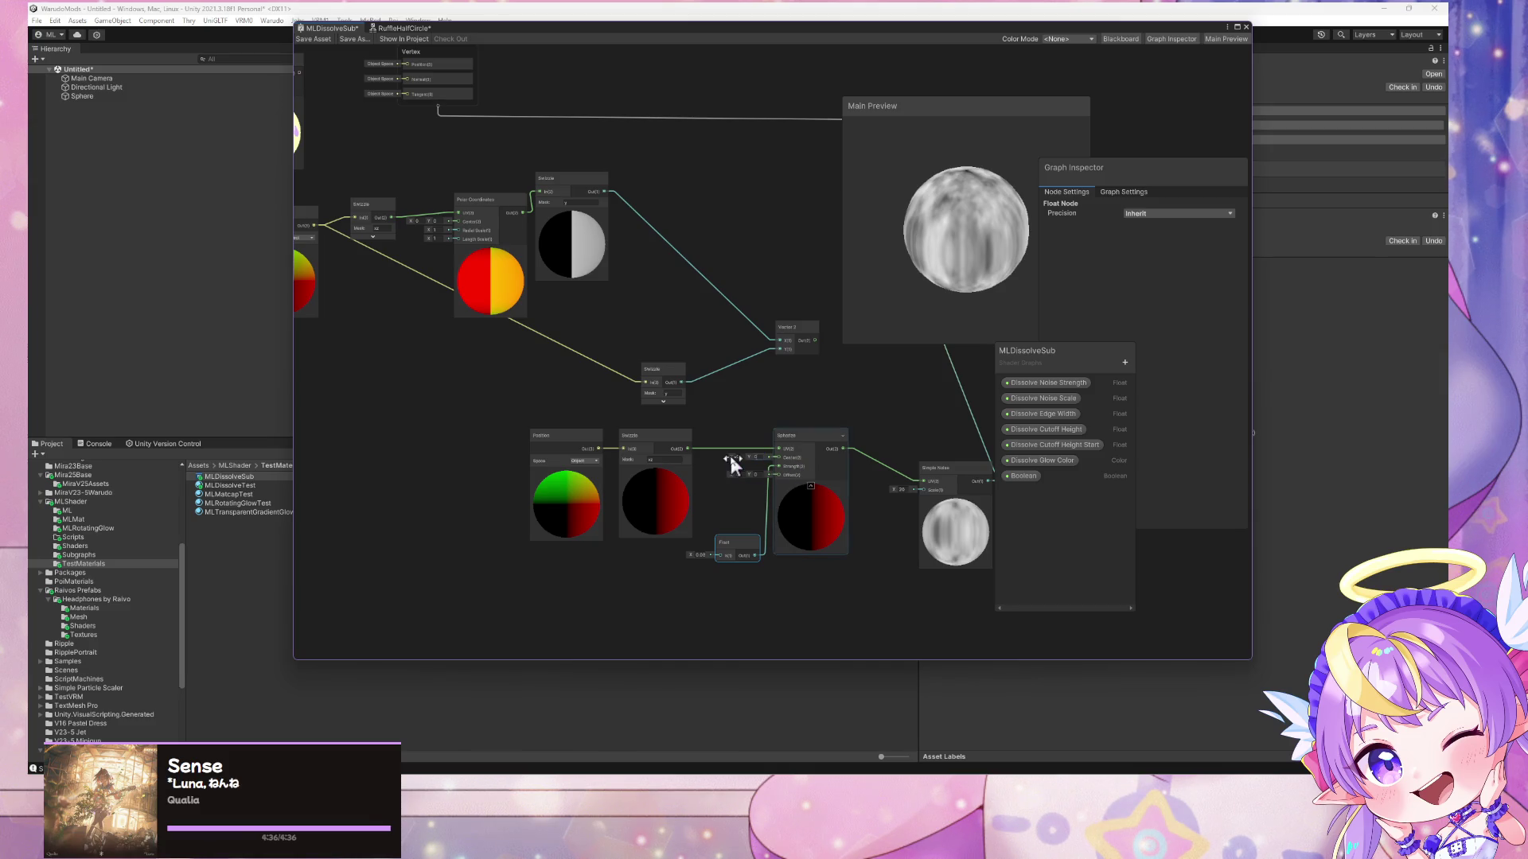
left_click(732, 458)
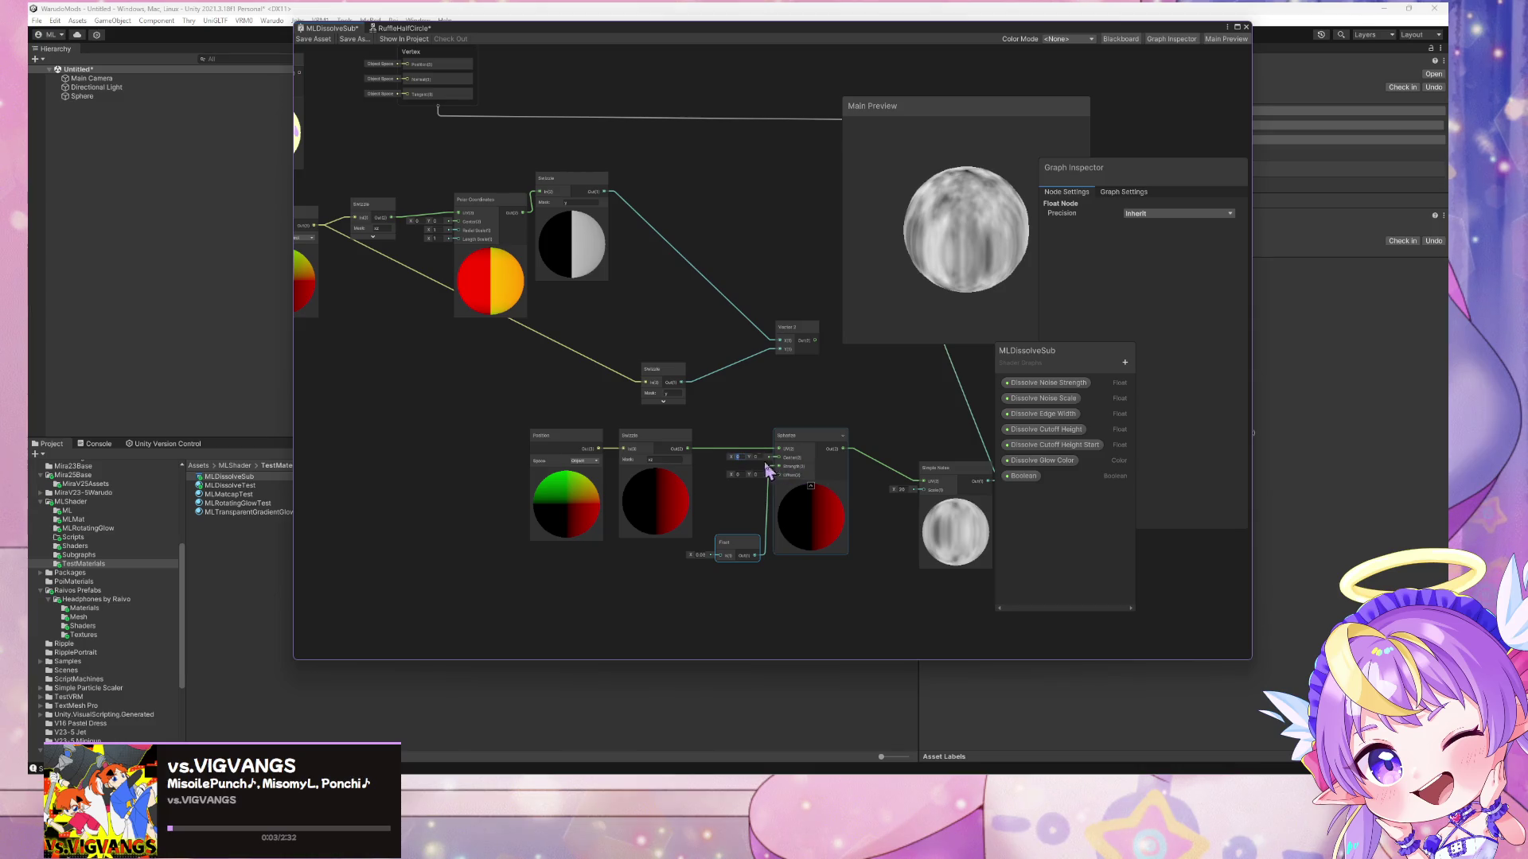
- Tweak the Spherize inputs, entering 0 and setting the Float to about -0.1
left_click_drag(751, 475, 763, 476)
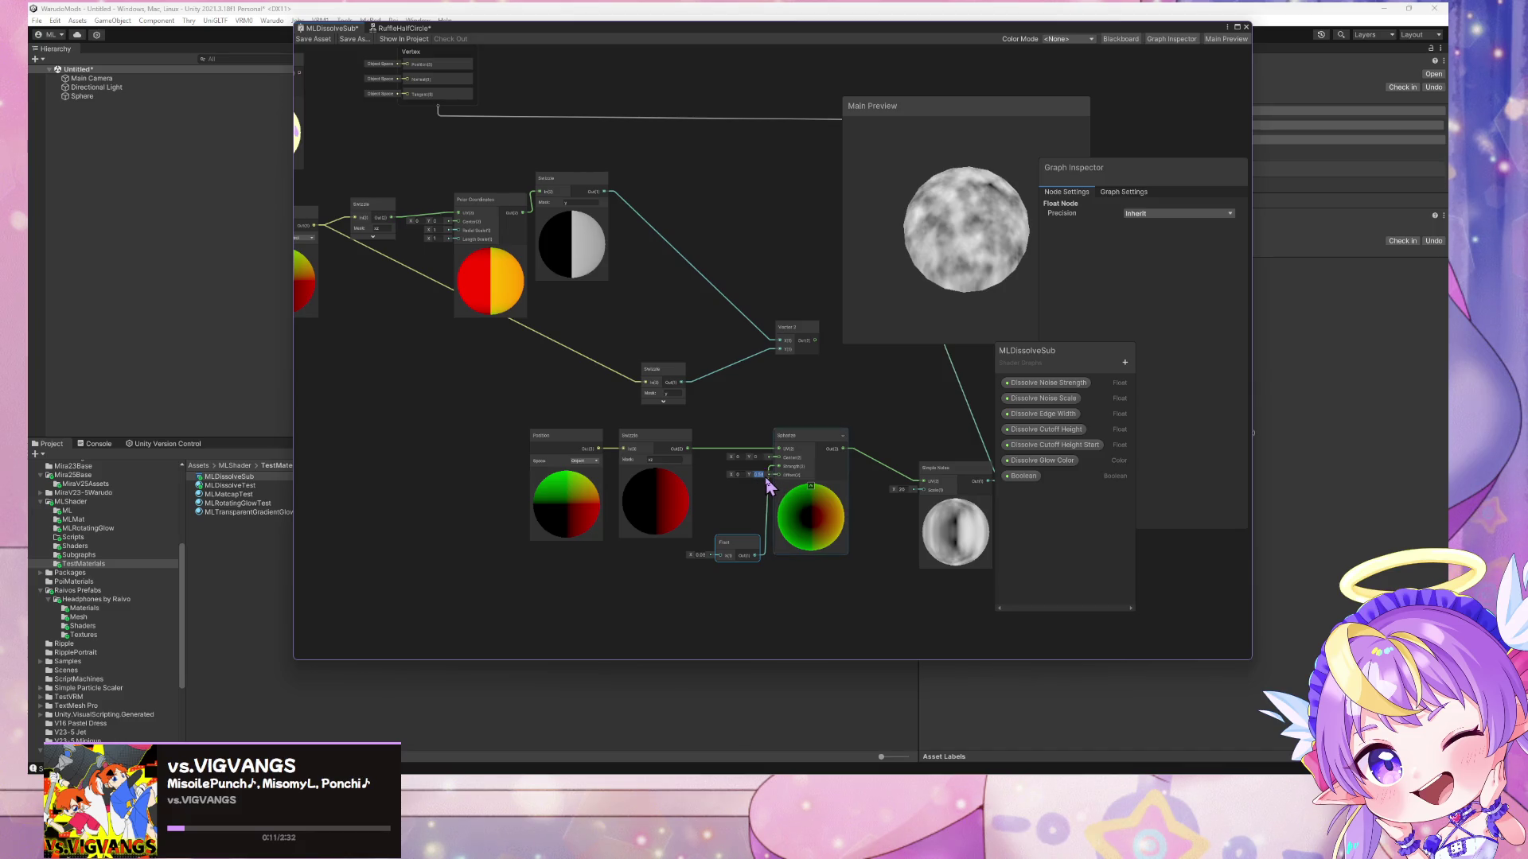
type("0")
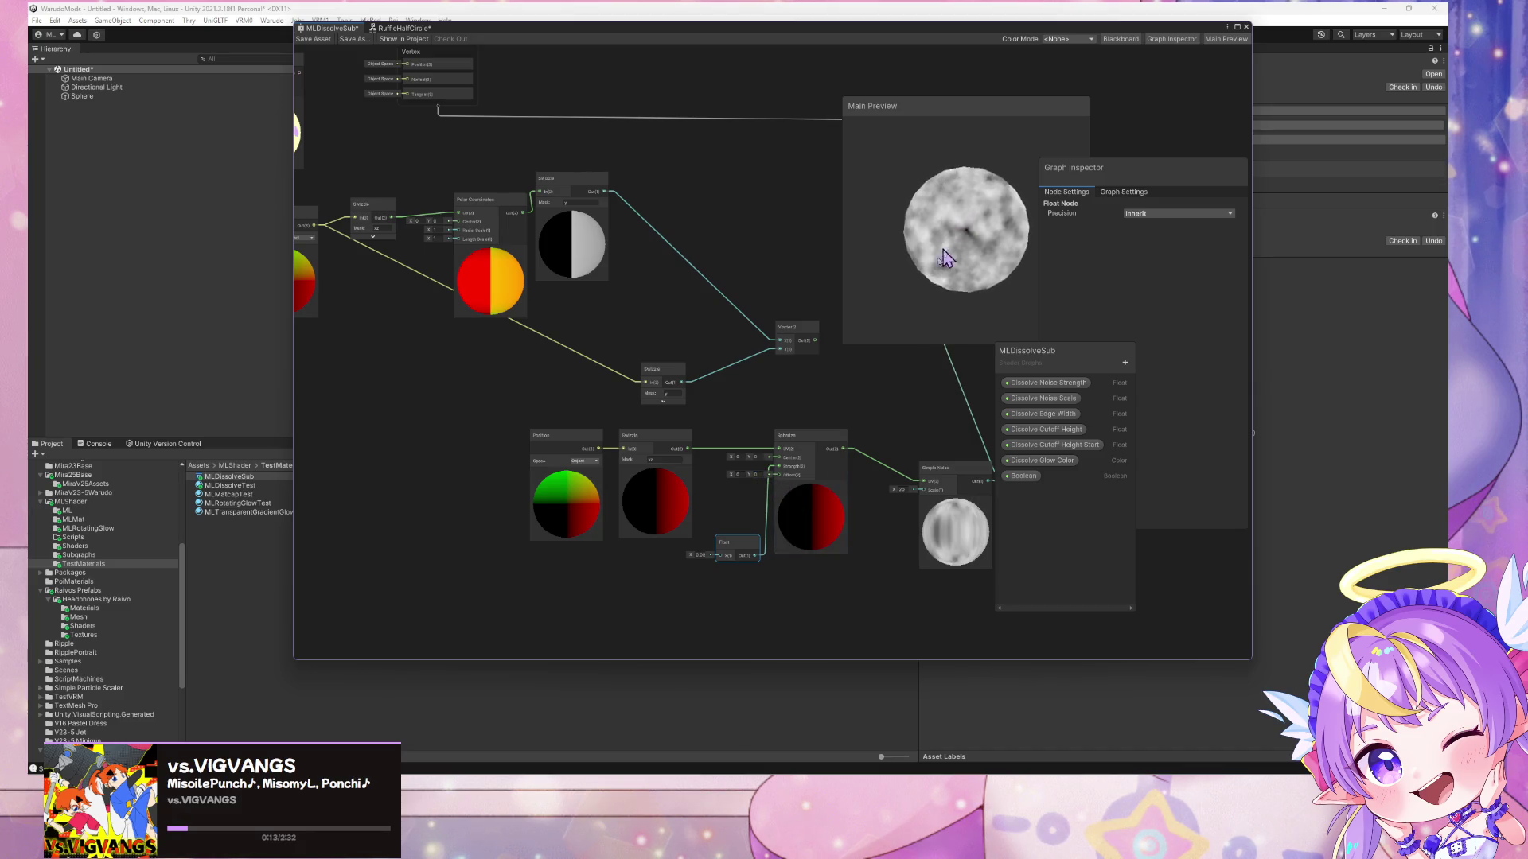
left_click_drag(1035, 213, 1012, 233)
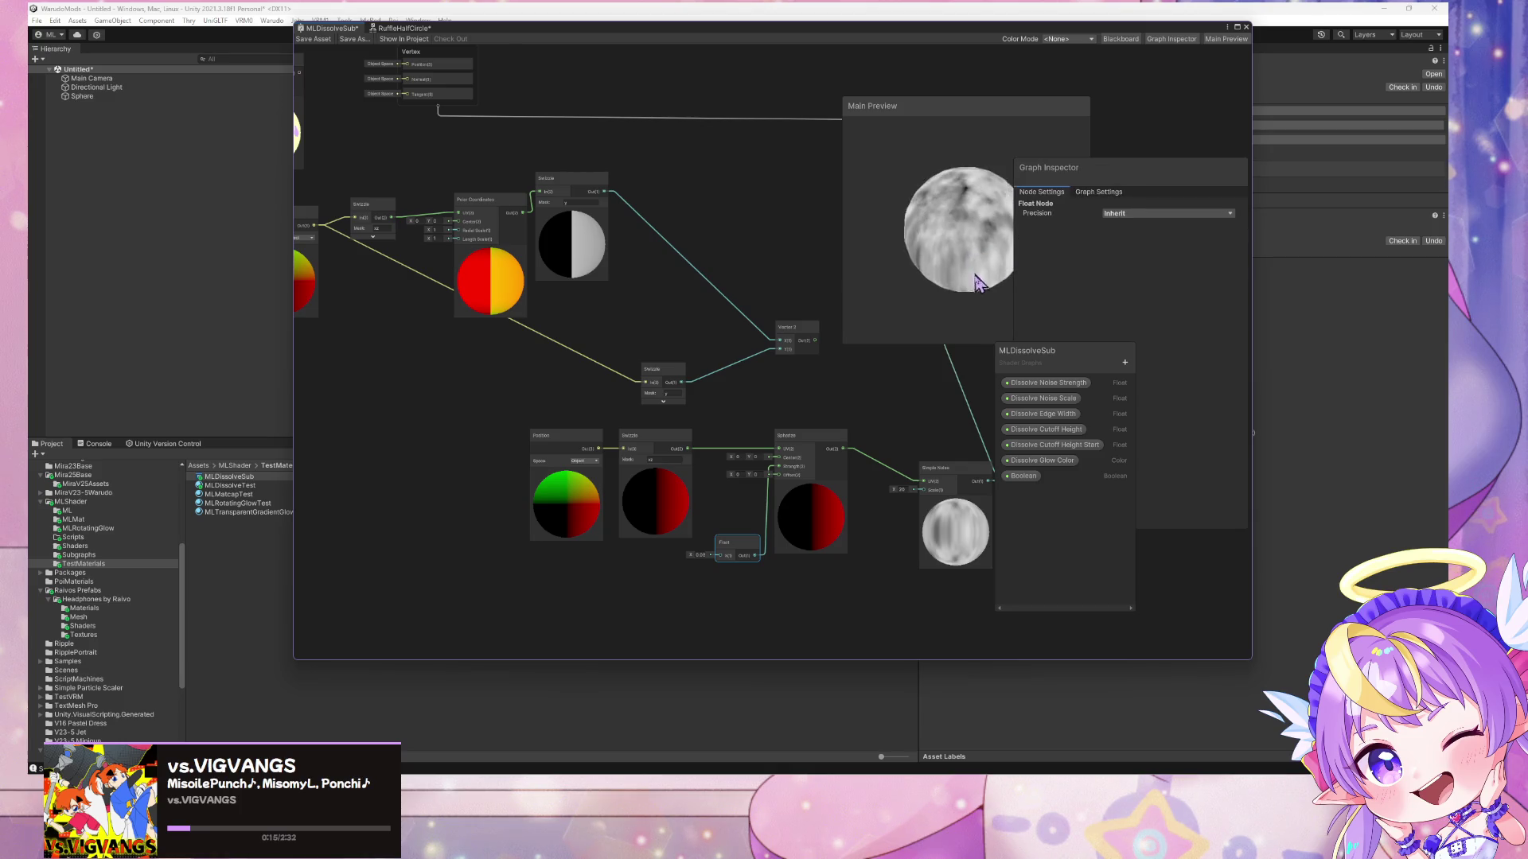
left_click_drag(694, 557, 694, 561)
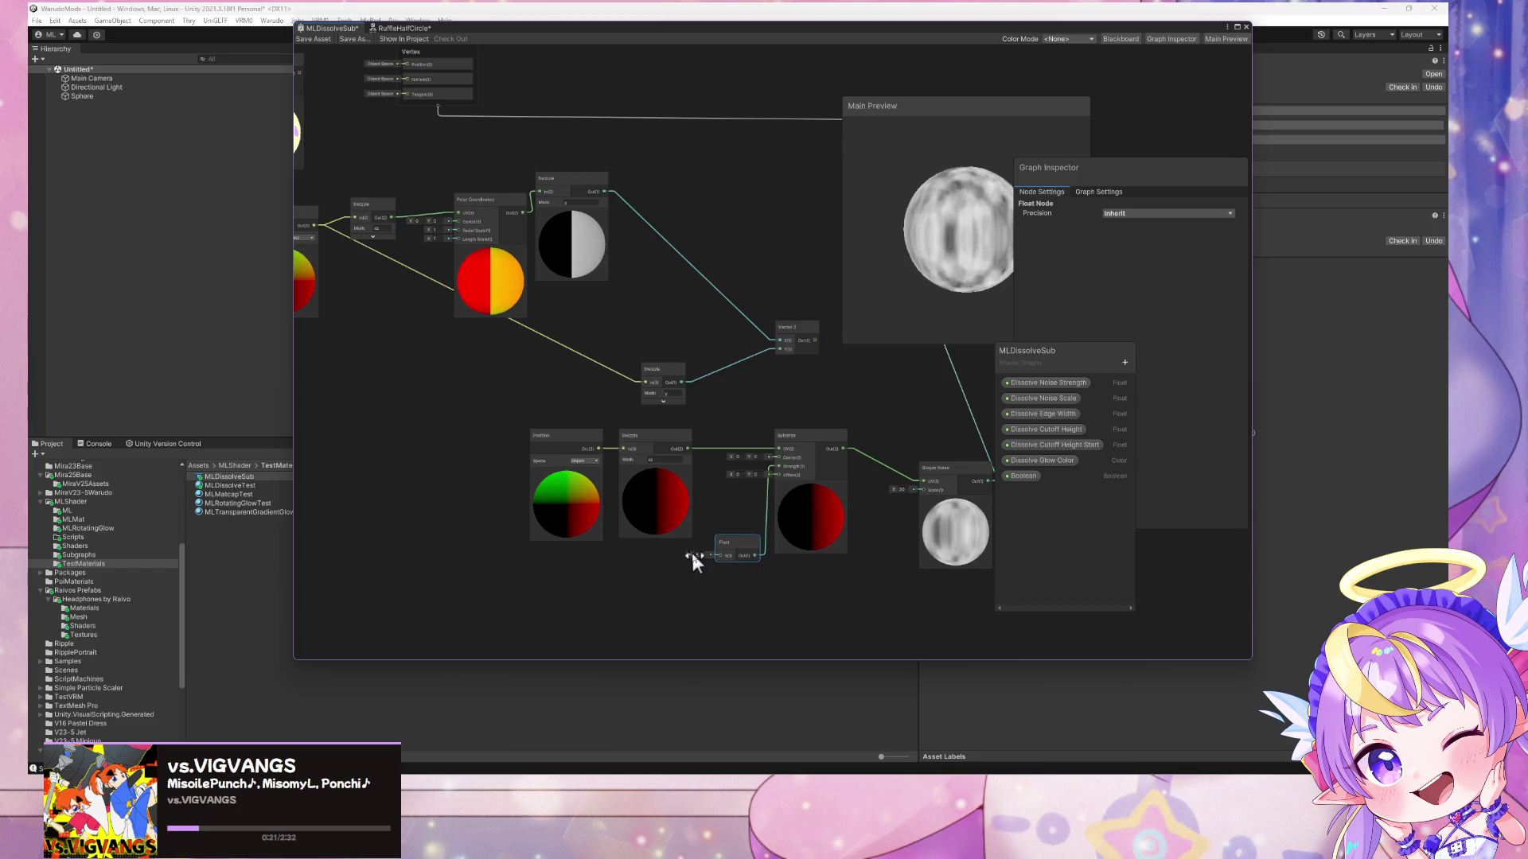
- Inspect the noise on Cube and Quad preview meshes, then return to Sphere
right_click(937, 272)
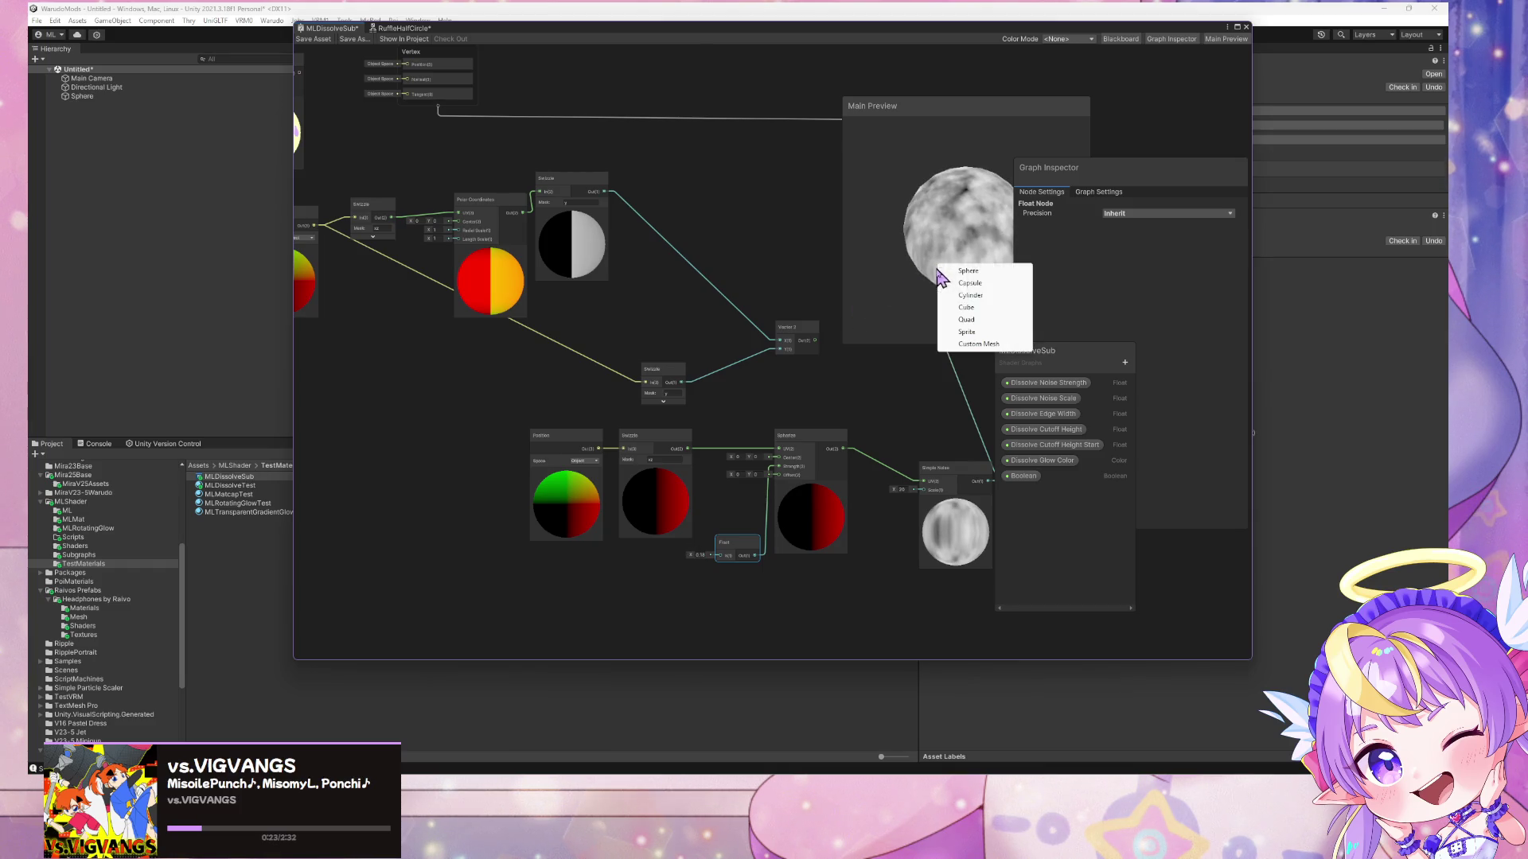
left_click(988, 313)
mouse_move(961, 212)
left_mouse_down()
mouse_move(840, 259)
mouse_move(972, 137)
mouse_move(914, 215)
mouse_move(965, 201)
mouse_move(904, 129)
mouse_move(882, 270)
left_mouse_up()
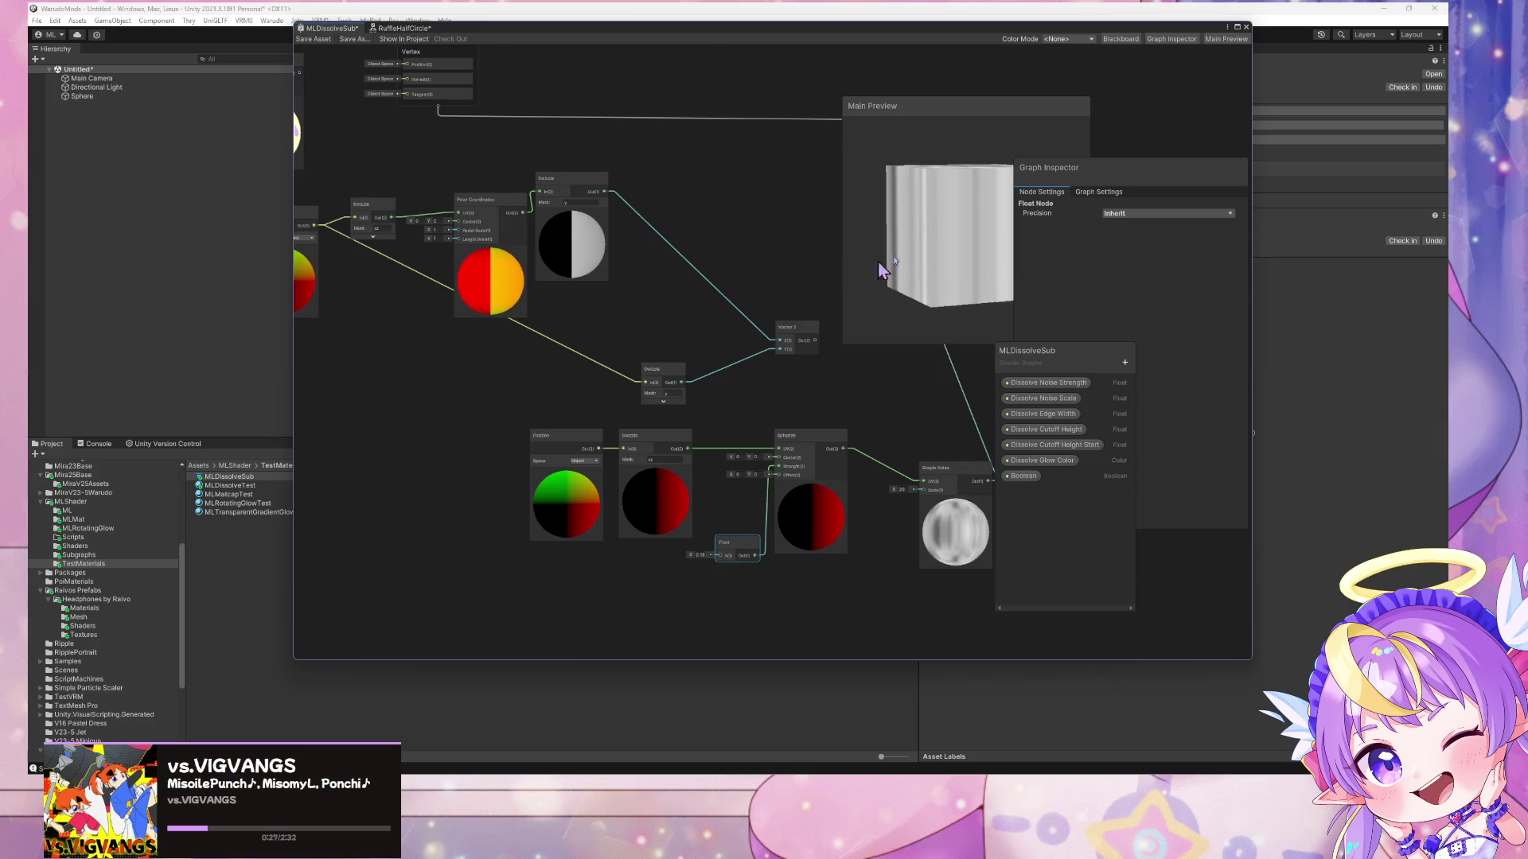
right_click(925, 248)
left_click(982, 303)
left_click_drag(961, 240, 948, 253)
right_click(949, 254)
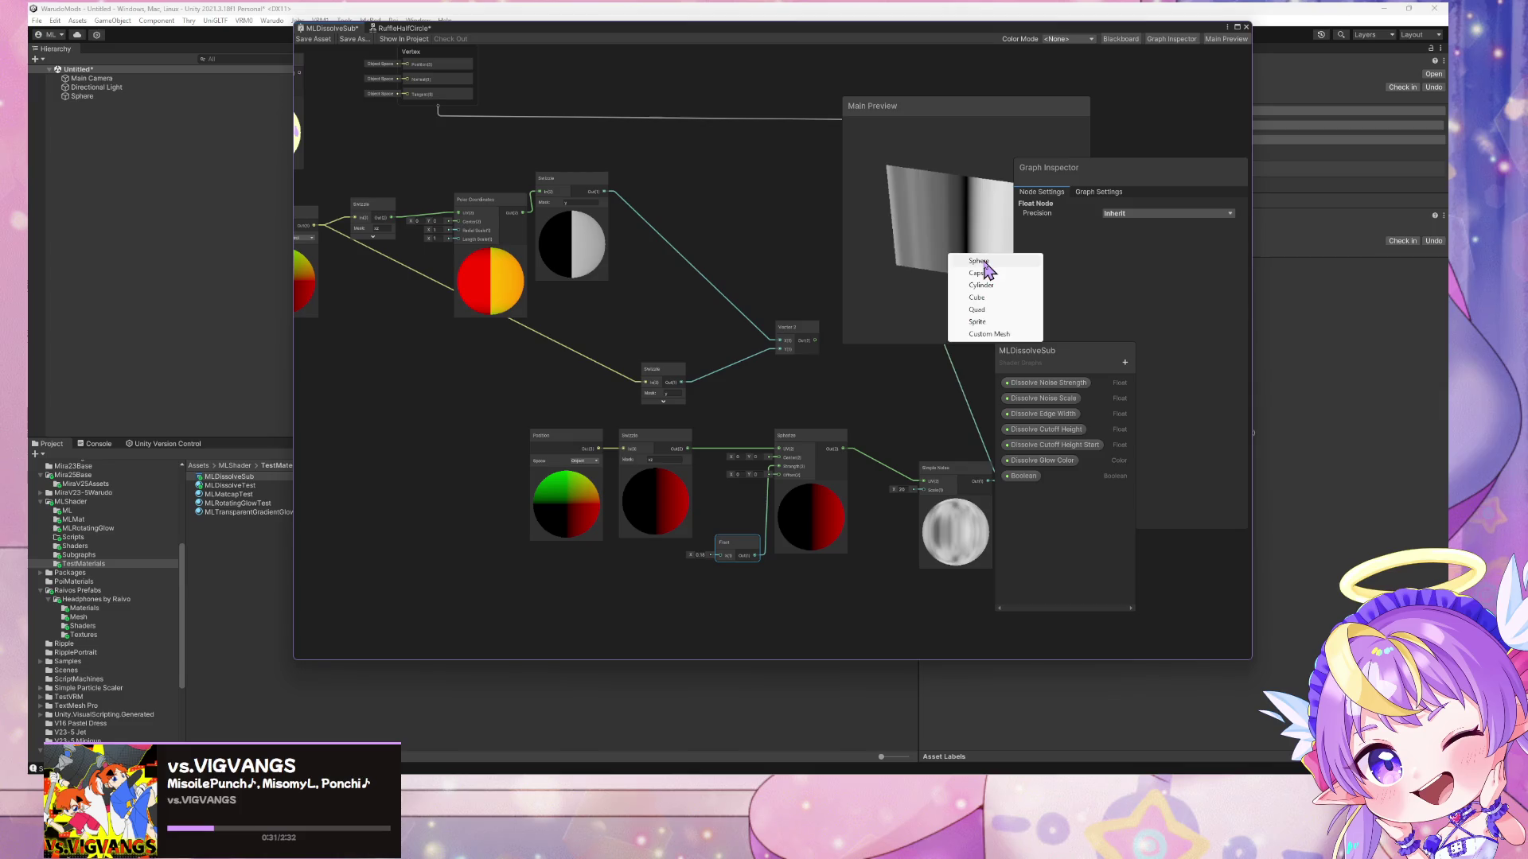
left_click(979, 261)
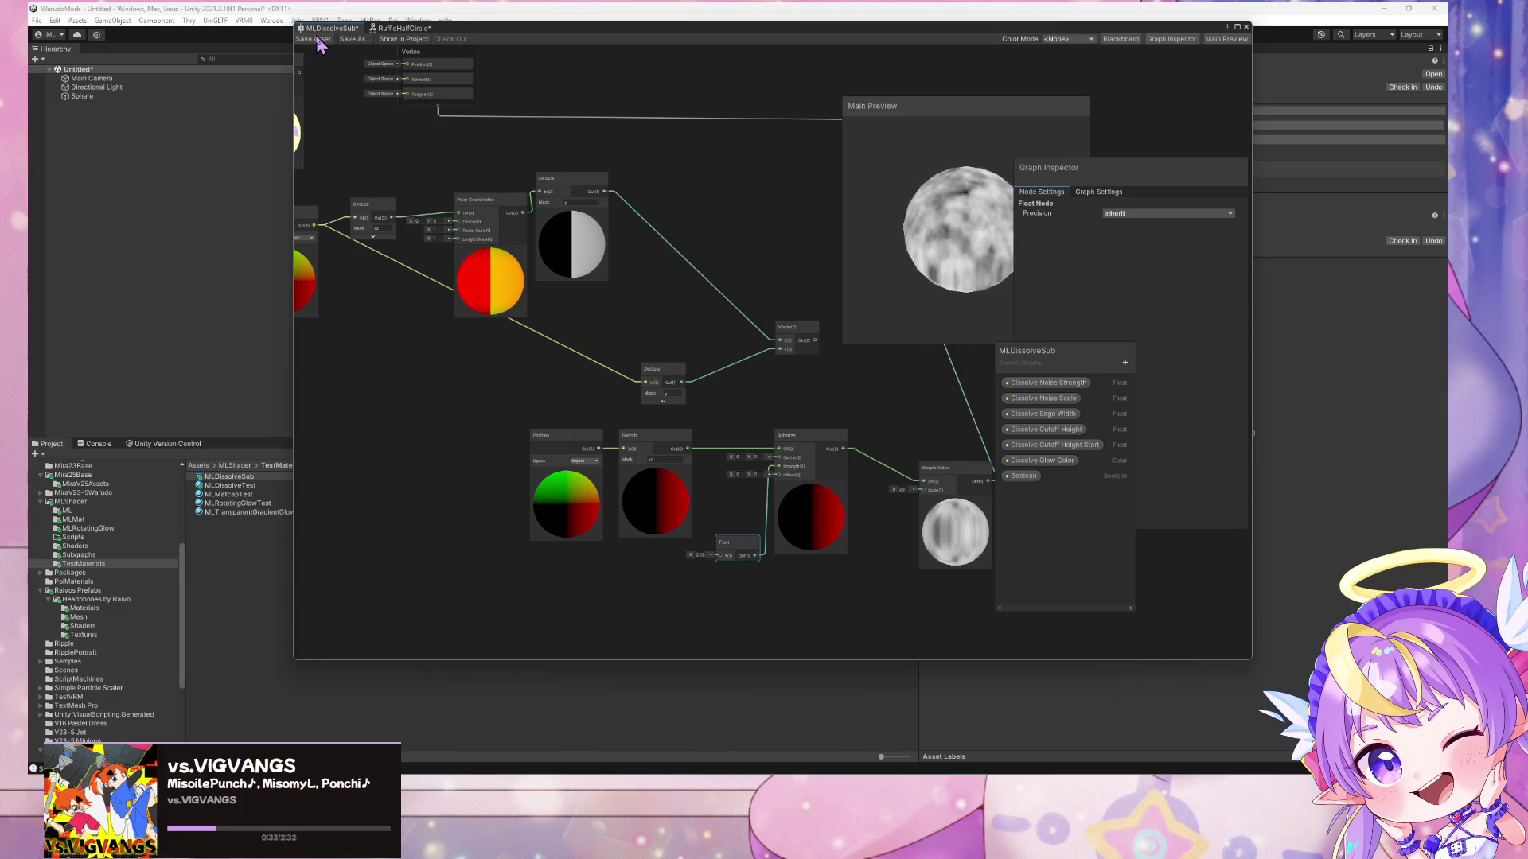
- Move the new nodes down-left and delete the old Position, Swizzle and Polar Coordinates nodes
scroll(692, 271, "down", 2)
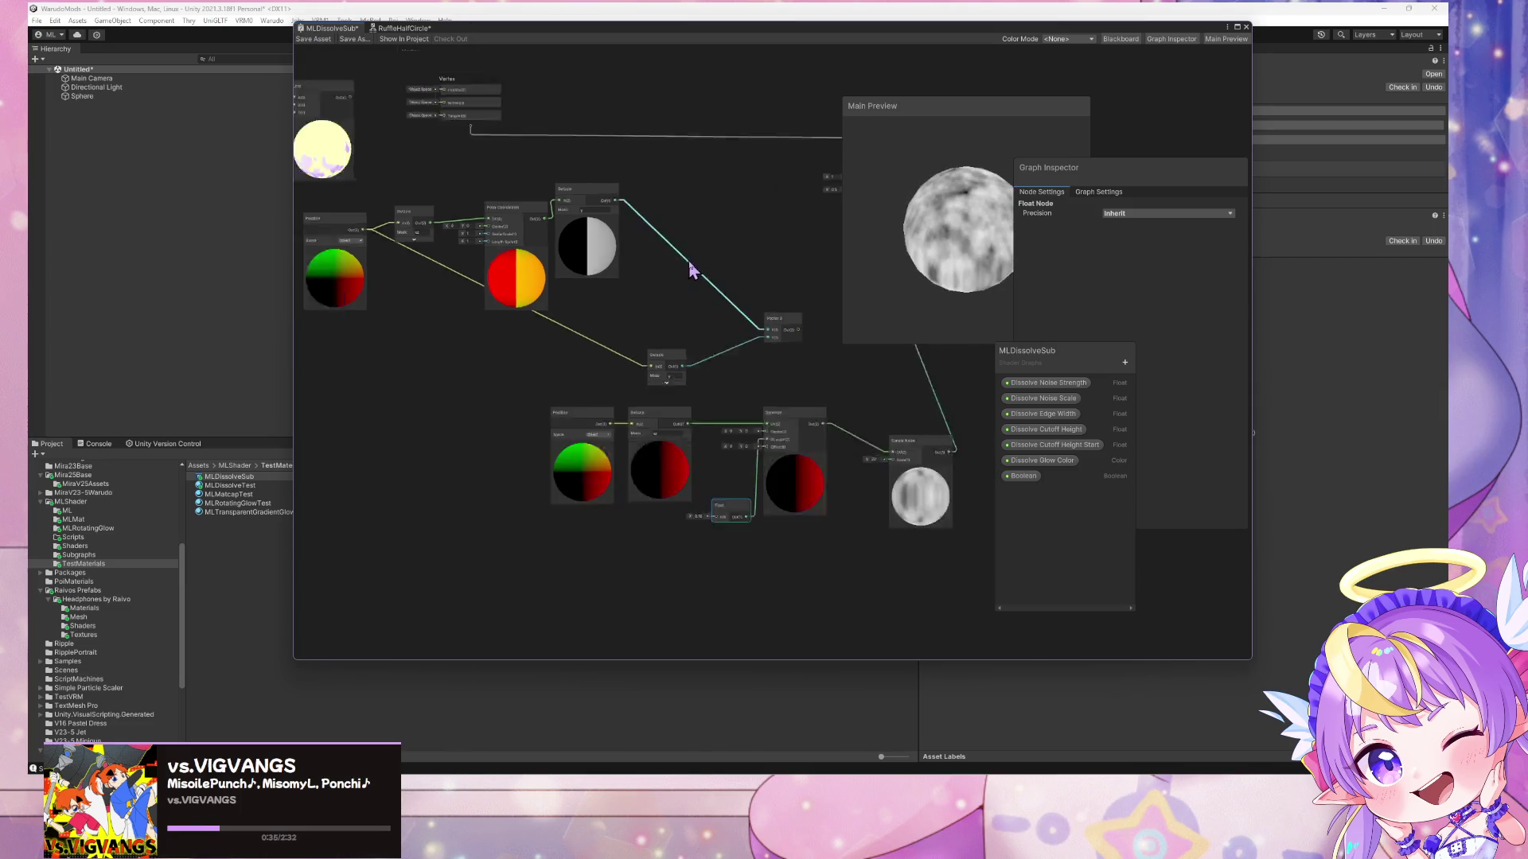
mouse_move(835, 570)
left_mouse_down()
mouse_move(555, 407)
mouse_move(396, 513)
left_mouse_up()
mouse_move(648, 385)
left_mouse_down()
mouse_move(475, 439)
mouse_move(928, 393)
mouse_move(783, 380)
left_mouse_up()
scroll(796, 390, "down", 3)
mouse_move(870, 426)
left_mouse_down()
mouse_move(502, 290)
mouse_move(746, 396)
mouse_move(797, 462)
left_mouse_up()
key("Delete")
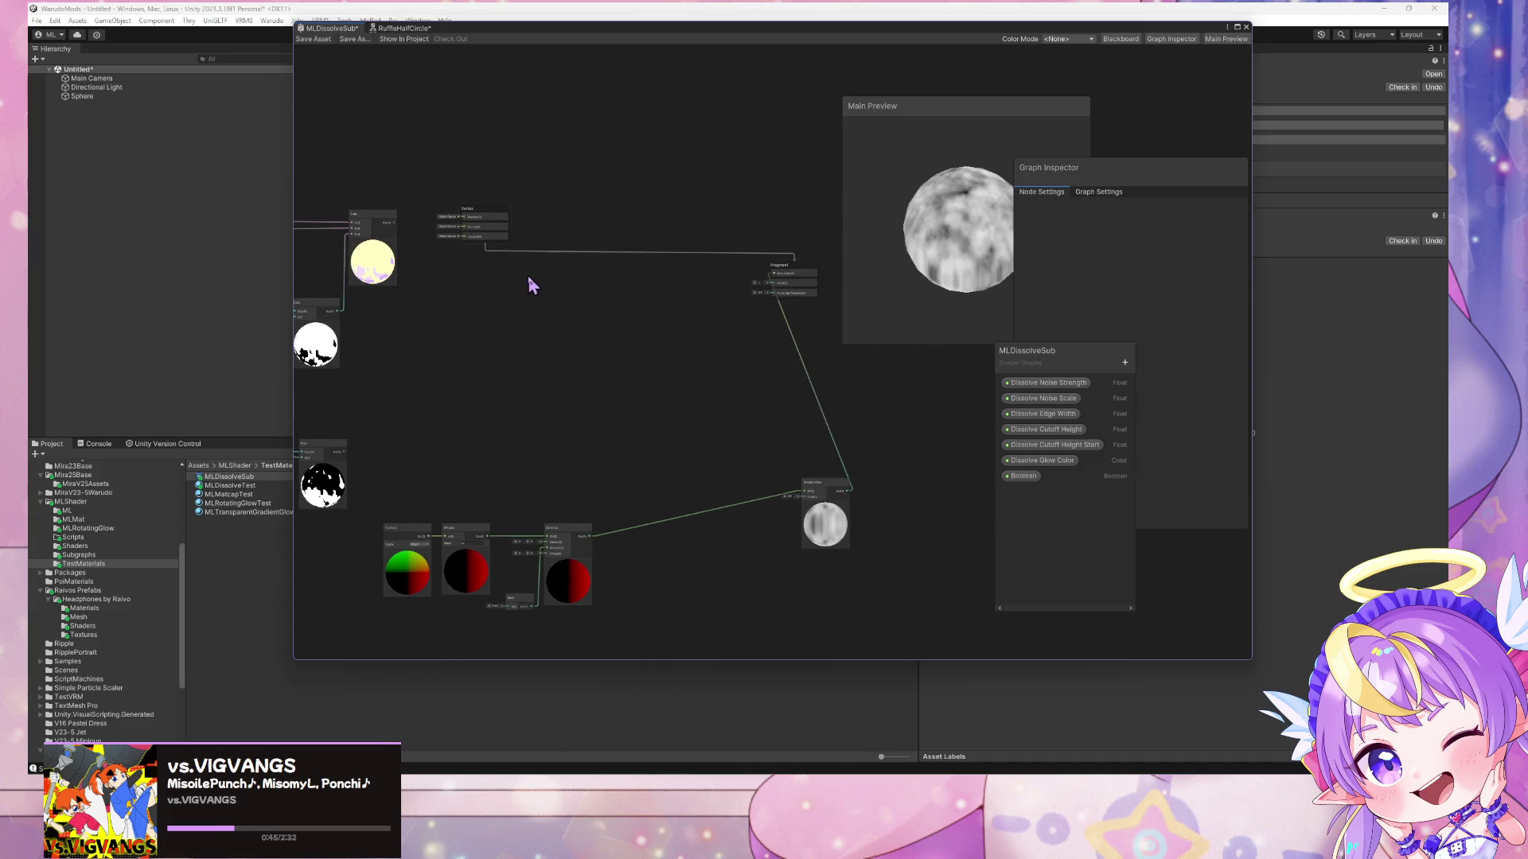